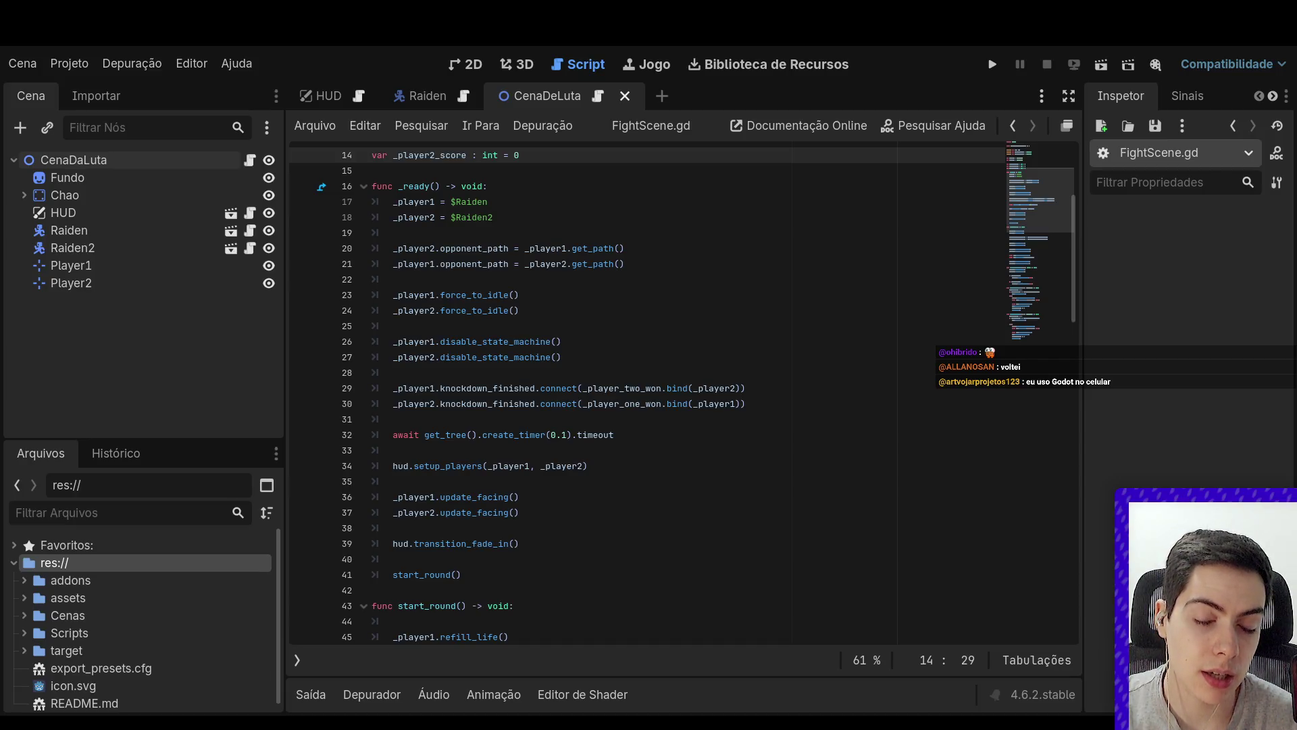
Switch to the 2D view, select the Fundo background sprite, and open the HUD scene.
{"action": "left_click", "coordinate": [466, 64]}
{"action": "scroll", "coordinate": [570, 295], "scroll_direction": "up", "scroll_amount": 5}
{"action": "left_click", "coordinate": [570, 295]}
{"action": "scroll", "coordinate": [570, 295], "scroll_direction": "down", "scroll_amount": 2}
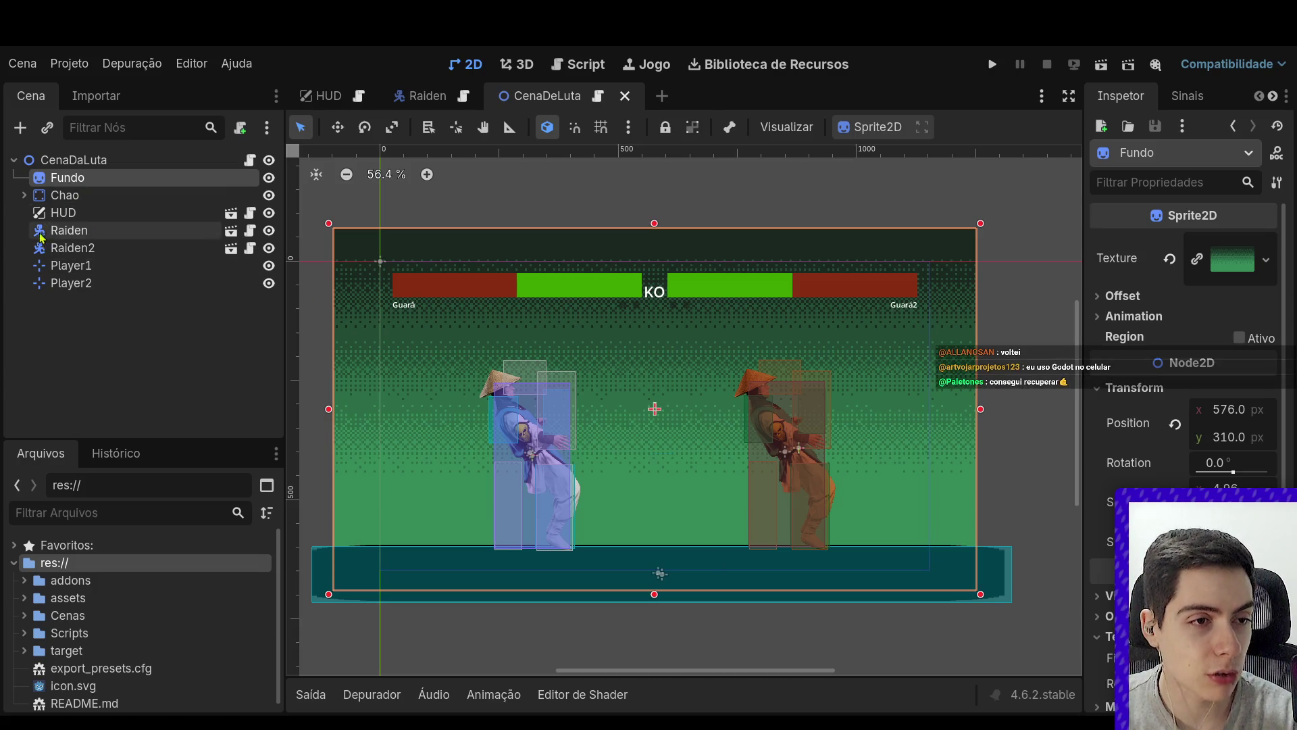
{"action": "left_click", "coordinate": [248, 216]}
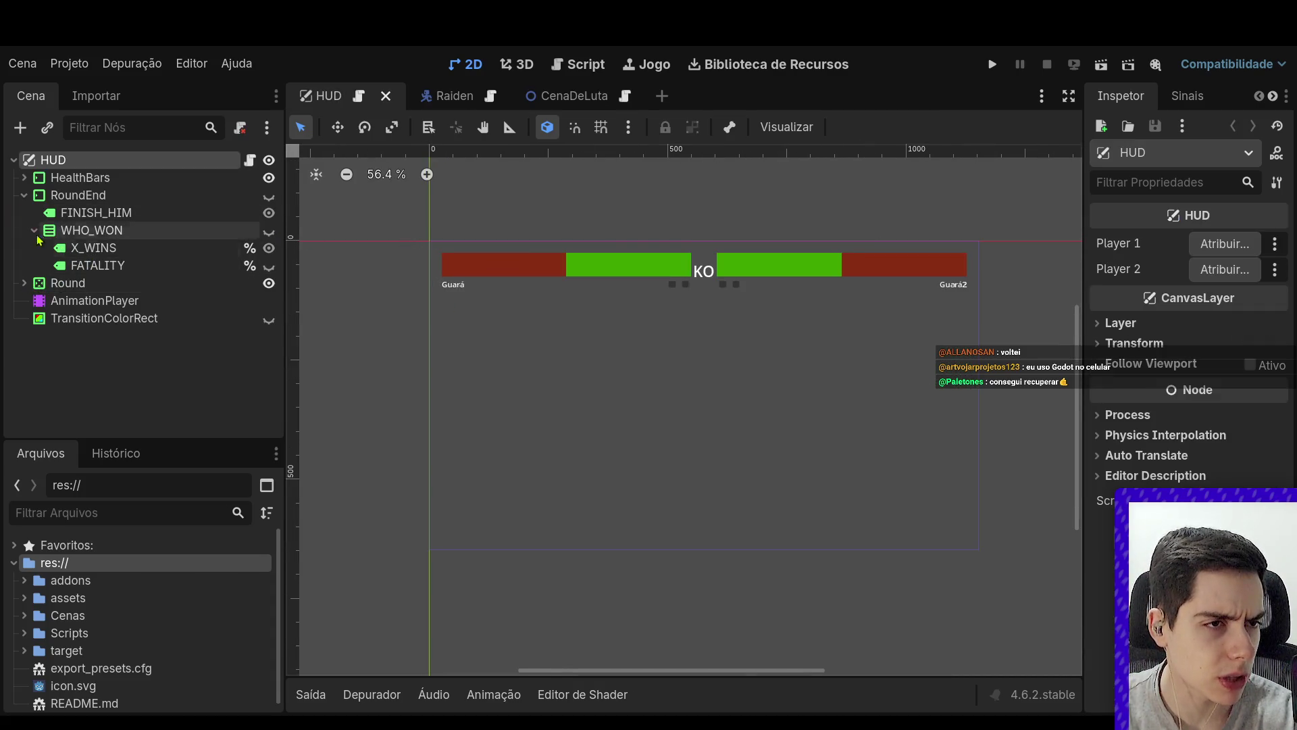
Nest Player1Name under Player1ProgressBar and centre its text vertically.
{"action": "left_click", "coordinate": [25, 177]}
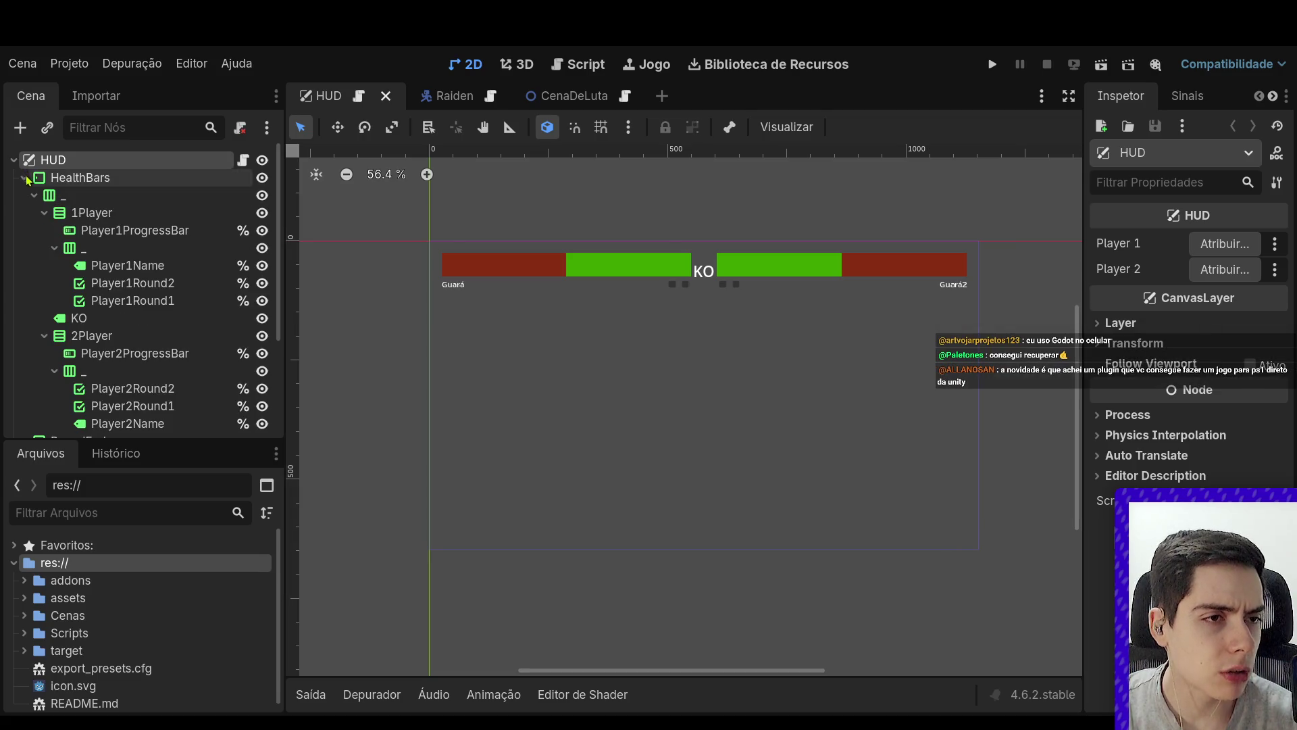
{"action": "left_click", "coordinate": [153, 267]}
{"action": "left_click_drag", "start_coordinate": [138, 270], "coordinate": [154, 232]}
{"action": "key", "text": "Up"}
{"action": "key", "text": "Down"}
{"action": "key", "text": "Up"}
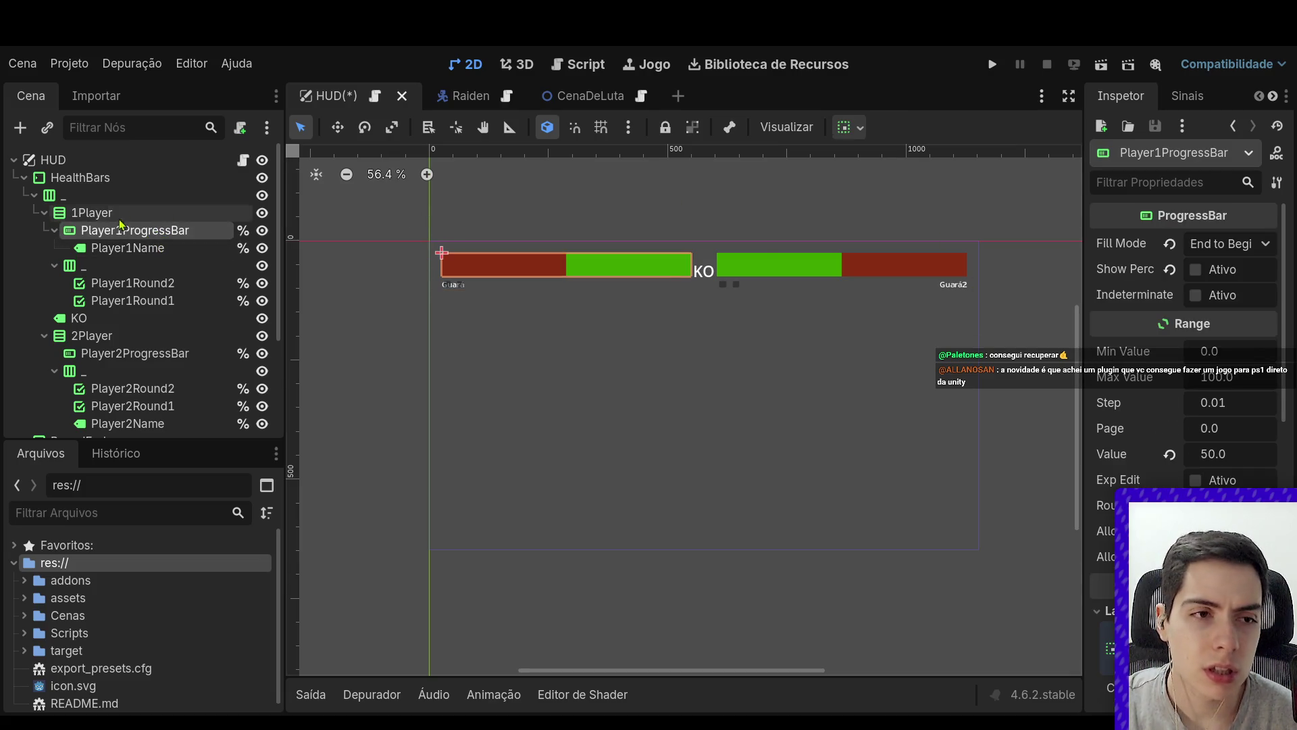
{"action": "key", "text": "Down"}
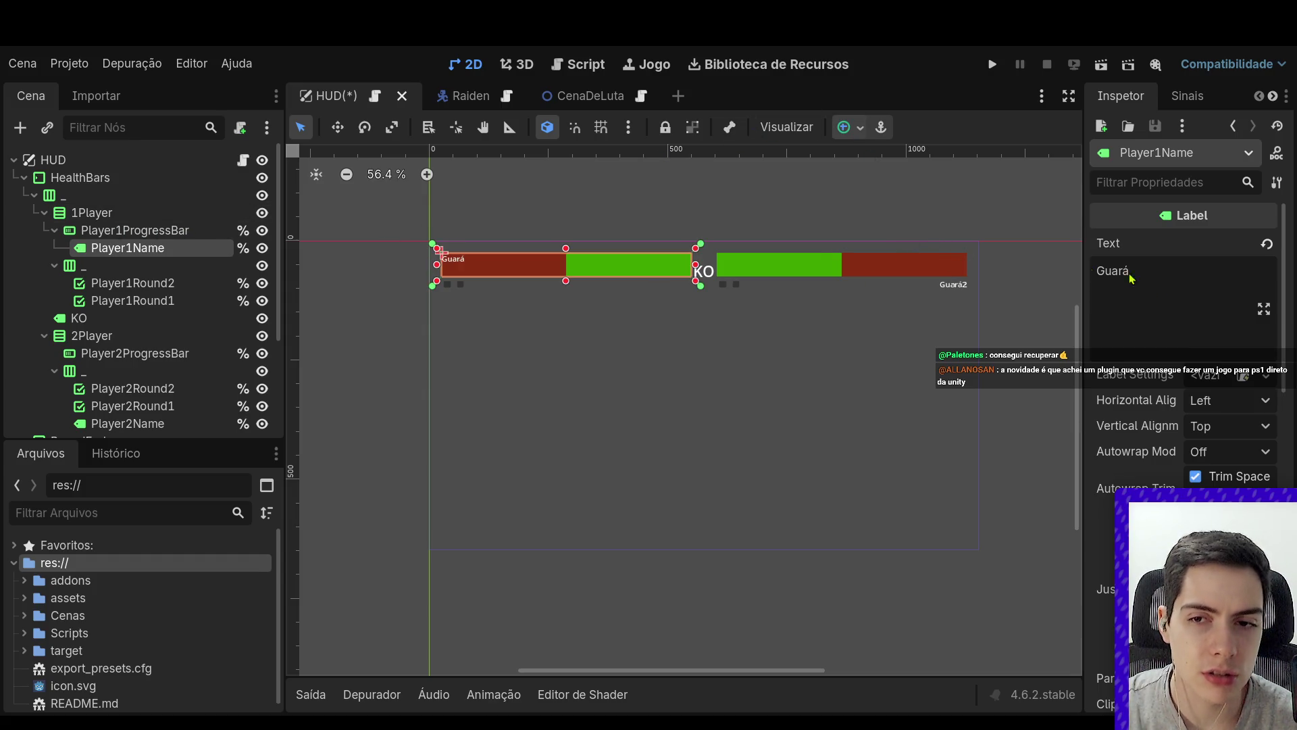
{"action": "scroll", "coordinate": [1216, 425], "scroll_direction": "down", "scroll_amount": 1}
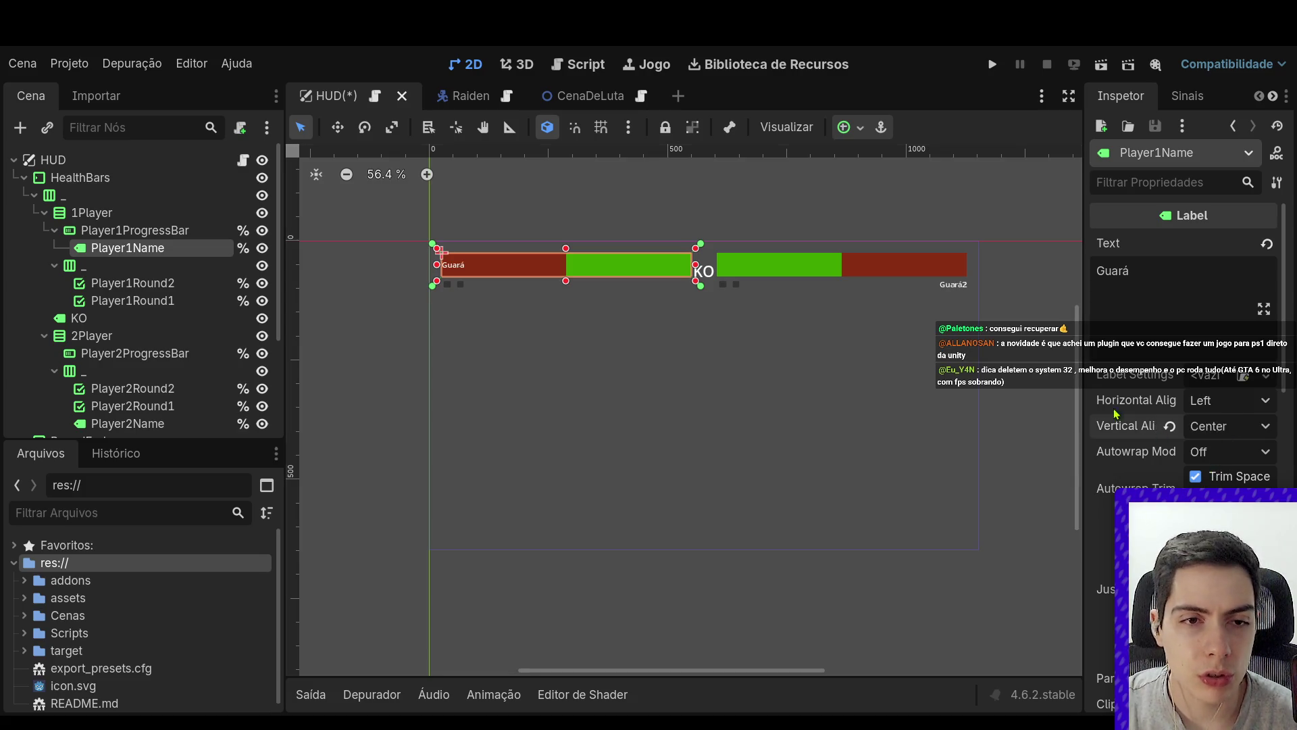
{"action": "left_click", "coordinate": [538, 181]}
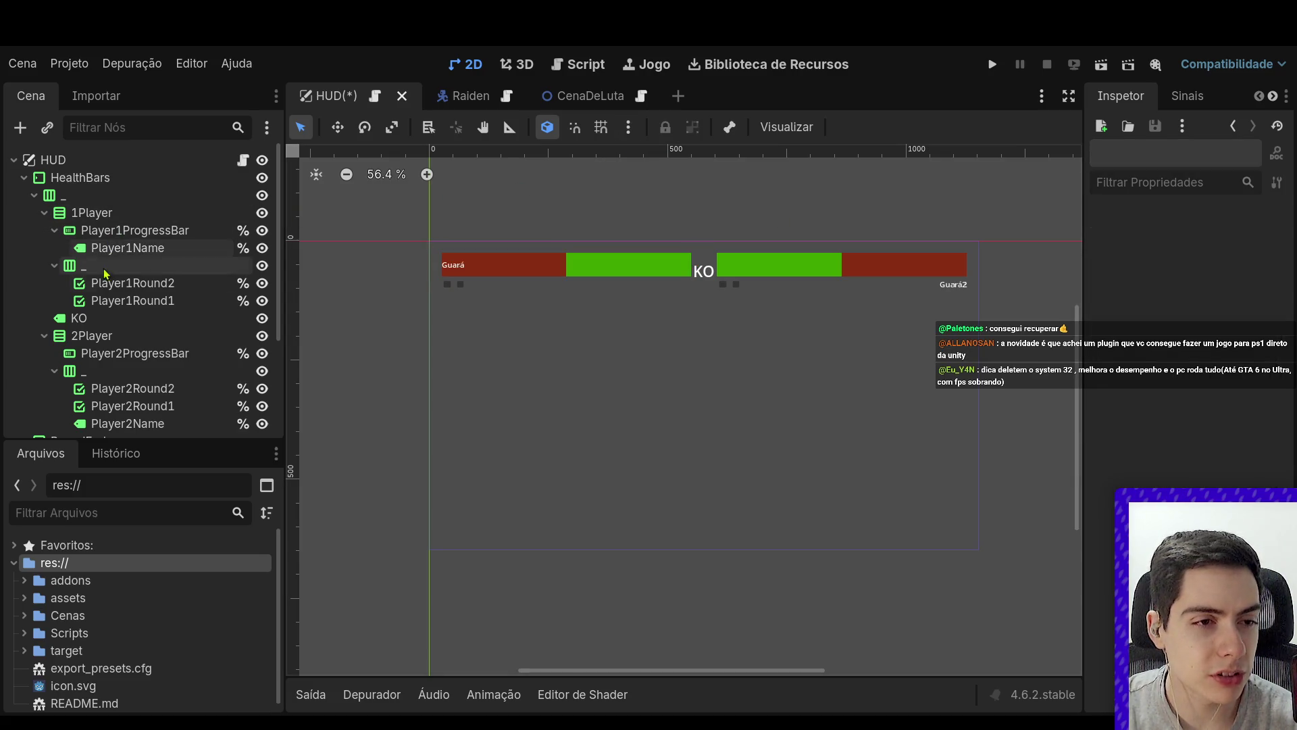
Nest Player2Name under Player2ProgressBar and right-align its Guará2 text.
{"action": "scroll", "coordinate": [129, 370], "scroll_direction": "down", "scroll_amount": 1}
{"action": "left_click_drag", "start_coordinate": [135, 391], "coordinate": [132, 319]}
{"action": "left_click", "coordinate": [716, 255]}
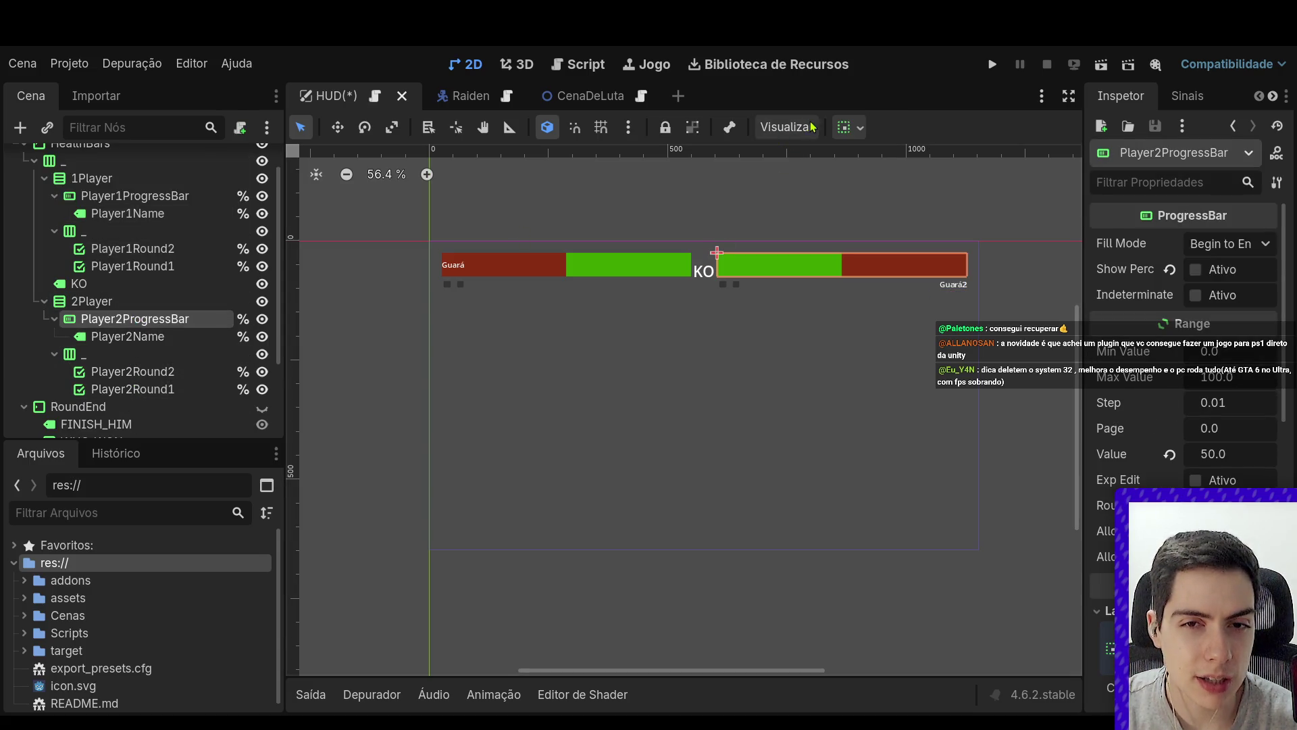
{"action": "left_click", "coordinate": [127, 336]}
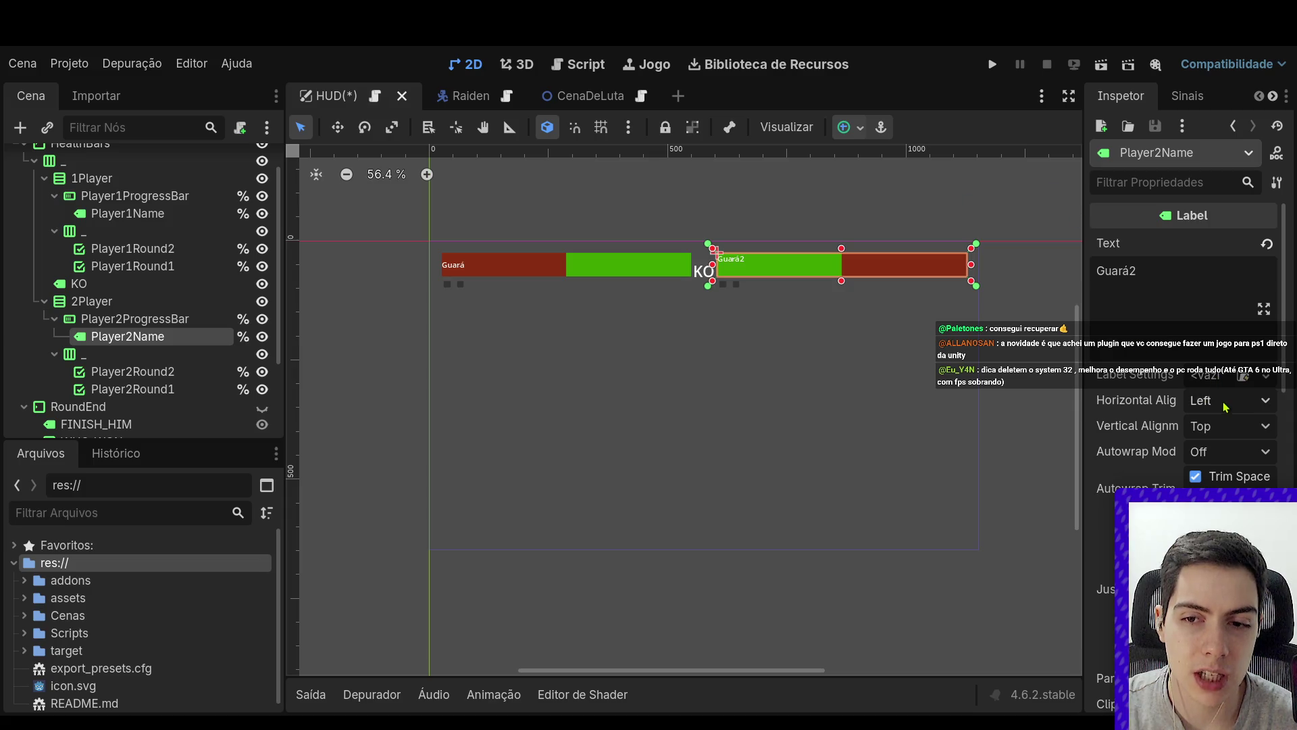
{"action": "left_click", "coordinate": [1237, 472]}
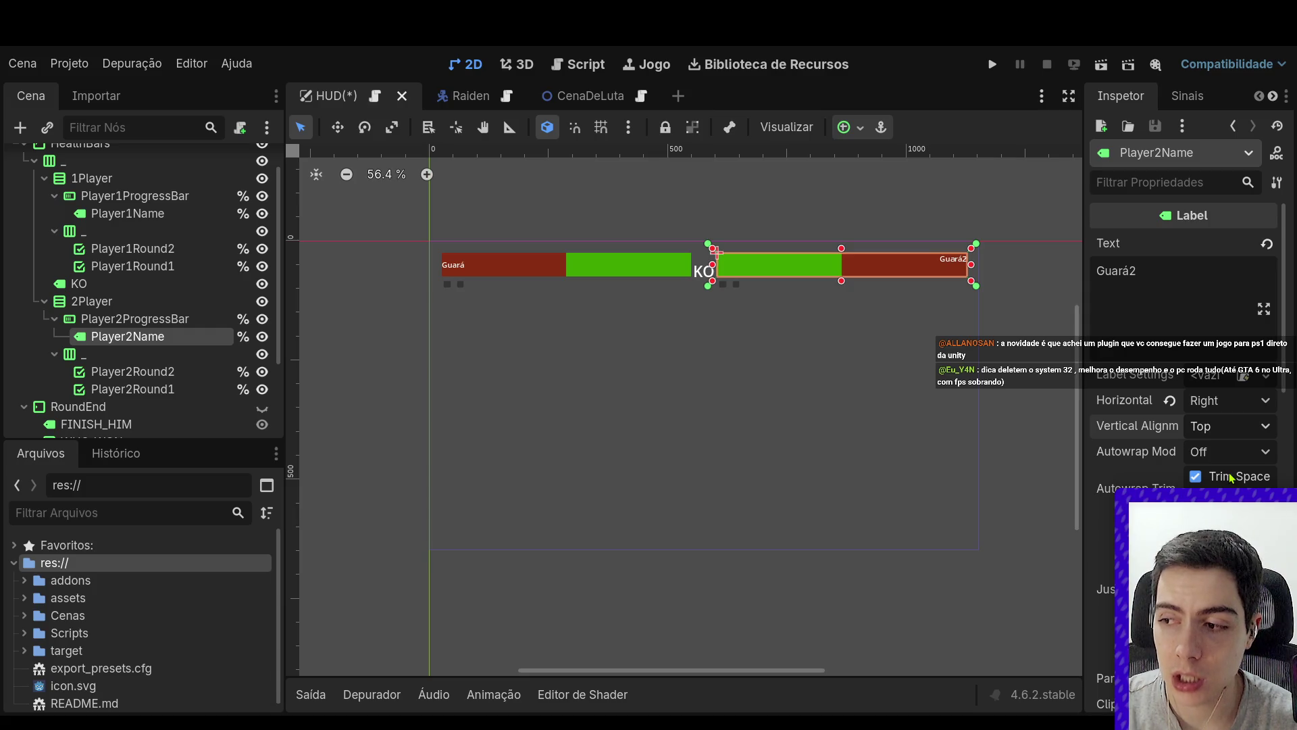
{"action": "left_click", "coordinate": [605, 232]}
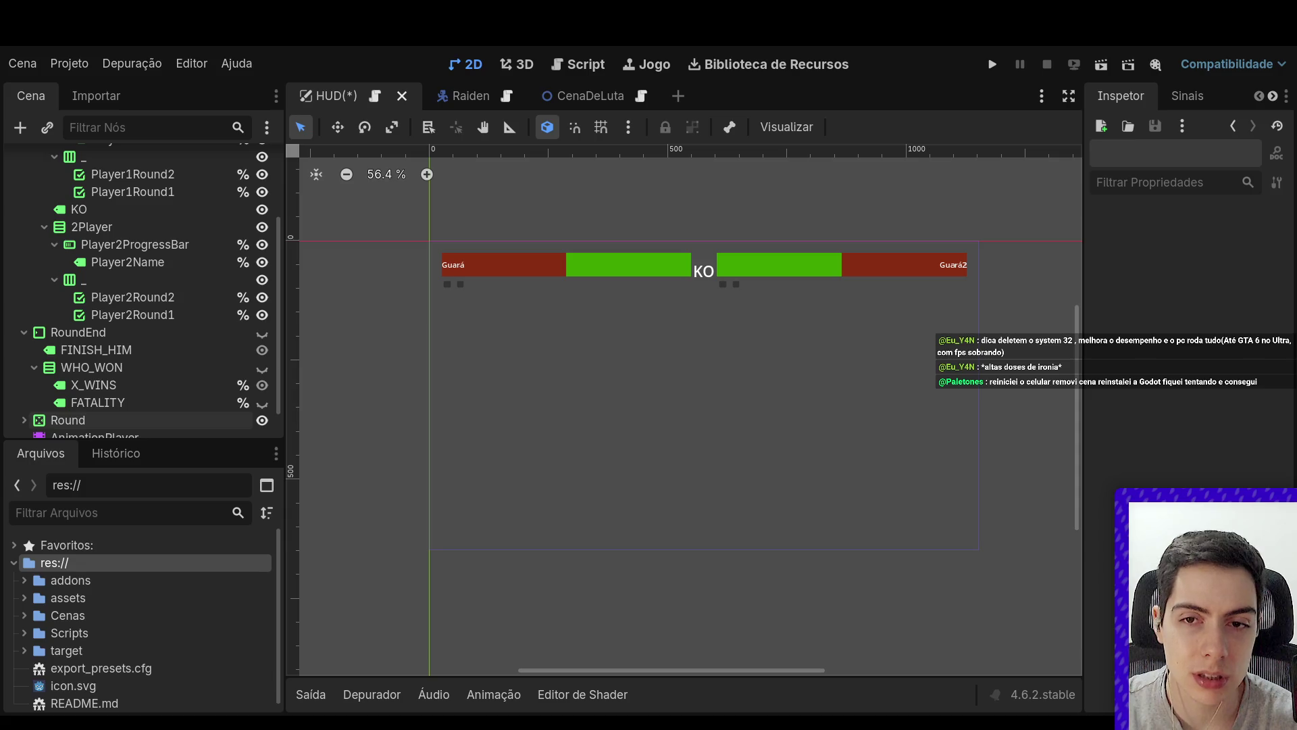
{"action": "scroll", "coordinate": [135, 284], "scroll_direction": "up", "scroll_amount": 5}
{"action": "left_click", "coordinate": [136, 226]}
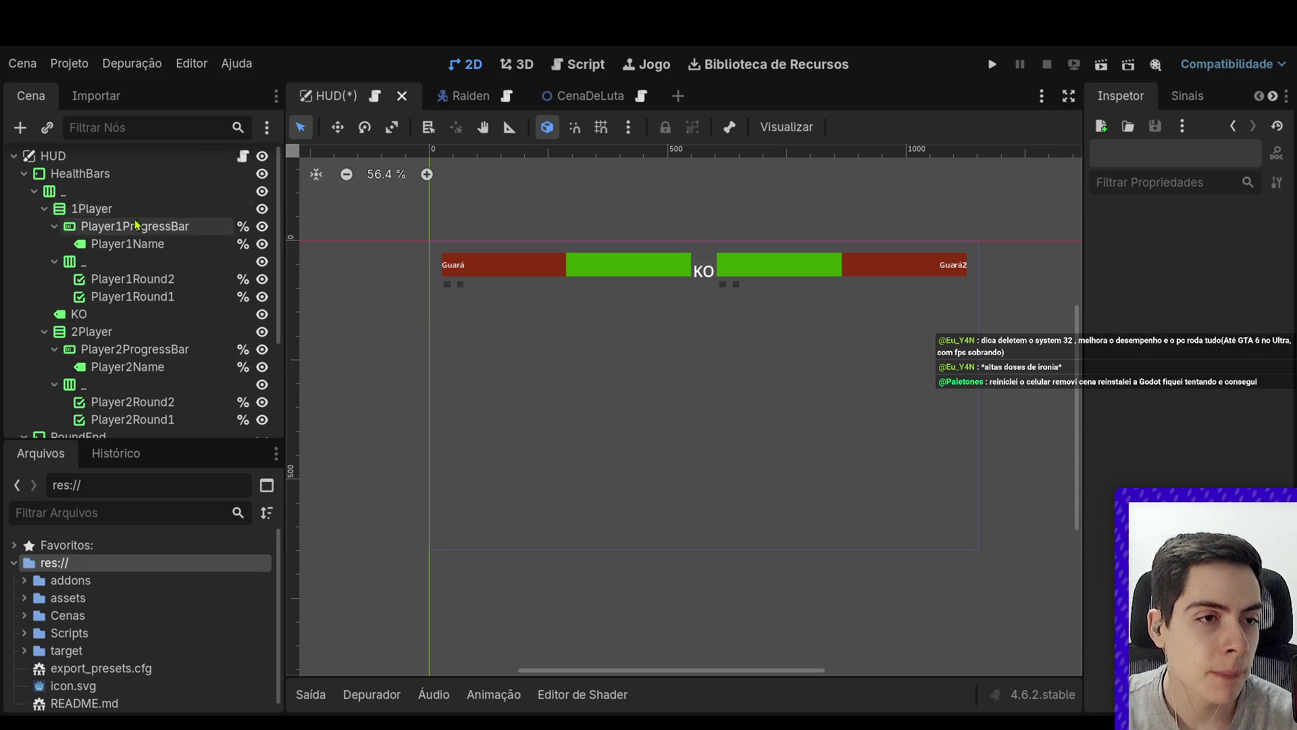
Set Player1ProgressBar's Fill Mode to Begin to End and Player2ProgressBar's to End to Begin.
{"action": "left_click", "coordinate": [1197, 252]}
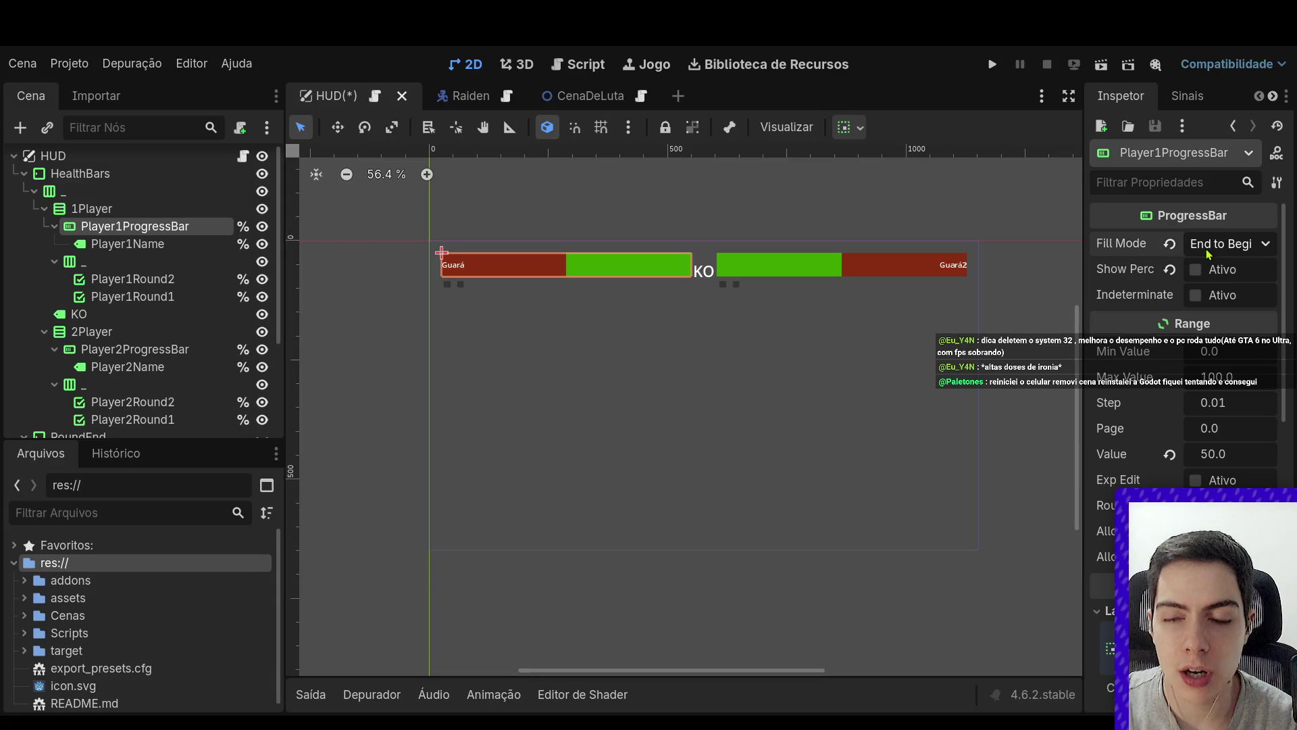
{"action": "left_click", "coordinate": [1222, 273]}
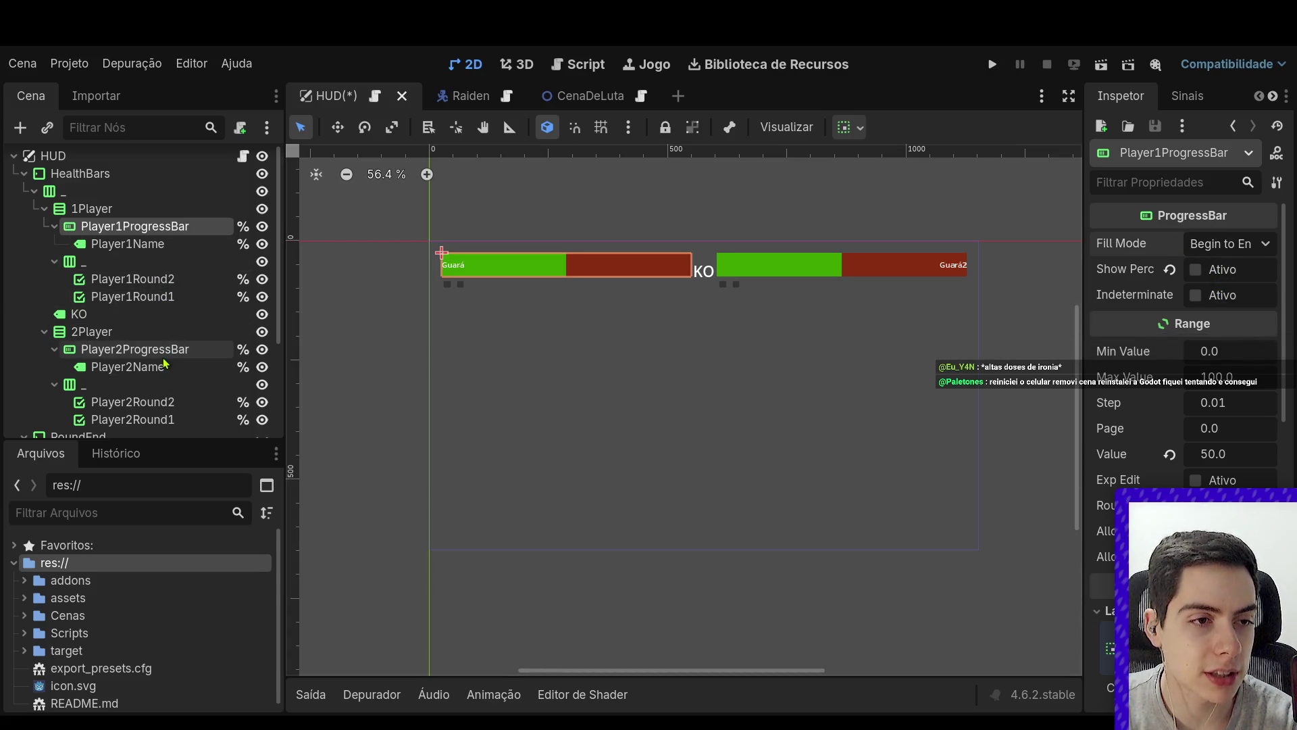
{"action": "left_click", "coordinate": [135, 348]}
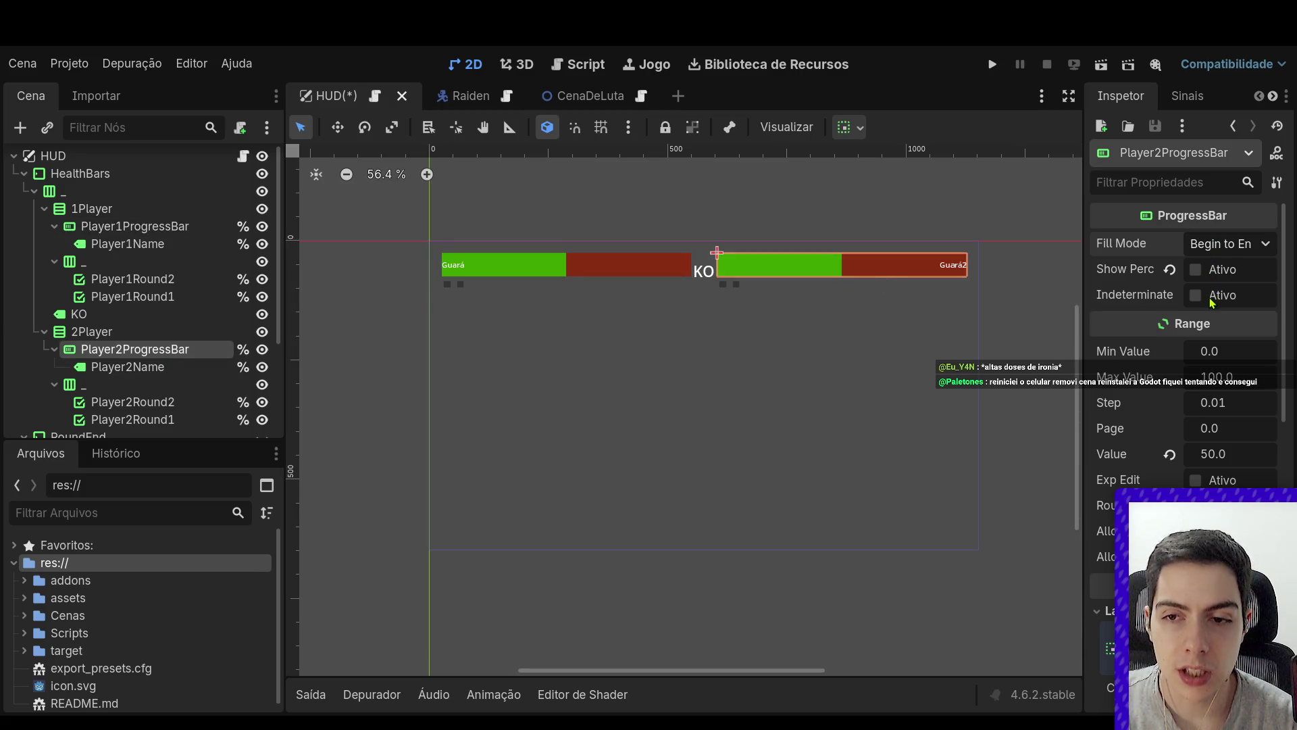
{"action": "left_click", "coordinate": [1211, 302]}
{"action": "left_click", "coordinate": [877, 203]}
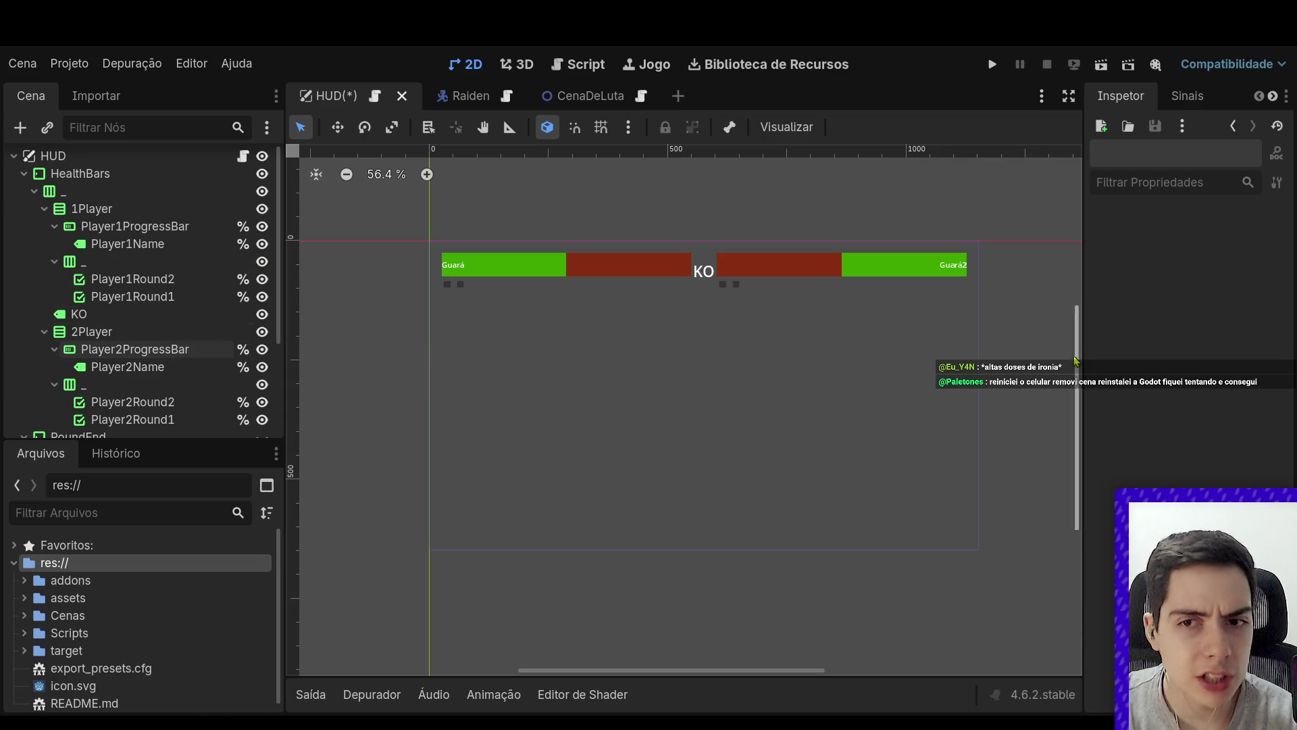
{"action": "left_click", "coordinate": [135, 349]}
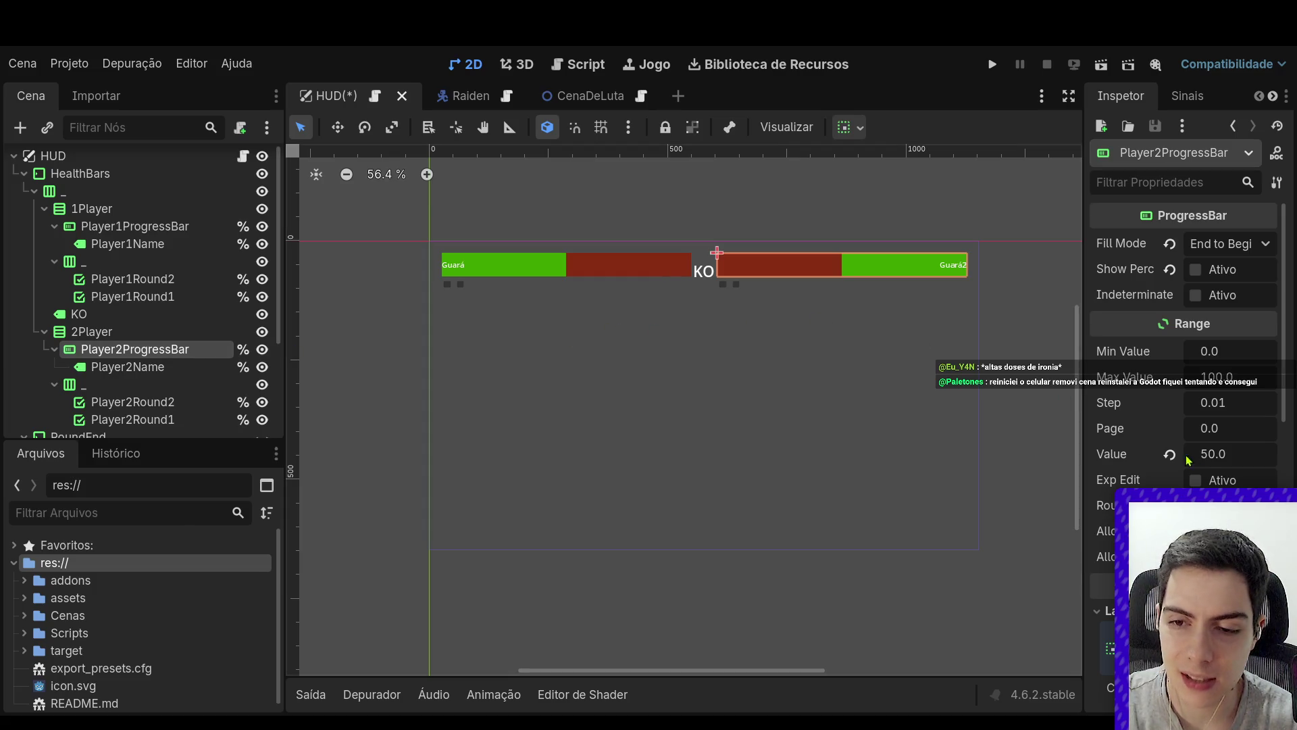
Enable Player2ProgressBar's Outline Size constant override and raise it to 15.
{"action": "scroll", "coordinate": [1189, 405], "scroll_direction": "down", "scroll_amount": 10}
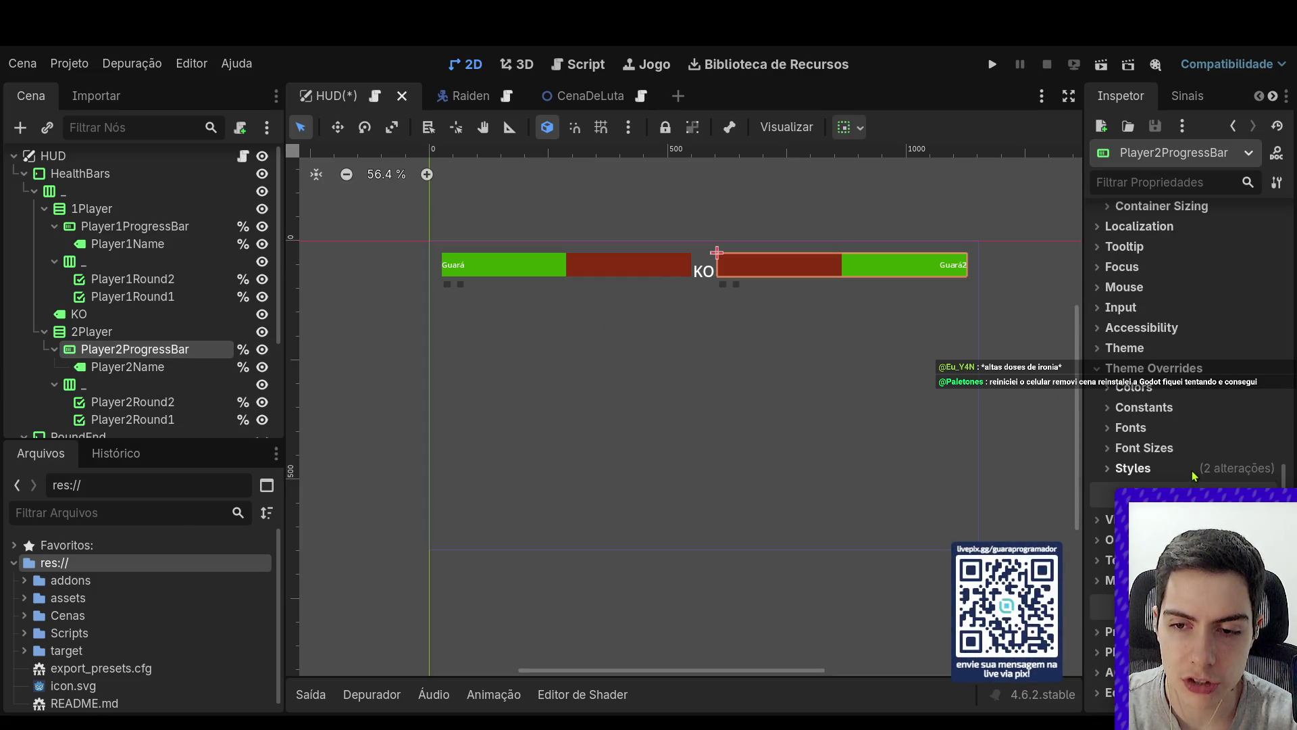
{"action": "left_click", "coordinate": [1176, 413]}
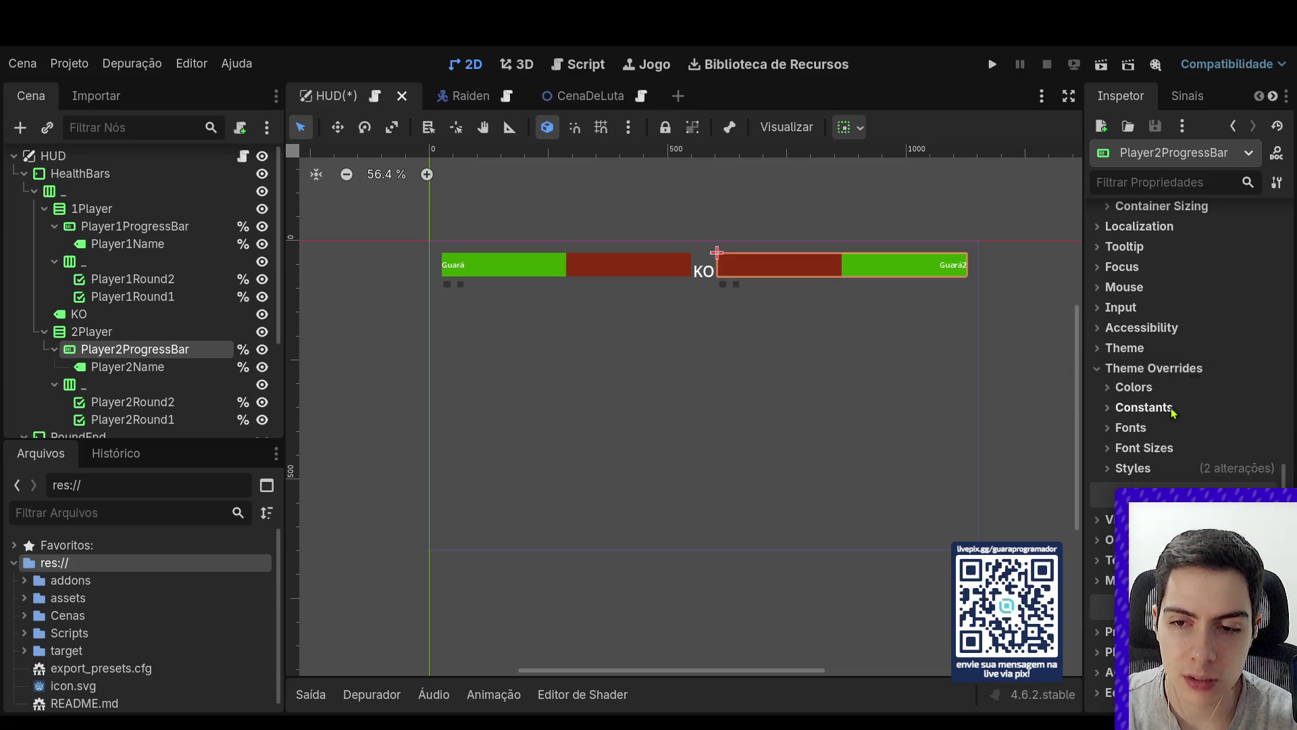
{"action": "left_click", "coordinate": [1264, 427]}
{"action": "left_click", "coordinate": [1265, 427]}
{"action": "left_click", "coordinate": [1265, 427]}
{"action": "left_click", "coordinate": [1265, 427]}
{"action": "left_click", "coordinate": [1265, 427]}
{"action": "left_click", "coordinate": [1264, 427]}
{"action": "left_click", "coordinate": [1266, 427]}
{"action": "left_click", "coordinate": [1266, 427]}
{"action": "scroll", "coordinate": [932, 284], "scroll_direction": "up", "scroll_amount": 10}
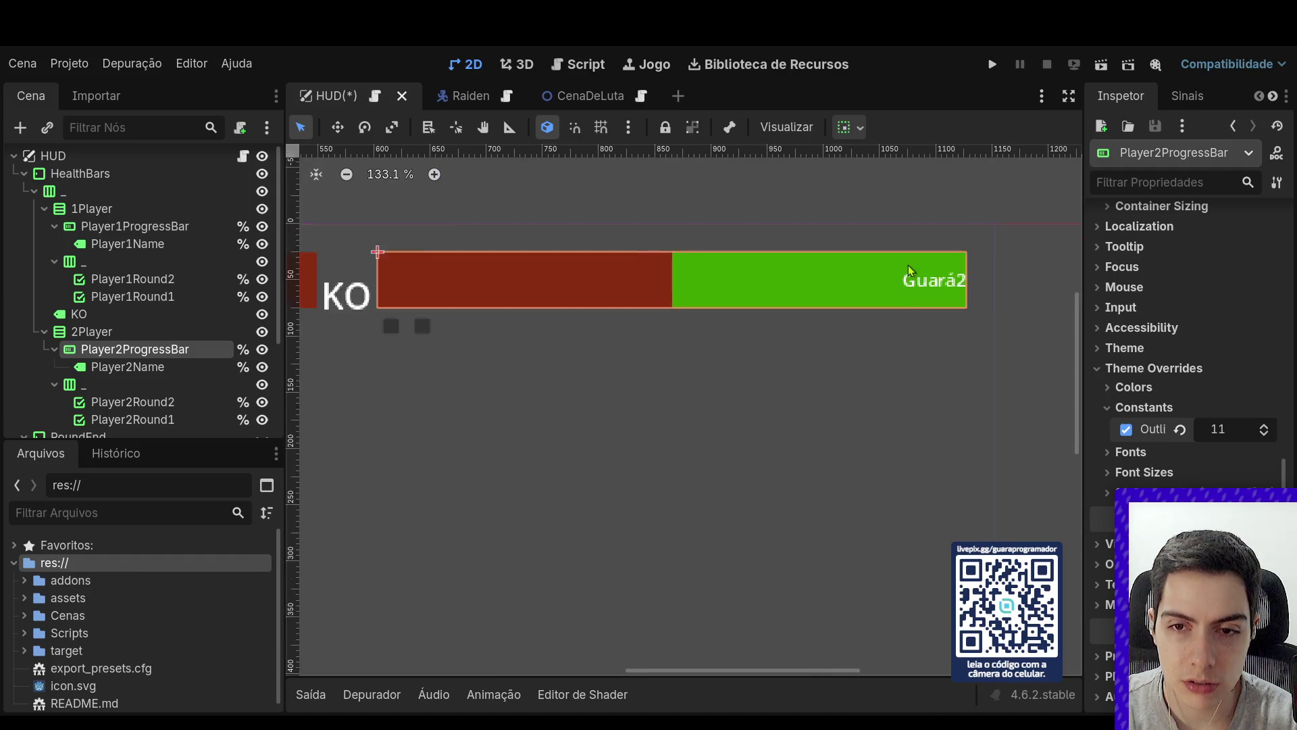
{"action": "left_click", "coordinate": [1264, 426]}
{"action": "left_click", "coordinate": [1265, 425]}
{"action": "left_click", "coordinate": [1265, 426]}
{"action": "left_click", "coordinate": [1265, 425]}
{"action": "left_click", "coordinate": [1147, 407]}
Set the background style's left border width to 5 px.
{"action": "left_click", "coordinate": [1148, 472]}
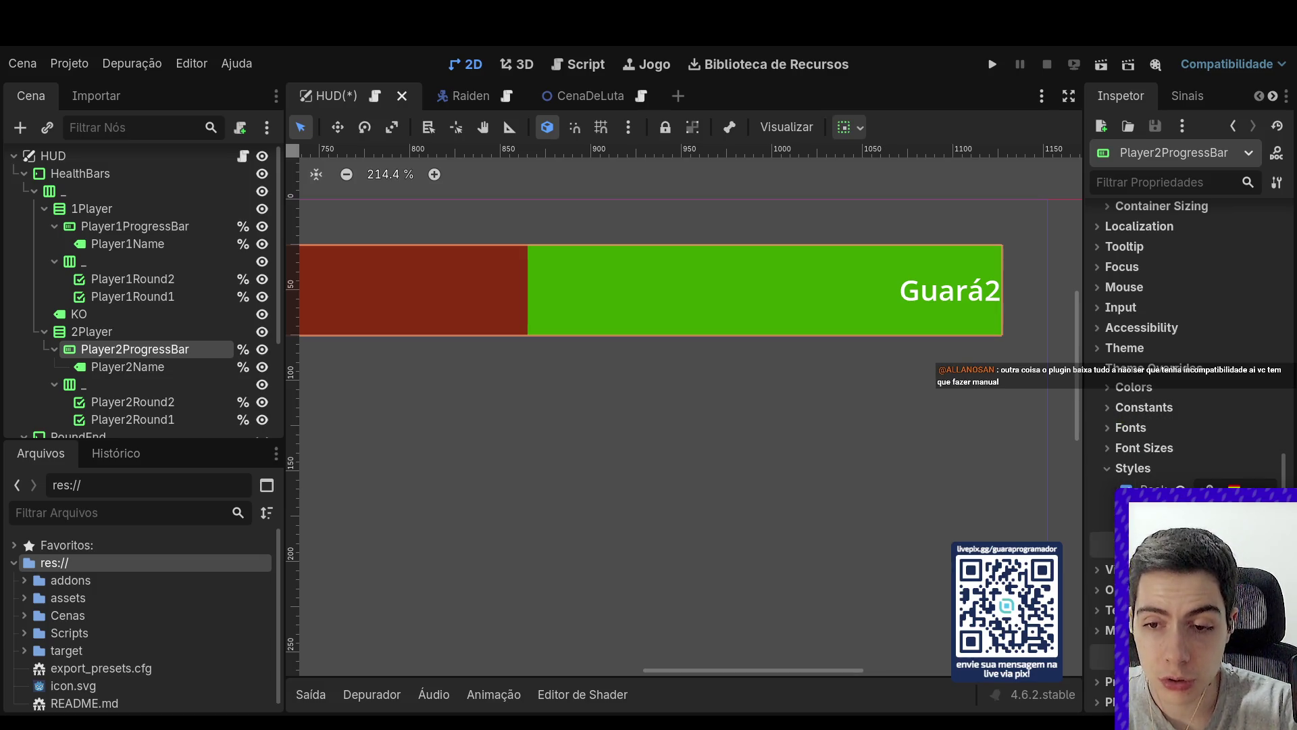
{"action": "scroll", "coordinate": [1189, 338], "scroll_direction": "down", "scroll_amount": 5}
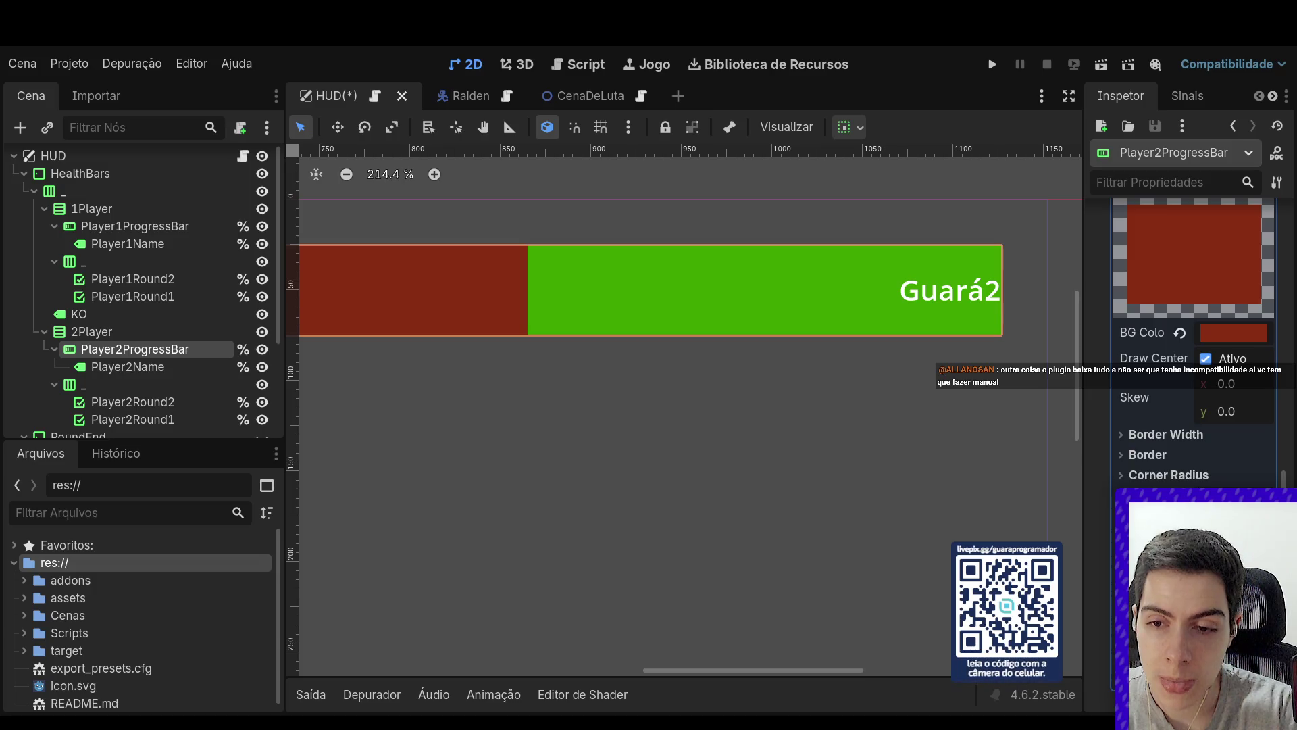
{"action": "left_click", "coordinate": [1148, 454]}
{"action": "left_click", "coordinate": [1166, 434]}
{"action": "left_click", "coordinate": [1216, 456]}
{"action": "type", "text": "5"}
{"action": "key", "text": "Return"}
{"action": "double_click", "coordinate": [1220, 456]}
{"action": "type", "text": "15"}
{"action": "key", "text": "Return"}
{"action": "scroll", "coordinate": [614, 377], "scroll_direction": "down", "scroll_amount": 3}
{"action": "scroll", "coordinate": [615, 376], "scroll_direction": "up", "scroll_amount": 3}
{"action": "left_click", "coordinate": [1226, 457]}
{"action": "type", "text": "5"}
{"action": "key", "text": "Return"}
Set the background style's top and bottom border widths to 5 px.
{"action": "scroll", "coordinate": [865, 439], "scroll_direction": "down", "scroll_amount": 2}
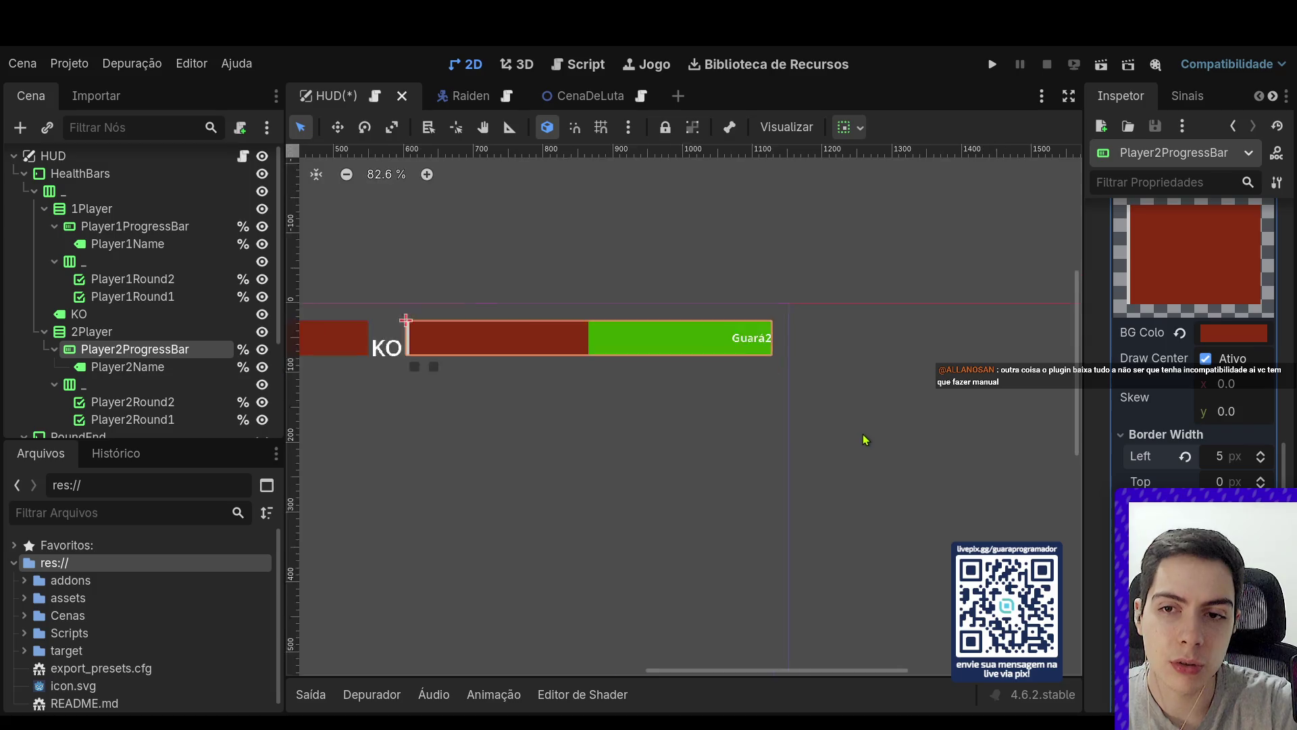
{"action": "scroll", "coordinate": [865, 439], "scroll_direction": "up", "scroll_amount": 1}
{"action": "left_click", "coordinate": [1219, 481]}
{"action": "type", "text": "5"}
{"action": "key", "text": "Return"}
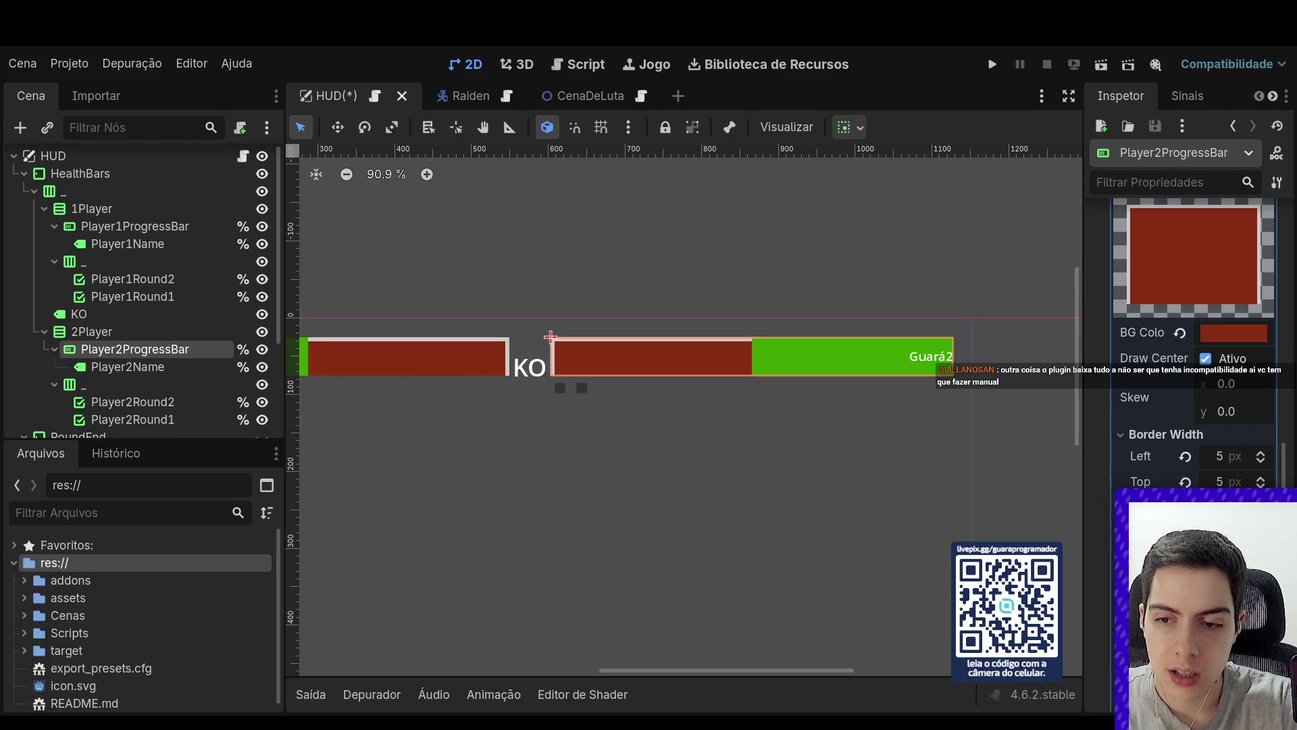
{"action": "type", "text": "5"}
{"action": "key", "text": "Return"}
{"action": "scroll", "coordinate": [687, 310], "scroll_direction": "down", "scroll_amount": 4}
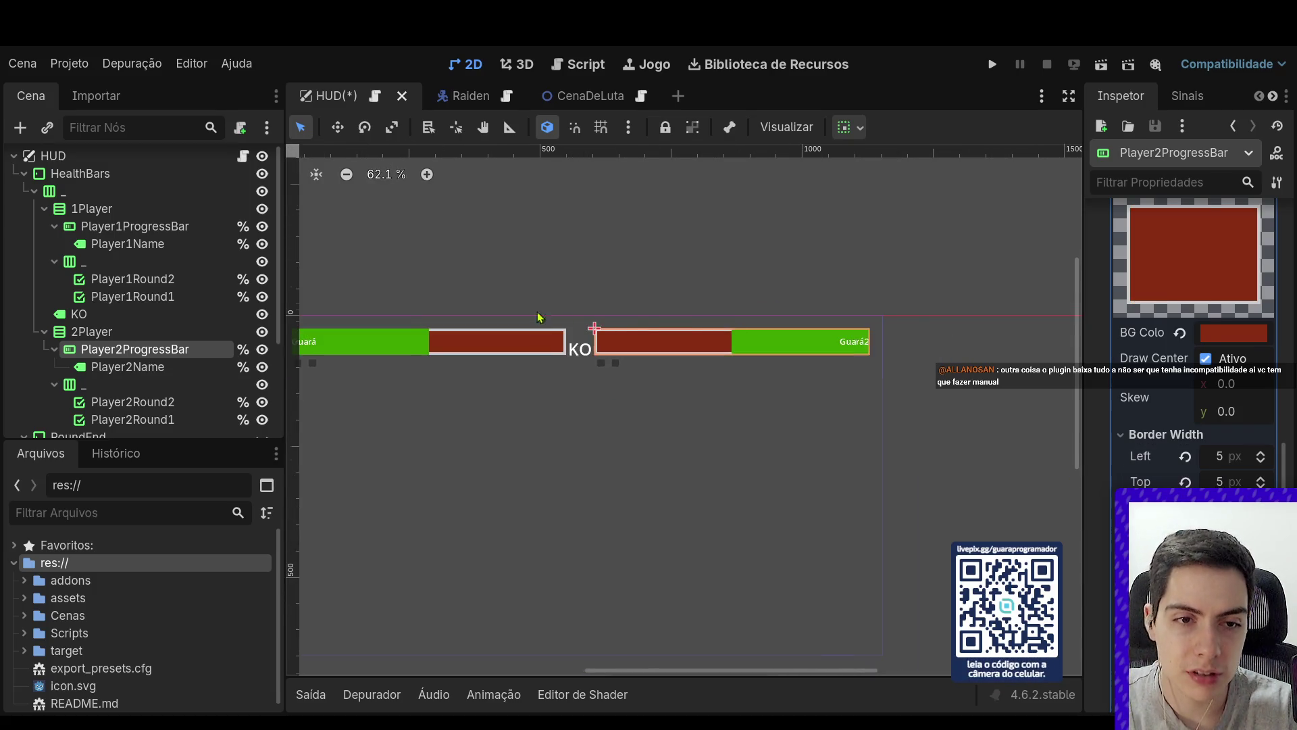
{"action": "scroll", "coordinate": [880, 351], "scroll_direction": "up", "scroll_amount": 1}
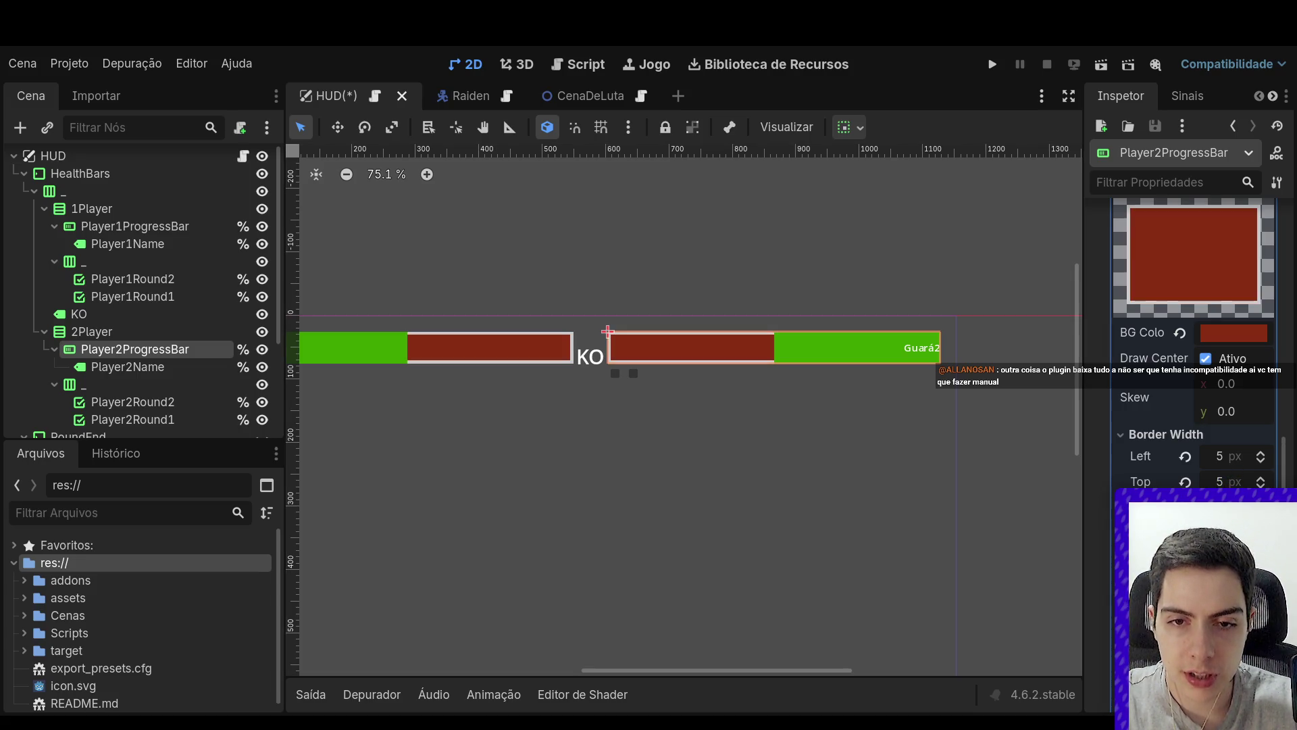
{"action": "scroll", "coordinate": [707, 341], "scroll_direction": "up", "scroll_amount": 6}
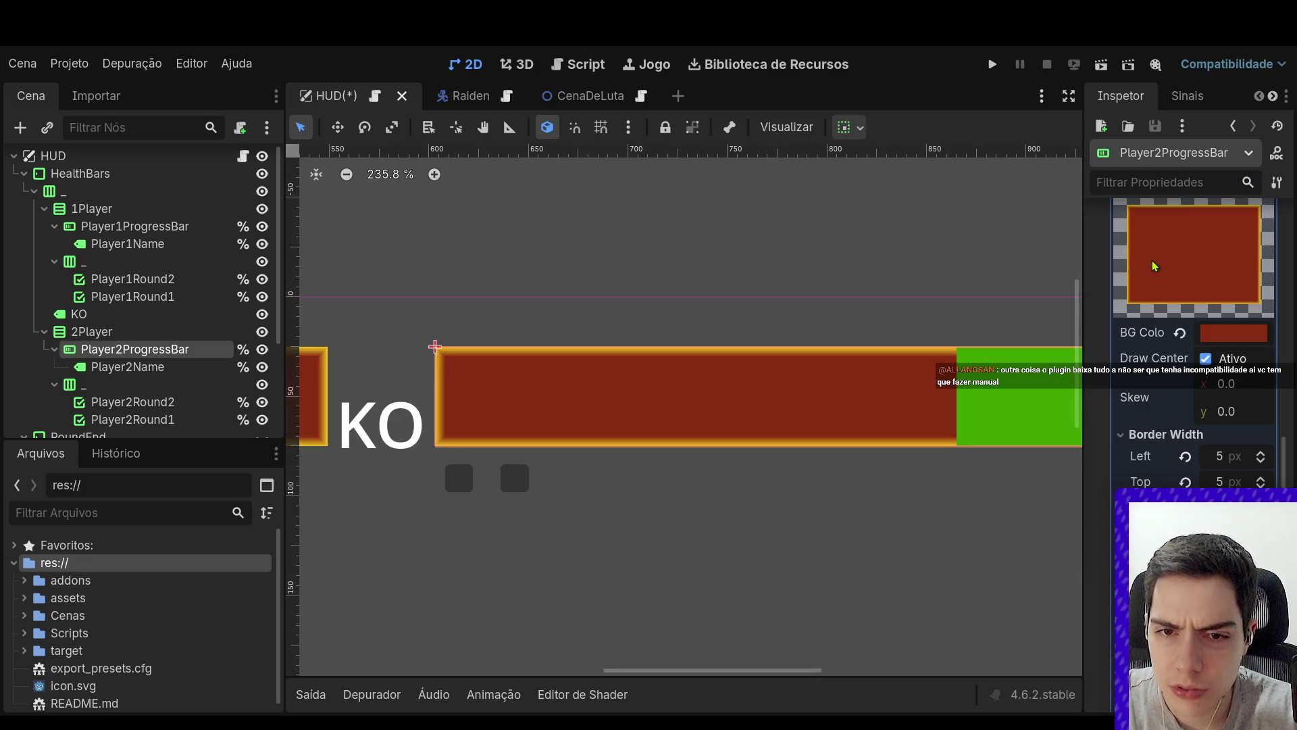
{"action": "scroll", "coordinate": [910, 282], "scroll_direction": "down", "scroll_amount": 7}
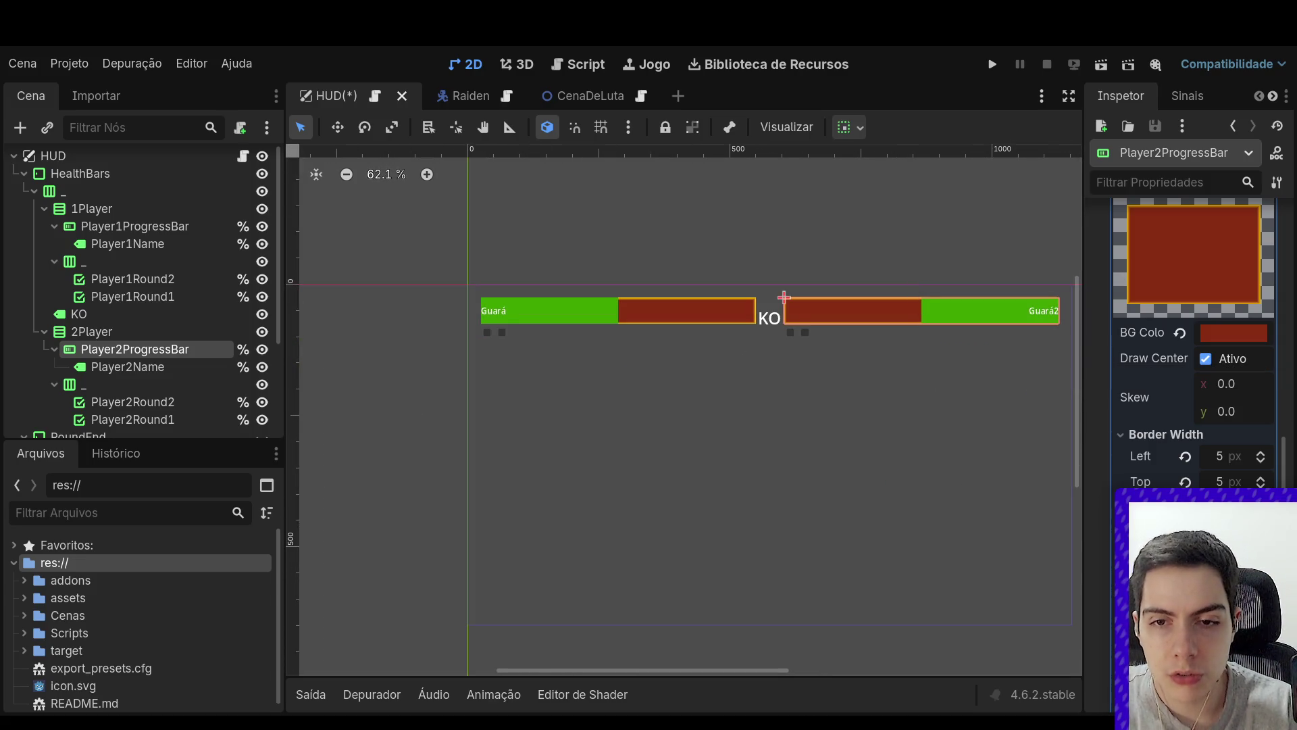
Show the Border Width settings of the health bar's fill style.
{"action": "left_click", "coordinate": [1163, 434]}
{"action": "scroll", "coordinate": [1176, 351], "scroll_direction": "up", "scroll_amount": 3}
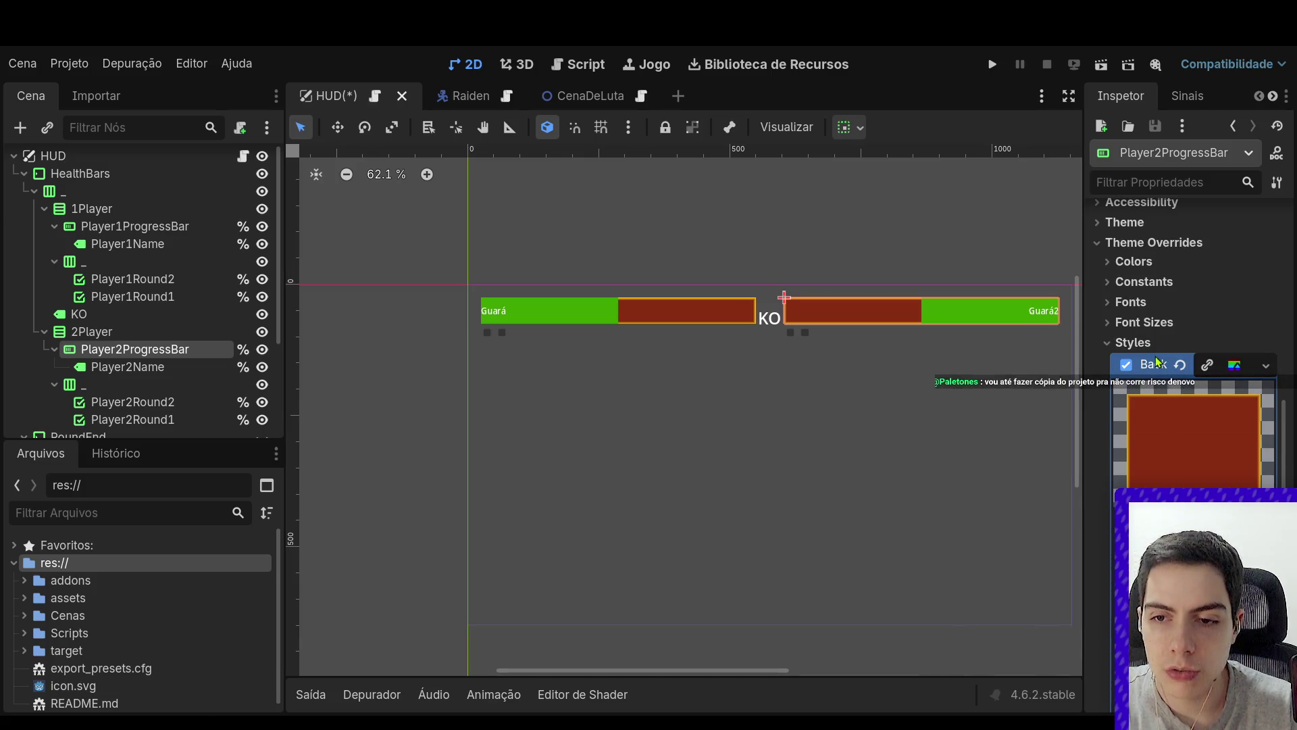
{"action": "left_click", "coordinate": [1157, 363]}
{"action": "left_click", "coordinate": [1148, 390]}
{"action": "scroll", "coordinate": [1182, 338], "scroll_direction": "down", "scroll_amount": 2}
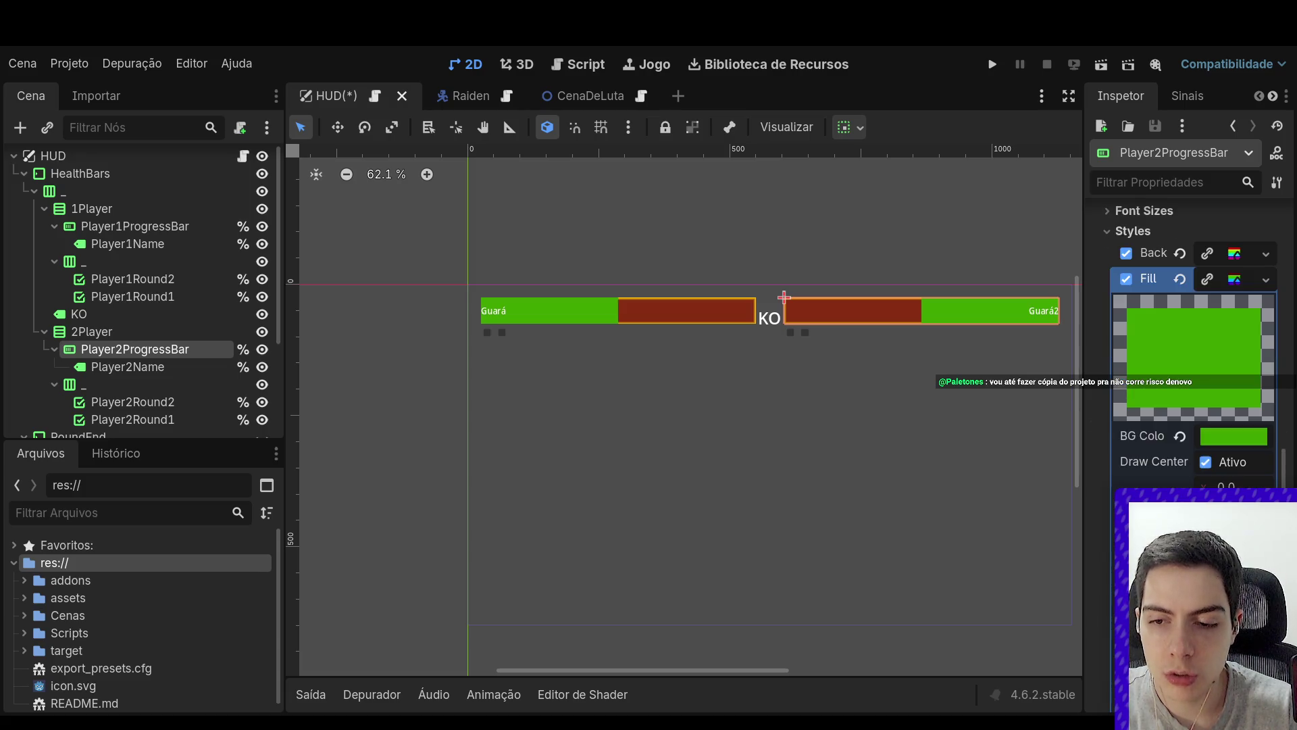
{"action": "scroll", "coordinate": [1183, 338], "scroll_direction": "down", "scroll_amount": 3}
{"action": "left_click", "coordinate": [1183, 326]}
{"action": "left_click", "coordinate": [1182, 327]}
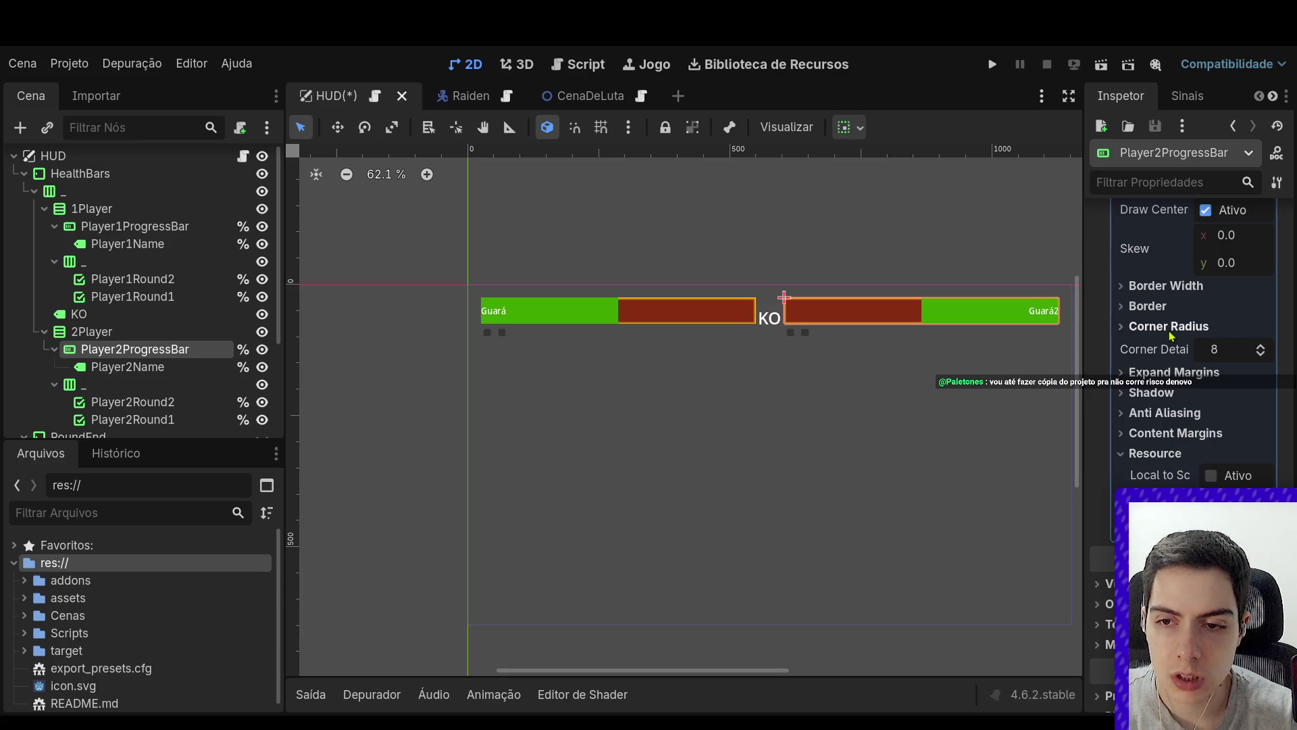
{"action": "scroll", "coordinate": [1177, 365], "scroll_direction": "up", "scroll_amount": 2}
{"action": "left_click", "coordinate": [1165, 410]}
Set the fill style's left, top, right and bottom border widths to 5 px.
{"action": "left_click", "coordinate": [1227, 433]}
{"action": "type", "text": "5"}
{"action": "key", "text": "Return"}
{"action": "left_click", "coordinate": [1228, 462]}
{"action": "type", "text": "5"}
{"action": "key", "text": "Tab"}
{"action": "type", "text": "5"}
{"action": "key", "text": "Tab"}
{"action": "type", "text": "5"}
{"action": "key", "text": "Return"}
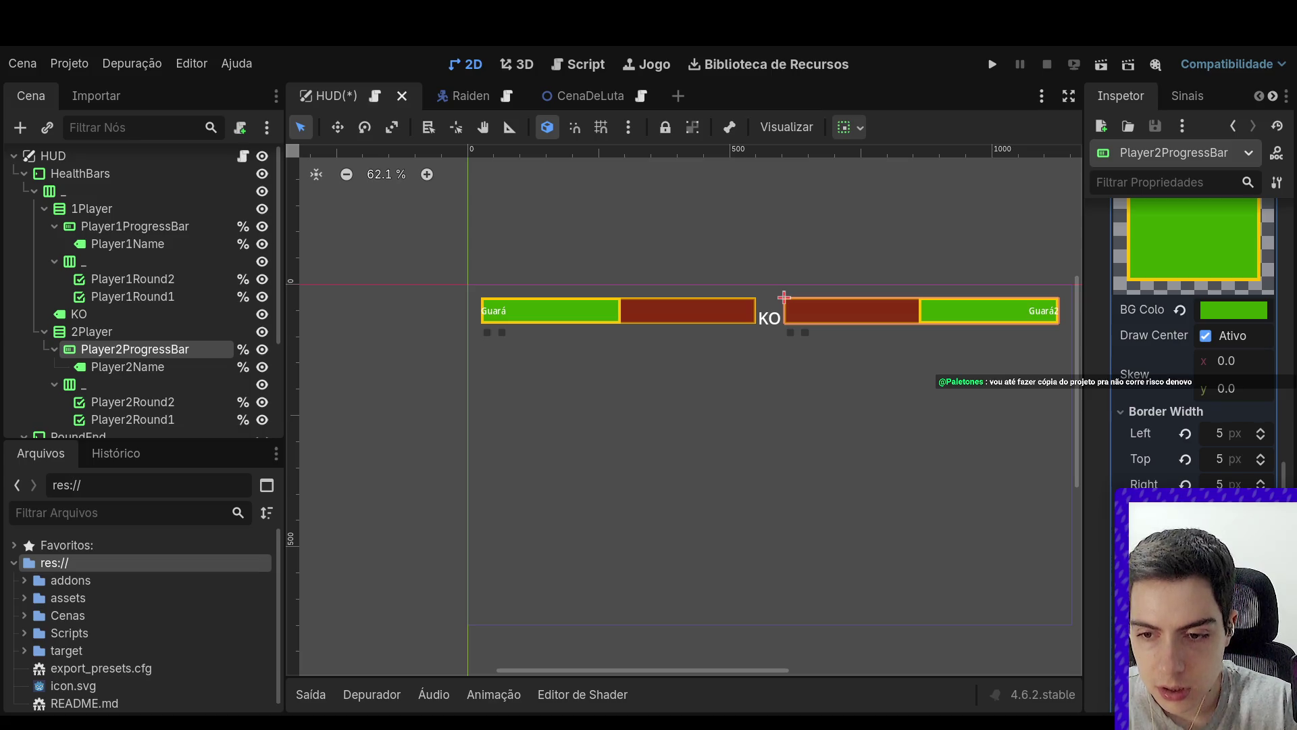
Deselect the player 2 health bar and save the HUD scene.
{"action": "scroll", "coordinate": [784, 290], "scroll_direction": "up", "scroll_amount": 8}
{"action": "scroll", "coordinate": [784, 277], "scroll_direction": "down", "scroll_amount": 4}
{"action": "left_click", "coordinate": [783, 265]}
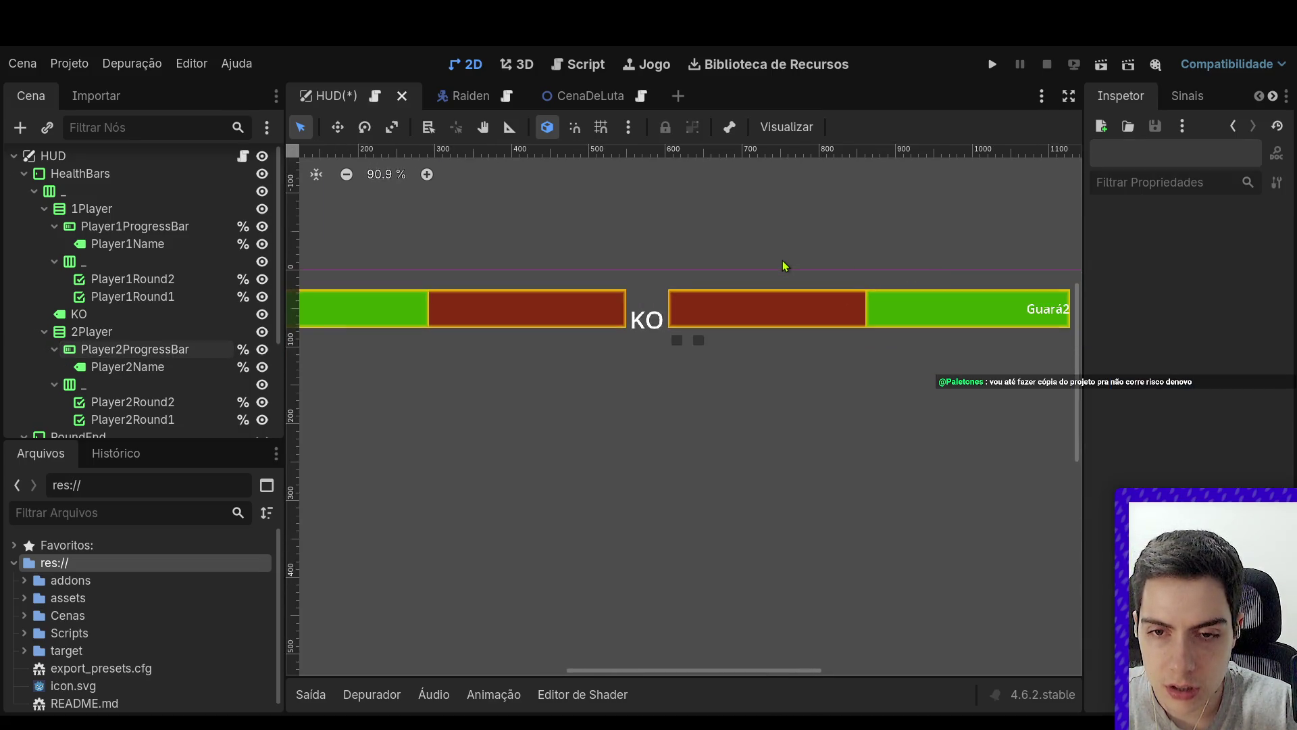
{"action": "scroll", "coordinate": [783, 266], "scroll_direction": "down", "scroll_amount": 1}
{"action": "scroll", "coordinate": [811, 284], "scroll_direction": "left", "scroll_amount": 5}
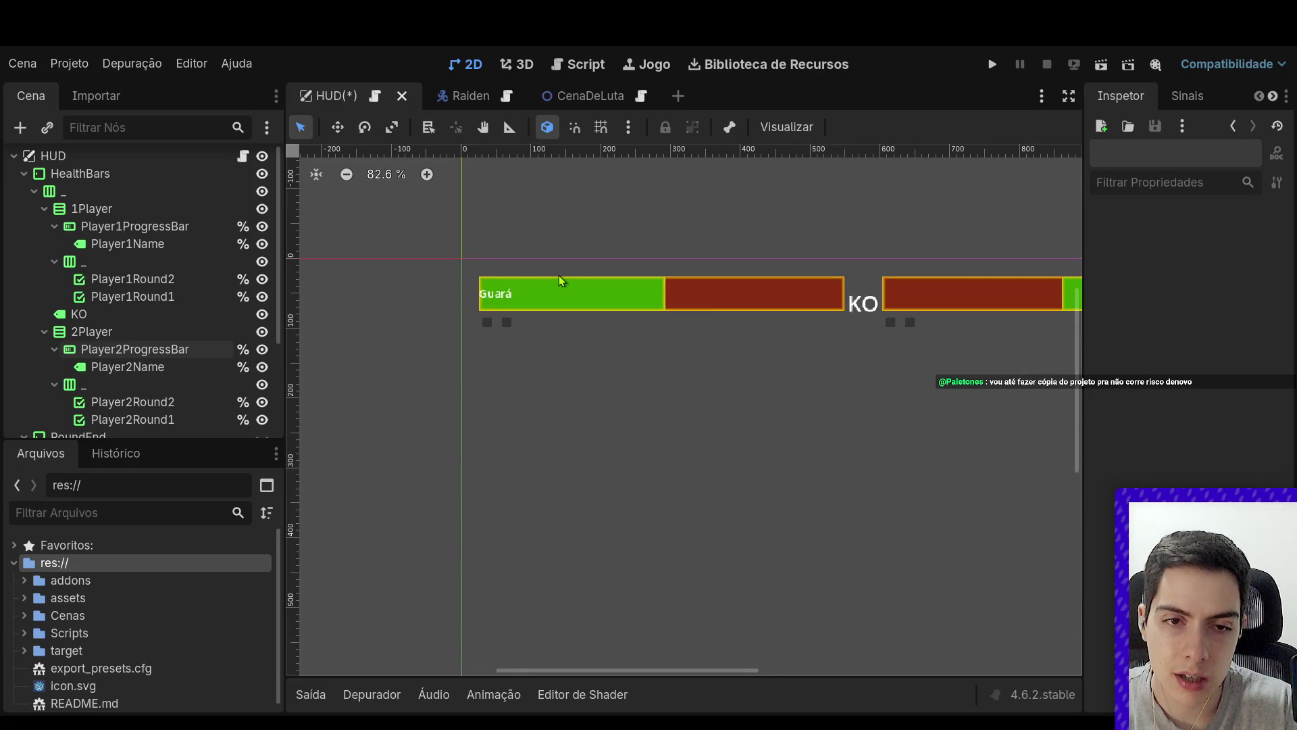
{"action": "scroll", "coordinate": [649, 286], "scroll_direction": "up", "scroll_amount": 2}
{"action": "scroll", "coordinate": [653, 286], "scroll_direction": "down", "scroll_amount": 8}
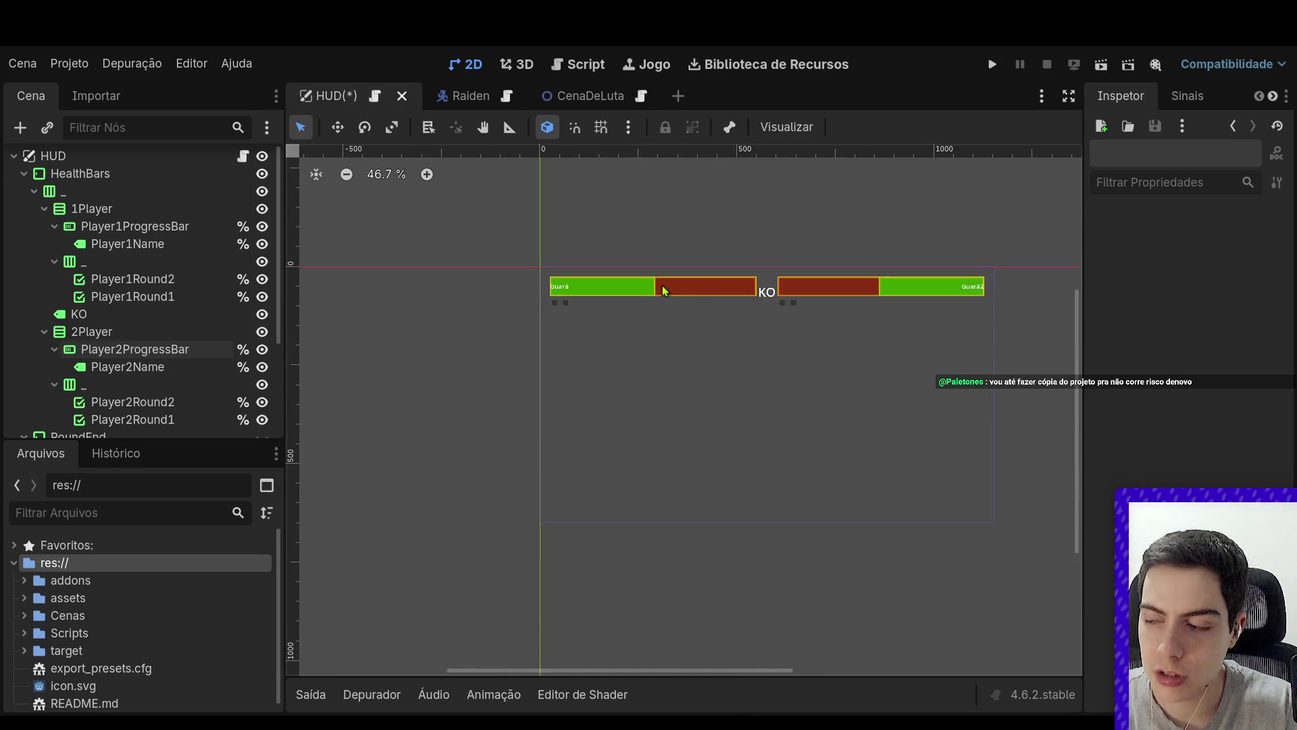
{"action": "scroll", "coordinate": [662, 290], "scroll_direction": "up", "scroll_amount": 3}
{"action": "key", "text": "ctrl+s"}
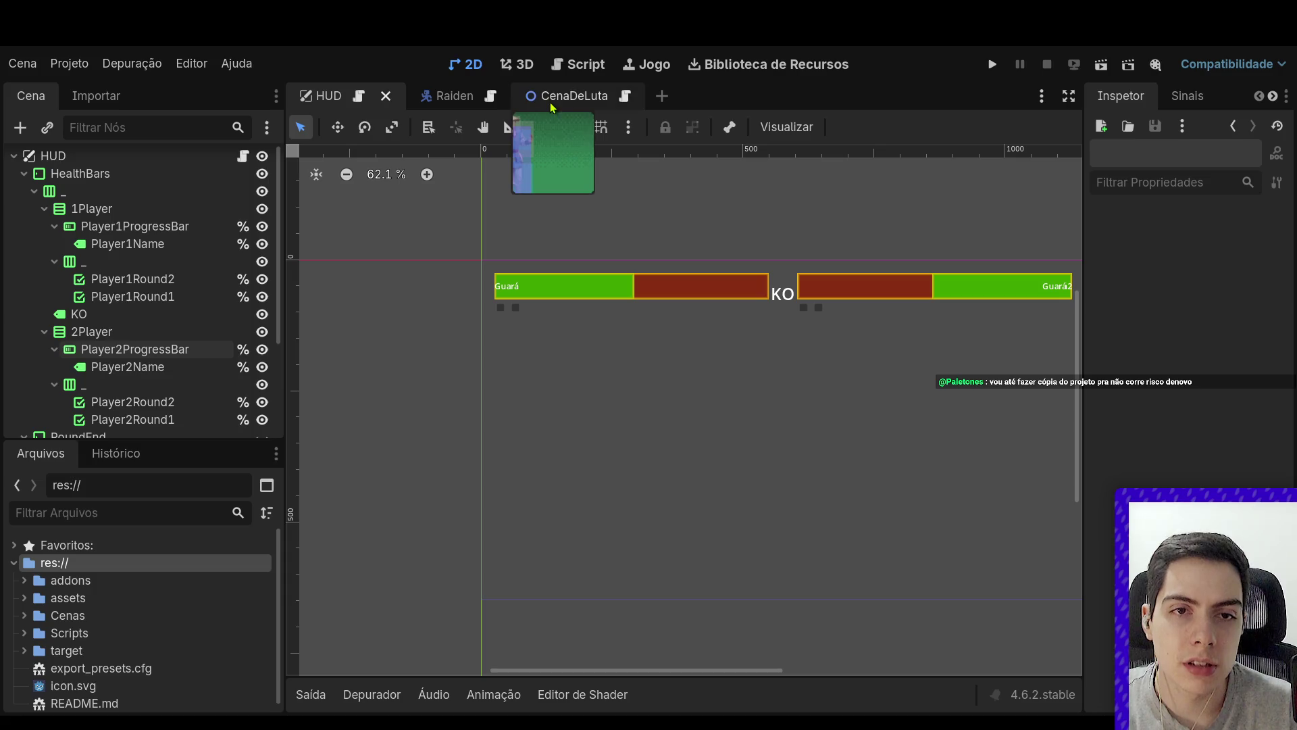
{"action": "left_click", "coordinate": [549, 101]}
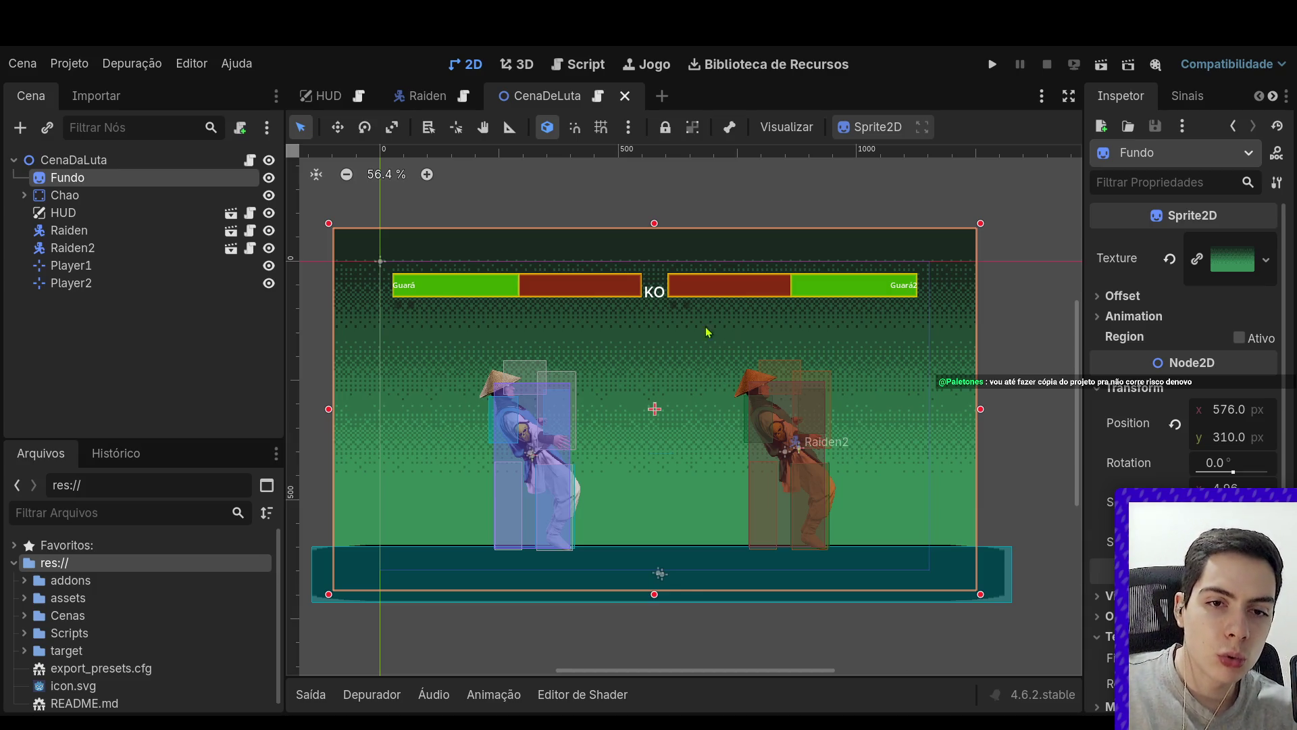
{"action": "left_click", "coordinate": [795, 441]}
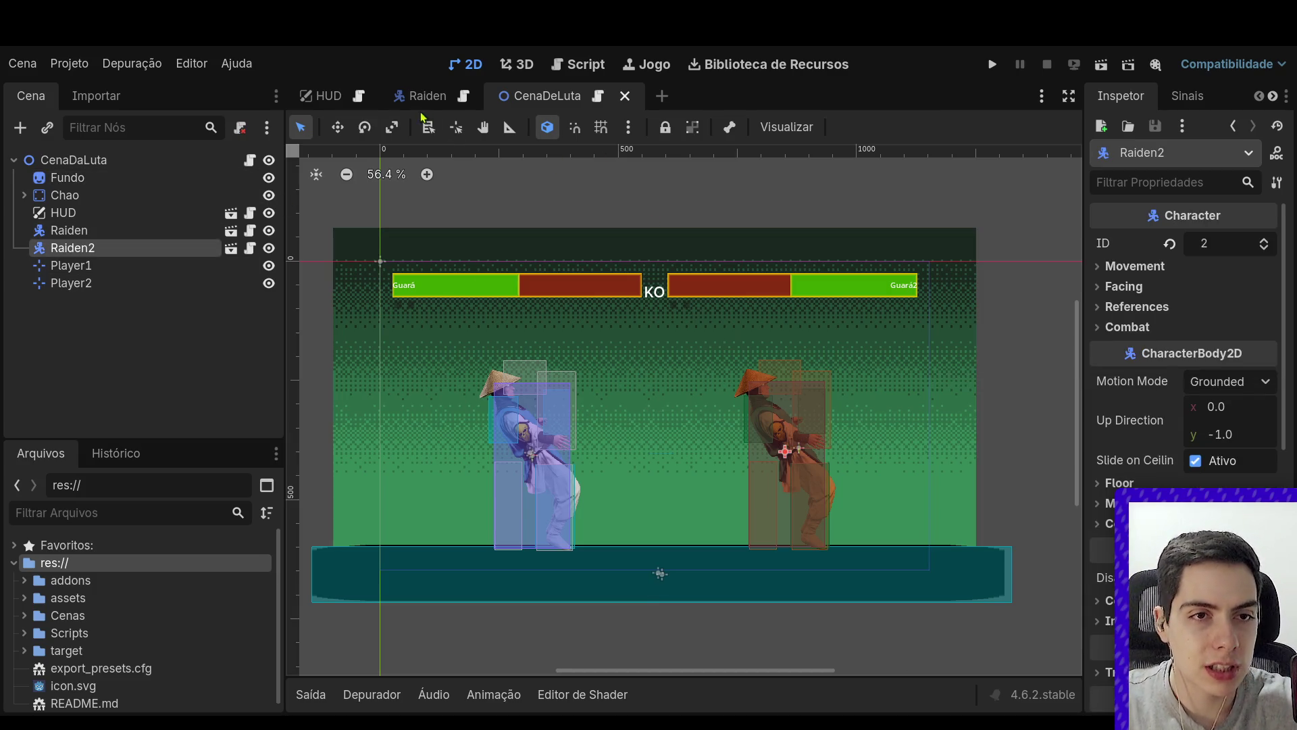
{"action": "left_click", "coordinate": [322, 95]}
{"action": "scroll", "coordinate": [612, 287], "scroll_direction": "down", "scroll_amount": 1}
{"action": "left_click", "coordinate": [804, 305]}
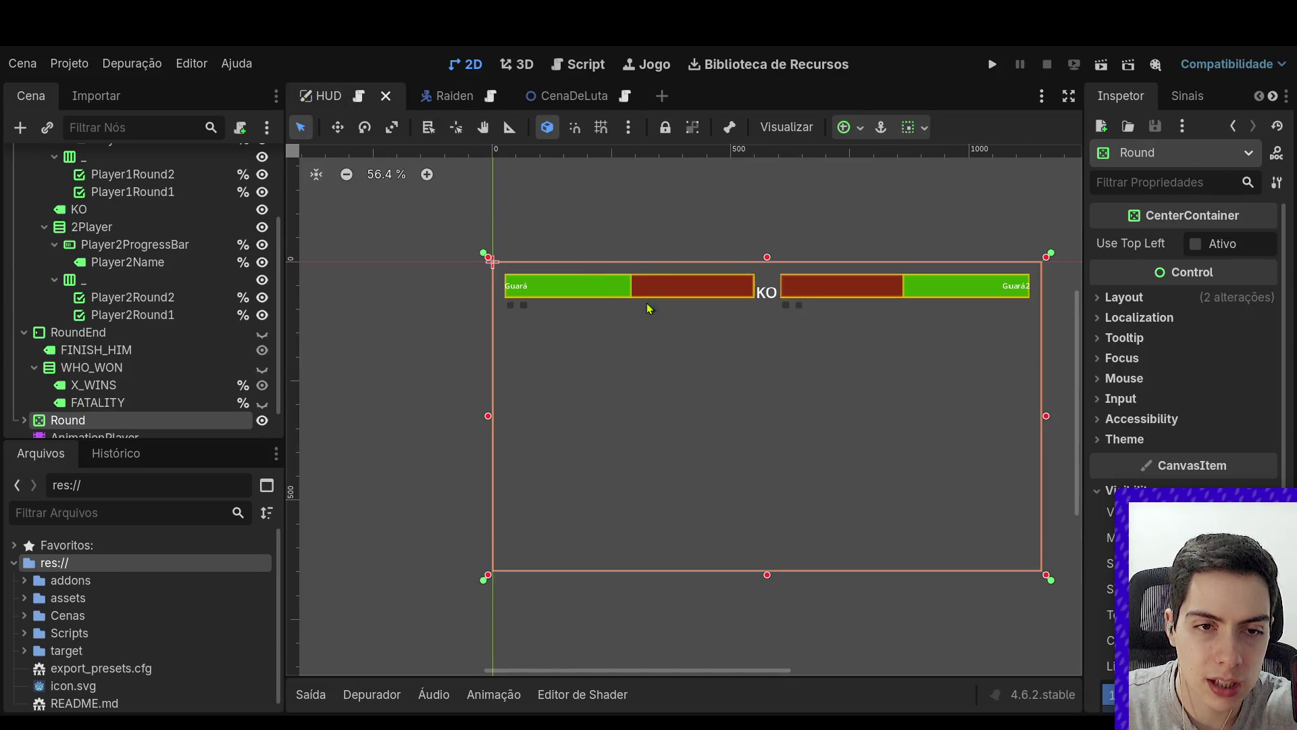
{"action": "left_click", "coordinate": [141, 315]}
{"action": "left_click", "coordinate": [166, 284]}
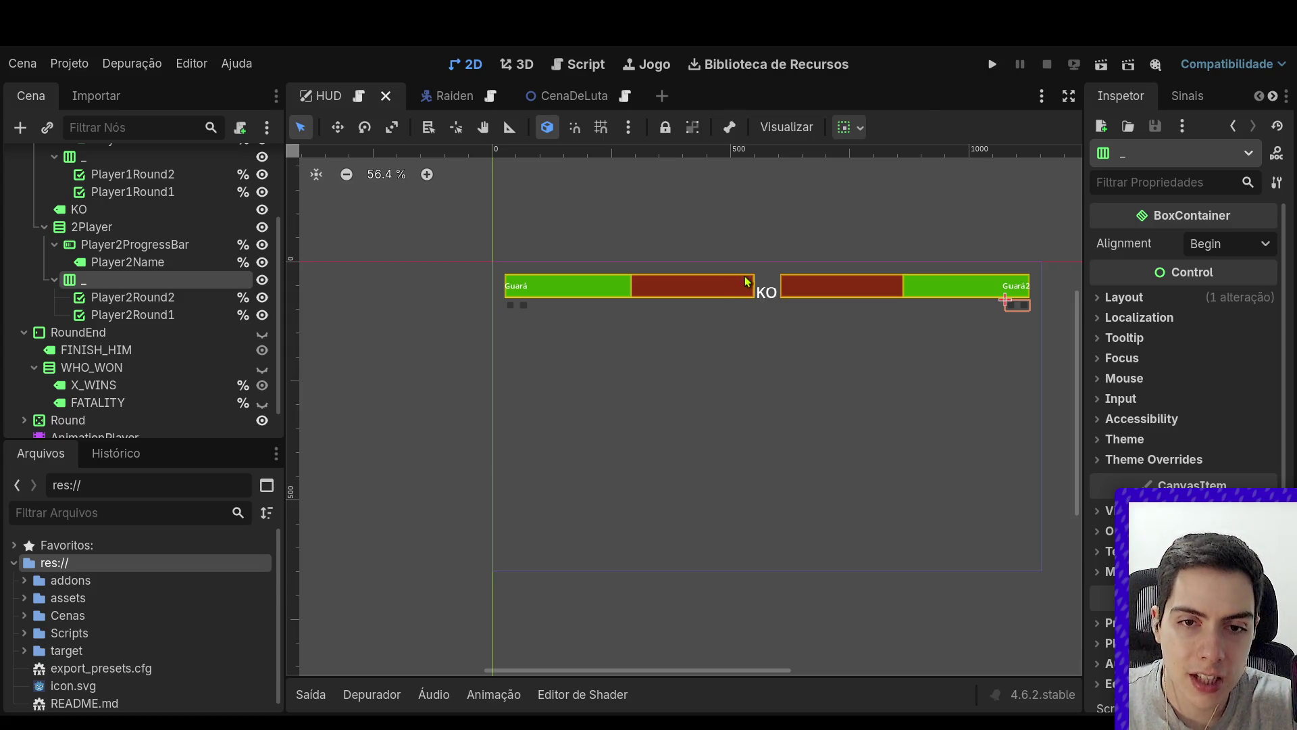
Select the KO label and delete its text so it shows nothing.
{"action": "left_click", "coordinate": [68, 419]}
{"action": "left_click", "coordinate": [99, 263]}
{"action": "scroll", "coordinate": [99, 263], "scroll_direction": "up", "scroll_amount": 3}
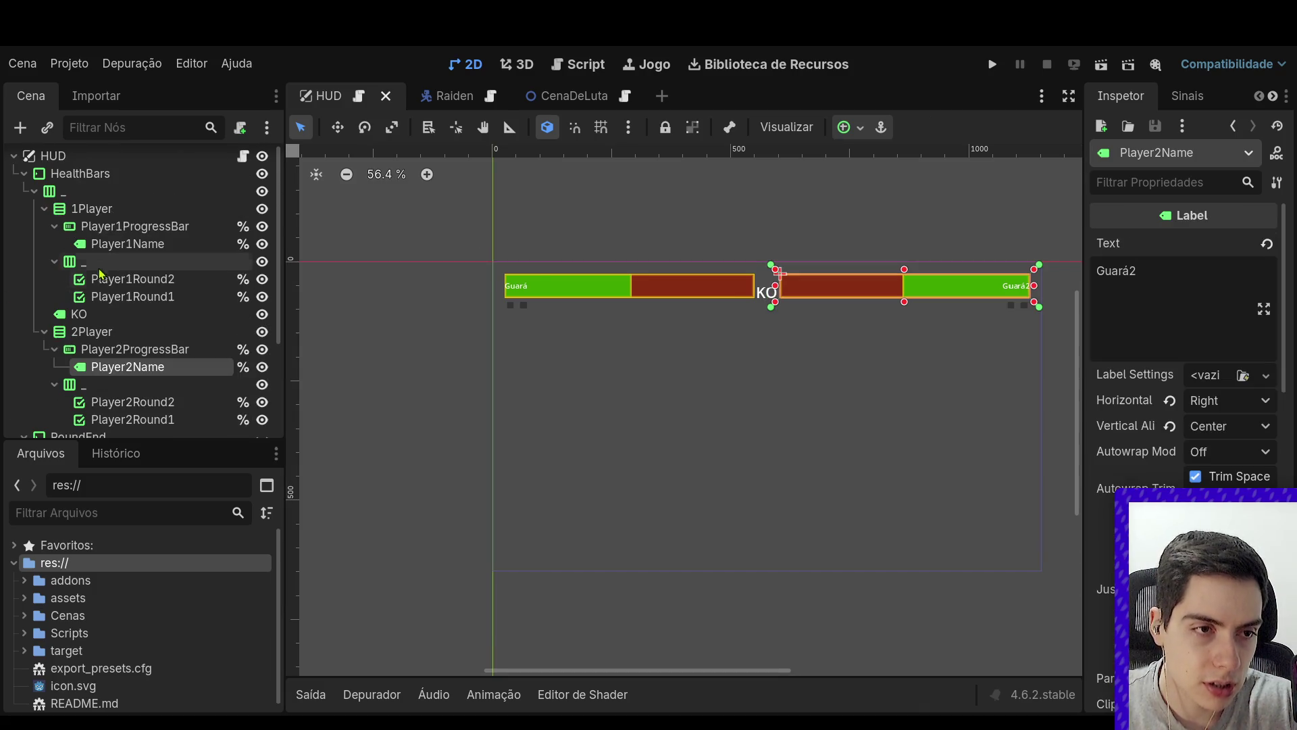
{"action": "left_click", "coordinate": [100, 314]}
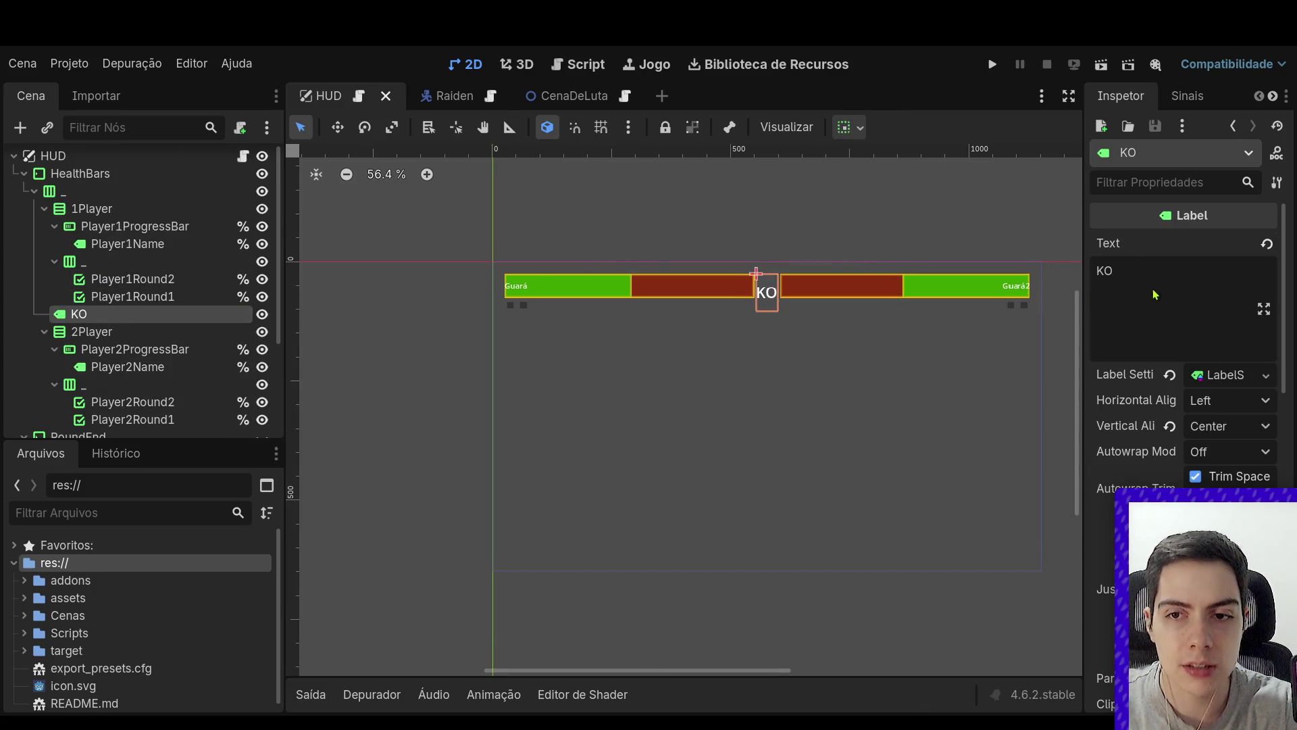
{"action": "left_click", "coordinate": [1124, 270]}
{"action": "key", "text": "BackSpace"}
{"action": "key", "text": "BackSpace"}
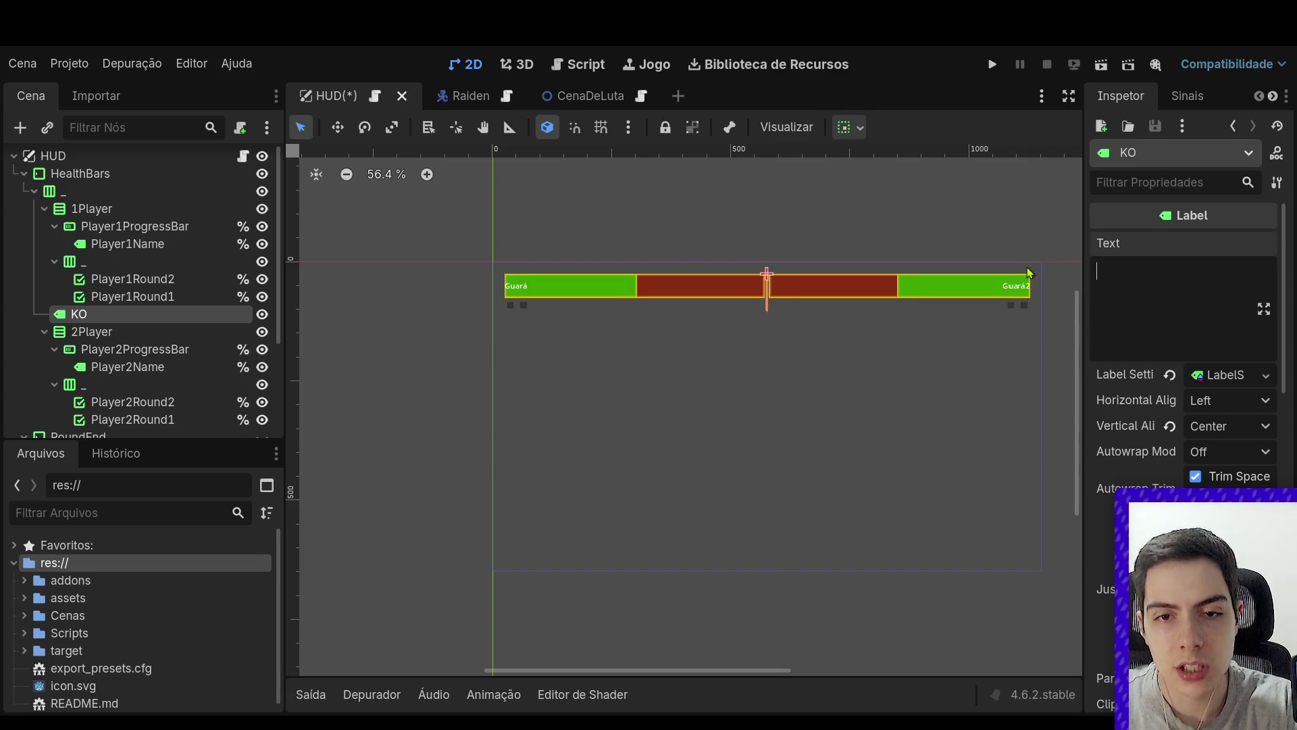
{"action": "scroll", "coordinate": [1206, 449], "scroll_direction": "down", "scroll_amount": 8}
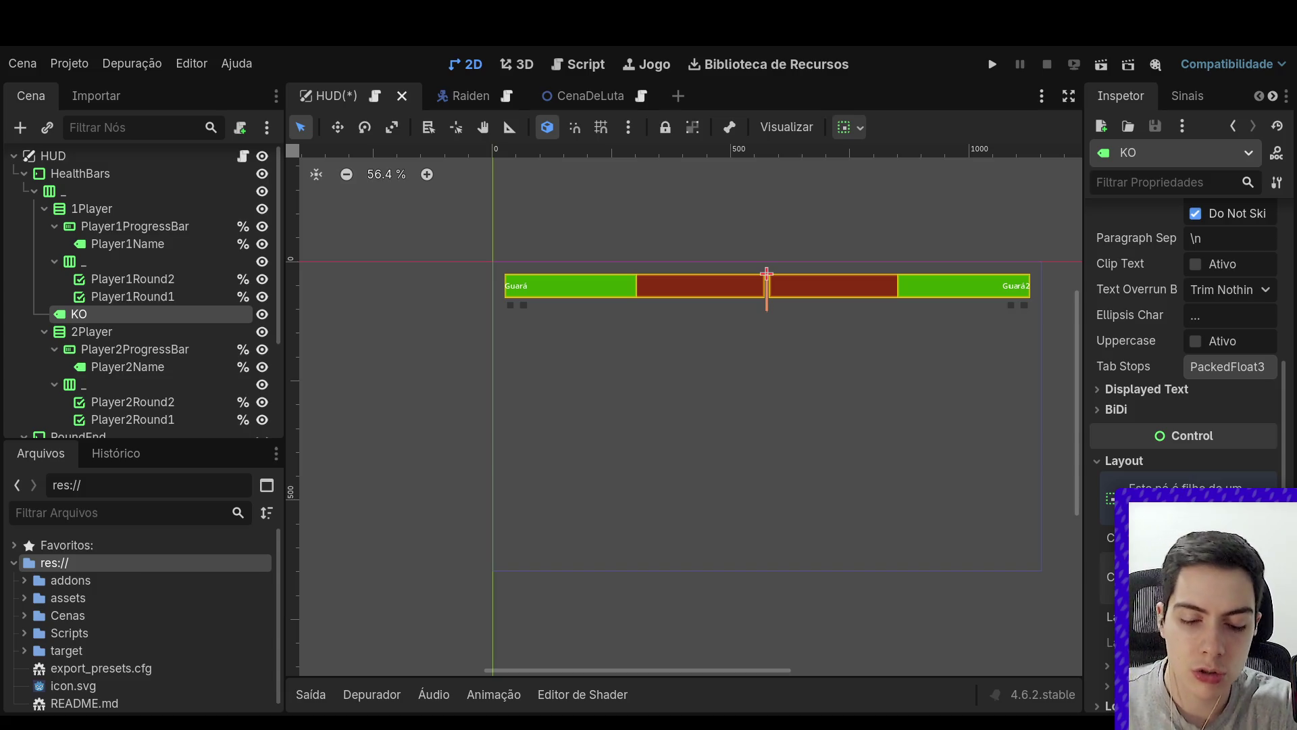
{"action": "left_click", "coordinate": [830, 220]}
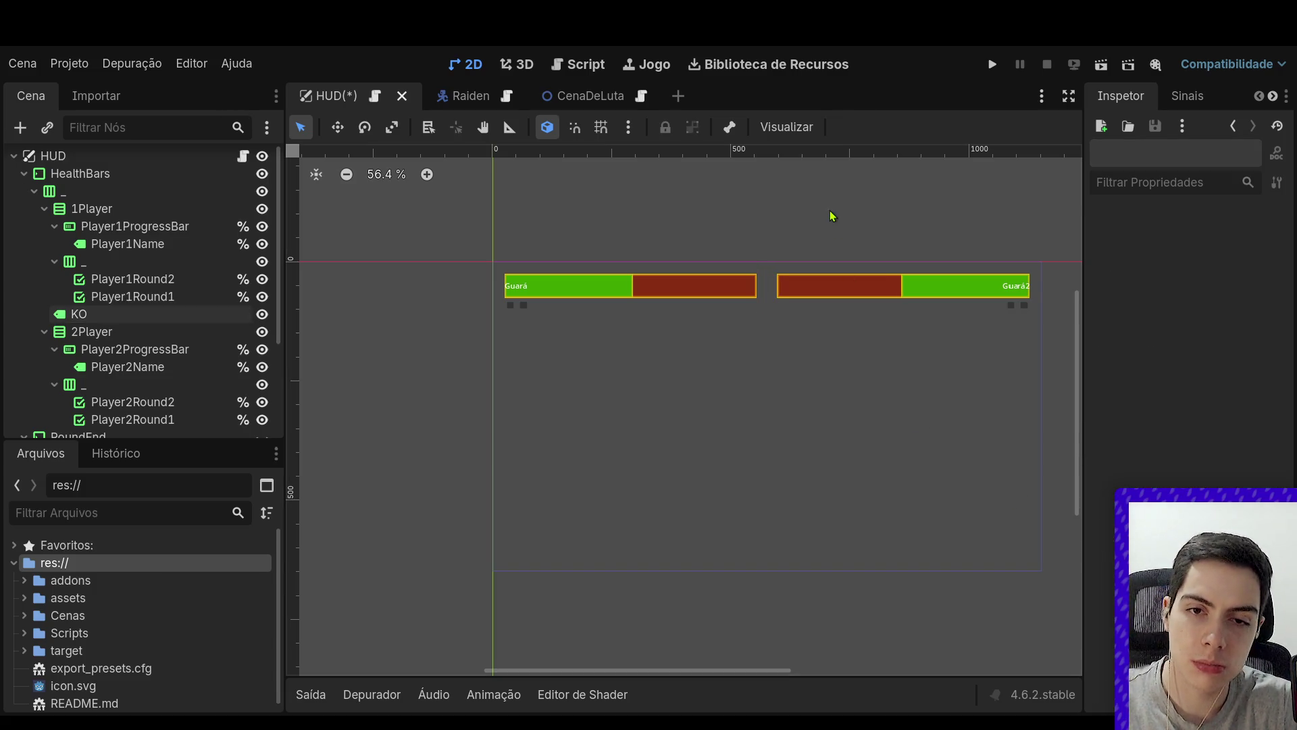
Save the HUD scene, collapse the Player1ProgressBar branch, and reselect KO.
{"action": "key", "text": "ctrl+s"}
{"action": "scroll", "coordinate": [822, 228], "scroll_direction": "up", "scroll_amount": 3}
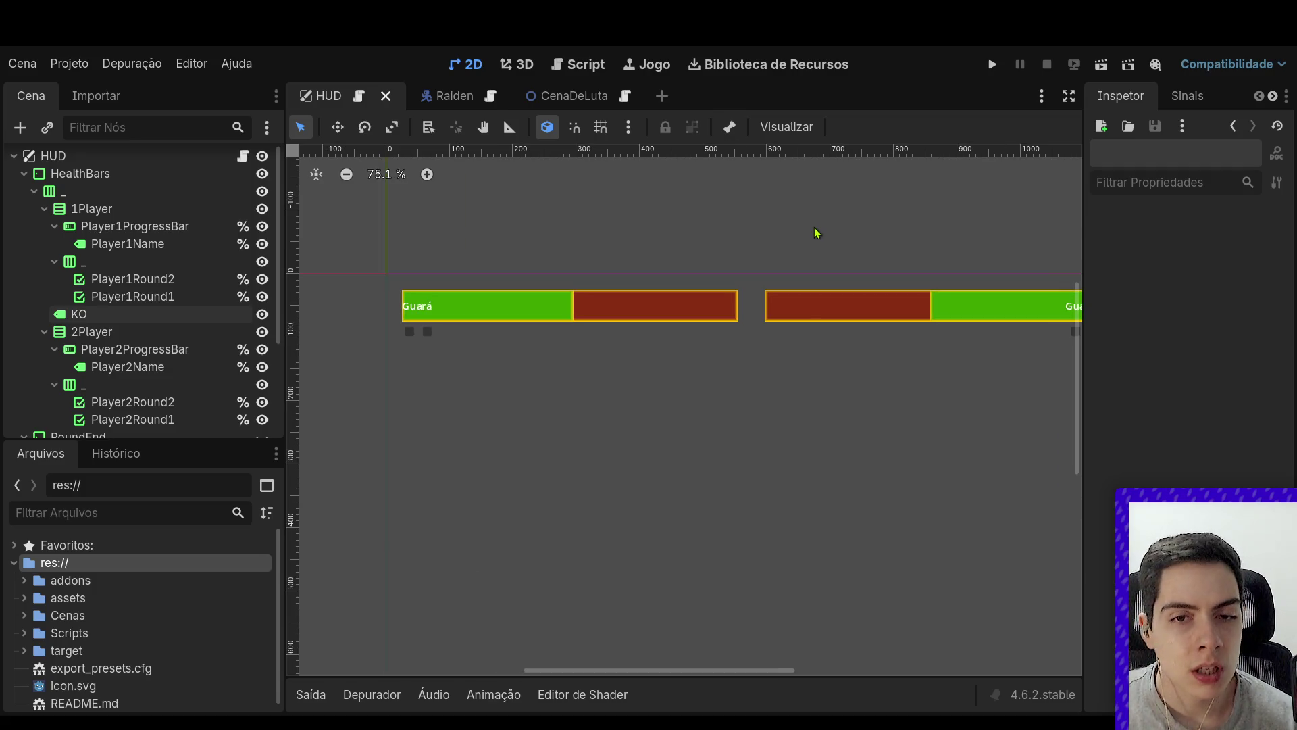
{"action": "left_click", "coordinate": [55, 227]}
{"action": "left_click", "coordinate": [54, 244]}
{"action": "left_click", "coordinate": [78, 261]}
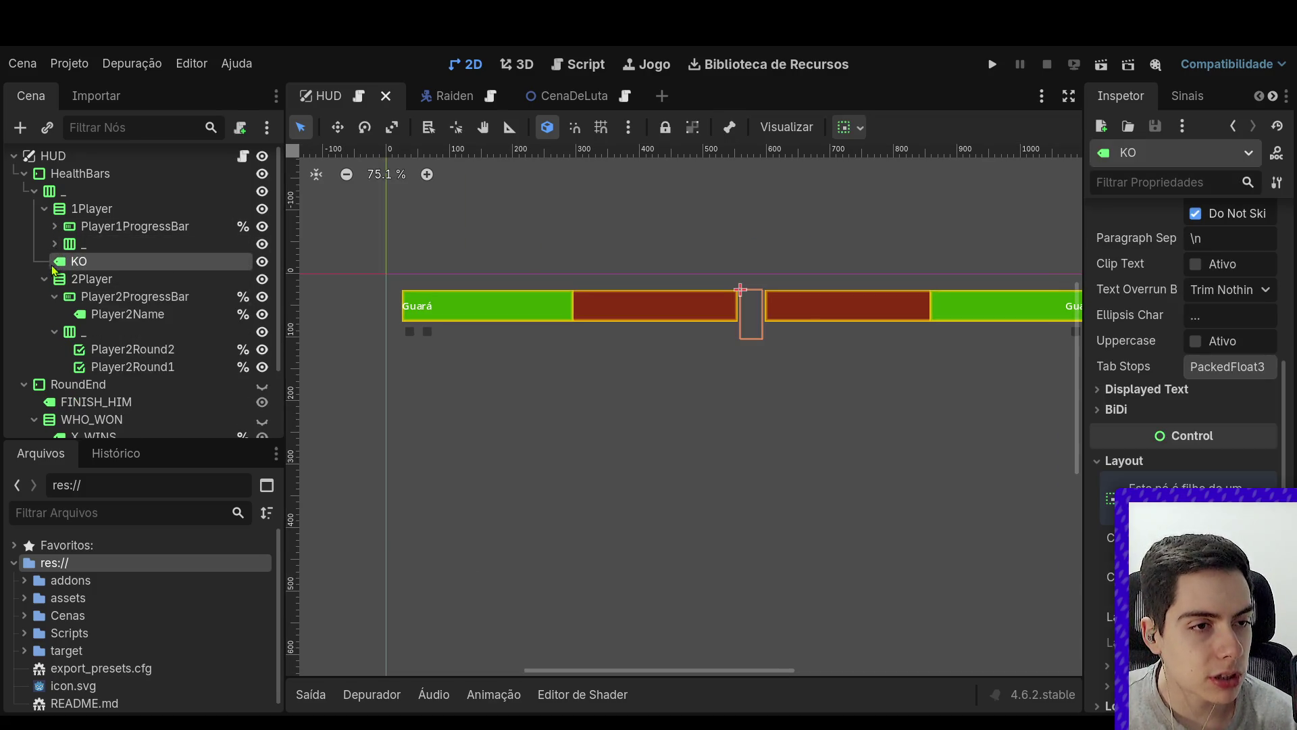
{"action": "left_click", "coordinate": [91, 279]}
{"action": "left_click", "coordinate": [55, 296]}
{"action": "left_click", "coordinate": [55, 314]}
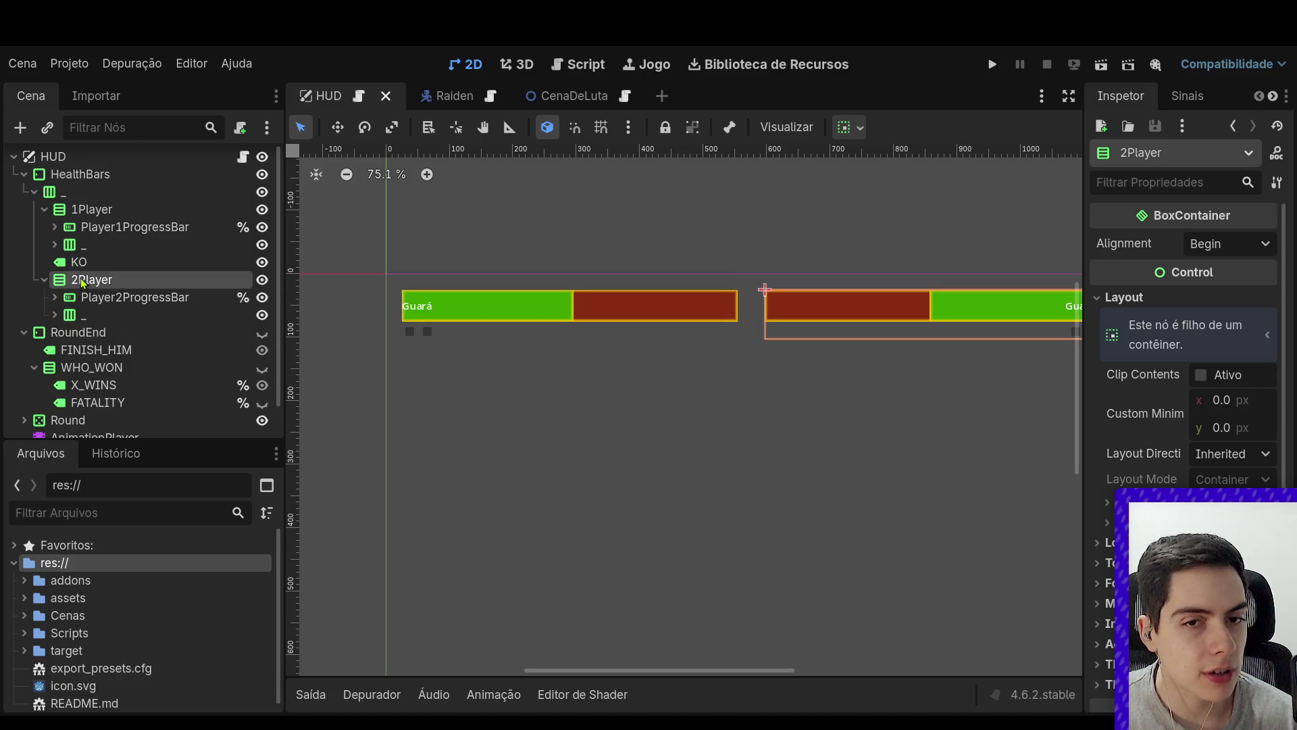
{"action": "left_click", "coordinate": [78, 261]}
{"action": "left_click", "coordinate": [108, 227]}
{"action": "left_click", "coordinate": [108, 210]}
{"action": "left_click", "coordinate": [119, 174]}
{"action": "left_click", "coordinate": [119, 193]}
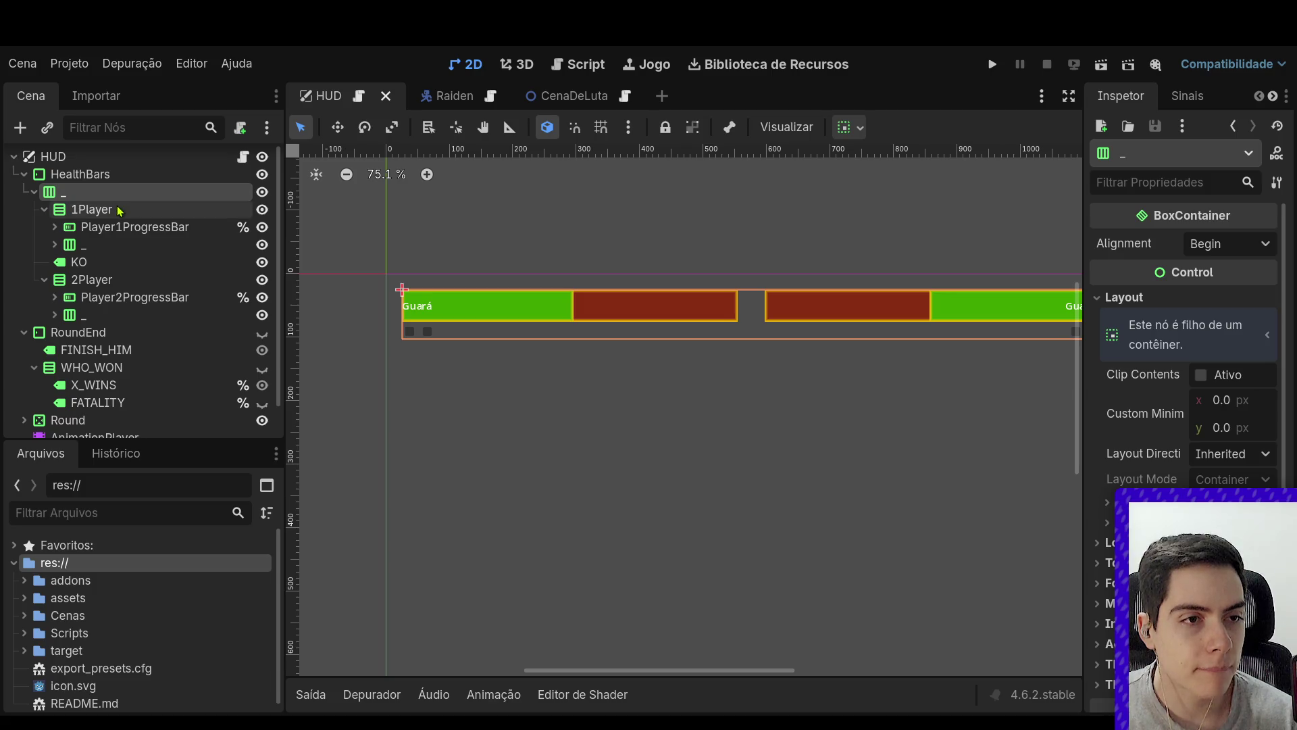
{"action": "left_click", "coordinate": [44, 209]}
{"action": "left_click", "coordinate": [78, 227]}
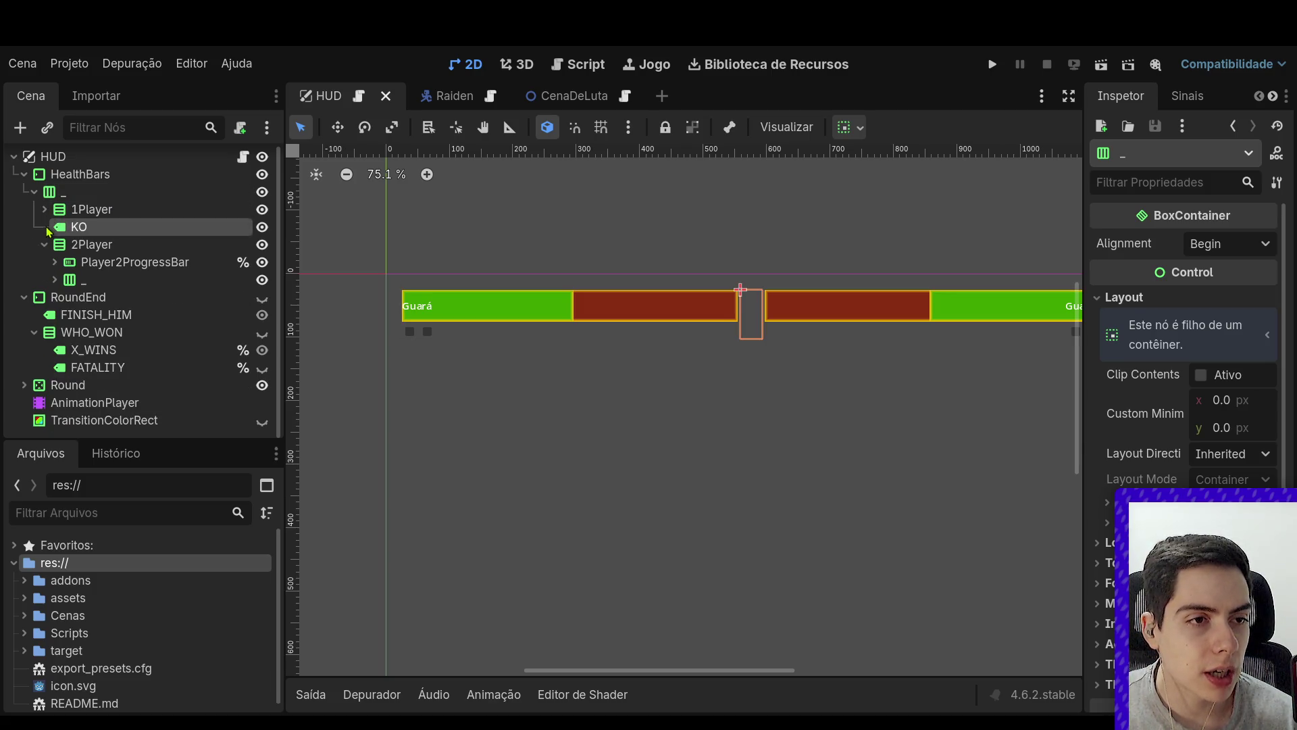
{"action": "left_click", "coordinate": [44, 243]}
{"action": "left_click", "coordinate": [86, 198]}
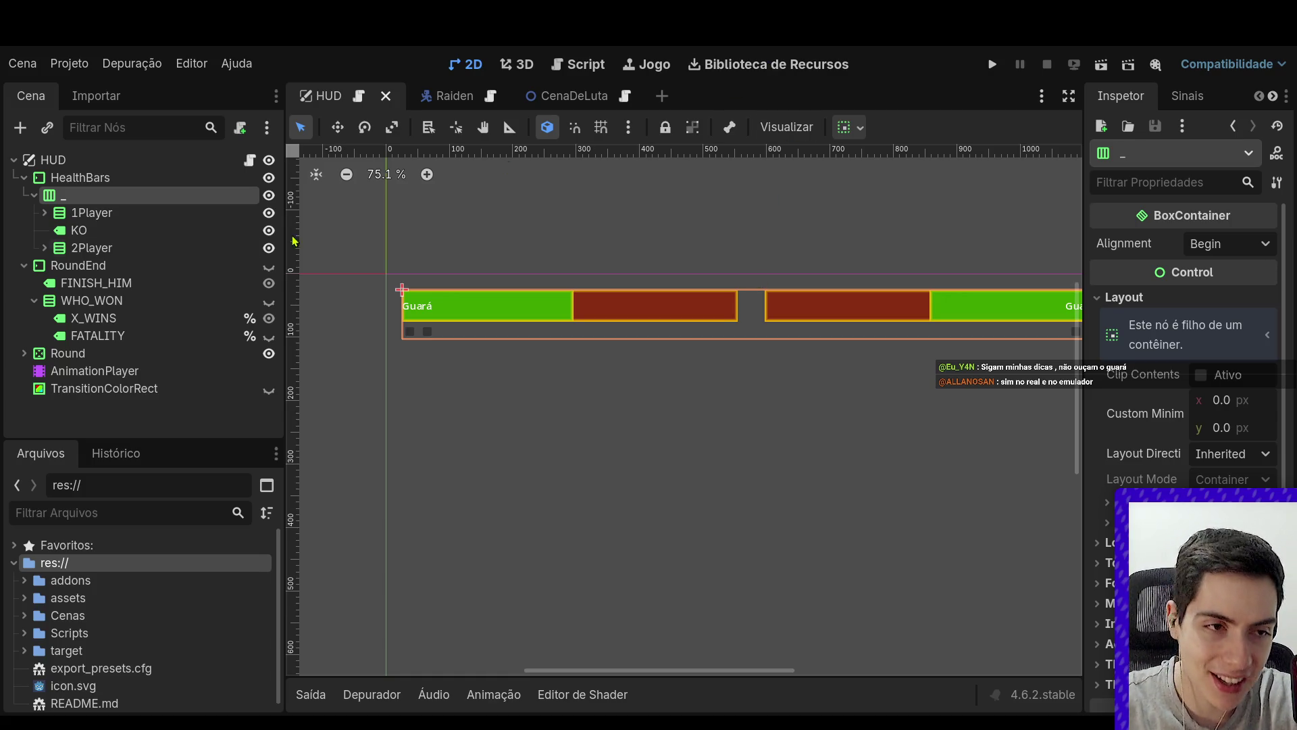
{"action": "left_click", "coordinate": [44, 212]}
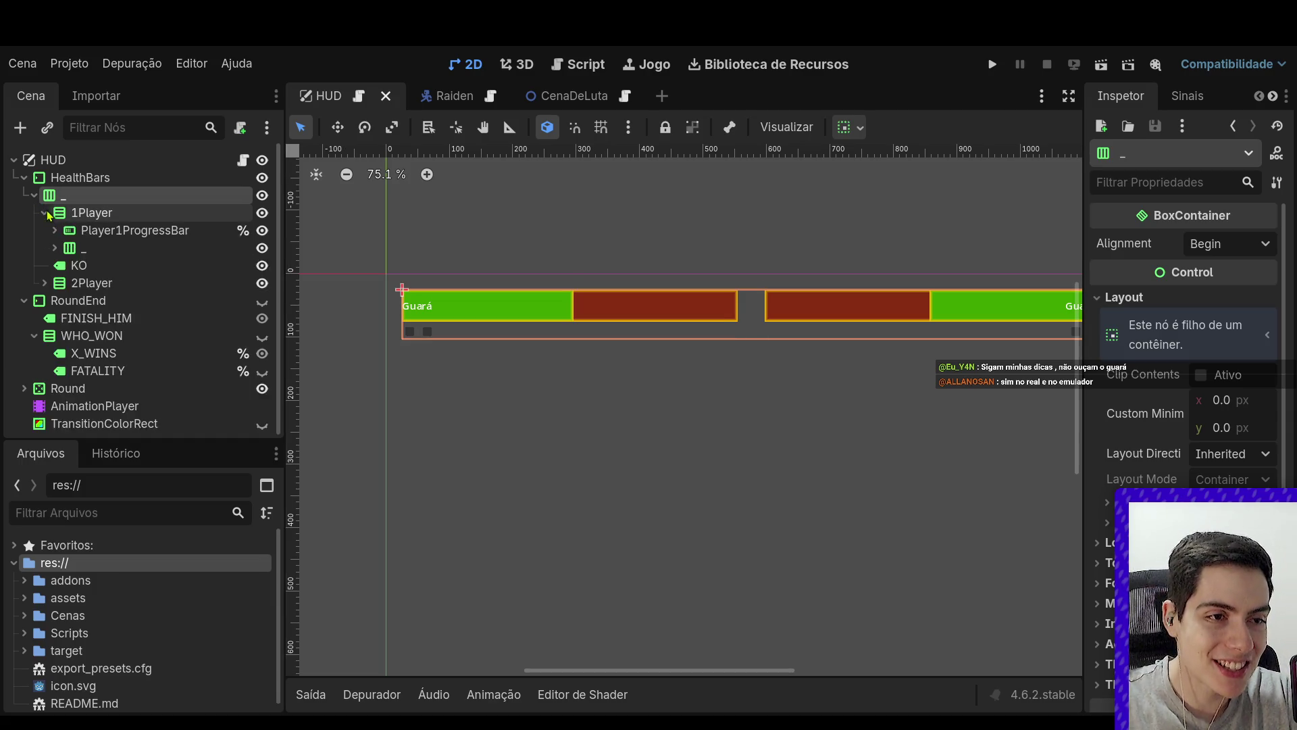
Collapse the 1Player and RoundEnd branches, keeping the bar row expanded.
{"action": "double_click", "coordinate": [79, 247]}
{"action": "left_click", "coordinate": [45, 212]}
{"action": "double_click", "coordinate": [46, 196]}
{"action": "left_click", "coordinate": [67, 213]}
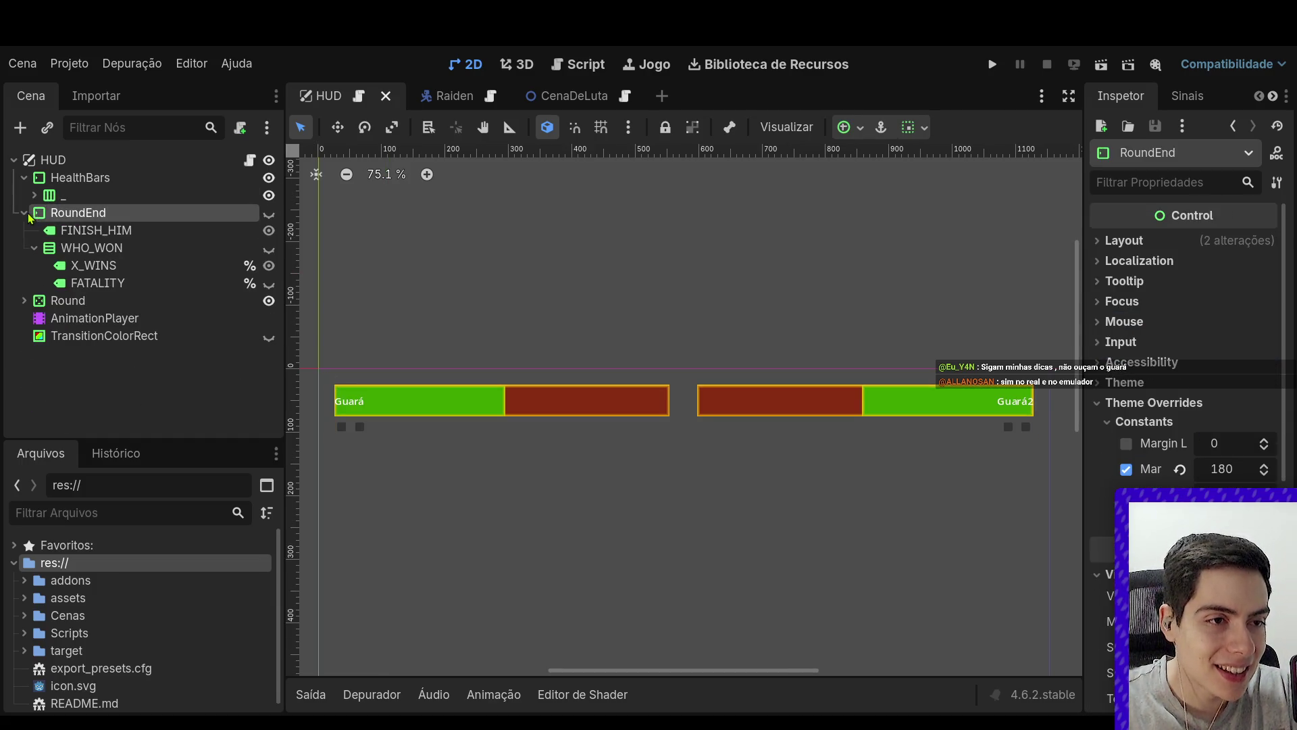
{"action": "left_click", "coordinate": [25, 212]}
{"action": "left_click", "coordinate": [76, 196]}
{"action": "double_click", "coordinate": [76, 196]}
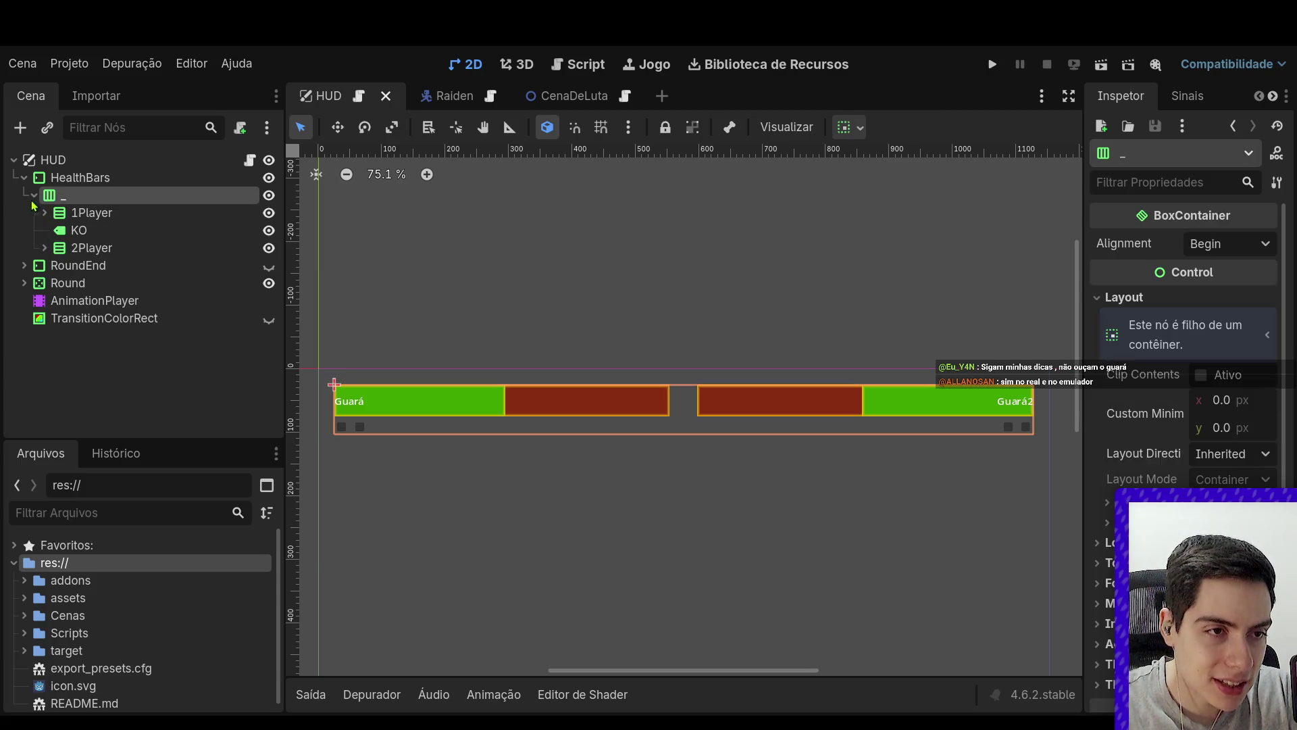
Review the 1Player, KO and 2Player nodes, then add a vertical container under HealthBars.
{"action": "left_click", "coordinate": [88, 212]}
{"action": "left_click", "coordinate": [79, 229]}
{"action": "left_click", "coordinate": [88, 248]}
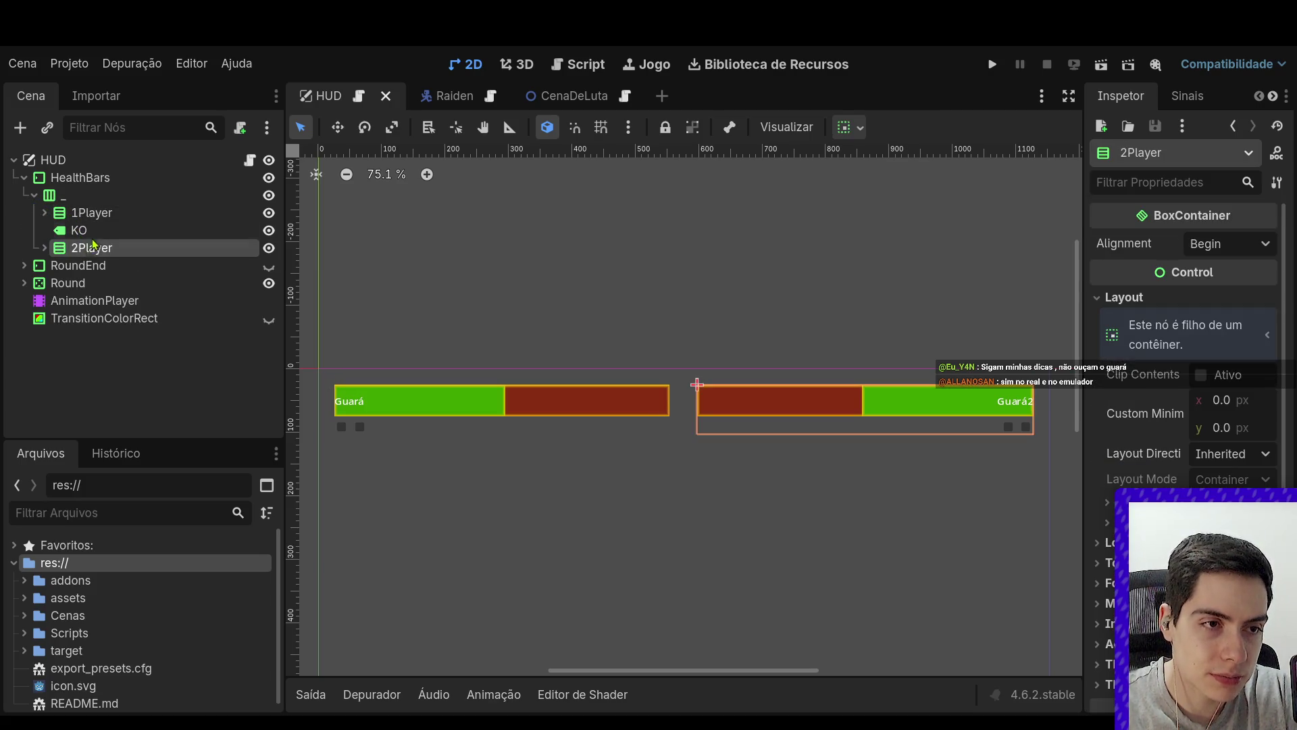
{"action": "left_click", "coordinate": [109, 214]}
{"action": "left_click", "coordinate": [114, 200]}
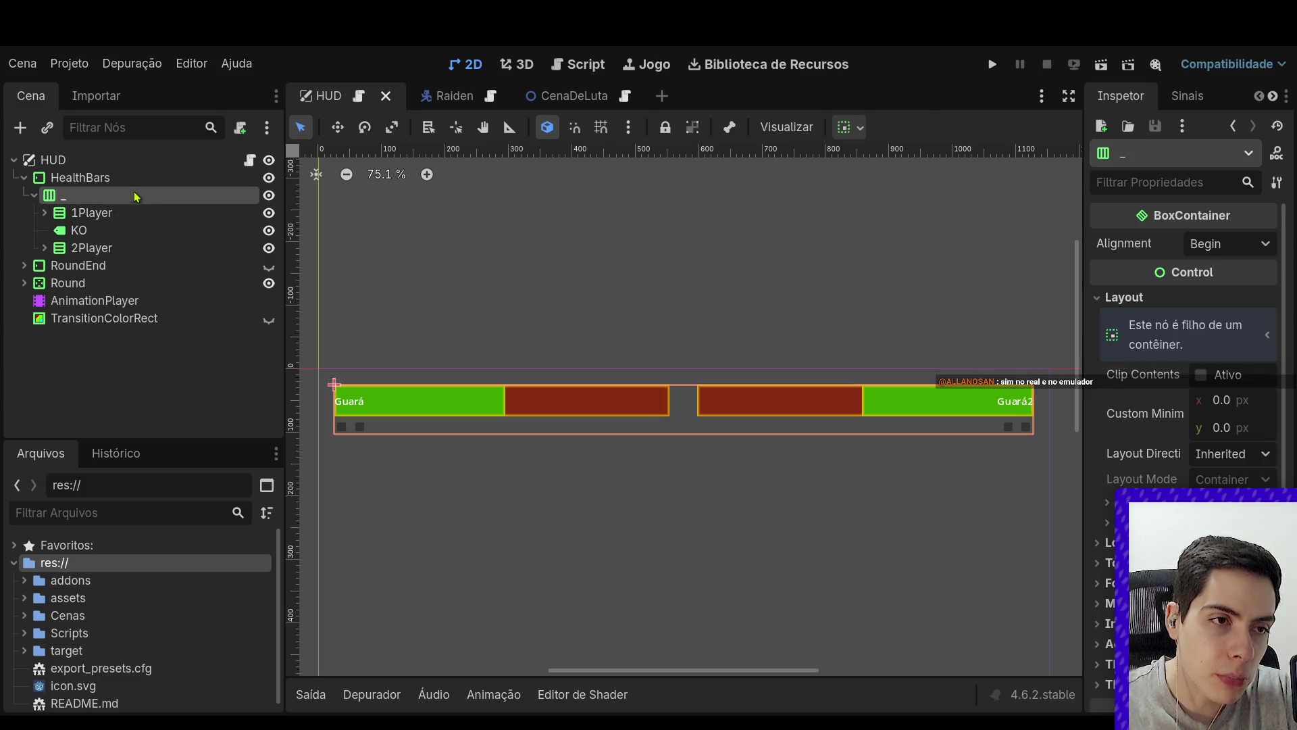
{"action": "left_click", "coordinate": [104, 179]}
{"action": "left_click", "coordinate": [108, 196]}
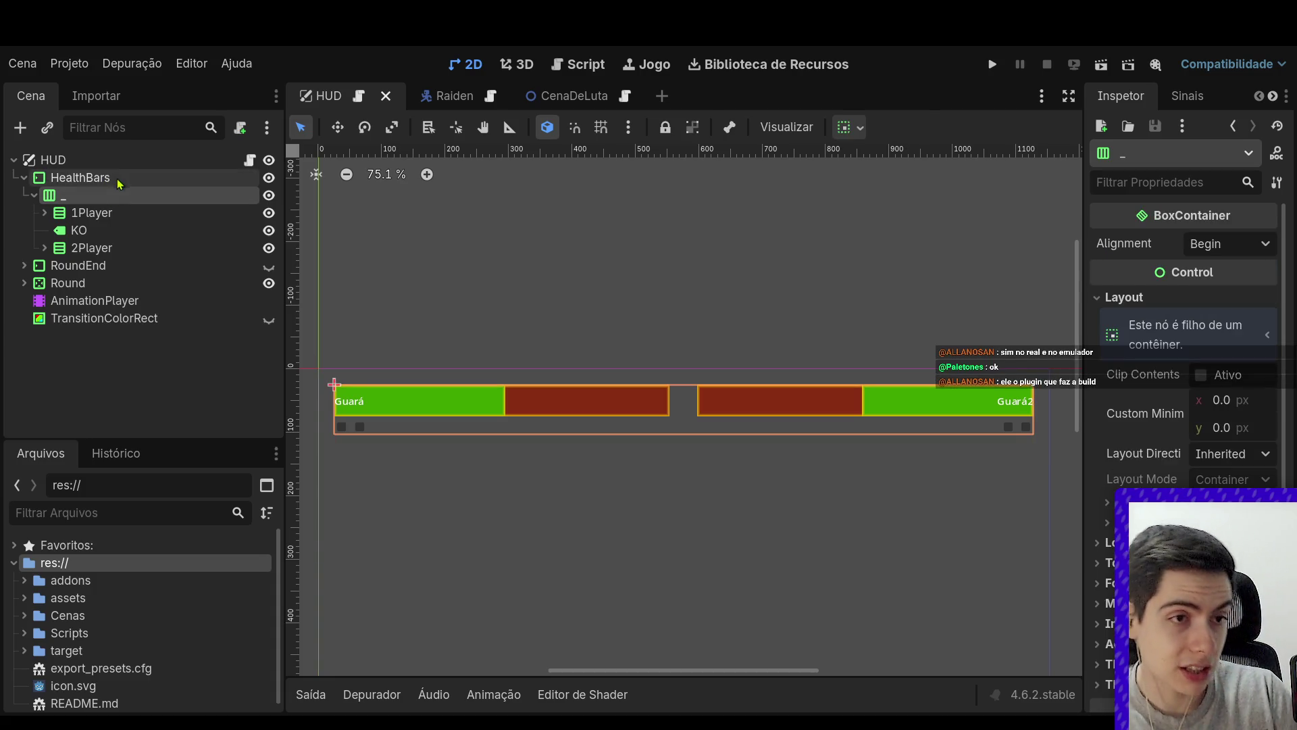
{"action": "left_click", "coordinate": [127, 181]}
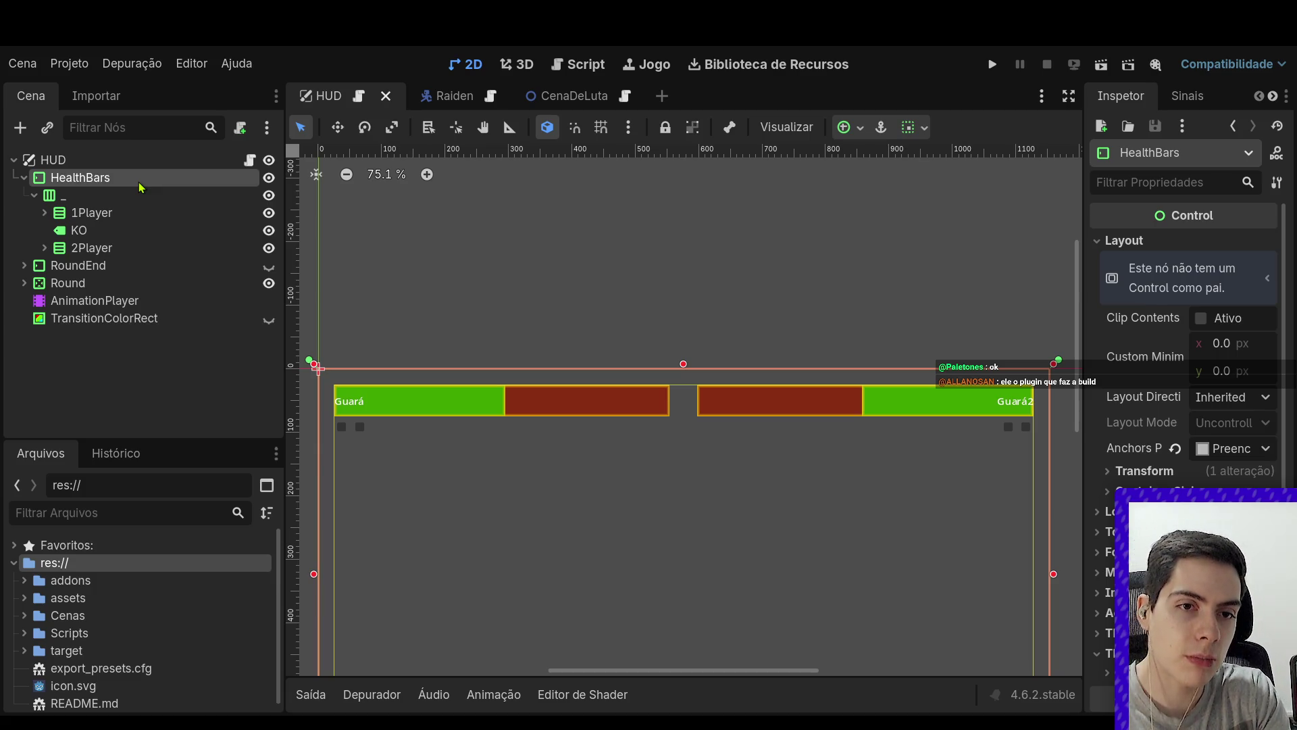
{"action": "key", "text": "ctrl+v"}
Move the health bar row into the new VBoxContainer and rename the container '_'.
{"action": "left_click_drag", "start_coordinate": [99, 267], "coordinate": [101, 195]}
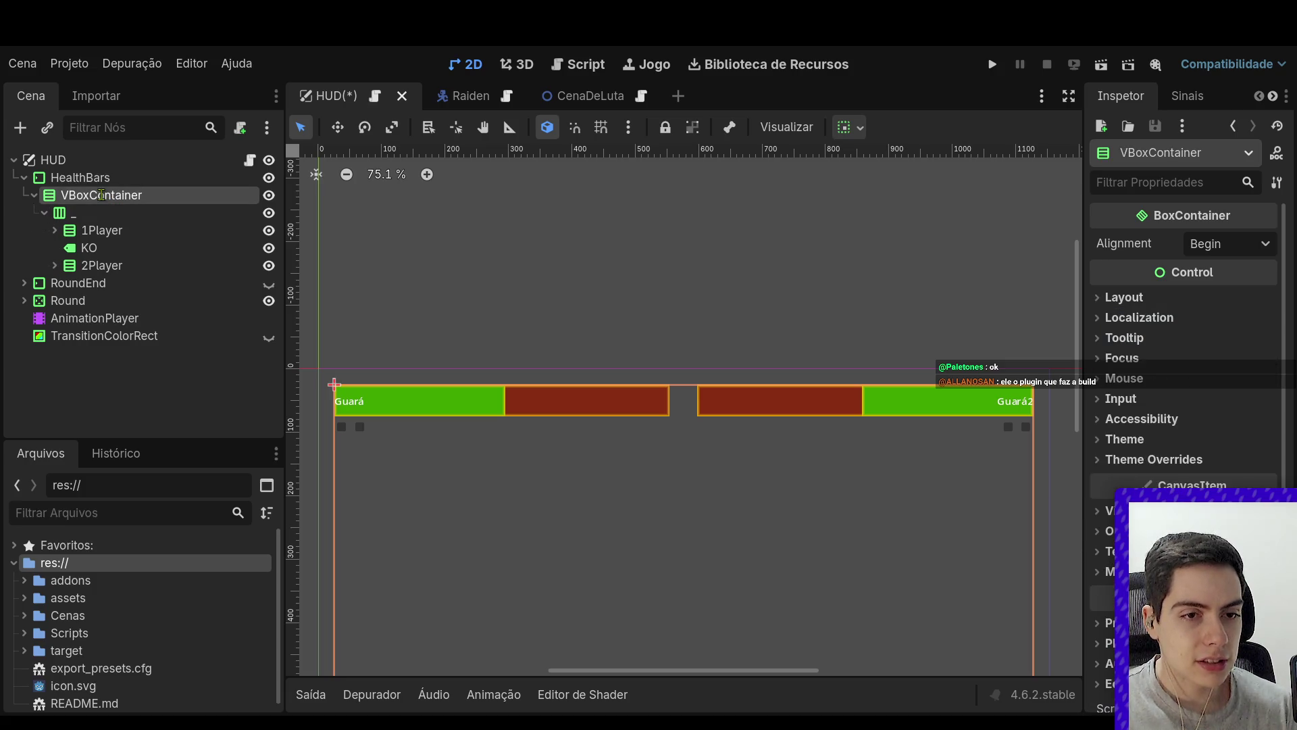
{"action": "type", "text": "_"}
{"action": "key", "text": "Return"}
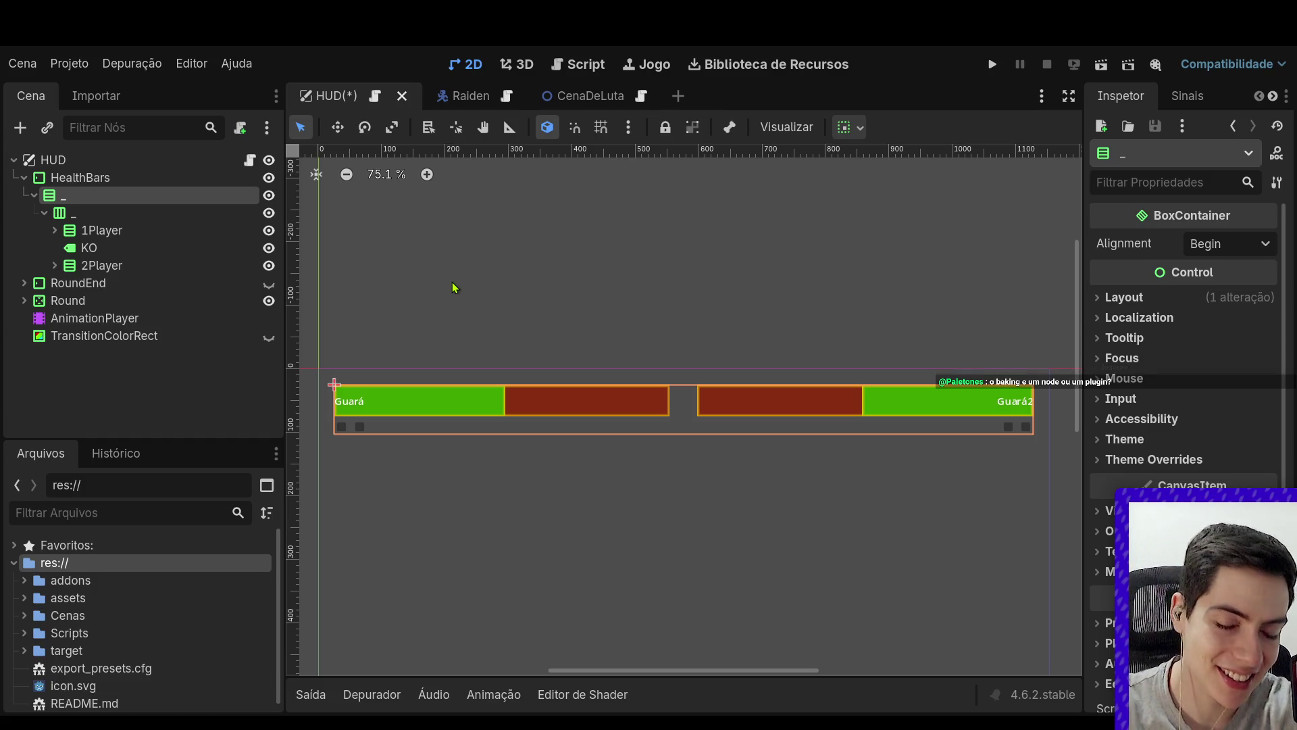
{"action": "left_click", "coordinate": [70, 218]}
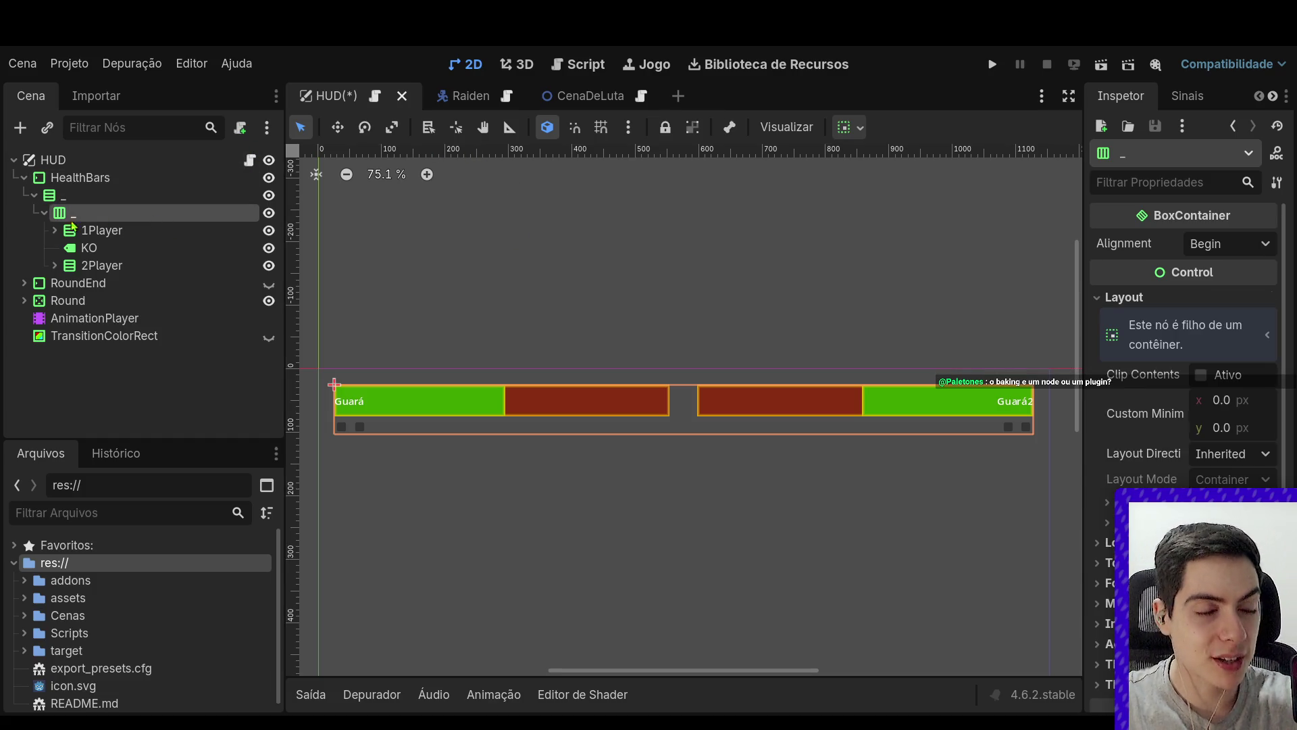
{"action": "left_click", "coordinate": [45, 212]}
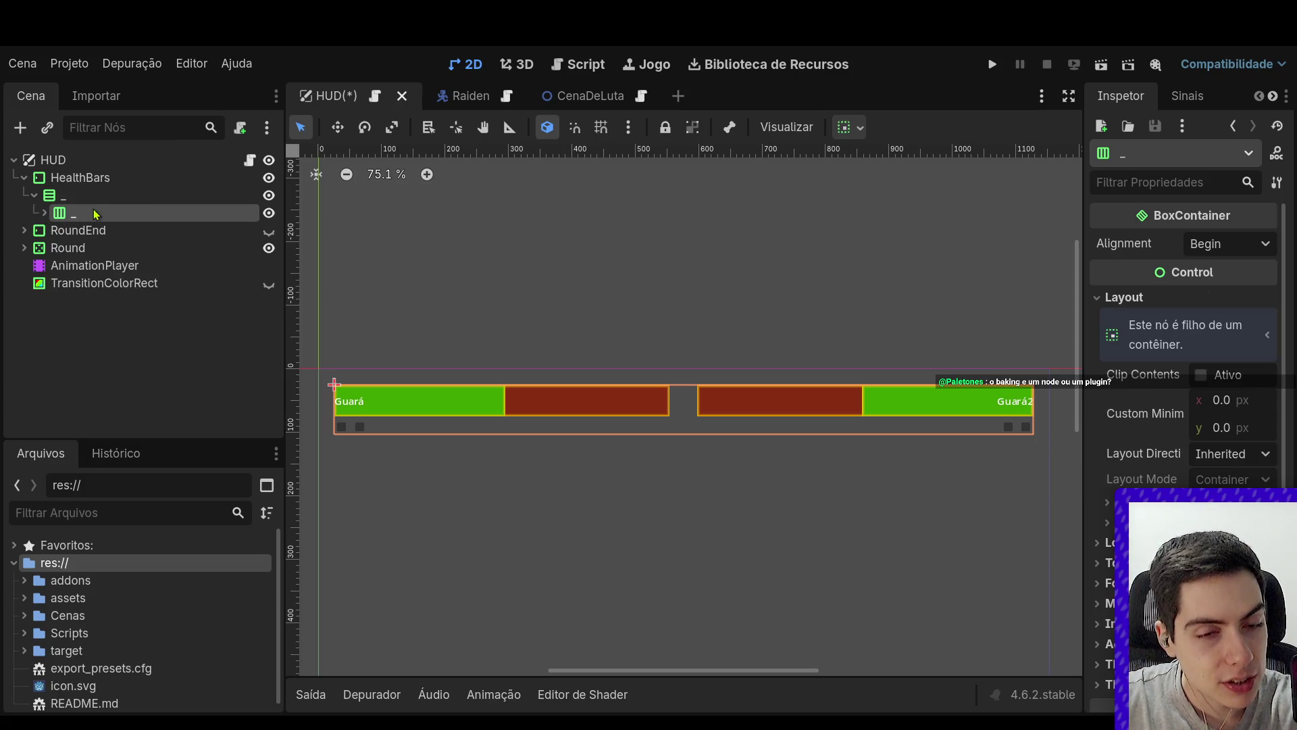
{"action": "left_click", "coordinate": [45, 212]}
{"action": "left_click", "coordinate": [249, 160]}
{"action": "scroll", "coordinate": [574, 306], "scroll_direction": "up", "scroll_amount": 5}
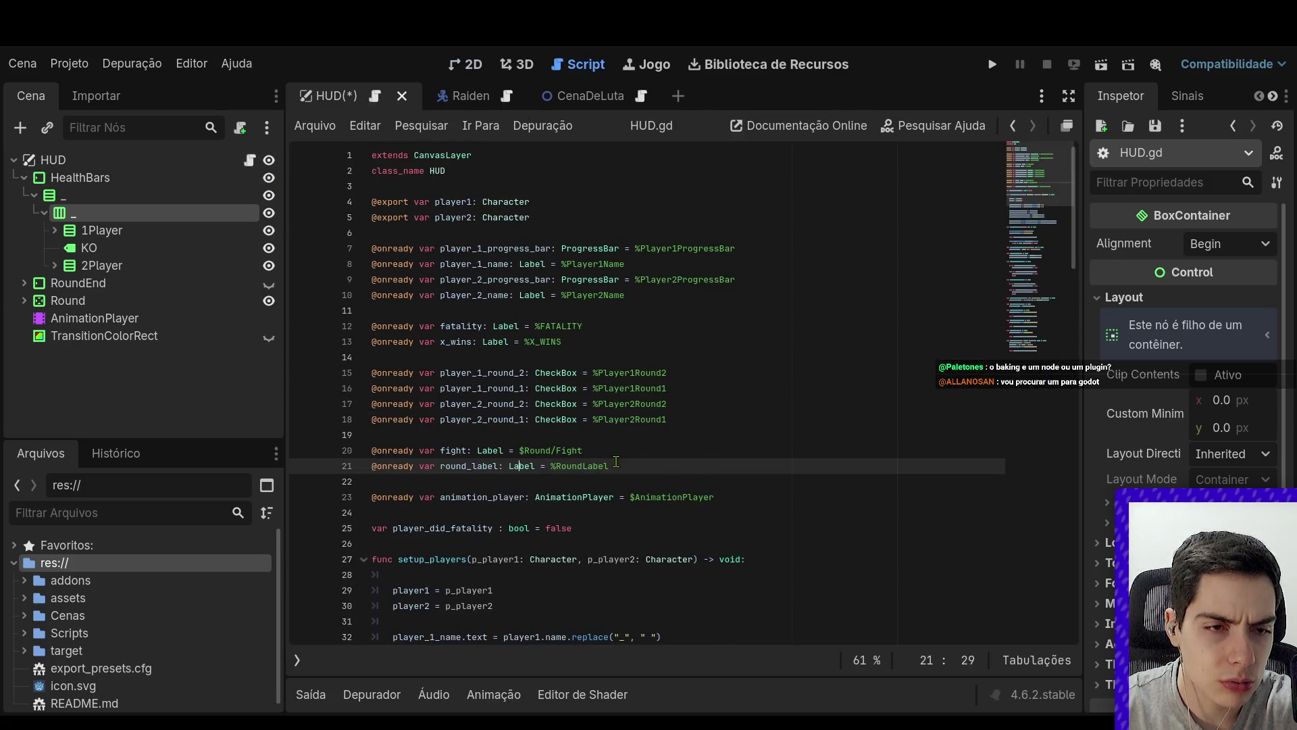
{"action": "mouse_move", "coordinate": [585, 450]}
{"action": "left_mouse_down"}
{"action": "mouse_move", "coordinate": [597, 453]}
{"action": "mouse_move", "coordinate": [494, 440]}
{"action": "left_mouse_up"}
{"action": "left_click", "coordinate": [561, 451]}
{"action": "left_click", "coordinate": [642, 467]}
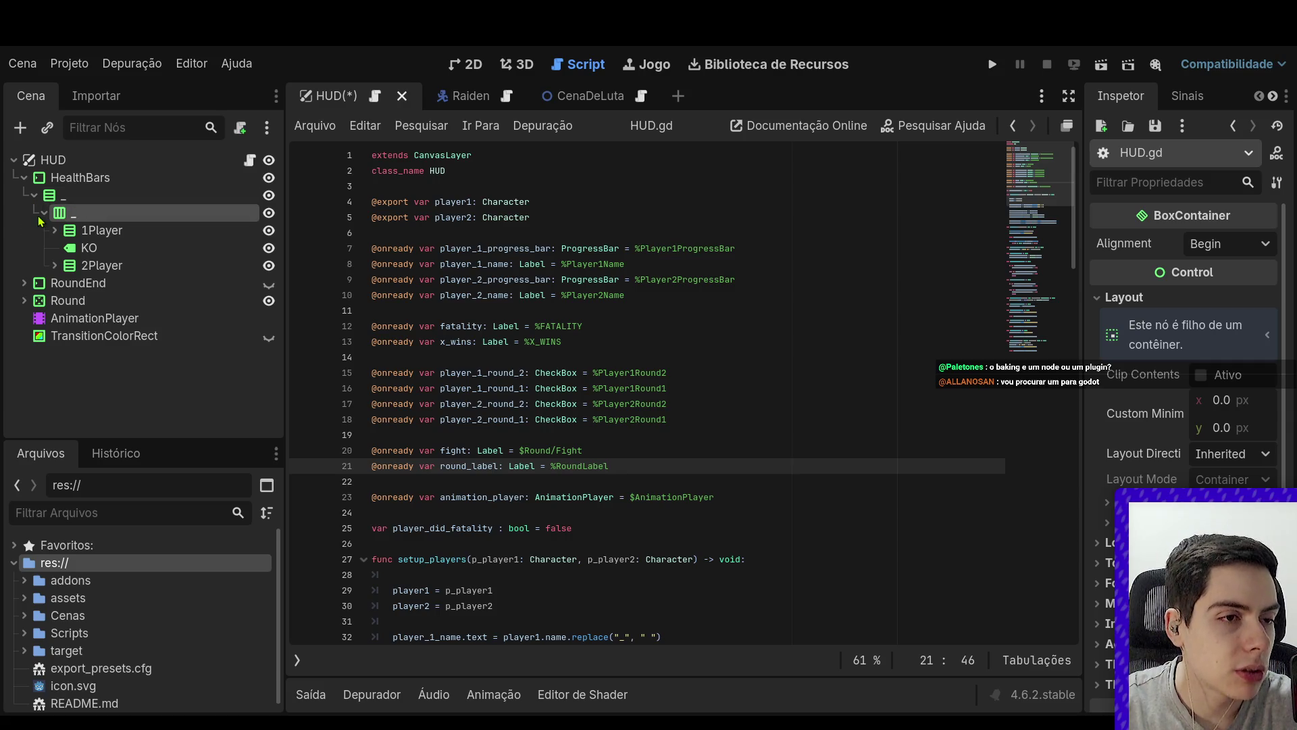
{"action": "left_click", "coordinate": [85, 196]}
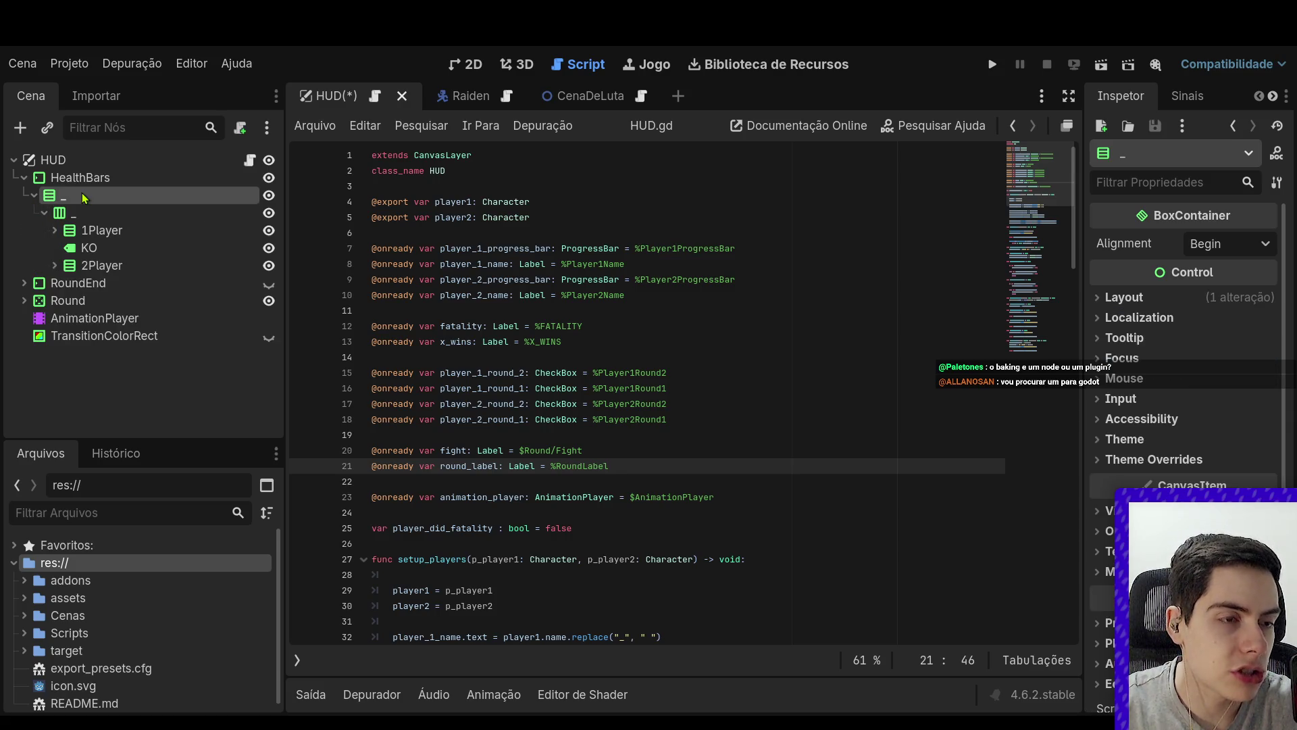
{"action": "left_click", "coordinate": [44, 213]}
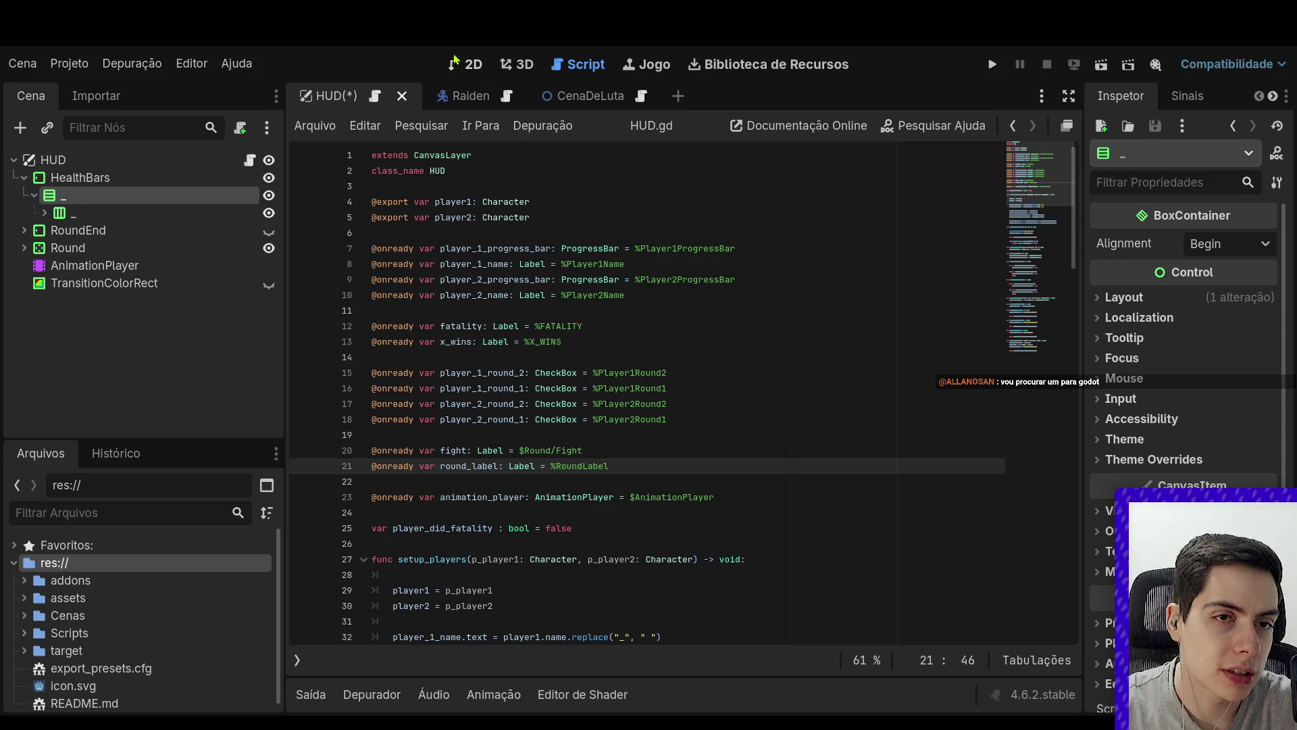
{"action": "left_click", "coordinate": [456, 63]}
{"action": "left_click", "coordinate": [115, 214]}
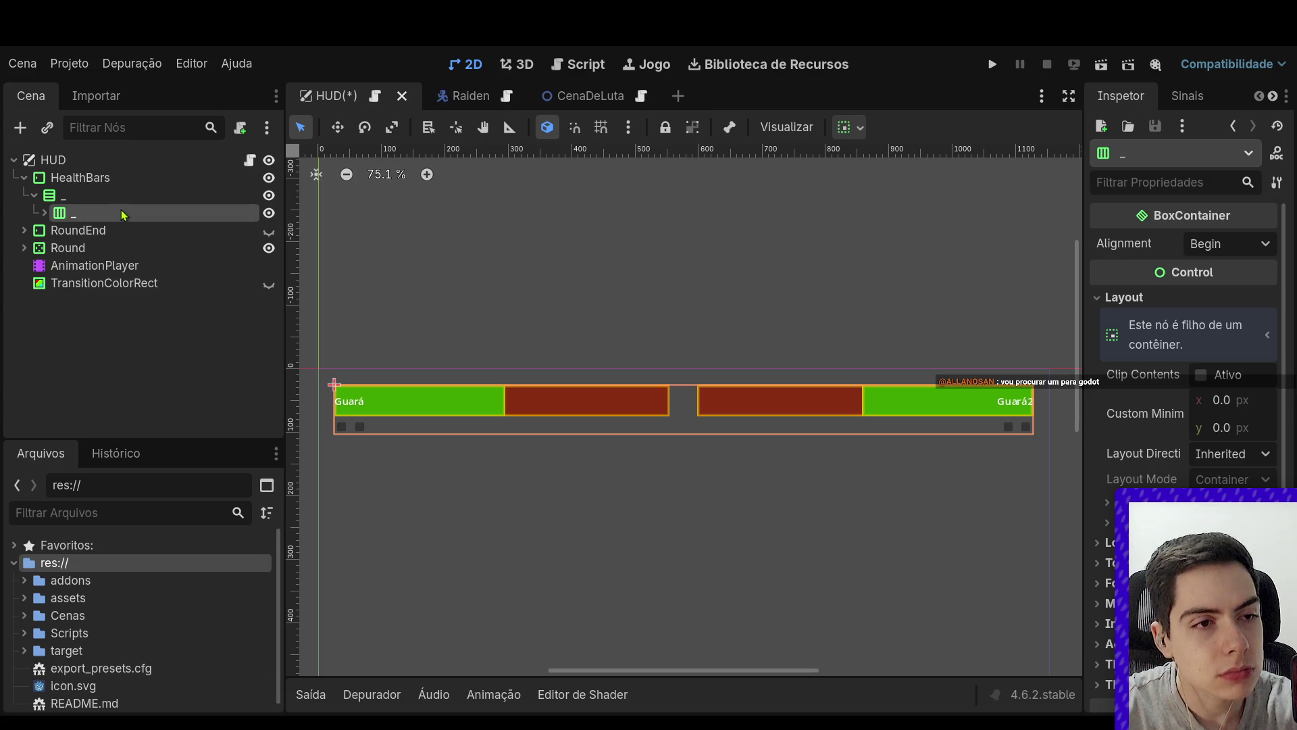
{"action": "left_click", "coordinate": [119, 179]}
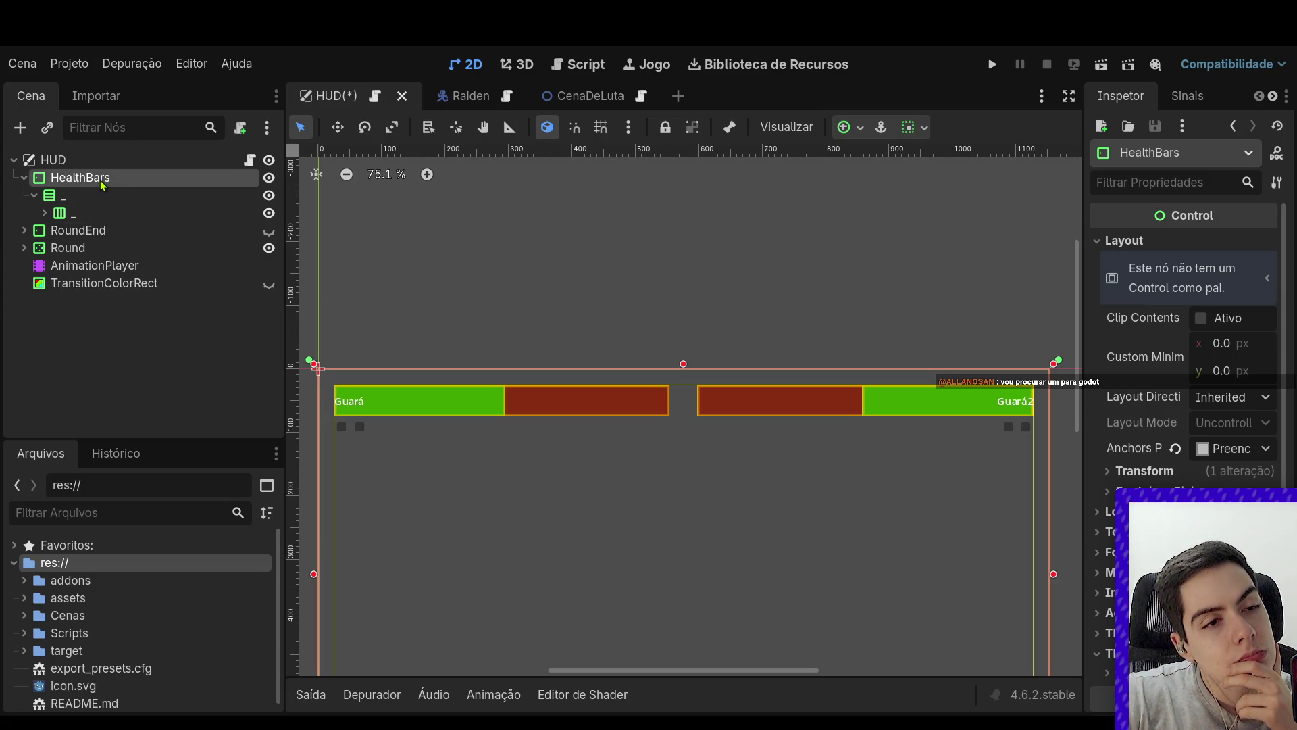
Add a Label inside the outer '_' container and move it above the health-bar row.
{"action": "left_click", "coordinate": [103, 211]}
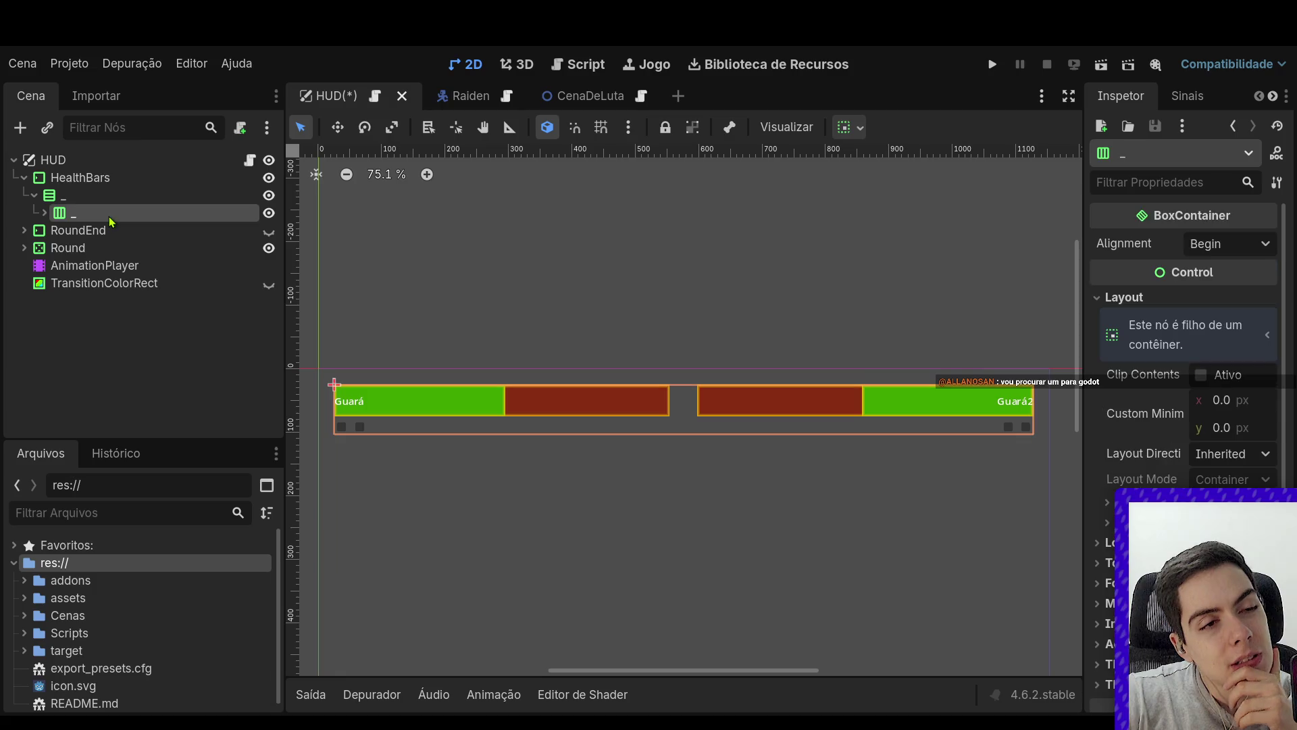
{"action": "left_click", "coordinate": [105, 198]}
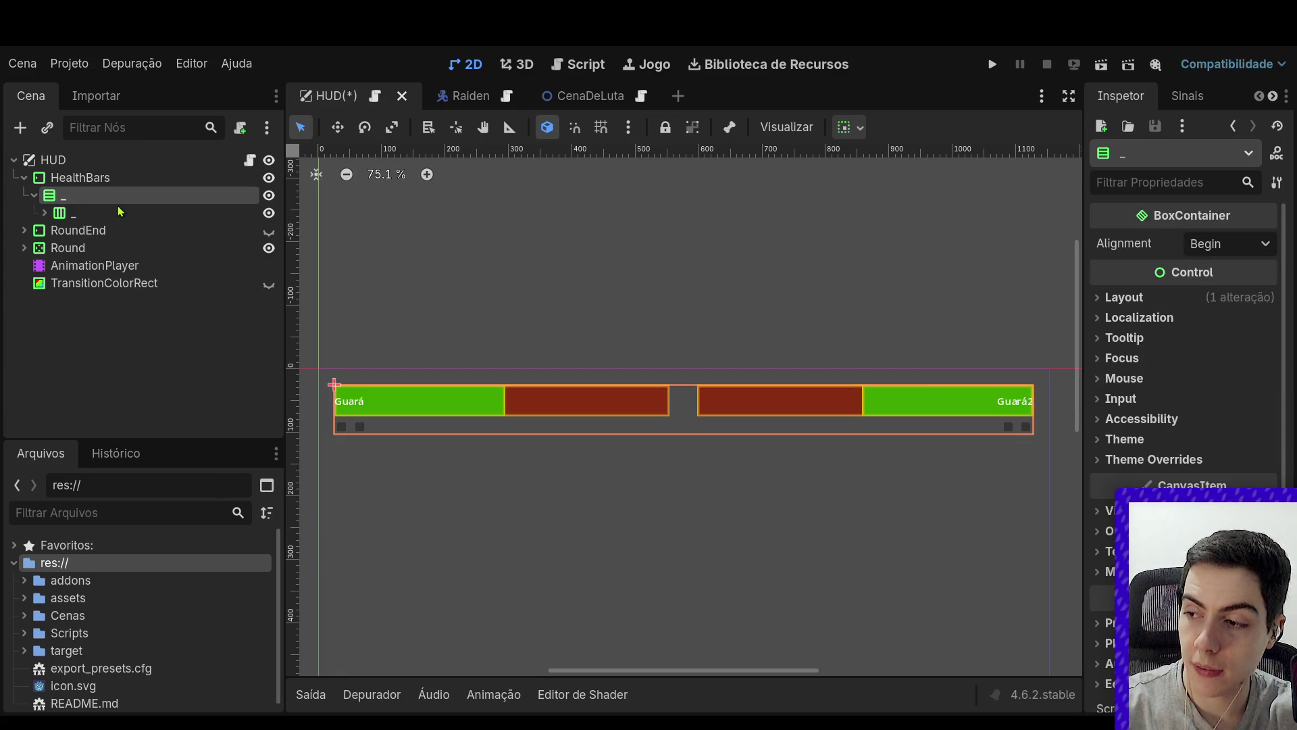
{"action": "key", "text": "ctrl+v"}
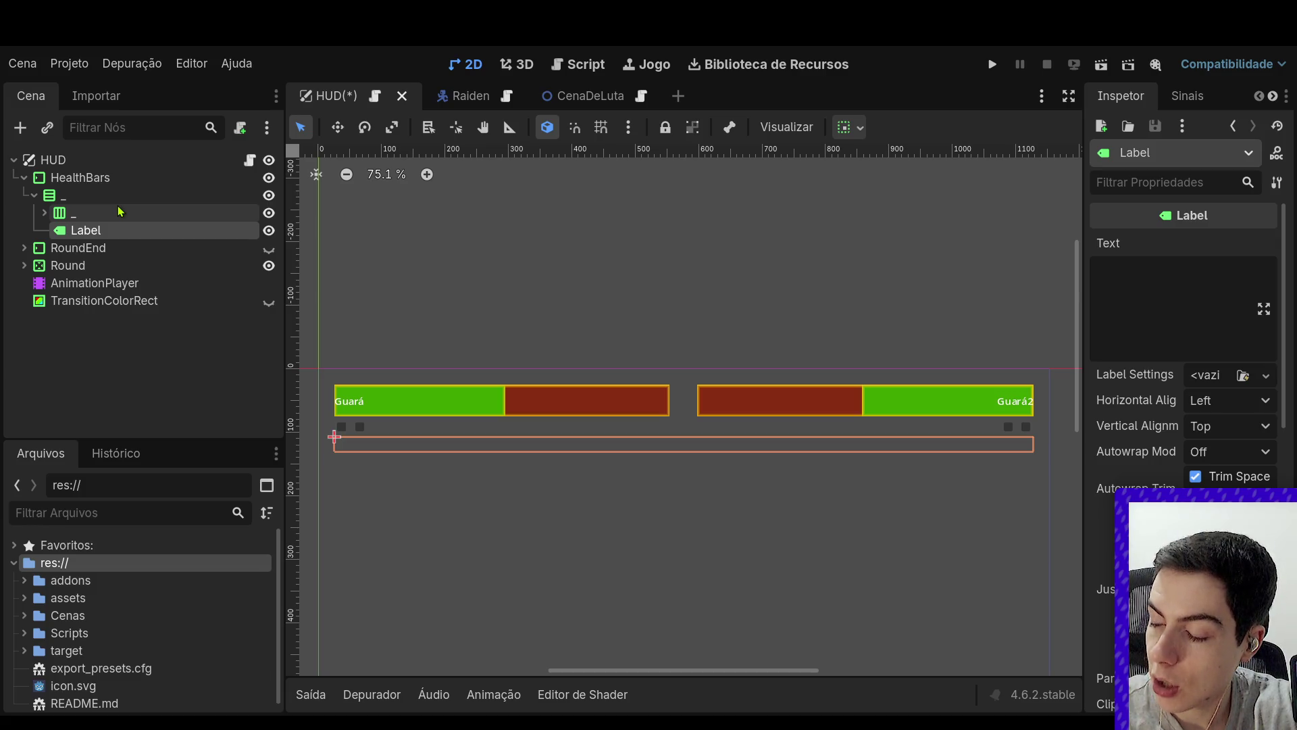
{"action": "left_click", "coordinate": [108, 161]}
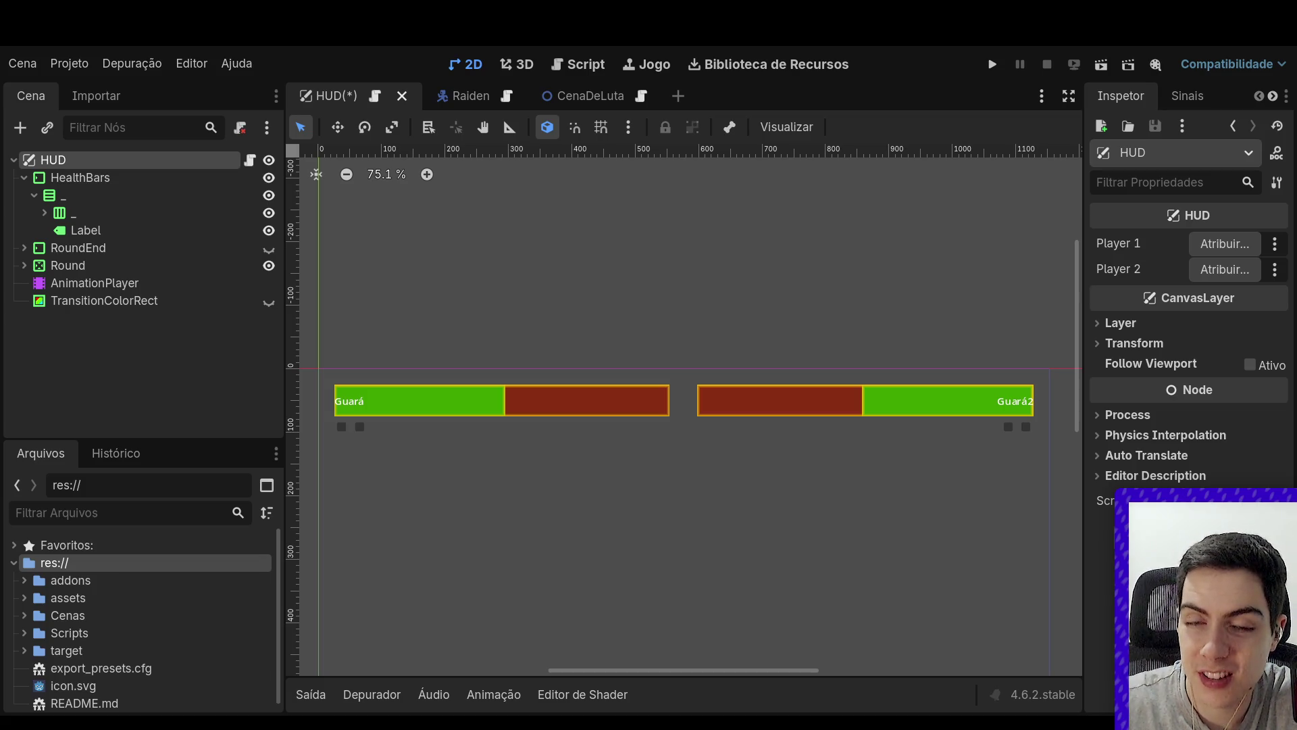
{"action": "left_click_drag", "start_coordinate": [129, 231], "coordinate": [135, 214]}
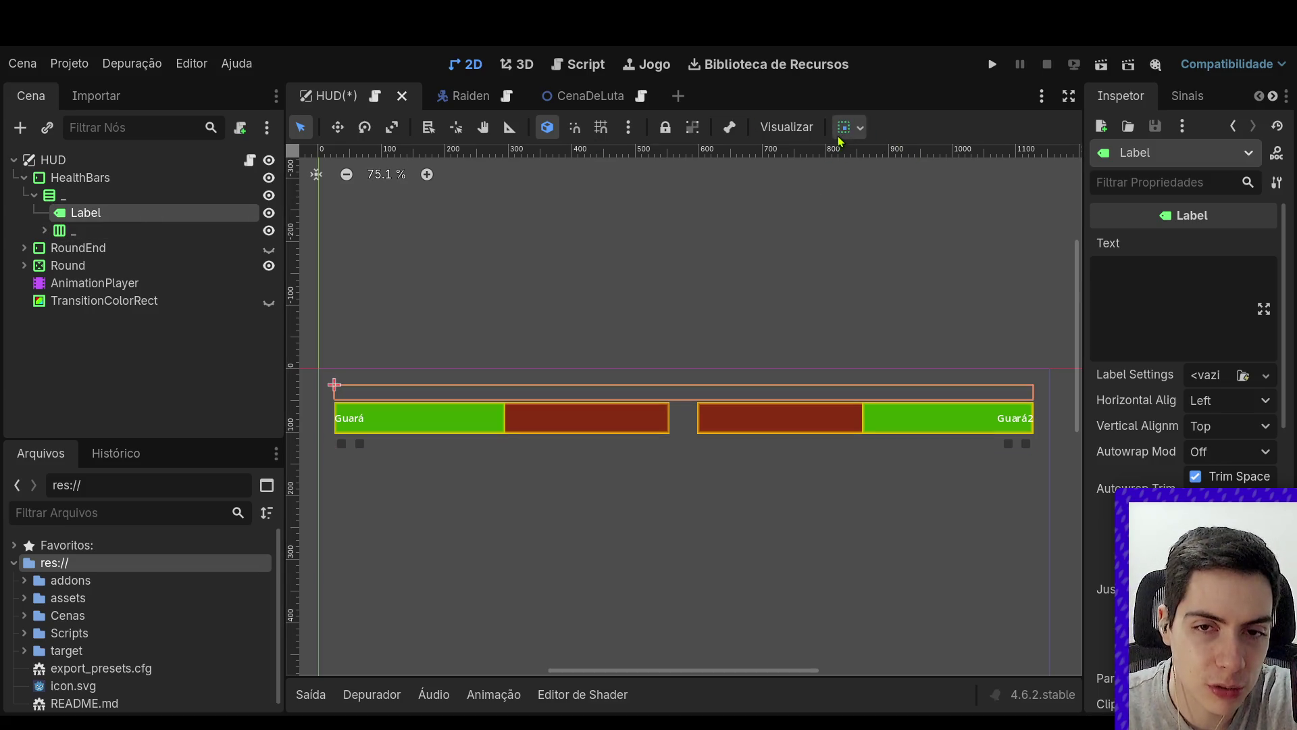
Rename the new Label above the health-bar container to TimerRodada and save the HUD scene.
{"action": "left_click", "coordinate": [181, 223]}
{"action": "left_click", "coordinate": [188, 216]}
{"action": "left_click", "coordinate": [225, 227]}
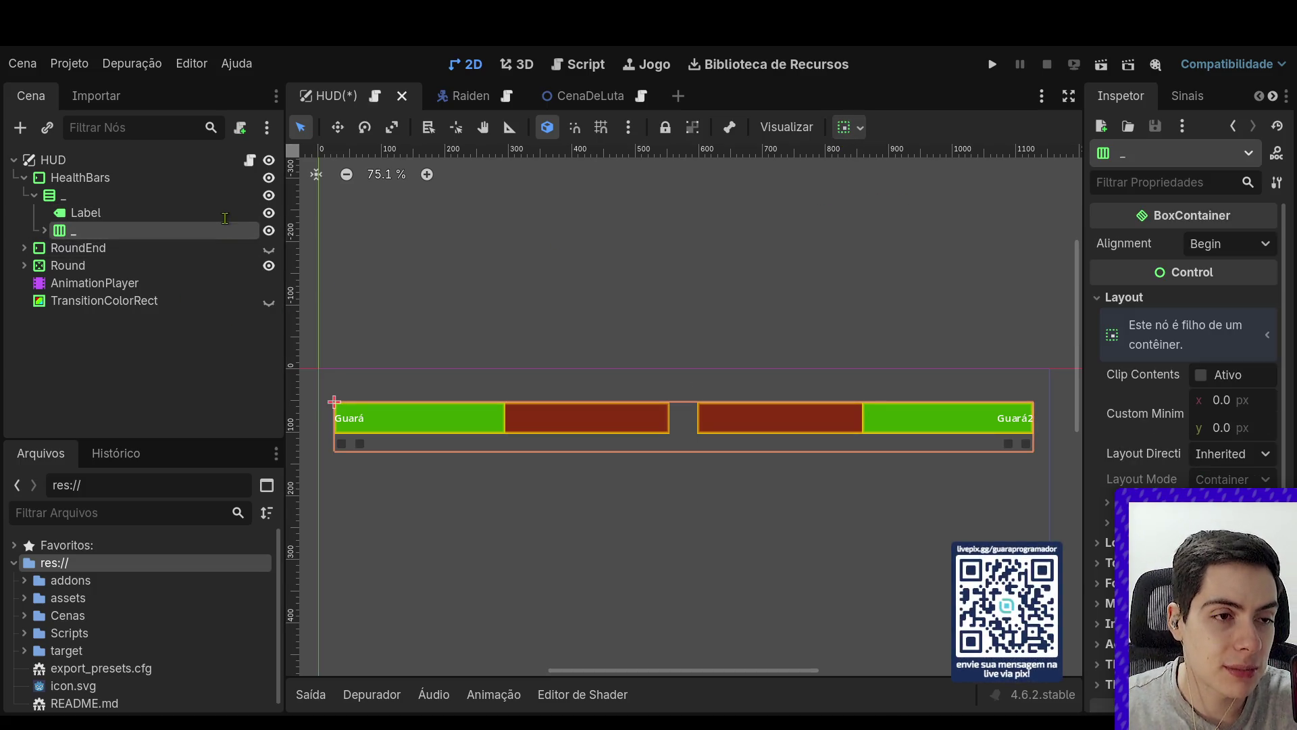
{"action": "left_click", "coordinate": [226, 214]}
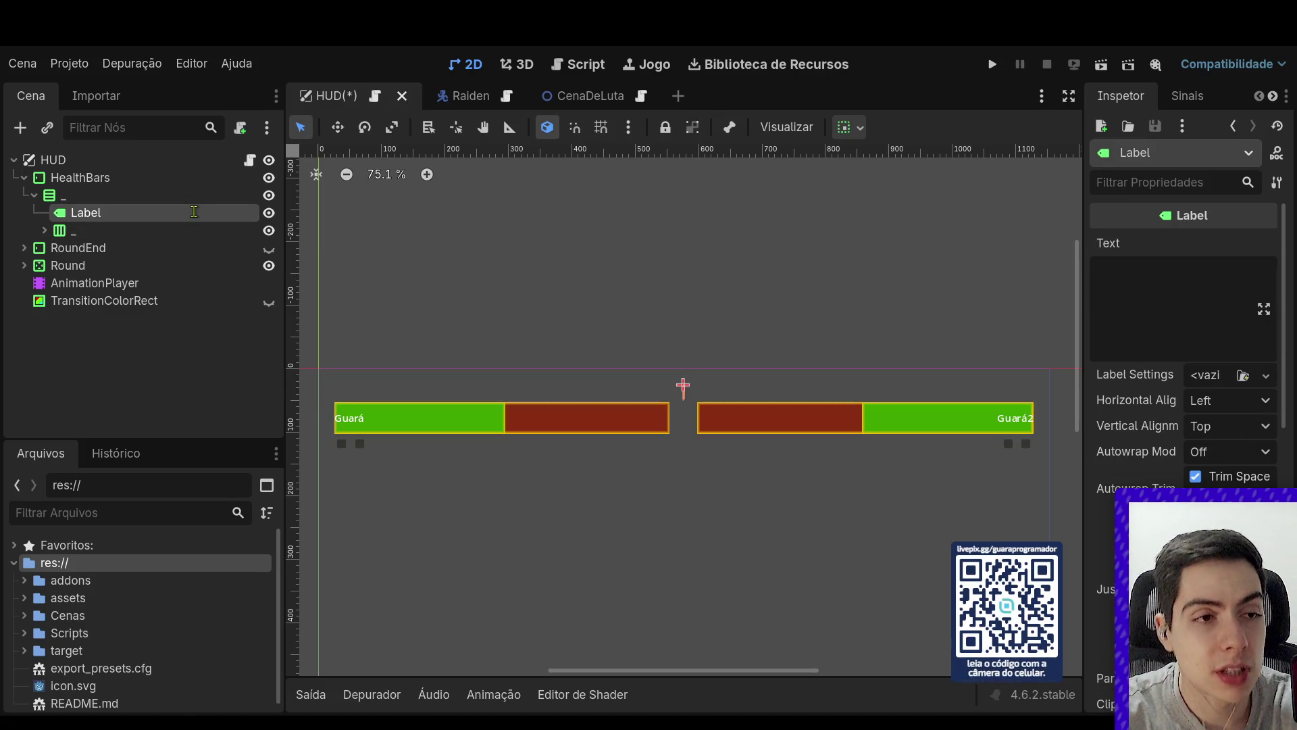
{"action": "type", "text": "TimerRodada"}
{"action": "key", "text": "Return"}
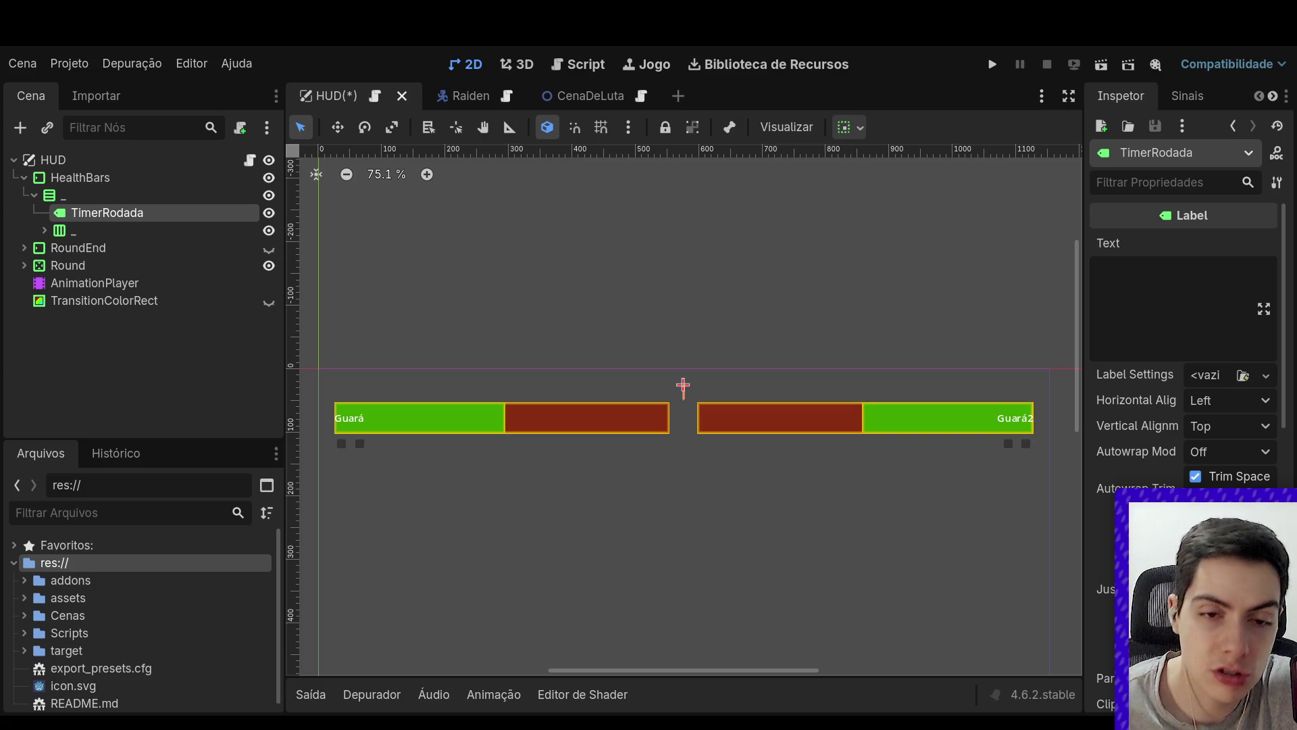
{"action": "left_click", "coordinate": [761, 331]}
{"action": "key", "text": "ctrl+s"}
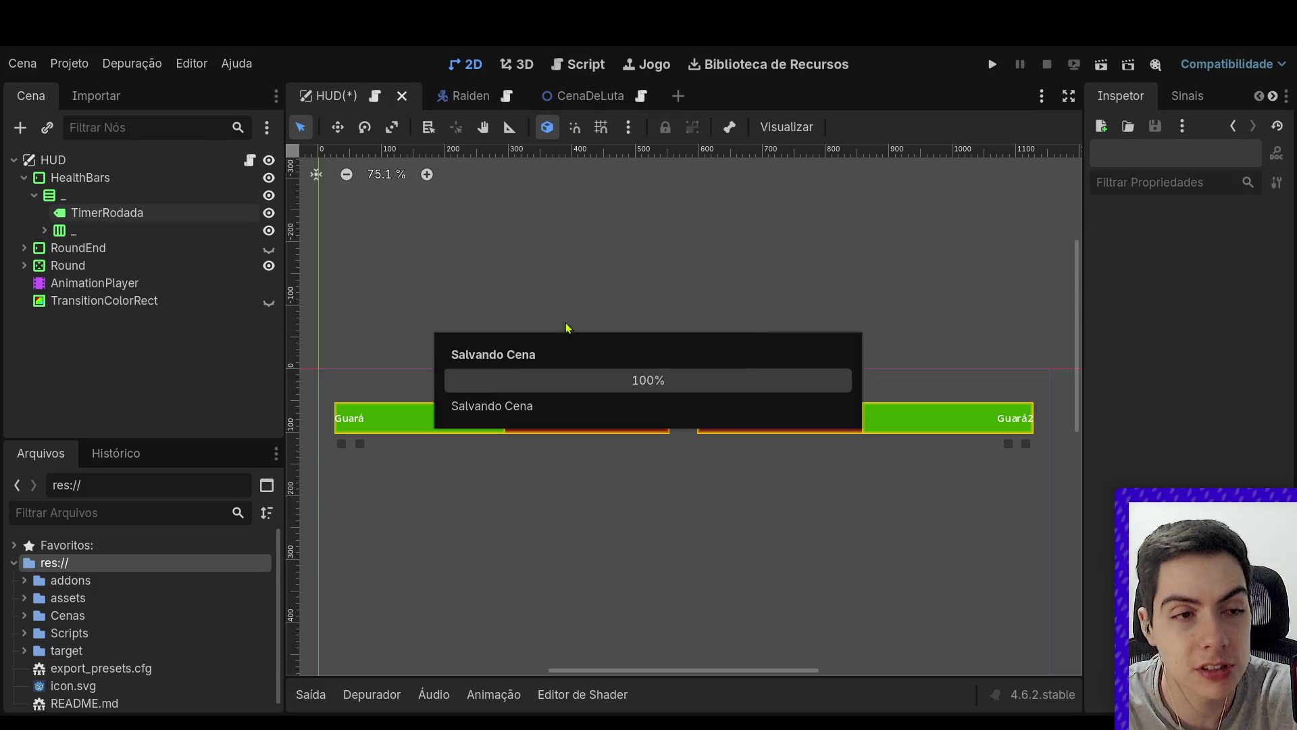
Rename TimerRodada to TimerRound, mark it Access as Unique Name, and save the scene.
{"action": "left_click", "coordinate": [111, 232]}
{"action": "left_click", "coordinate": [121, 213]}
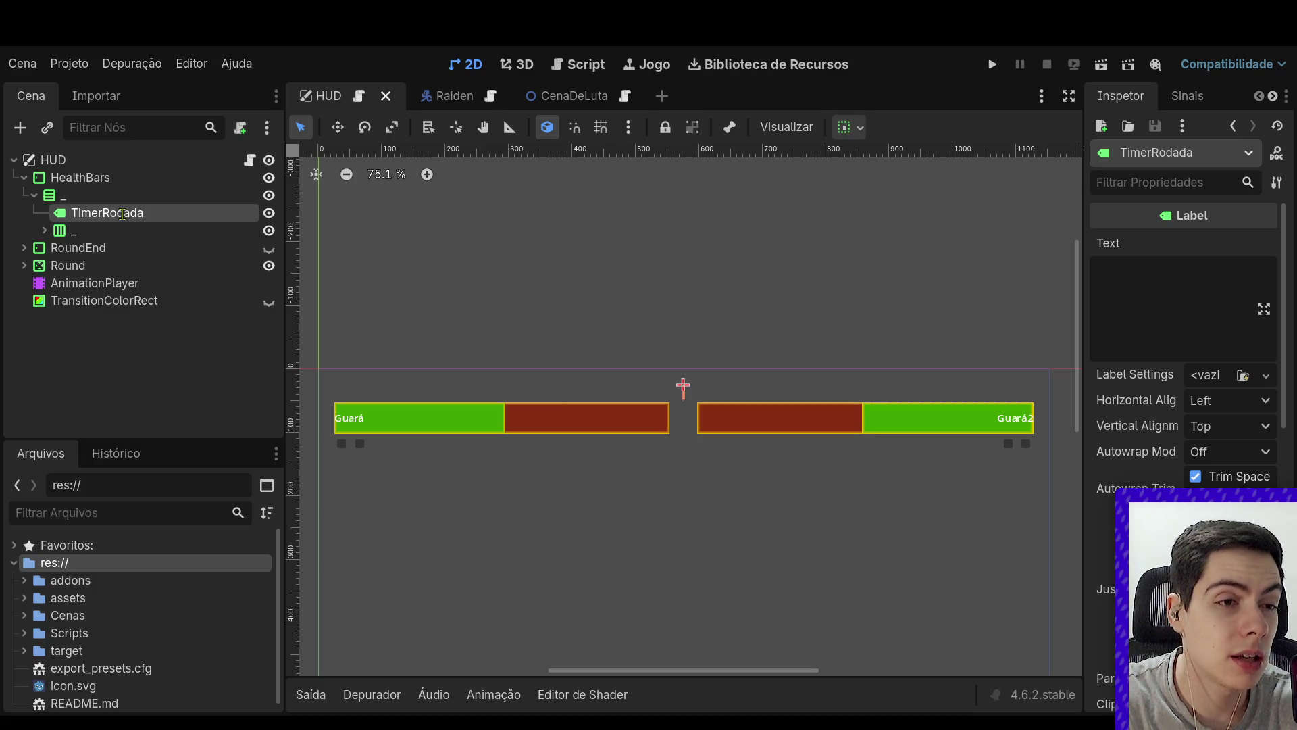
{"action": "type", "text": "TimerRound"}
{"action": "key", "text": "Return"}
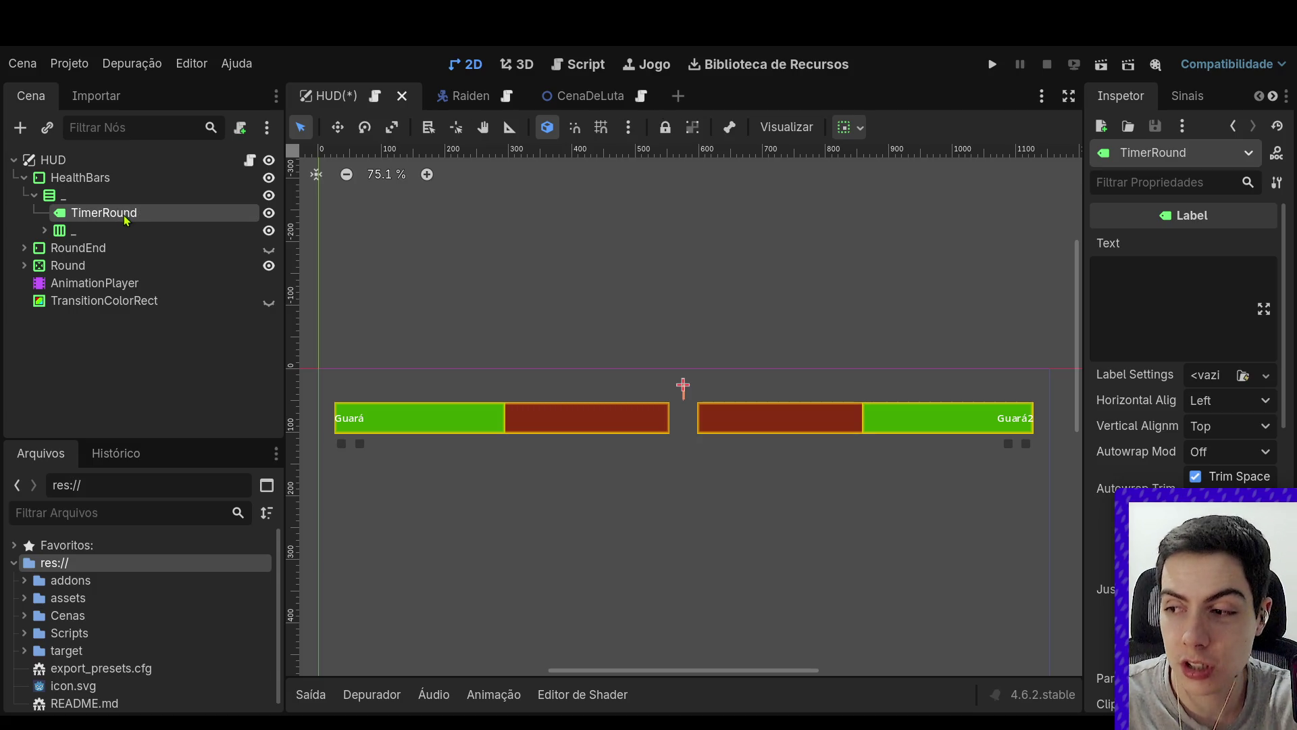
{"action": "left_click", "coordinate": [642, 302]}
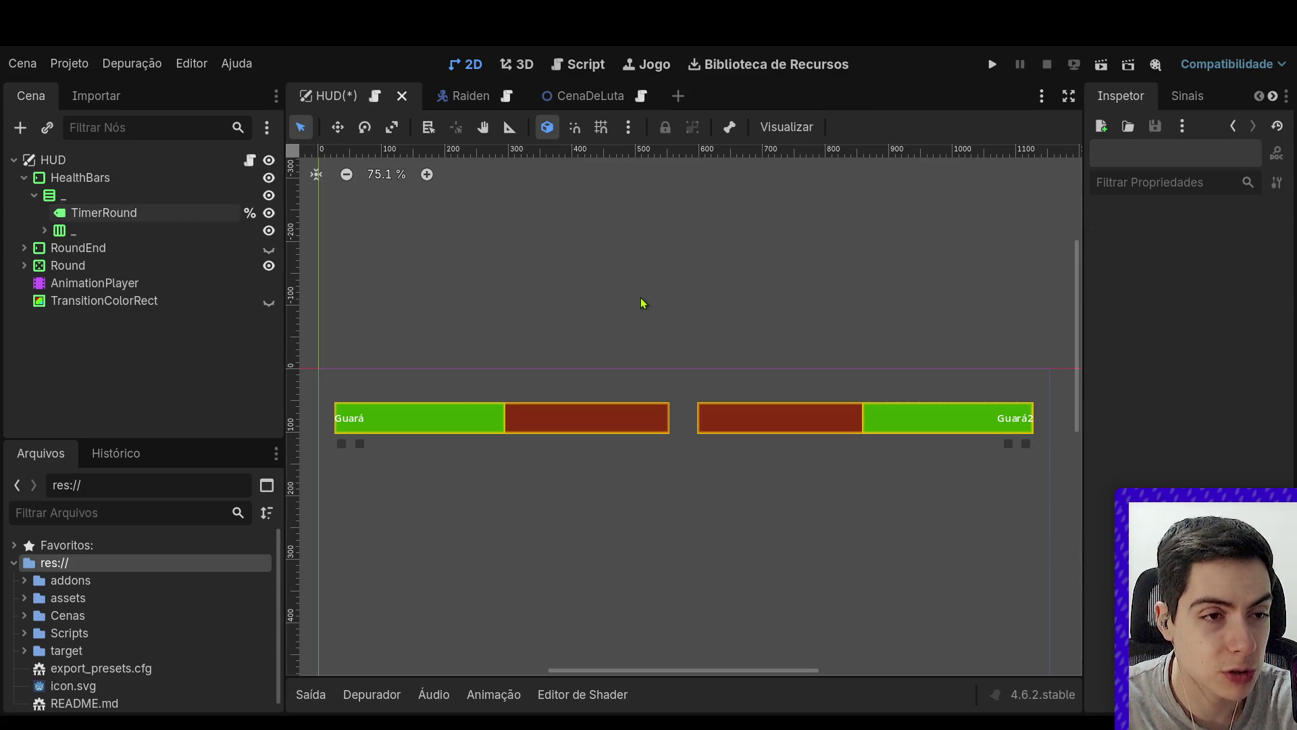
{"action": "key", "text": "ctrl+s"}
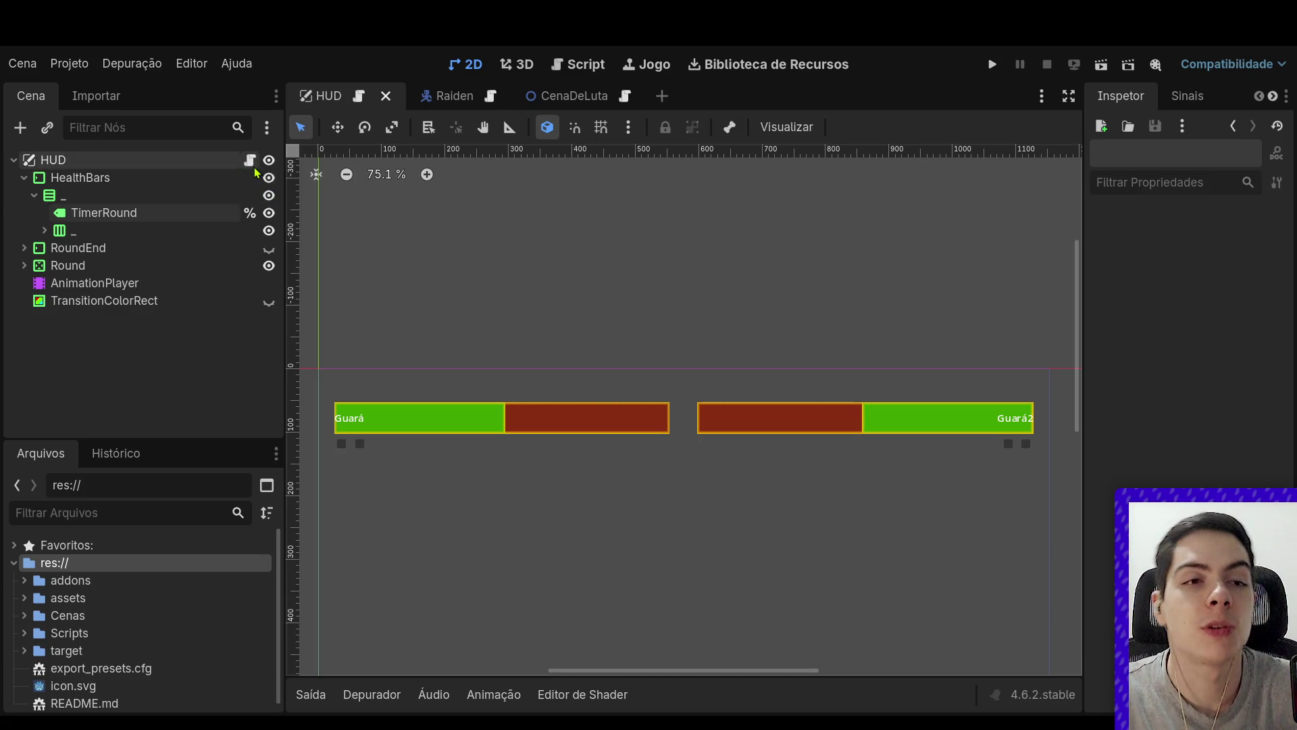
Look through the HUD node's HUD.gd script, then return to the 2D canvas.
{"action": "left_click", "coordinate": [250, 161]}
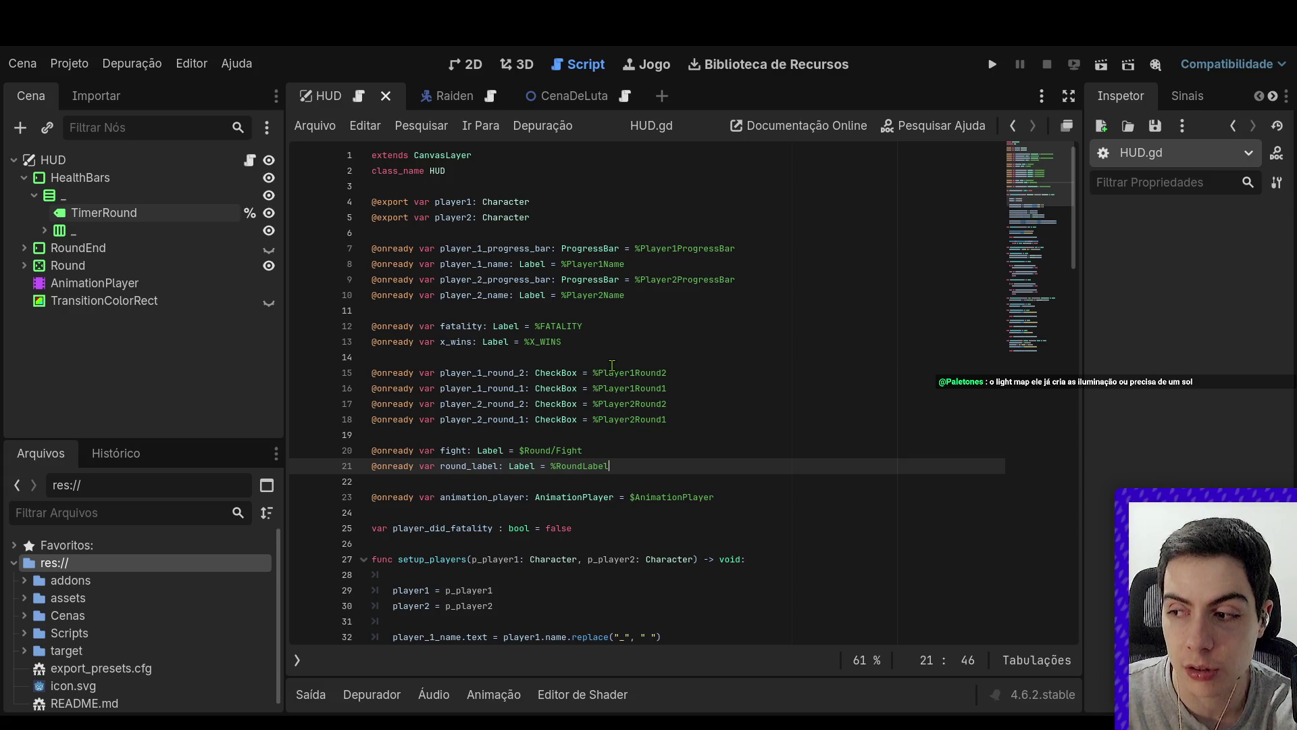
{"action": "scroll", "coordinate": [612, 365], "scroll_direction": "down", "scroll_amount": 8}
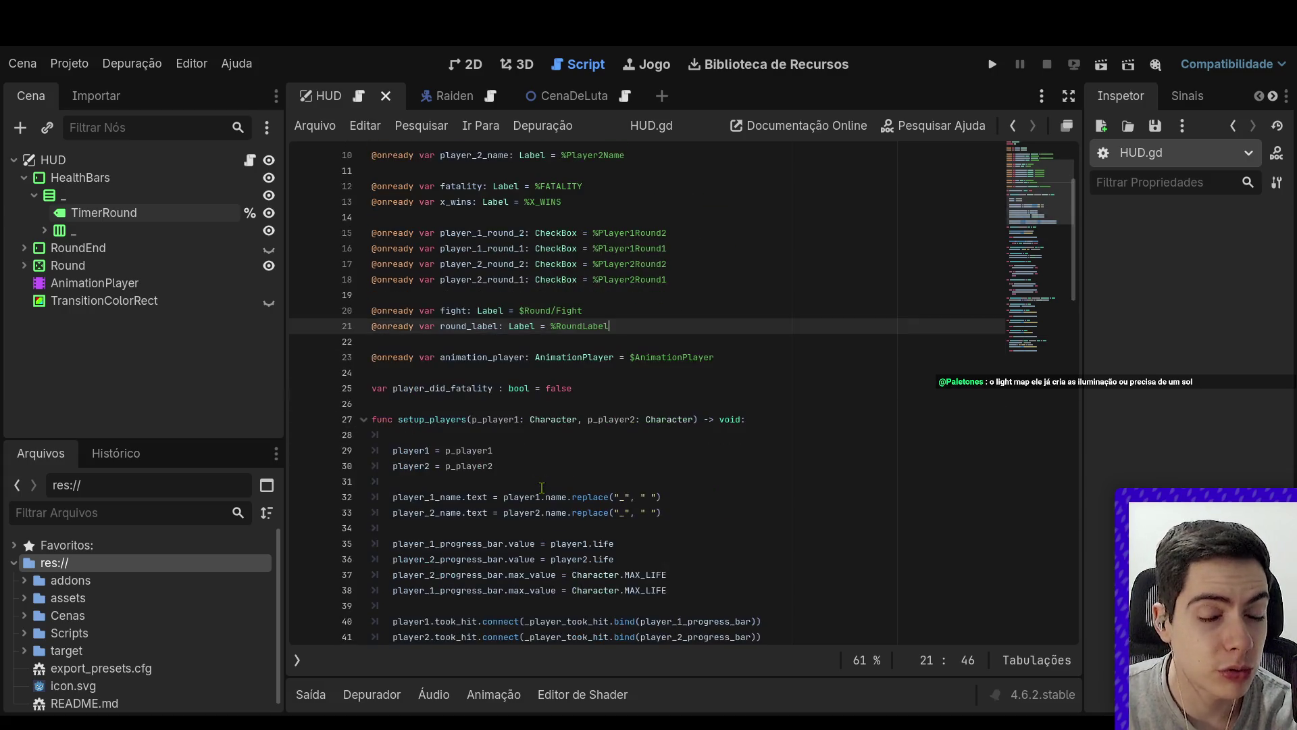
{"action": "scroll", "coordinate": [543, 485], "scroll_direction": "down", "scroll_amount": 4}
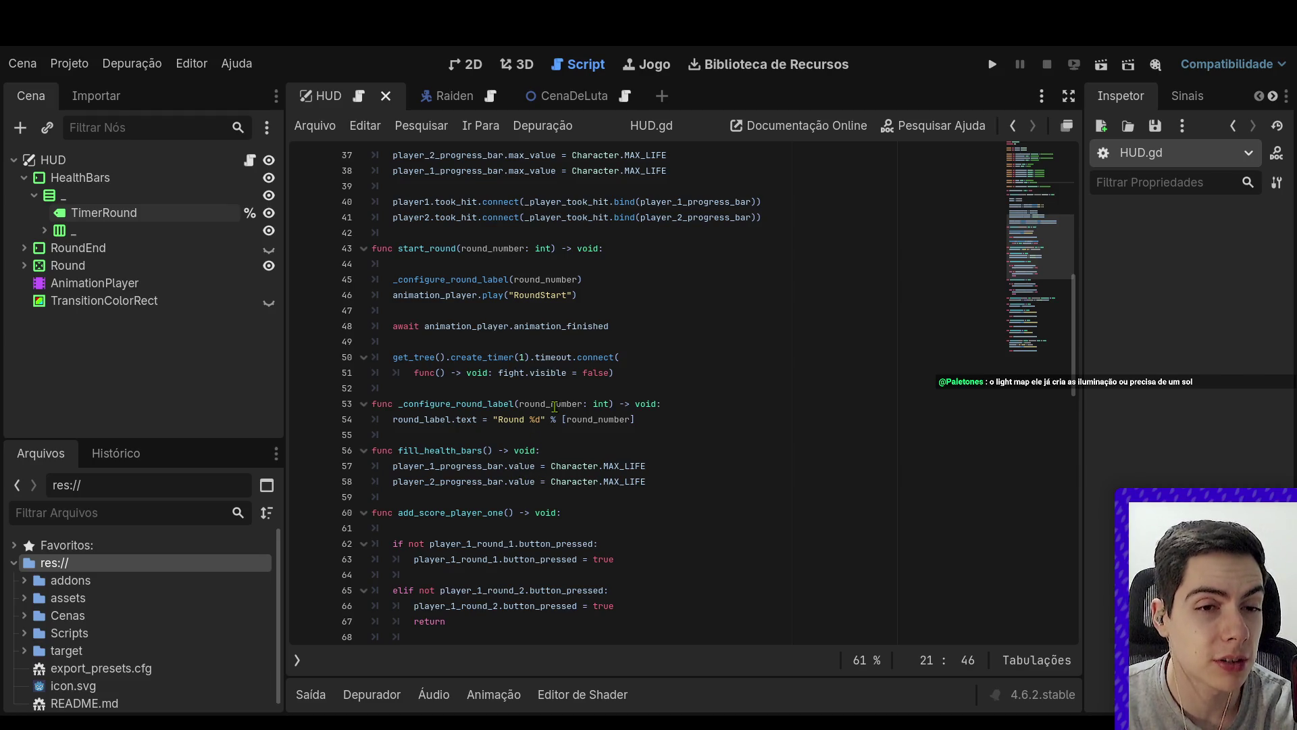
{"action": "left_click", "coordinate": [466, 66]}
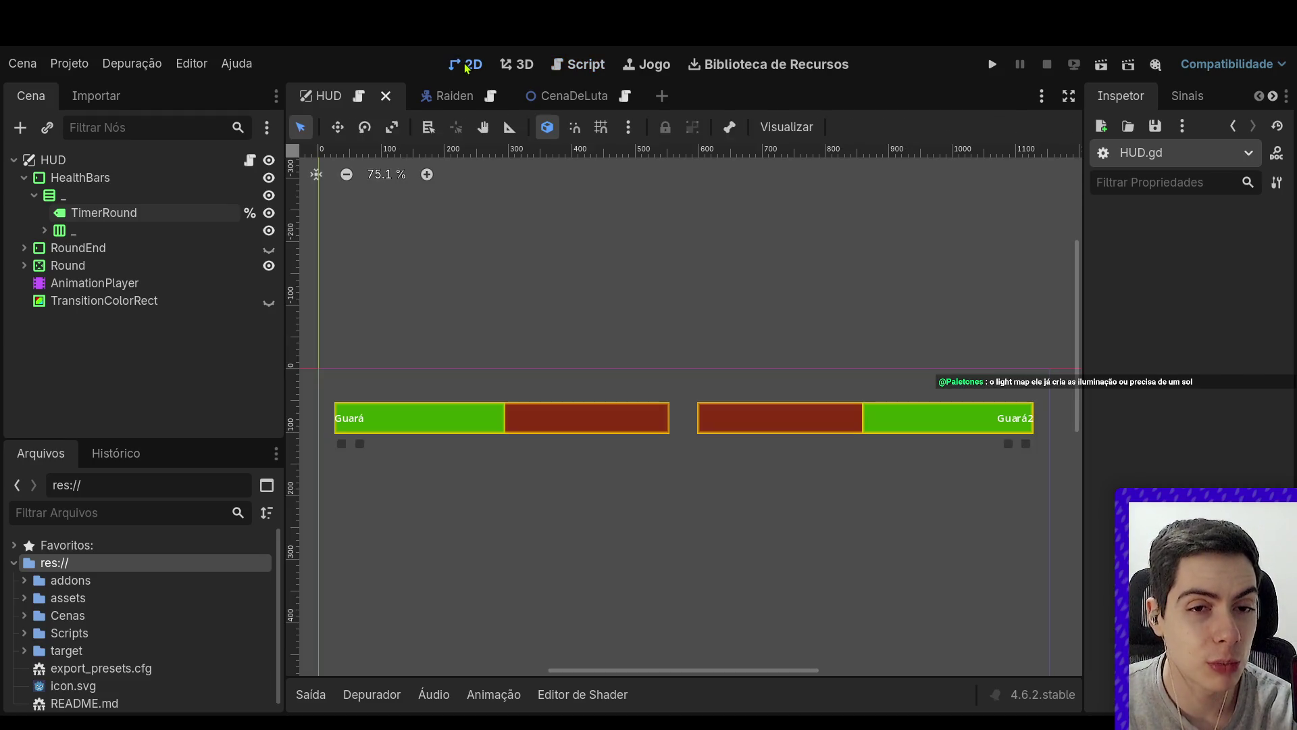
Set the TimerRound label's Text to 90.
{"action": "left_click", "coordinate": [68, 212]}
{"action": "left_click", "coordinate": [1162, 302]}
{"action": "type", "text": "90"}
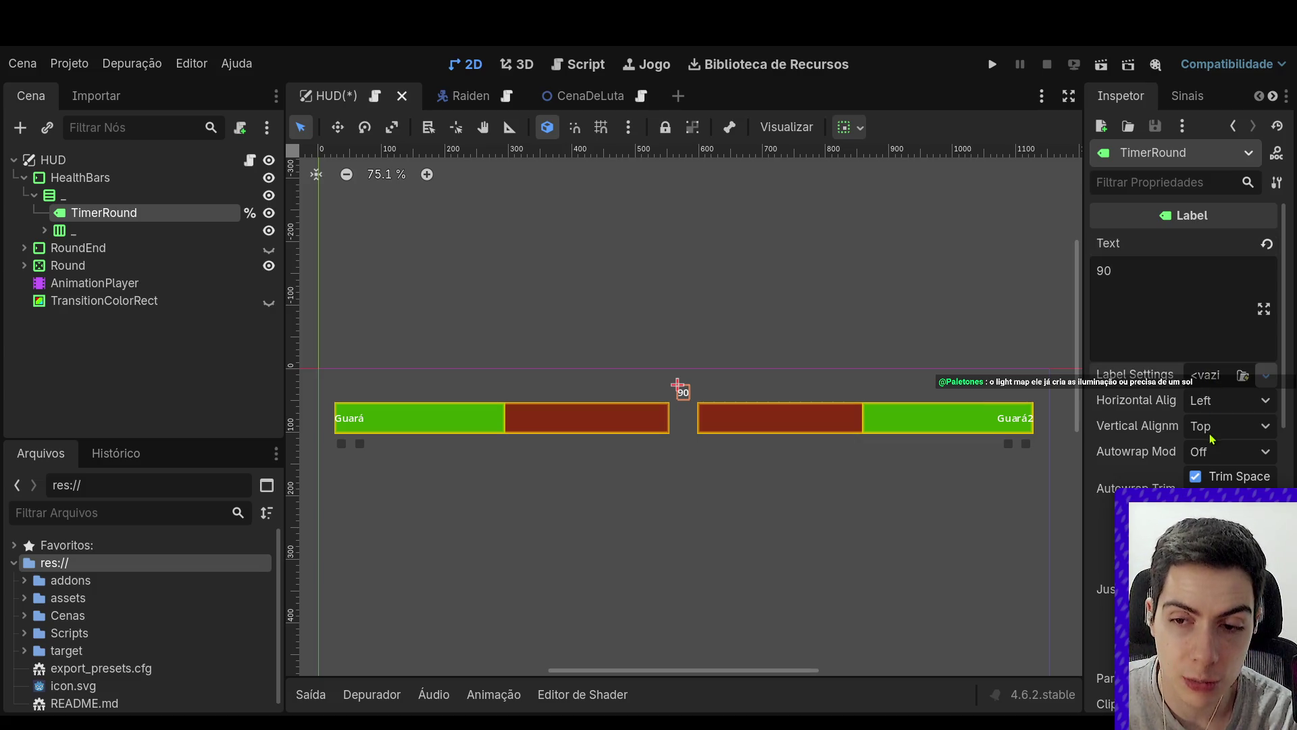
Give TimerRound a new LabelSettings resource with a larger font size and save the scene.
{"action": "left_click", "coordinate": [1216, 378]}
{"action": "left_click", "coordinate": [1215, 375]}
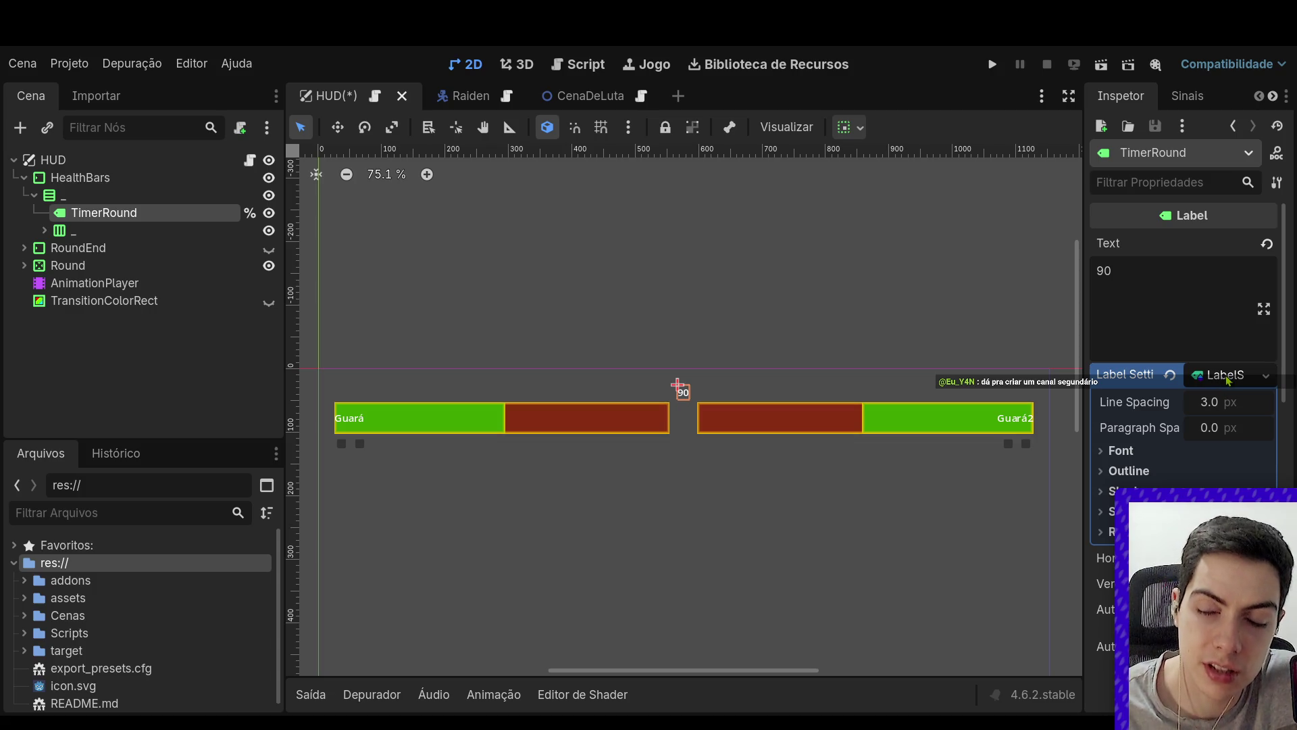
{"action": "left_click", "coordinate": [1189, 462]}
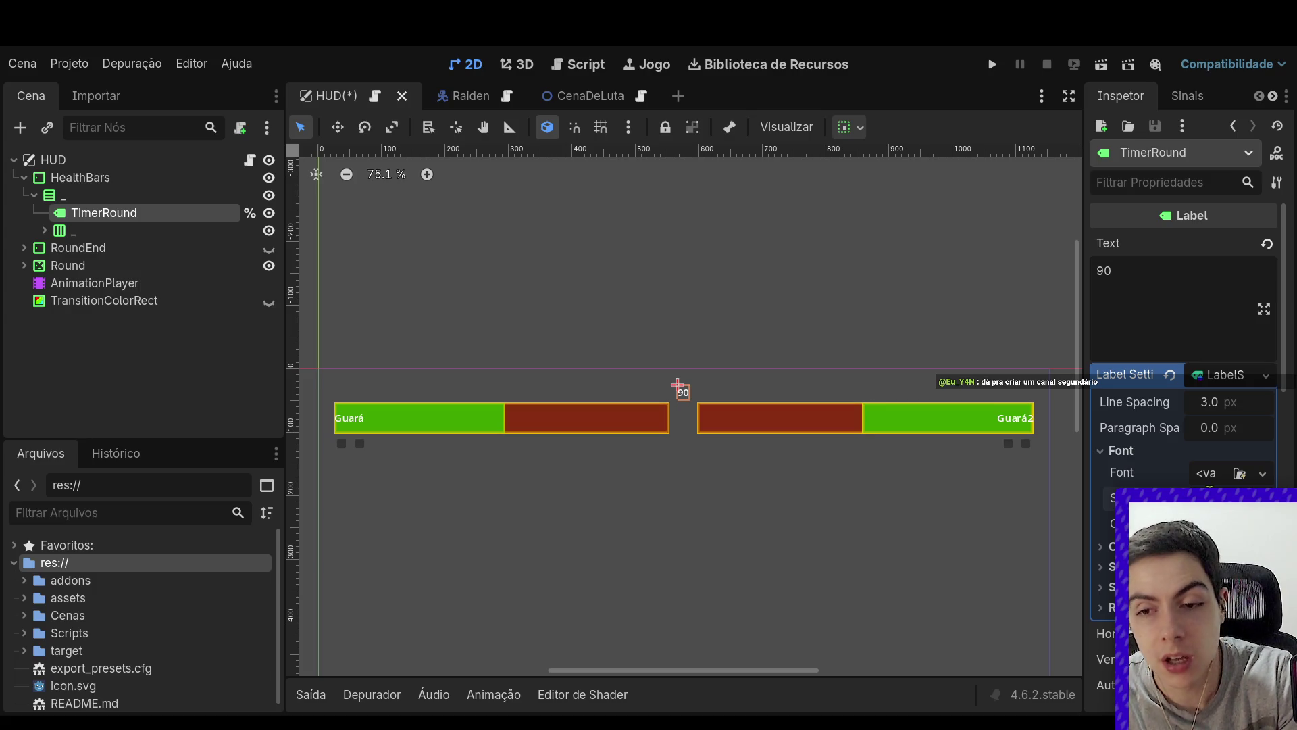
{"action": "left_click", "coordinate": [999, 296]}
{"action": "key", "text": "ctrl+s"}
{"action": "scroll", "coordinate": [722, 391], "scroll_direction": "up", "scroll_amount": 4}
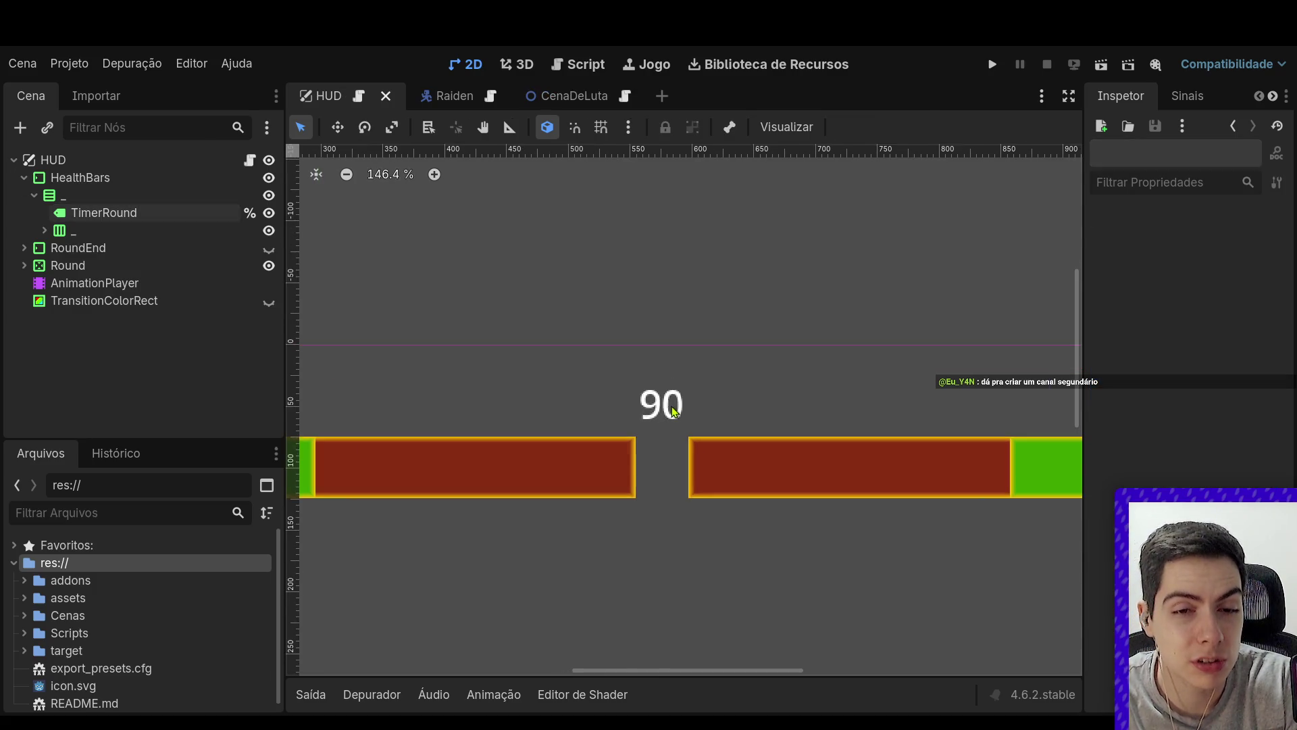
Select the Round node, scroll through its properties, then clear the selection.
{"action": "left_click", "coordinate": [673, 412]}
{"action": "scroll", "coordinate": [720, 391], "scroll_direction": "down", "scroll_amount": 5}
{"action": "scroll", "coordinate": [720, 387], "scroll_direction": "up", "scroll_amount": 3}
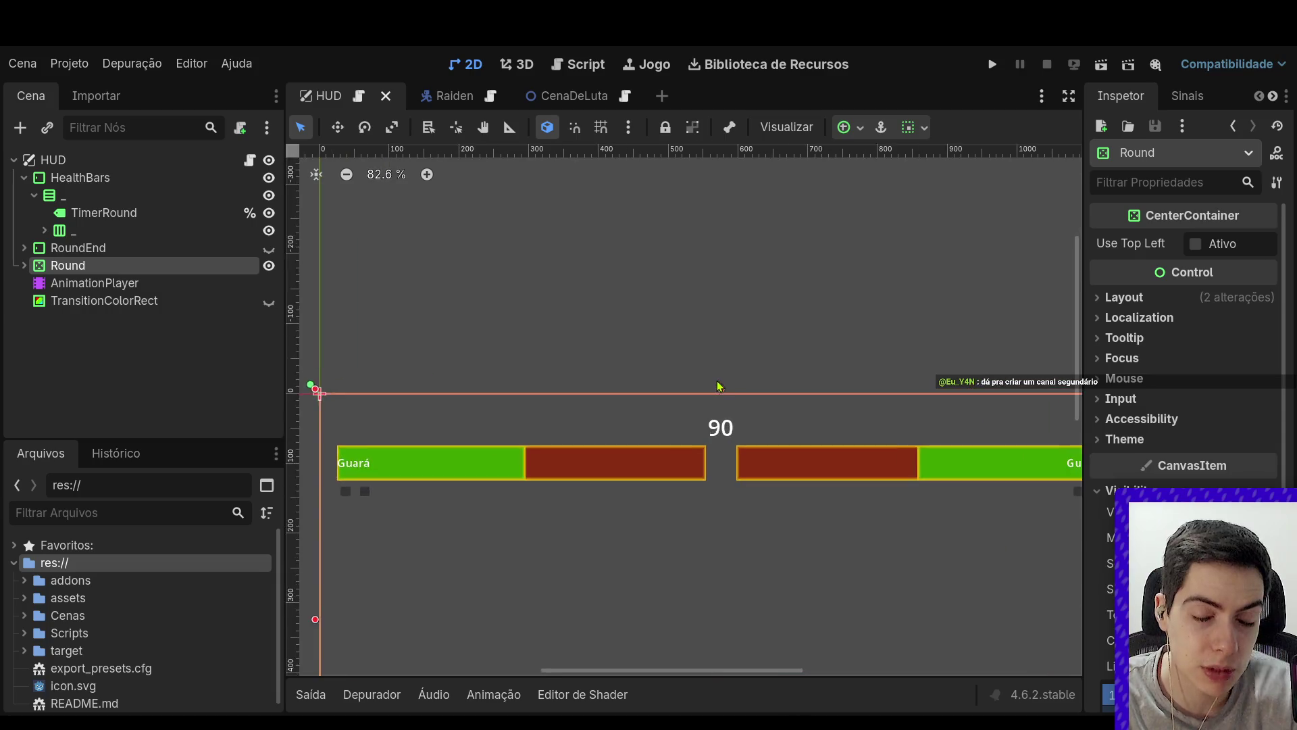
{"action": "left_click", "coordinate": [737, 375]}
{"action": "scroll", "coordinate": [743, 370], "scroll_direction": "up", "scroll_amount": 1}
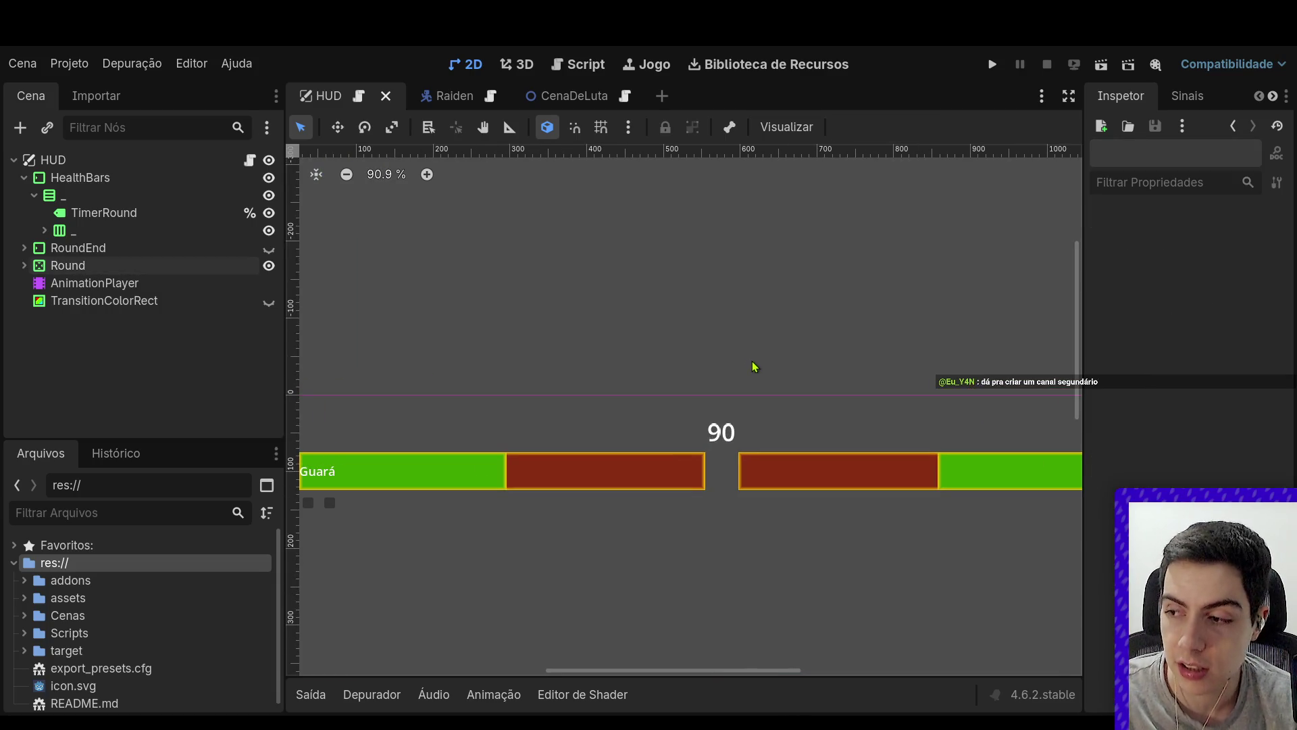
{"action": "scroll", "coordinate": [726, 375], "scroll_direction": "down", "scroll_amount": 1}
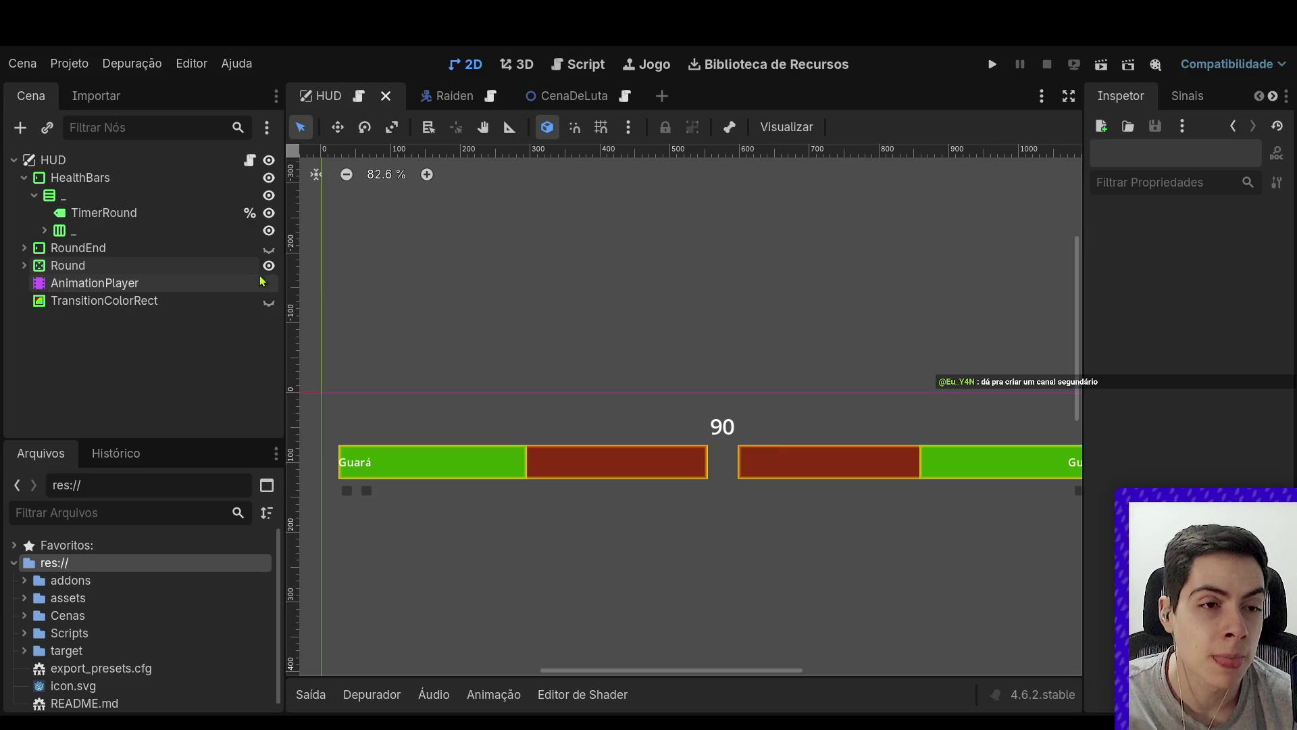
{"action": "scroll", "coordinate": [774, 397], "scroll_direction": "down", "scroll_amount": 5}
{"action": "scroll", "coordinate": [775, 398], "scroll_direction": "up", "scroll_amount": 4}
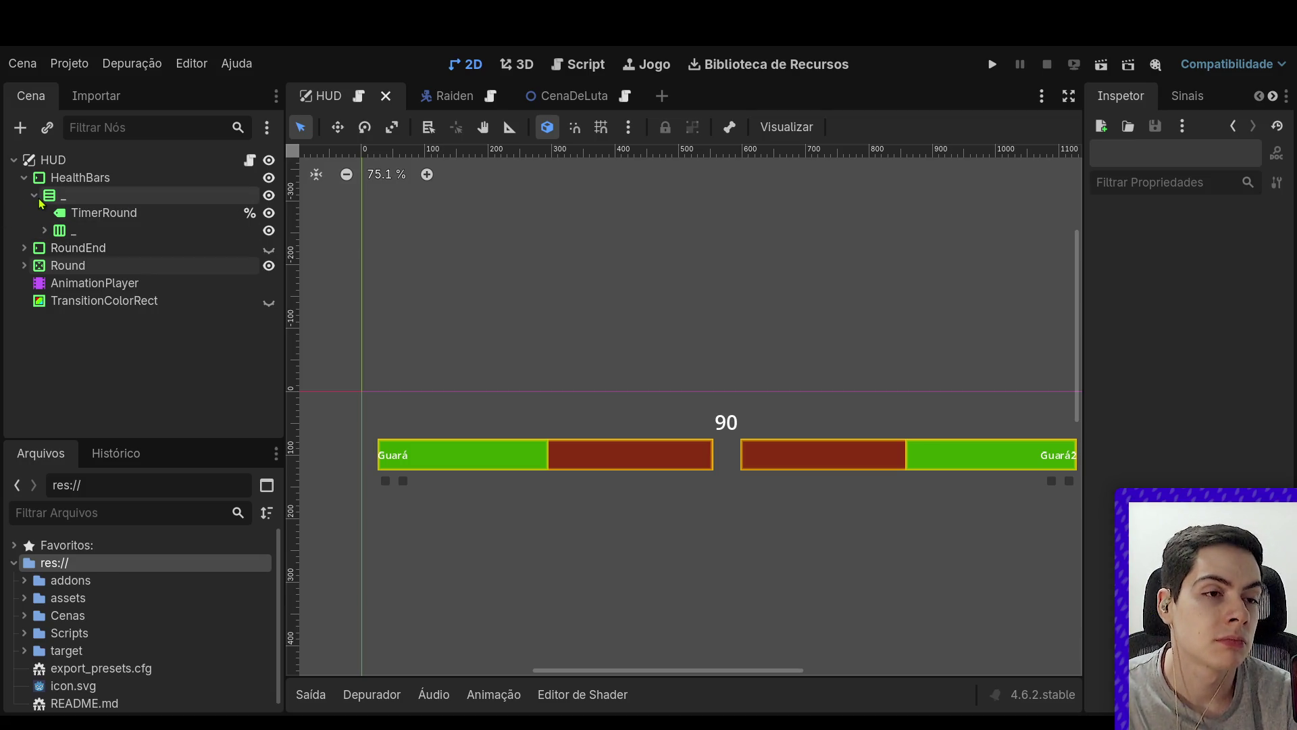
Inspect HealthBars and its box container, select HUD, and switch to the CenaDaLuta fight scene.
{"action": "left_click", "coordinate": [34, 195]}
{"action": "left_click", "coordinate": [71, 180]}
{"action": "left_click", "coordinate": [87, 198]}
{"action": "left_click", "coordinate": [78, 178]}
{"action": "left_click", "coordinate": [87, 199]}
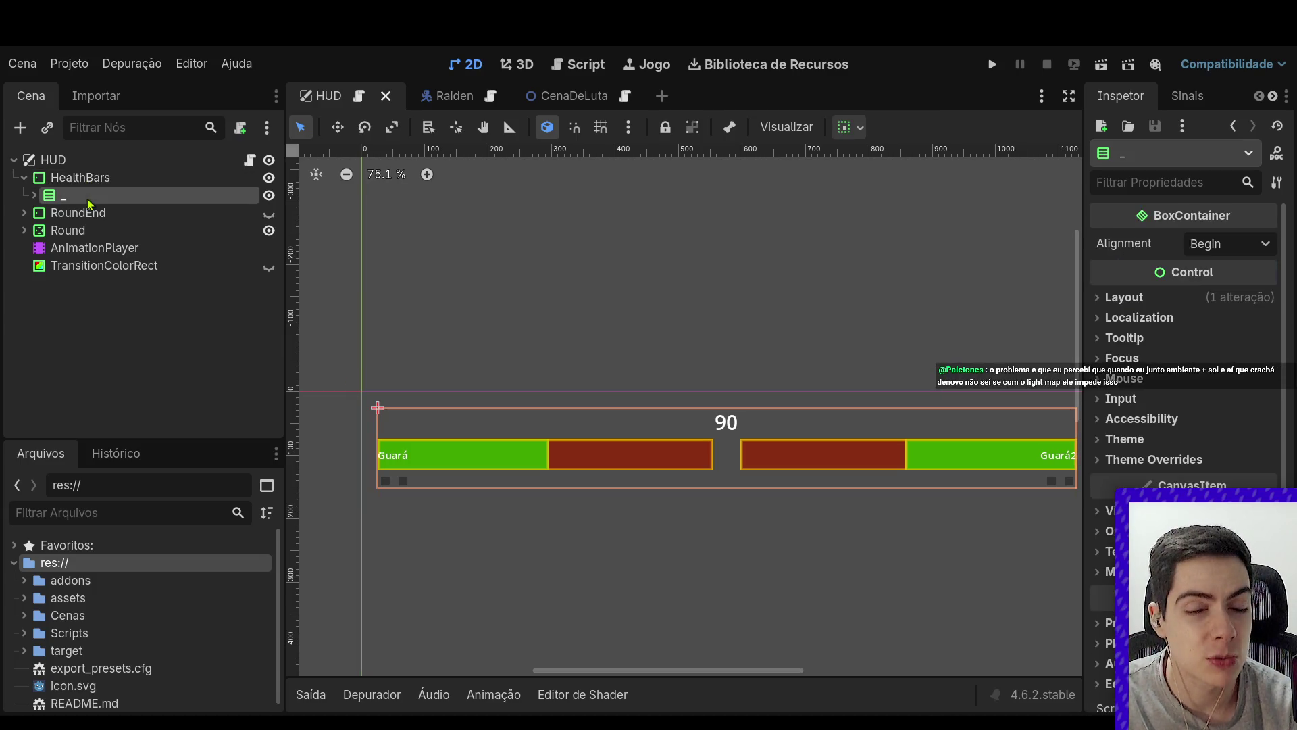
{"action": "left_click", "coordinate": [88, 179]}
{"action": "left_click", "coordinate": [22, 179]}
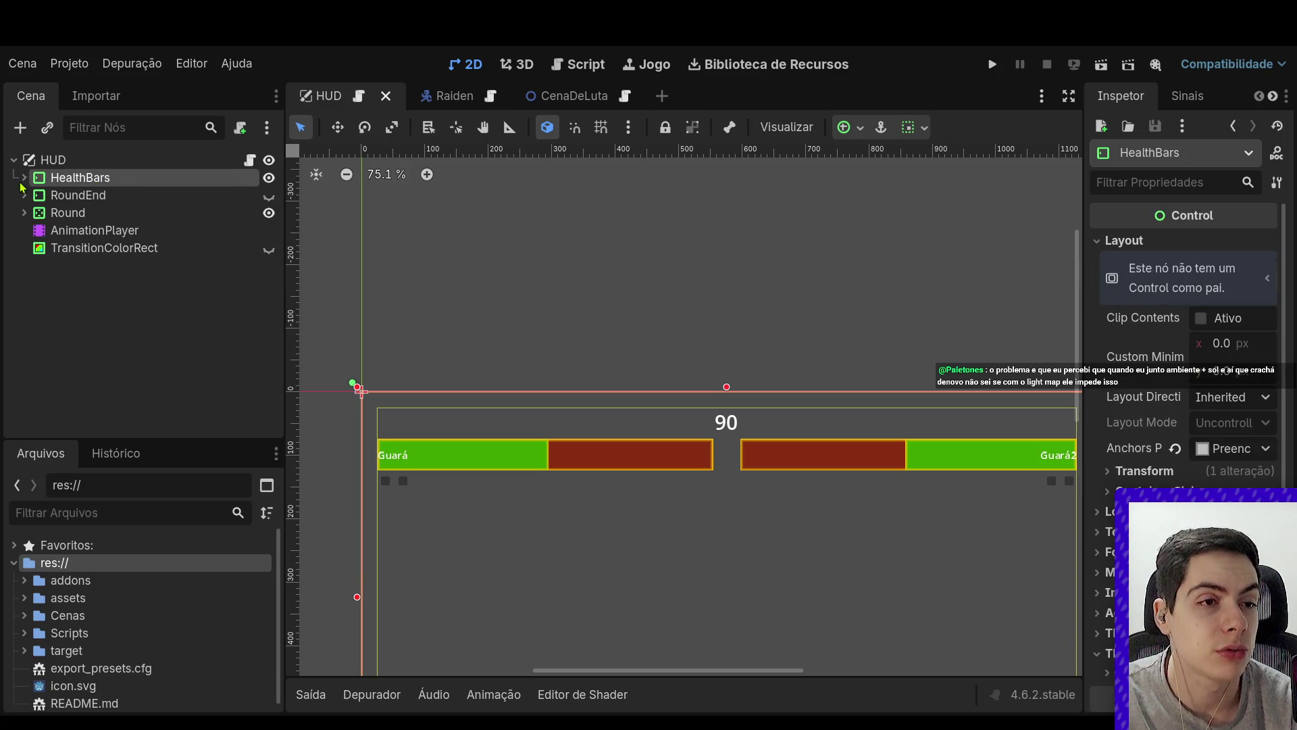
{"action": "left_click", "coordinate": [203, 160]}
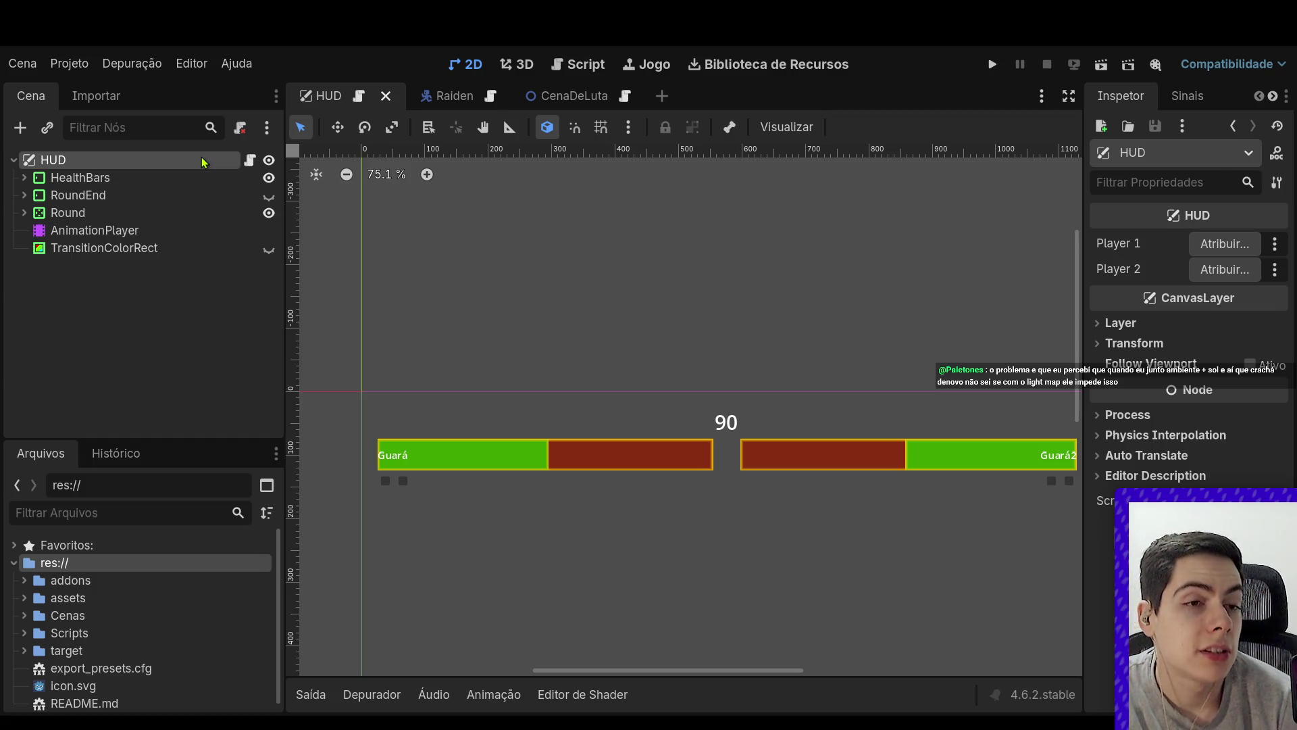
{"action": "left_click", "coordinate": [568, 95]}
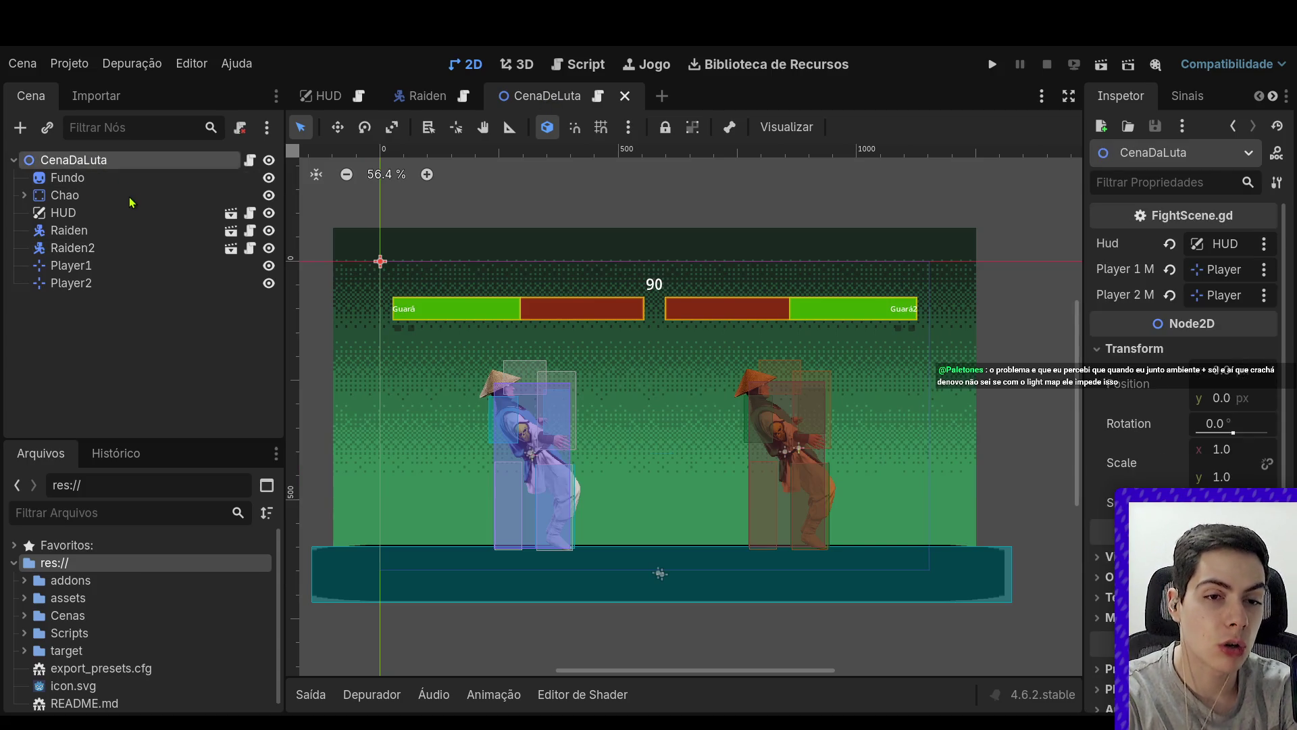
{"action": "key", "text": "ctrl+v"}
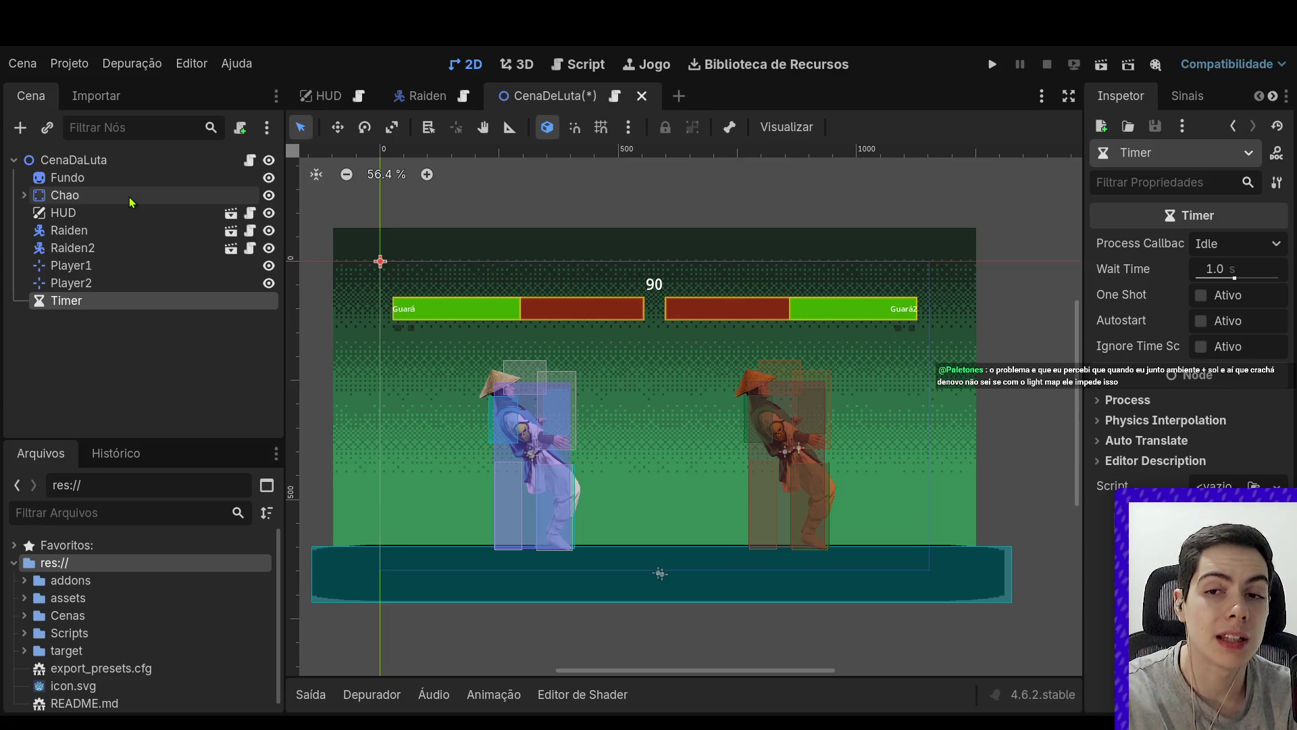
{"action": "left_click", "coordinate": [250, 160]}
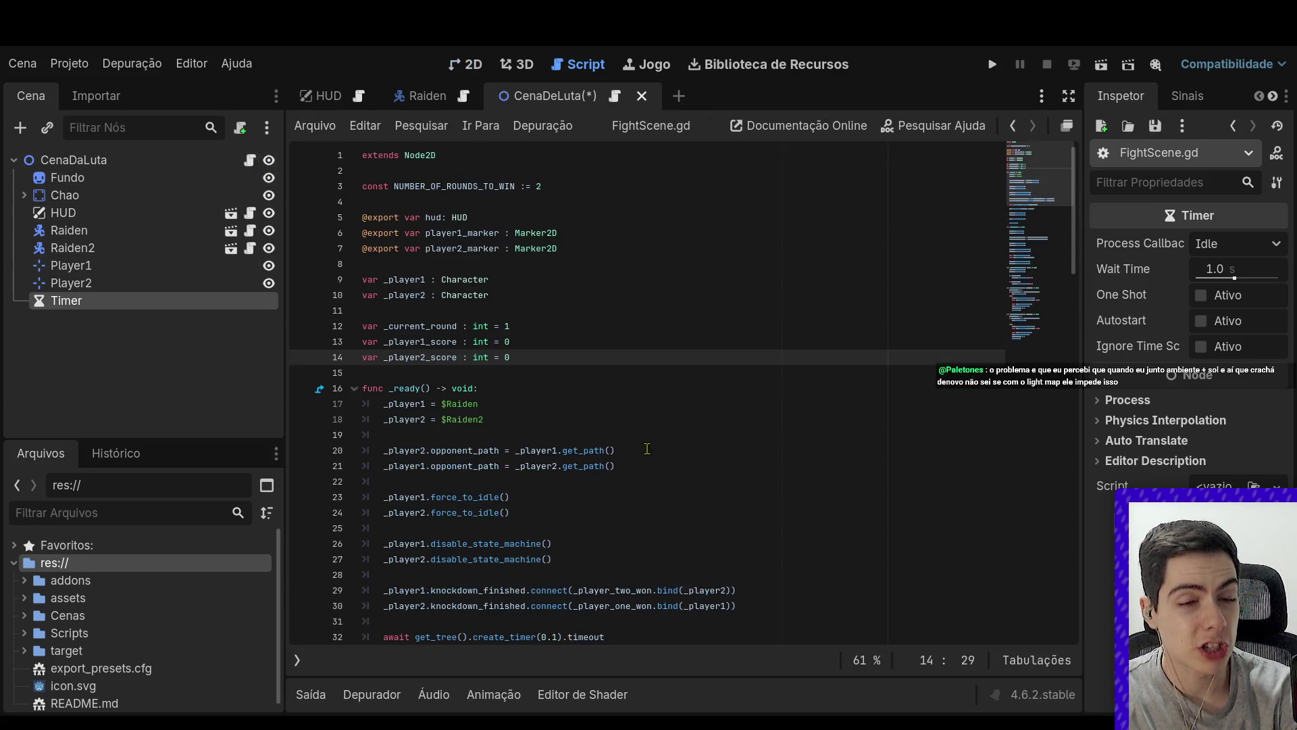
{"action": "left_click", "coordinate": [620, 342]}
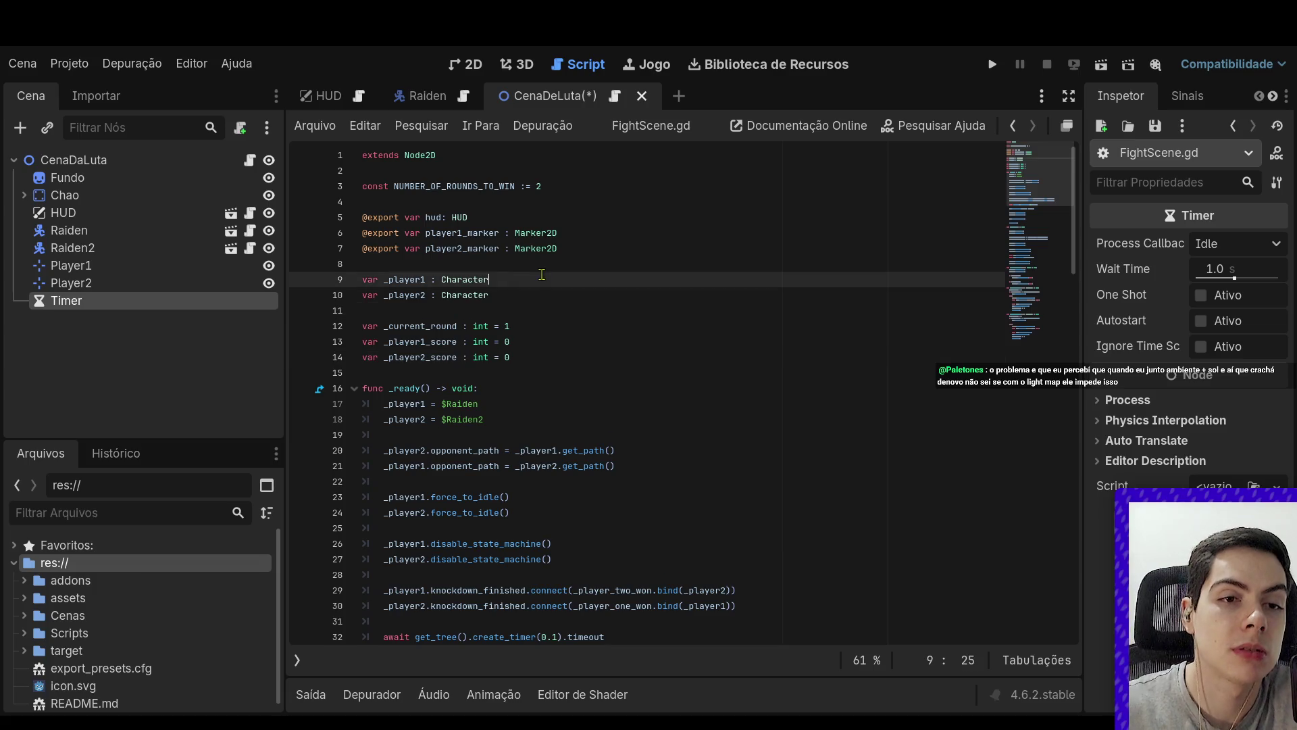
{"action": "left_click", "coordinate": [600, 250]}
{"action": "key", "text": "Return"}
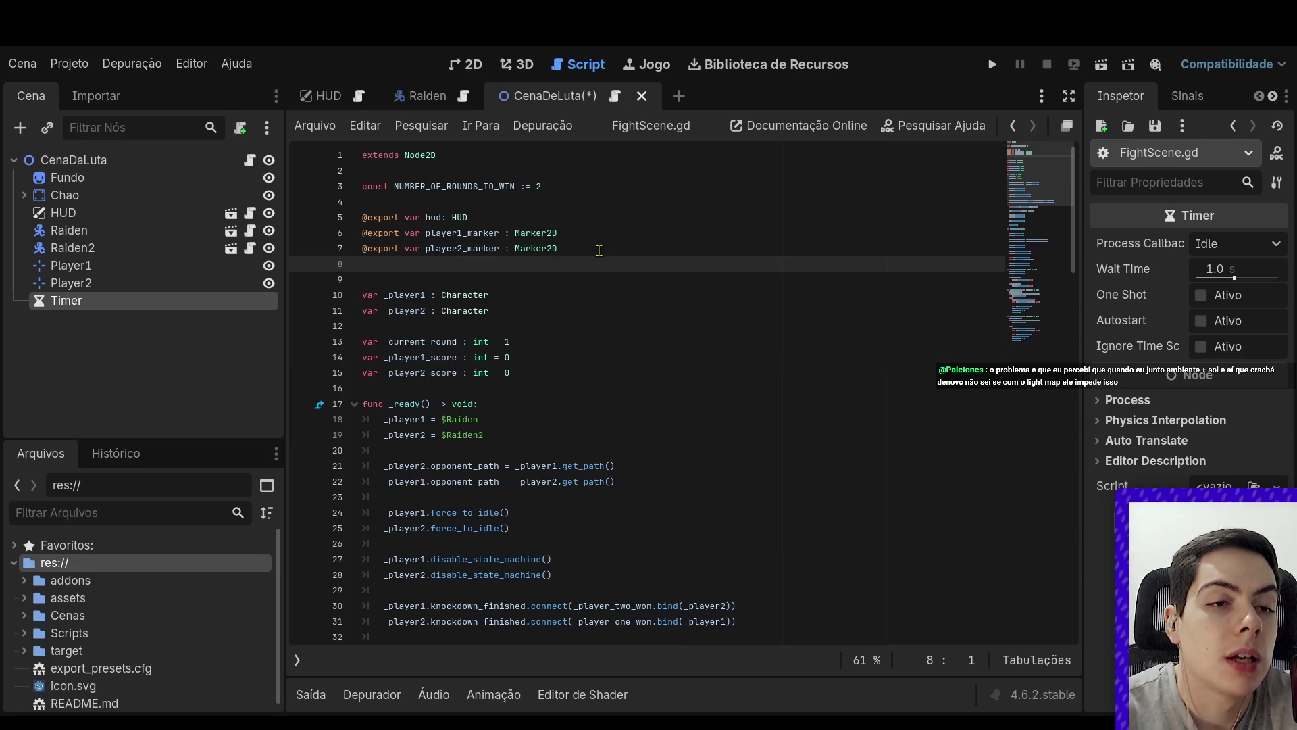
{"action": "type", "text": "@onready"}
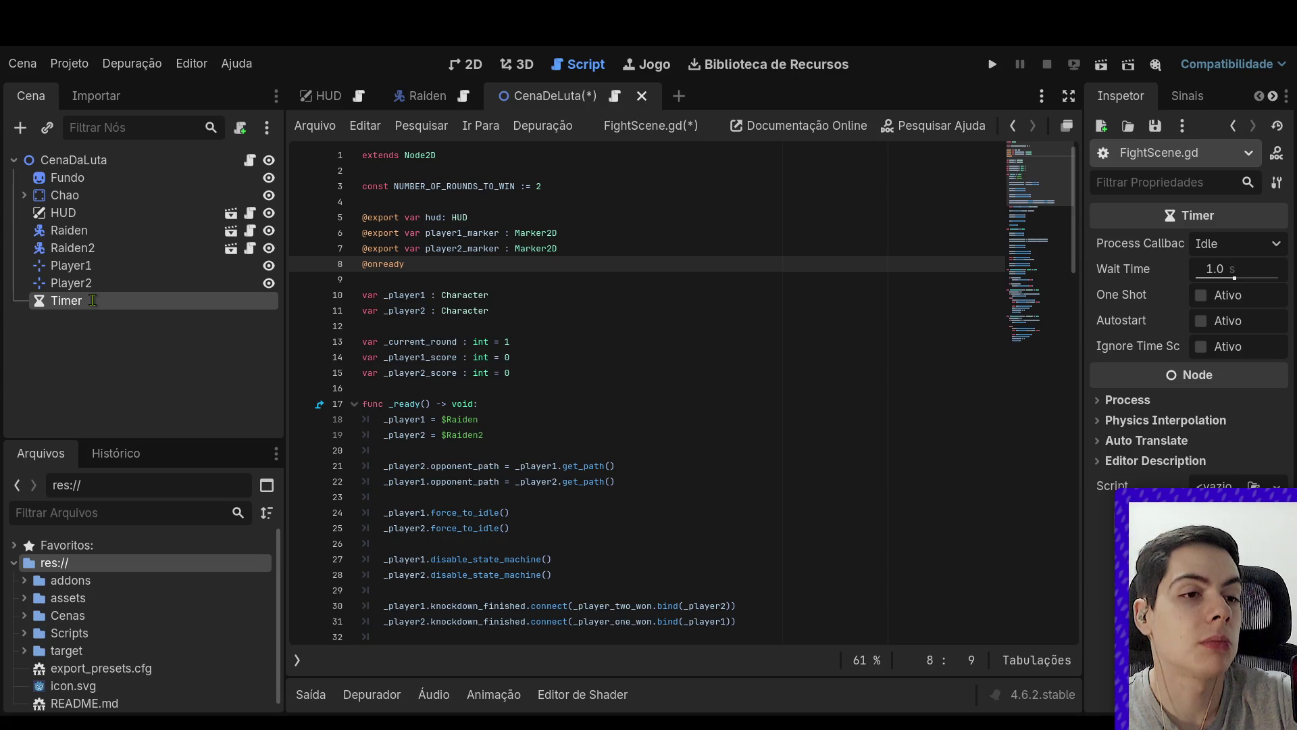
Name the new timer node RoundTimer and save the fight scene.
{"action": "type", "text": "RoundTimer"}
{"action": "key", "text": "Return"}
{"action": "key", "text": "ctrl+s"}
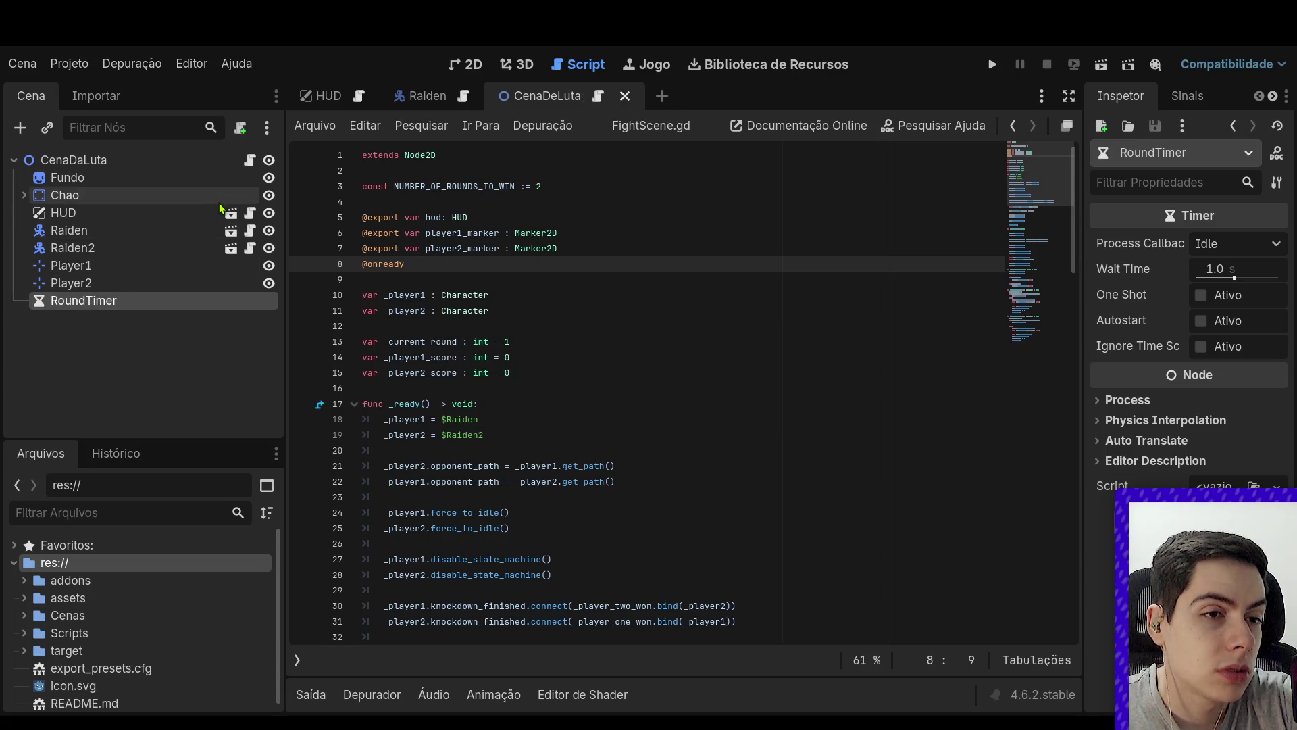
{"action": "left_click", "coordinate": [249, 214]}
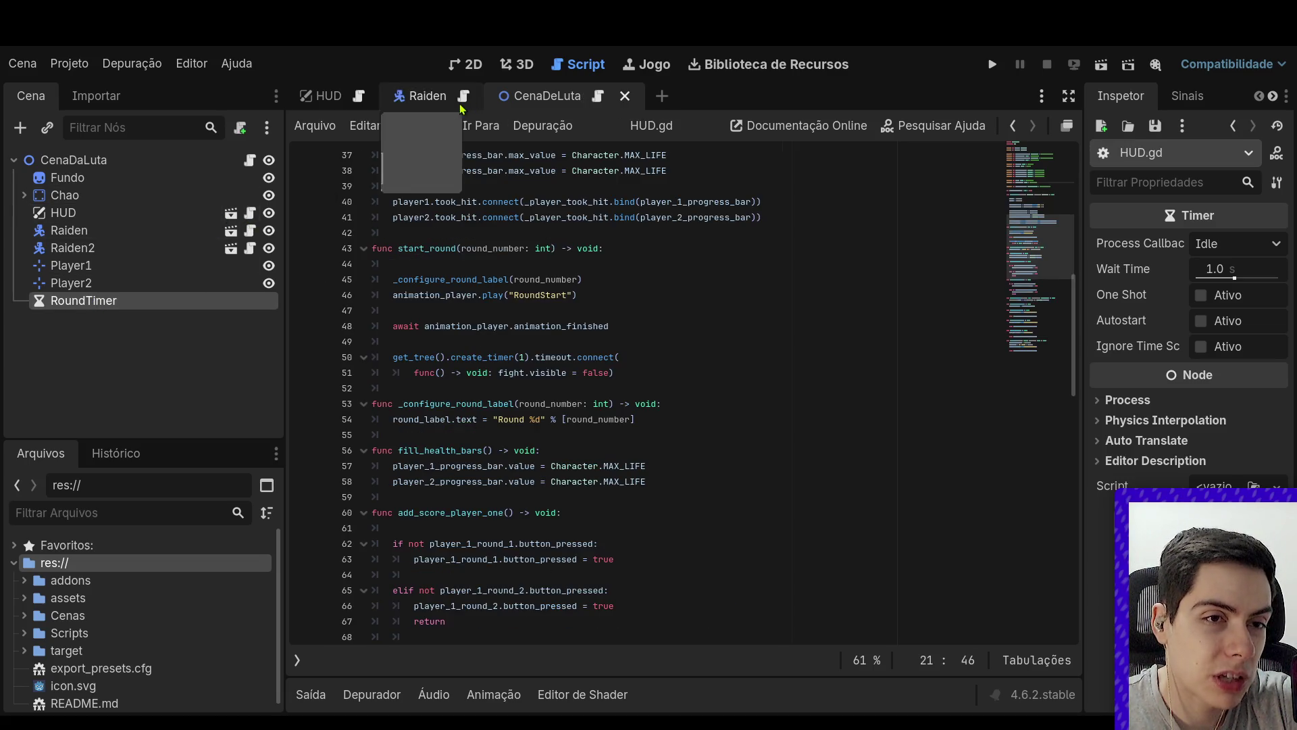
In the HUD scene, check RoundLabel under the Round node, then return to the 2D view.
{"action": "left_click", "coordinate": [232, 216]}
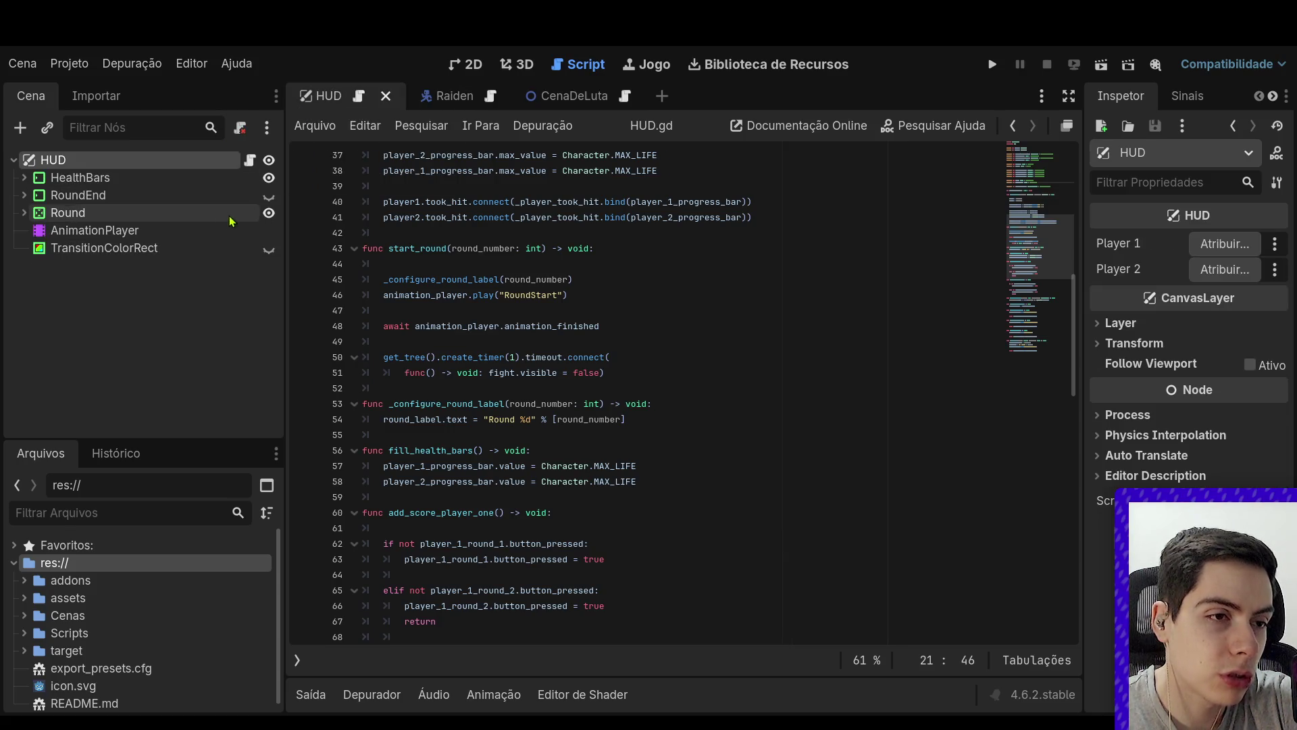
{"action": "left_click", "coordinate": [25, 178]}
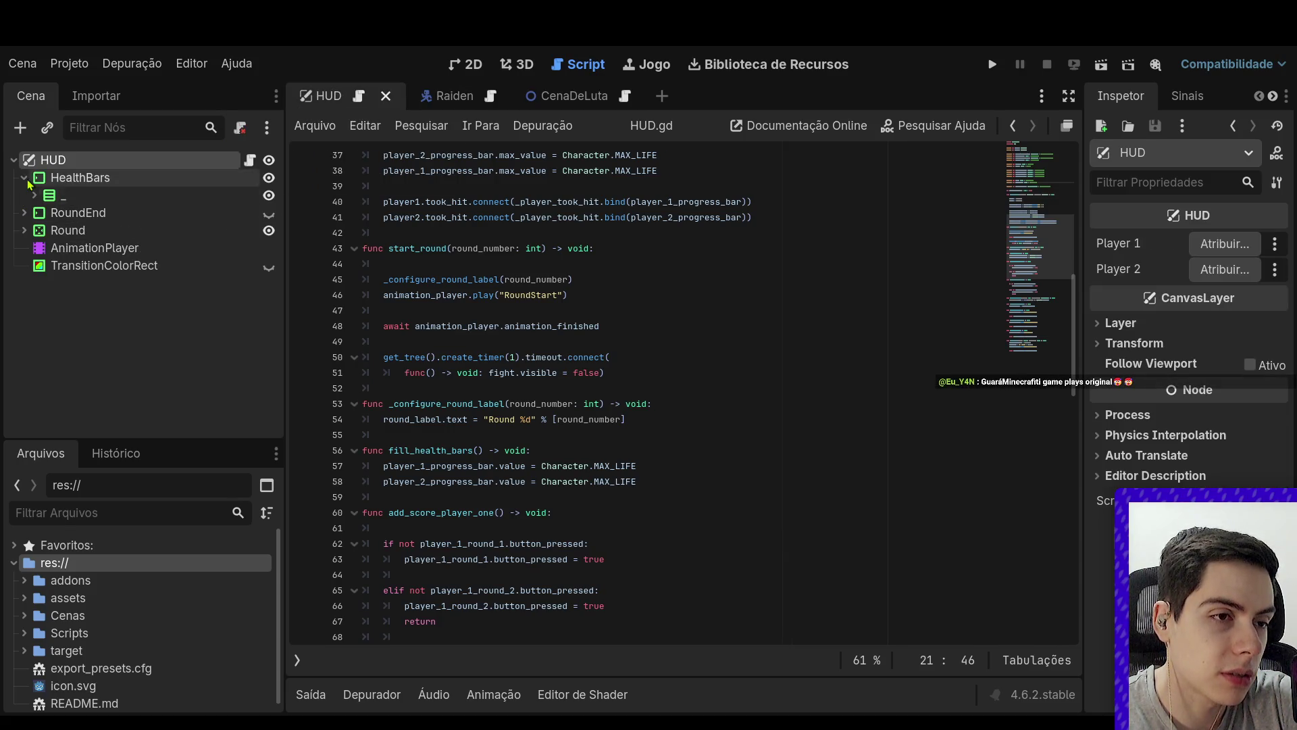
{"action": "left_click", "coordinate": [25, 178]}
{"action": "left_click", "coordinate": [24, 213]}
{"action": "left_click", "coordinate": [93, 230]}
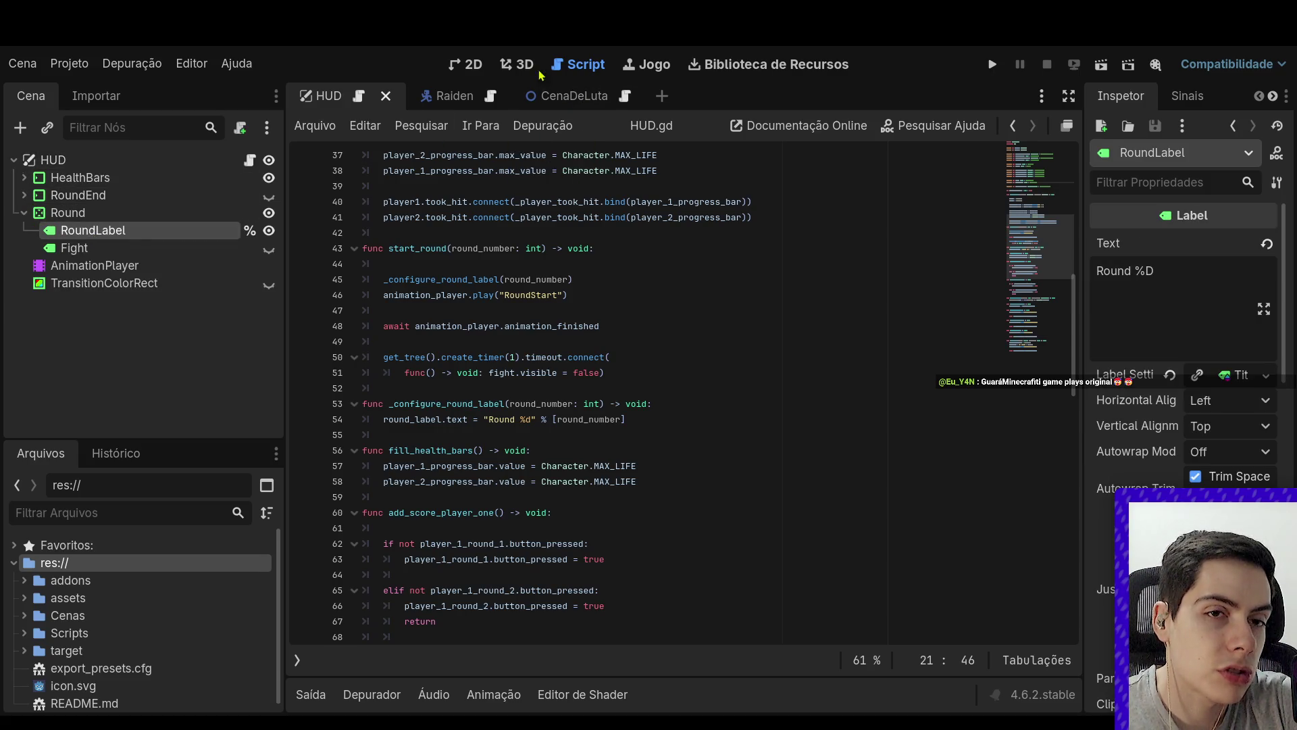
{"action": "left_click", "coordinate": [466, 64]}
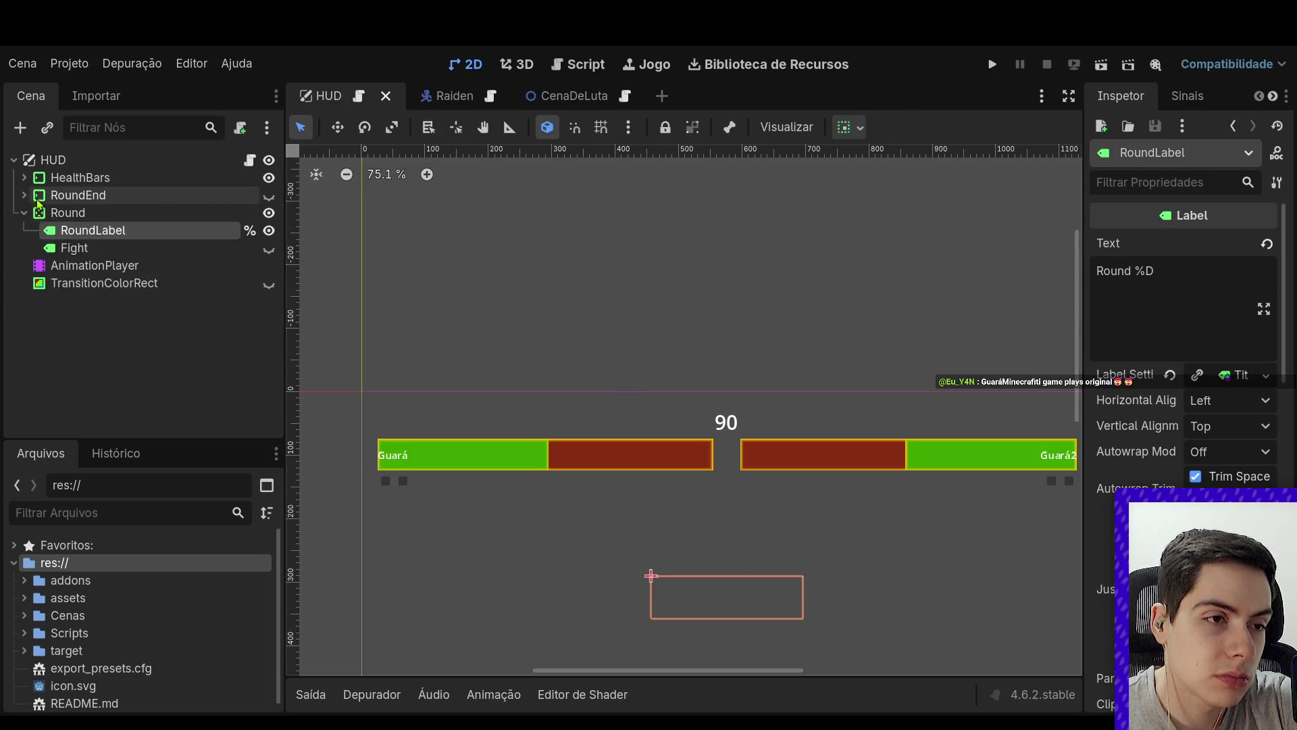
Rename the TimerRound label under HealthBars to RoundTimerLabel and save the scene.
{"action": "left_click", "coordinate": [25, 178]}
{"action": "left_click", "coordinate": [51, 213]}
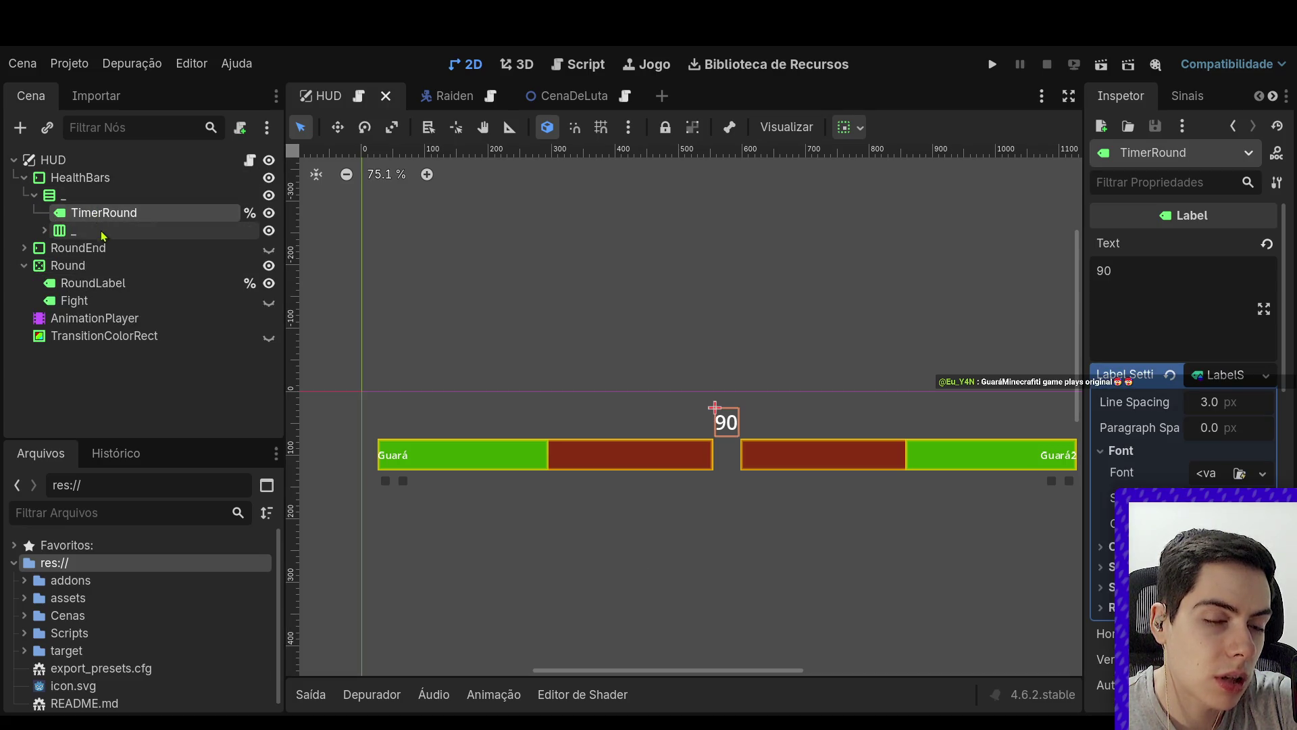
{"action": "left_click", "coordinate": [86, 178]}
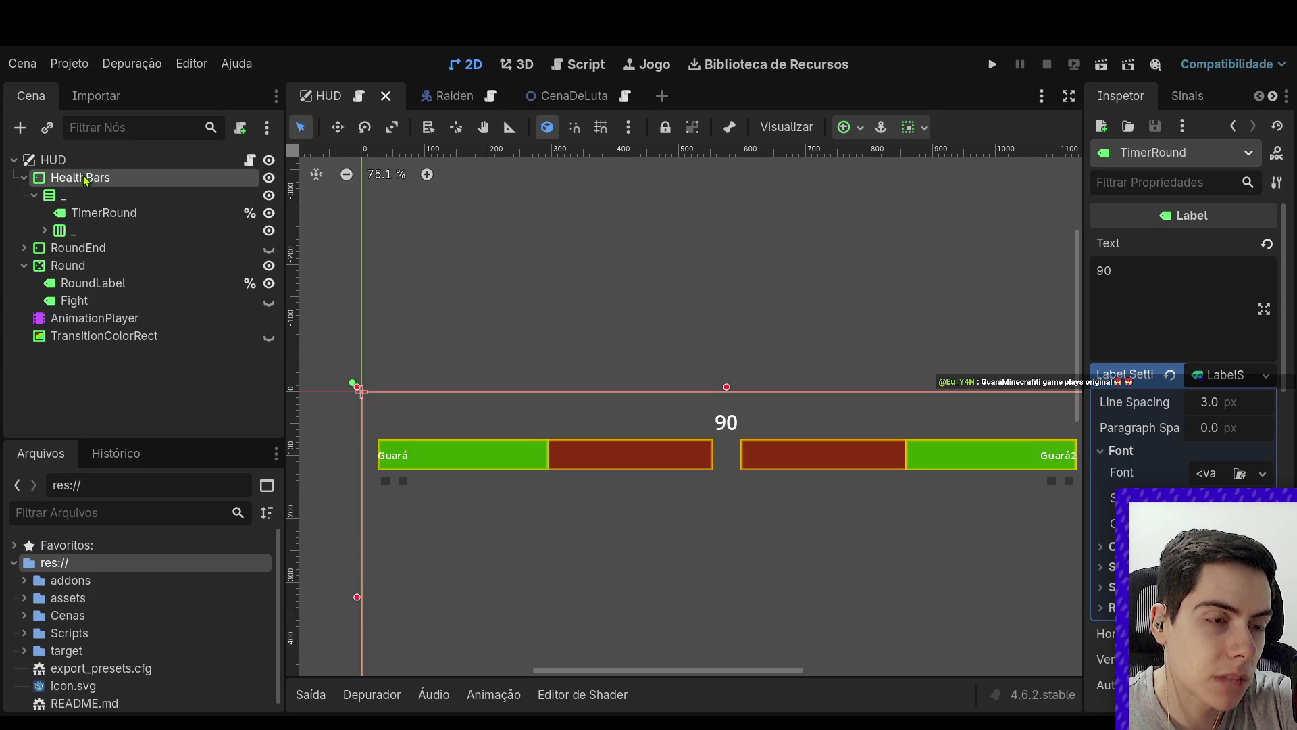
{"action": "left_click", "coordinate": [116, 212]}
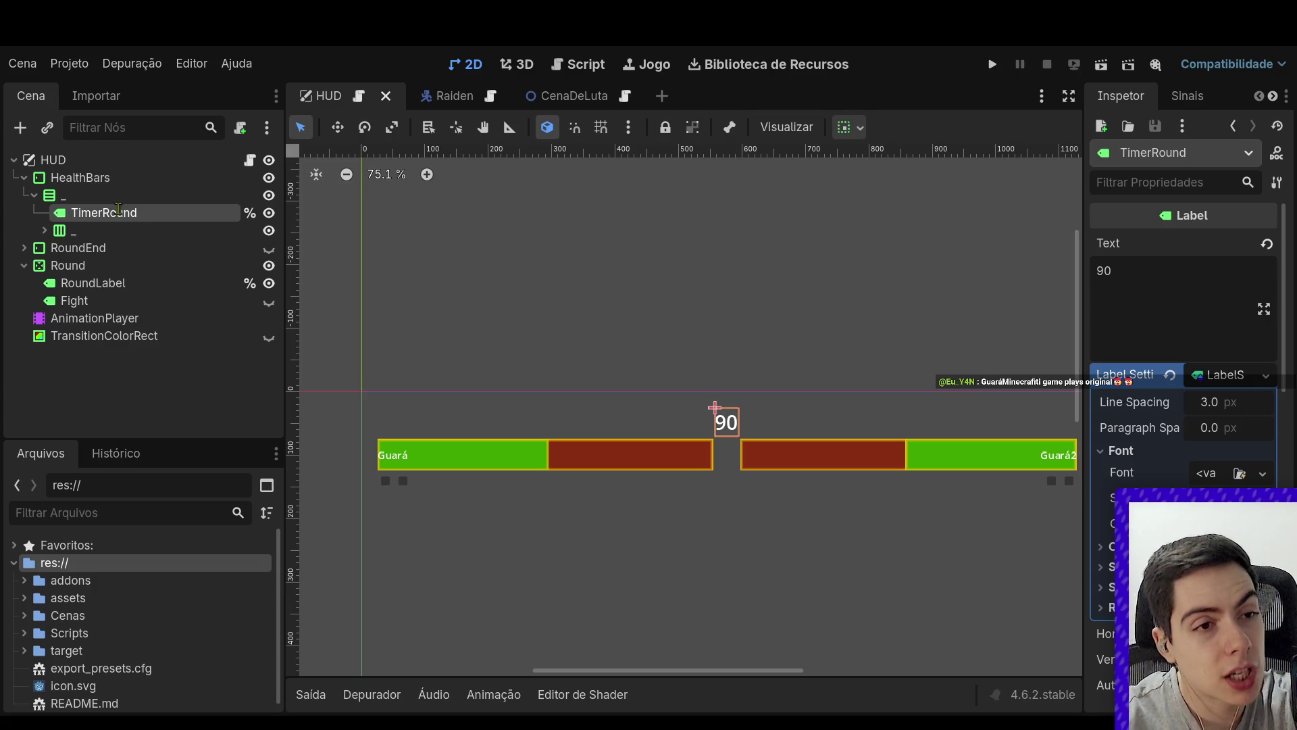
{"action": "type", "text": "RoundTimerLabel"}
{"action": "key", "text": "Return"}
{"action": "key", "text": "ctrl+s"}
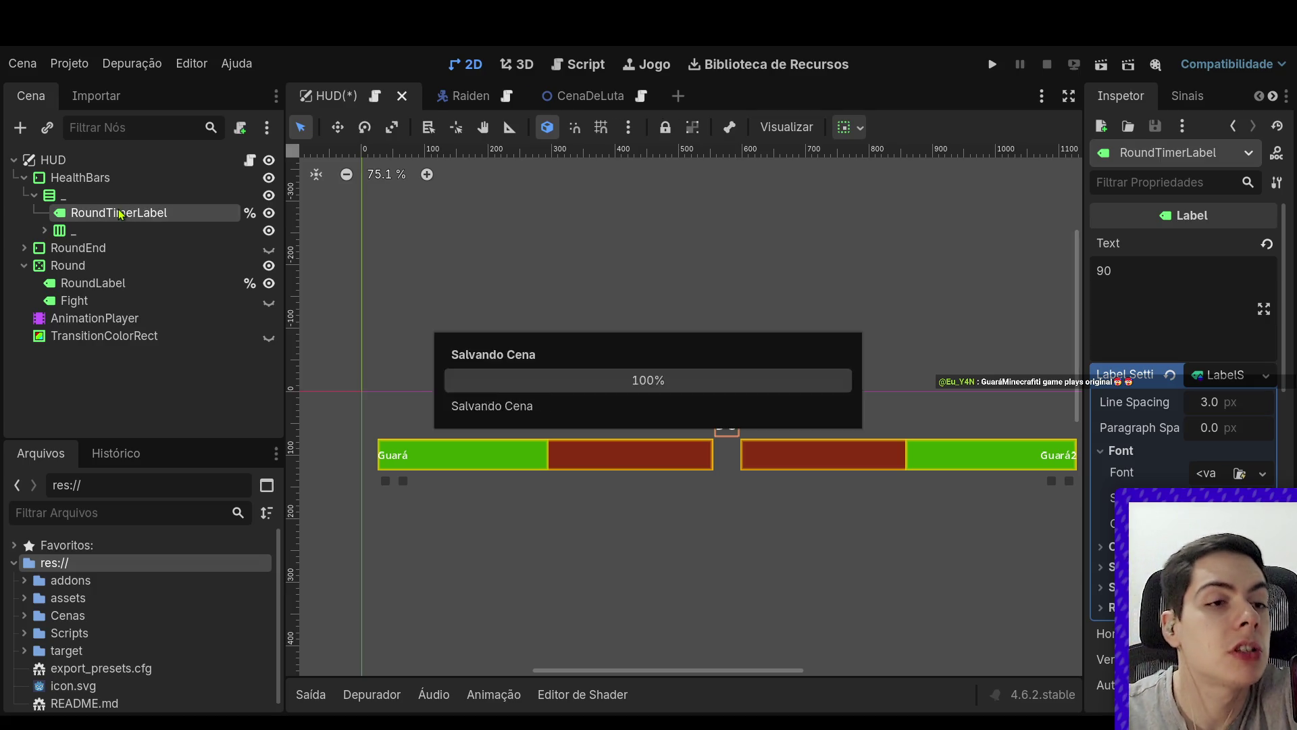
{"action": "left_click", "coordinate": [249, 159]}
{"action": "scroll", "coordinate": [527, 345], "scroll_direction": "up", "scroll_amount": 10}
{"action": "scroll", "coordinate": [527, 345], "scroll_direction": "up", "scroll_amount": 2}
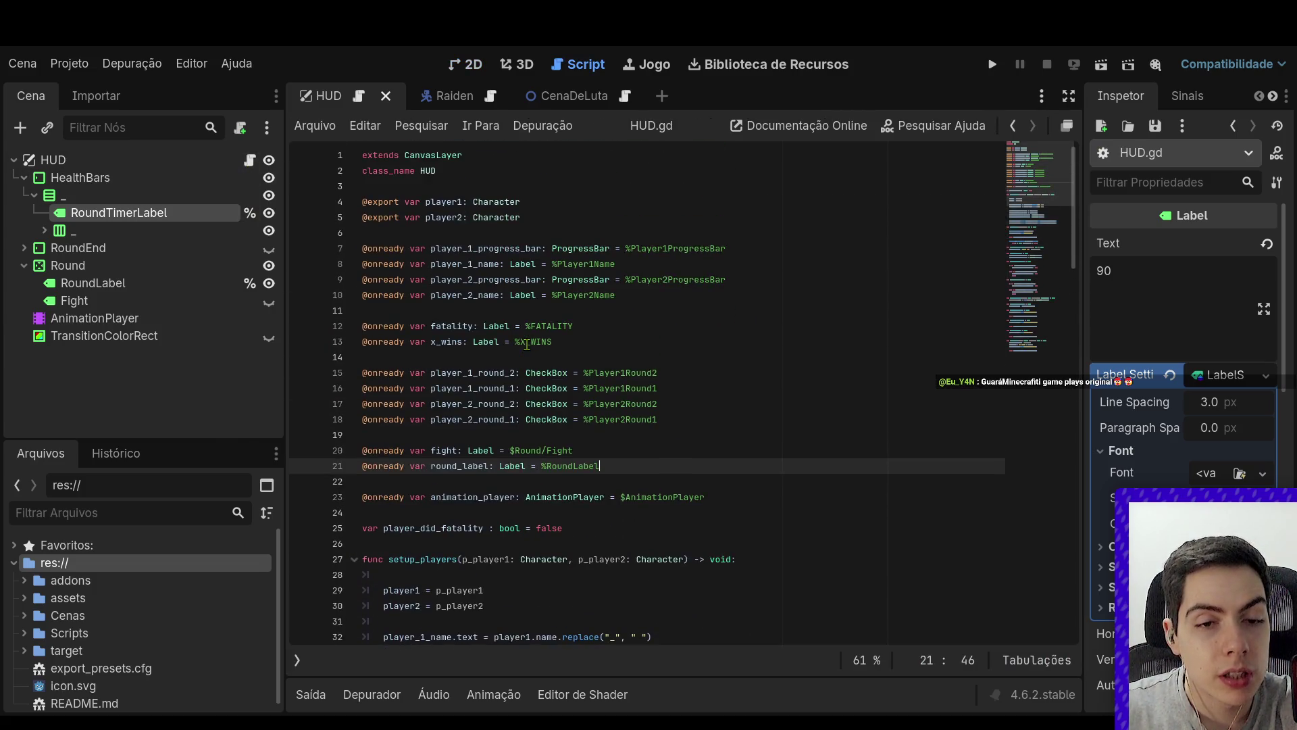
{"action": "left_click_drag", "start_coordinate": [615, 466], "coordinate": [286, 454]}
{"action": "key", "text": "shift+Down"}
{"action": "key", "text": "BackSpace"}
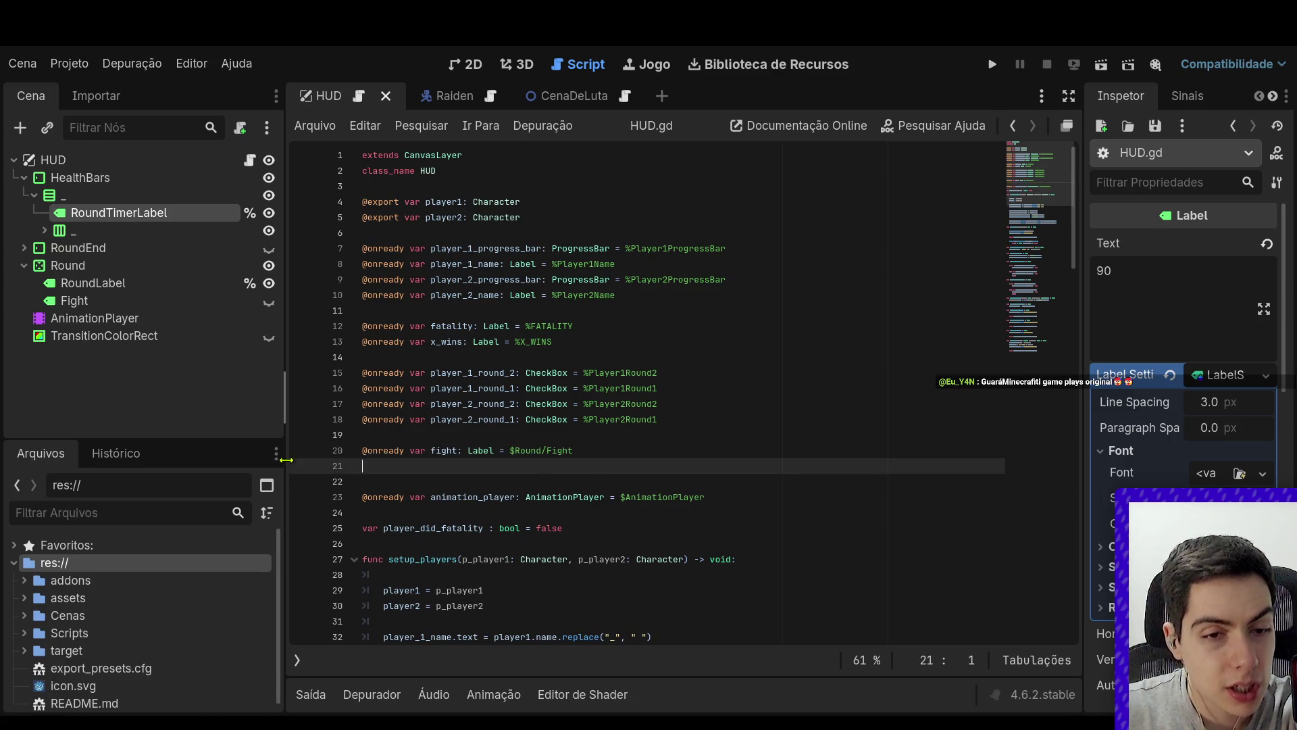
{"action": "left_click_drag", "start_coordinate": [149, 212], "coordinate": [446, 469]}
{"action": "key", "text": "ctrl+z"}
{"action": "key", "text": "ctrl+shift+z"}
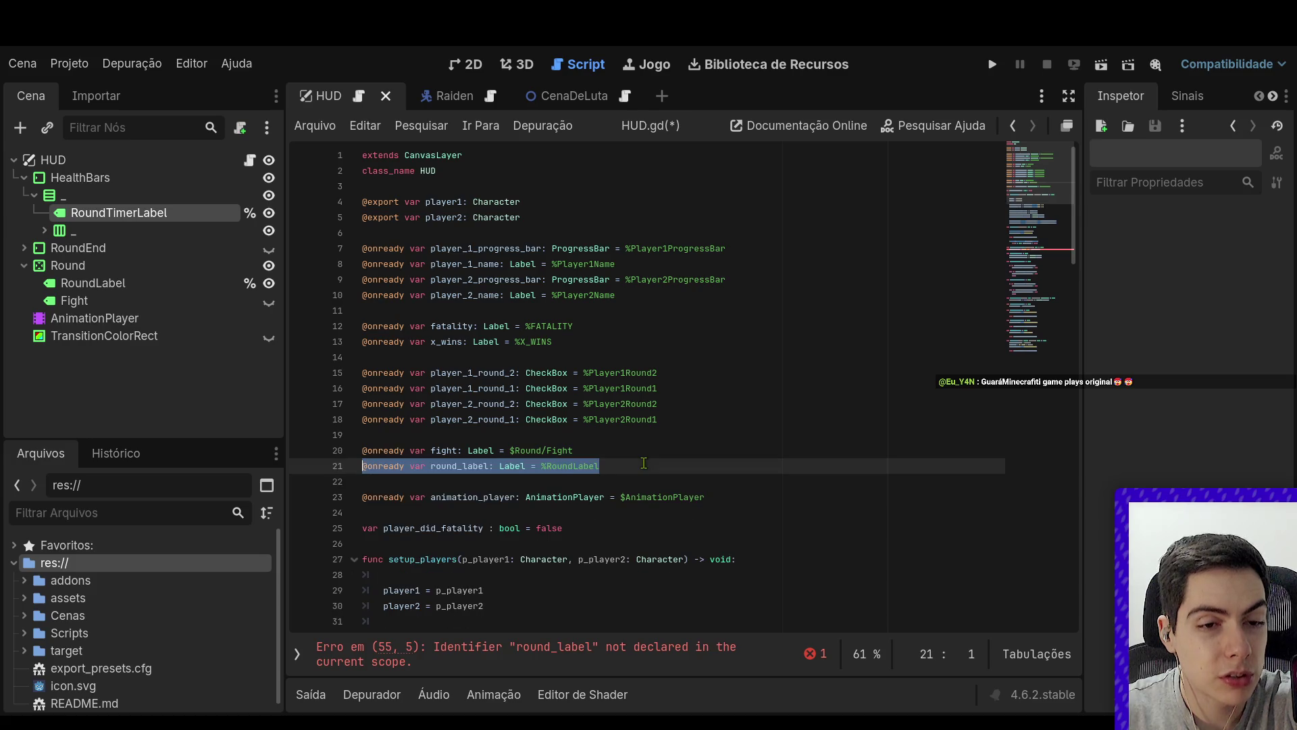
{"action": "key", "text": "Return"}
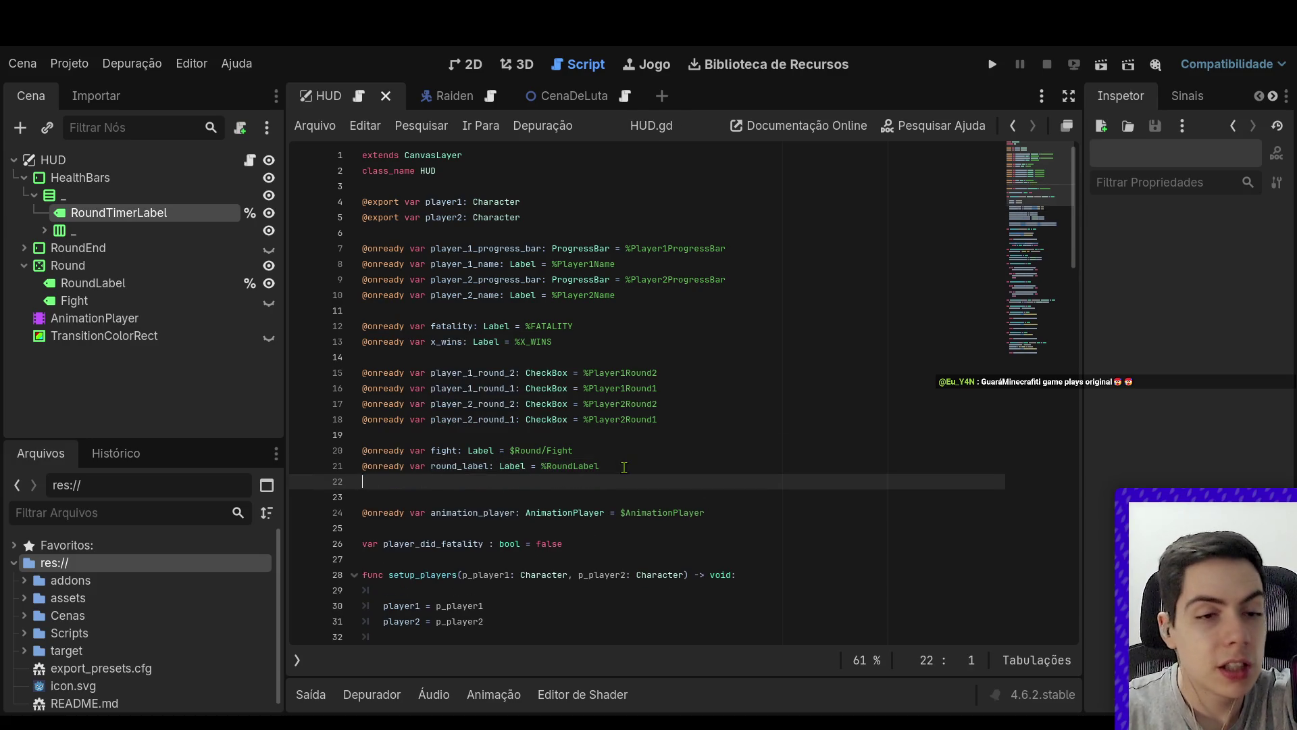
{"action": "left_click_drag", "start_coordinate": [135, 213], "coordinate": [537, 481]}
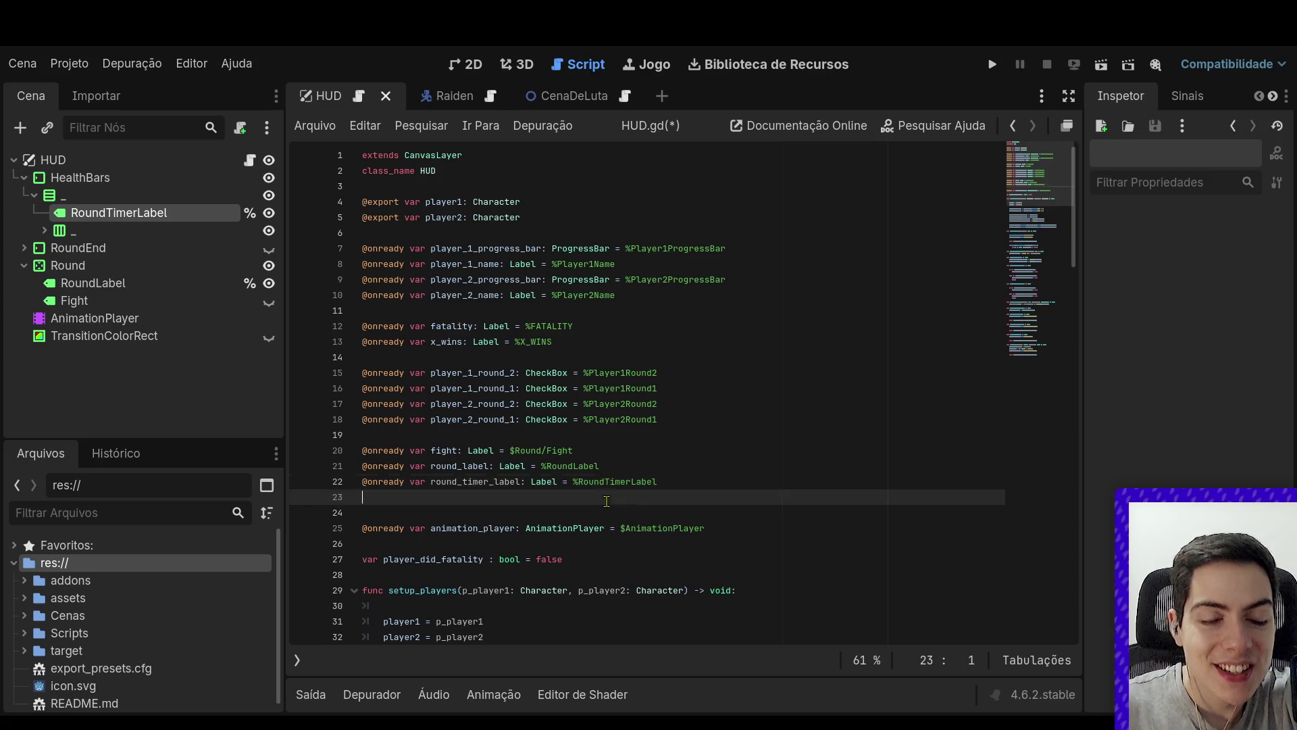
{"action": "key", "text": "BackSpace"}
{"action": "key", "text": "ctrl+s"}
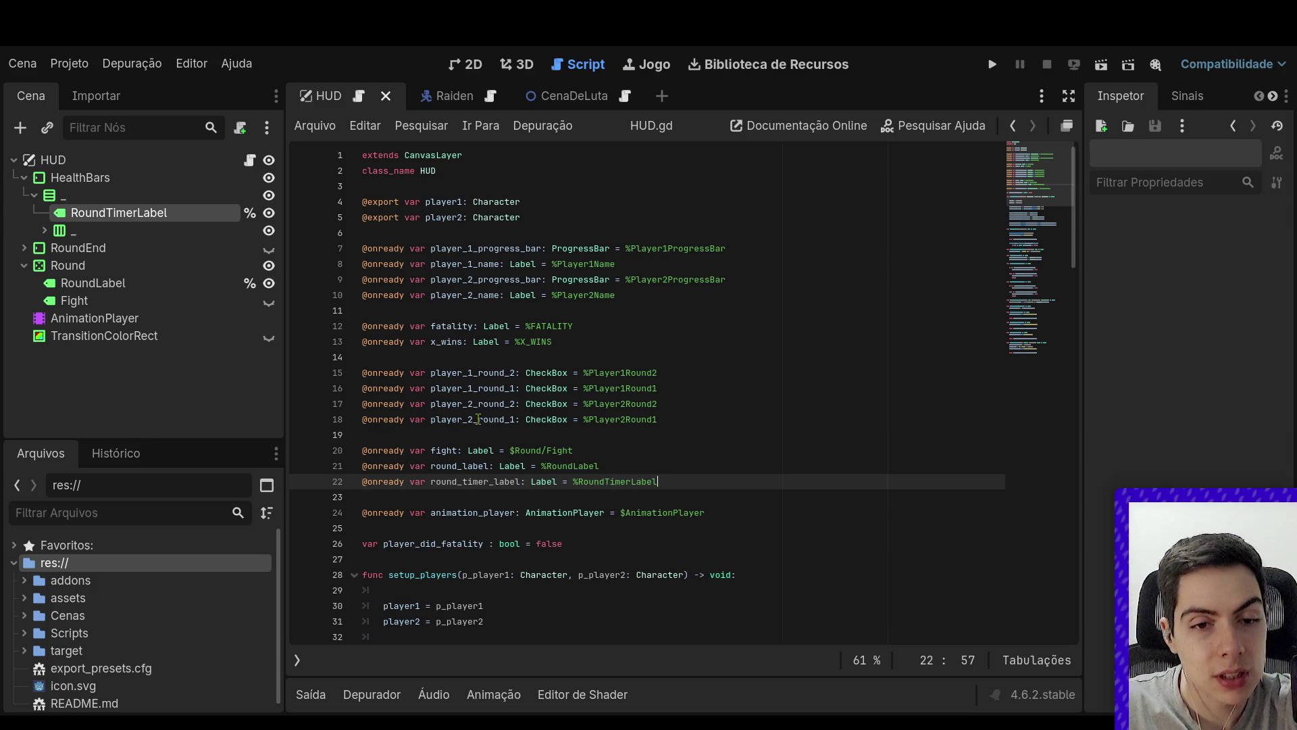
{"action": "left_click", "coordinate": [730, 404]}
{"action": "left_click", "coordinate": [471, 67]}
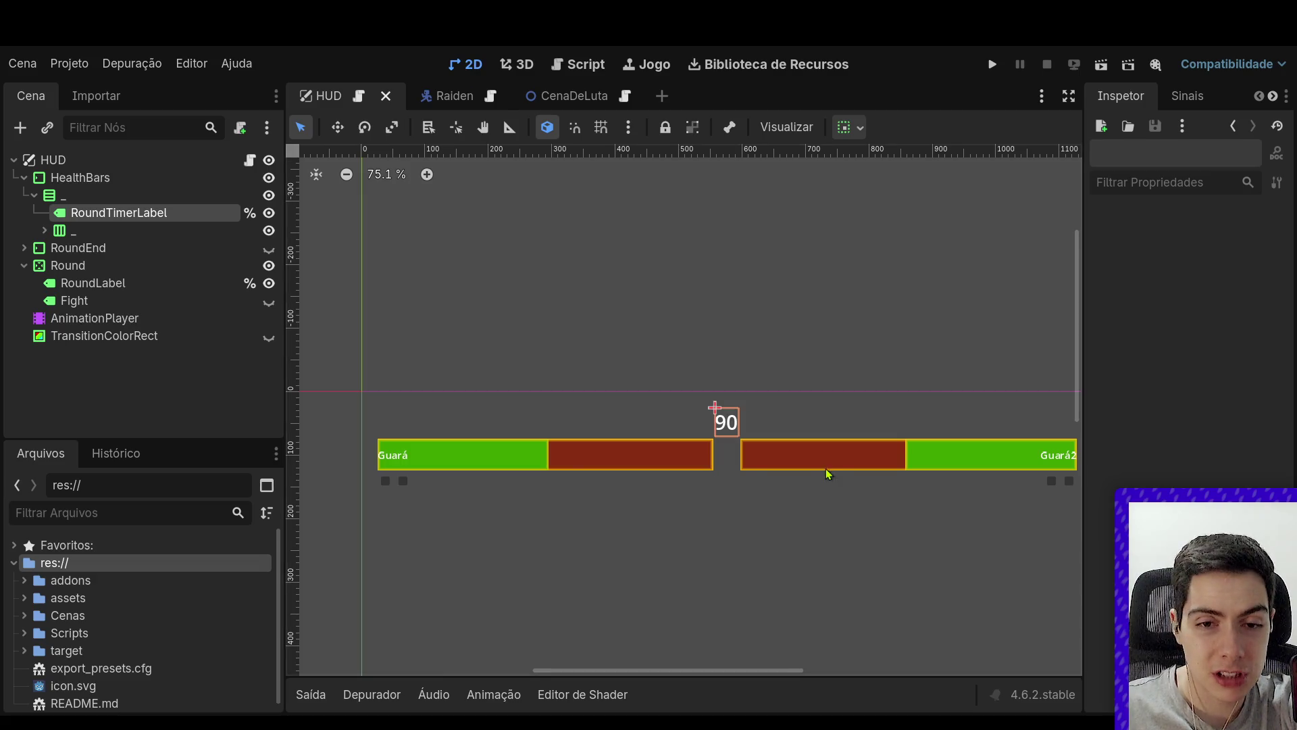
{"action": "scroll", "coordinate": [764, 409], "scroll_direction": "down", "scroll_amount": 3}
{"action": "left_click", "coordinate": [764, 408]}
{"action": "scroll", "coordinate": [763, 433], "scroll_direction": "up", "scroll_amount": 2}
{"action": "left_click", "coordinate": [760, 447]}
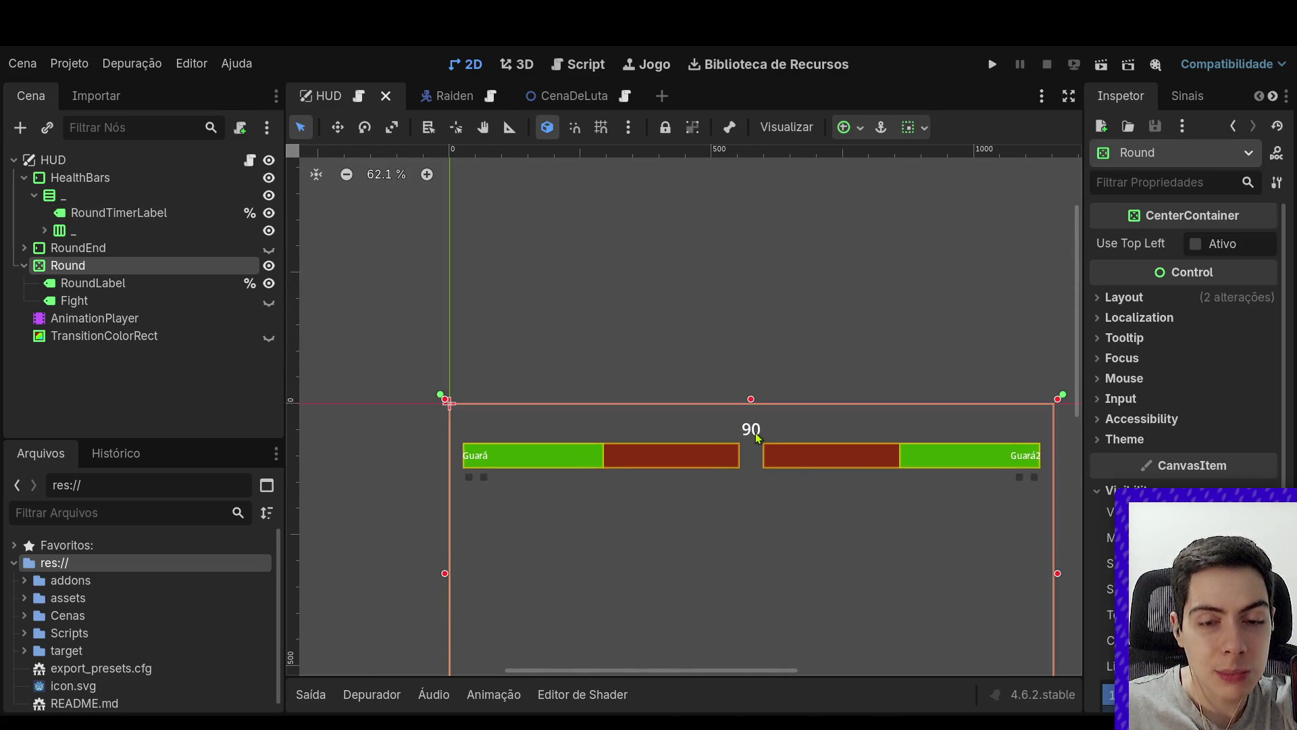
{"action": "scroll", "coordinate": [760, 447], "scroll_direction": "up", "scroll_amount": 5}
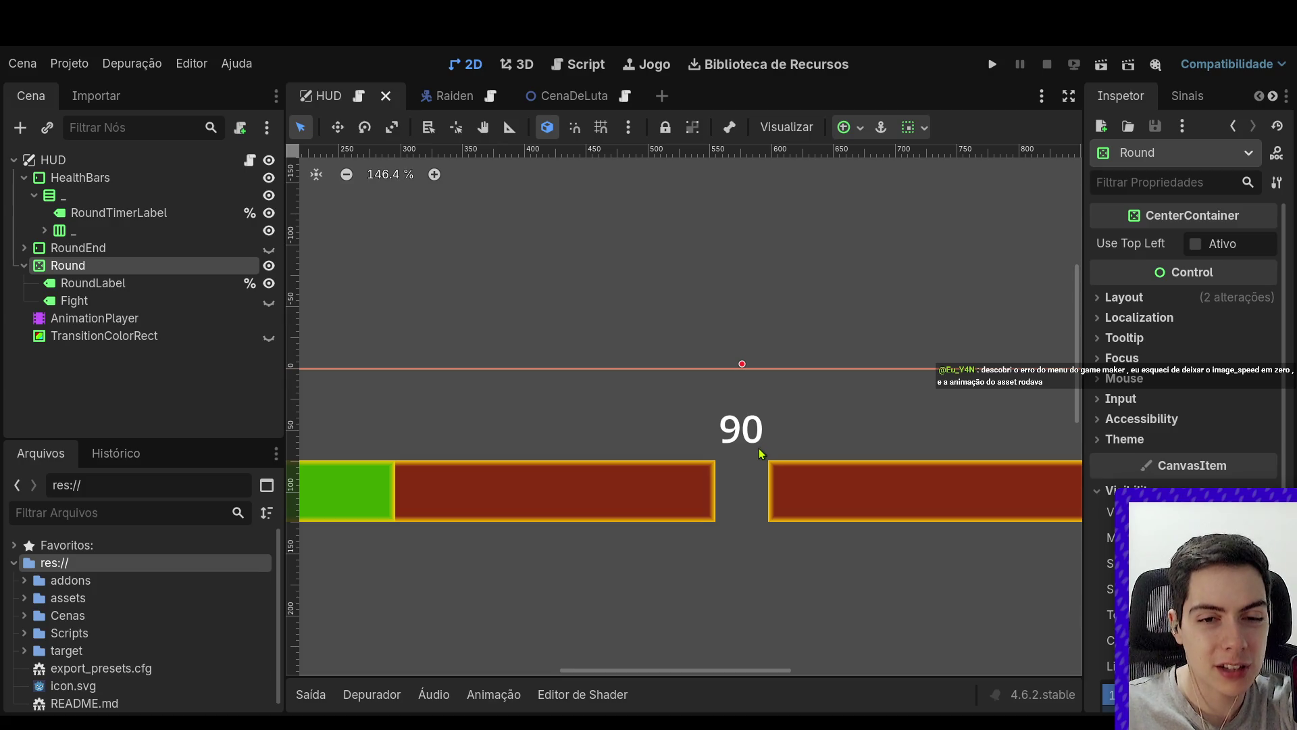
{"action": "left_click", "coordinate": [206, 287]}
{"action": "left_click", "coordinate": [249, 160]}
{"action": "scroll", "coordinate": [679, 435], "scroll_direction": "down", "scroll_amount": 5}
{"action": "scroll", "coordinate": [680, 434], "scroll_direction": "down", "scroll_amount": 2}
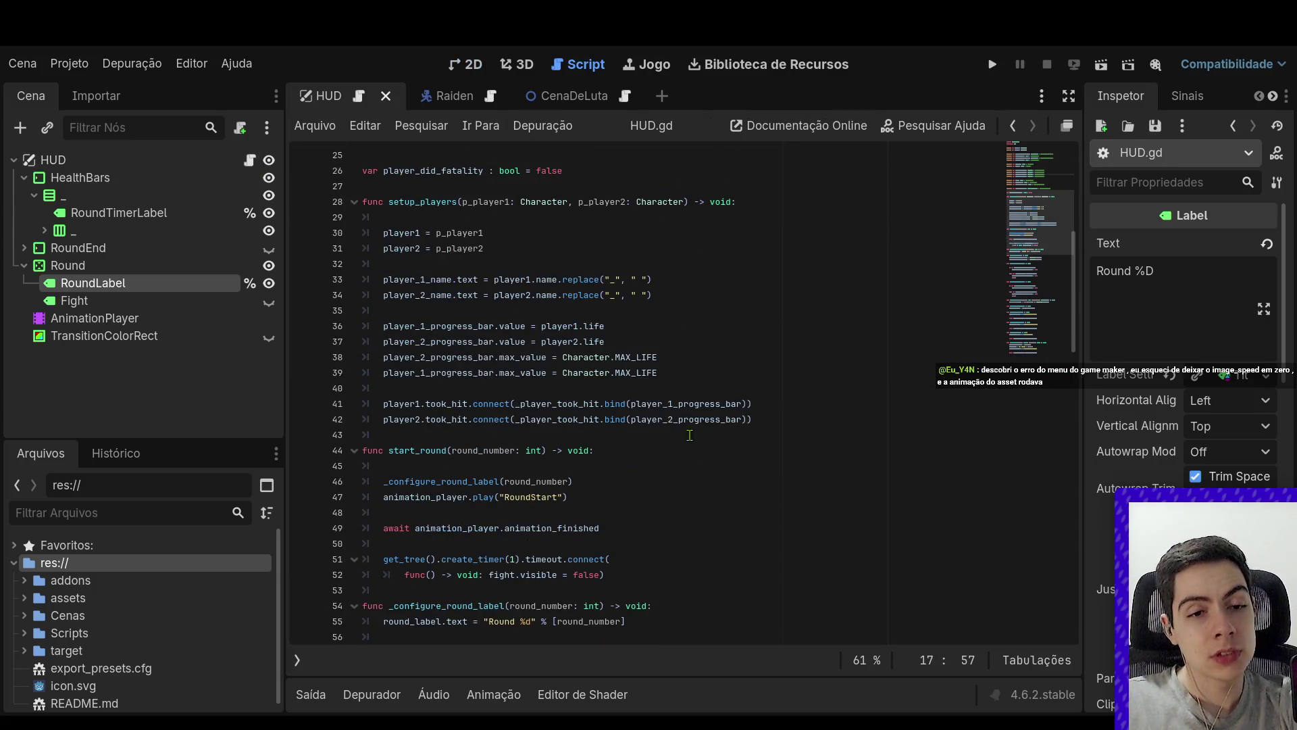
{"action": "scroll", "coordinate": [689, 434], "scroll_direction": "down", "scroll_amount": 5}
{"action": "scroll", "coordinate": [689, 434], "scroll_direction": "down", "scroll_amount": 14}
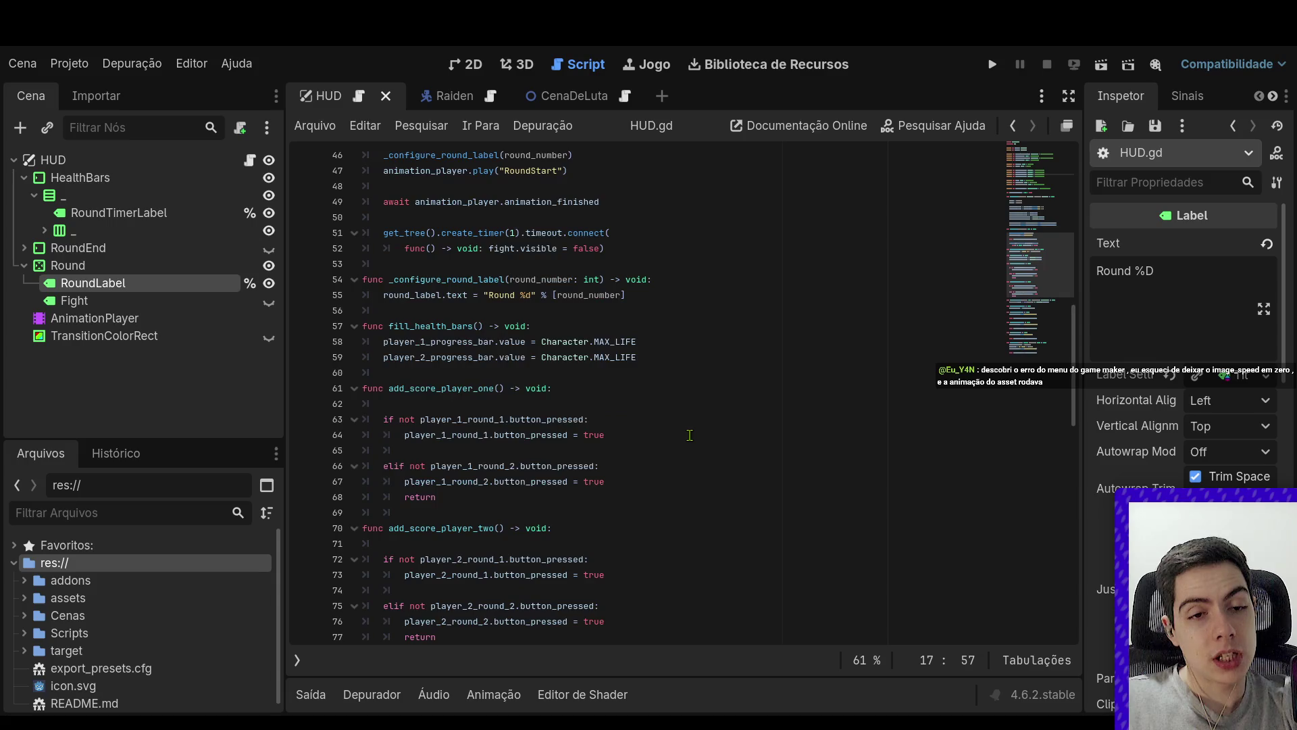
{"action": "scroll", "coordinate": [689, 436], "scroll_direction": "down", "scroll_amount": 3}
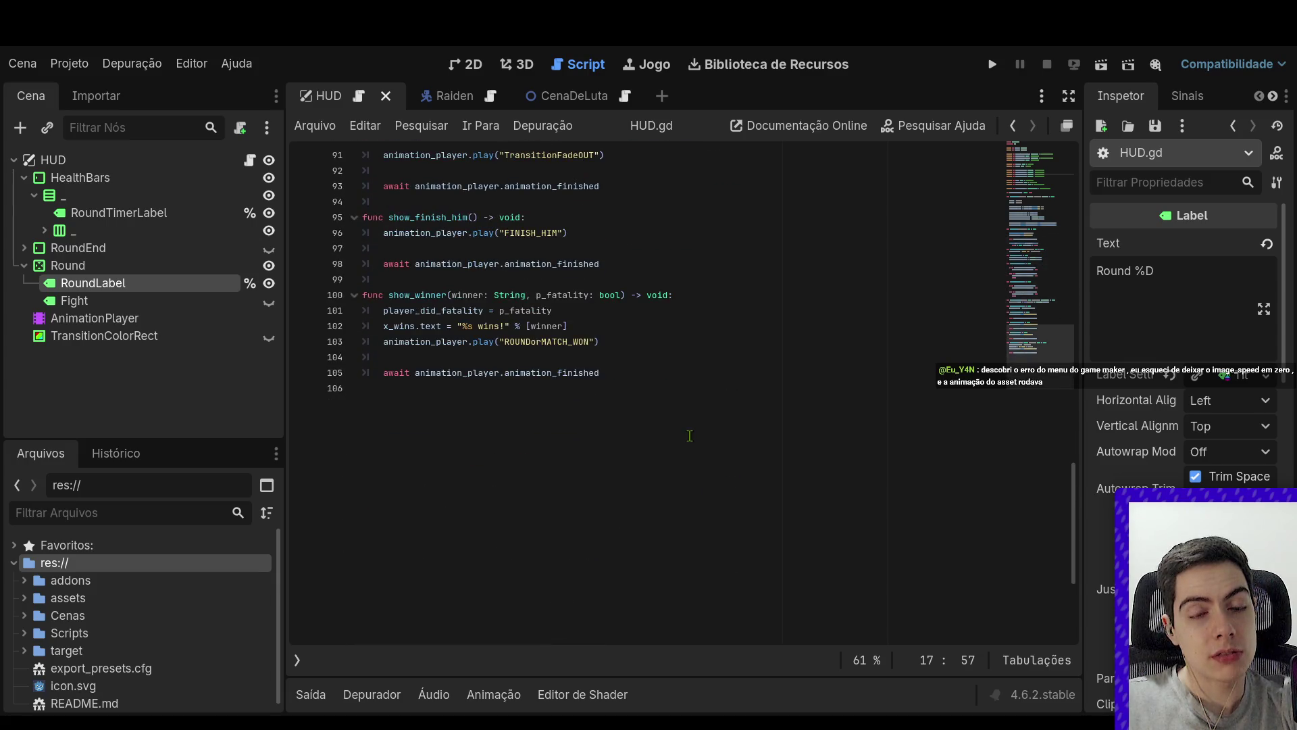
Add 'func update_round_timer_label(time_in_seconds: float) -> void:' at the end of HUD.gd.
{"action": "left_click", "coordinate": [689, 415]}
{"action": "key", "text": "Return"}
{"action": "type", "text": "fimc"}
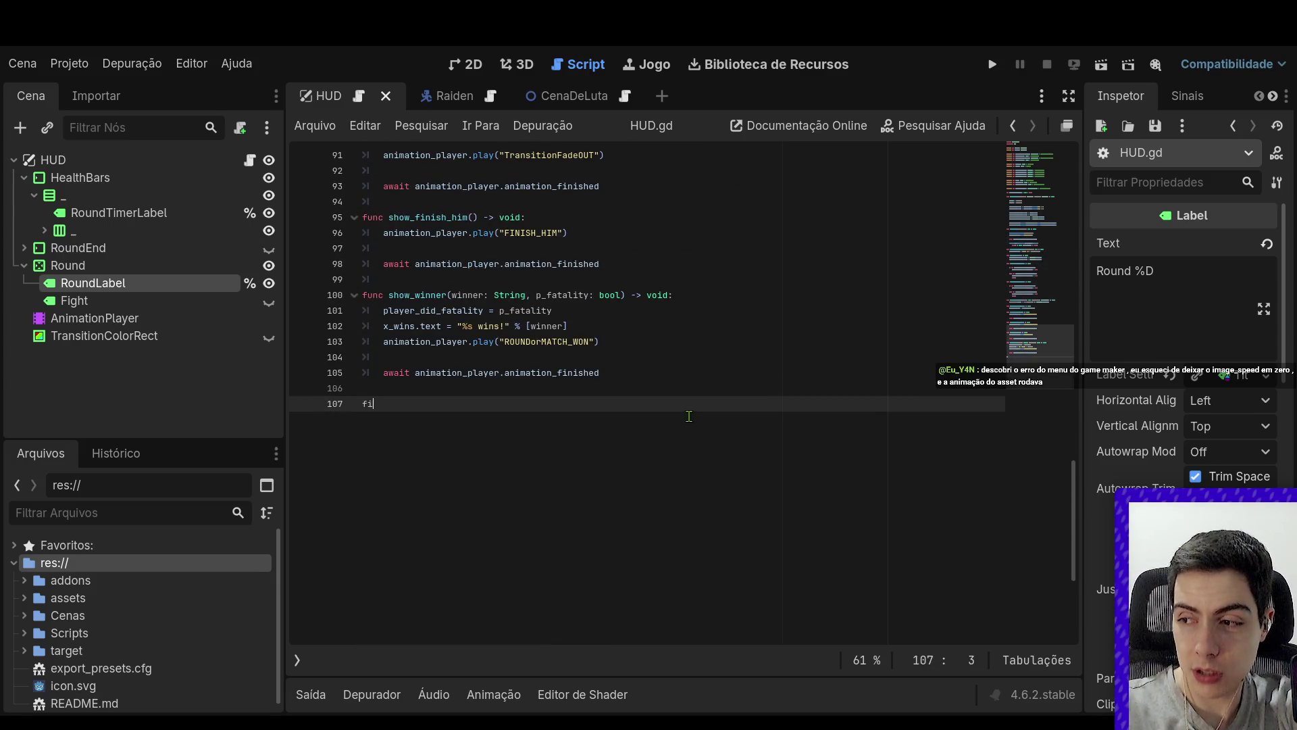
{"action": "key", "text": "BackSpace"}
{"action": "key", "text": "BackSpace"}
{"action": "type", "text": "unc _"}
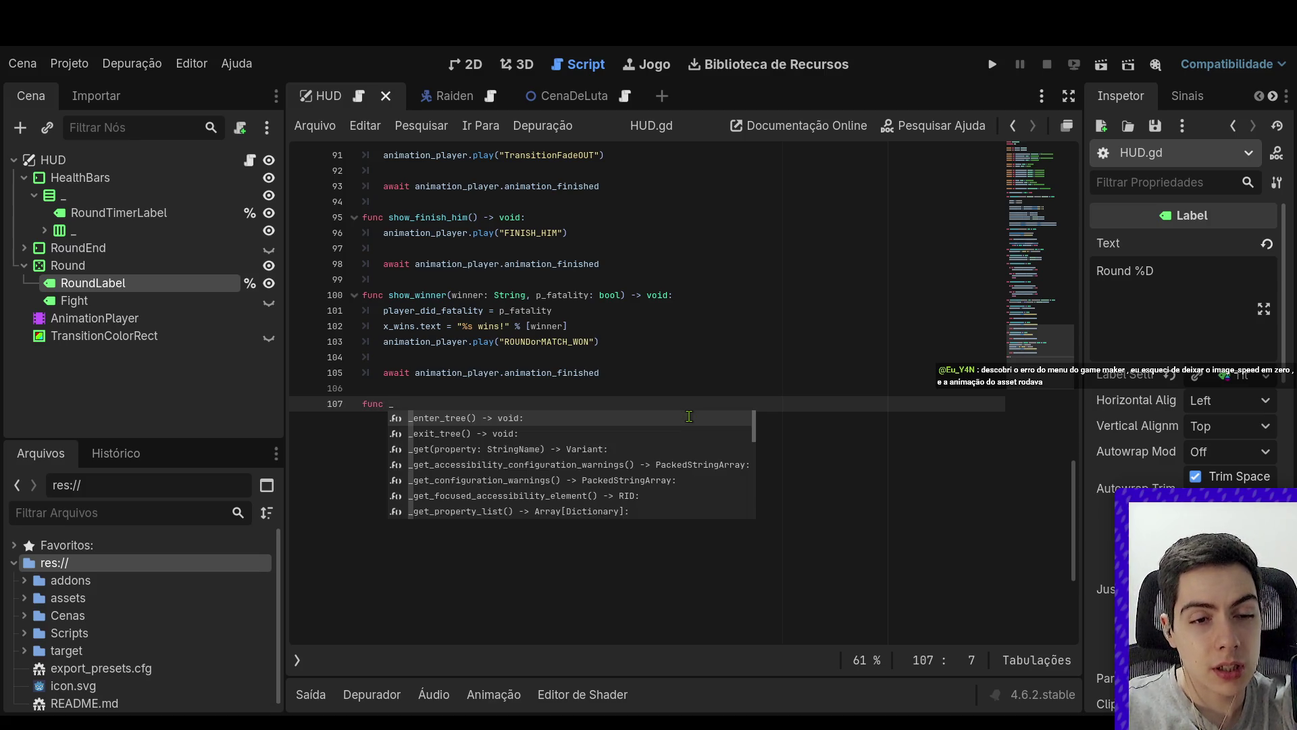
{"action": "key", "text": "BackSpace"}
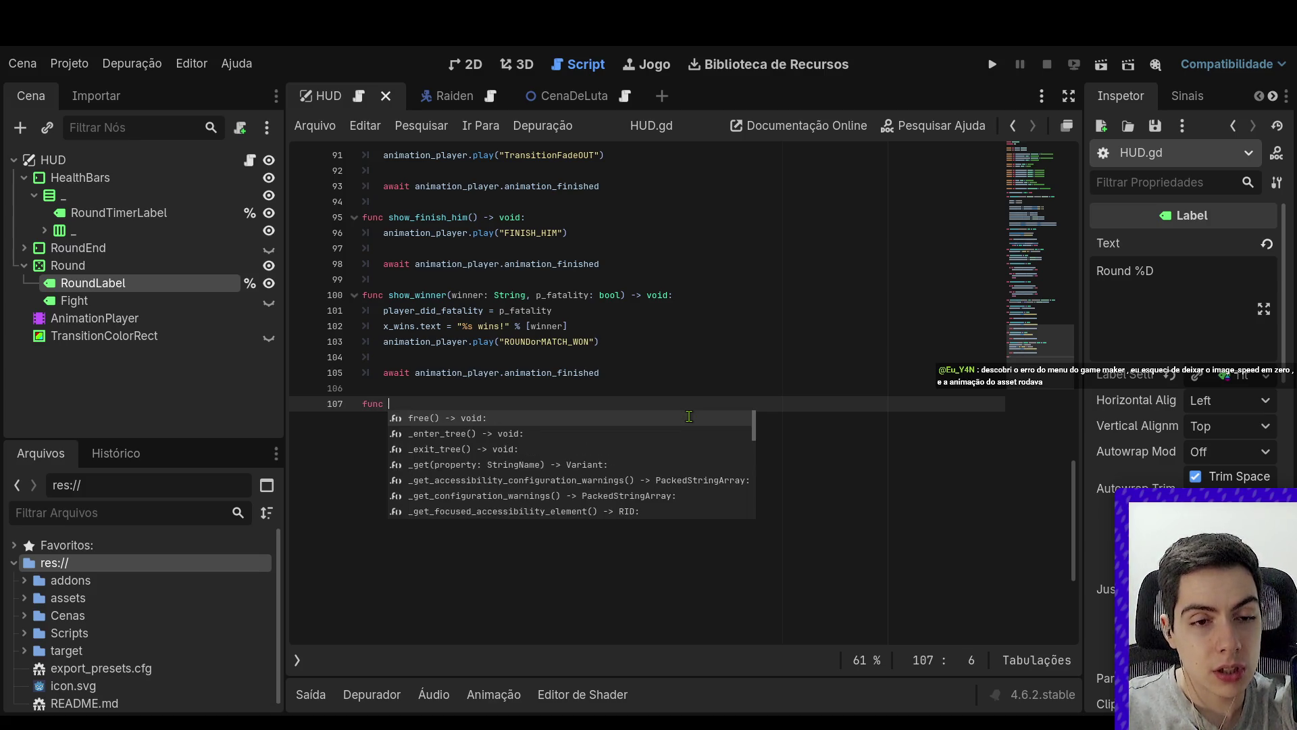
{"action": "type", "text": "update_"}
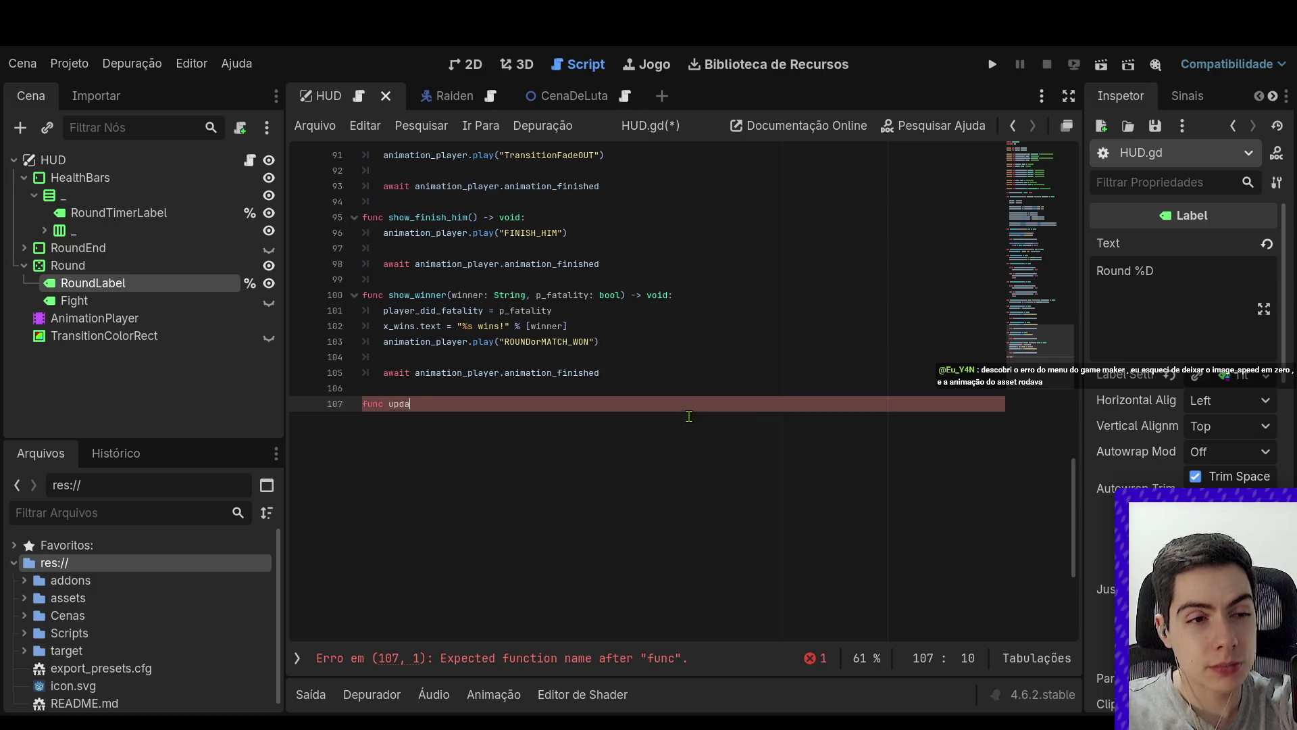
{"action": "type", "text": "und_timer_l"}
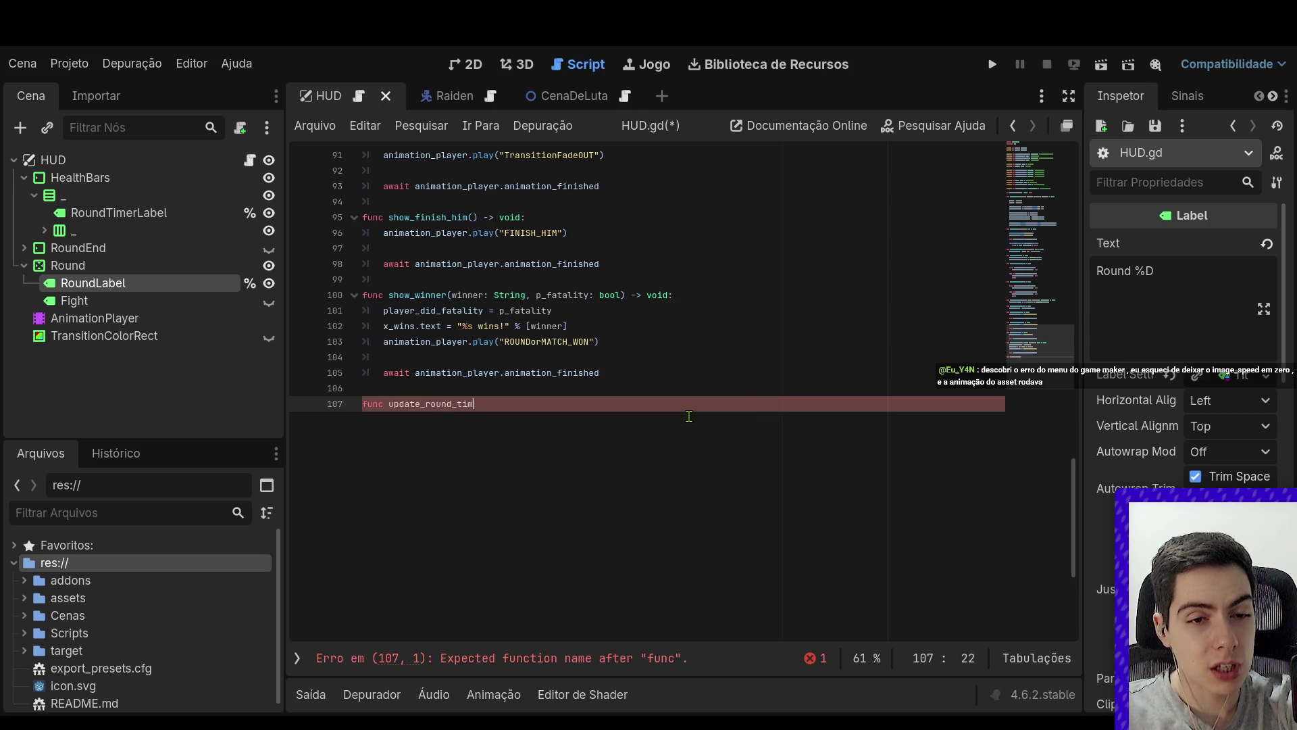
{"action": "type", "text": "l("}
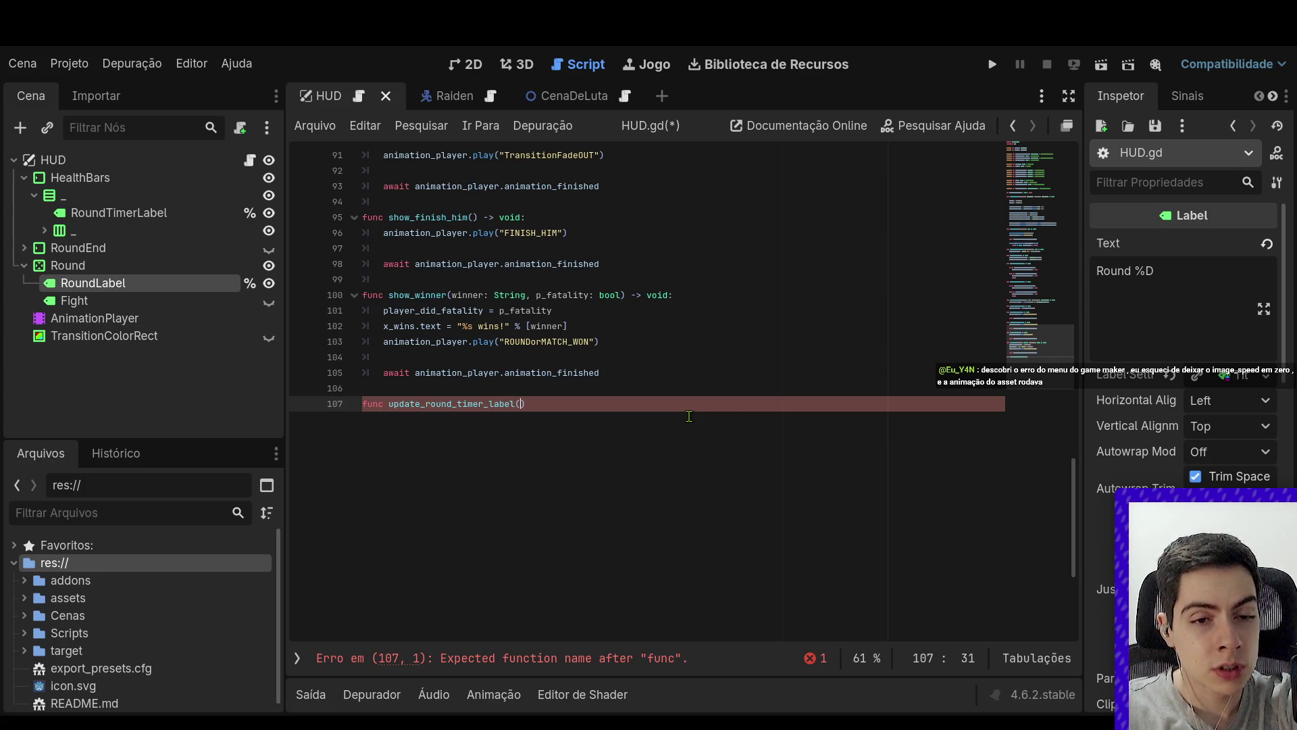
{"action": "type", "text": "time: "}
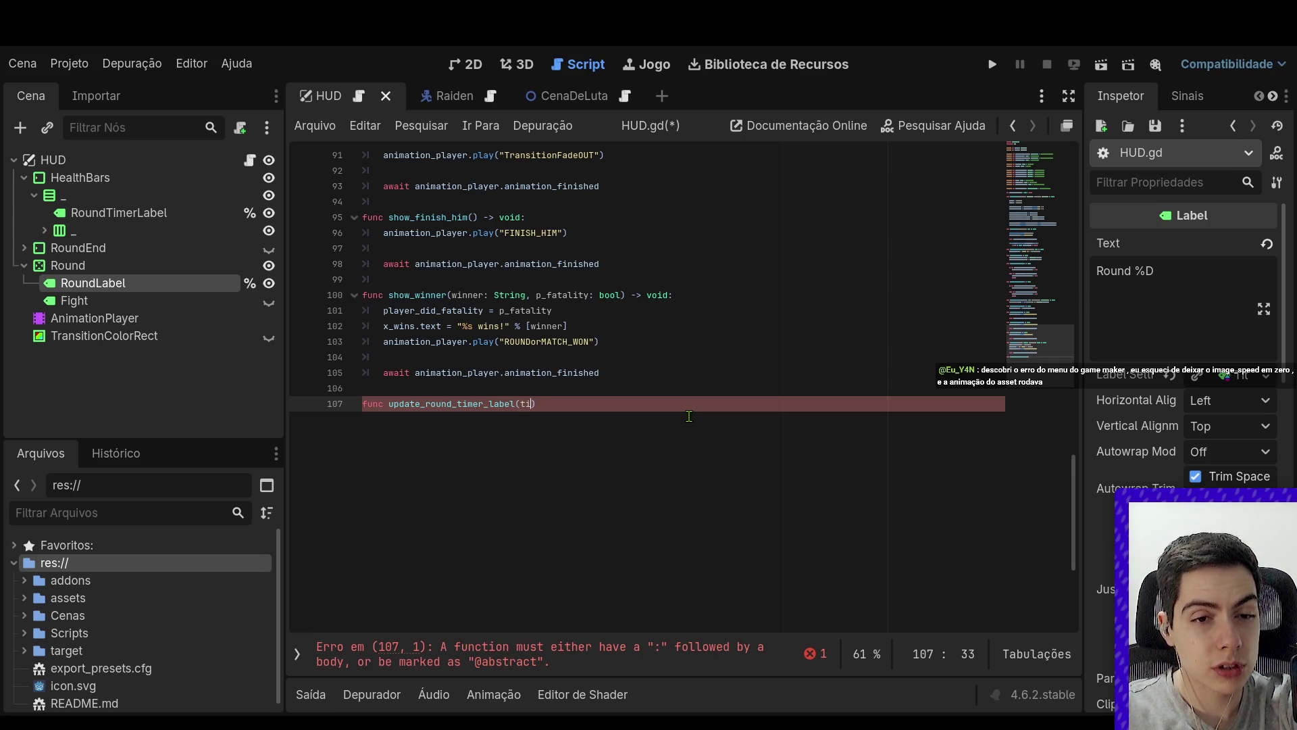
{"action": "type", "text": "_in_secons"}
{"action": "key", "text": "BackSpace"}
{"action": "type", "text": "ds: float) -> v"}
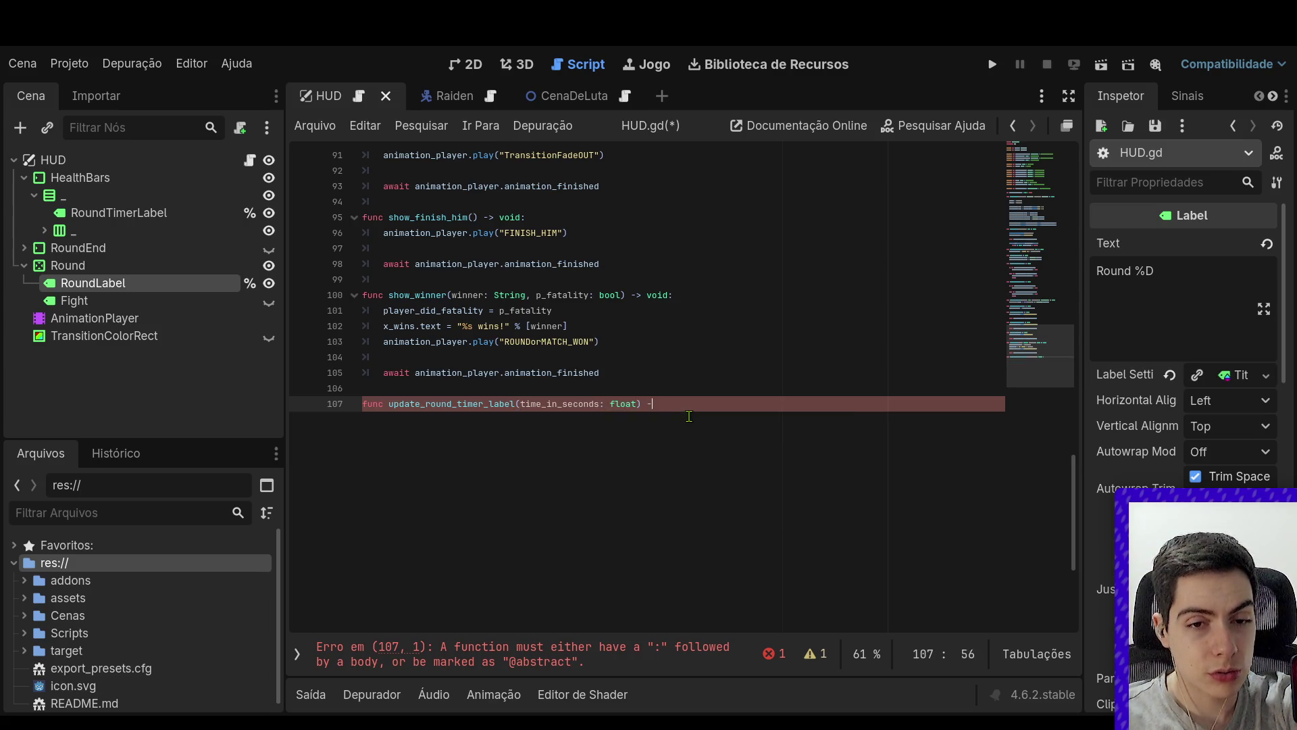
{"action": "type", "text": "oid:"}
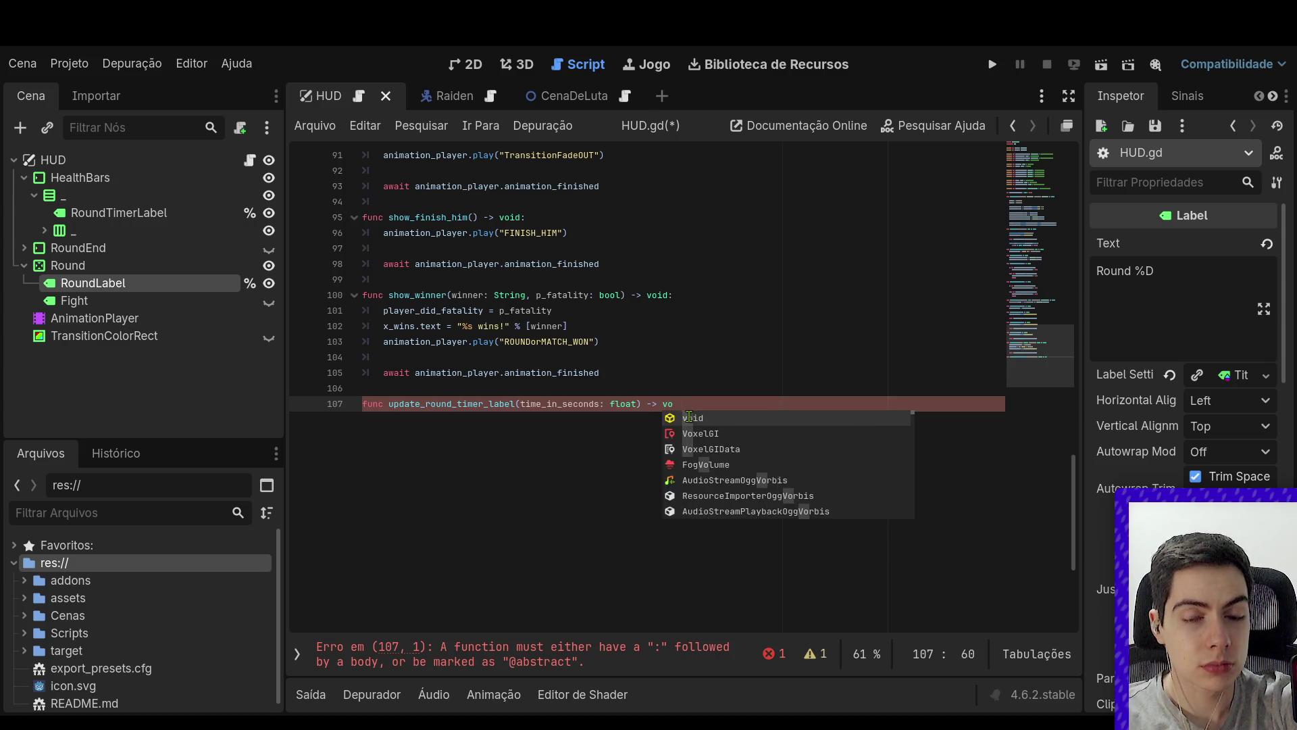
{"action": "key", "text": "Return"}
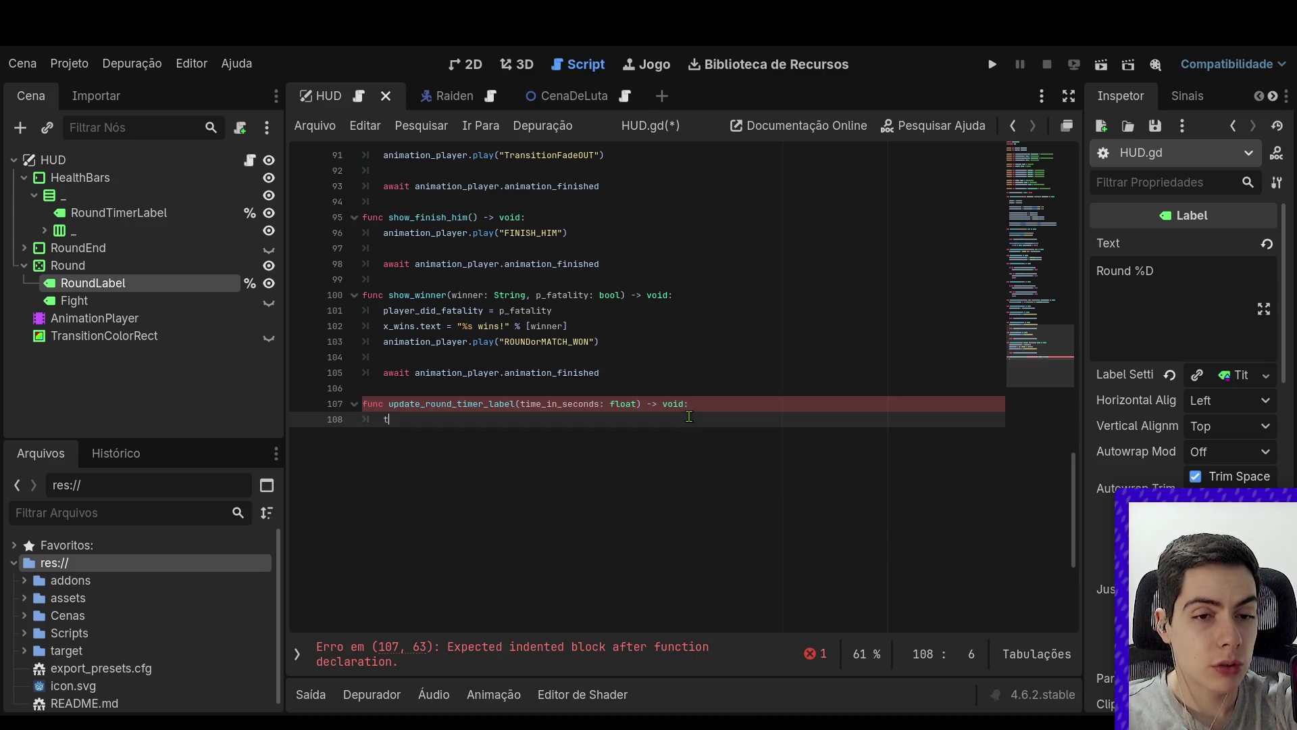
Write the body setting round_timer_label.text to "%s" % str(time_in_seconds).pad_decimals(2), and save.
{"action": "type", "text": "oun"}
{"action": "key", "text": "Return"}
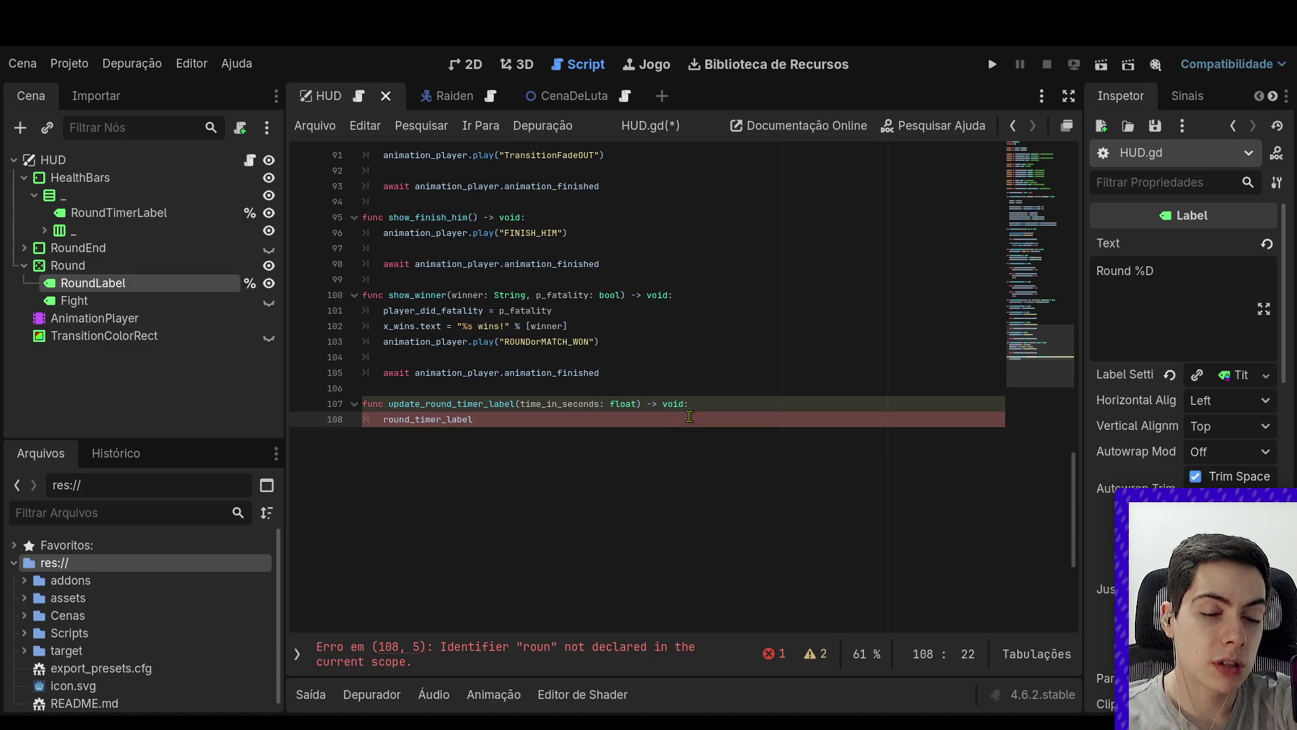
{"action": "type", "text": ".text = "}
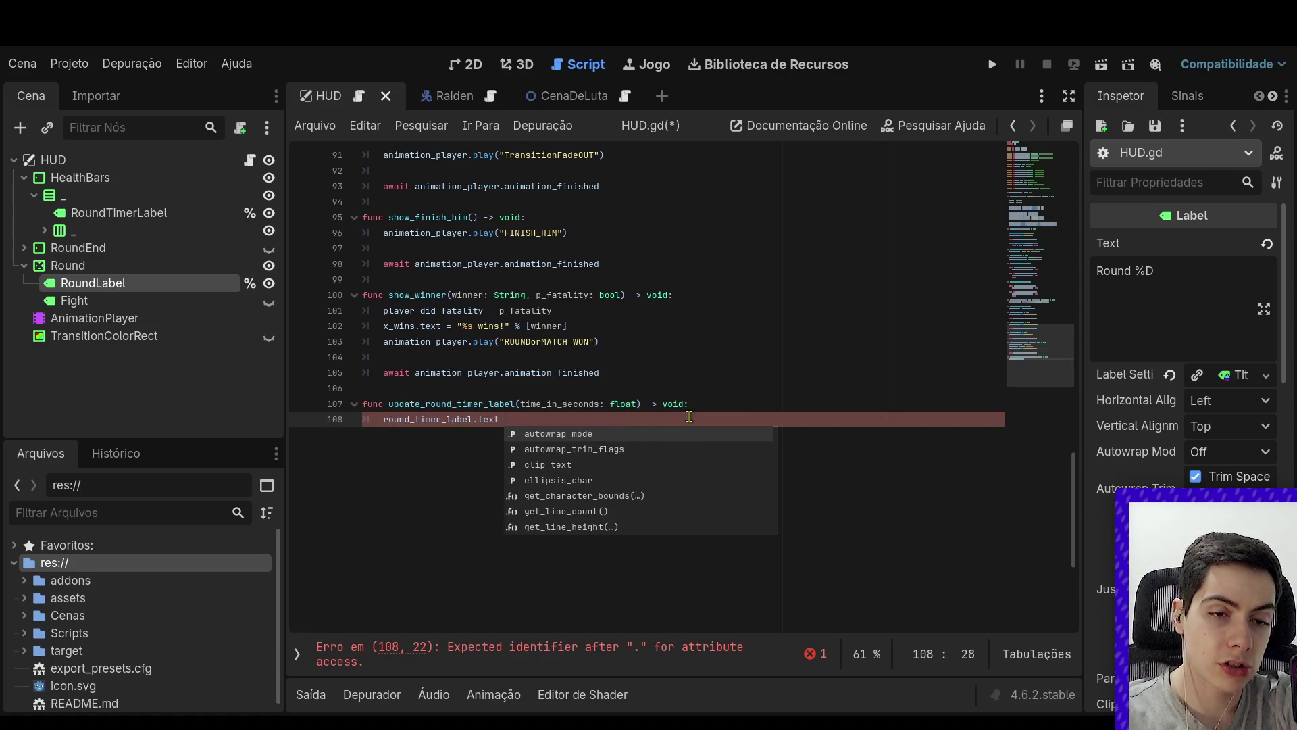
{"action": "type", "text": "\""}
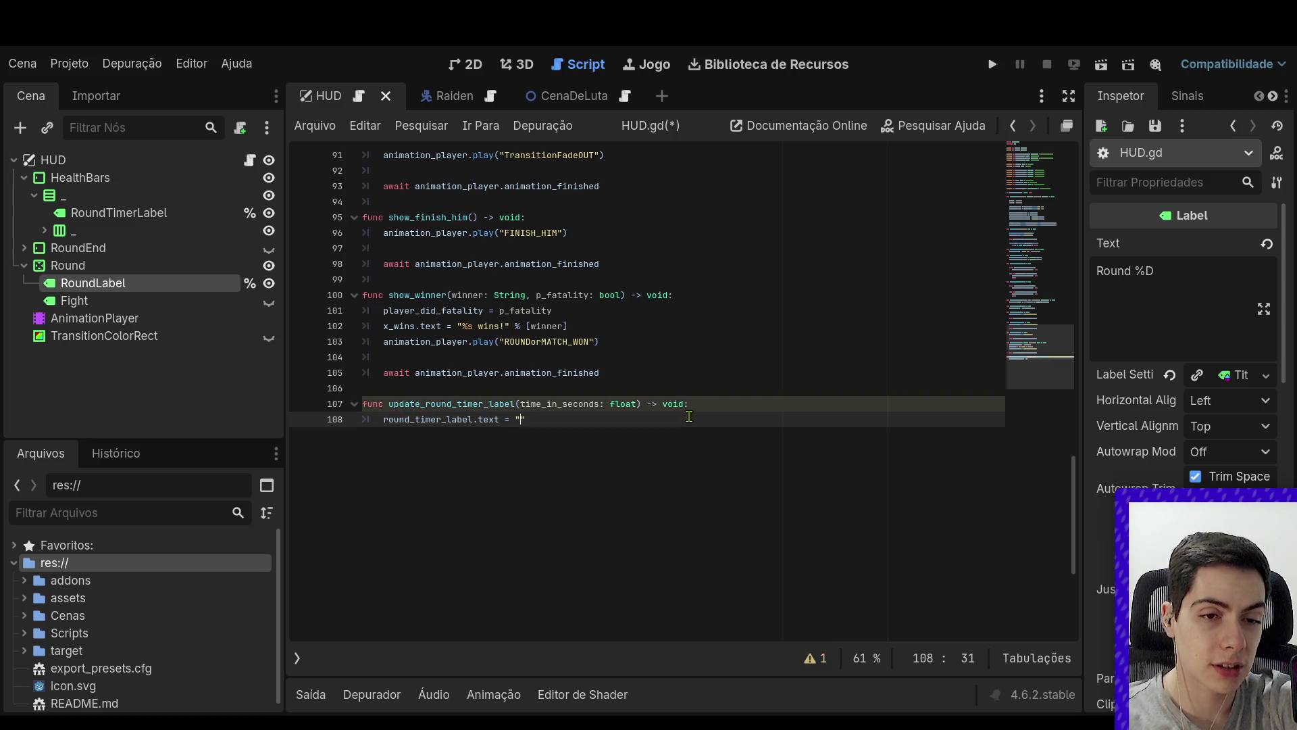
{"action": "type", "text": "%s\" "}
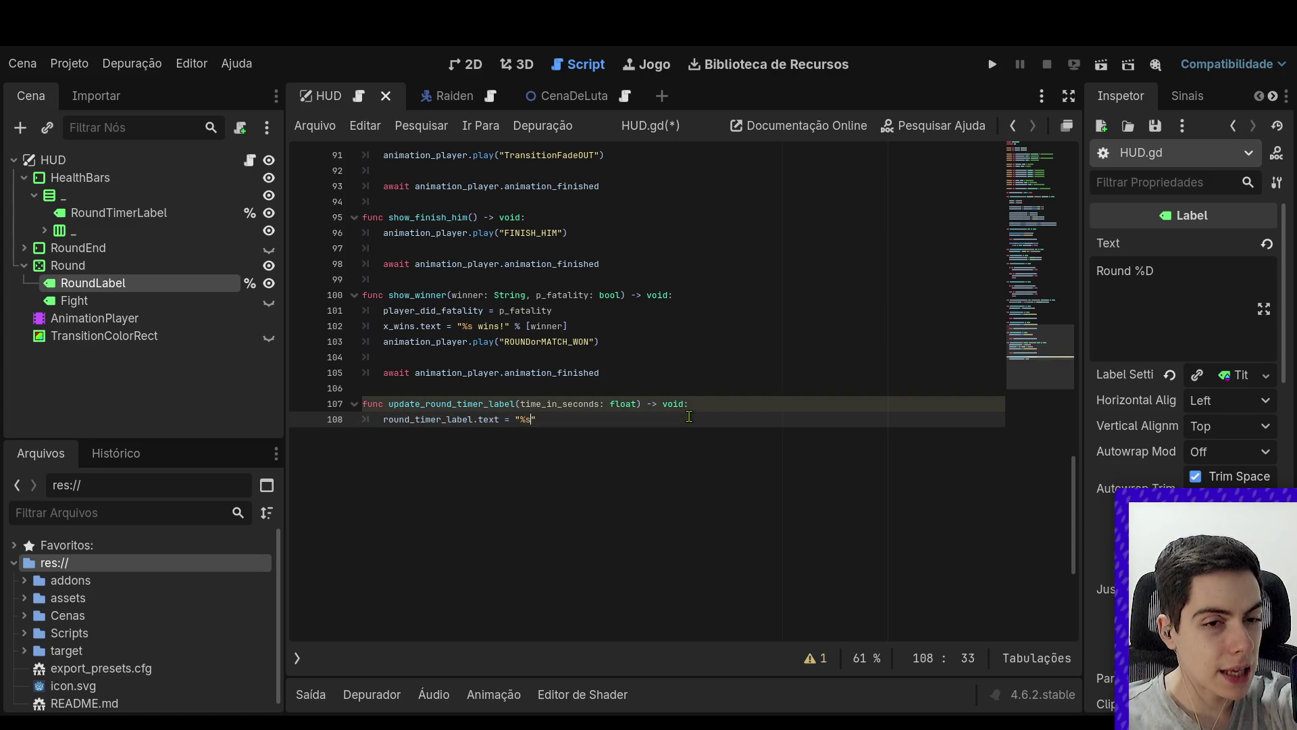
{"action": "type", "text": "% "}
{"action": "type", "text": "("}
{"action": "type", "text": "t"}
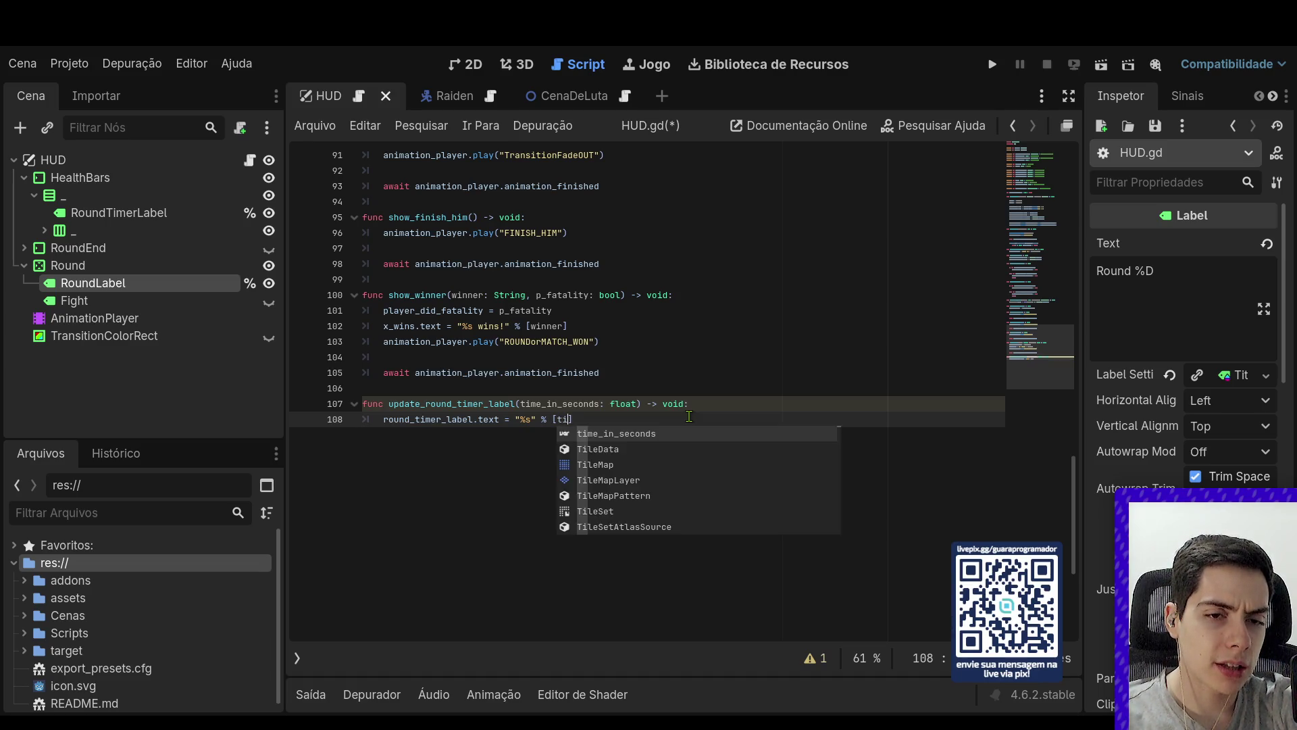
{"action": "key", "text": "BackSpace"}
{"action": "type", "text": "str(time"}
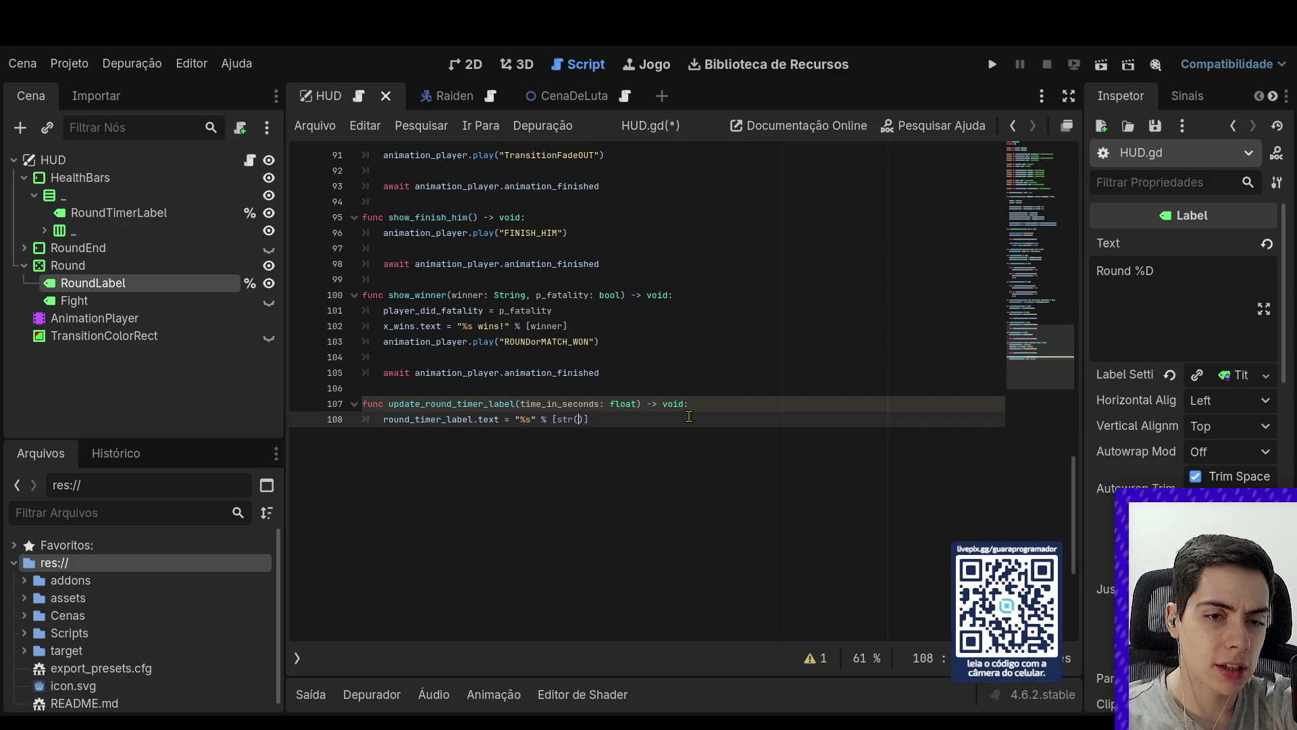
{"action": "key", "text": "Return"}
{"action": "type", "text": ").form"}
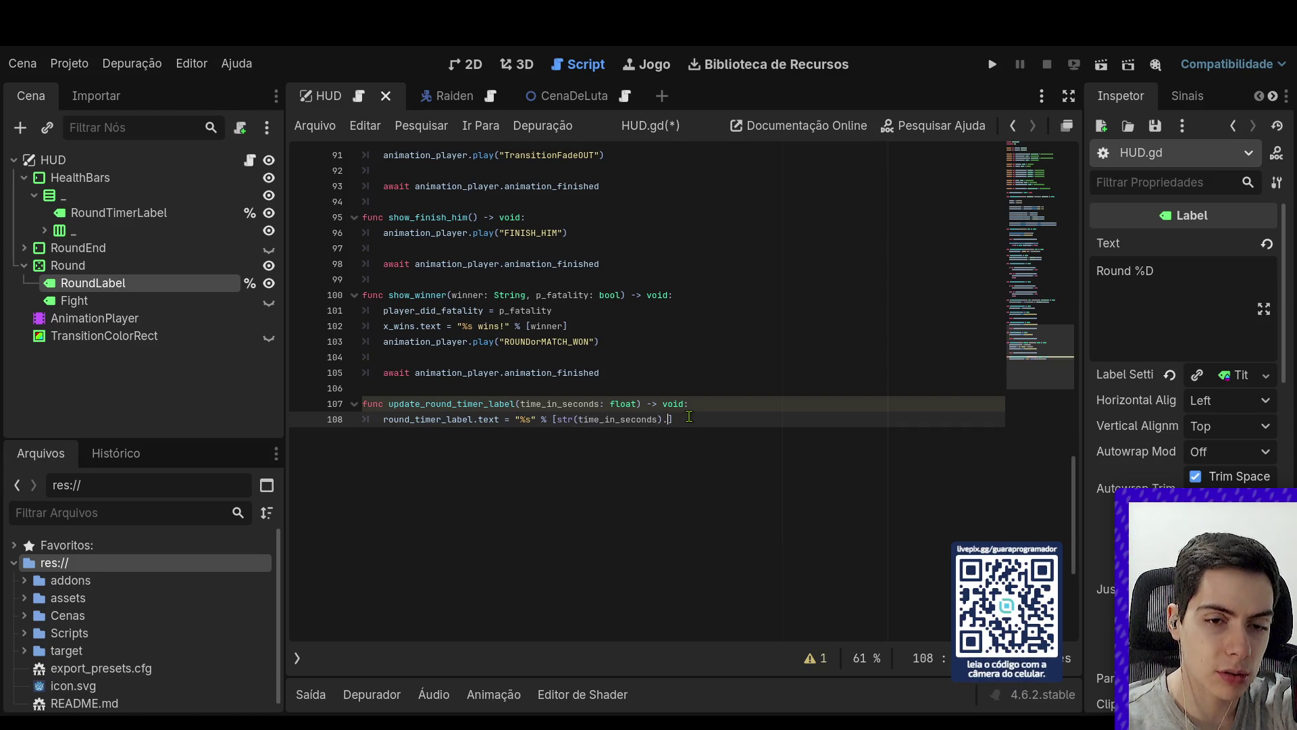
{"action": "key", "text": "BackSpace"}
{"action": "key", "text": "BackSpace"}
{"action": "key", "text": "BackSpace"}
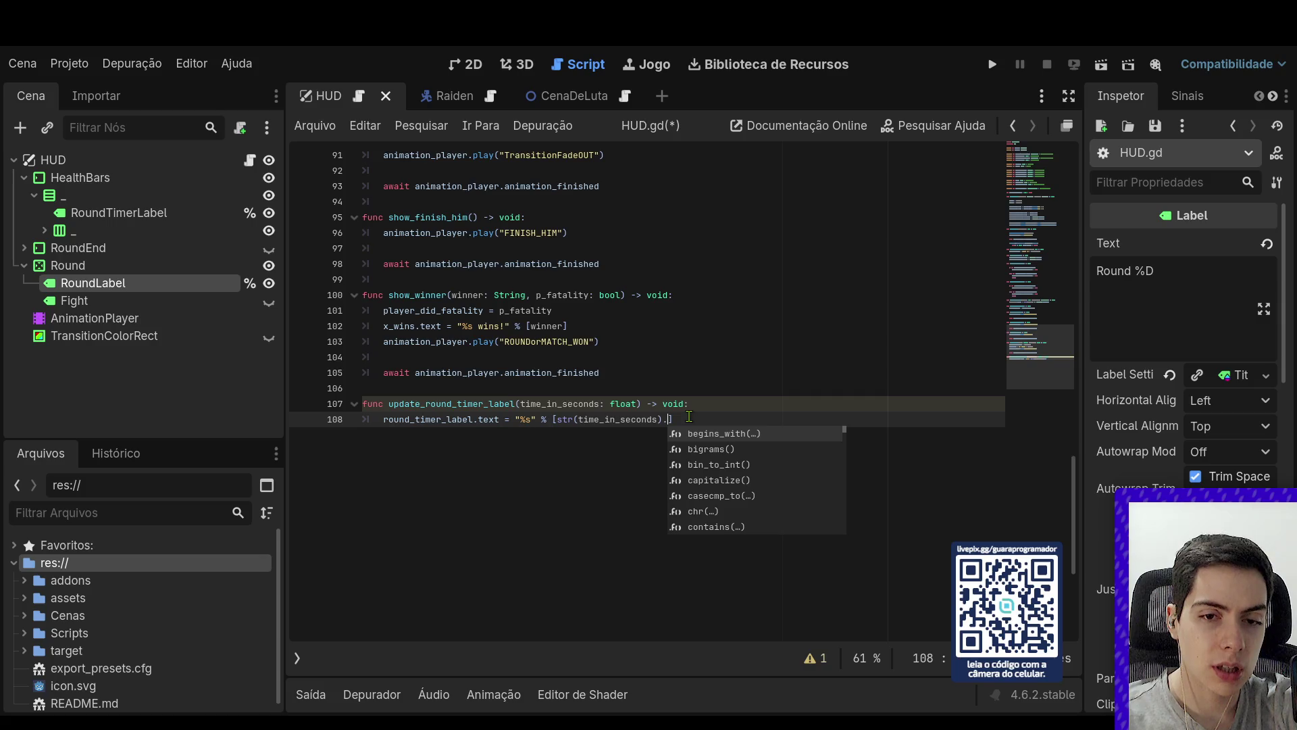
{"action": "type", "text": "pad_"}
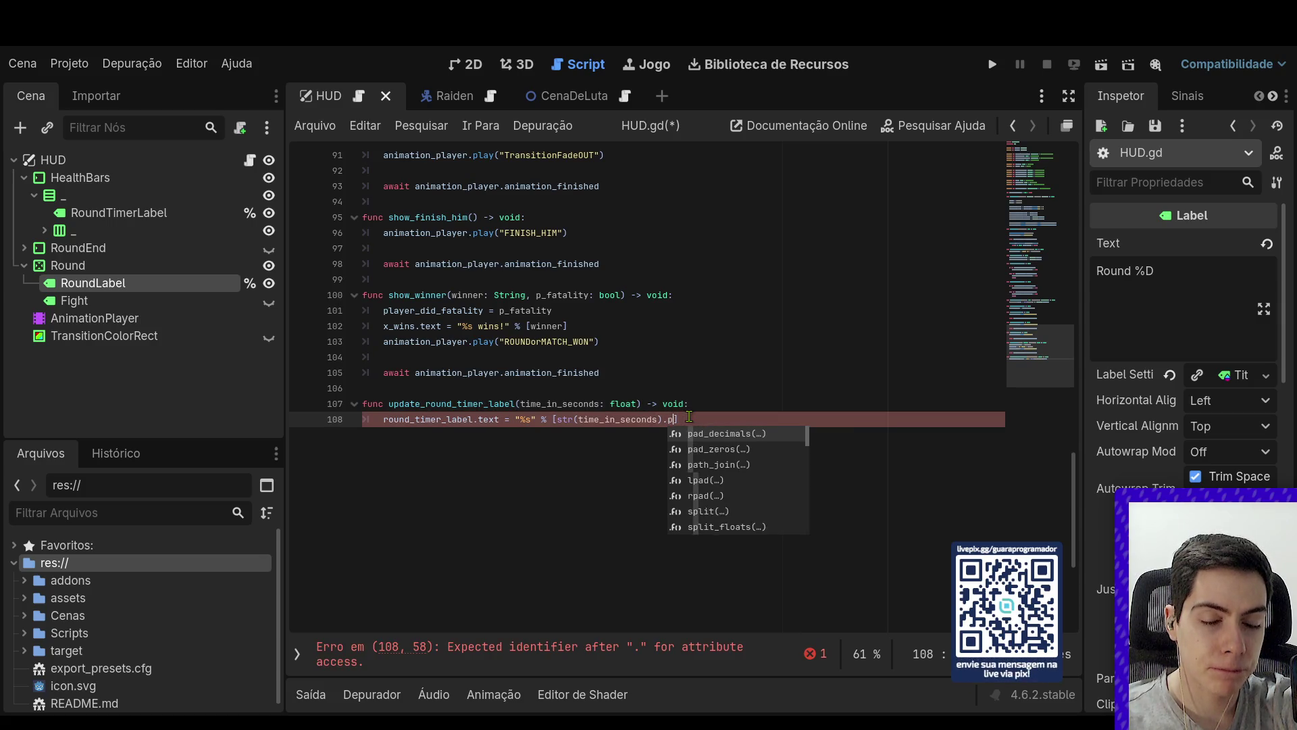
{"action": "key", "text": "Return"}
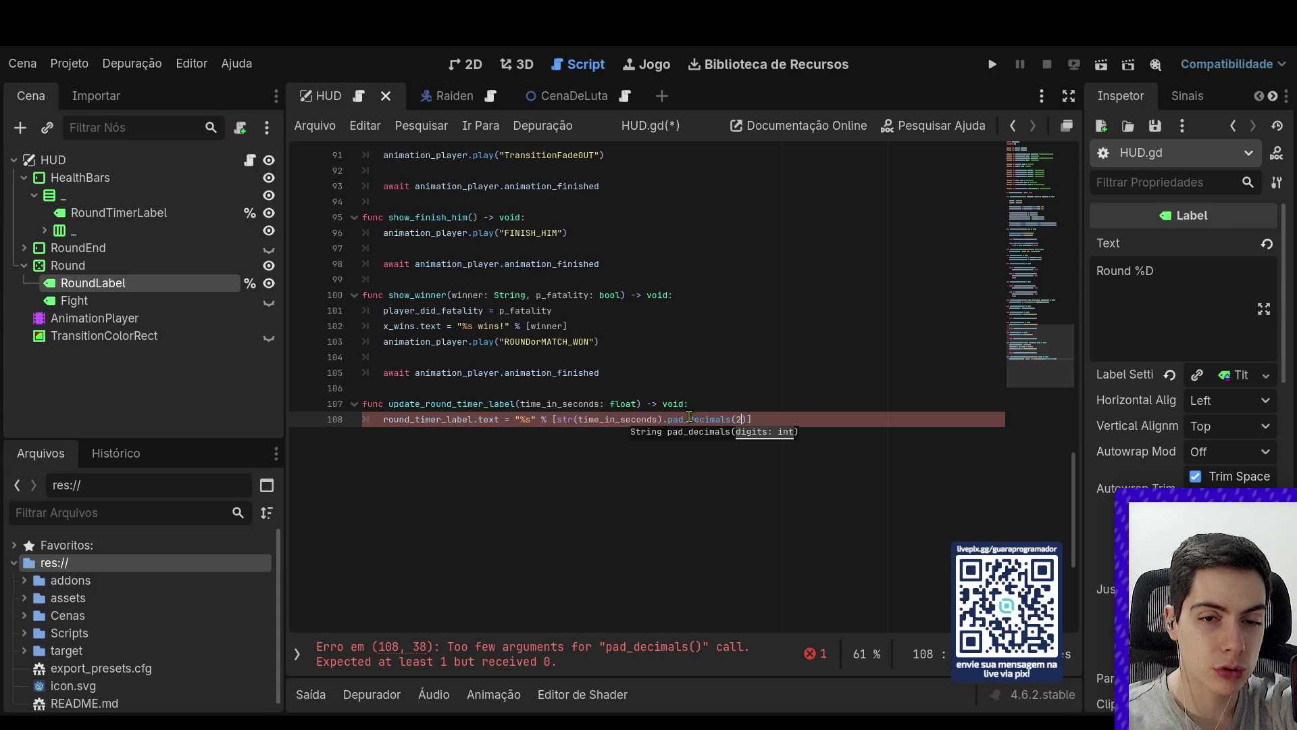
{"action": "key", "text": "ctrl+s"}
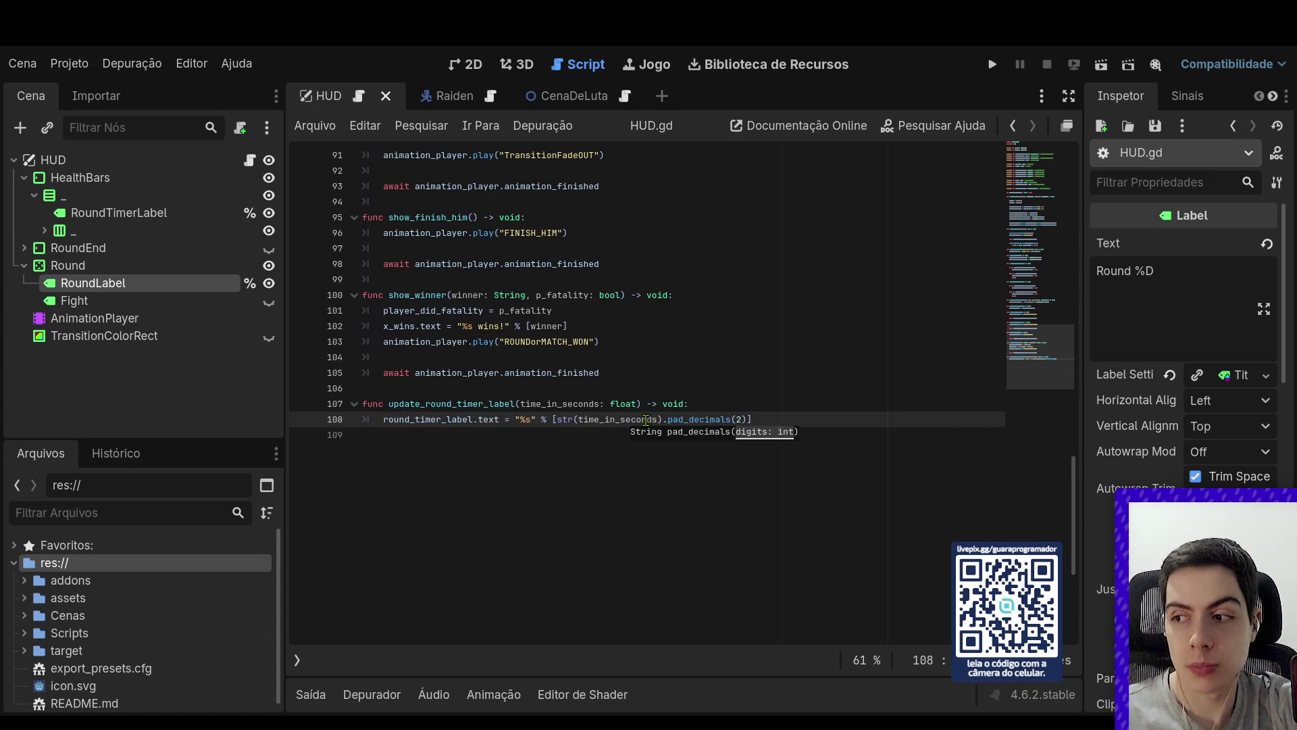
{"action": "left_click", "coordinate": [849, 358]}
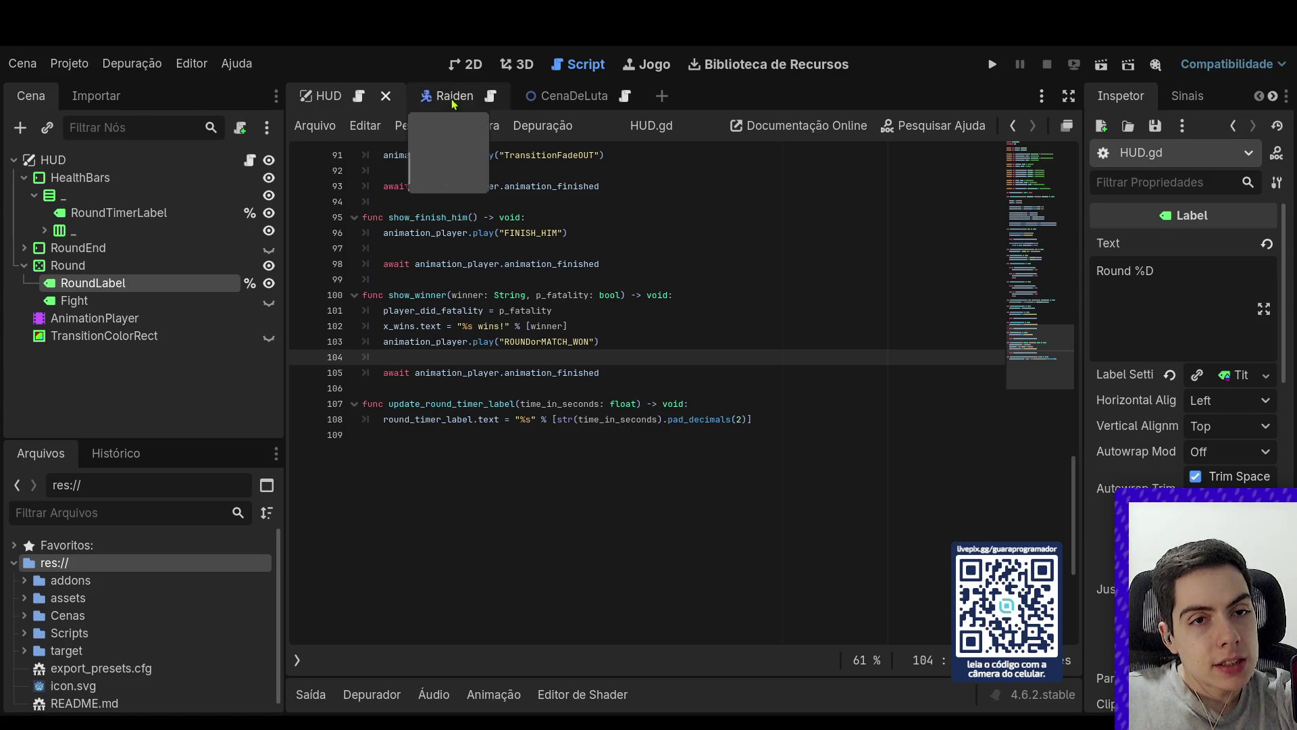
Insert a blank line after the _physics_process header in FightScene.gd, then go back to HUD.gd.
{"action": "left_click", "coordinate": [567, 96]}
{"action": "scroll", "coordinate": [606, 518], "scroll_direction": "down", "scroll_amount": 5}
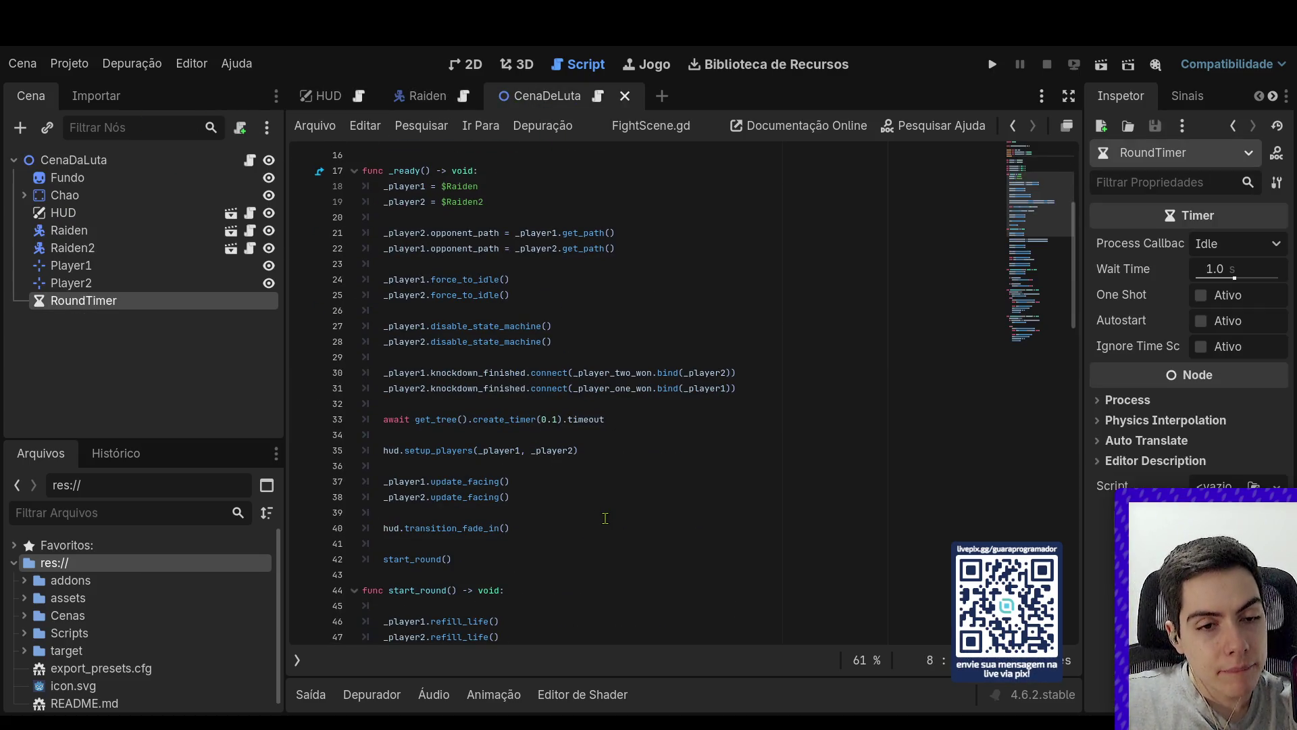
{"action": "scroll", "coordinate": [605, 518], "scroll_direction": "down", "scroll_amount": 2}
{"action": "scroll", "coordinate": [608, 513], "scroll_direction": "down", "scroll_amount": 10}
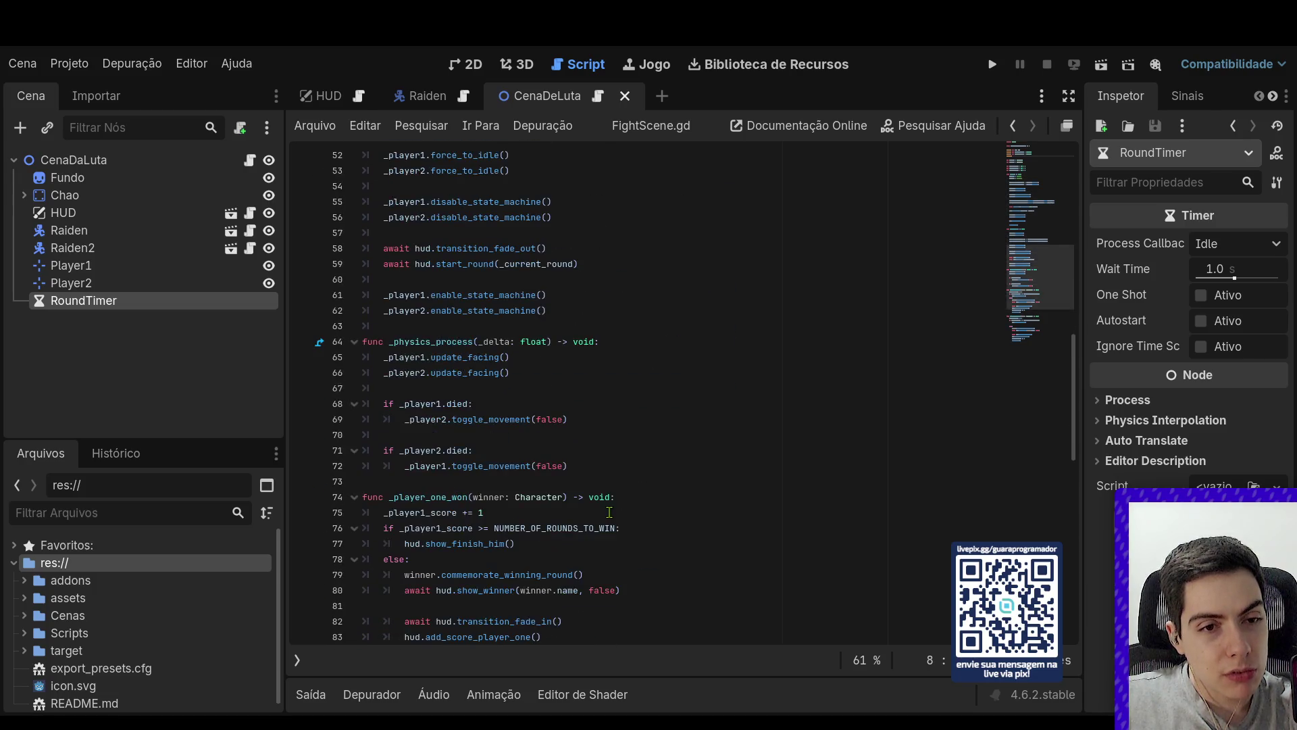
{"action": "left_click", "coordinate": [643, 346]}
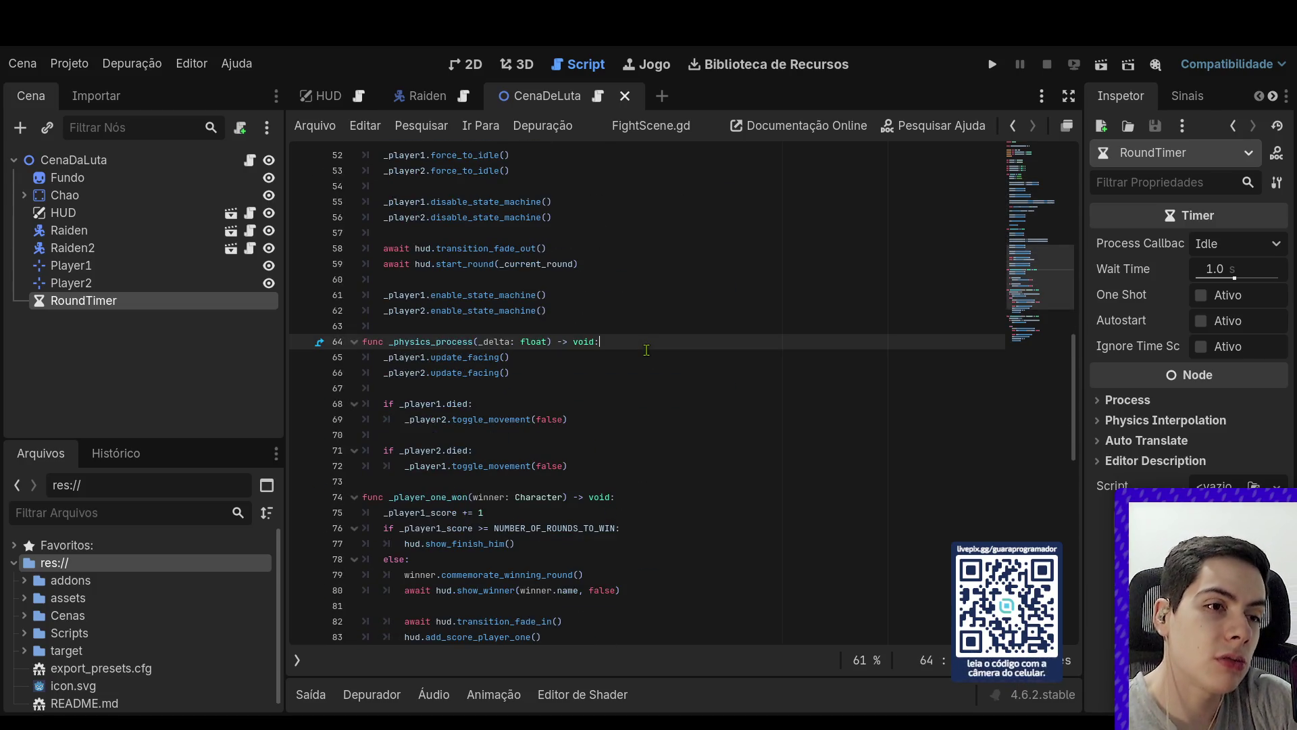
{"action": "key", "text": "Return"}
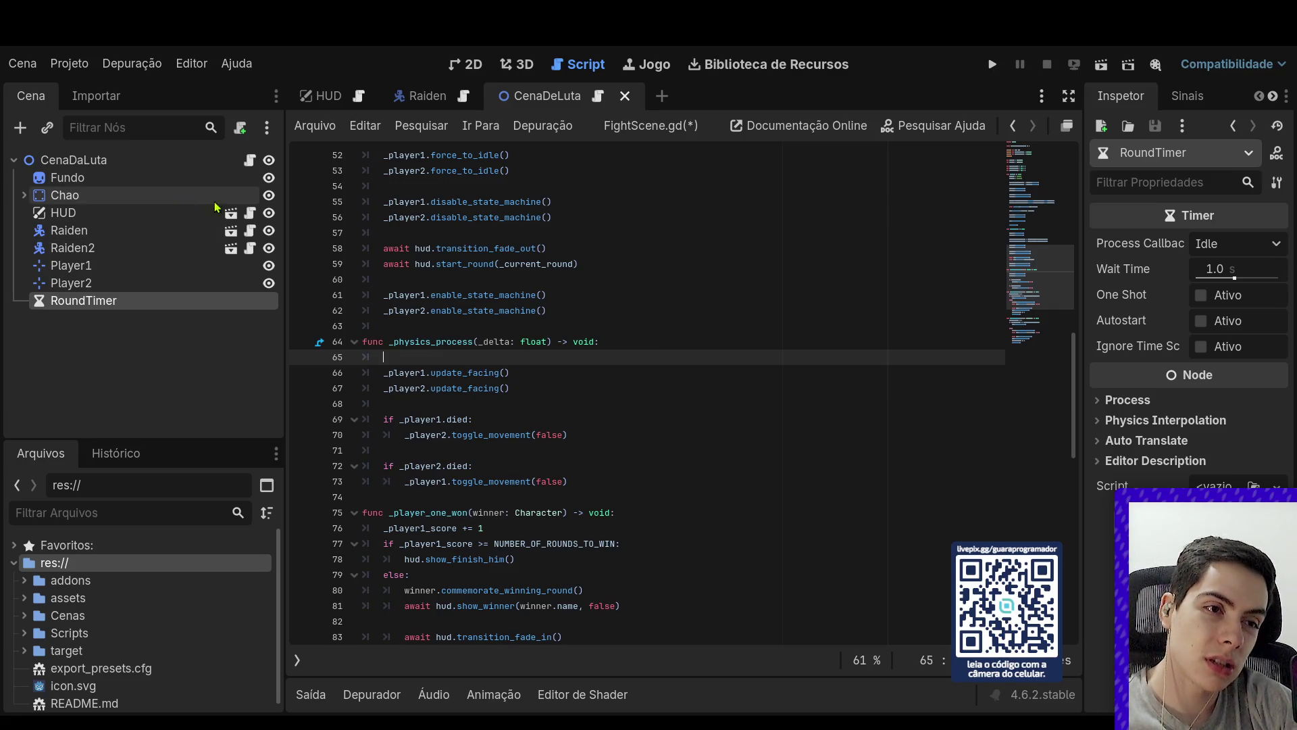
{"action": "left_click", "coordinate": [249, 212]}
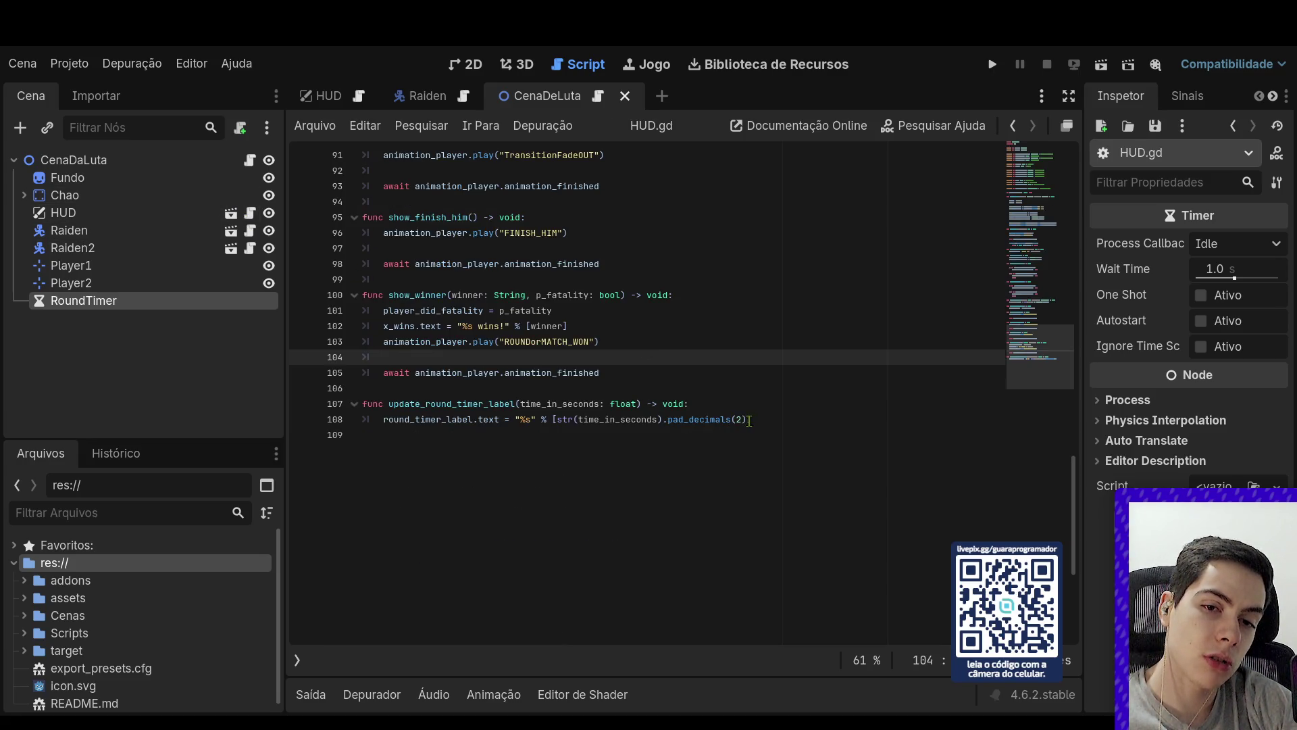
Change the time_in_seconds parameter type to int and the format specifier from %s to %d.
{"action": "left_click_drag", "start_coordinate": [747, 420], "coordinate": [600, 420]}
{"action": "left_click_drag", "start_coordinate": [746, 420], "coordinate": [557, 419]}
{"action": "double_click", "coordinate": [584, 405]}
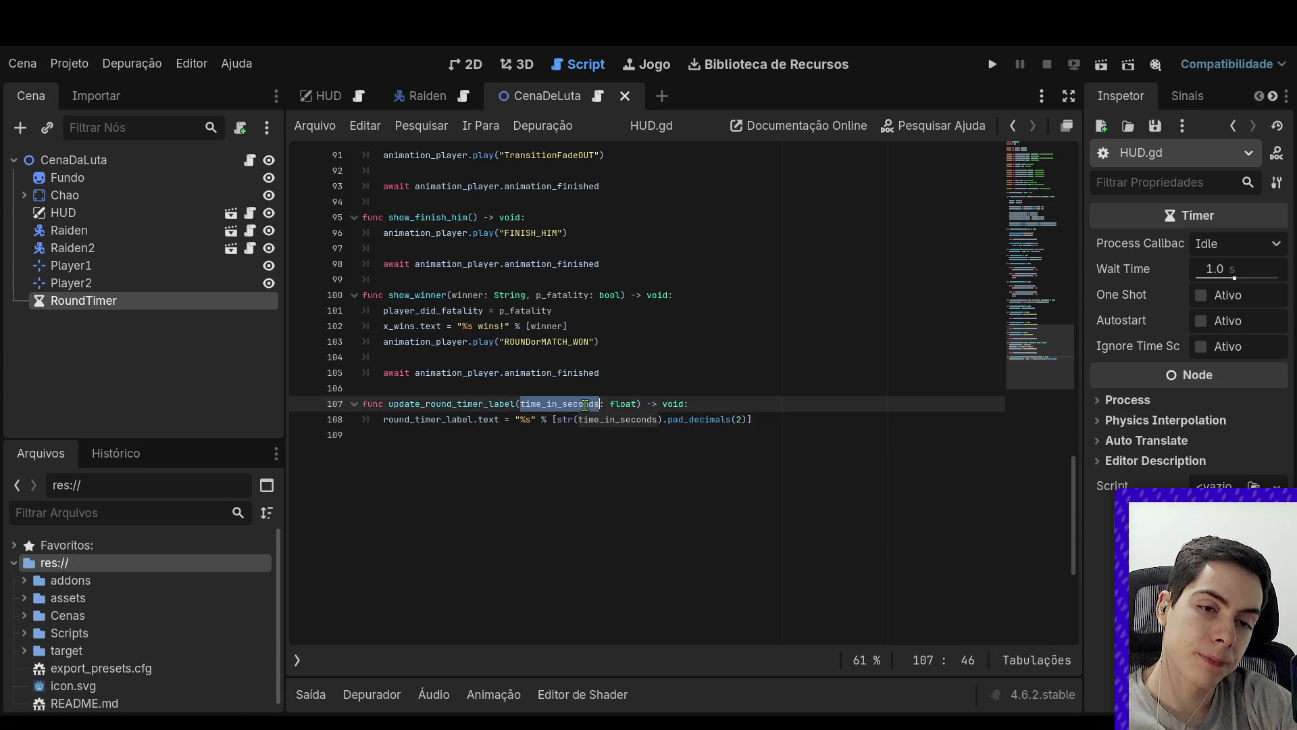
{"action": "double_click", "coordinate": [622, 404]}
{"action": "type", "text": "int"}
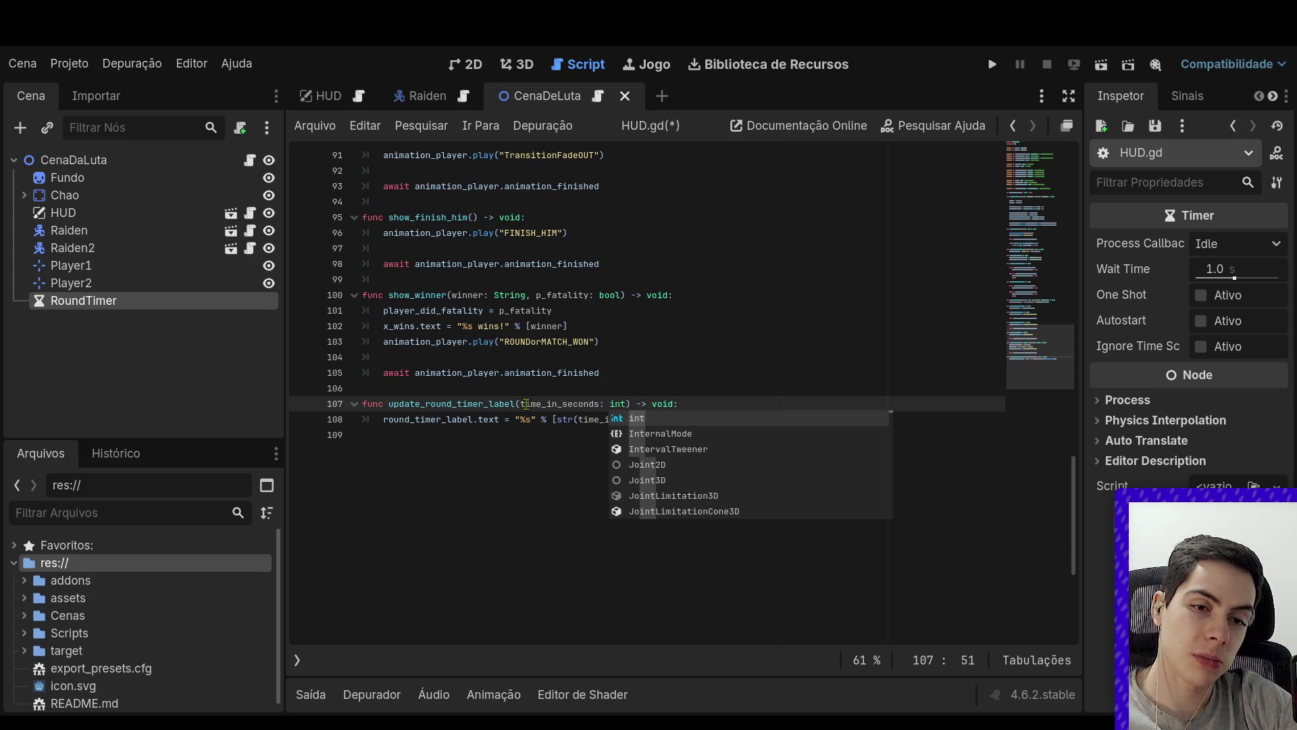
{"action": "left_click", "coordinate": [528, 420]}
{"action": "type", "text": "d"}
{"action": "key", "text": "Delete"}
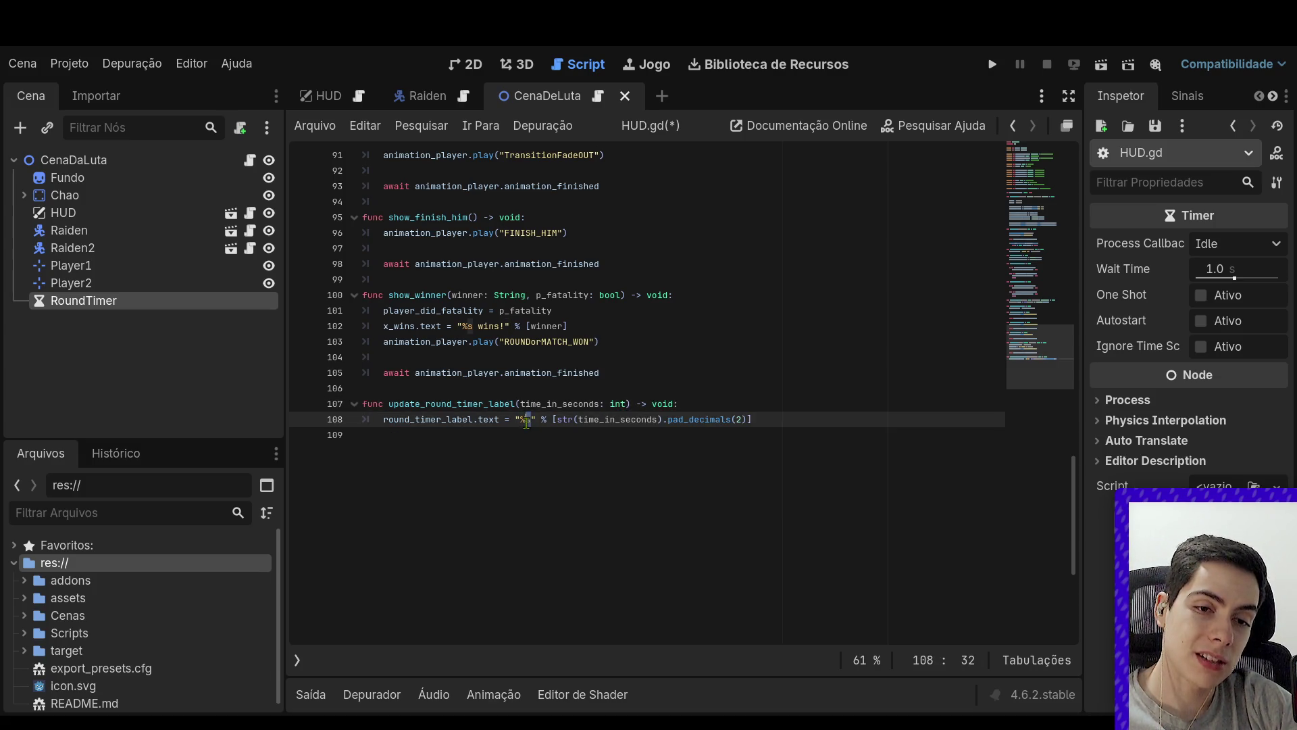
Replace the padded str() expression with plain time_in_seconds and save HUD.gd.
{"action": "left_click_drag", "start_coordinate": [747, 424], "coordinate": [579, 404]}
{"action": "left_click", "coordinate": [746, 425]}
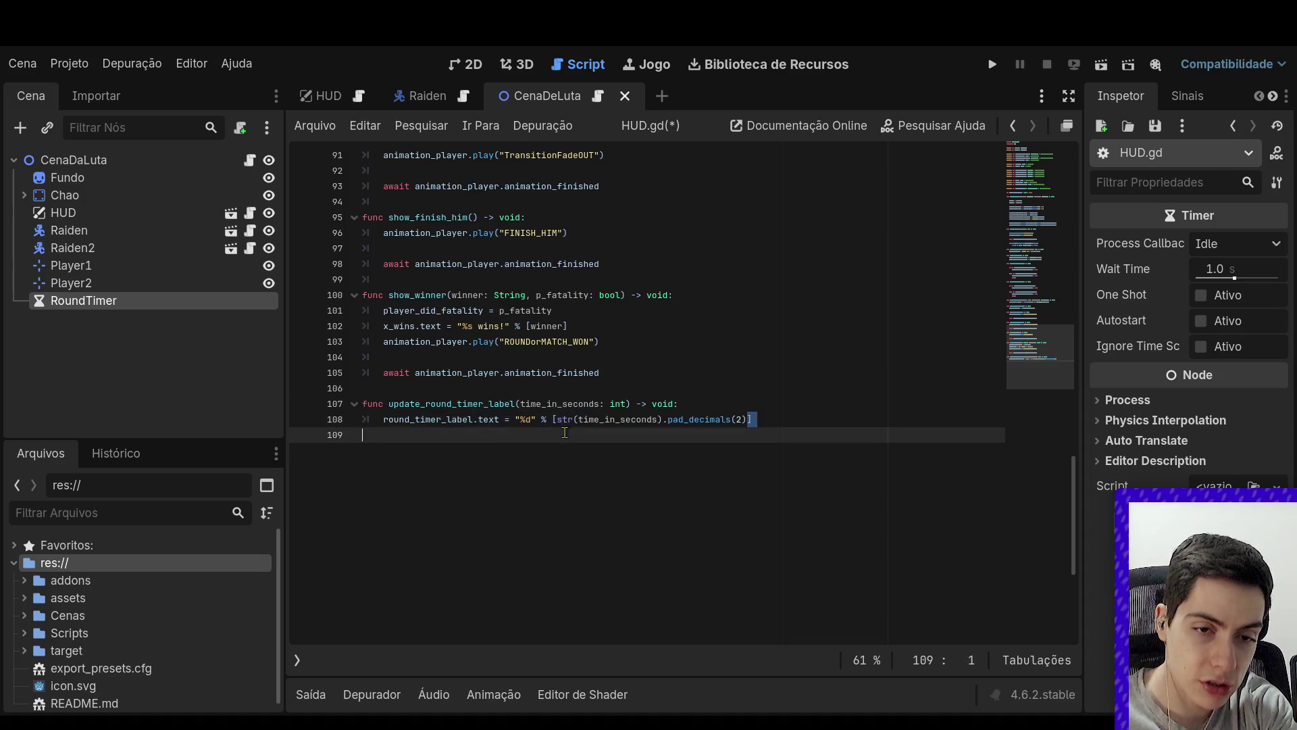
{"action": "key", "text": "BackSpace"}
{"action": "key", "text": "BackSpace"}
{"action": "key", "text": "BackSpace"}
{"action": "type", "text": "time"}
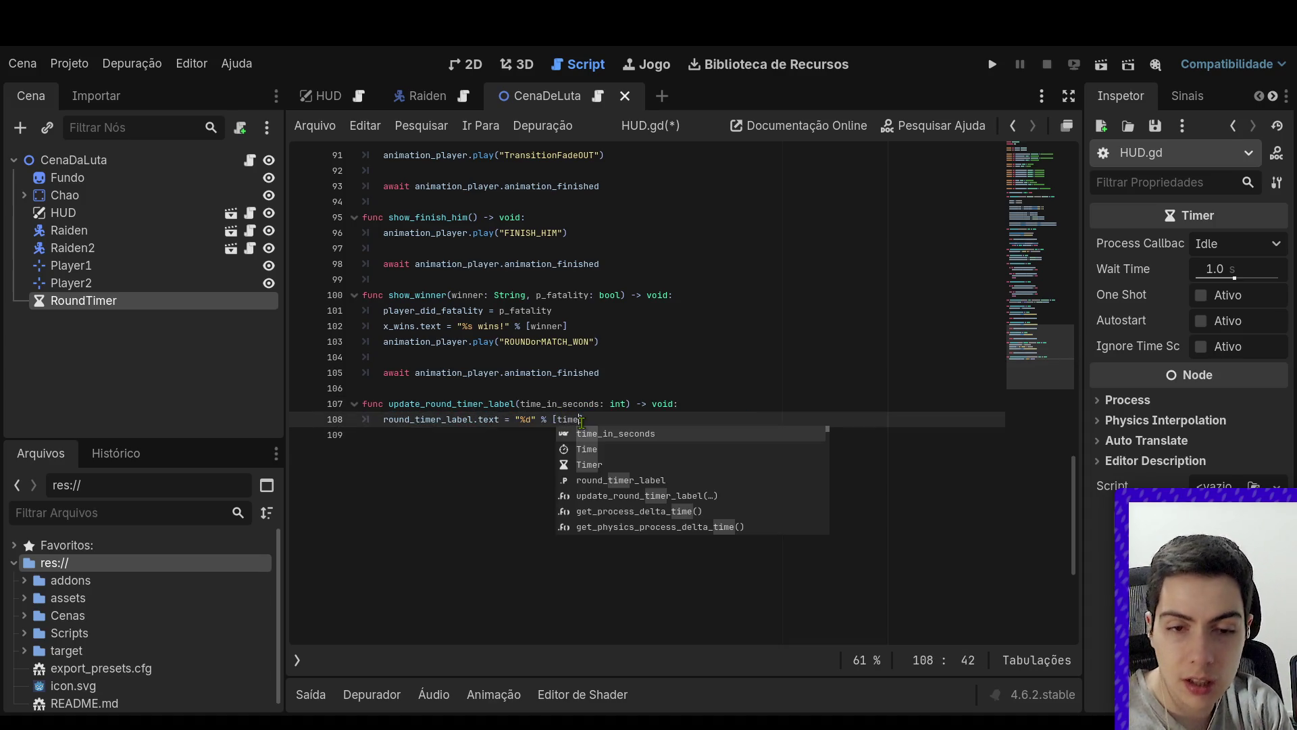
{"action": "key", "text": "Return"}
{"action": "key", "text": "ctrl+s"}
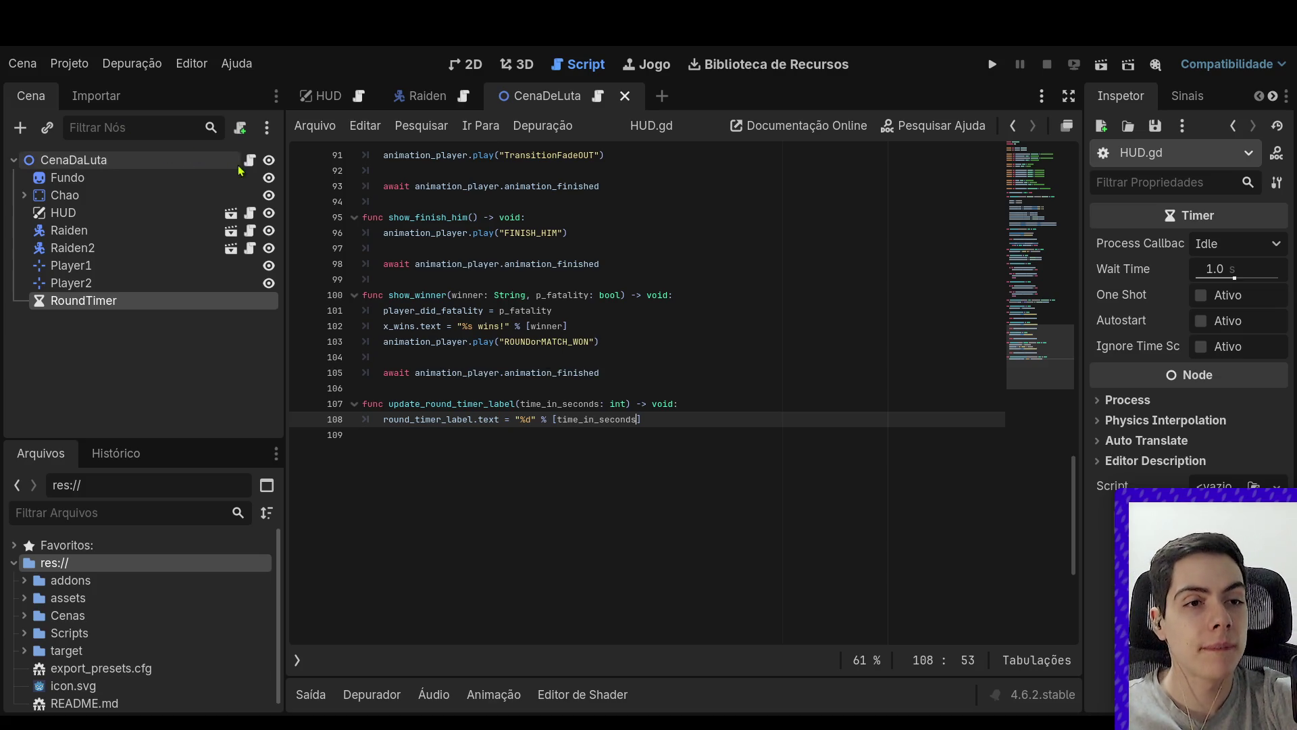
{"action": "left_click", "coordinate": [249, 160]}
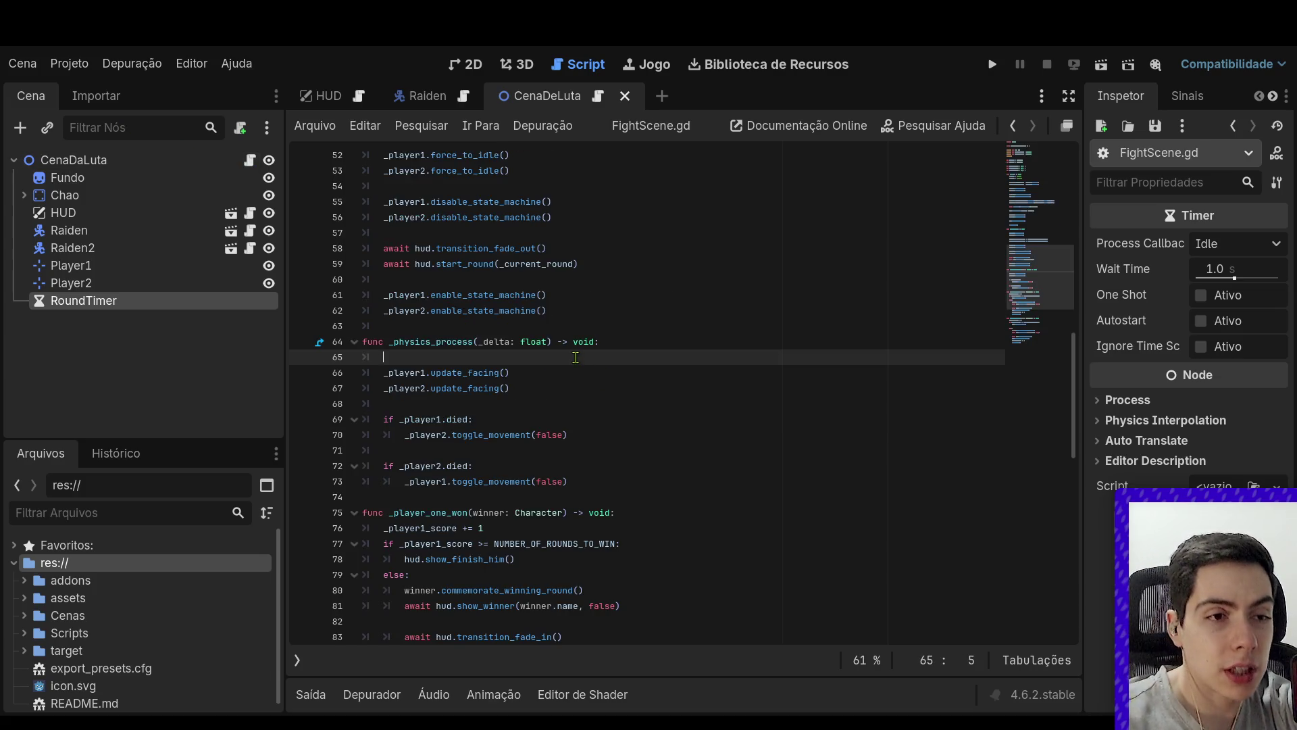
{"action": "scroll", "coordinate": [576, 357], "scroll_direction": "up", "scroll_amount": 15}
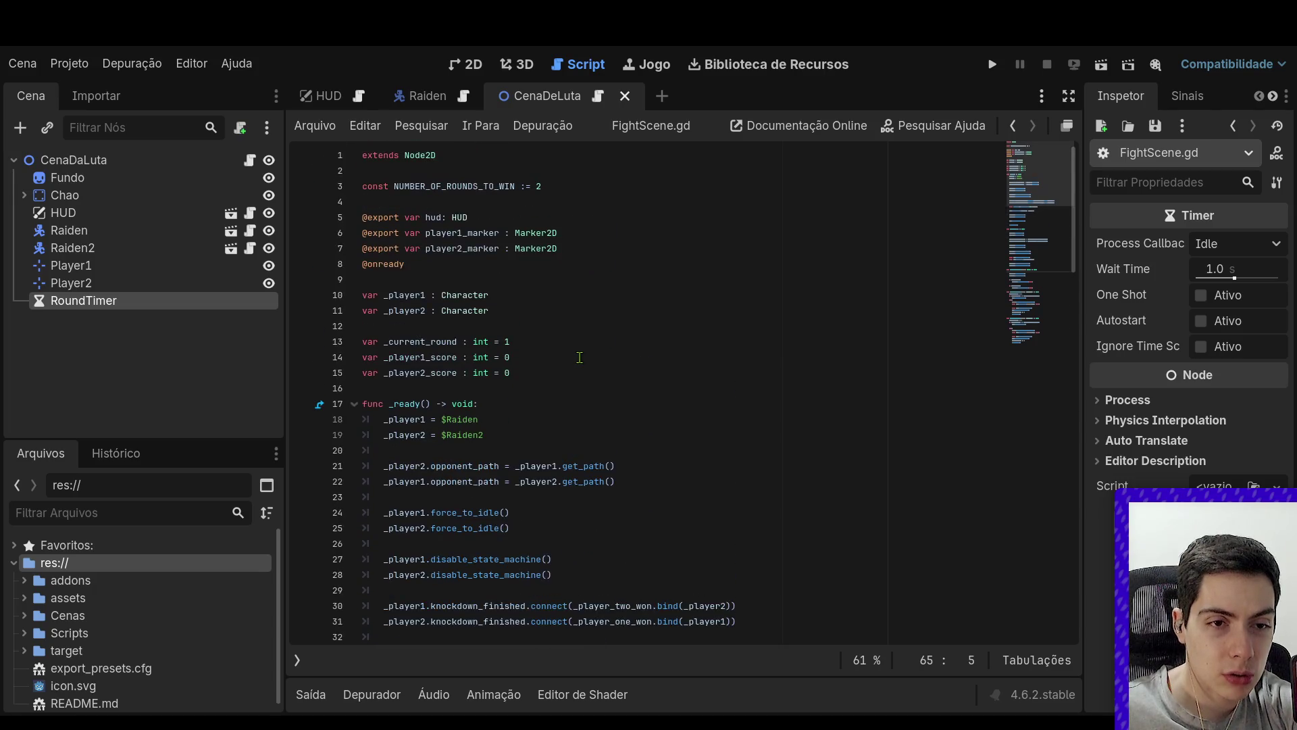
{"action": "scroll", "coordinate": [579, 357], "scroll_direction": "down", "scroll_amount": 14}
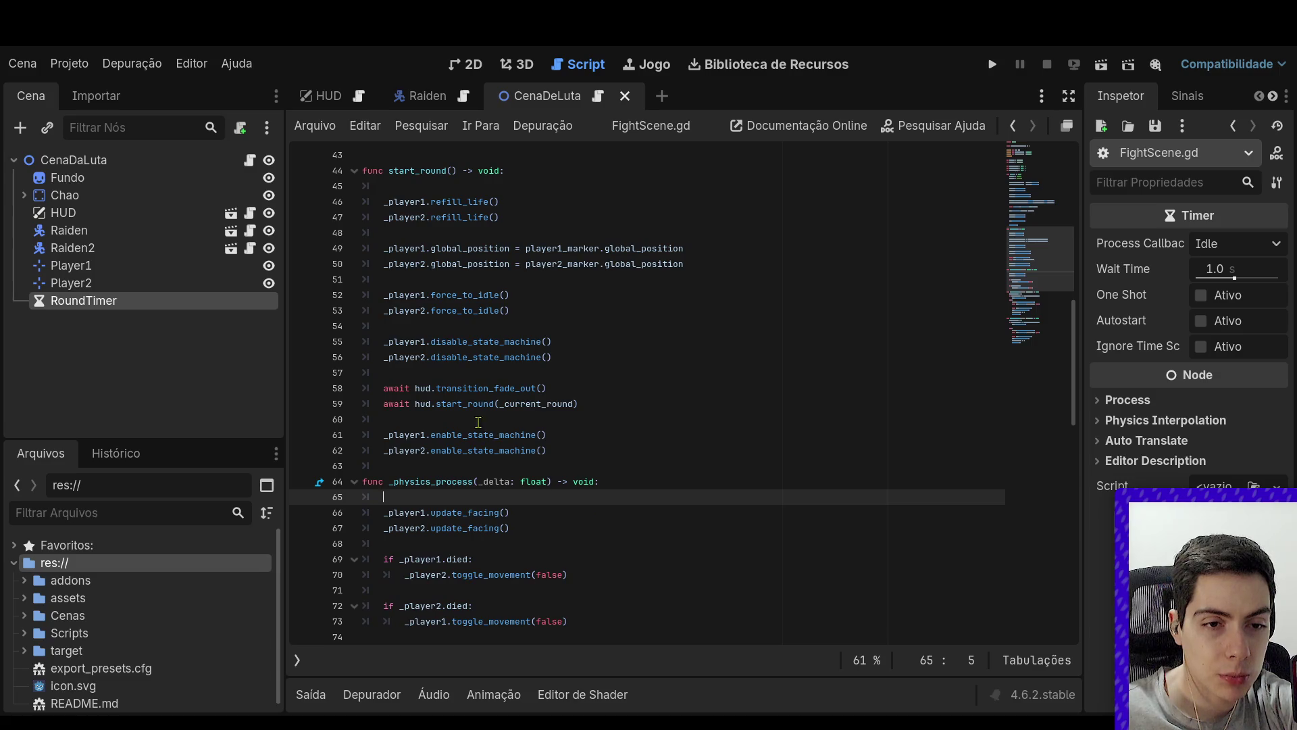
{"action": "left_click", "coordinate": [458, 404]}
{"action": "left_click", "coordinate": [457, 404], "text": "ctrl"}
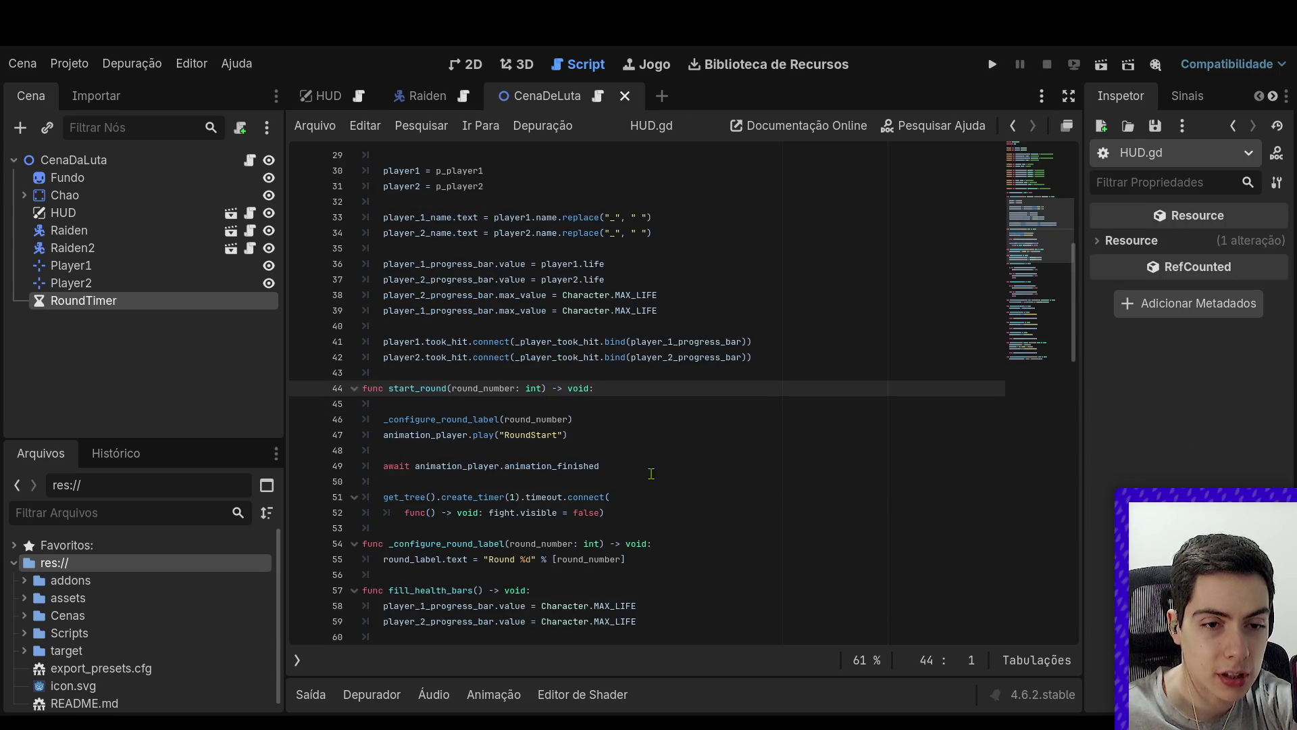
{"action": "scroll", "coordinate": [651, 473], "scroll_direction": "down", "scroll_amount": 2}
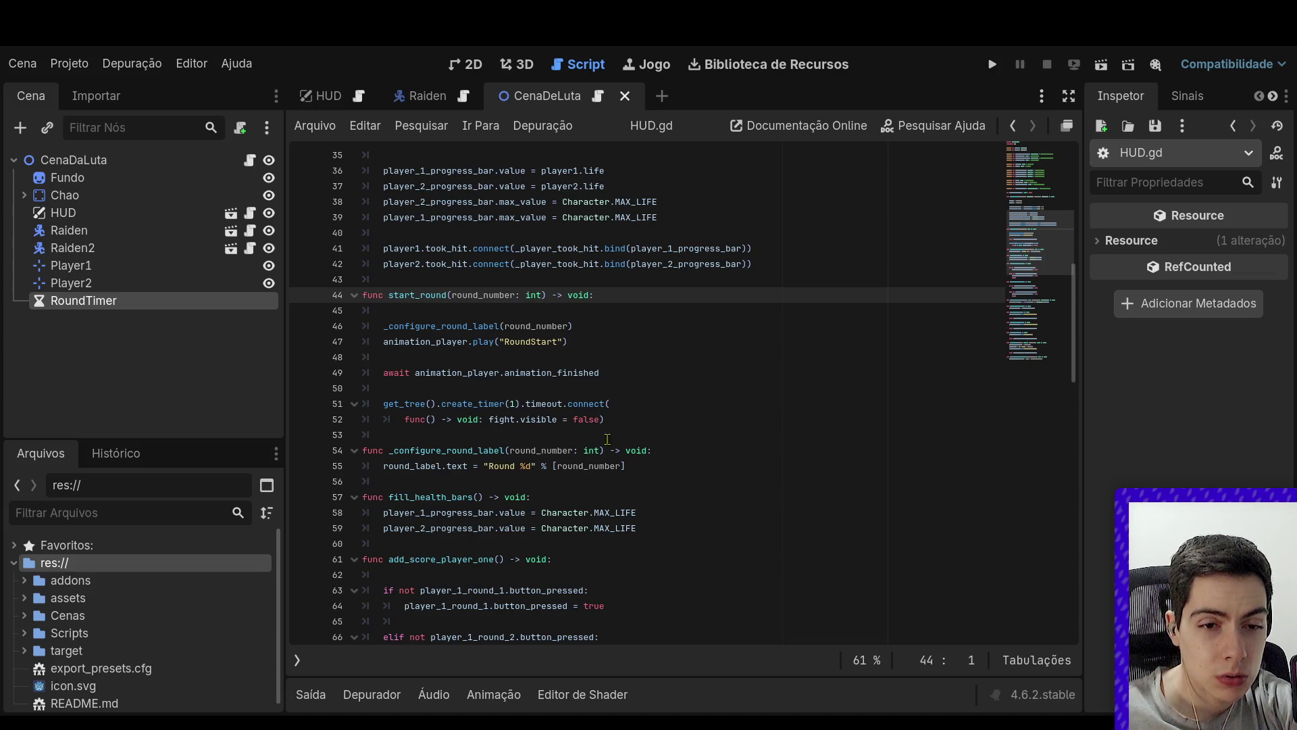
{"action": "left_click", "coordinate": [616, 419]}
{"action": "key", "text": "Up"}
{"action": "key", "text": "Up"}
{"action": "key", "text": "Up"}
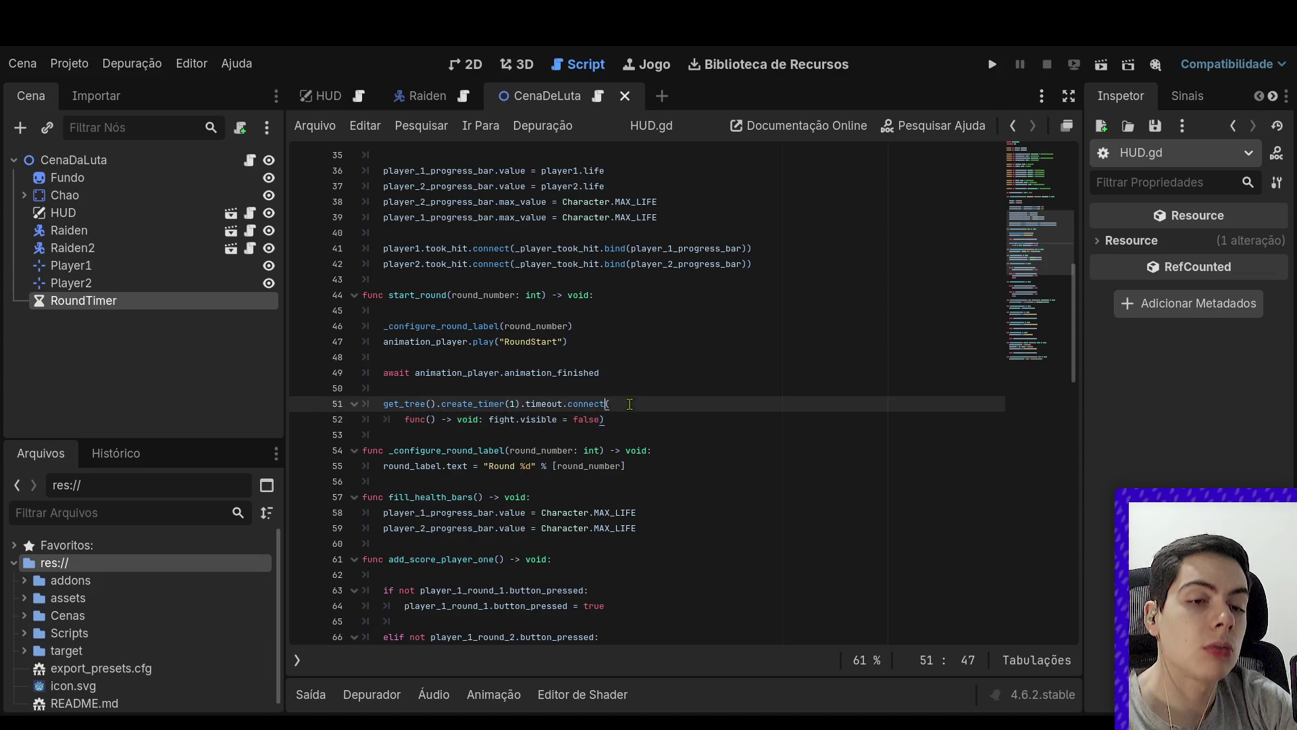
{"action": "key", "text": "Return"}
{"action": "key", "text": "Return"}
{"action": "key", "text": "Up"}
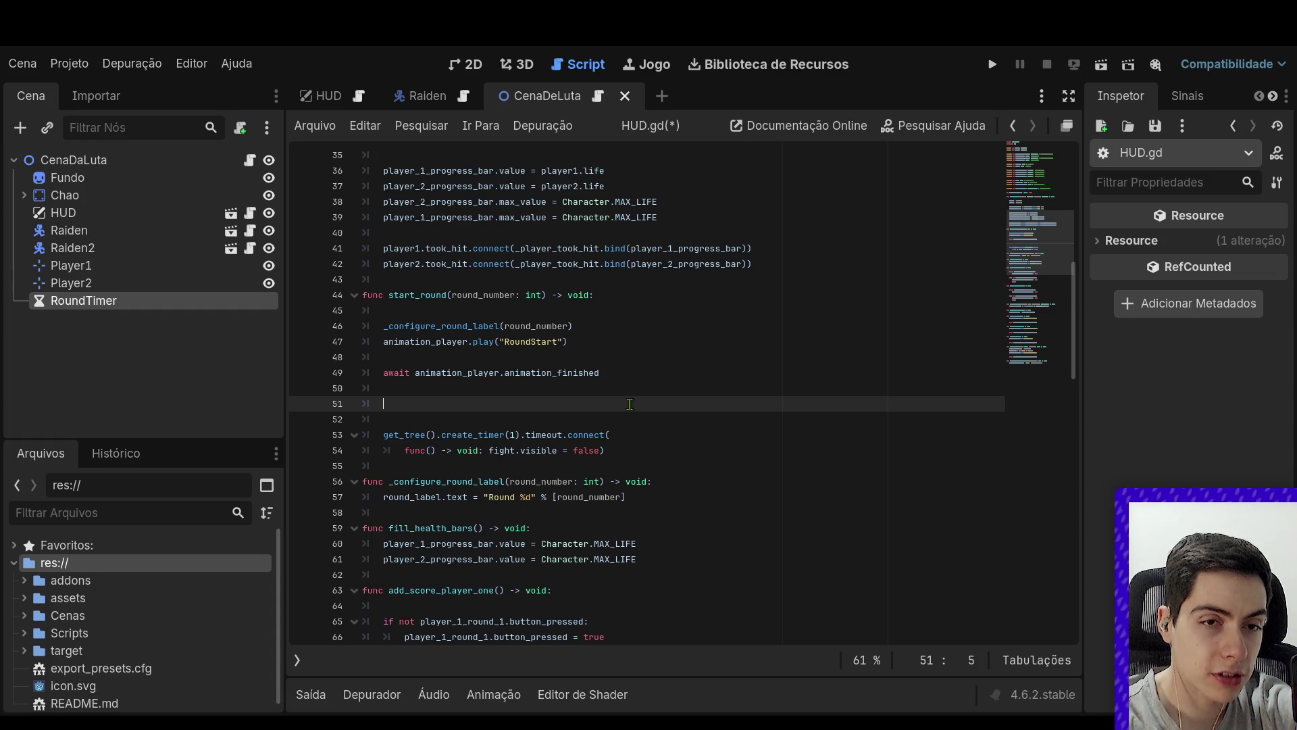
{"action": "key", "text": "ctrl+s"}
{"action": "scroll", "coordinate": [629, 404], "scroll_direction": "up", "scroll_amount": 10}
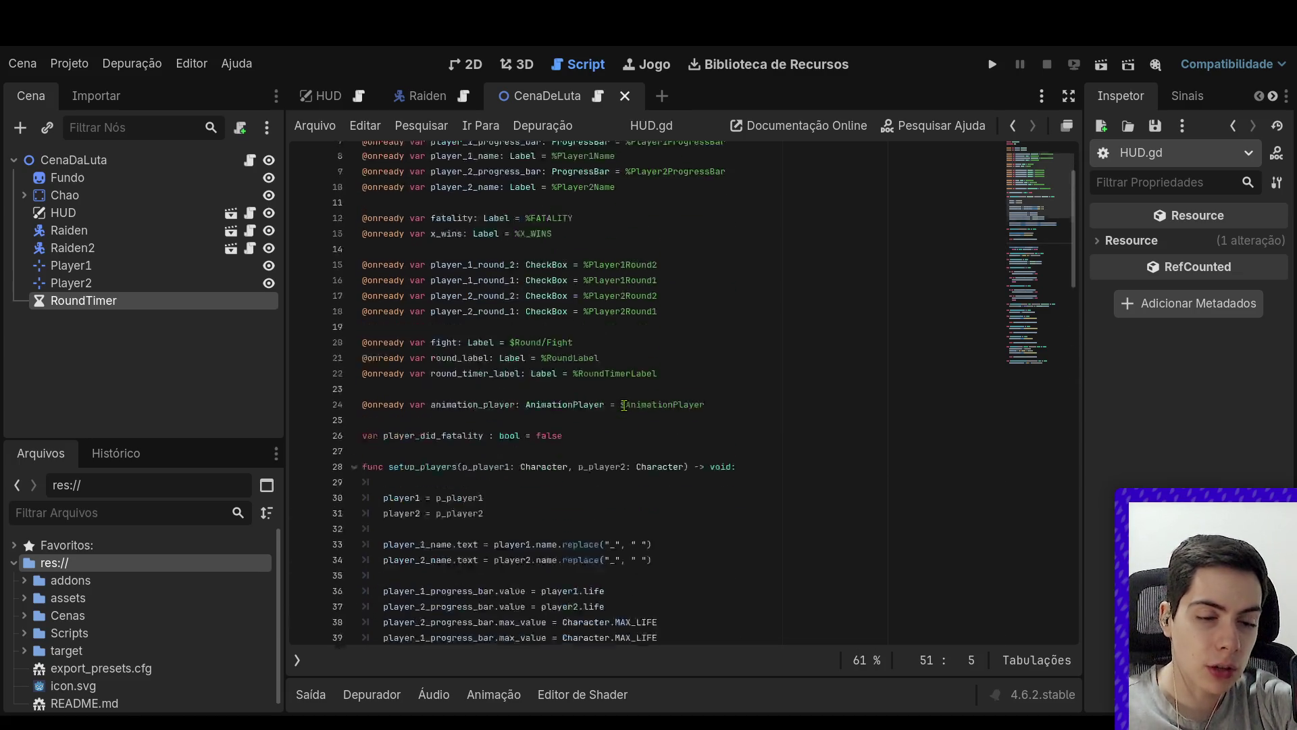
{"action": "scroll", "coordinate": [624, 404], "scroll_direction": "down", "scroll_amount": 11}
{"action": "key", "text": "BackSpace"}
{"action": "key", "text": "BackSpace"}
{"action": "key", "text": "BackSpace"}
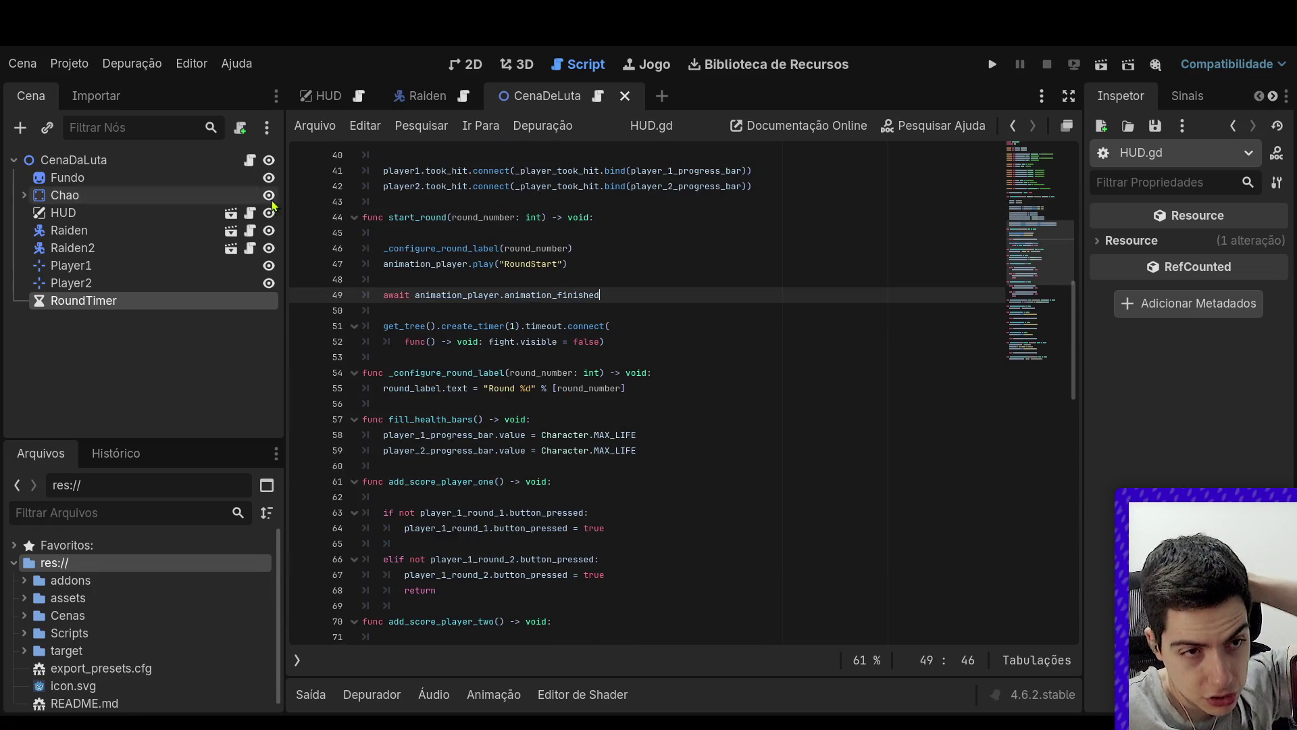
{"action": "left_click", "coordinate": [249, 160]}
{"action": "scroll", "coordinate": [487, 283], "scroll_direction": "up", "scroll_amount": 14}
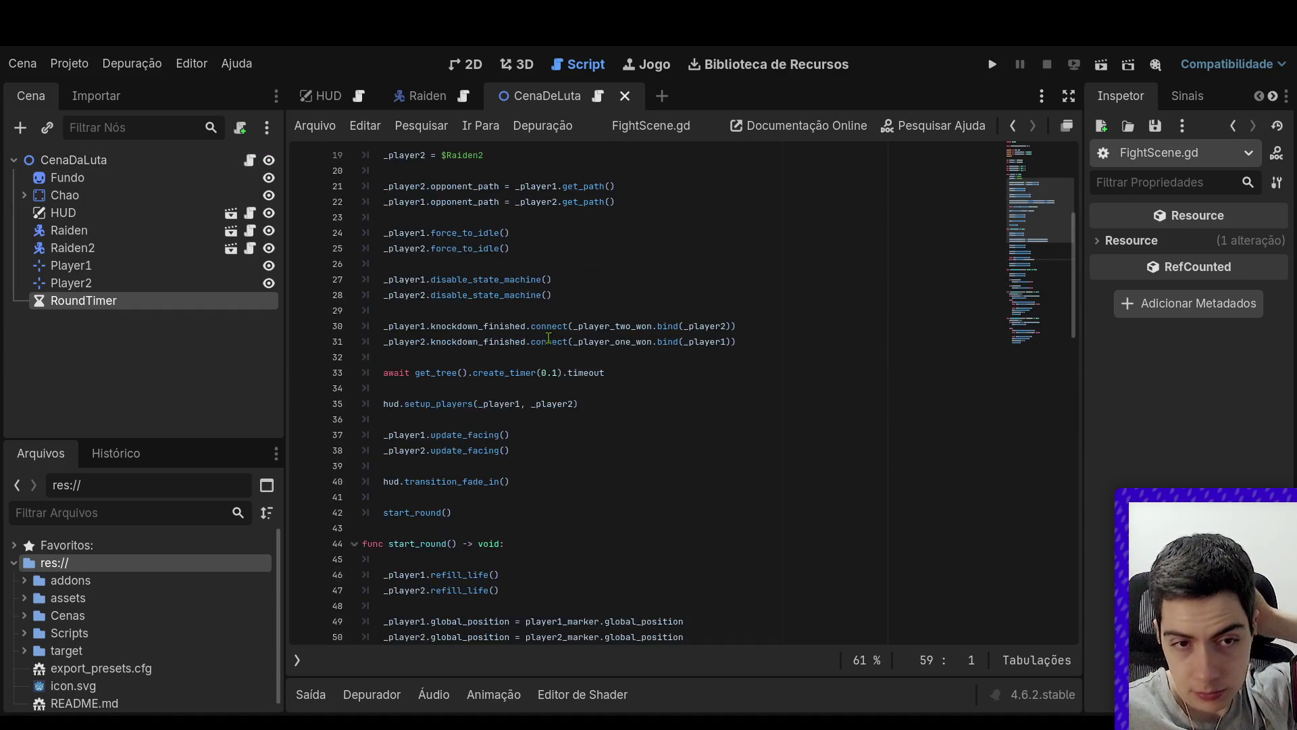
{"action": "left_click", "coordinate": [479, 266]}
{"action": "type", "text": "var "}
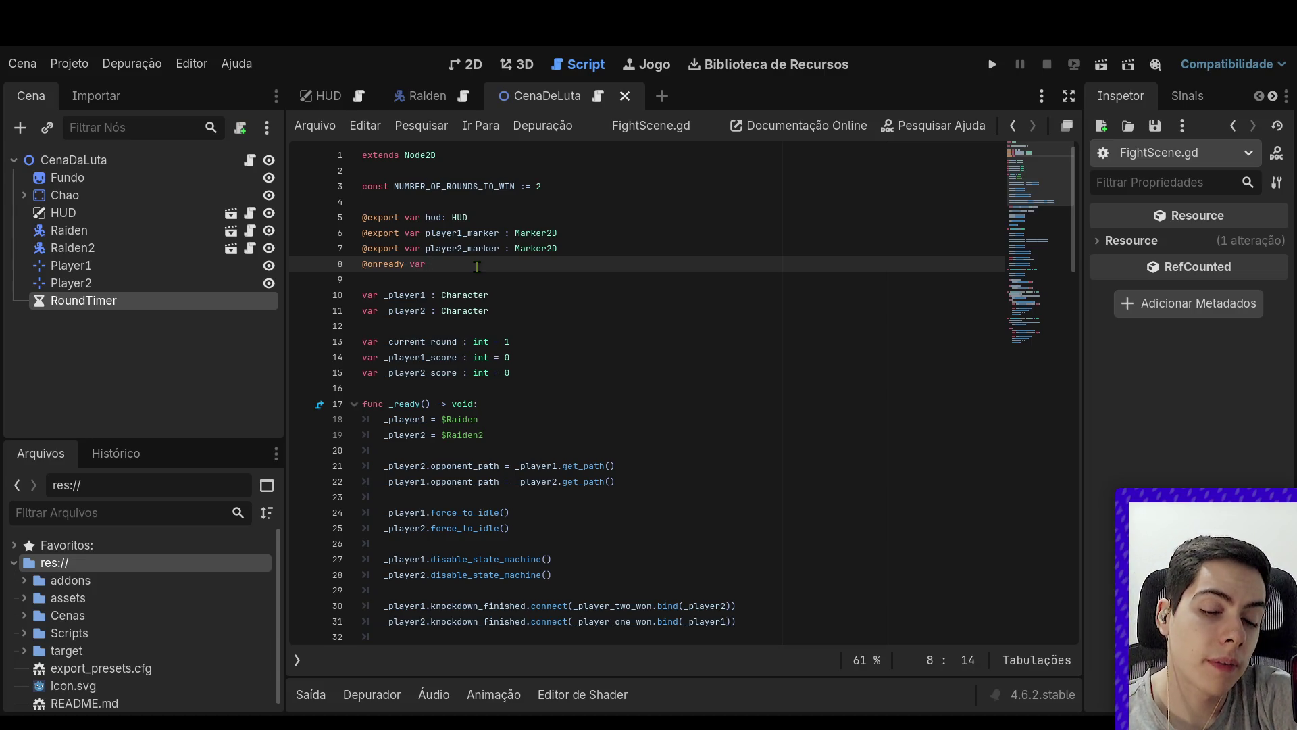
{"action": "type", "text": "round_t"}
{"action": "type", "text": "imer"}
{"action": "key", "text": "BackSpace"}
{"action": "type", "text": "ime"}
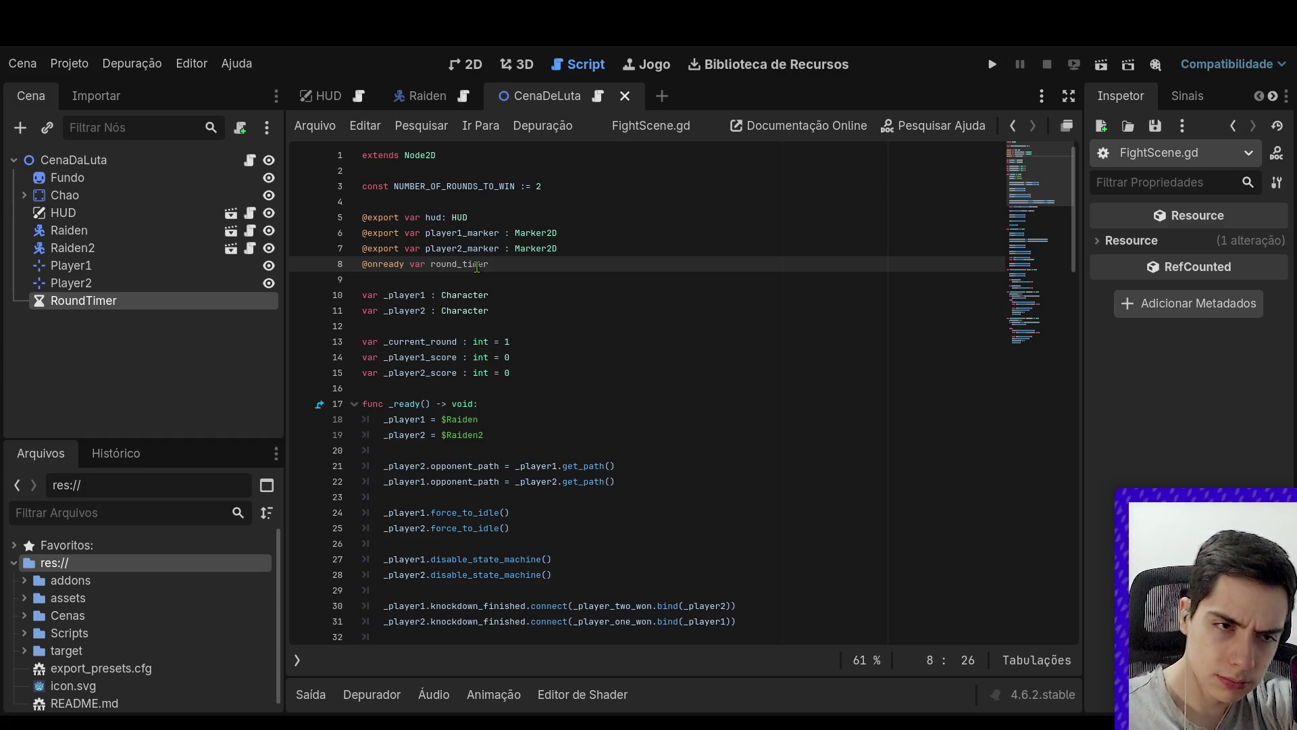
{"action": "left_click", "coordinate": [492, 274]}
{"action": "left_click_drag", "start_coordinate": [493, 265], "coordinate": [355, 267]}
{"action": "key", "text": "BackSpace"}
{"action": "left_click_drag", "start_coordinate": [108, 302], "coordinate": [466, 265]}
{"action": "key", "text": "Delete"}
{"action": "key", "text": "Delete"}
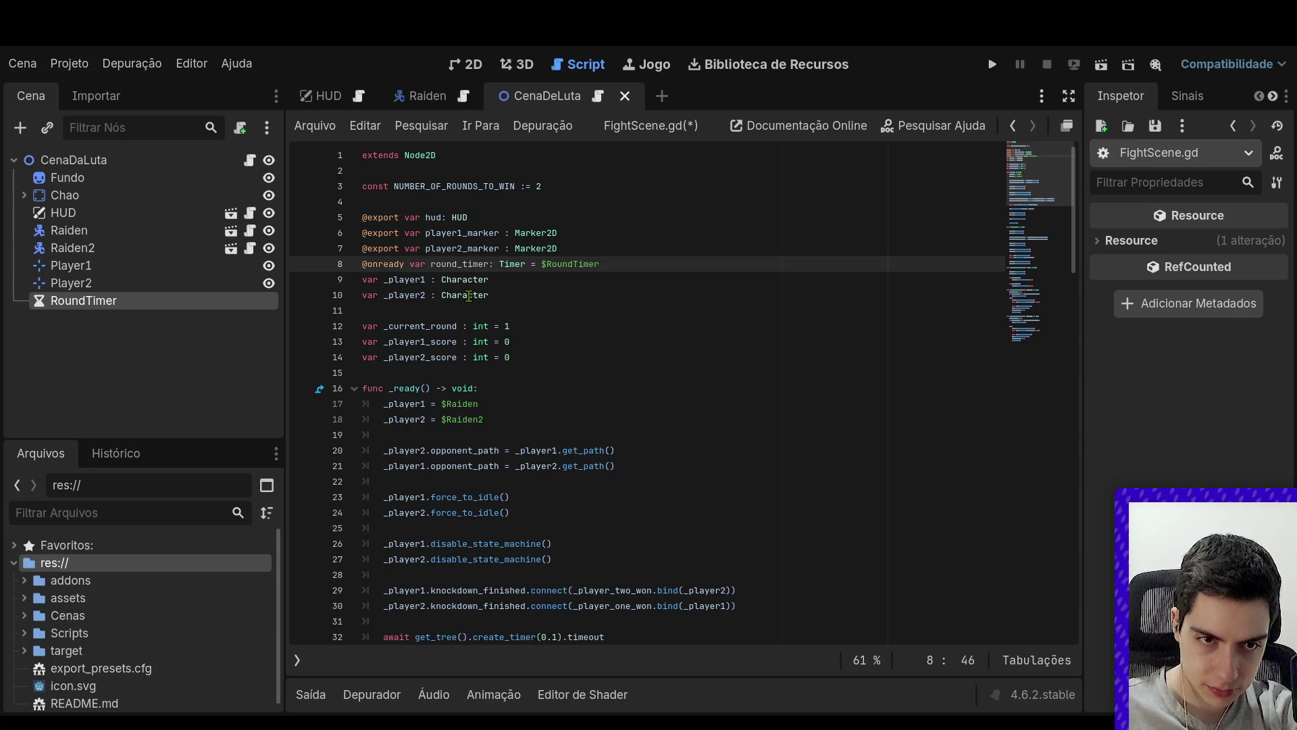
{"action": "key", "text": "Return"}
Check the RoundTimer node, then begin a const ROUND_ line below the extends line.
{"action": "scroll", "coordinate": [473, 415], "scroll_direction": "down", "scroll_amount": 2}
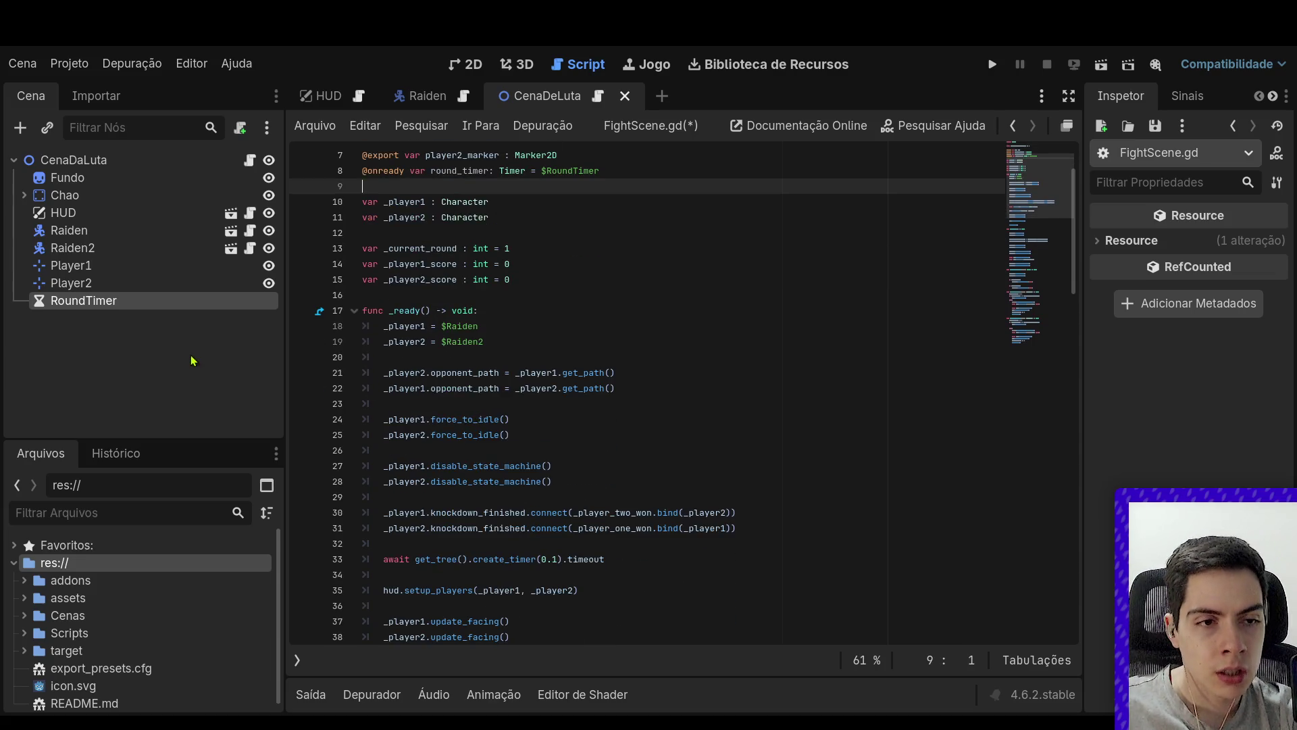
{"action": "left_click", "coordinate": [195, 304]}
{"action": "scroll", "coordinate": [489, 190], "scroll_direction": "up", "scroll_amount": 2}
{"action": "left_click", "coordinate": [492, 177]}
{"action": "key", "text": "Return"}
{"action": "type", "text": "const ROUND_"}
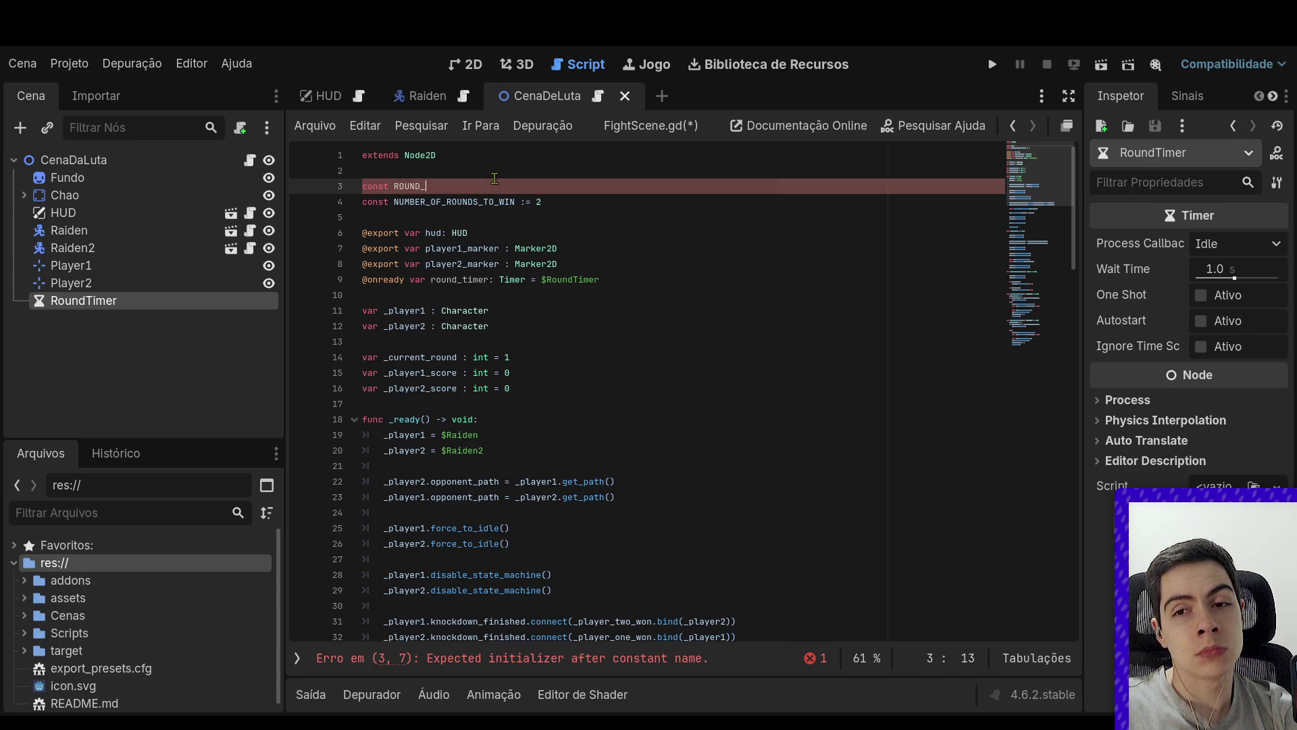
Complete the constant as const ROUND_TIME = 90 and save FightScene.gd.
{"action": "type", "text": "TIME_IN_SECO"}
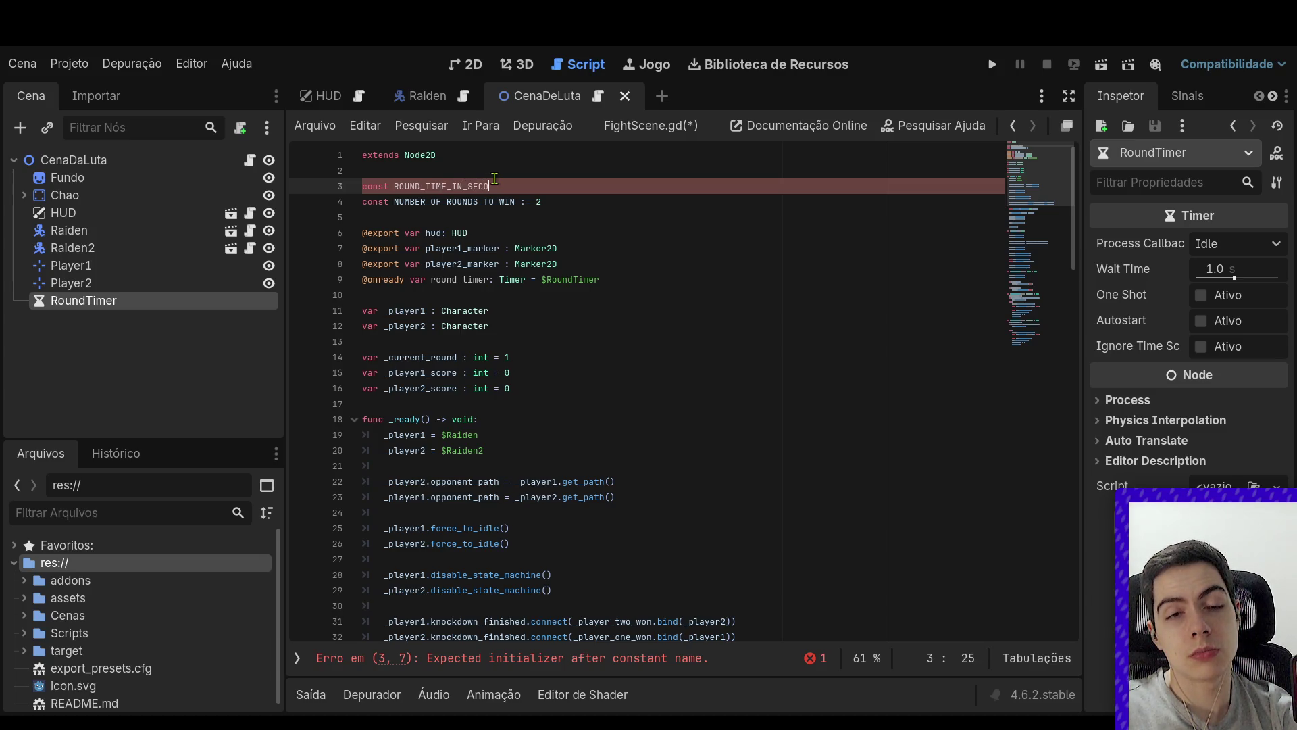
{"action": "key", "text": "BackSpace"}
{"action": "key", "text": "BackSpace"}
{"action": "key", "text": "BackSpace"}
{"action": "key", "text": "BackSpace"}
{"action": "key", "text": "BackSpace"}
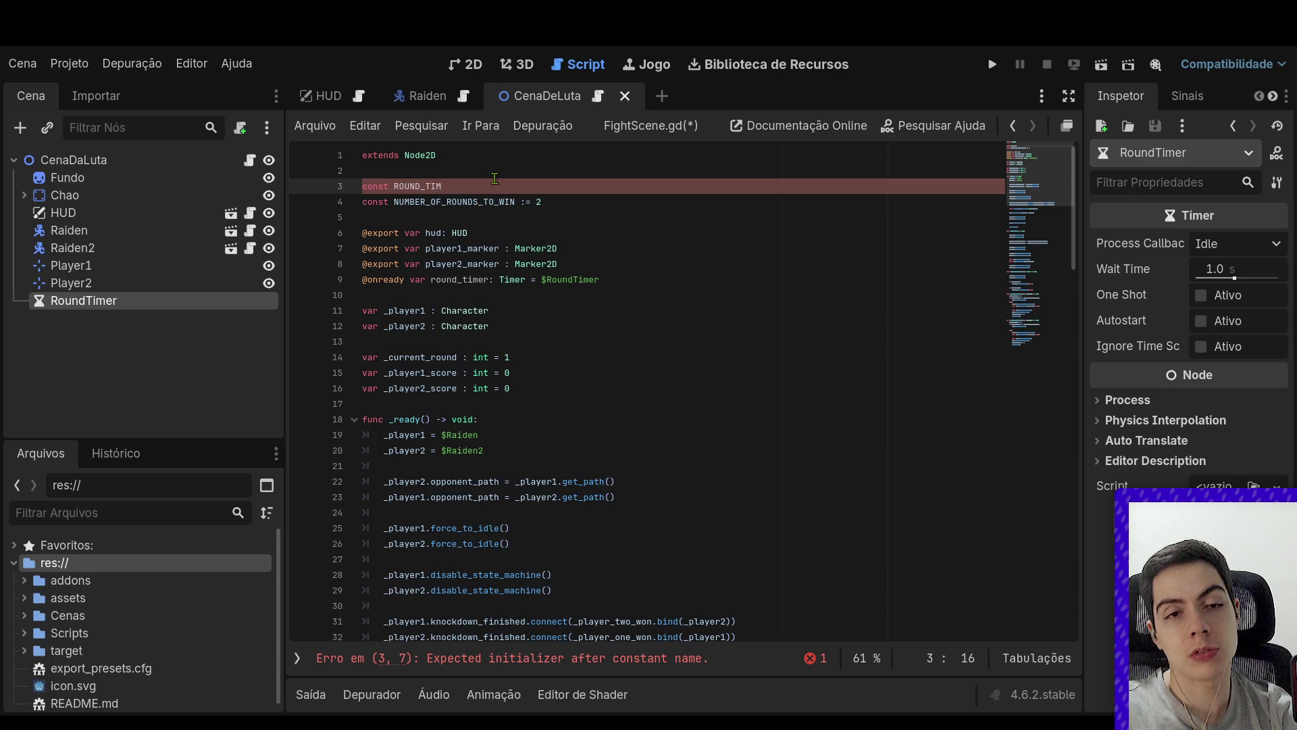
{"action": "type", "text": "90"}
{"action": "key", "text": "ctrl+s"}
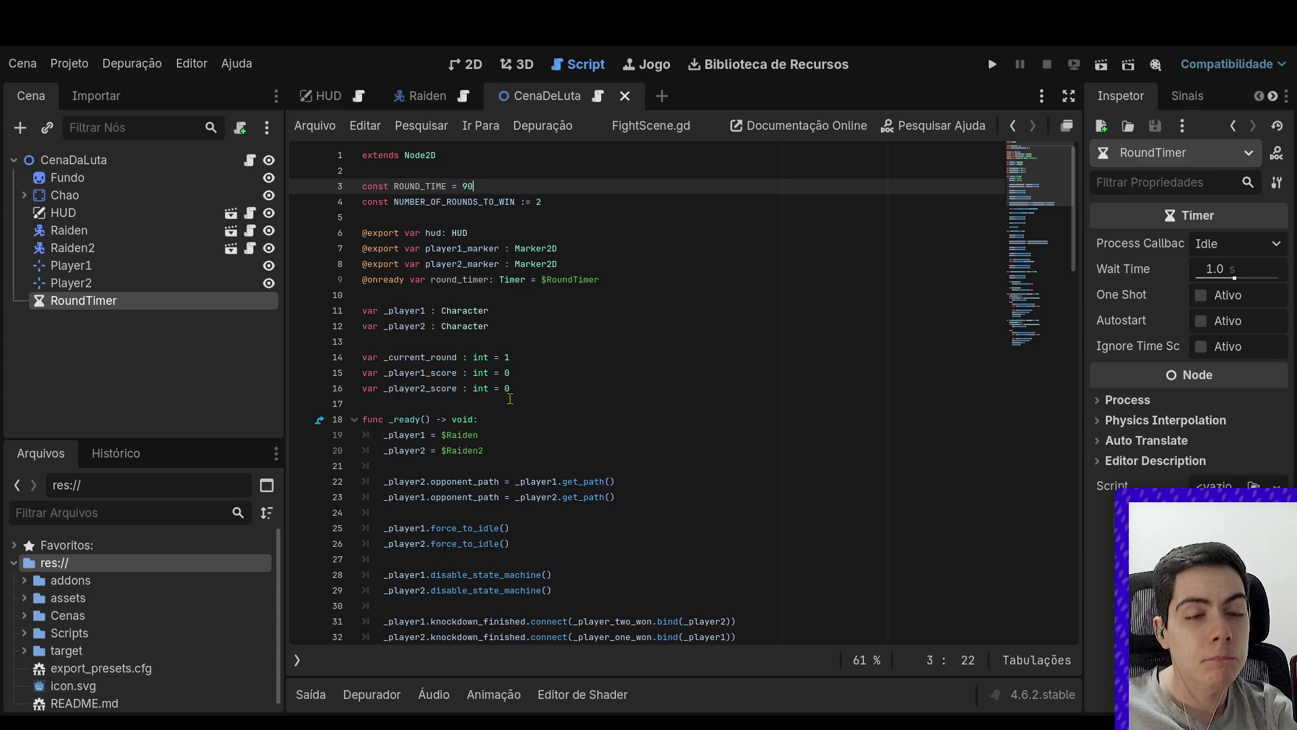
{"action": "left_click", "coordinate": [447, 186]}
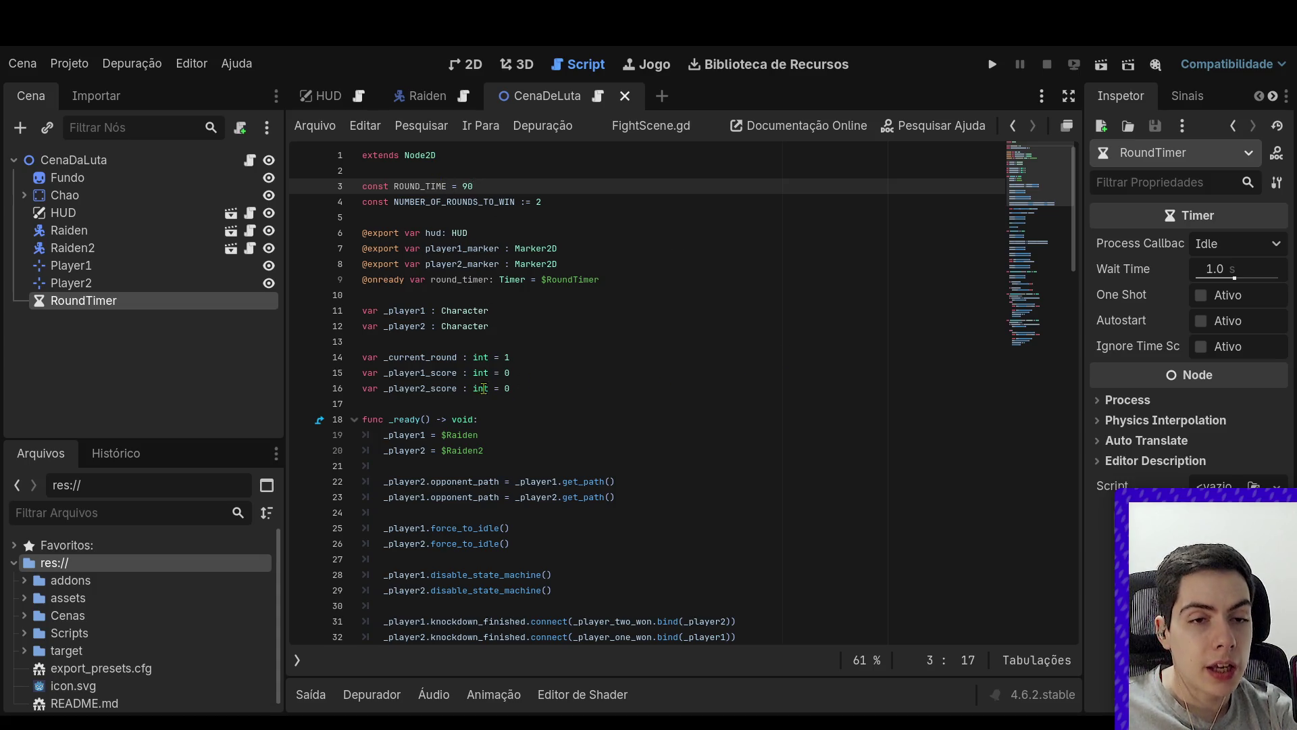
{"action": "scroll", "coordinate": [579, 419], "scroll_direction": "down", "scroll_amount": 2}
{"action": "scroll", "coordinate": [579, 420], "scroll_direction": "down", "scroll_amount": 3}
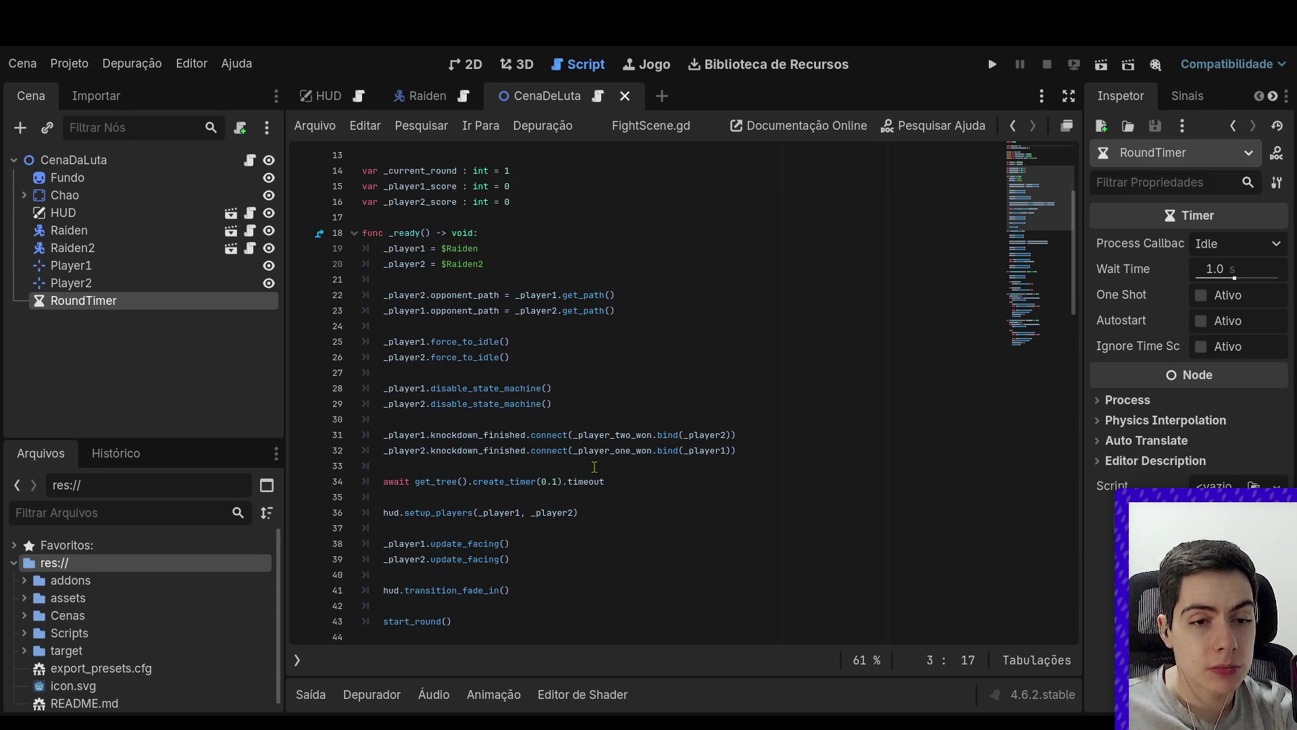
{"action": "scroll", "coordinate": [541, 562], "scroll_direction": "down", "scroll_amount": 1}
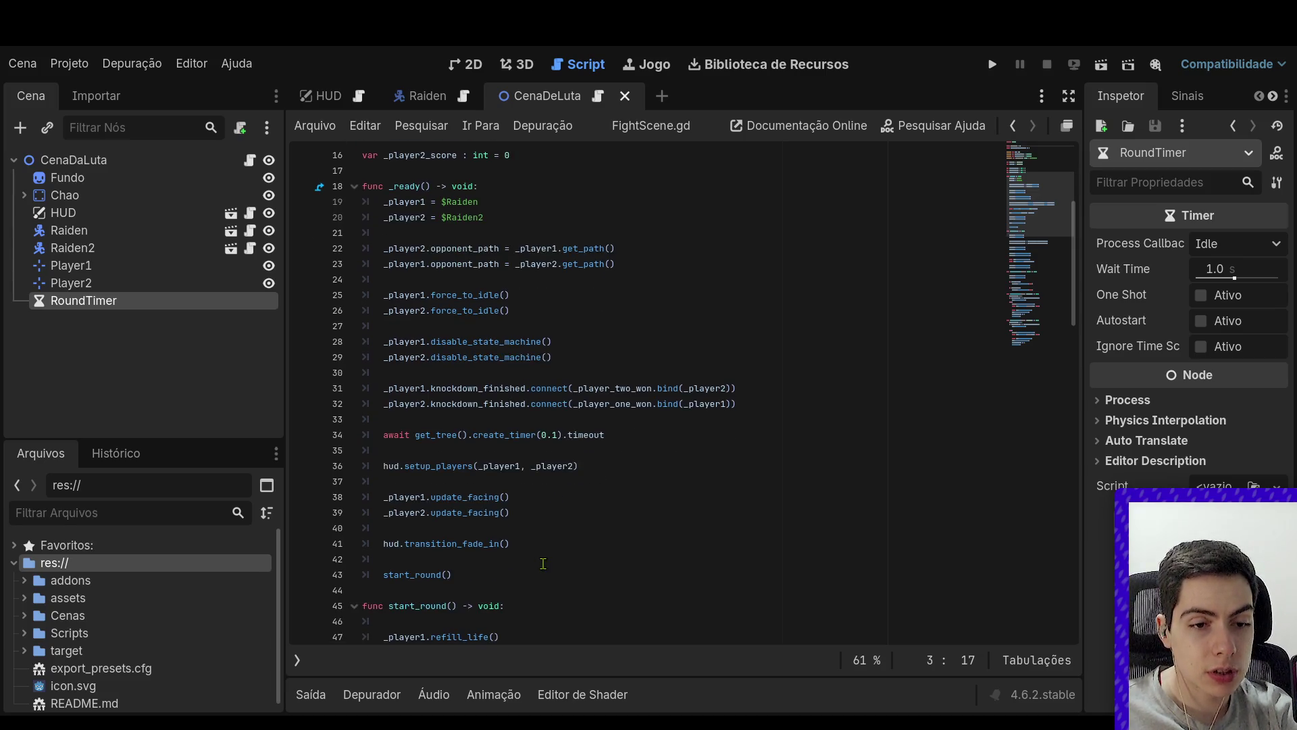
{"action": "left_click", "coordinate": [543, 561]}
{"action": "key", "text": "Return"}
{"action": "type", "text": "ti"}
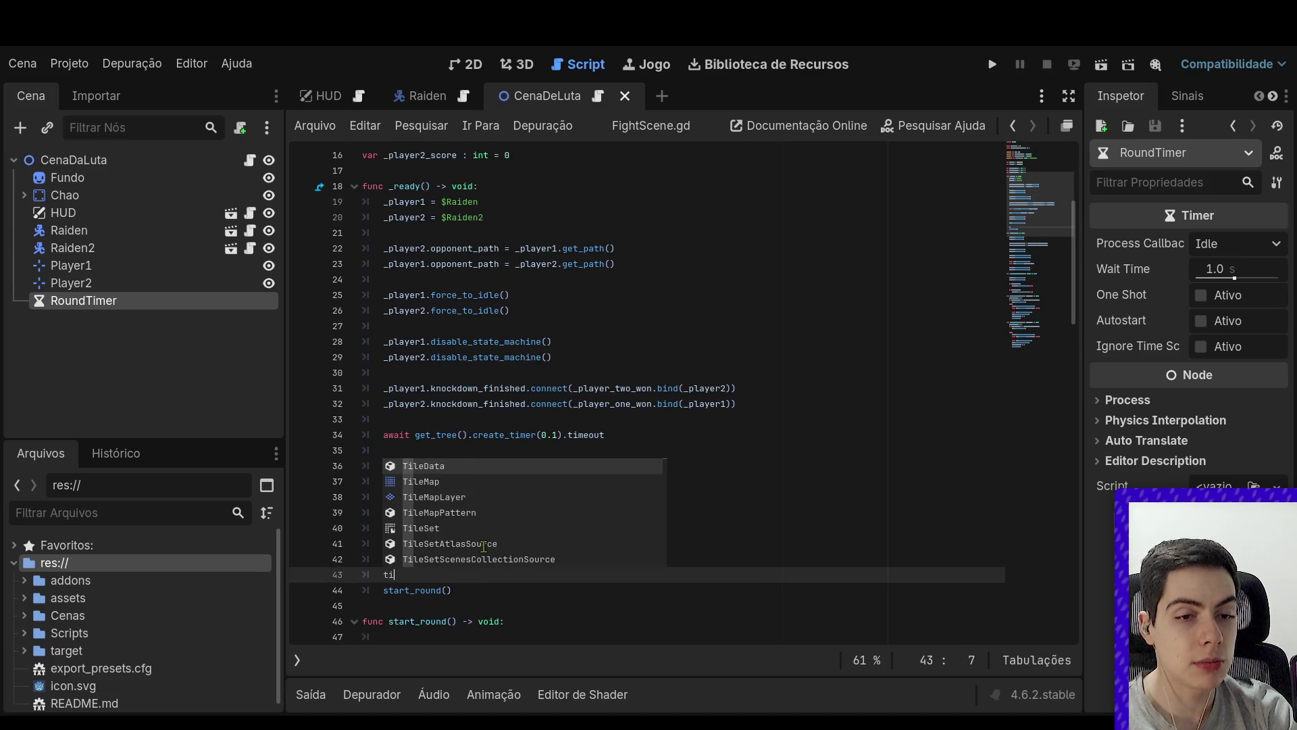
{"action": "key", "text": "BackSpace"}
{"action": "key", "text": "BackSpace"}
{"action": "type", "text": "round_timer."}
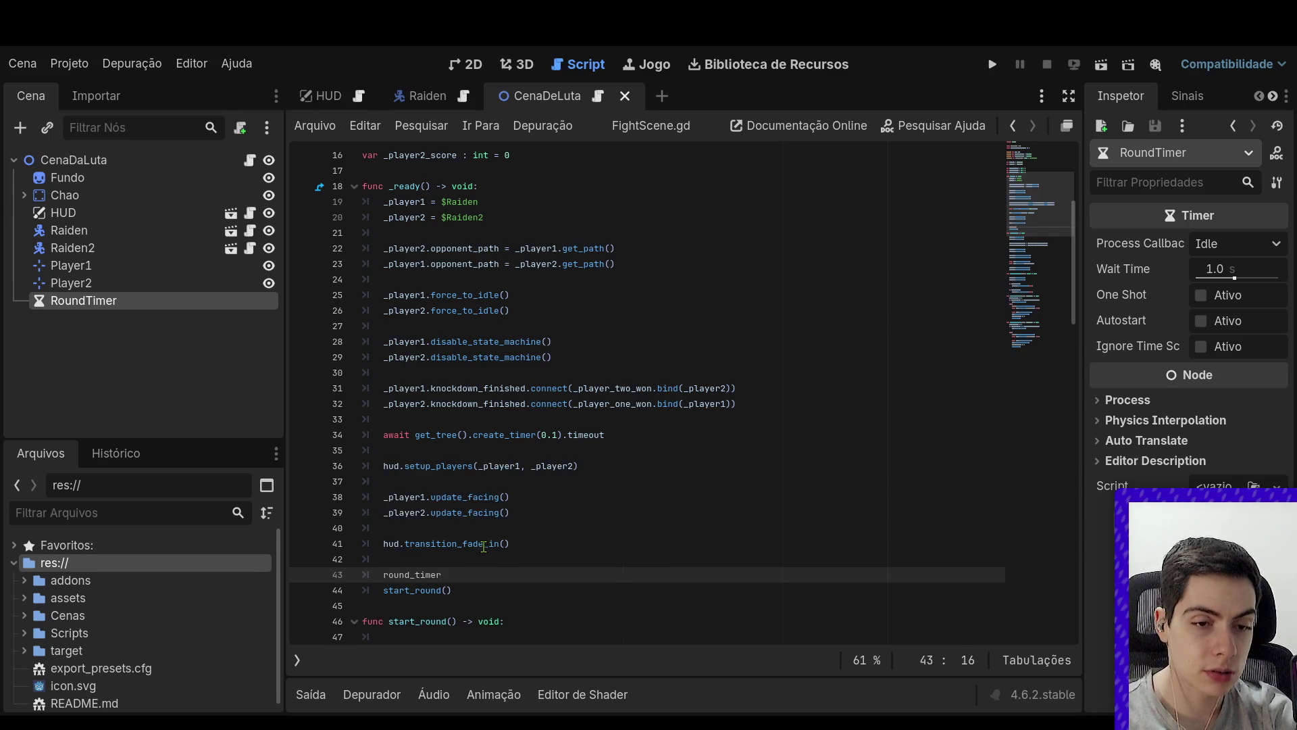
{"action": "type", "text": "wait_time = "}
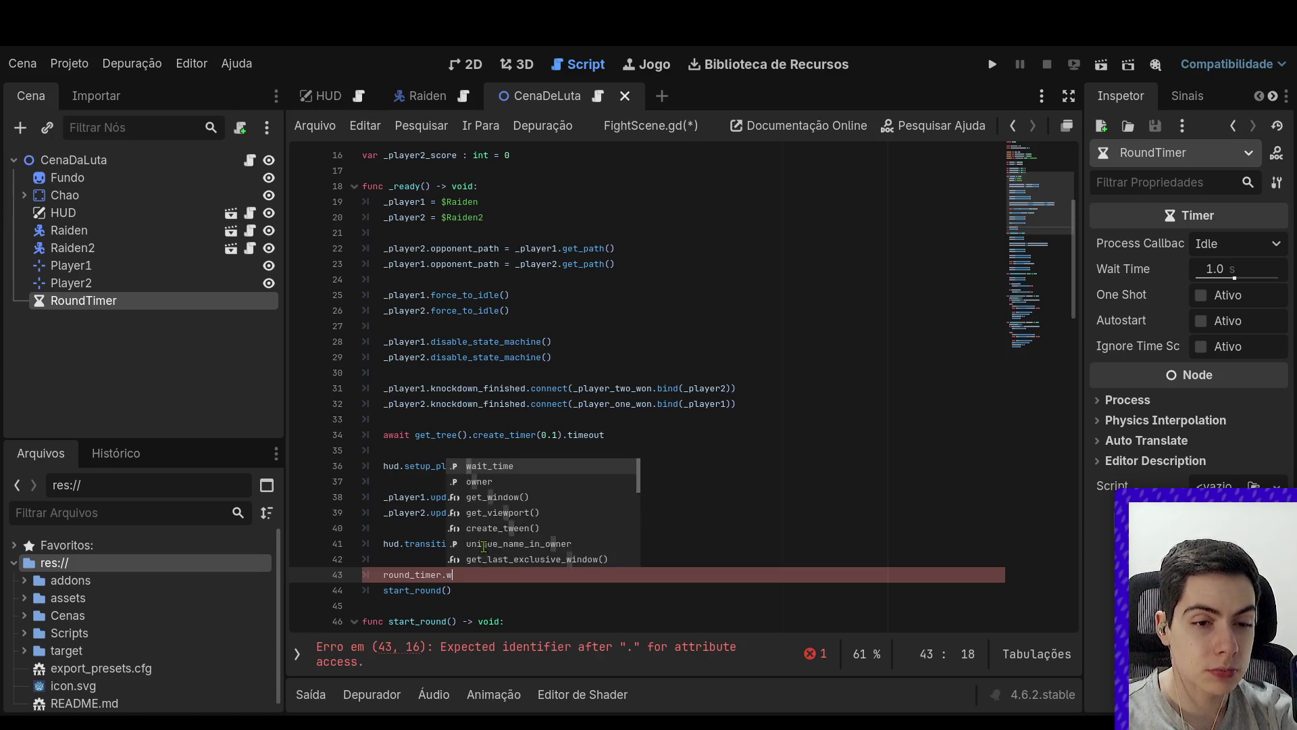
{"action": "type", "text": "90"}
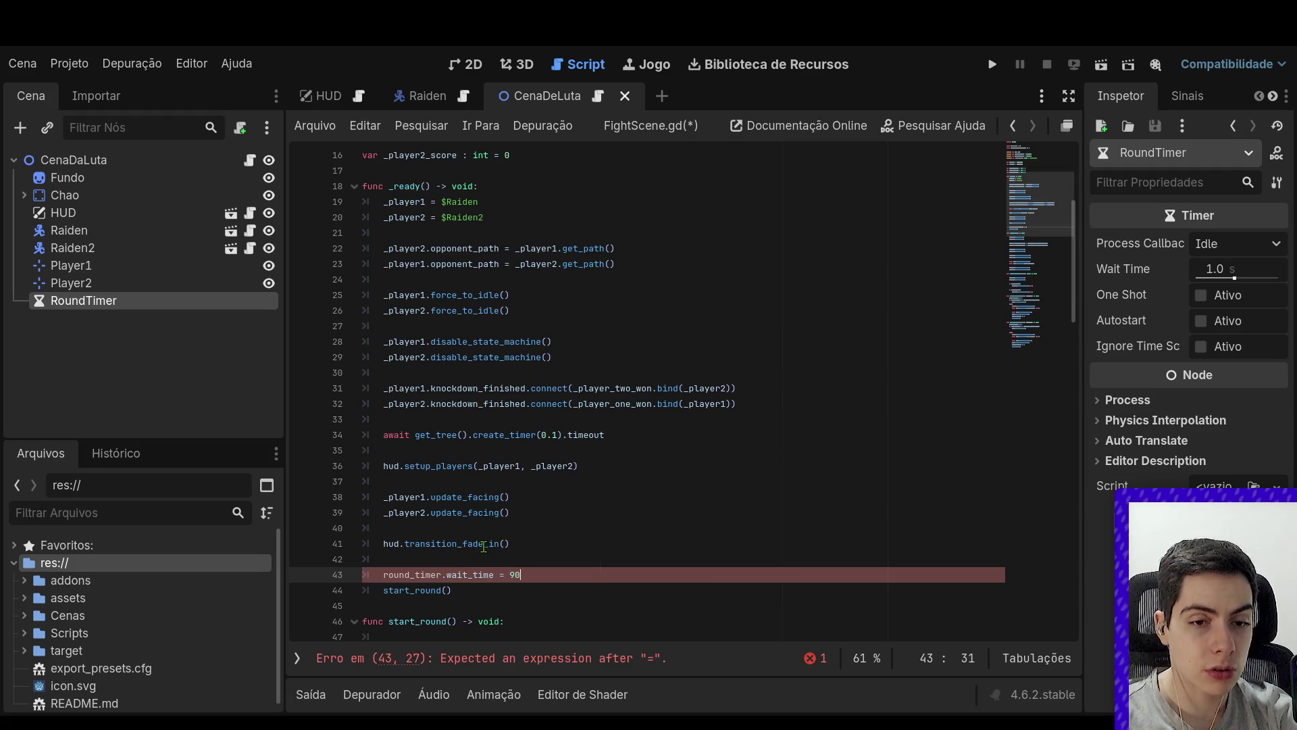
{"action": "key", "text": "ctrl+s"}
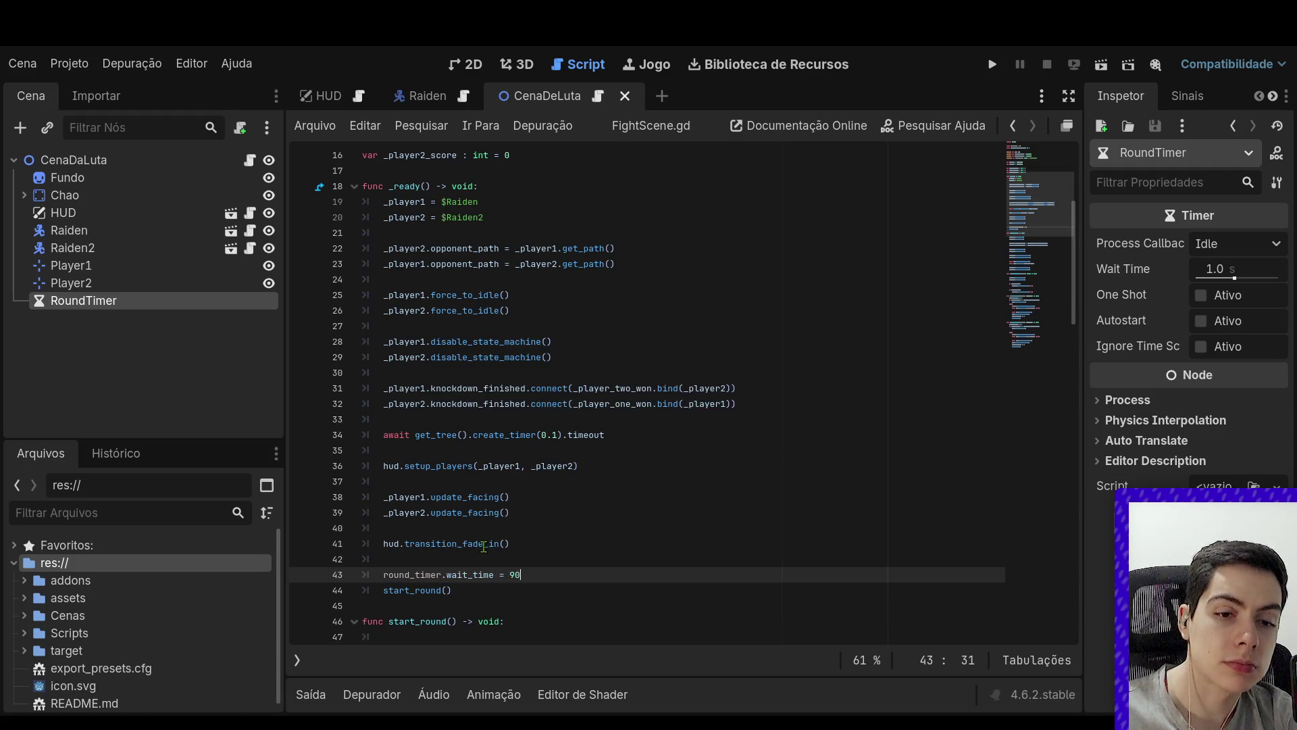
{"action": "key", "text": "BackSpace"}
{"action": "key", "text": "BackSpace"}
{"action": "type", "text": "ROU"}
{"action": "key", "text": "Return"}
{"action": "key", "text": "ctrl+s"}
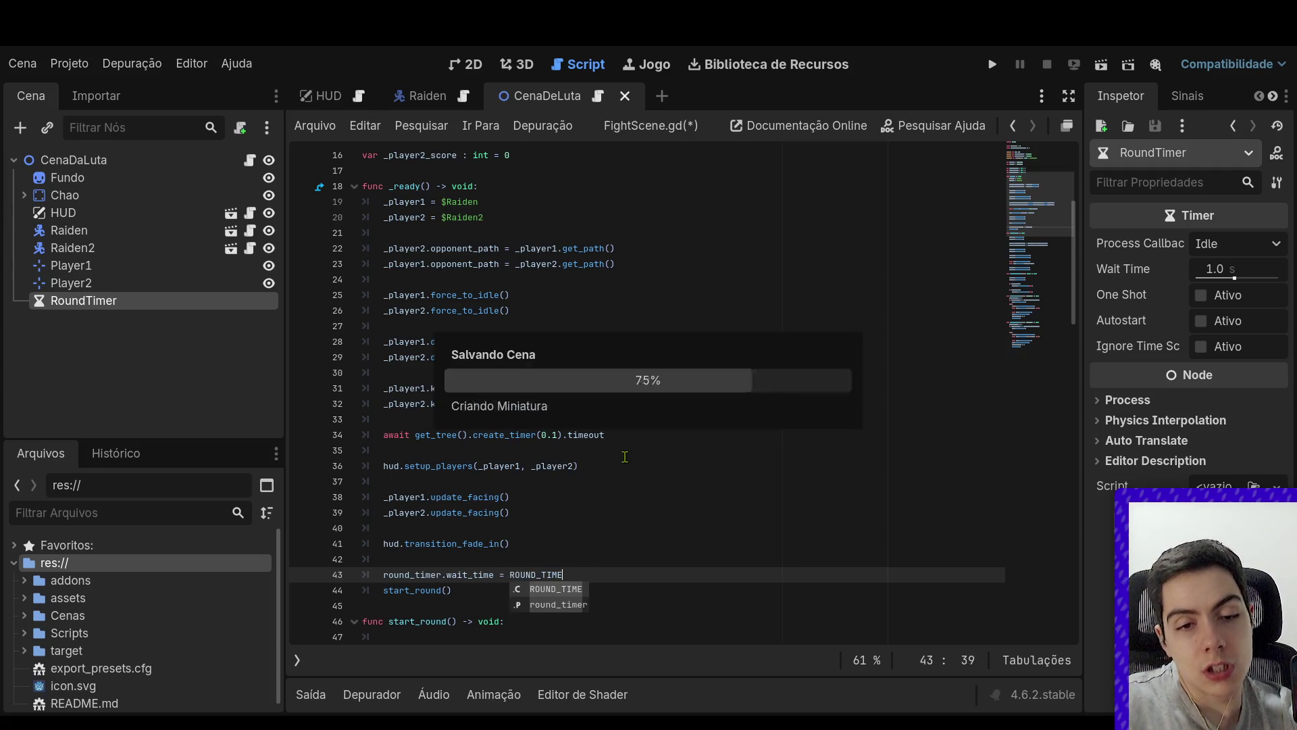
{"action": "left_click", "coordinate": [676, 438]}
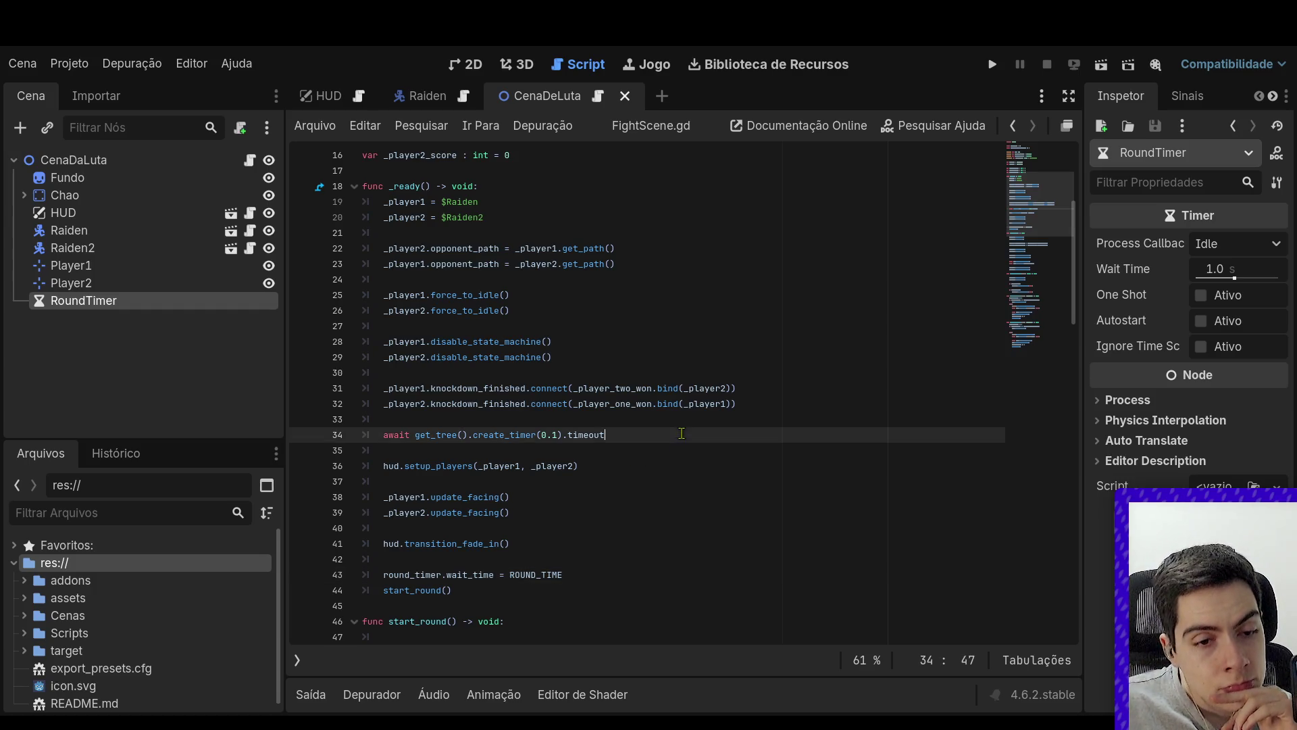
{"action": "scroll", "coordinate": [668, 458], "scroll_direction": "down", "scroll_amount": 8}
{"action": "scroll", "coordinate": [668, 458], "scroll_direction": "down", "scroll_amount": 10}
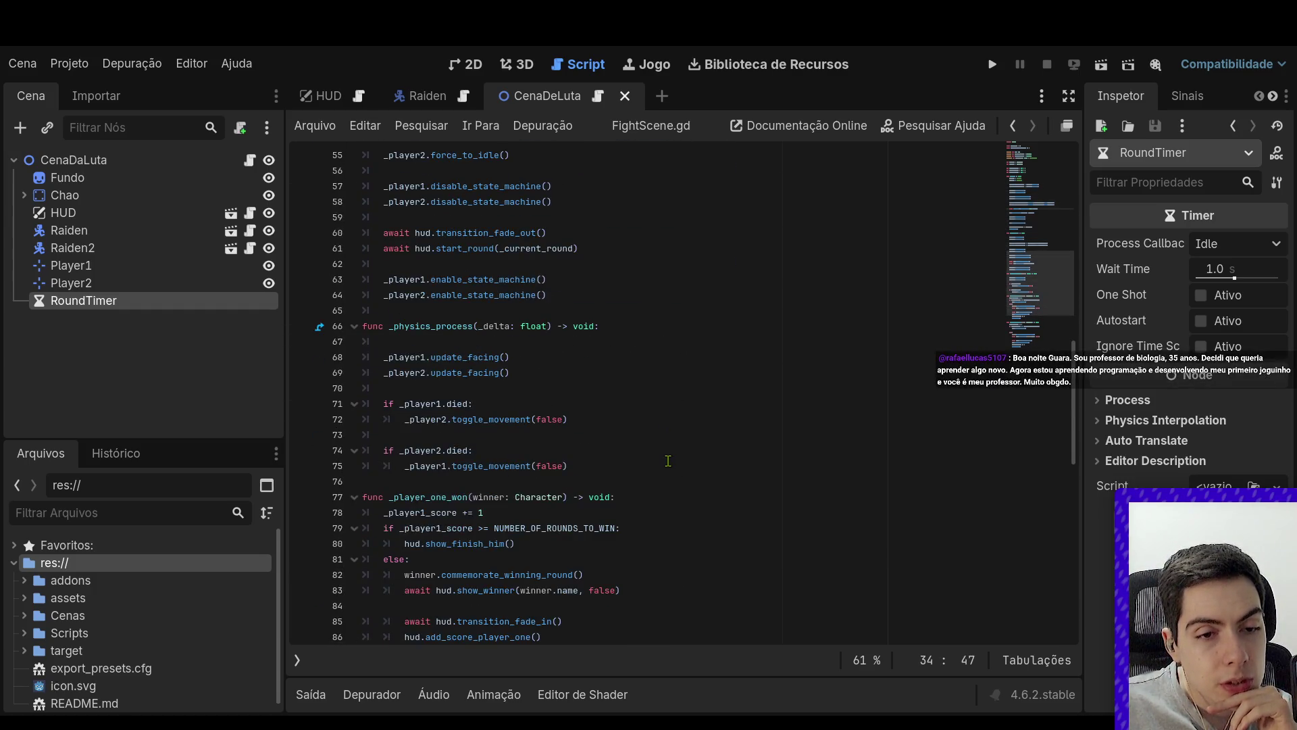
{"action": "scroll", "coordinate": [663, 471], "scroll_direction": "up", "scroll_amount": 8}
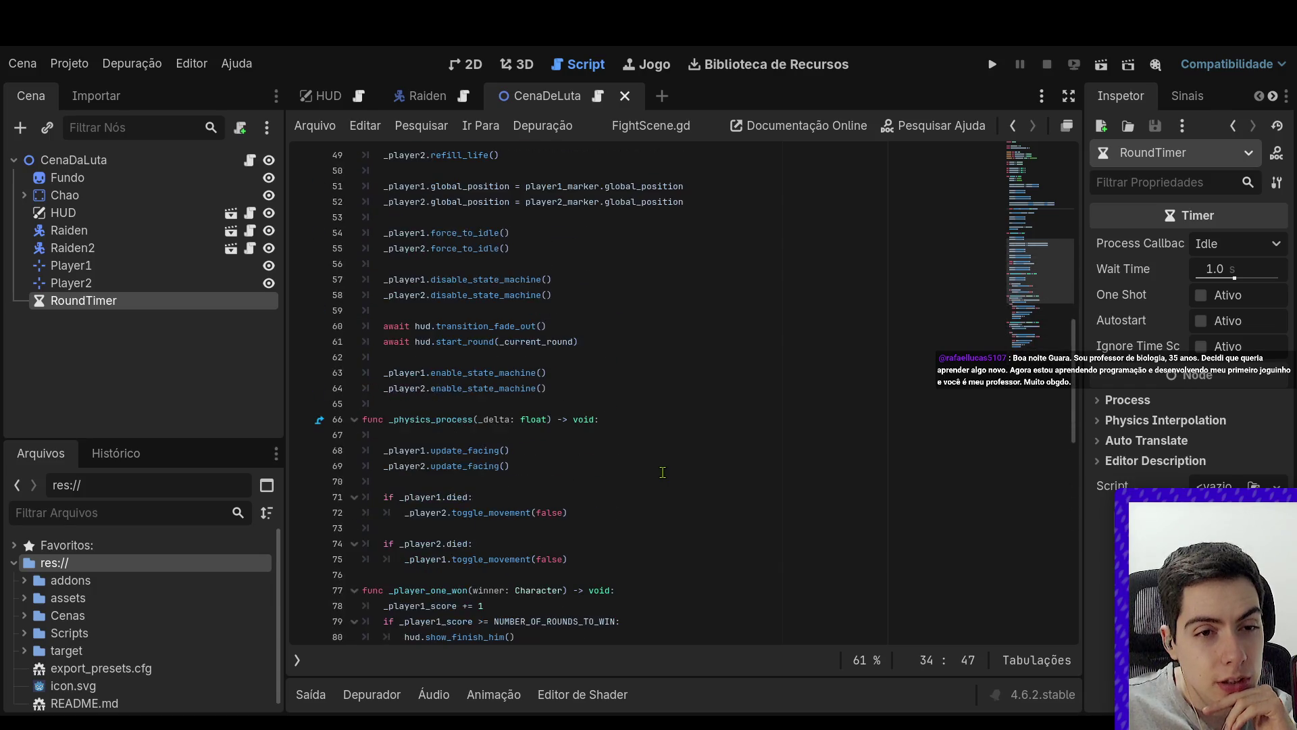
{"action": "scroll", "coordinate": [663, 472], "scroll_direction": "up", "scroll_amount": 8}
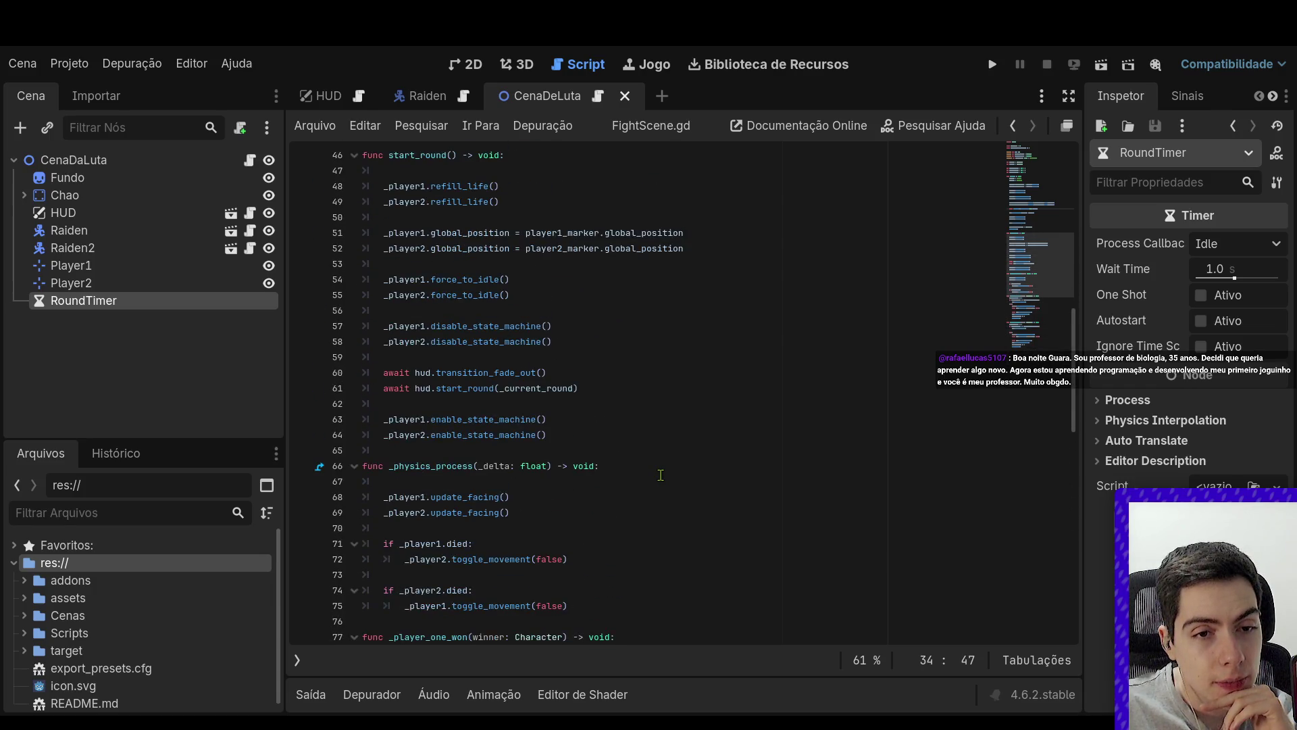
{"action": "scroll", "coordinate": [661, 475], "scroll_direction": "down", "scroll_amount": 3}
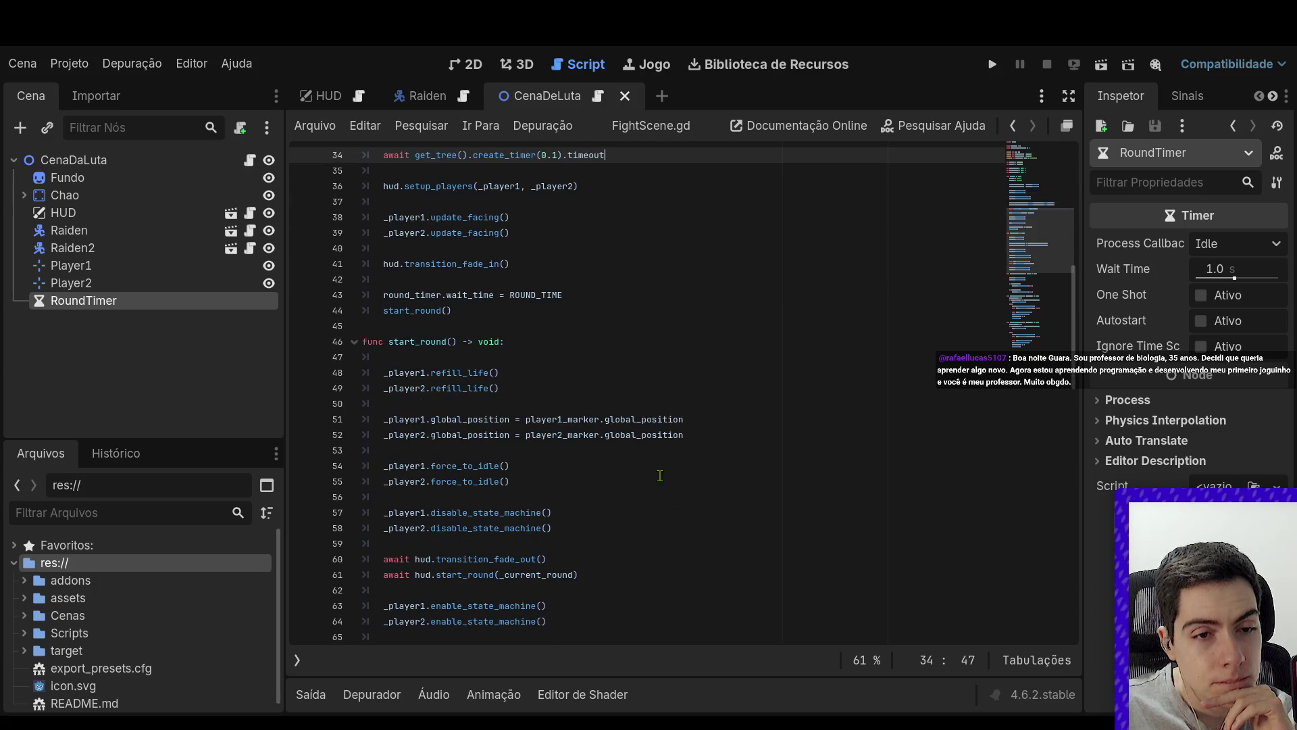
{"action": "scroll", "coordinate": [660, 476], "scroll_direction": "down", "scroll_amount": 3}
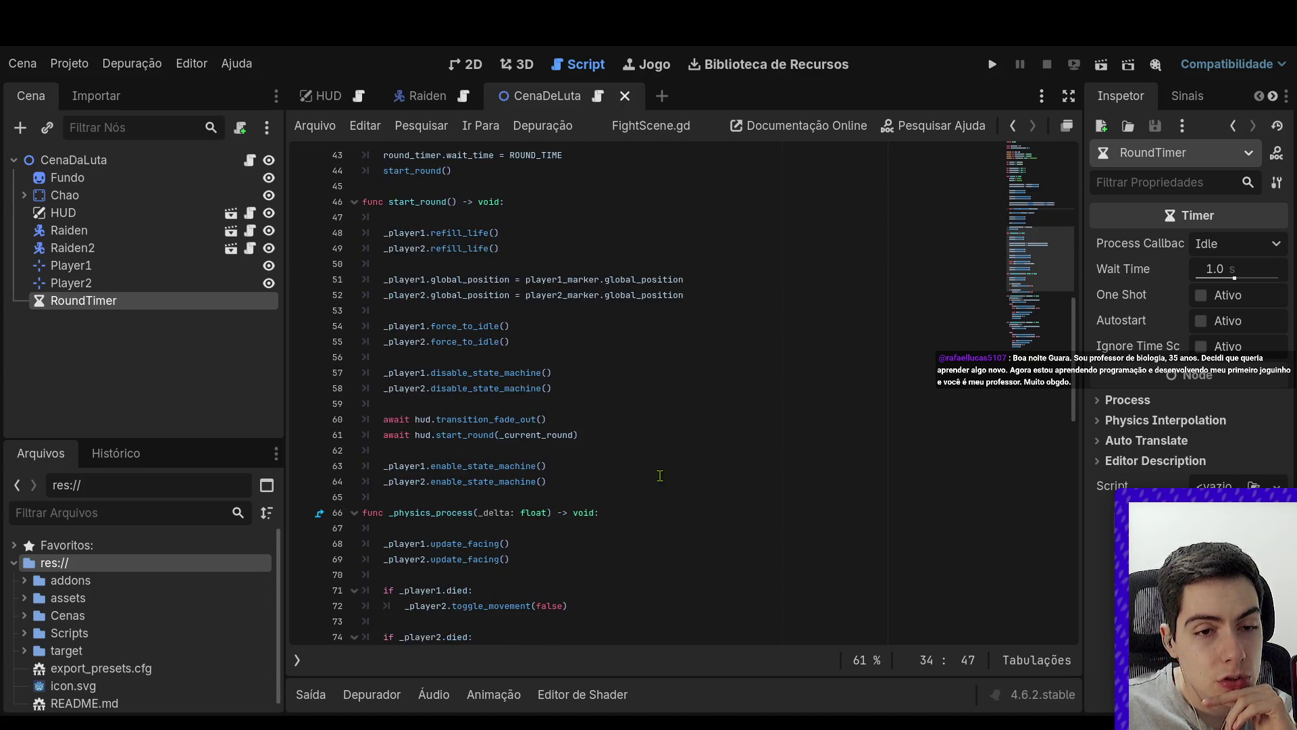
{"action": "left_click", "coordinate": [465, 420]}
{"action": "left_click", "coordinate": [463, 434]}
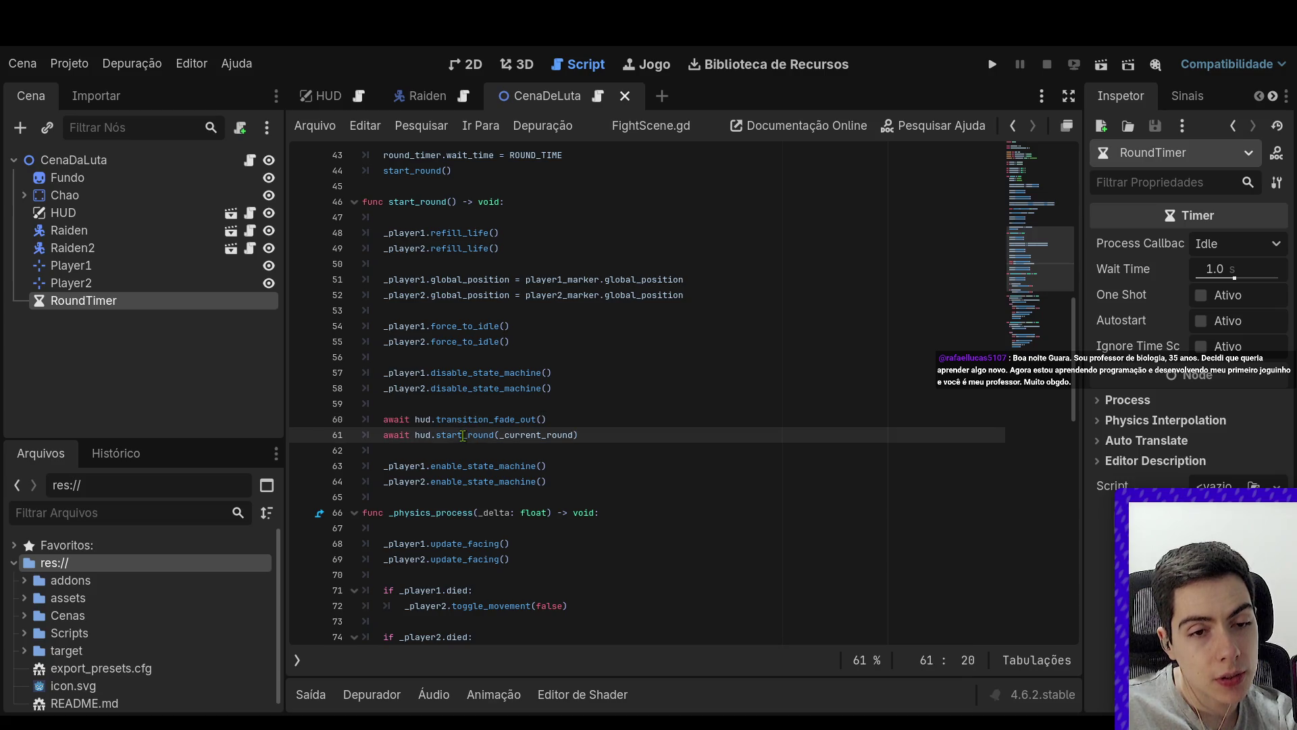
{"action": "left_click", "coordinate": [464, 434], "text": "ctrl"}
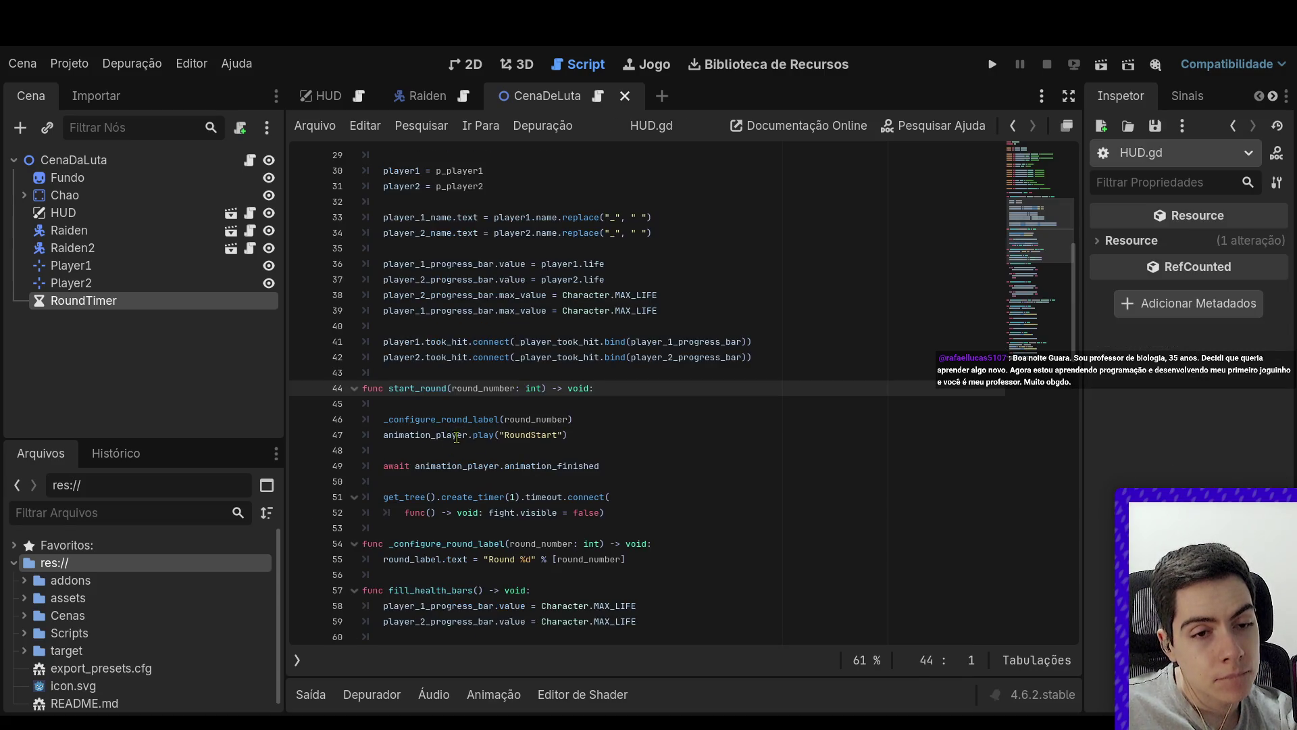
{"action": "left_click", "coordinate": [607, 480]}
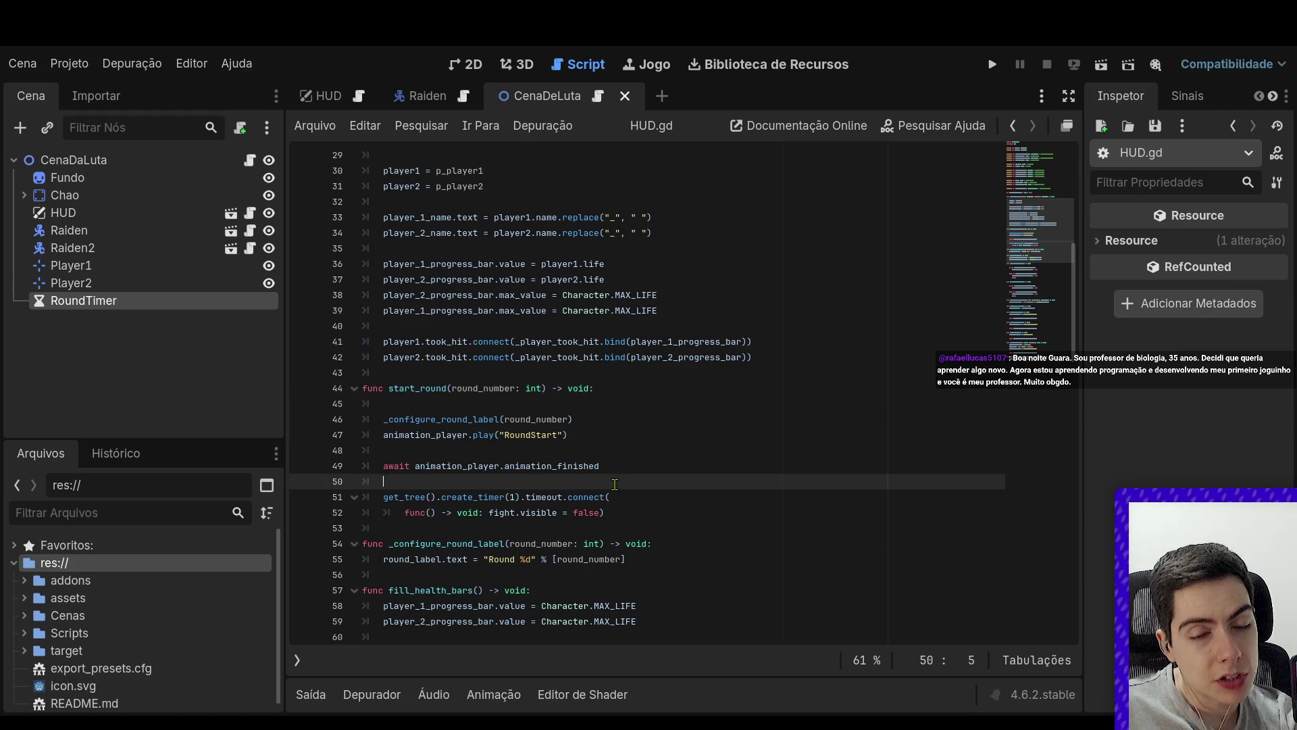
{"action": "key", "text": "alt+Left"}
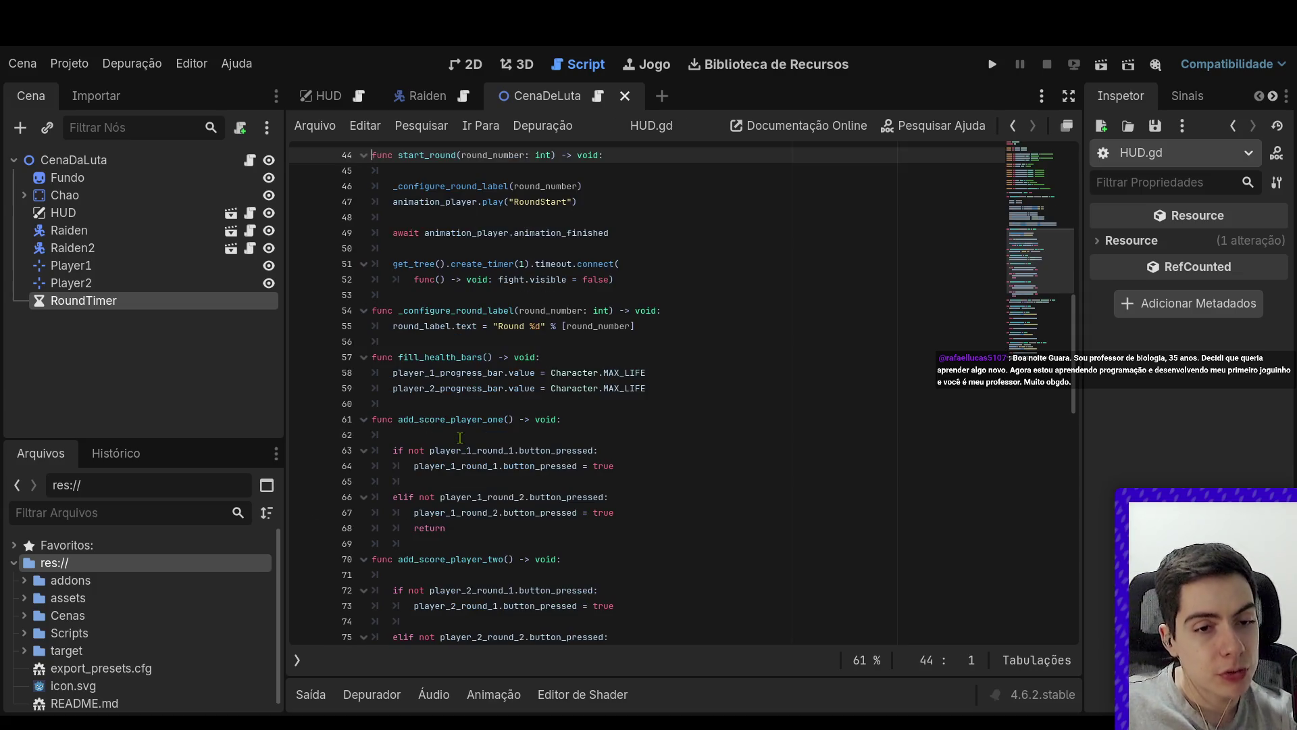
{"action": "left_click", "coordinate": [464, 434], "text": "ctrl"}
{"action": "scroll", "coordinate": [477, 373], "scroll_direction": "up", "scroll_amount": 2}
{"action": "left_click_drag", "start_coordinate": [660, 372], "coordinate": [286, 295]}
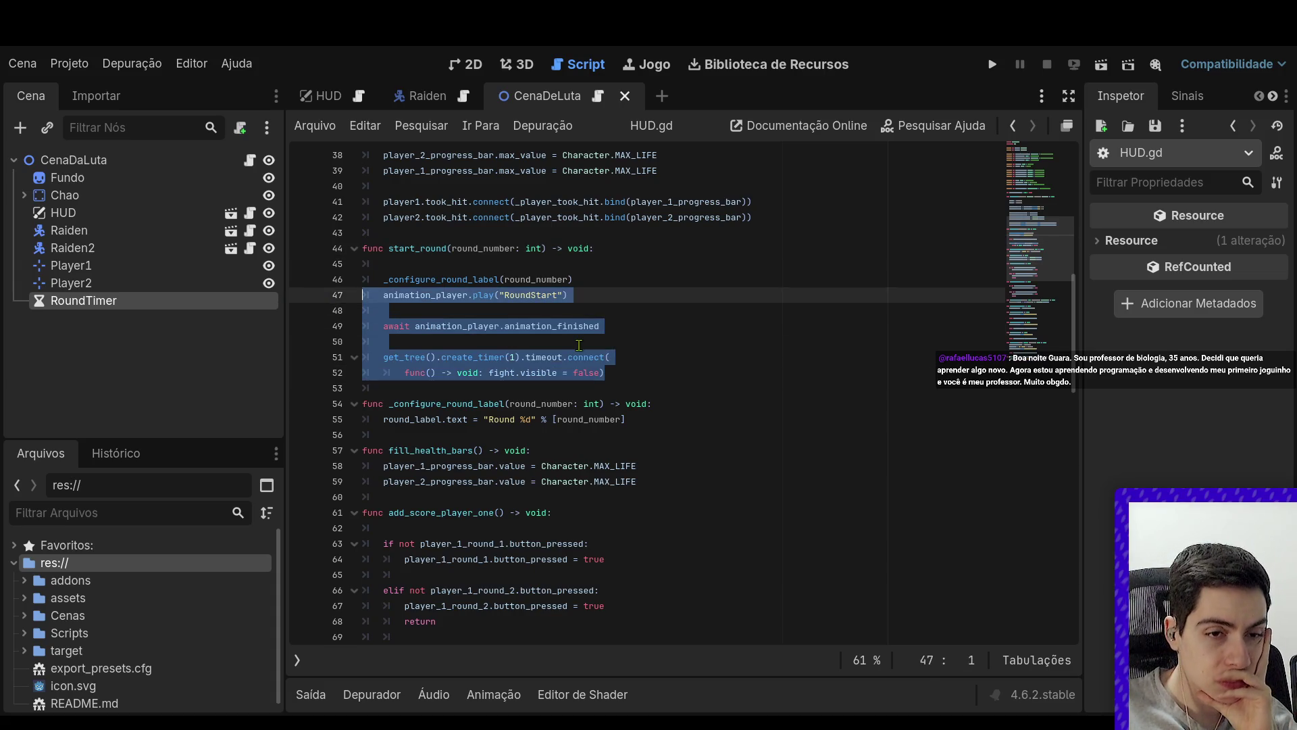
{"action": "mouse_move", "coordinate": [606, 372]}
{"action": "left_mouse_down"}
{"action": "mouse_move", "coordinate": [419, 358]}
{"action": "mouse_move", "coordinate": [337, 327]}
{"action": "mouse_move", "coordinate": [267, 357]}
{"action": "left_mouse_up"}
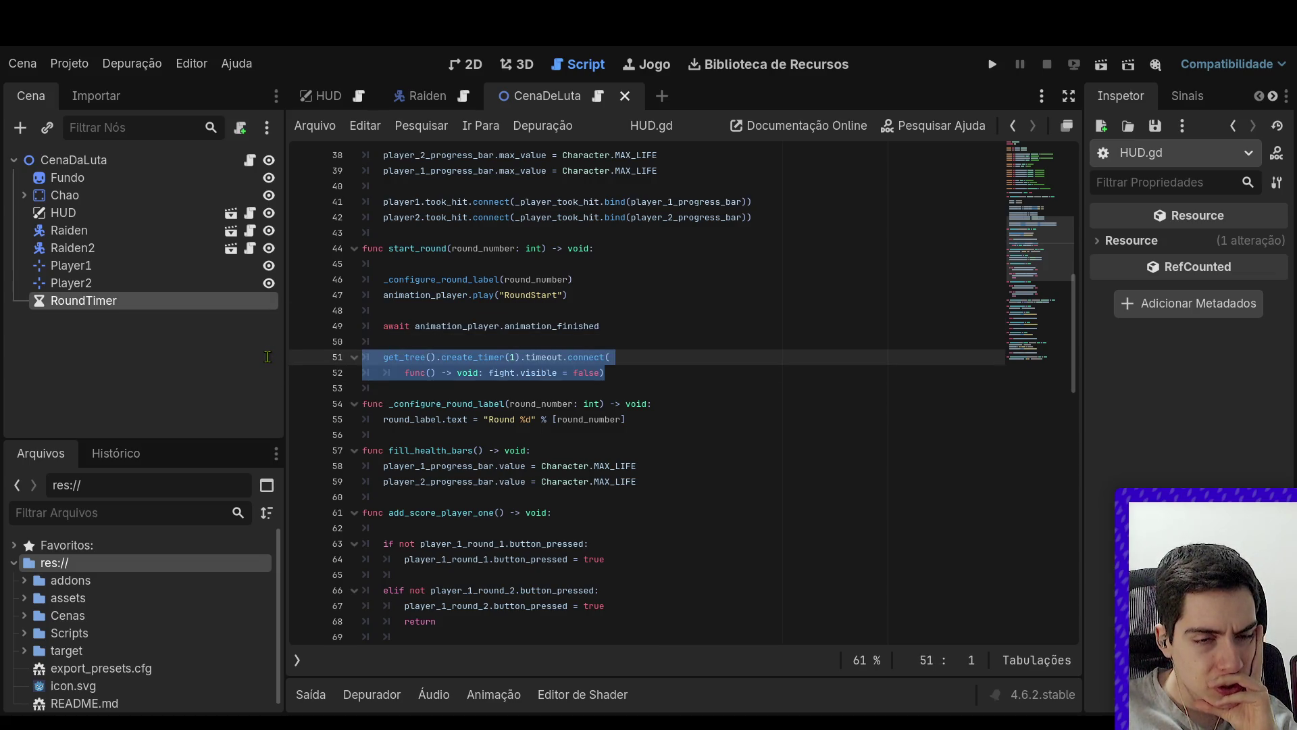
{"action": "left_click", "coordinate": [608, 374]}
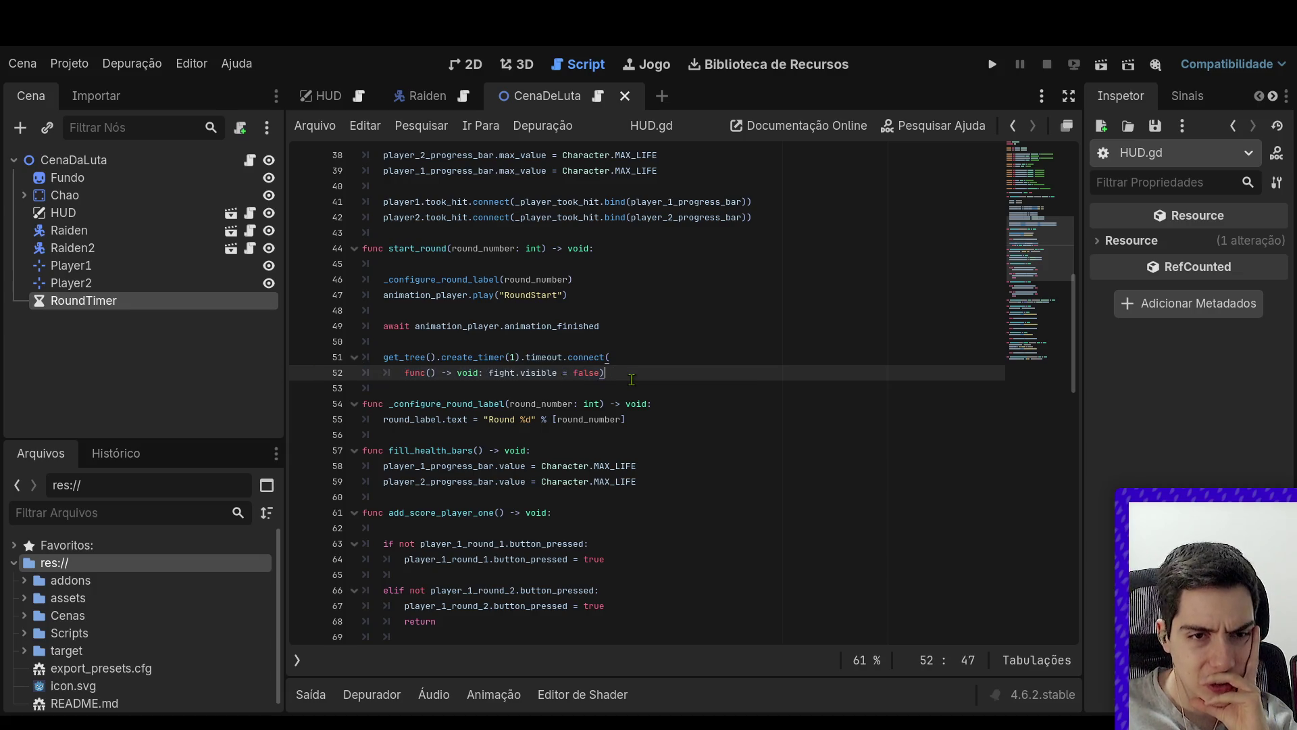
{"action": "left_click", "coordinate": [625, 357]}
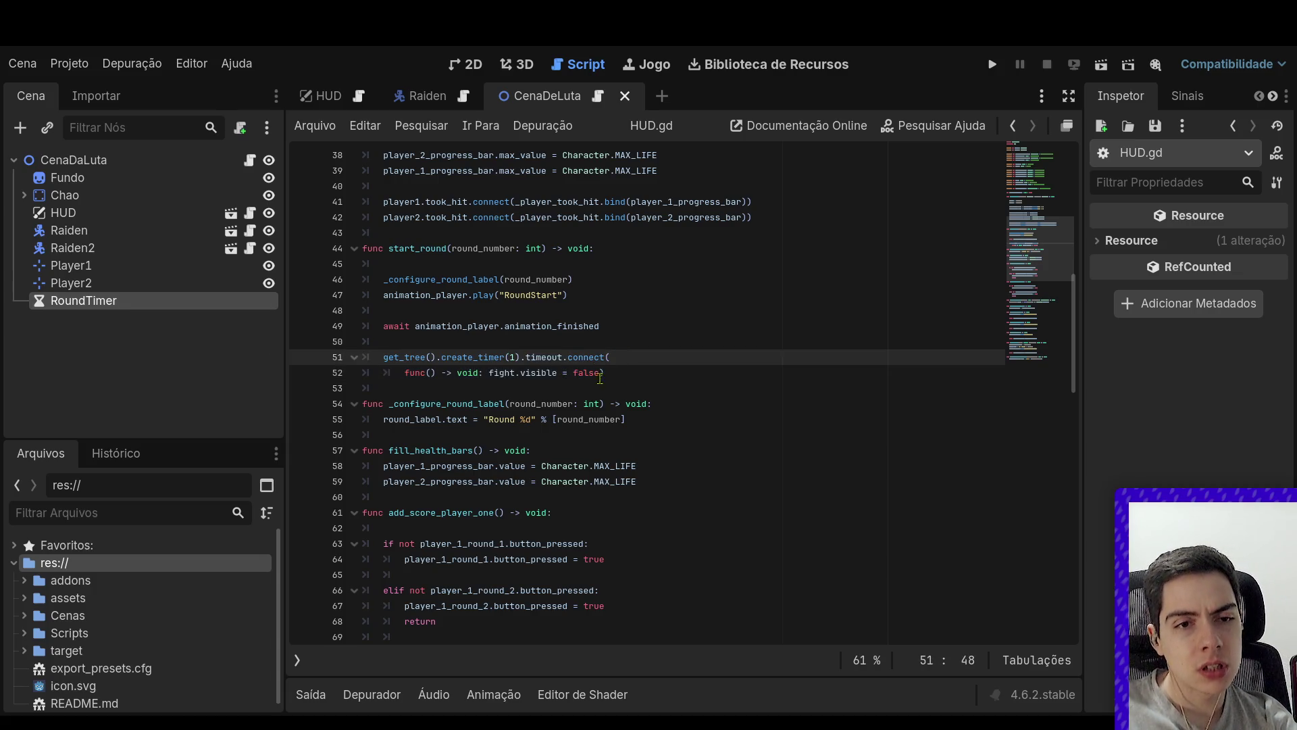
{"action": "key", "text": "alt+Left"}
Call round_timer.start() right after the await hud.start_round line.
{"action": "left_click", "coordinate": [621, 434]}
{"action": "key", "text": "Return"}
{"action": "key", "text": "Return"}
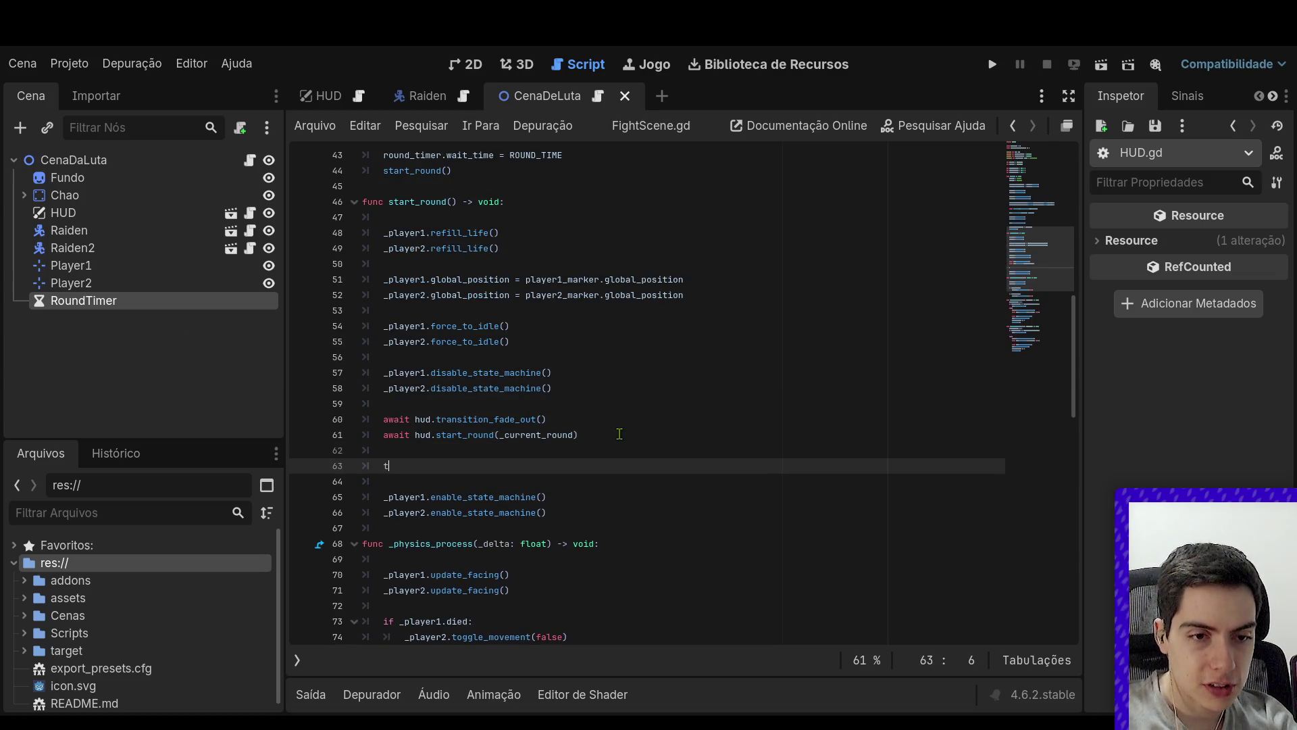
{"action": "type", "text": "timer"}
{"action": "key", "text": "BackSpace"}
{"action": "key", "text": "BackSpace"}
{"action": "key", "text": "BackSpace"}
{"action": "type", "text": "round_t"}
{"action": "key", "text": "Return"}
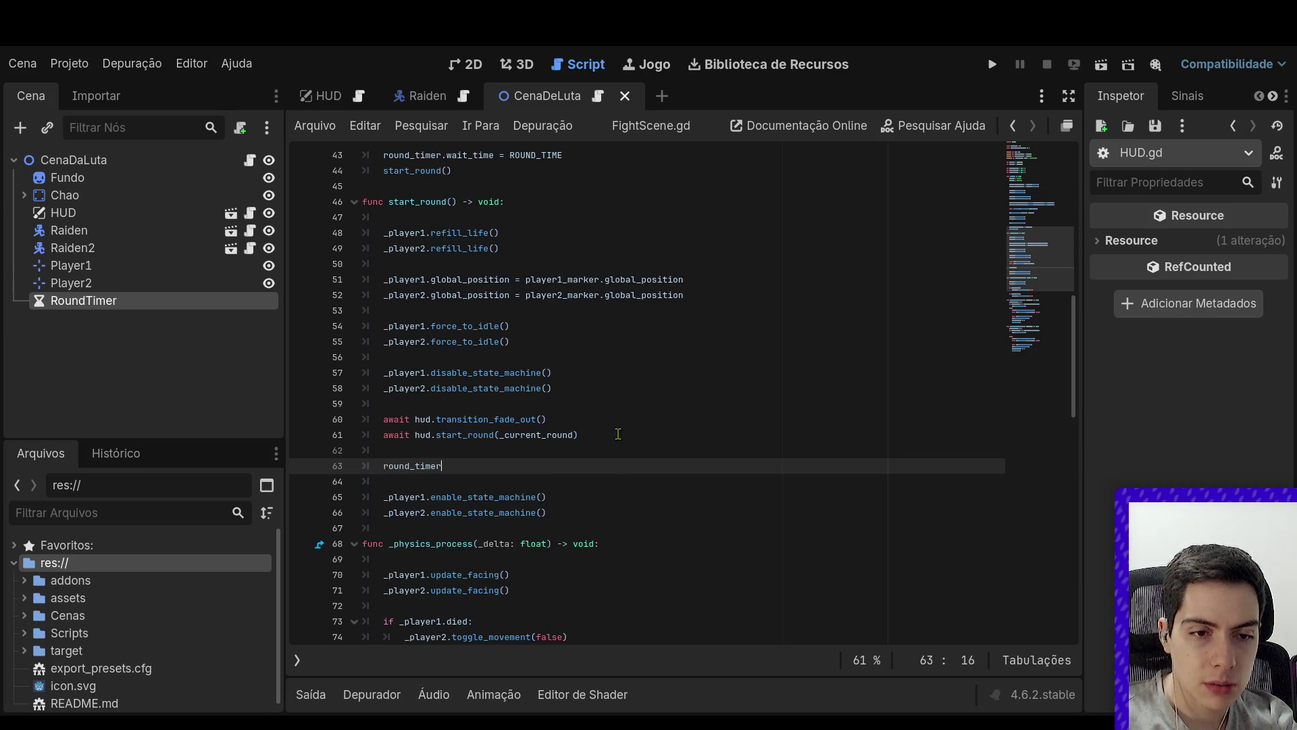
{"action": "type", "text": ".star"}
{"action": "key", "text": "Return"}
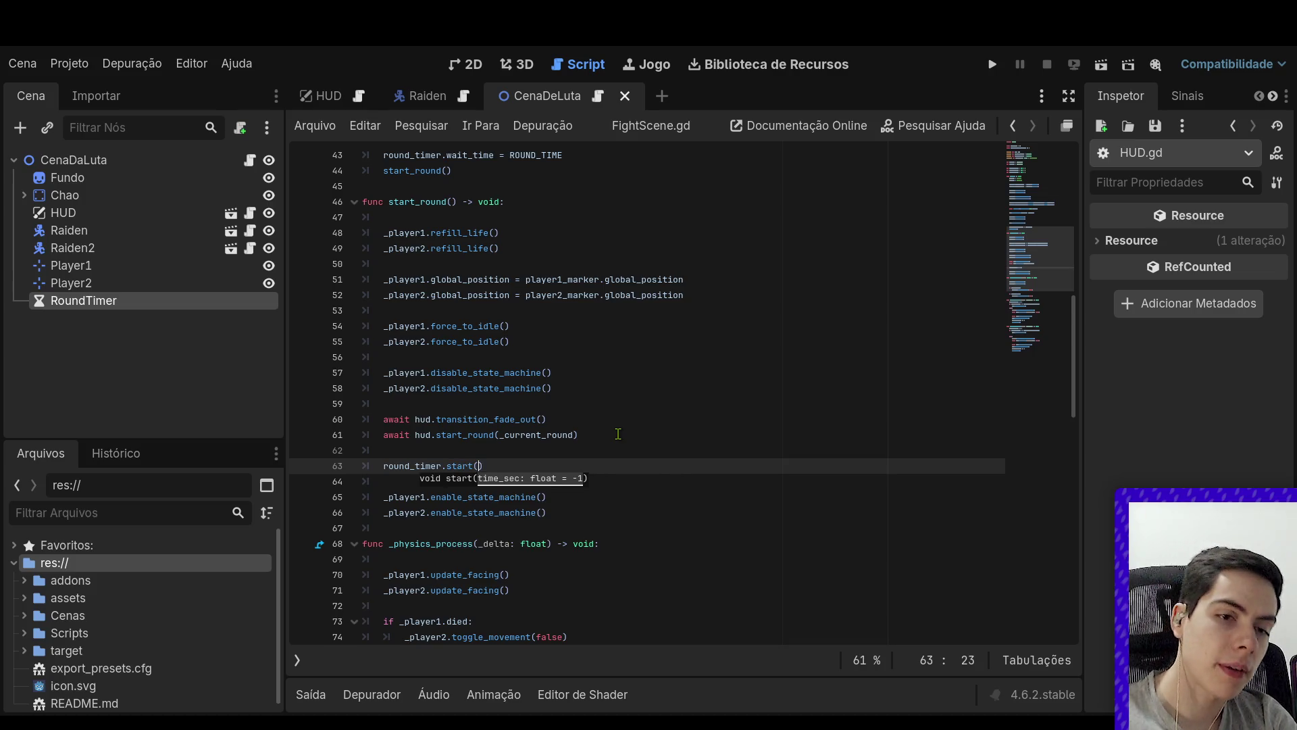
In _physics_process, call hud.update_round_timer_label(round_timer.wait_time) and save the script.
{"action": "left_click", "coordinate": [598, 424]}
{"action": "scroll", "coordinate": [594, 446], "scroll_direction": "down", "scroll_amount": 2}
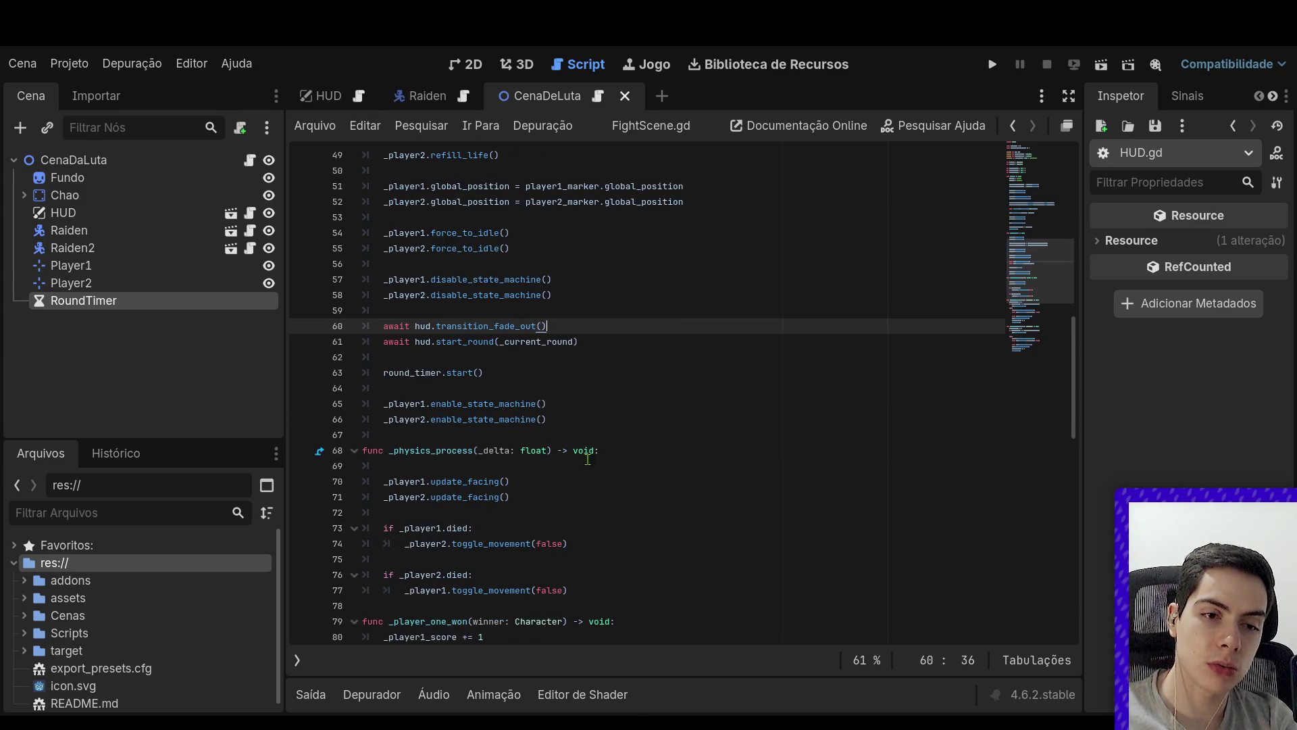
{"action": "left_click", "coordinate": [599, 466]}
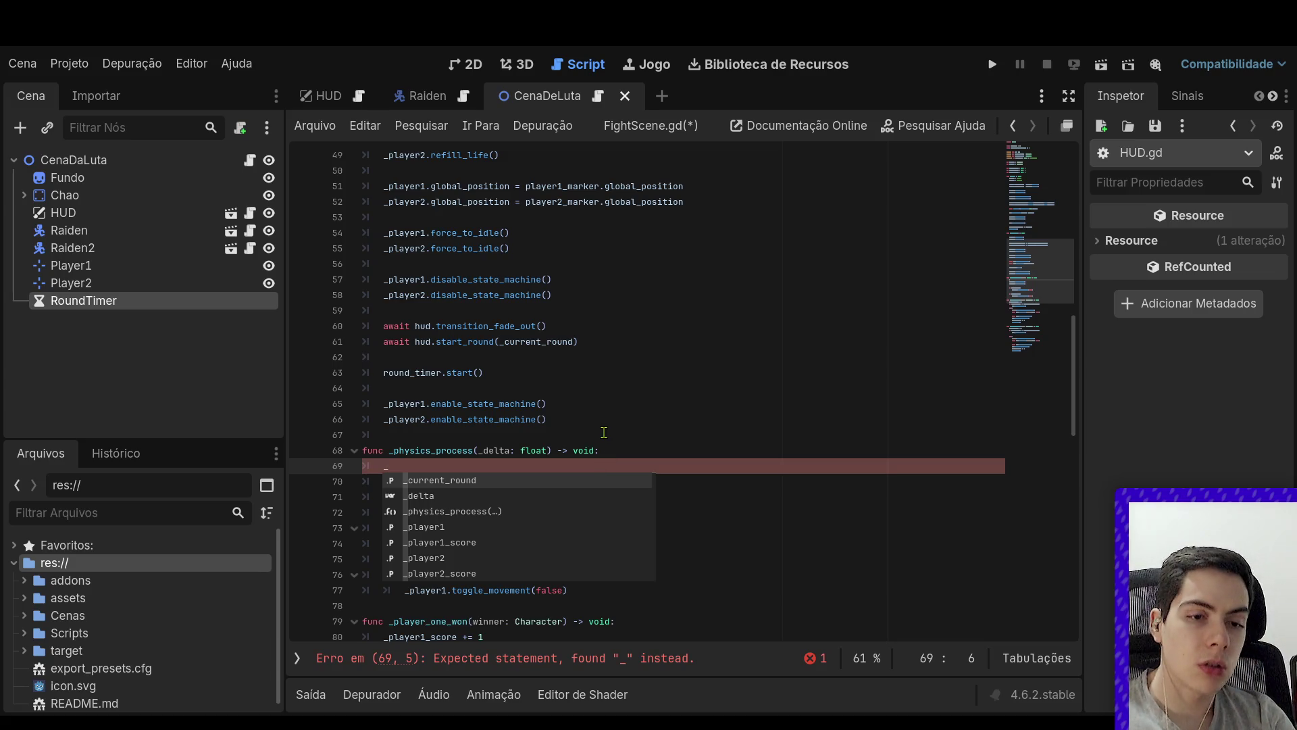
{"action": "type", "text": "hu"}
{"action": "scroll", "coordinate": [598, 439], "scroll_direction": "up", "scroll_amount": 15}
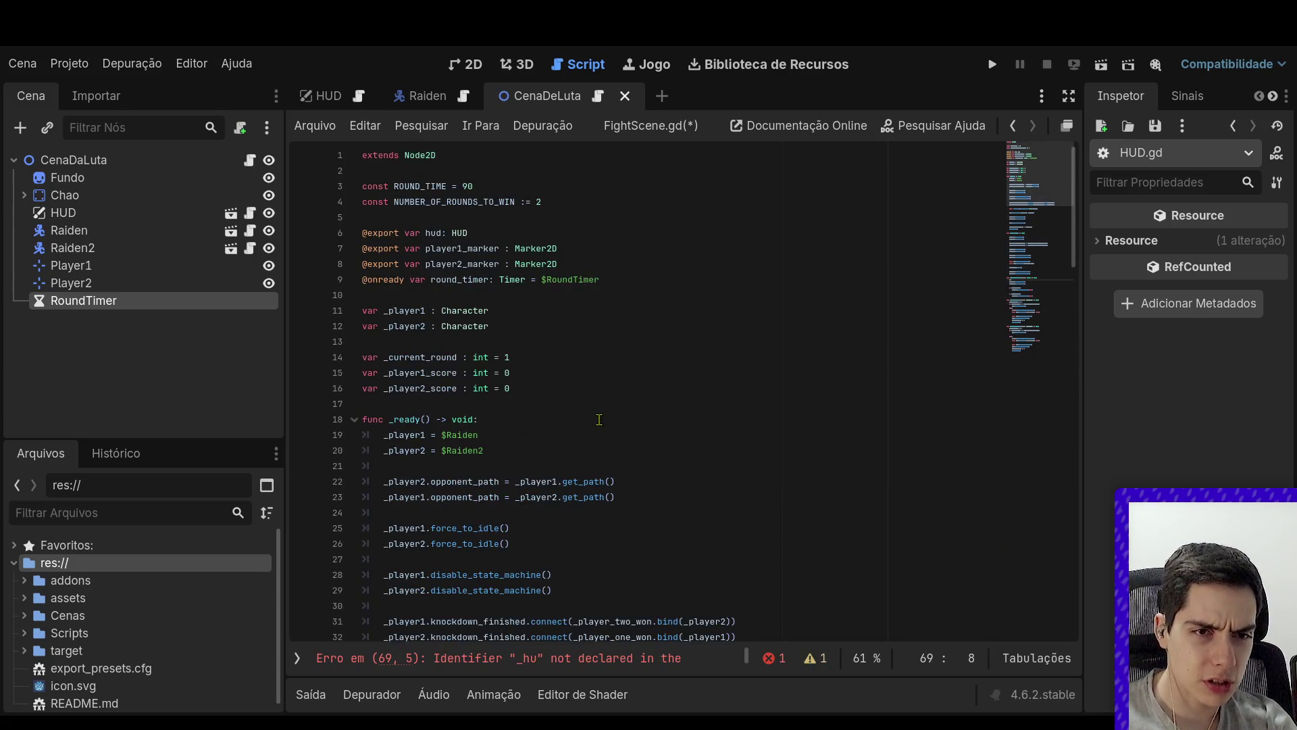
{"action": "scroll", "coordinate": [599, 420], "scroll_direction": "down", "scroll_amount": 16}
{"action": "key", "text": "BackSpace"}
{"action": "key", "text": "BackSpace"}
{"action": "key", "text": "BackSpace"}
{"action": "type", "text": "hud."}
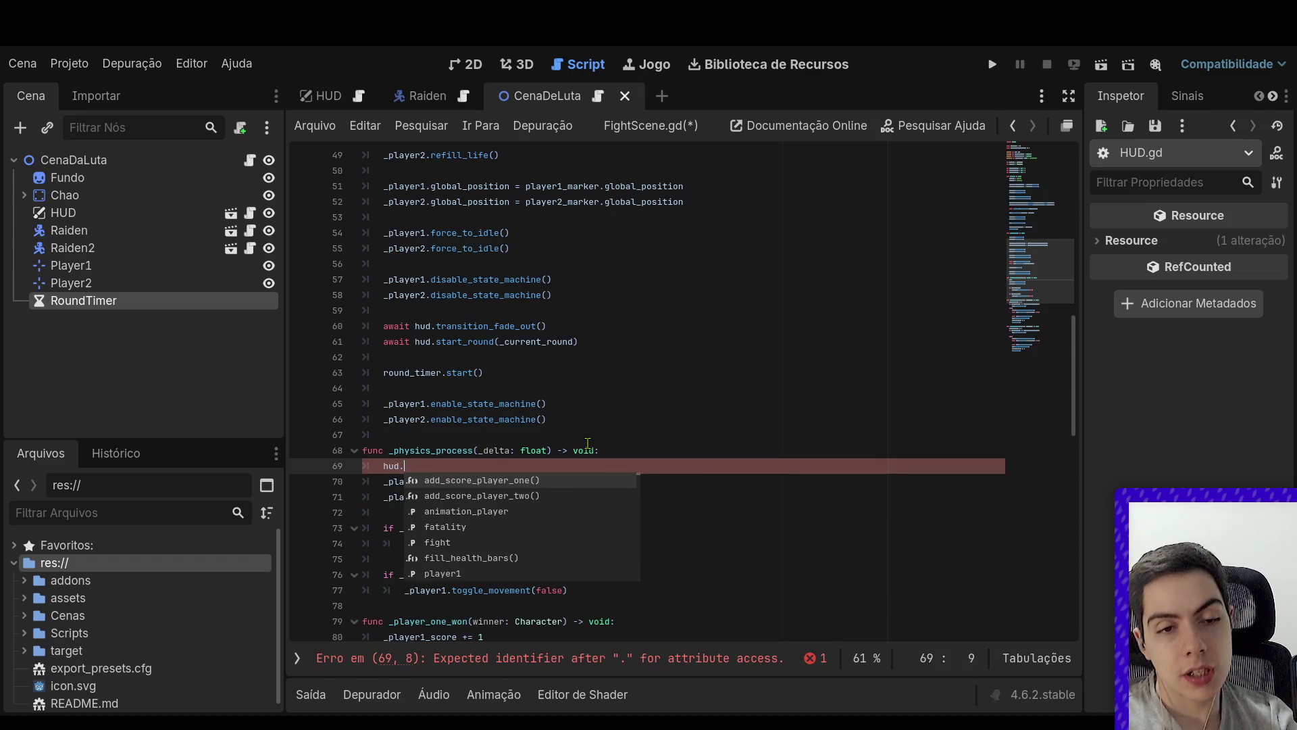
{"action": "type", "text": "upda"}
{"action": "key", "text": "Return"}
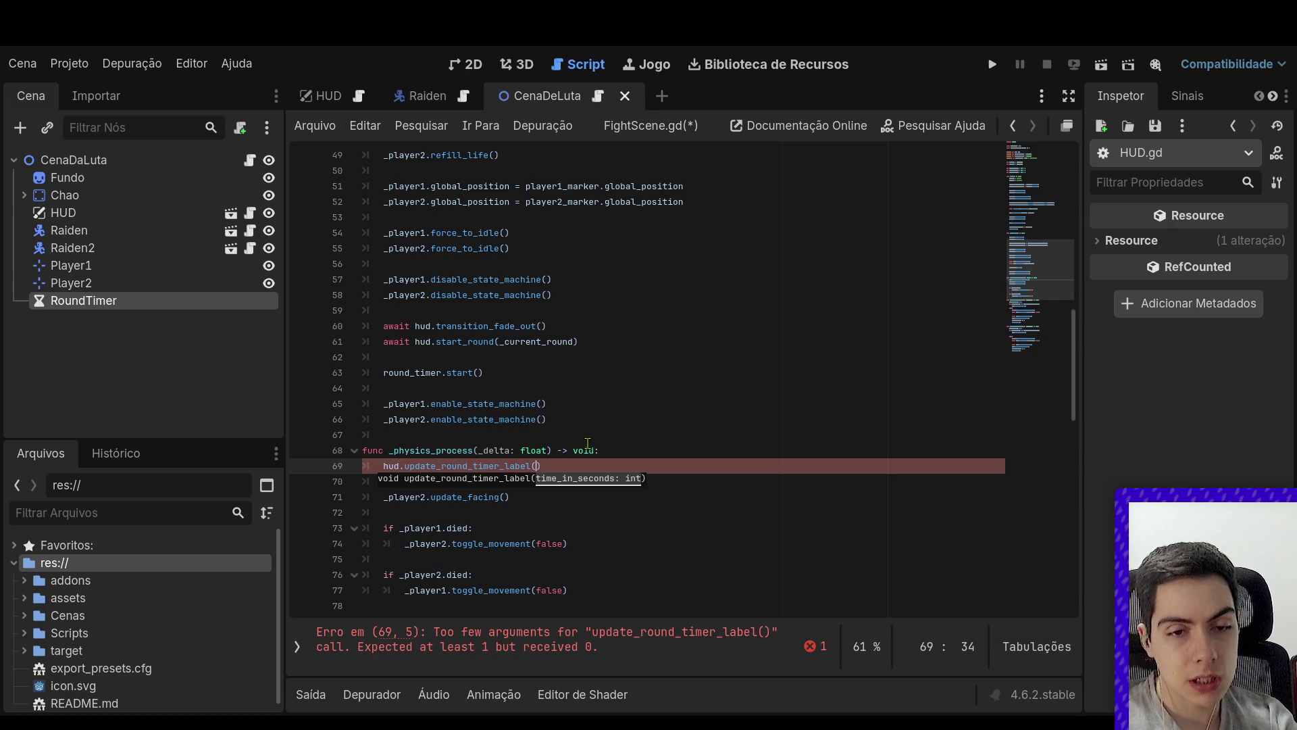
{"action": "type", "text": "round_timer.w"}
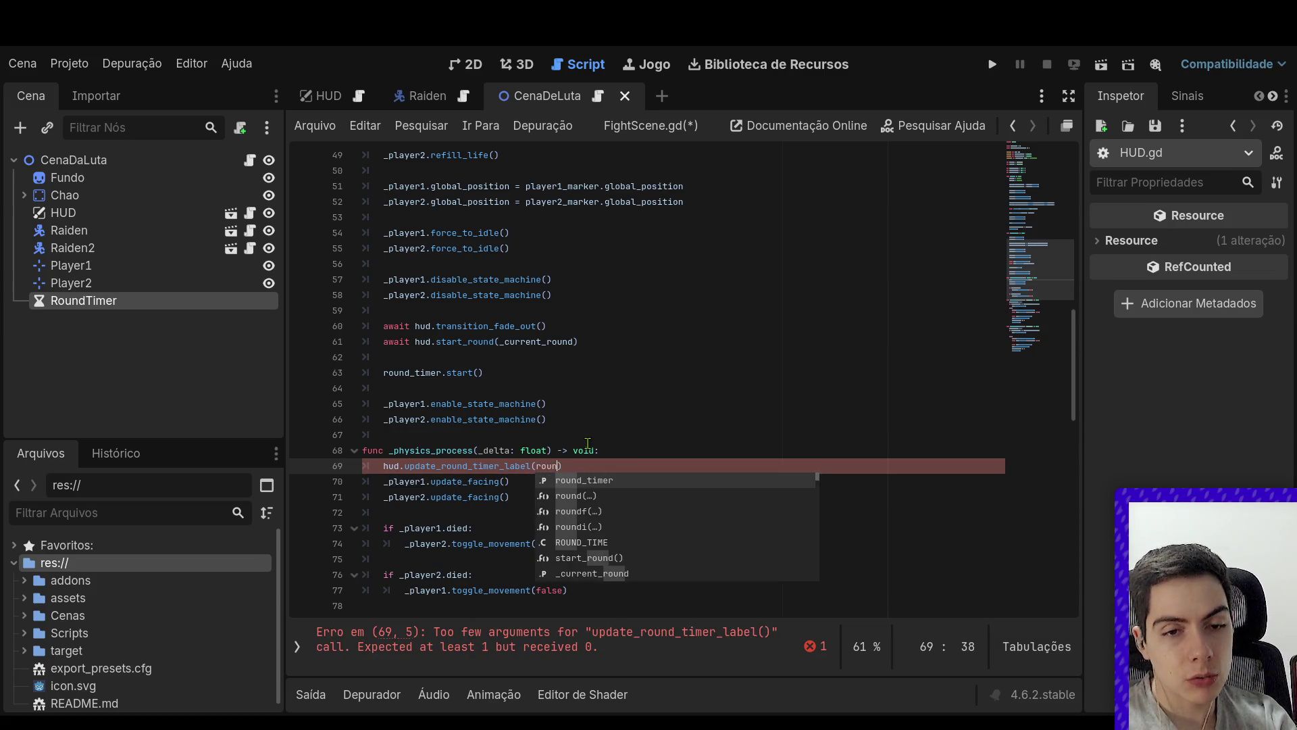
{"action": "key", "text": "Return"}
{"action": "key", "text": "ctrl+s"}
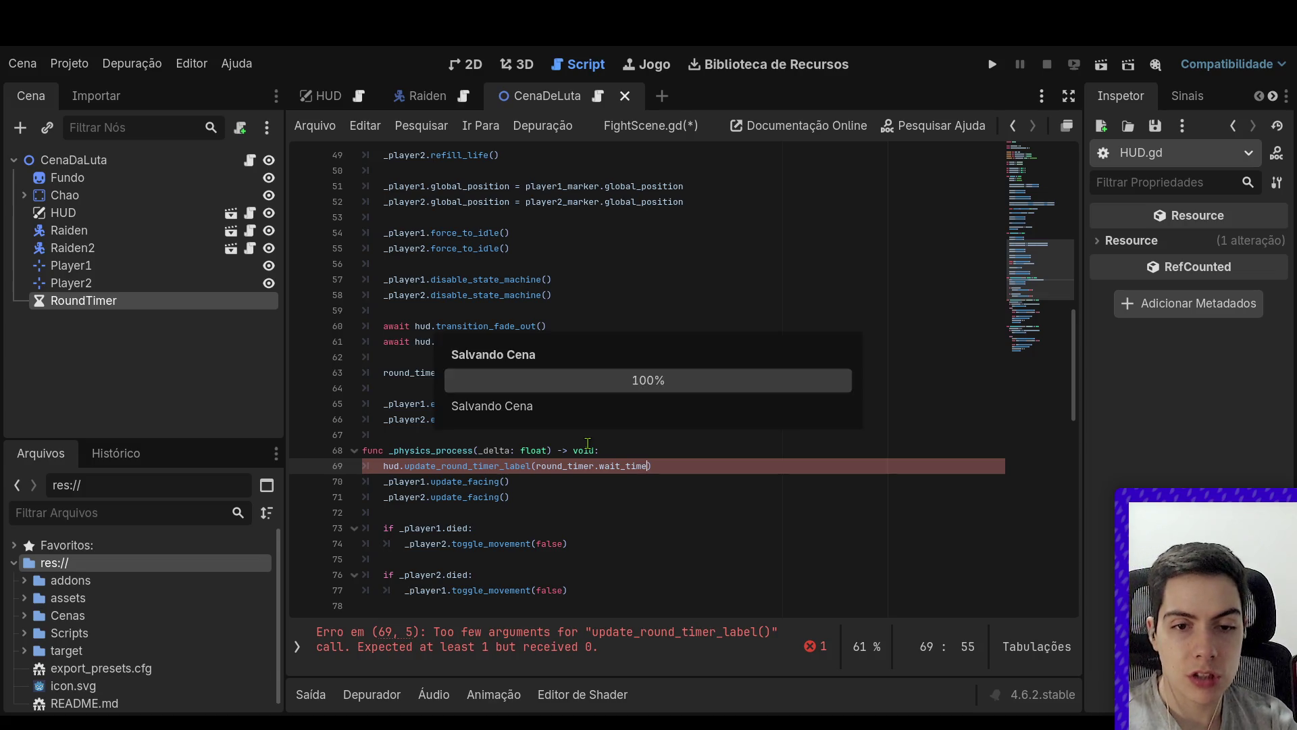
{"action": "left_click", "coordinate": [183, 300]}
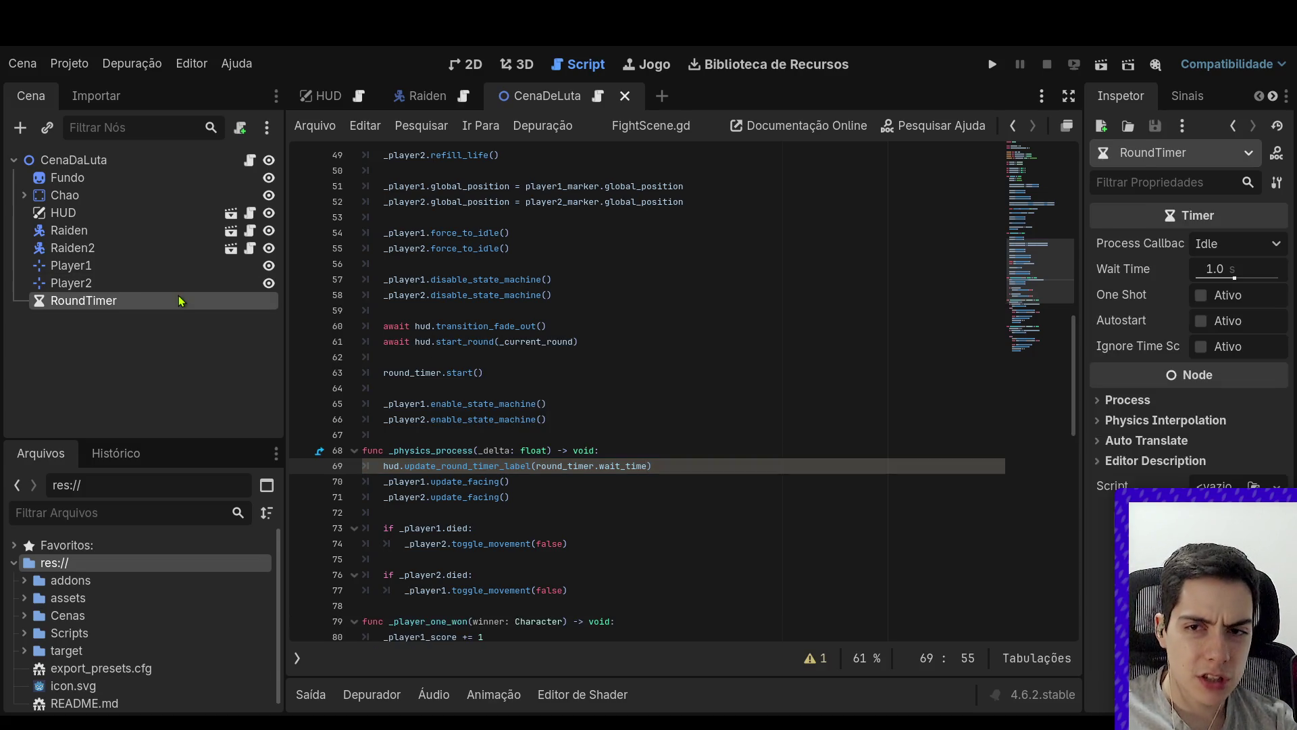
Set RoundTimer's Wait Time to 90 seconds in the Inspector.
{"action": "left_click", "coordinate": [1223, 273]}
{"action": "type", "text": "90"}
{"action": "key", "text": "Return"}
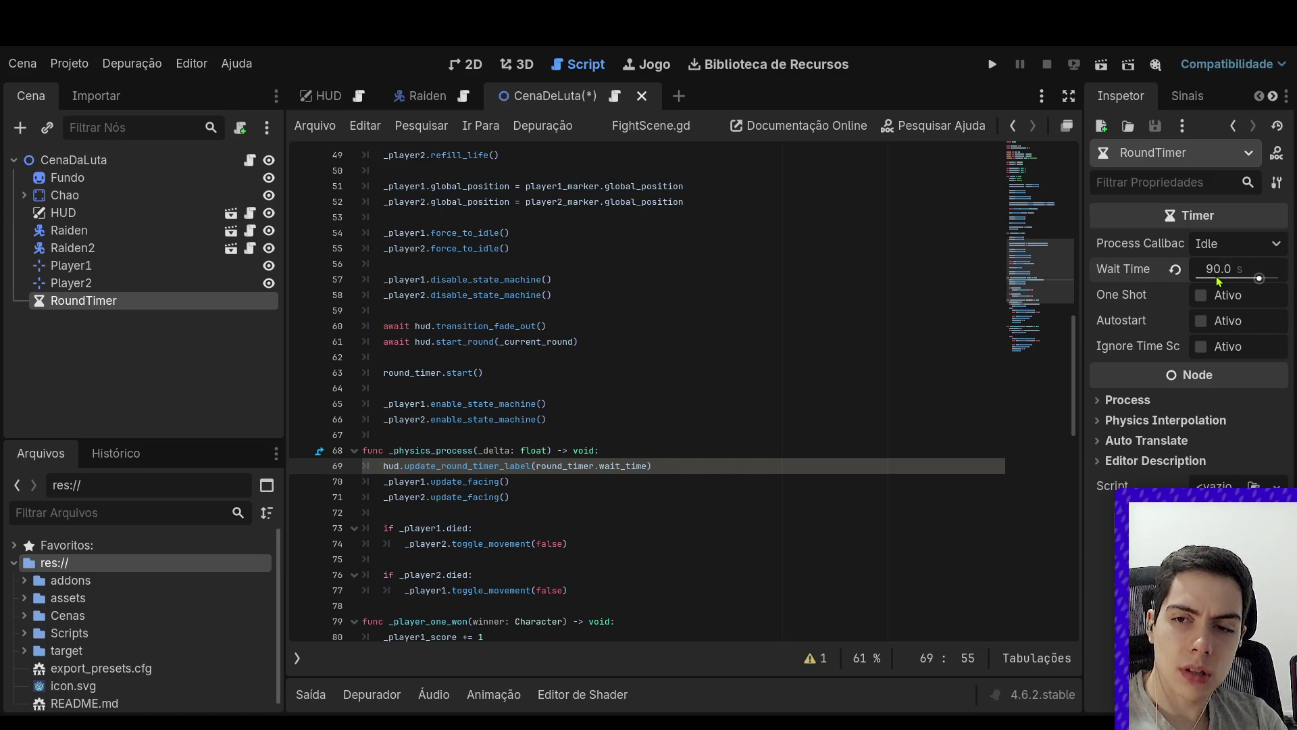
{"action": "left_click_drag", "start_coordinate": [1259, 278], "coordinate": [1265, 279]}
{"action": "left_click", "coordinate": [1235, 270]}
{"action": "type", "text": "90"}
{"action": "key", "text": "Return"}
Wrap the line 69 label argument as int(round_timer.wait_time) and save the script.
{"action": "left_click", "coordinate": [677, 407]}
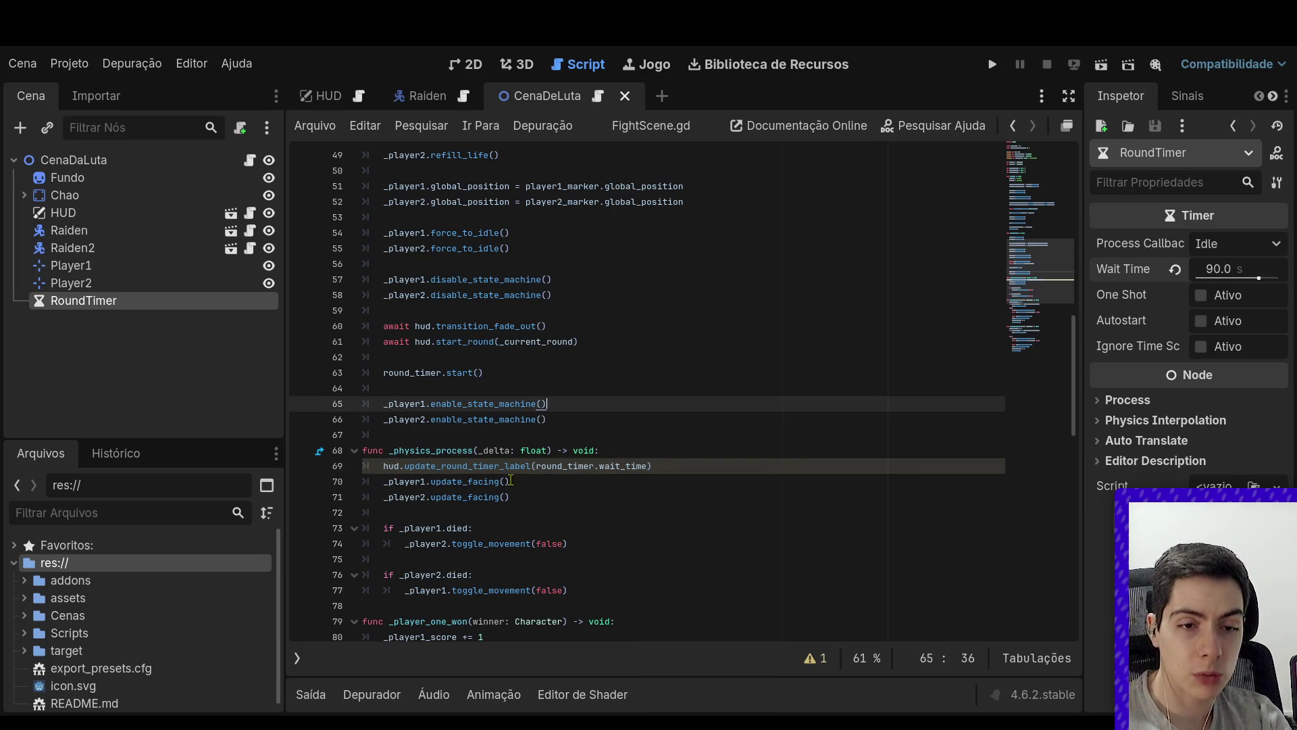
{"action": "left_click", "coordinate": [470, 467], "text": "ctrl"}
{"action": "key", "text": "alt+Left"}
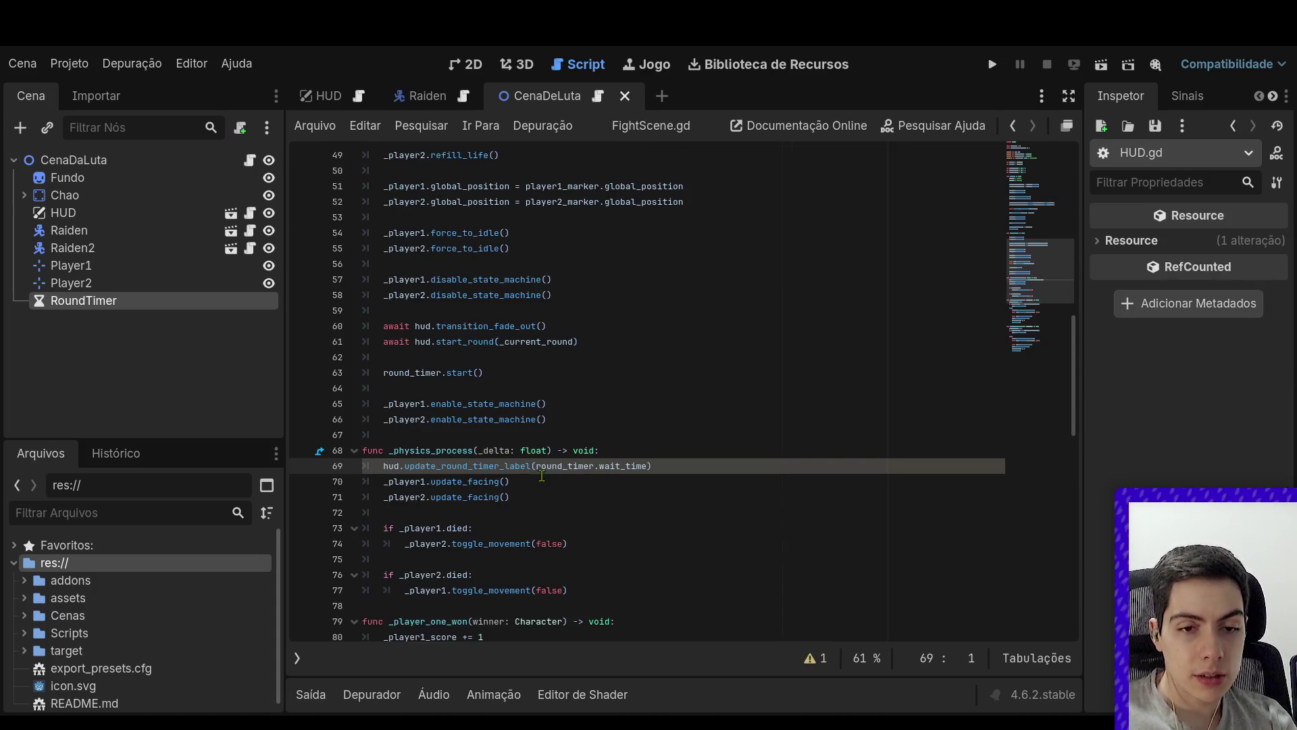
{"action": "left_click", "coordinate": [818, 662]}
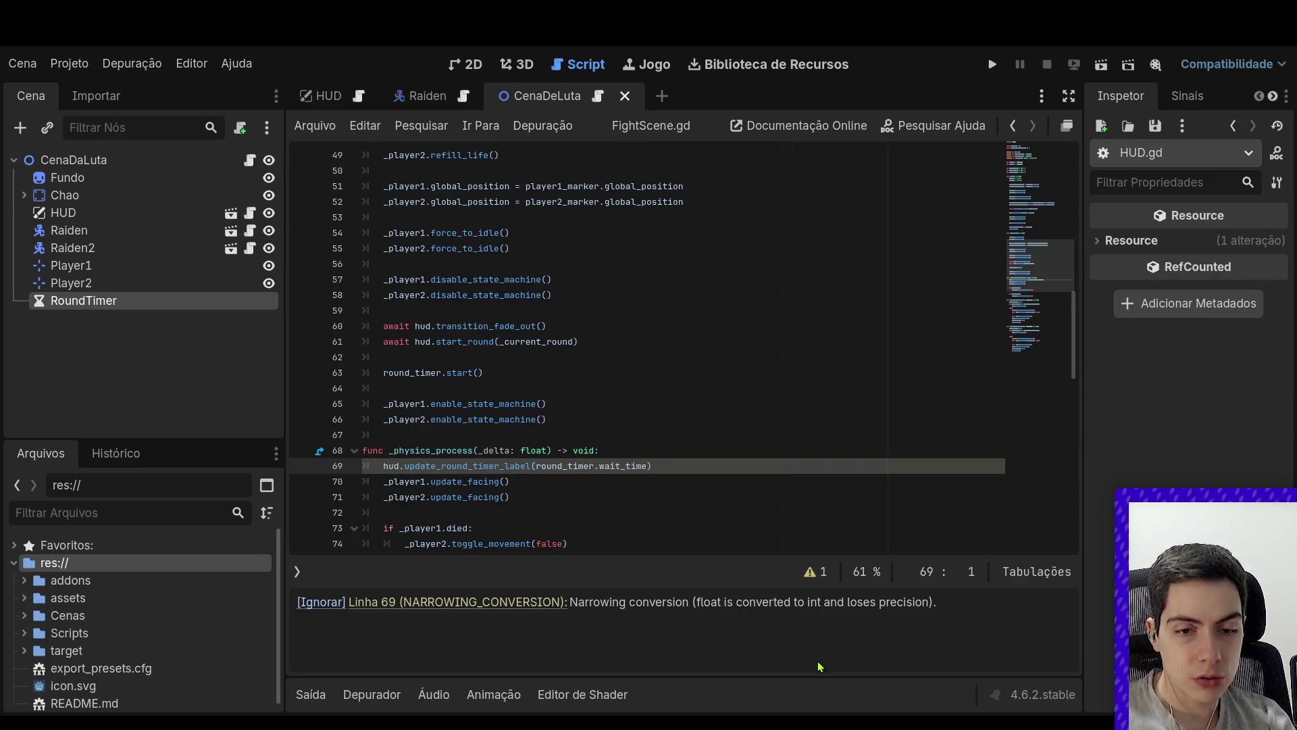
{"action": "left_click", "coordinate": [538, 466]}
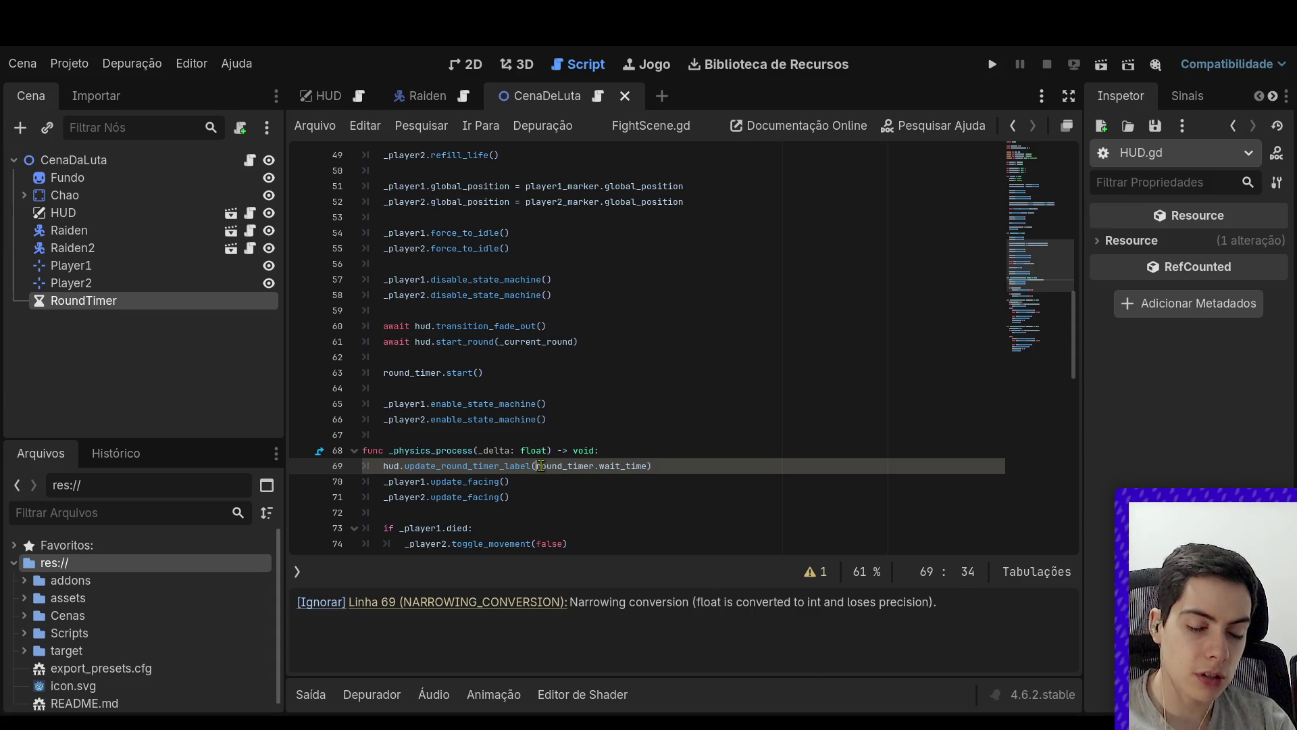
{"action": "type", "text": "int("}
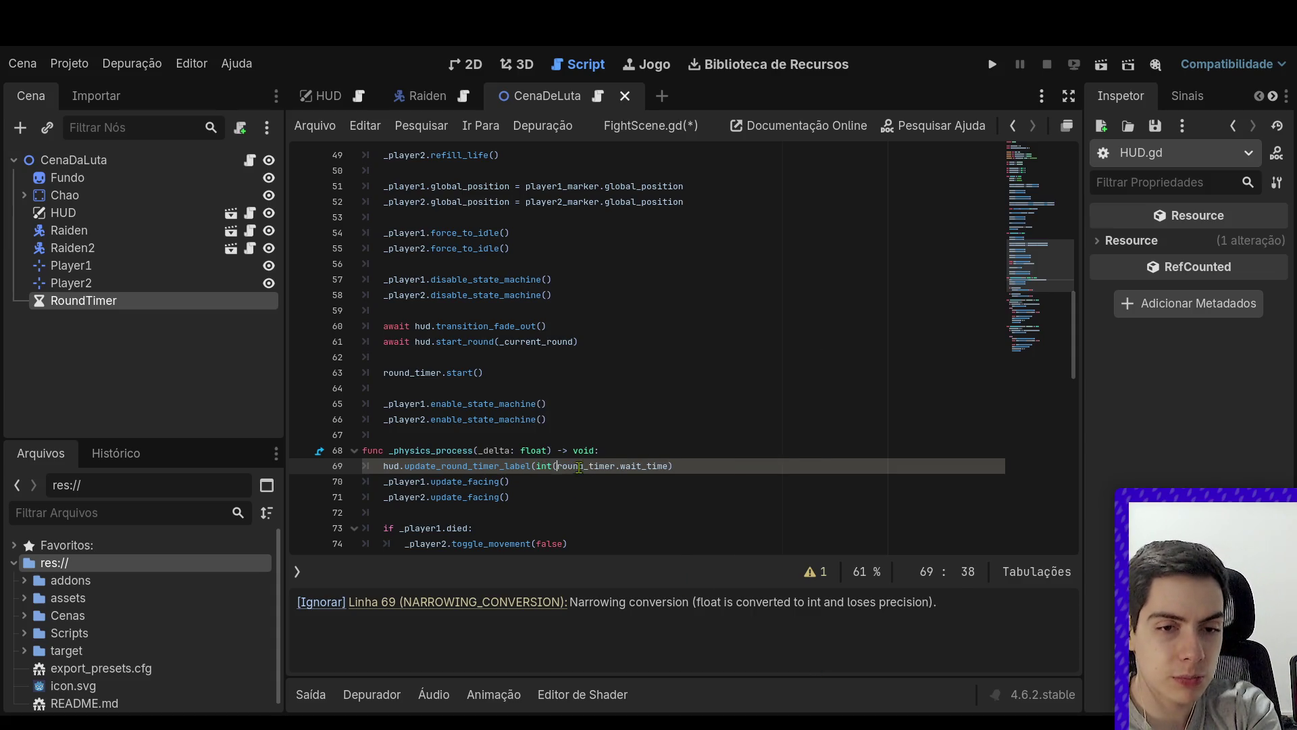
{"action": "left_click", "coordinate": [672, 465]}
{"action": "type", "text": ")"}
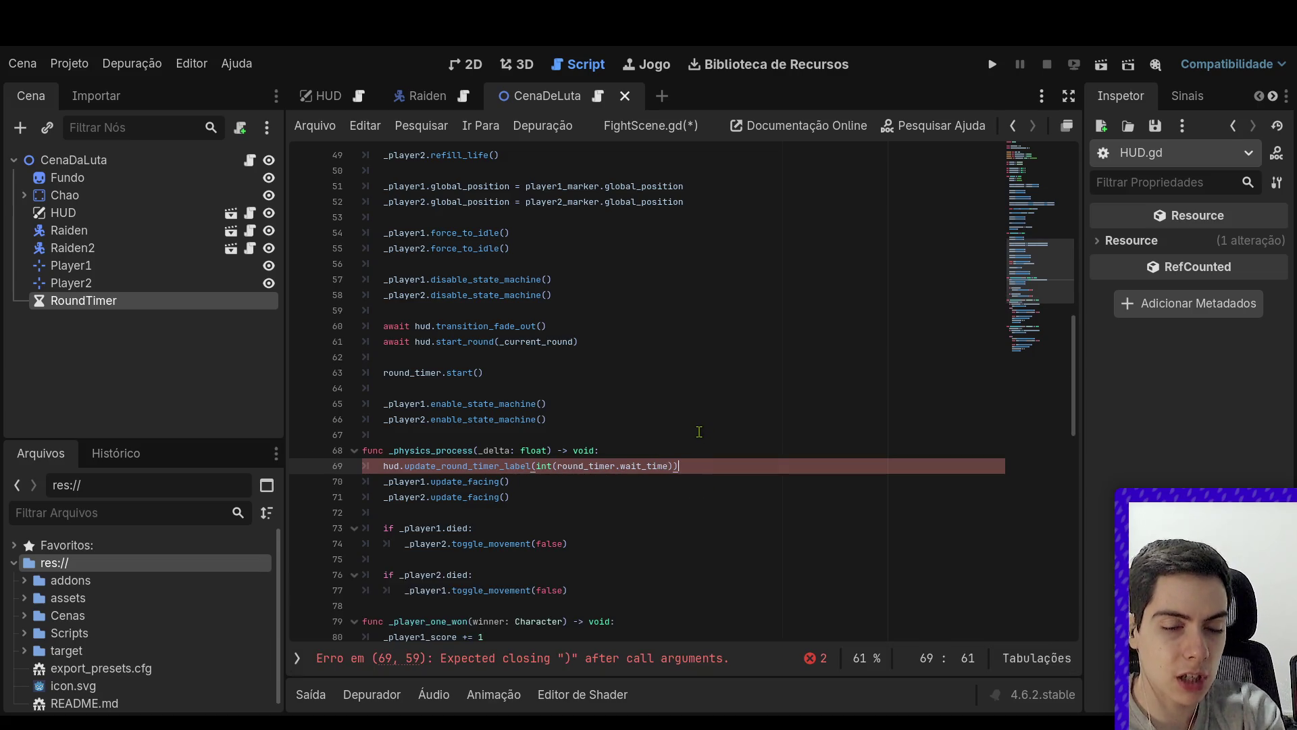
{"action": "left_click", "coordinate": [700, 431]}
{"action": "key", "text": "ctrl+s"}
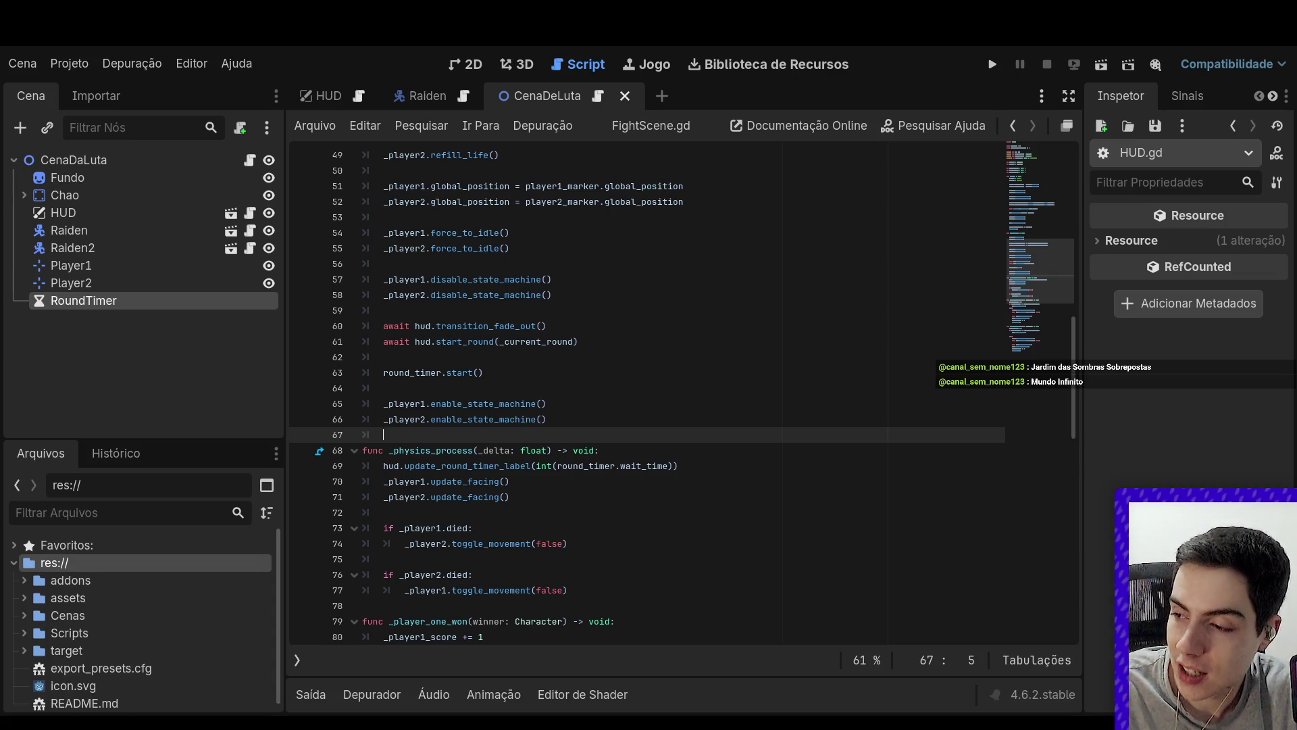
Scroll down through FightScene.gd to review the round timer code.
{"action": "scroll", "coordinate": [785, 500], "scroll_direction": "down", "scroll_amount": 1}
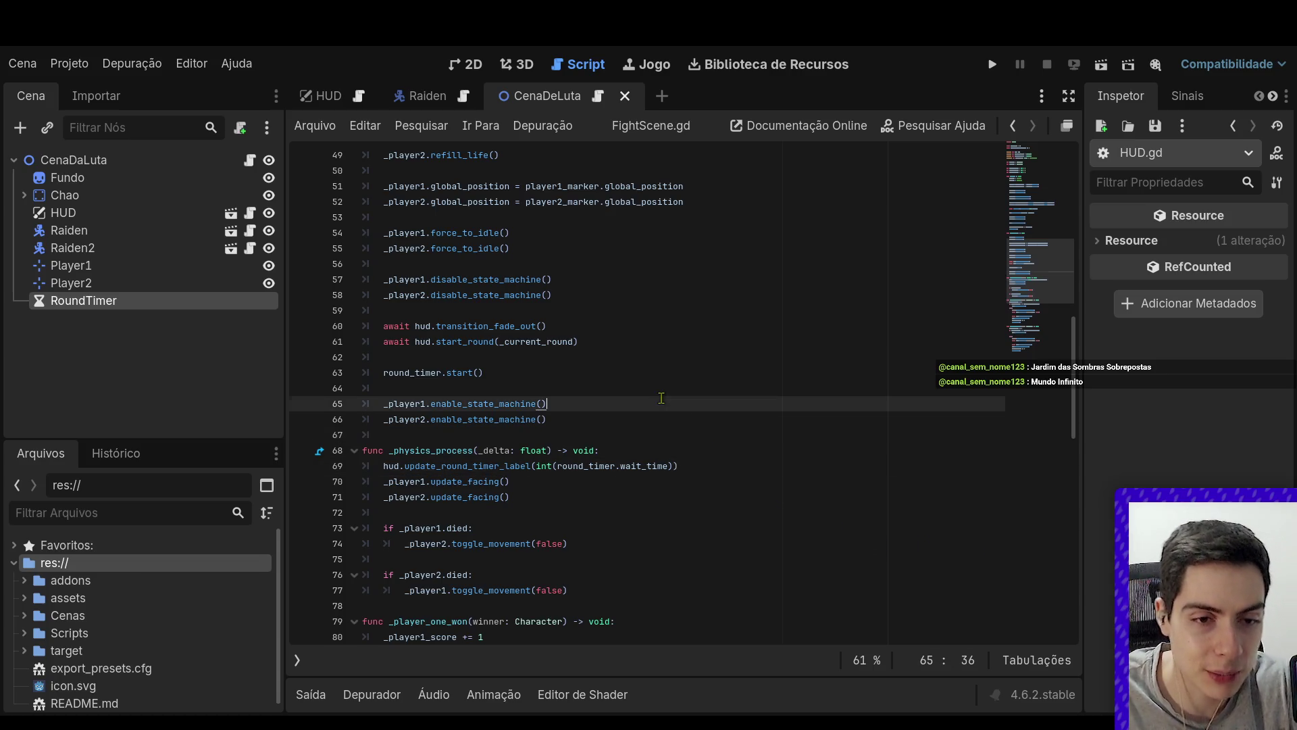
Save the scene, then open HUD.gd and review update_round_timer_label at its end, saving again.
{"action": "left_click", "coordinate": [665, 405]}
{"action": "key", "text": "ctrl+s"}
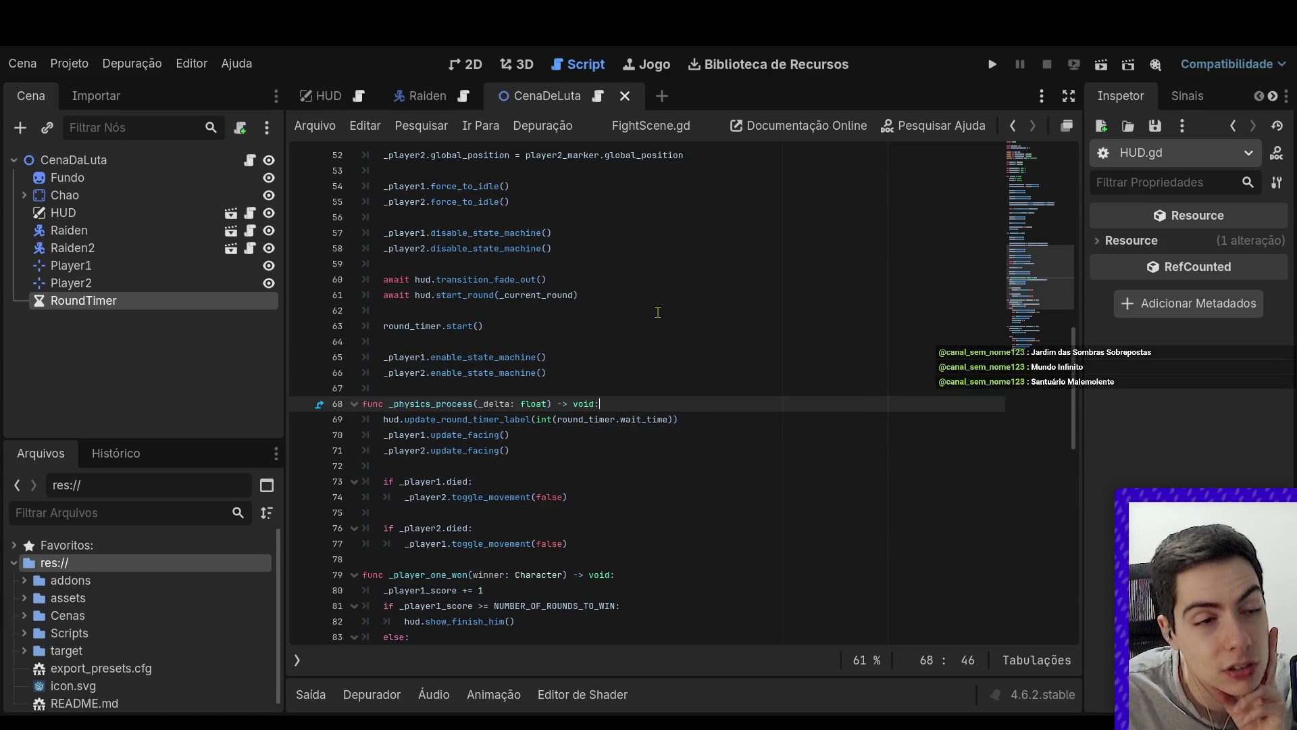
{"action": "left_click", "coordinate": [249, 214]}
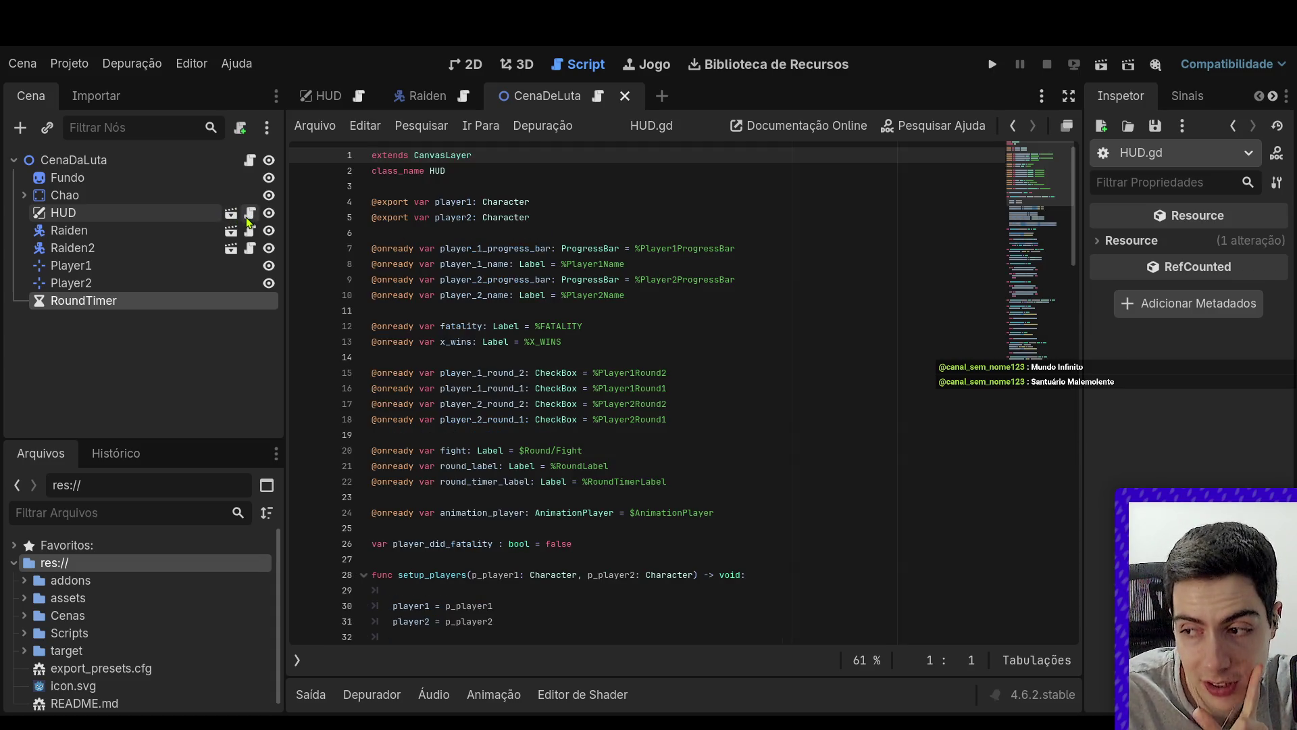
{"action": "scroll", "coordinate": [621, 499], "scroll_direction": "down", "scroll_amount": 8}
{"action": "scroll", "coordinate": [621, 499], "scroll_direction": "down", "scroll_amount": 2}
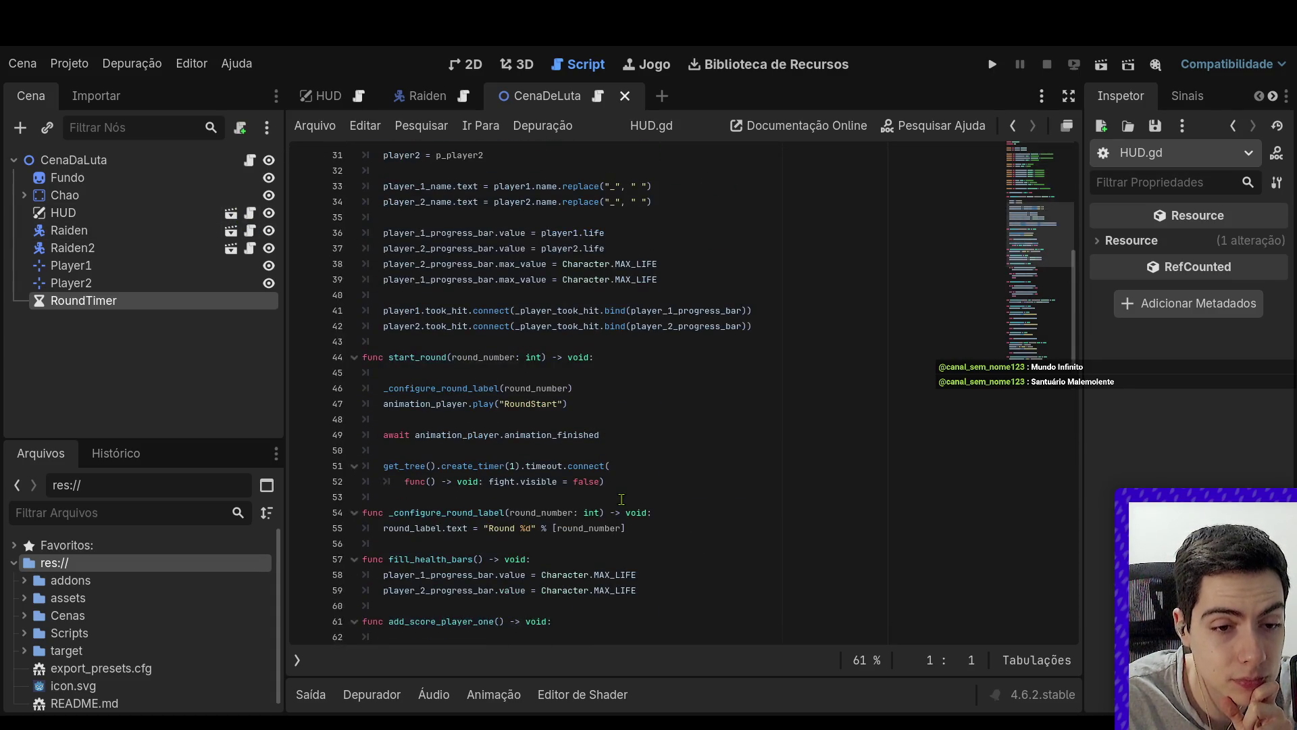
{"action": "left_click", "coordinate": [630, 490]}
{"action": "scroll", "coordinate": [635, 493], "scroll_direction": "down", "scroll_amount": 2}
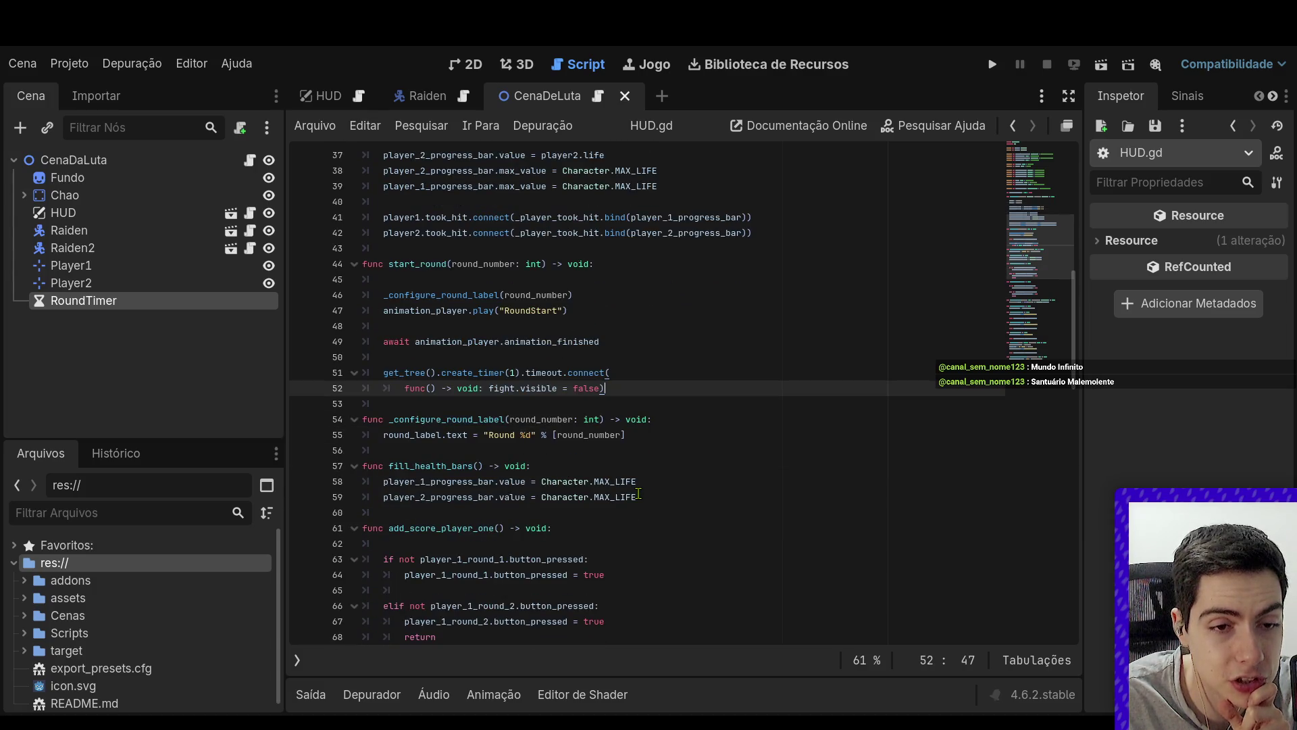
{"action": "scroll", "coordinate": [639, 494], "scroll_direction": "down", "scroll_amount": 20}
{"action": "left_click", "coordinate": [778, 420]}
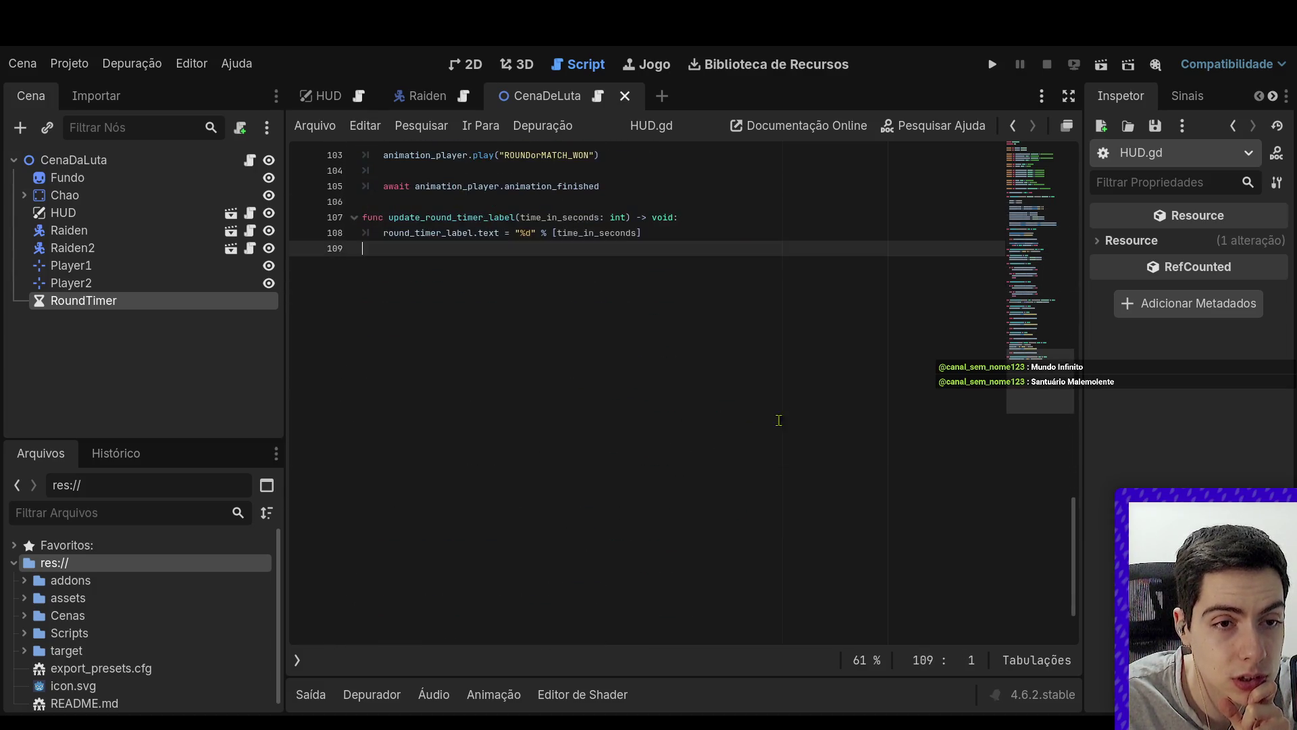
{"action": "key", "text": "ctrl+s"}
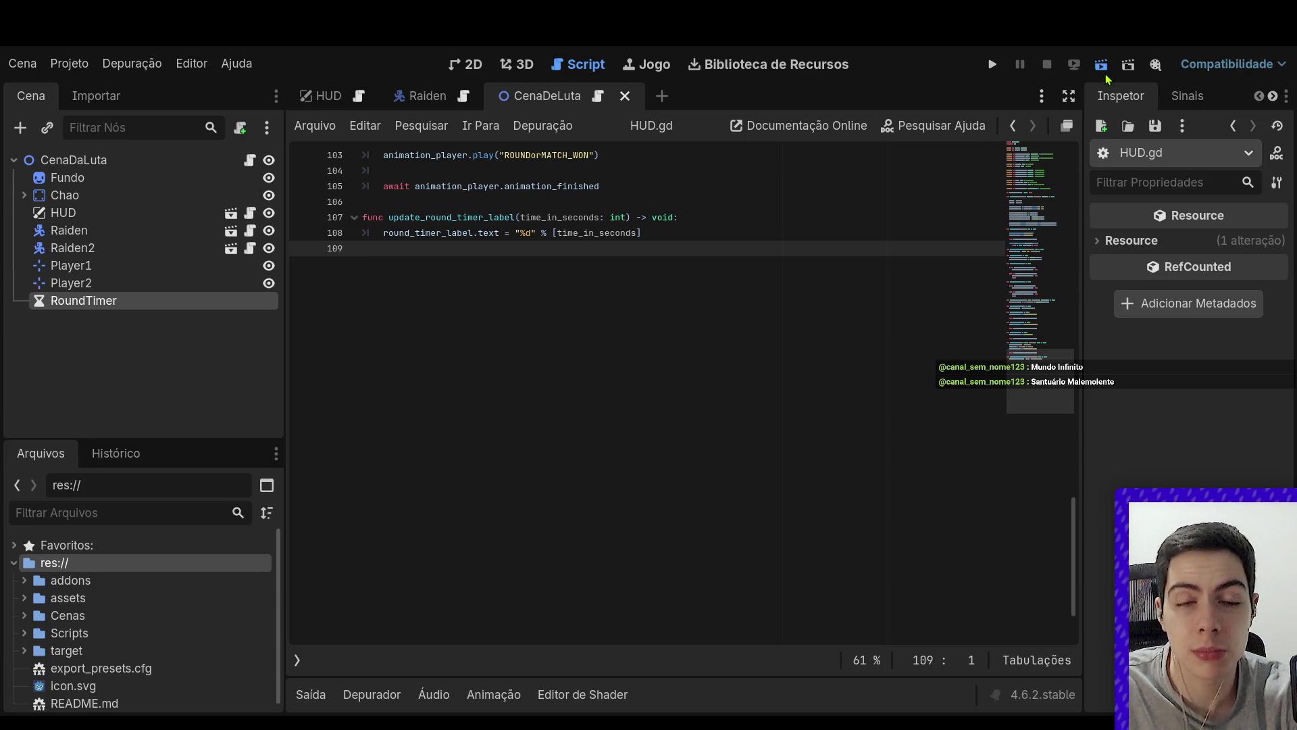
Test-run the fight scene, stop it, and reopen FightScene.gd.
{"action": "left_click", "coordinate": [1104, 72]}
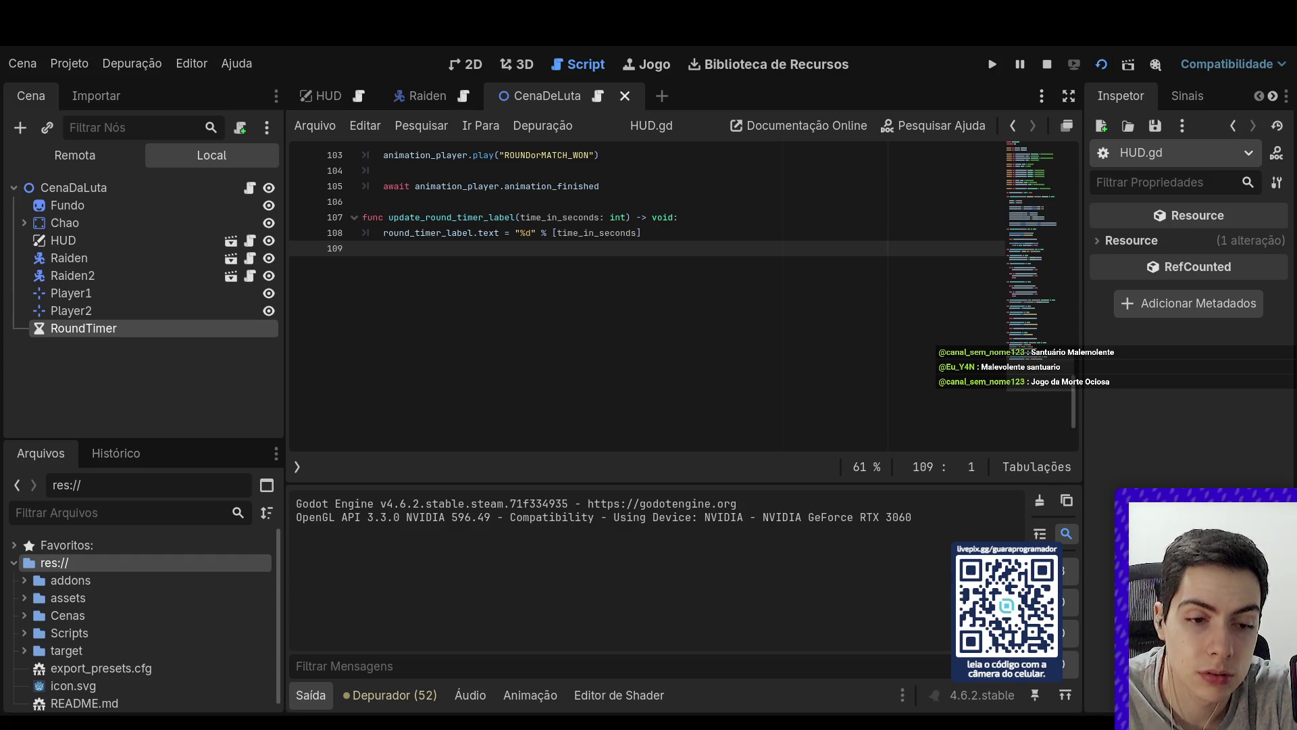
{"action": "left_click", "coordinate": [1047, 64]}
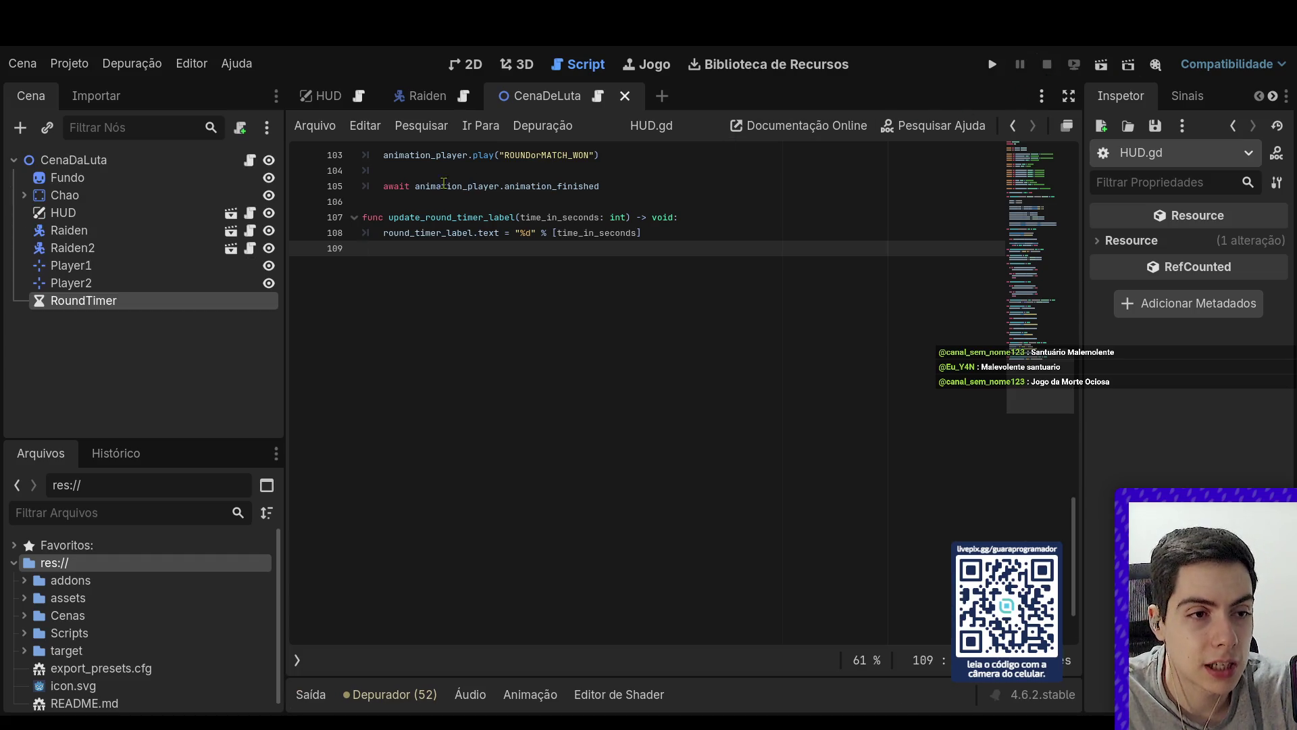
{"action": "left_click", "coordinate": [249, 160]}
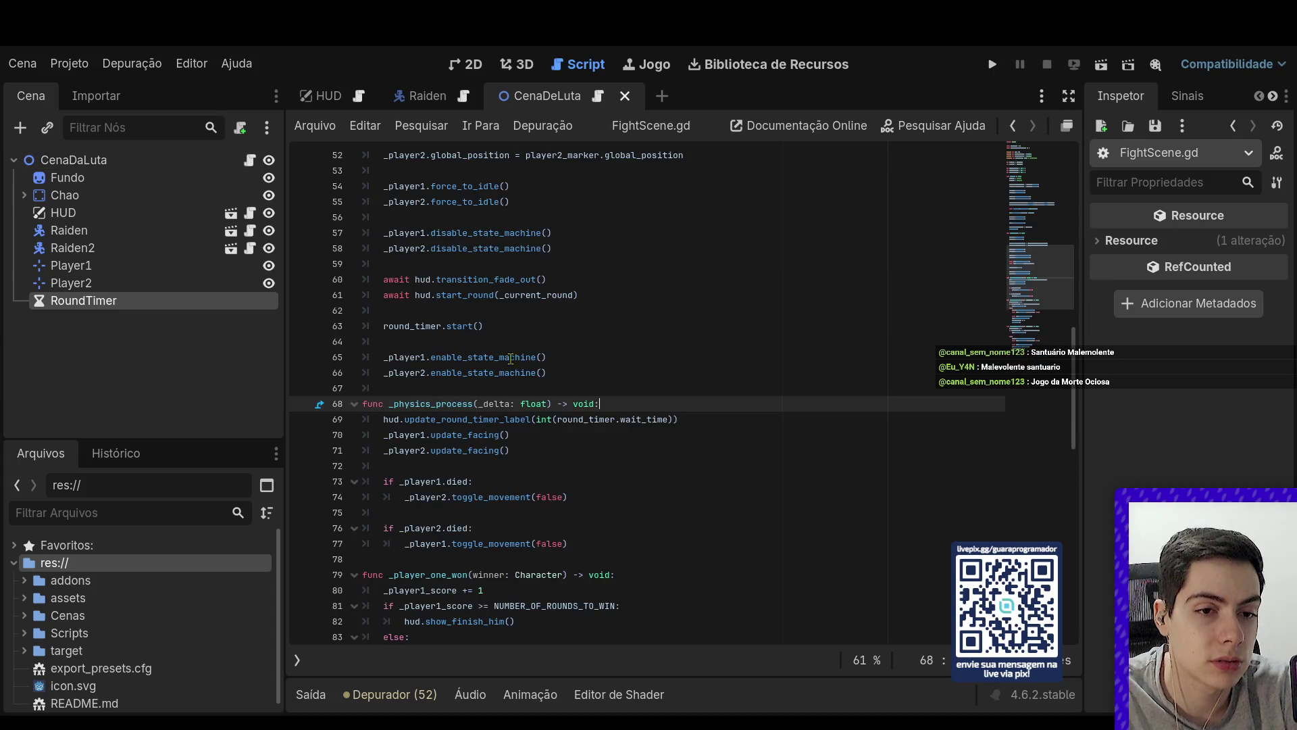
Move ROUND_TIME out of the wait_time assignment into round_timer.start(ROUND_TIME), deleting that line.
{"action": "mouse_move", "coordinate": [723, 420]}
{"action": "left_mouse_down"}
{"action": "mouse_move", "coordinate": [274, 385]}
{"action": "mouse_move", "coordinate": [237, 398]}
{"action": "left_mouse_up"}
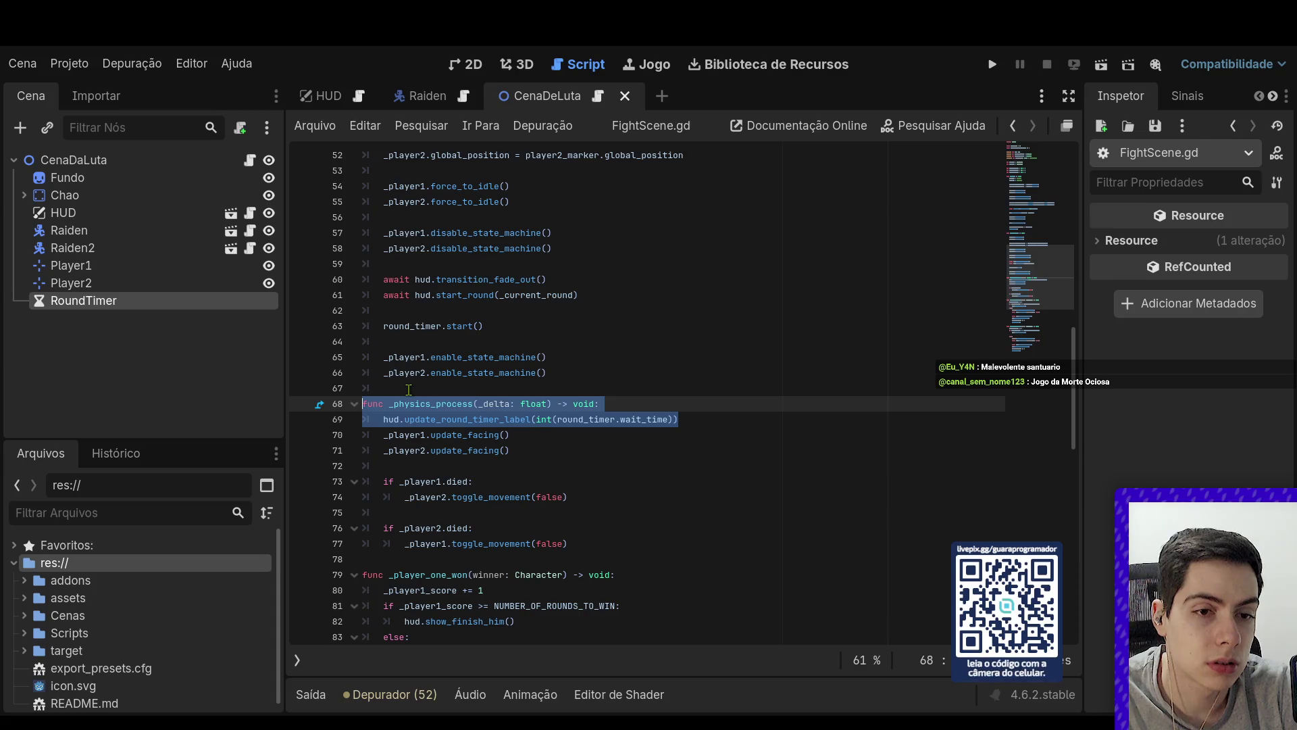
{"action": "scroll", "coordinate": [407, 389], "scroll_direction": "up", "scroll_amount": 1}
{"action": "left_click_drag", "start_coordinate": [510, 391], "coordinate": [323, 364]}
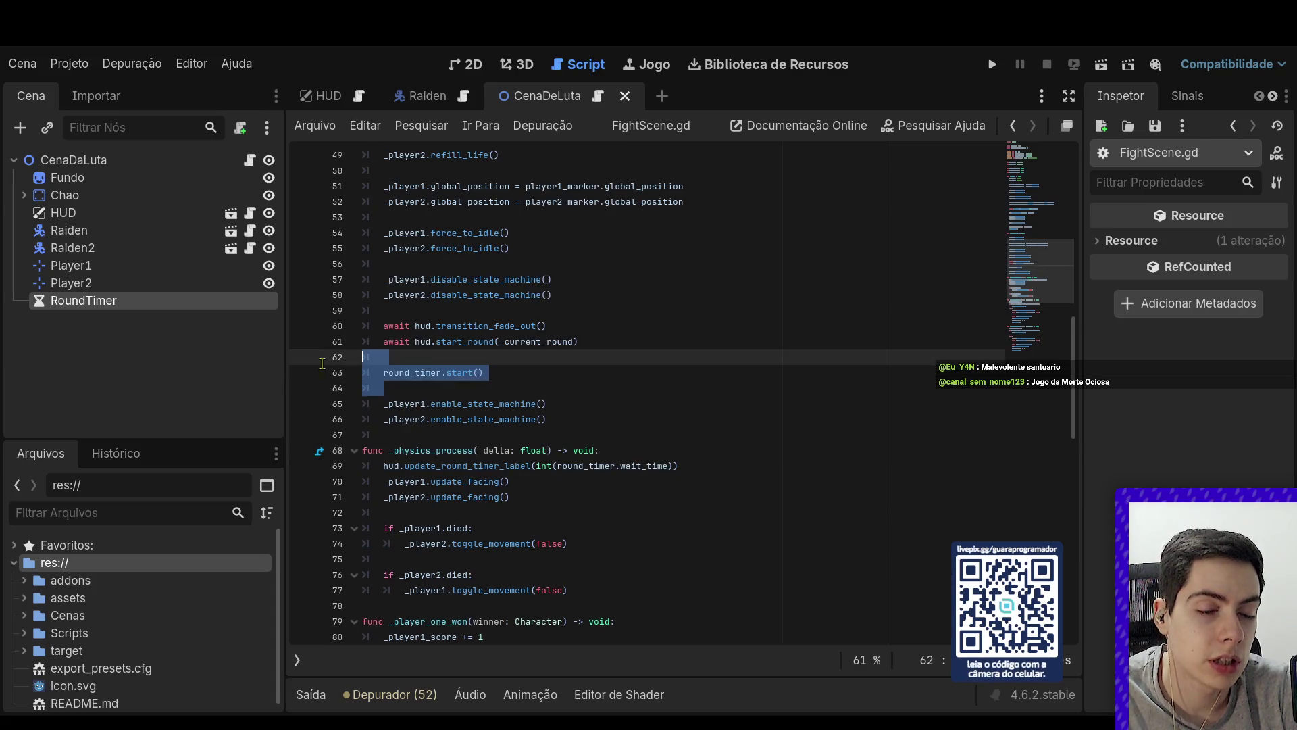
{"action": "left_click", "coordinate": [535, 388]}
{"action": "scroll", "coordinate": [509, 391], "scroll_direction": "up", "scroll_amount": 2}
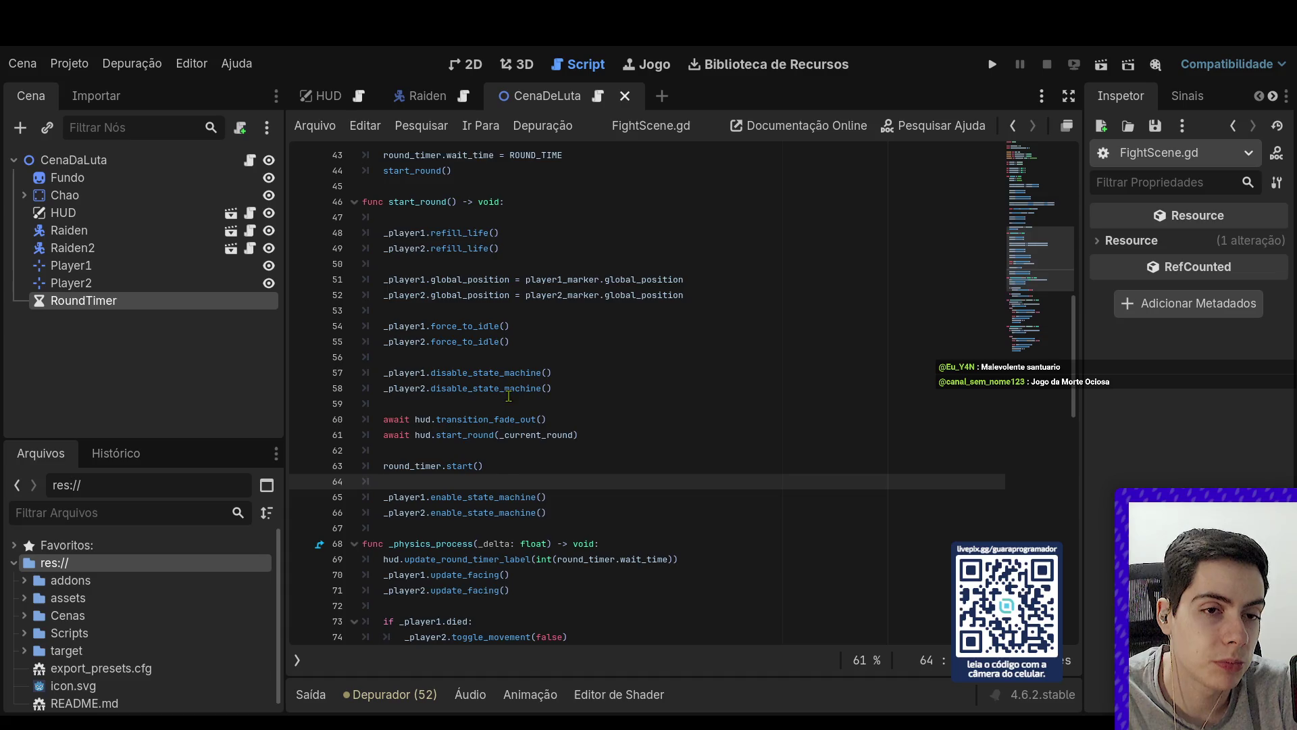
{"action": "scroll", "coordinate": [509, 393], "scroll_direction": "up", "scroll_amount": 1}
{"action": "triple_click", "coordinate": [581, 205]}
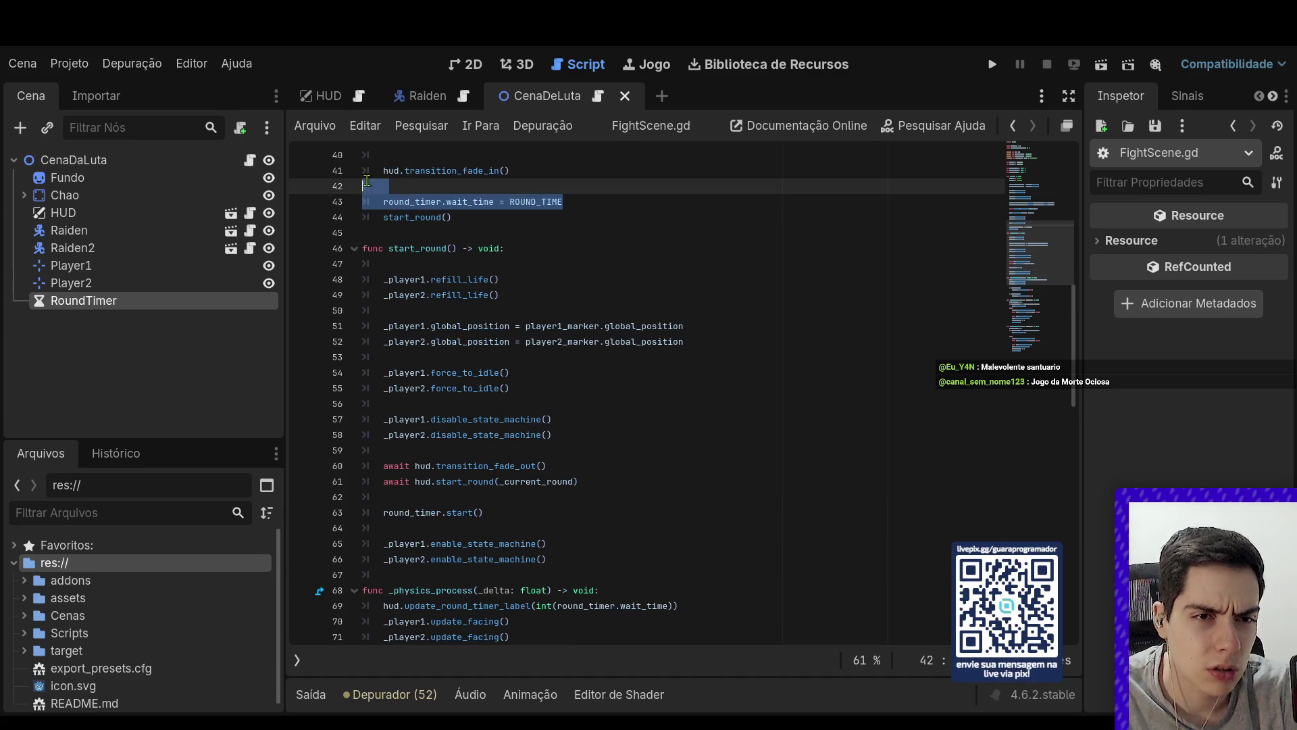
{"action": "double_click", "coordinate": [534, 201]}
{"action": "key", "text": "ctrl+c"}
{"action": "key", "text": "BackSpace"}
{"action": "left_click_drag", "start_coordinate": [511, 202], "coordinate": [378, 186]}
{"action": "key", "text": "BackSpace"}
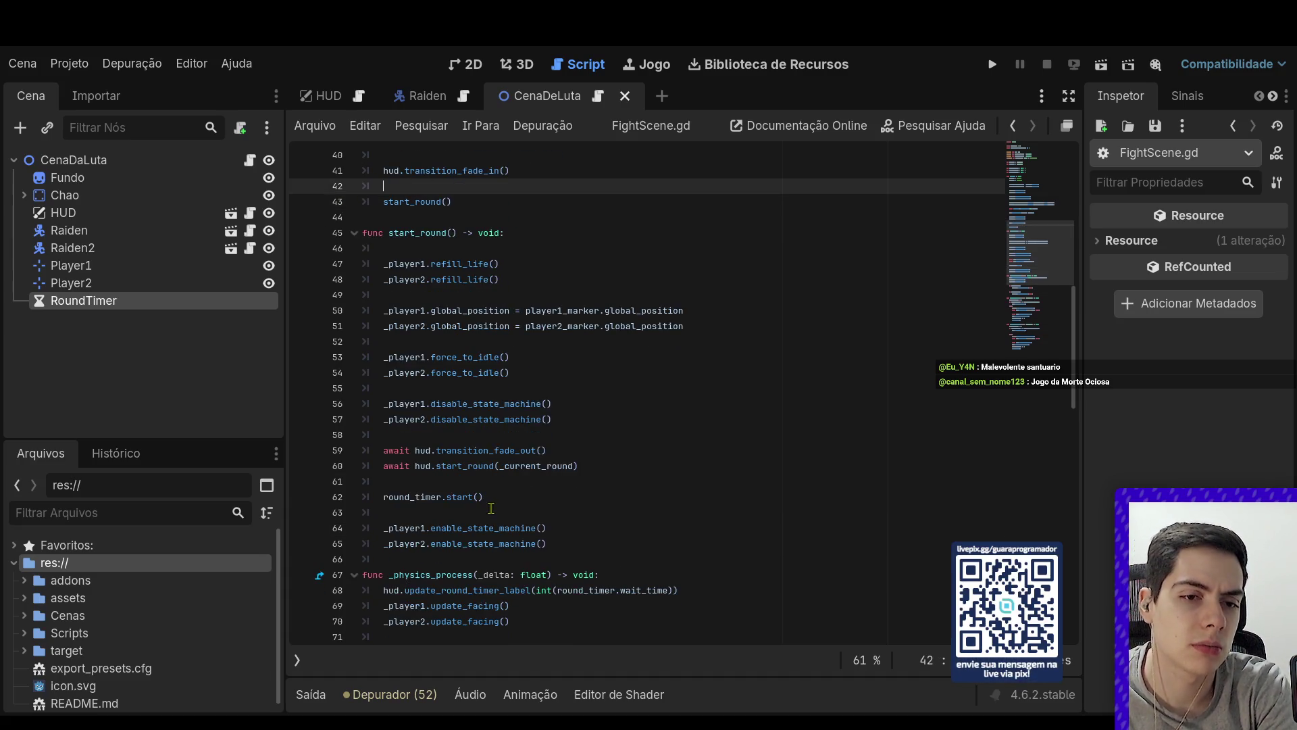
{"action": "left_click", "coordinate": [477, 497]}
{"action": "key", "text": "ctrl+v"}
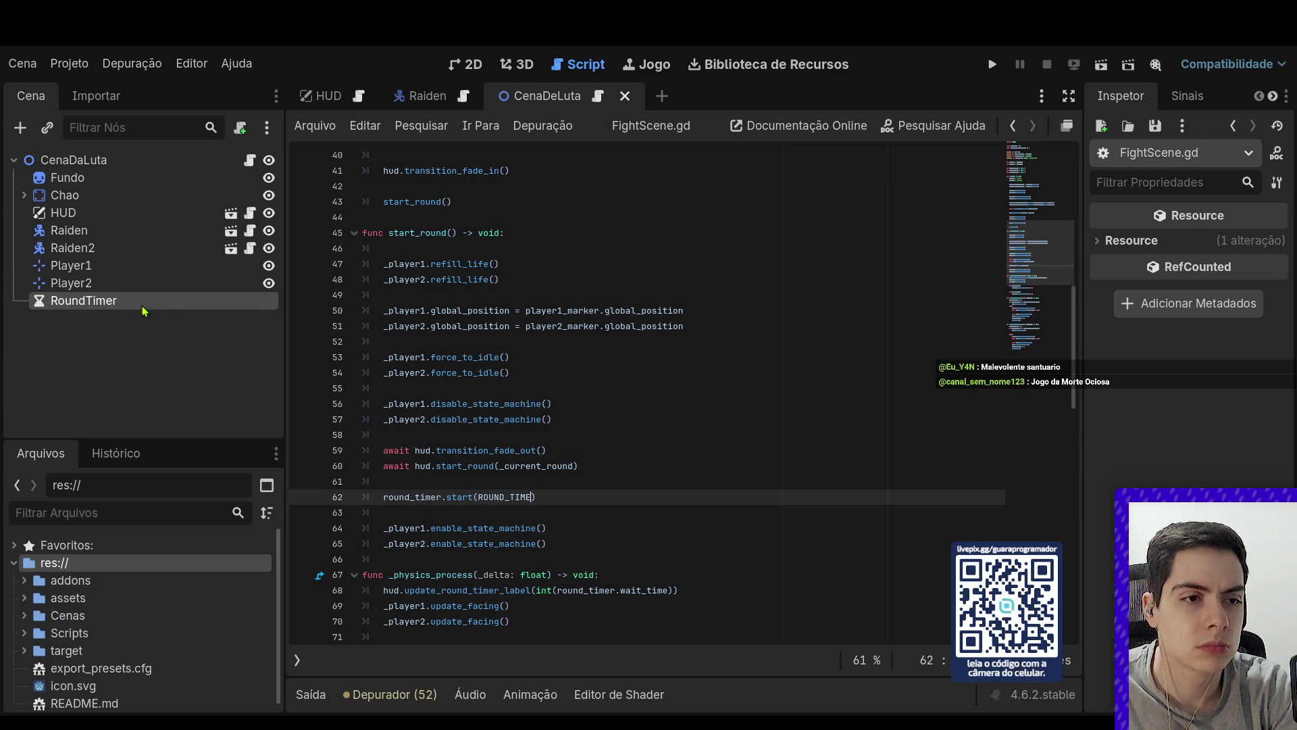
Enable One Shot on RoundTimer and save the scene.
{"action": "left_click", "coordinate": [145, 302]}
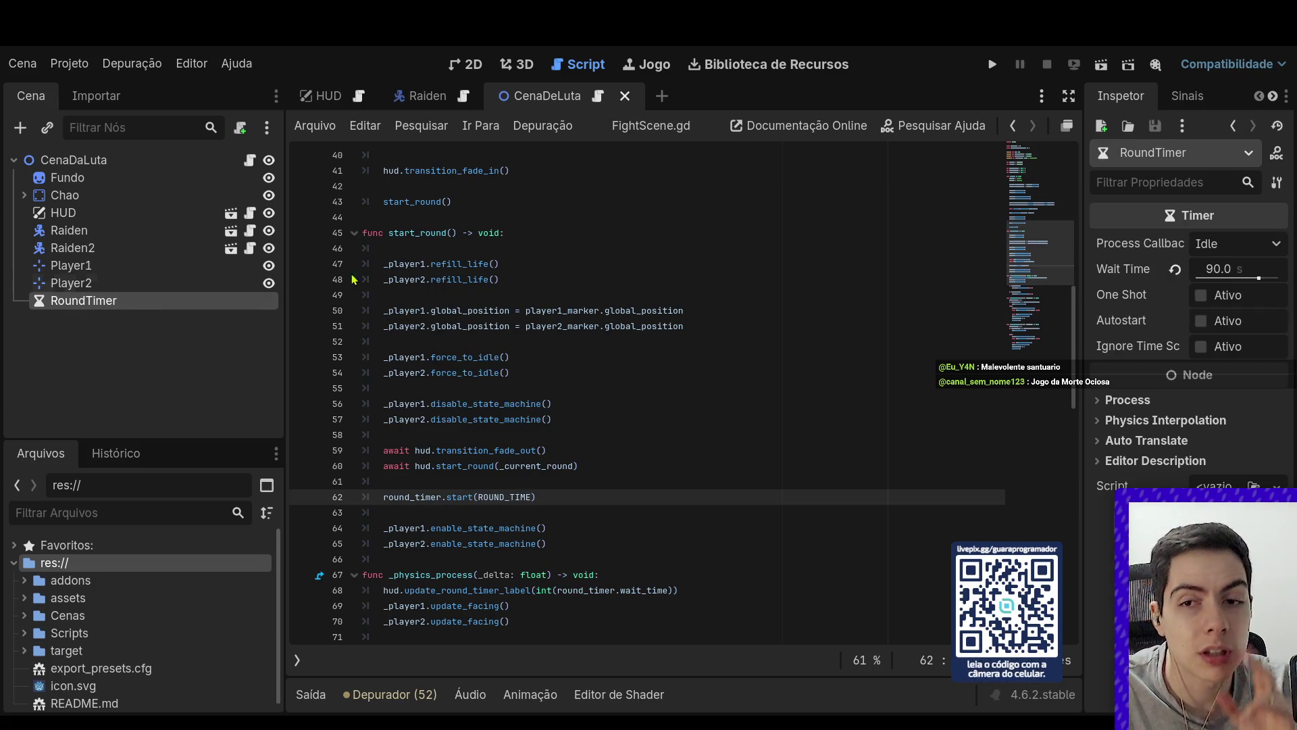
{"action": "left_click", "coordinate": [1202, 295]}
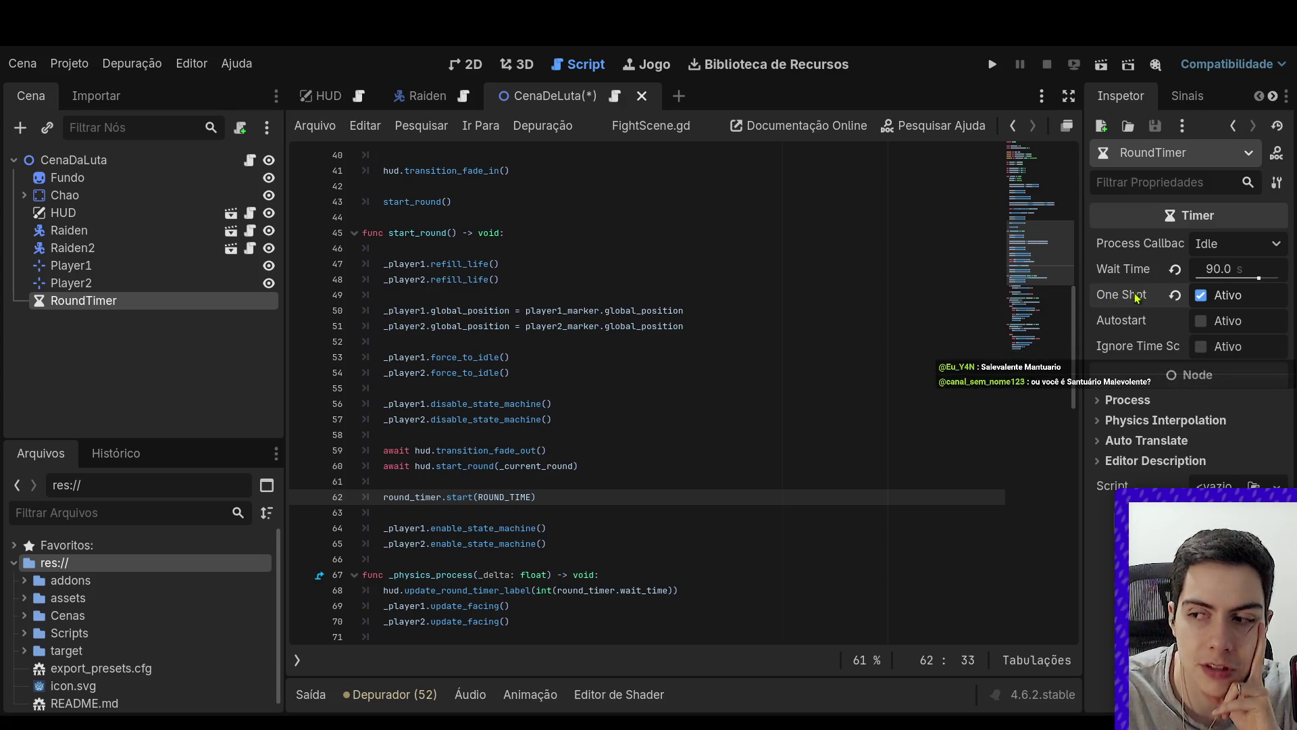
{"action": "left_click", "coordinate": [818, 337]}
{"action": "key", "text": "ctrl+s"}
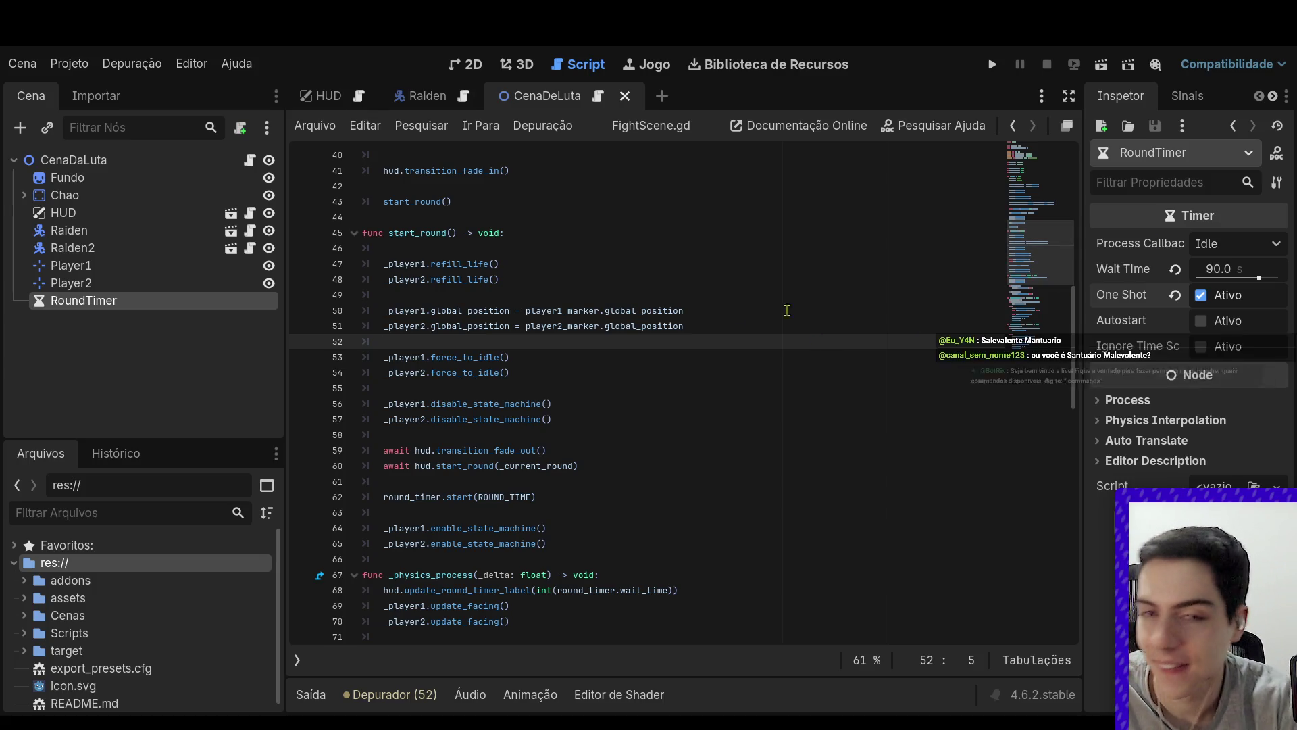
{"action": "left_click", "coordinate": [659, 365]}
{"action": "key", "text": "ctrl+s"}
Set a breakpoint on line 62, round_timer.start(ROUND_TIME).
{"action": "scroll", "coordinate": [659, 365], "scroll_direction": "down", "scroll_amount": 2}
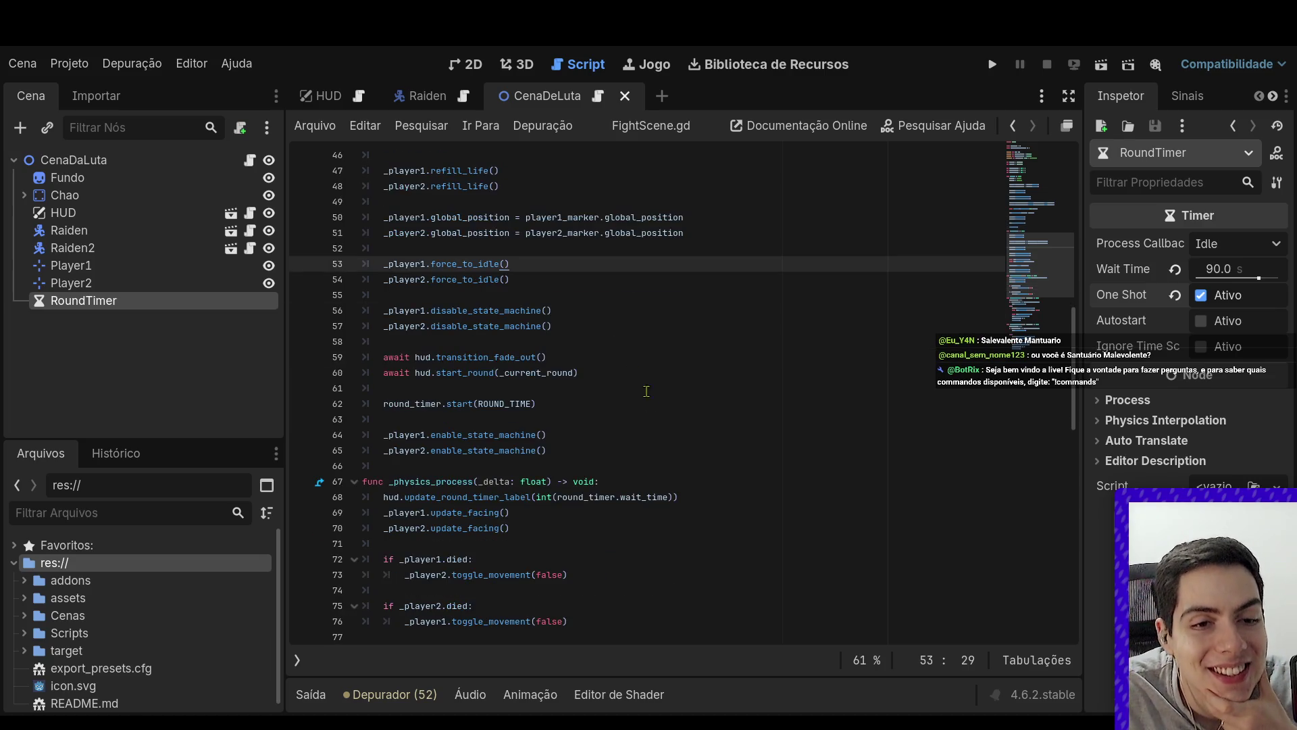
{"action": "left_click", "coordinate": [549, 407]}
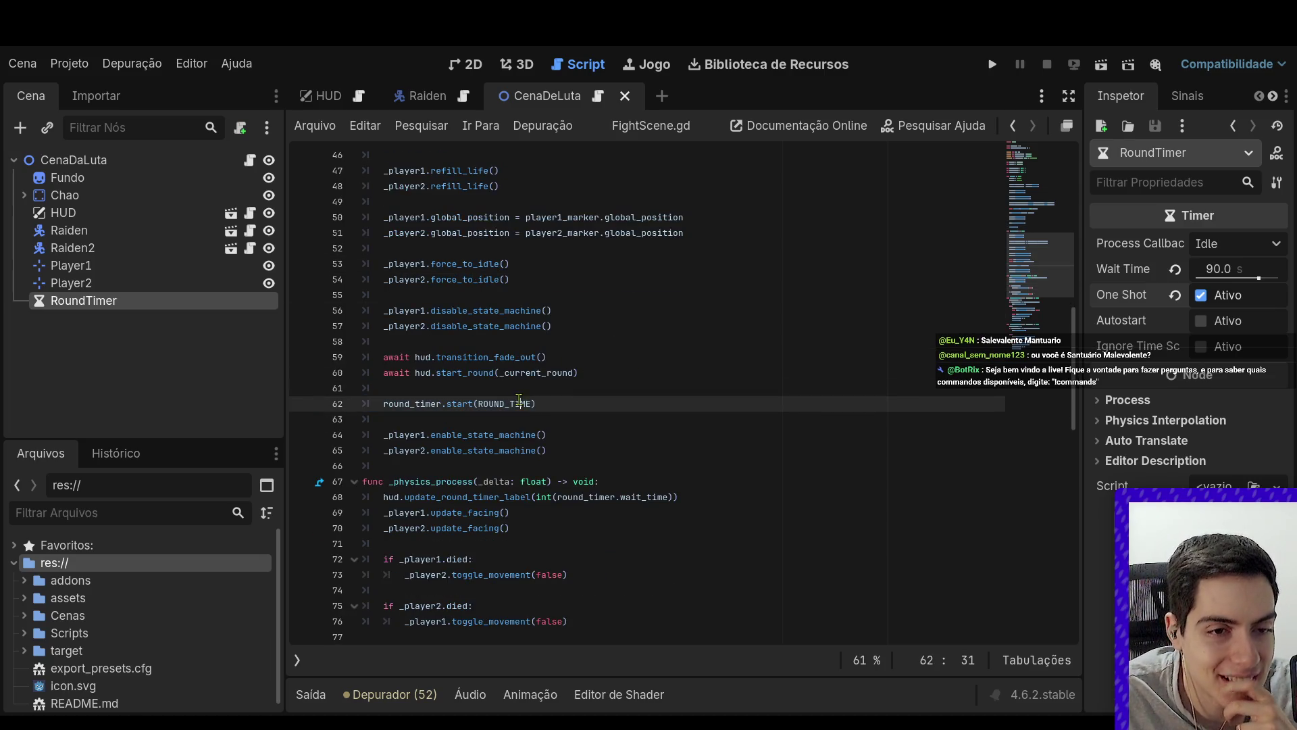
{"action": "left_click", "coordinate": [467, 384]}
{"action": "left_click", "coordinate": [297, 403]}
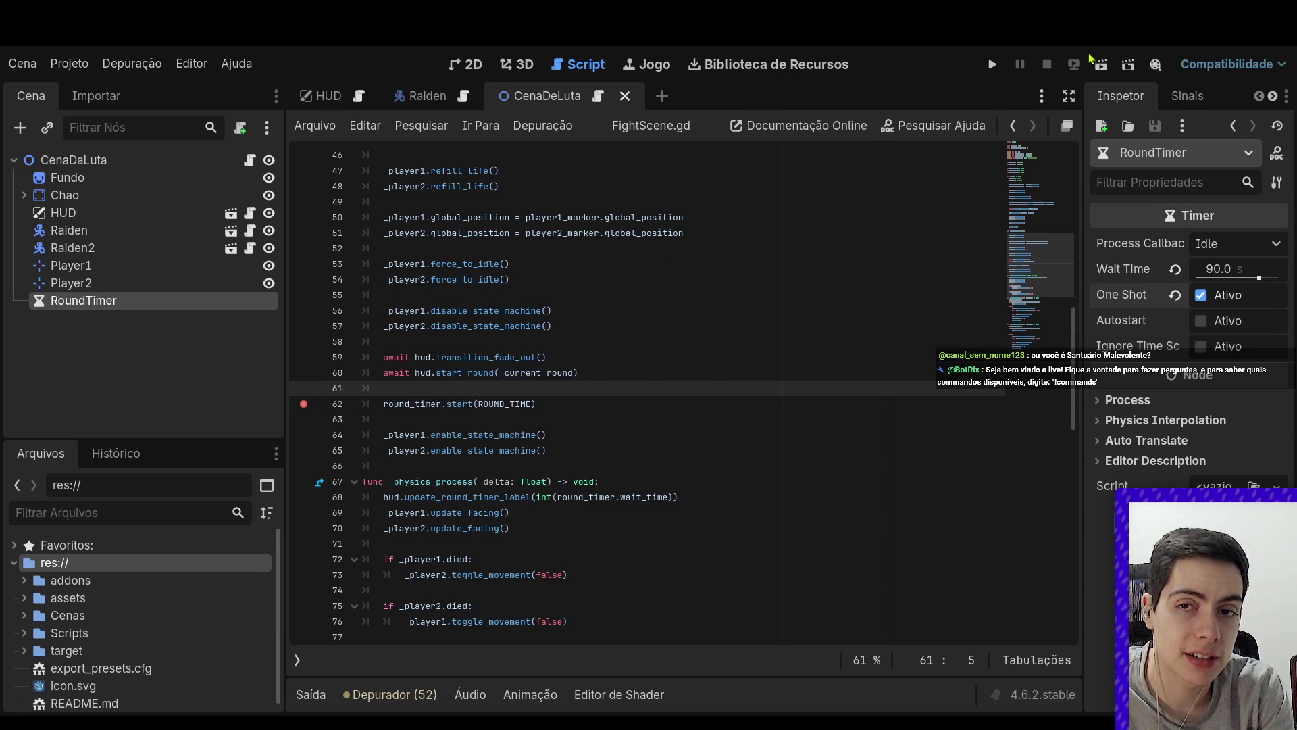
Run past the breakpoint, inspect the remote RoundTimer, and open the Timer start() documentation.
{"action": "left_click", "coordinate": [1100, 63]}
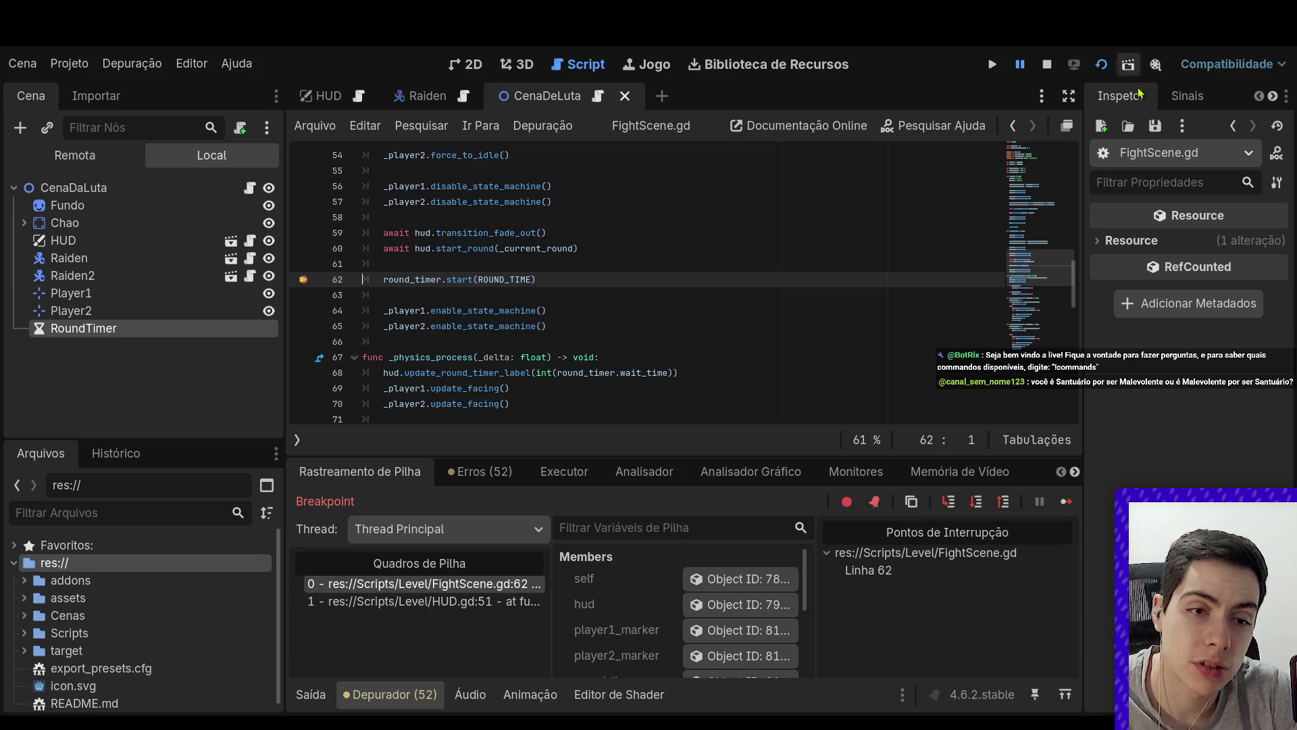
{"action": "key", "text": "F12"}
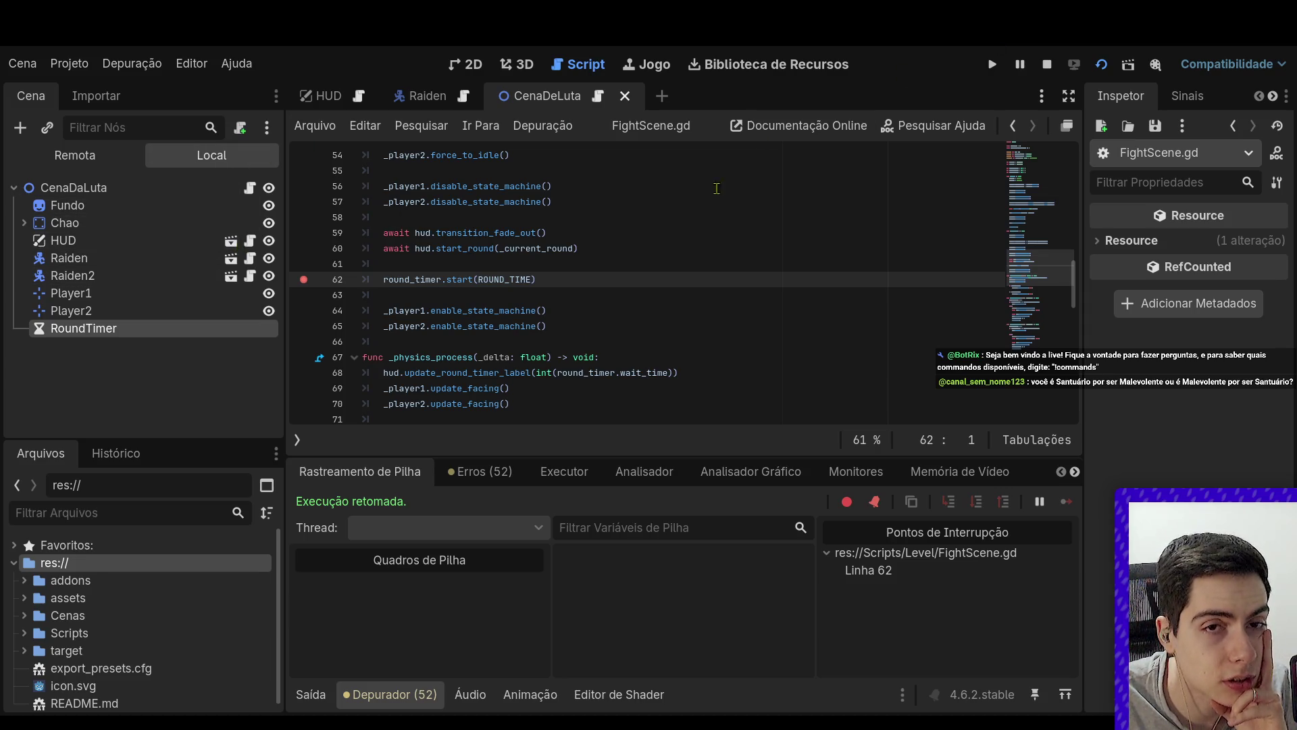
{"action": "left_click", "coordinate": [45, 161]}
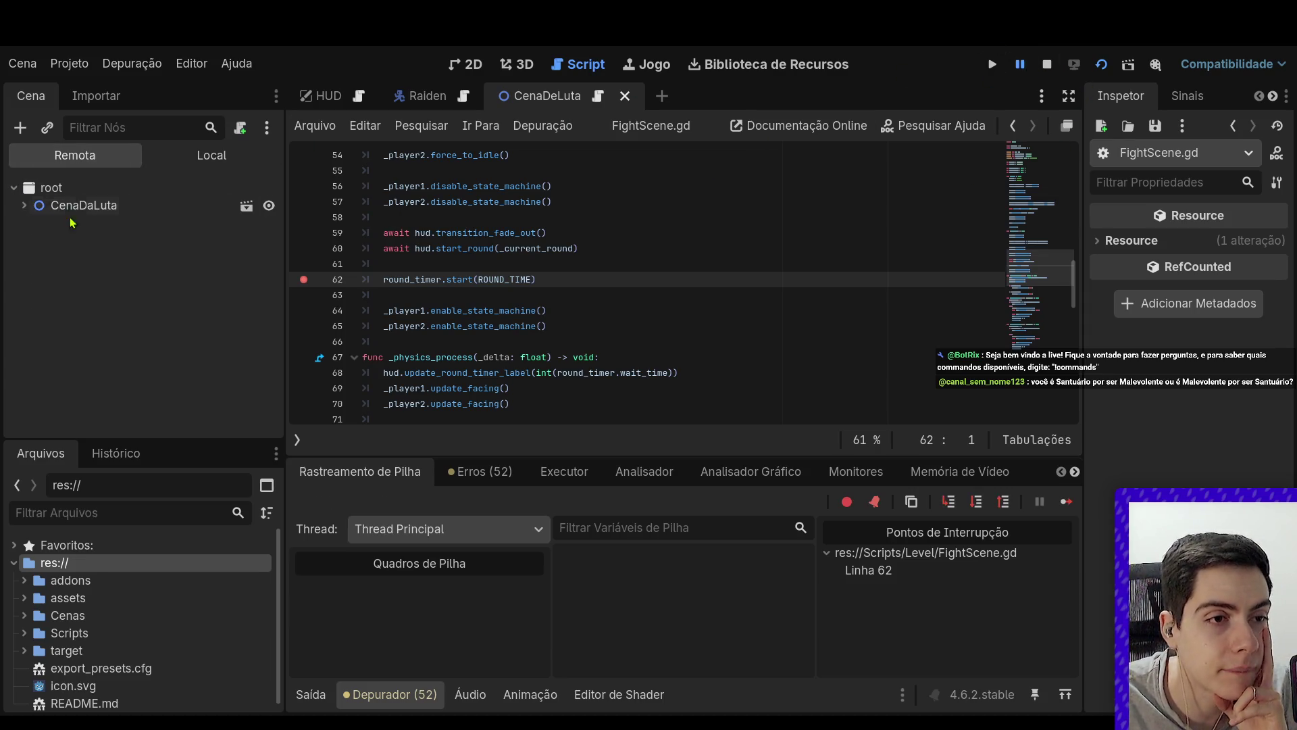
{"action": "left_click", "coordinate": [89, 347]}
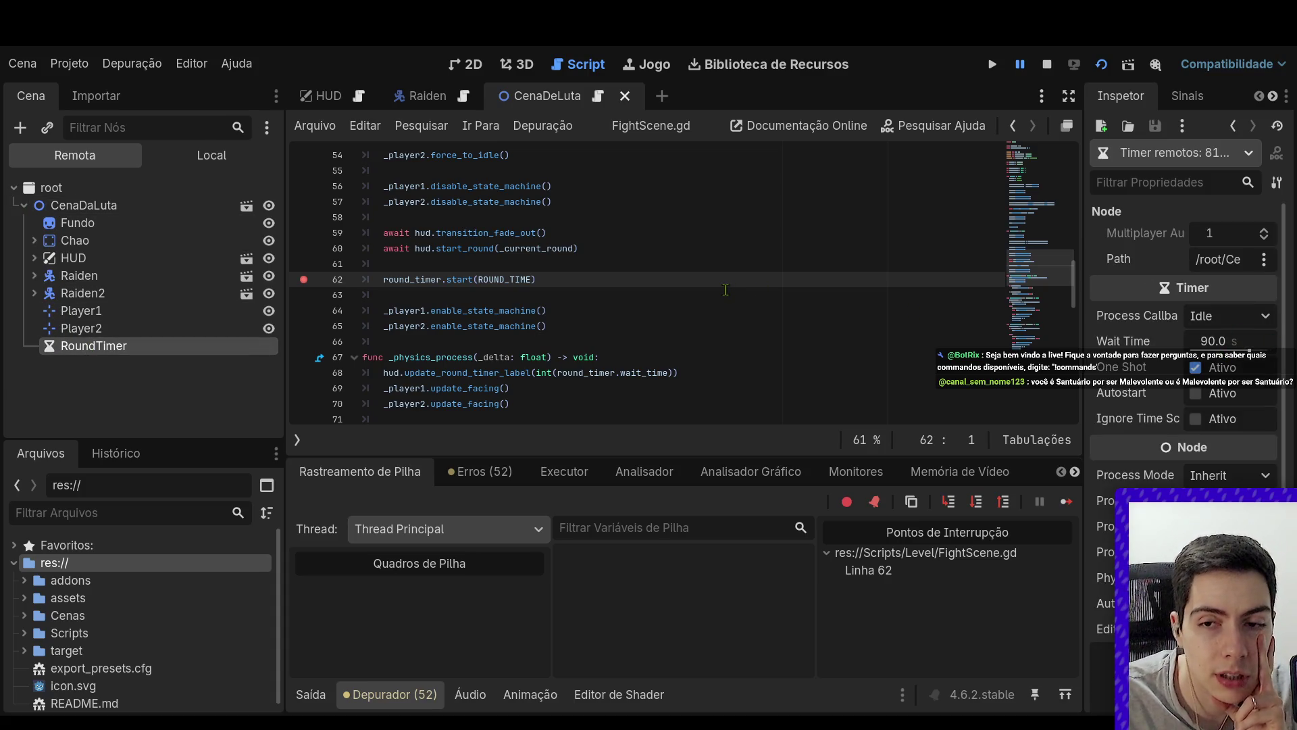
{"action": "left_click", "coordinate": [459, 283], "text": "ctrl"}
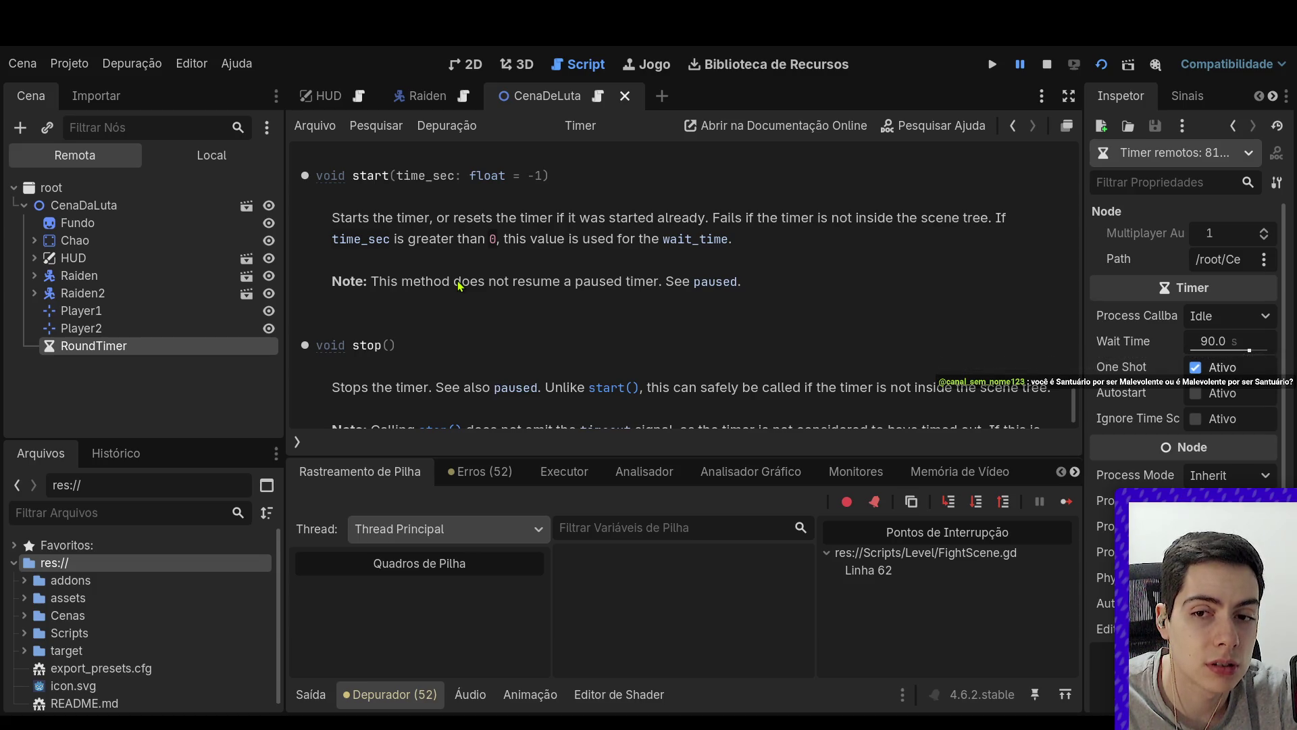
Read the Timer start() documentation, return to FightScene.gd, and stop the debug session.
{"action": "scroll", "coordinate": [1191, 439], "scroll_direction": "down", "scroll_amount": 1}
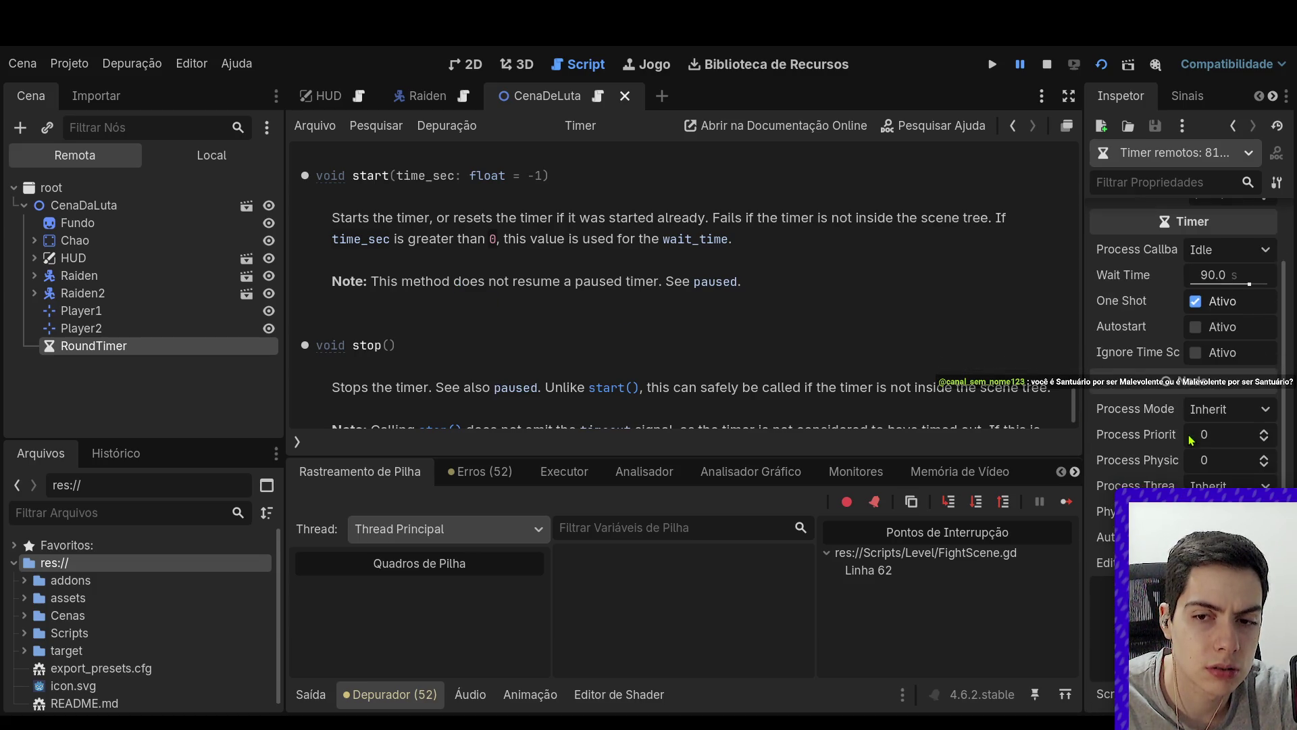
{"action": "scroll", "coordinate": [1190, 440], "scroll_direction": "up", "scroll_amount": 1}
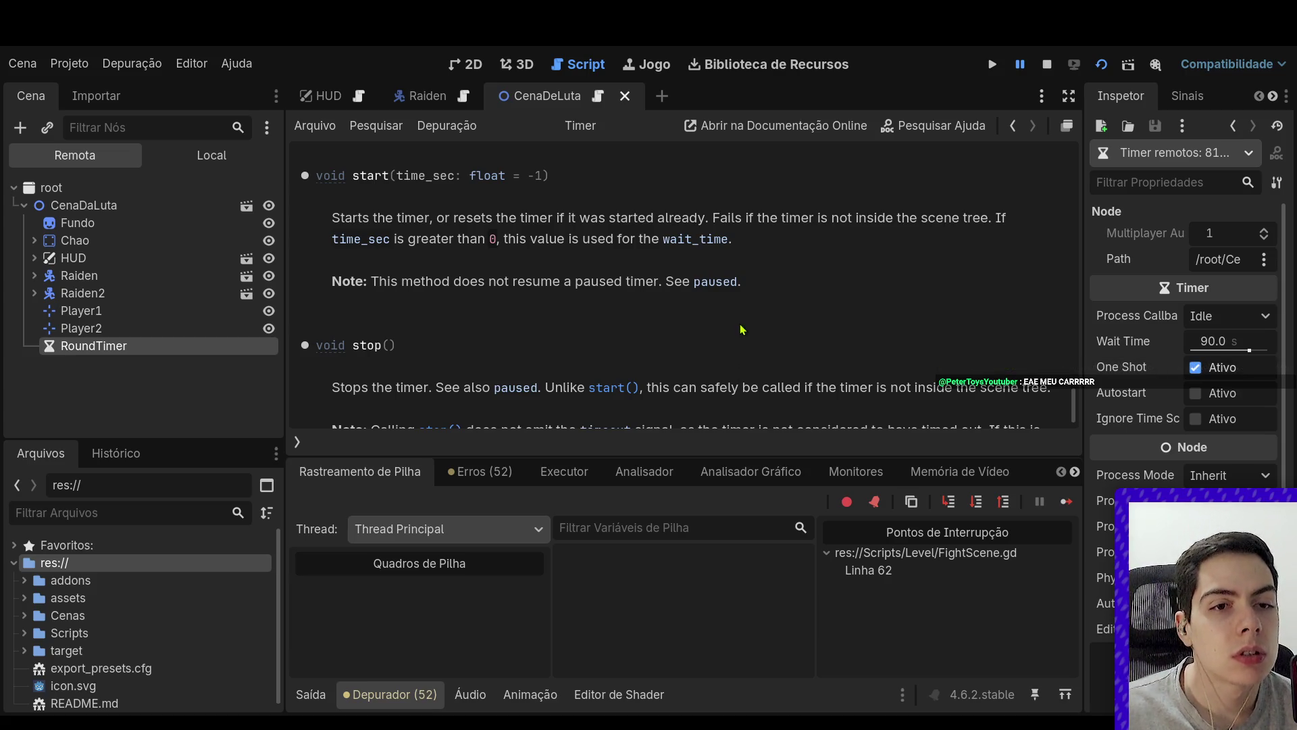
{"action": "key", "text": "alt+Left"}
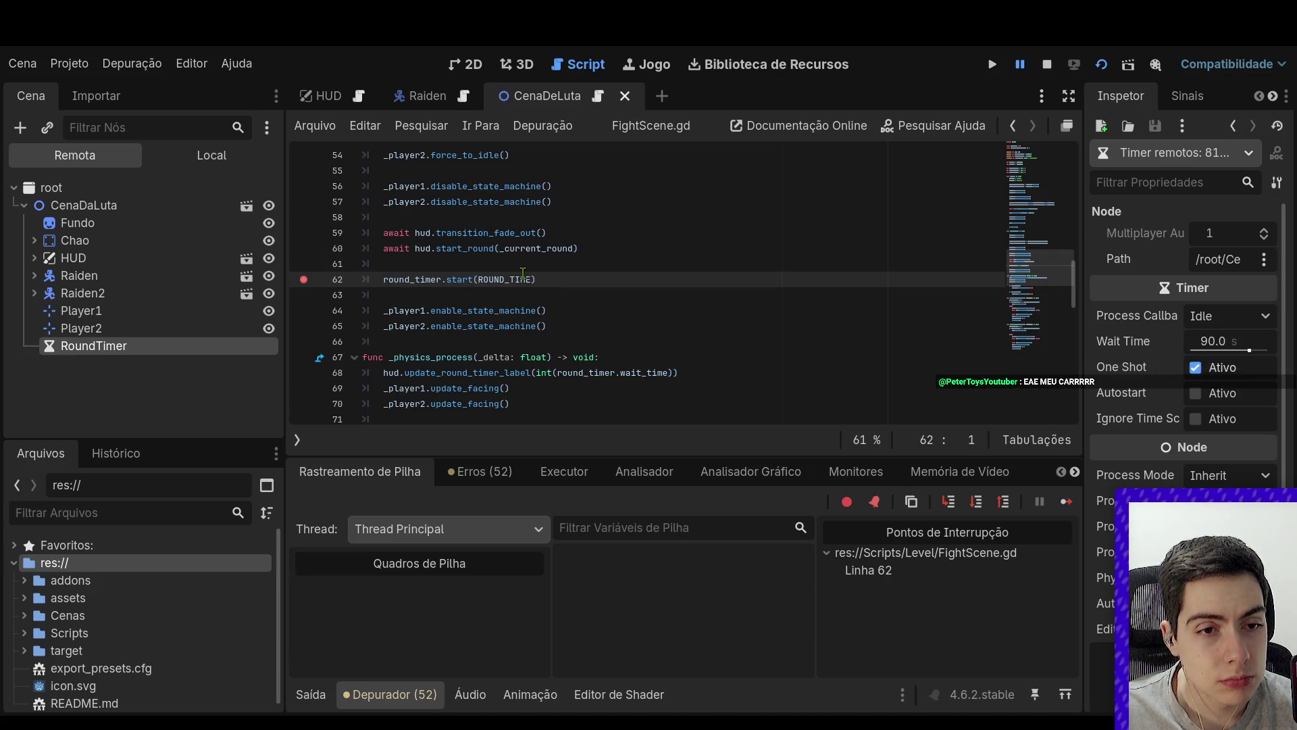
{"action": "left_click", "coordinate": [450, 281], "text": "ctrl"}
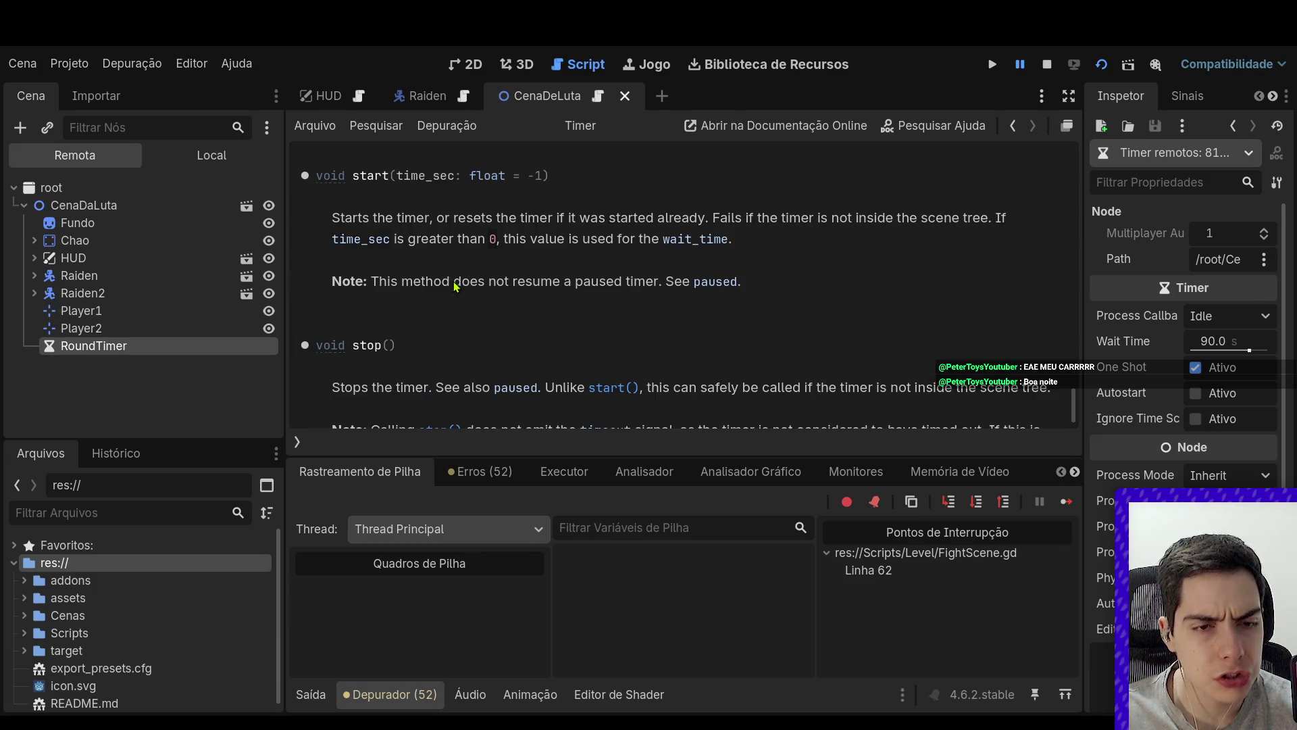
{"action": "scroll", "coordinate": [493, 287], "scroll_direction": "up", "scroll_amount": 3}
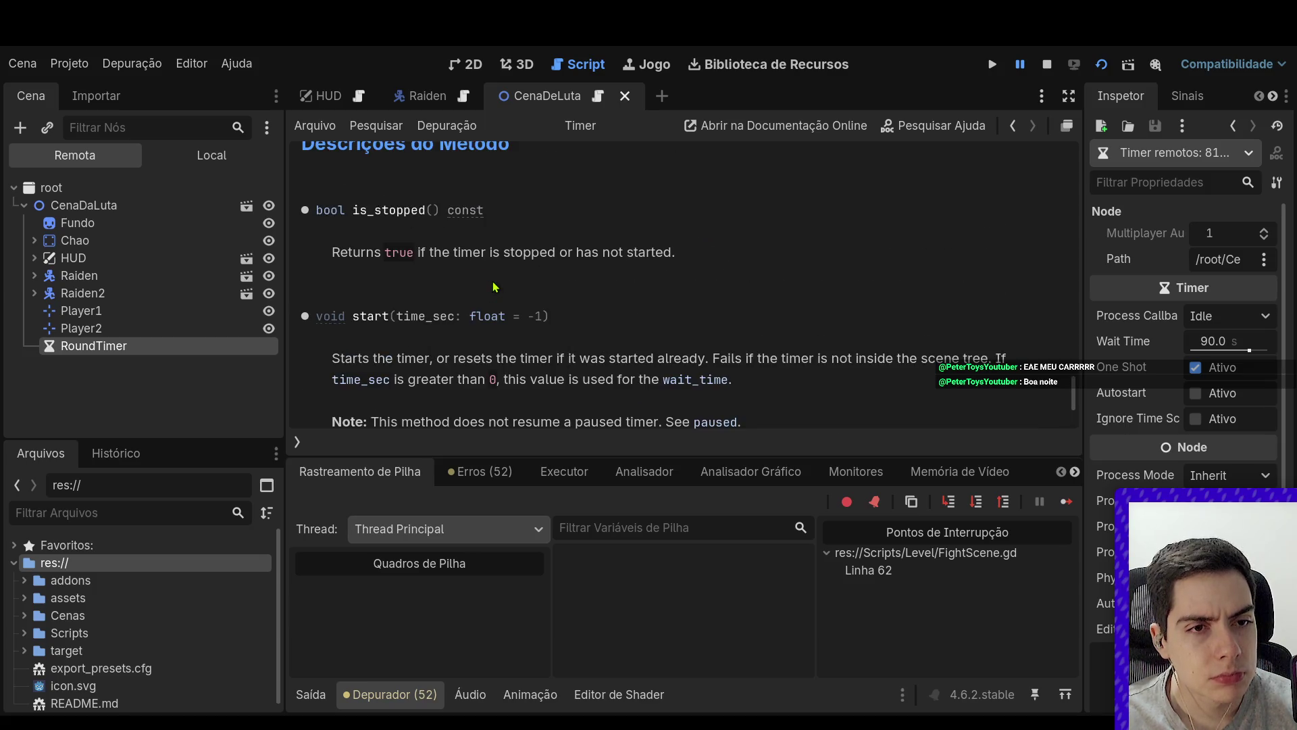
{"action": "scroll", "coordinate": [492, 287], "scroll_direction": "up", "scroll_amount": 2}
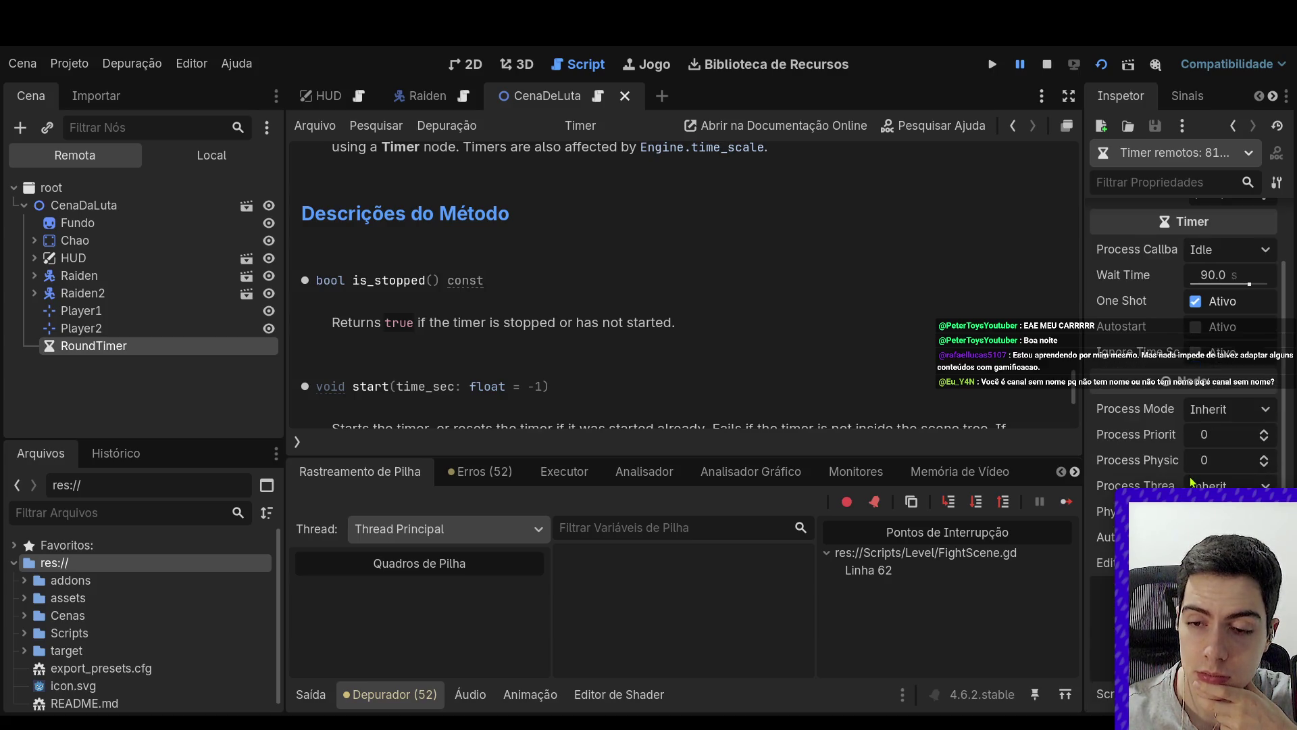
{"action": "scroll", "coordinate": [744, 354], "scroll_direction": "up", "scroll_amount": 1}
{"action": "scroll", "coordinate": [743, 354], "scroll_direction": "down", "scroll_amount": 3}
{"action": "scroll", "coordinate": [747, 357], "scroll_direction": "down", "scroll_amount": 2}
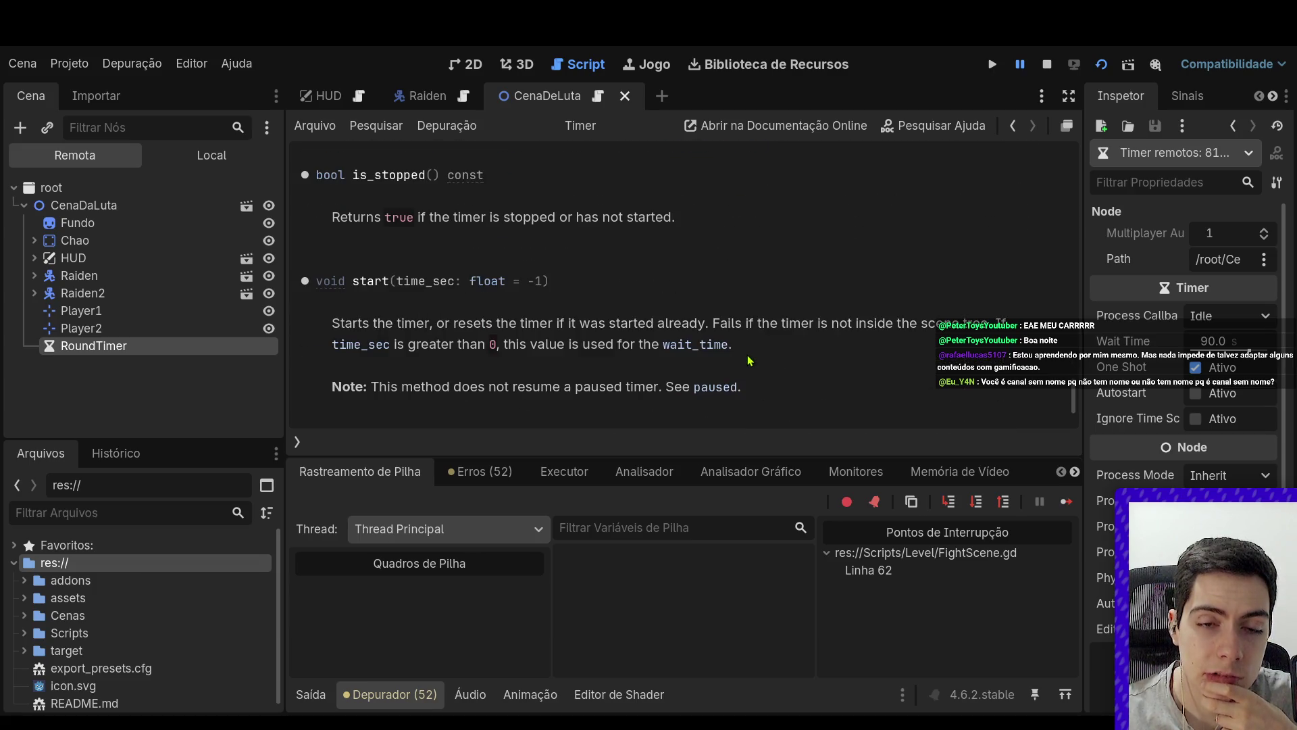
{"action": "key", "text": "alt+Left"}
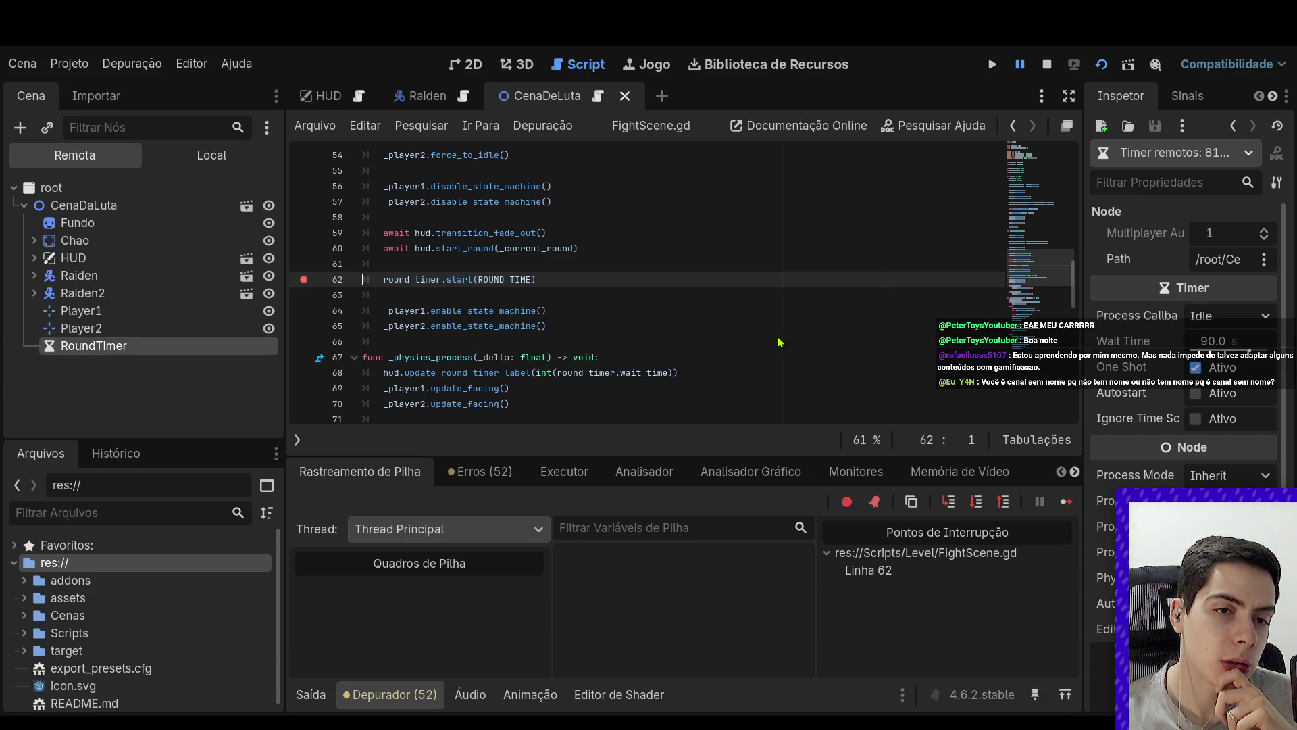
{"action": "scroll", "coordinate": [778, 343], "scroll_direction": "up", "scroll_amount": 1}
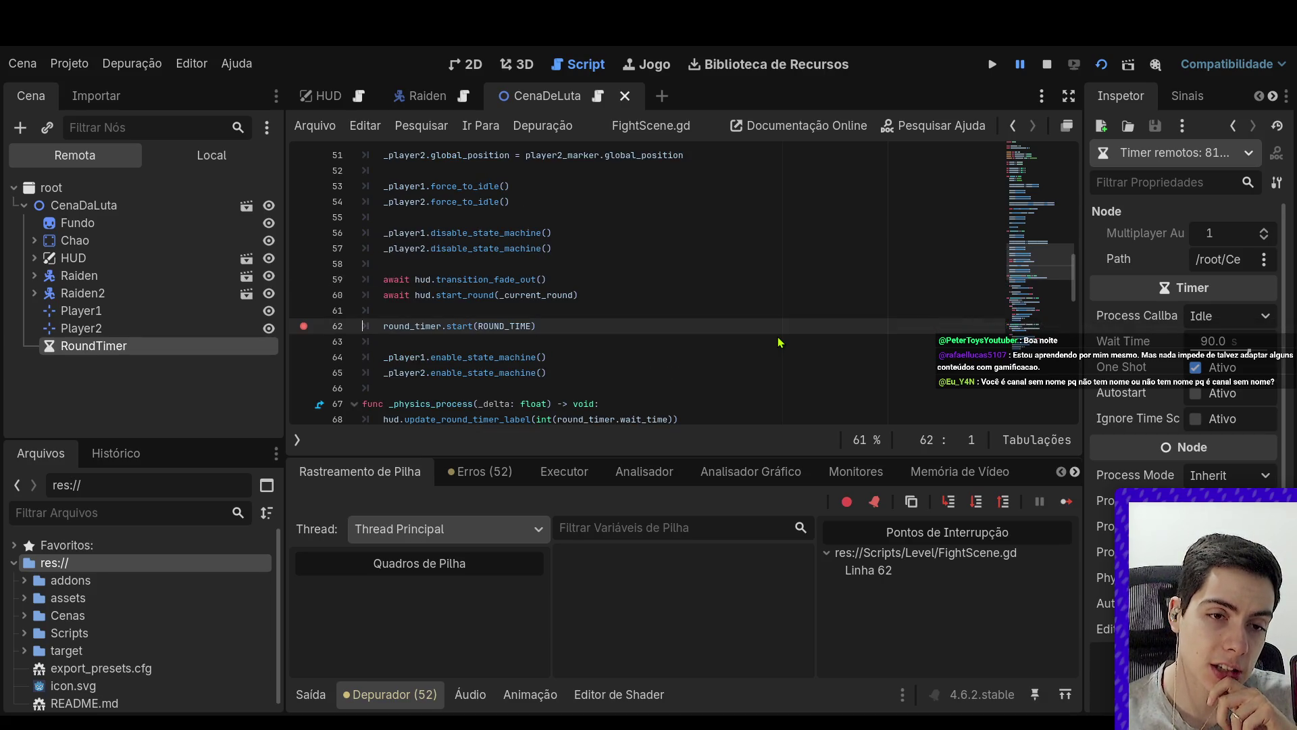
{"action": "left_click", "coordinate": [1045, 68]}
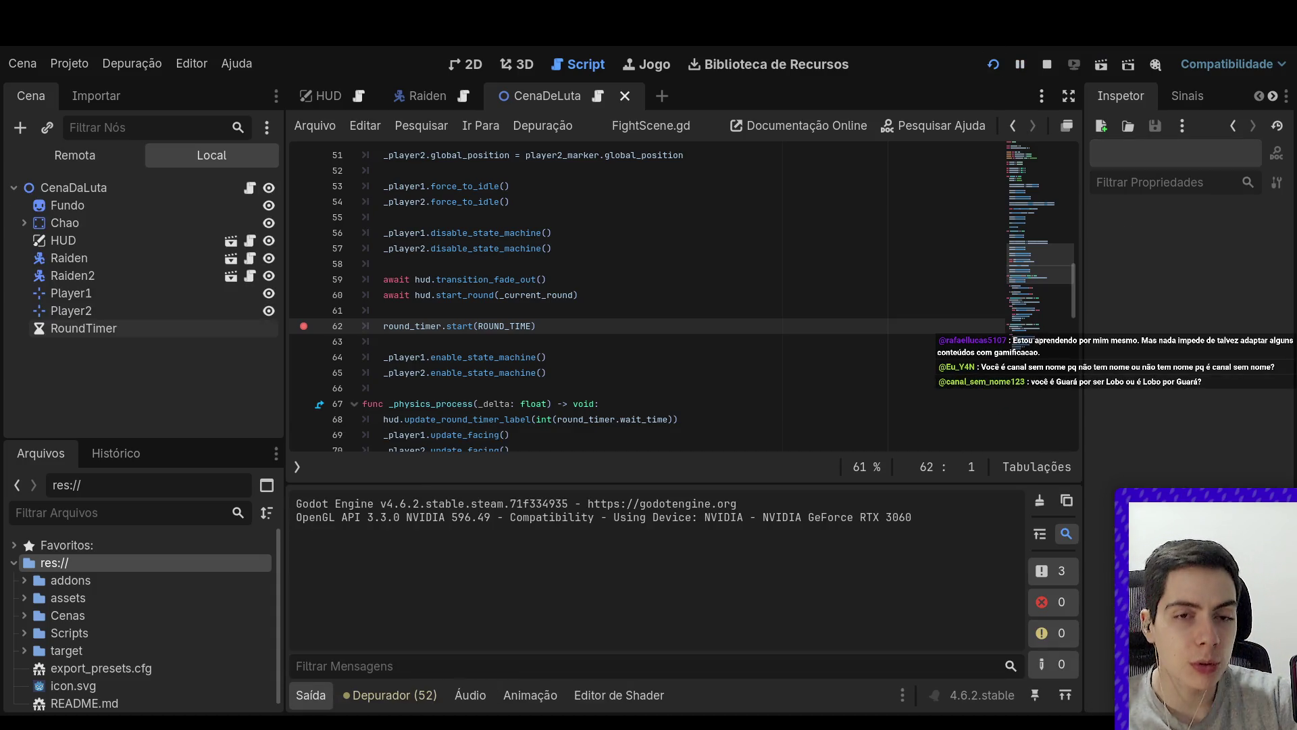
Resume past the breakpoint, inspect the live RoundTimer node, stop the game and clear the line 62 breakpoint.
{"action": "left_click", "coordinate": [1067, 501]}
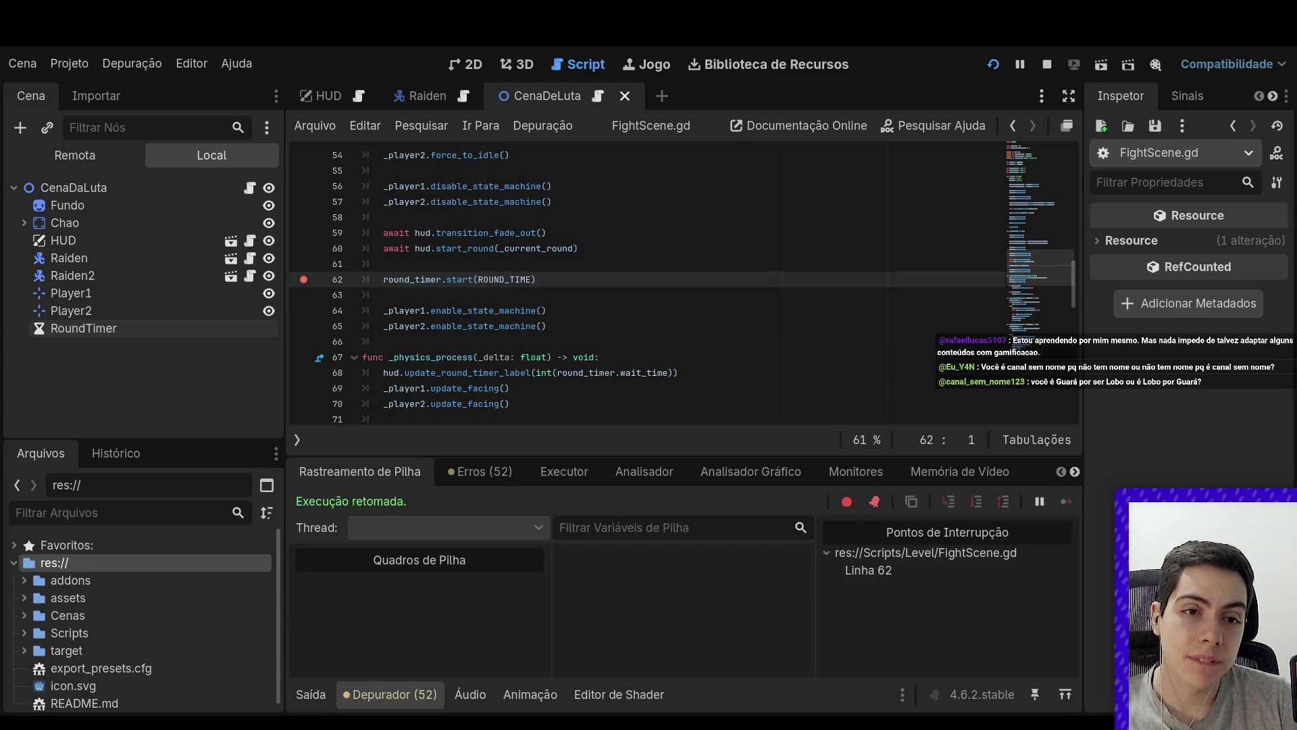
{"action": "left_click", "coordinate": [74, 155]}
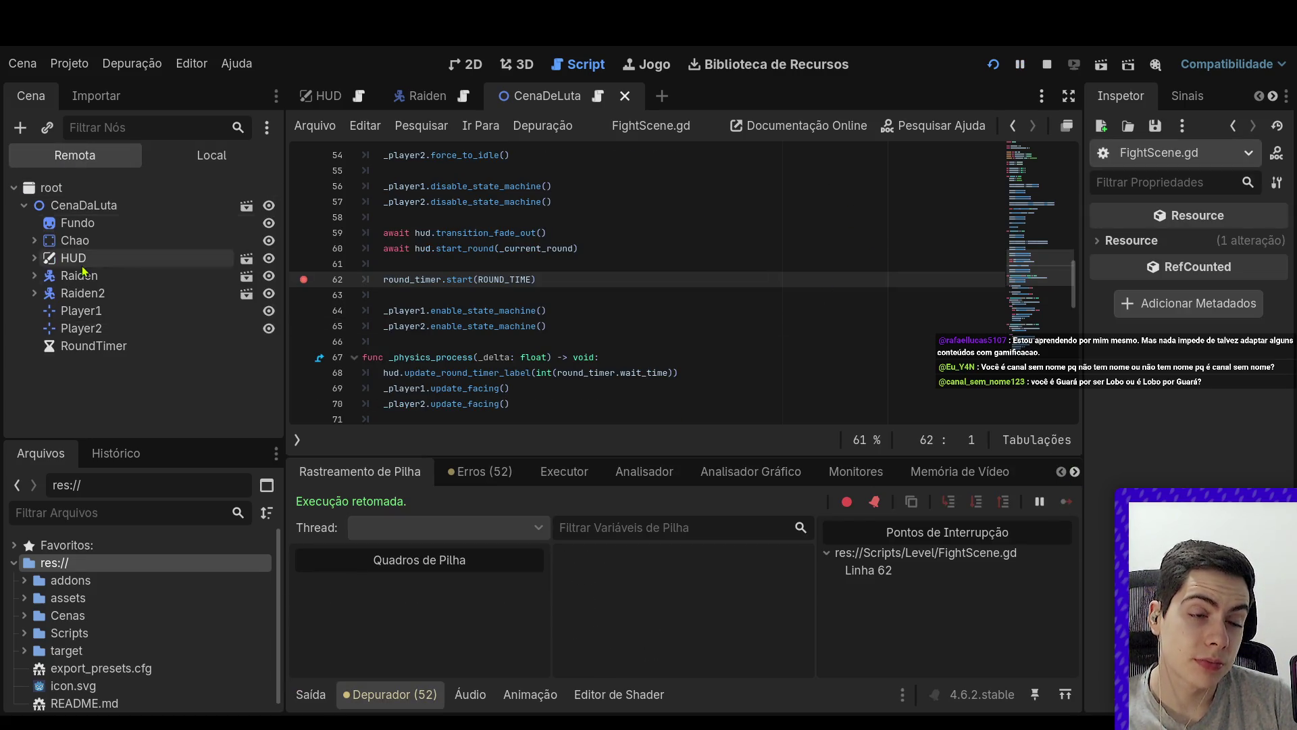
{"action": "left_click", "coordinate": [105, 346]}
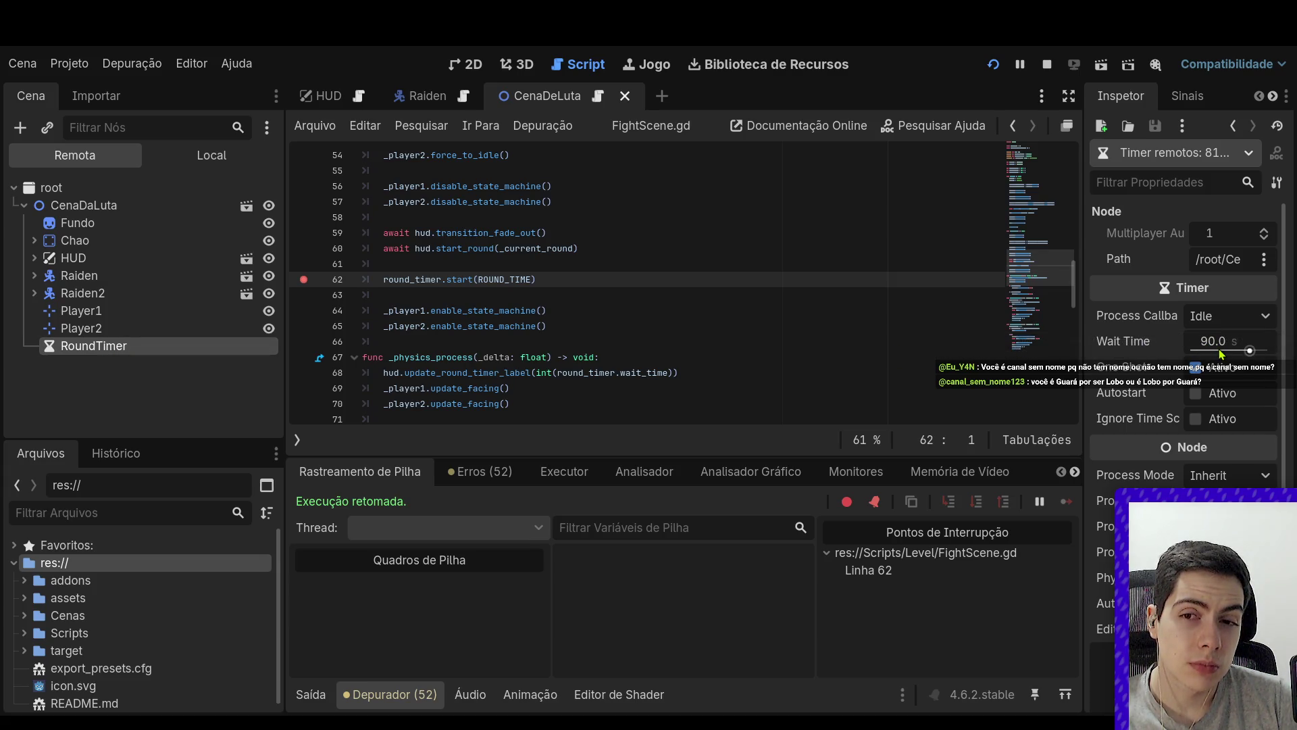
{"action": "left_click", "coordinate": [1047, 63]}
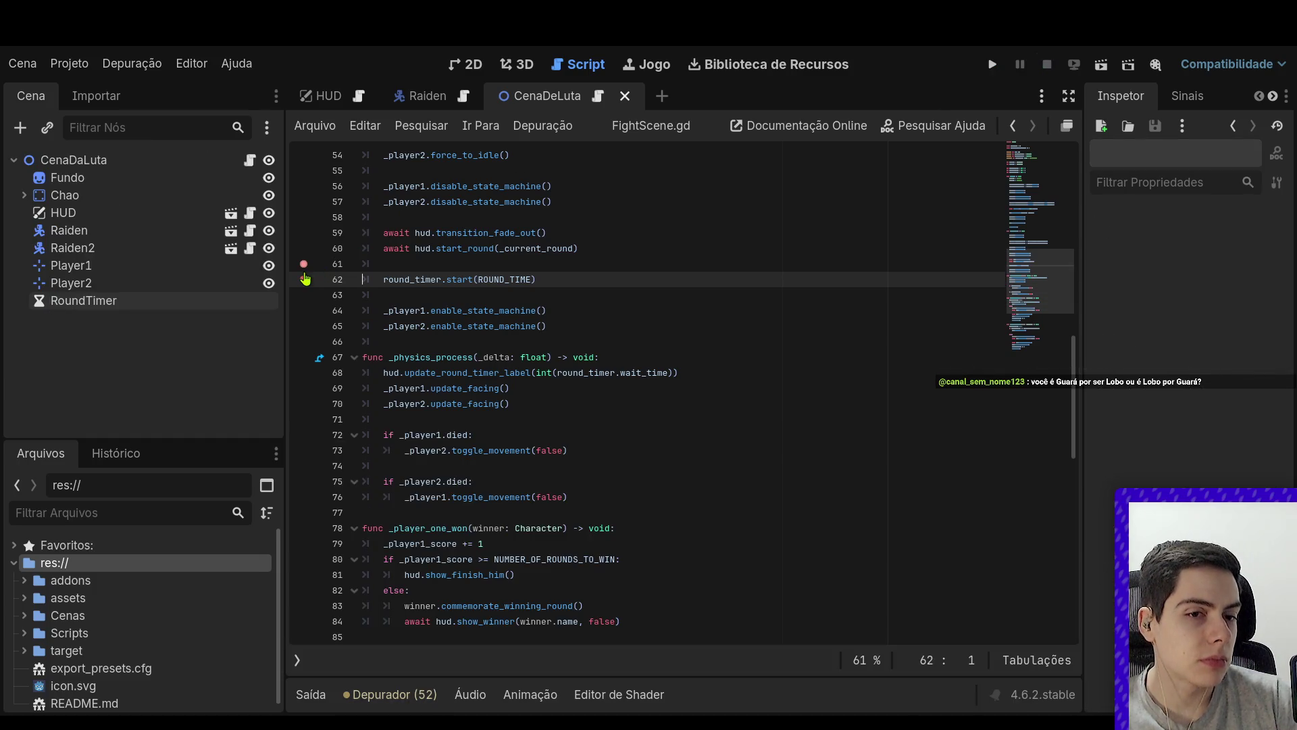
{"action": "left_click", "coordinate": [304, 264]}
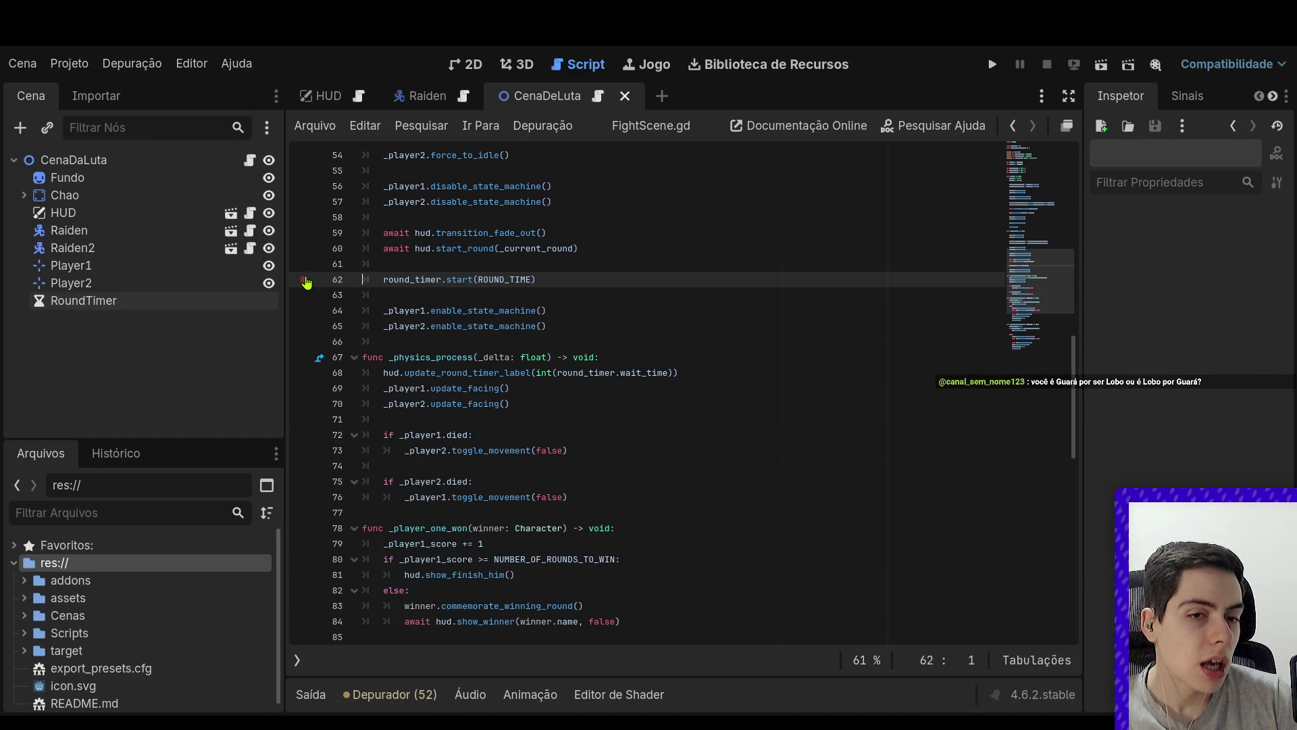
Replace wait_time with time_left on line 68 and check the time_left documentation.
{"action": "left_click", "coordinate": [542, 333]}
{"action": "scroll", "coordinate": [541, 338], "scroll_direction": "down", "scroll_amount": 2}
{"action": "left_click", "coordinate": [573, 343]}
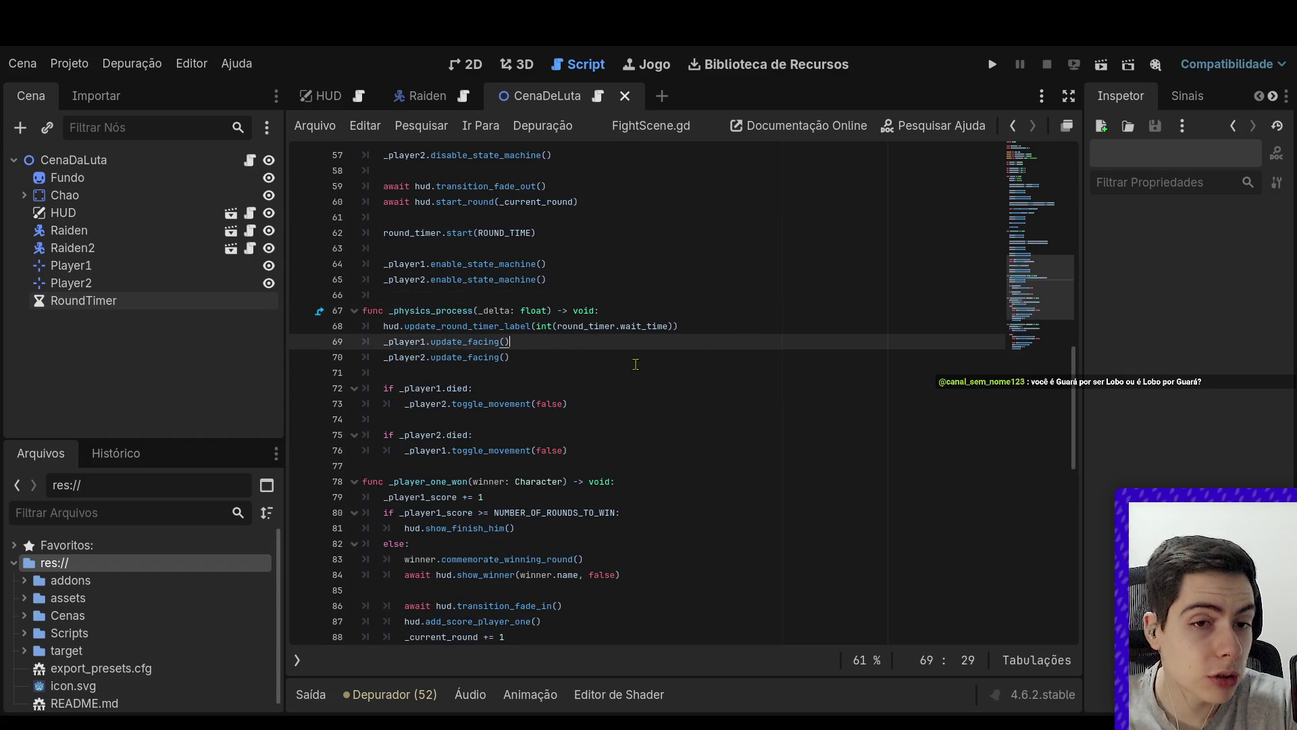
{"action": "left_click", "coordinate": [662, 326]}
{"action": "double_click", "coordinate": [662, 326]}
{"action": "key", "text": "BackSpace"}
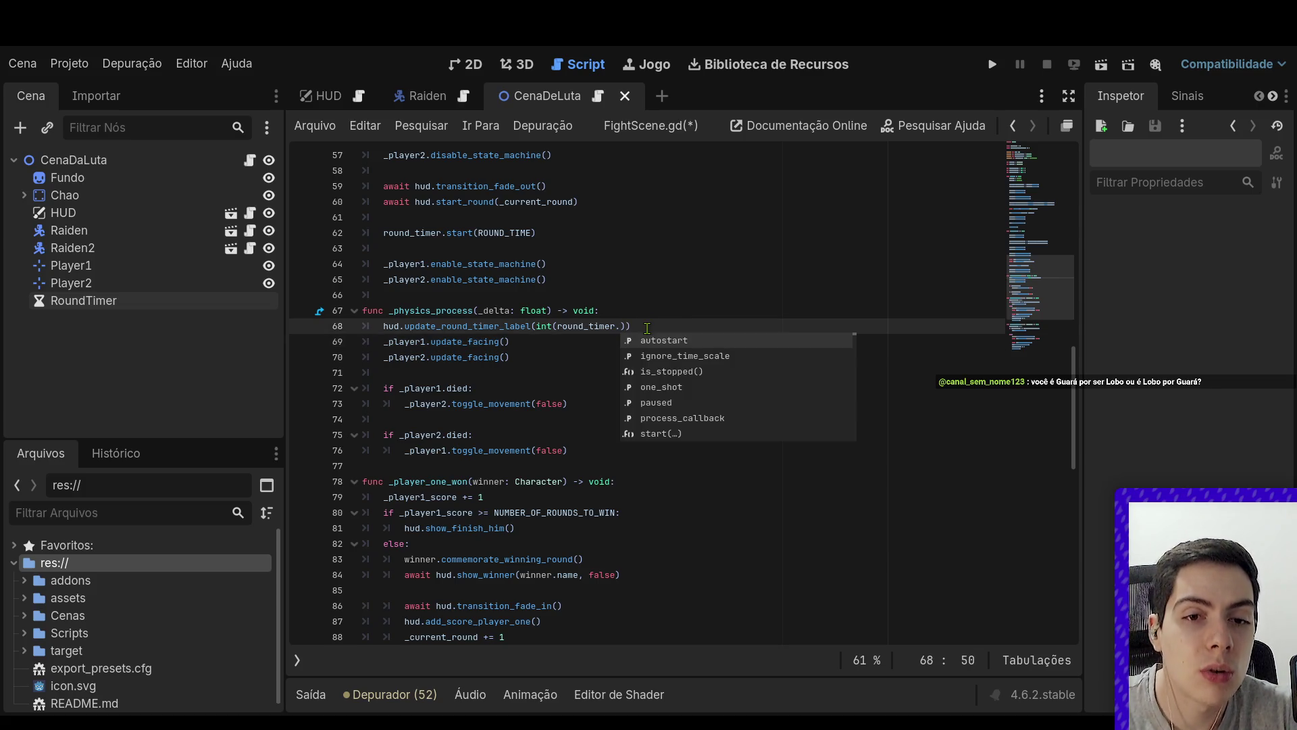
{"action": "type", "text": "time_left"}
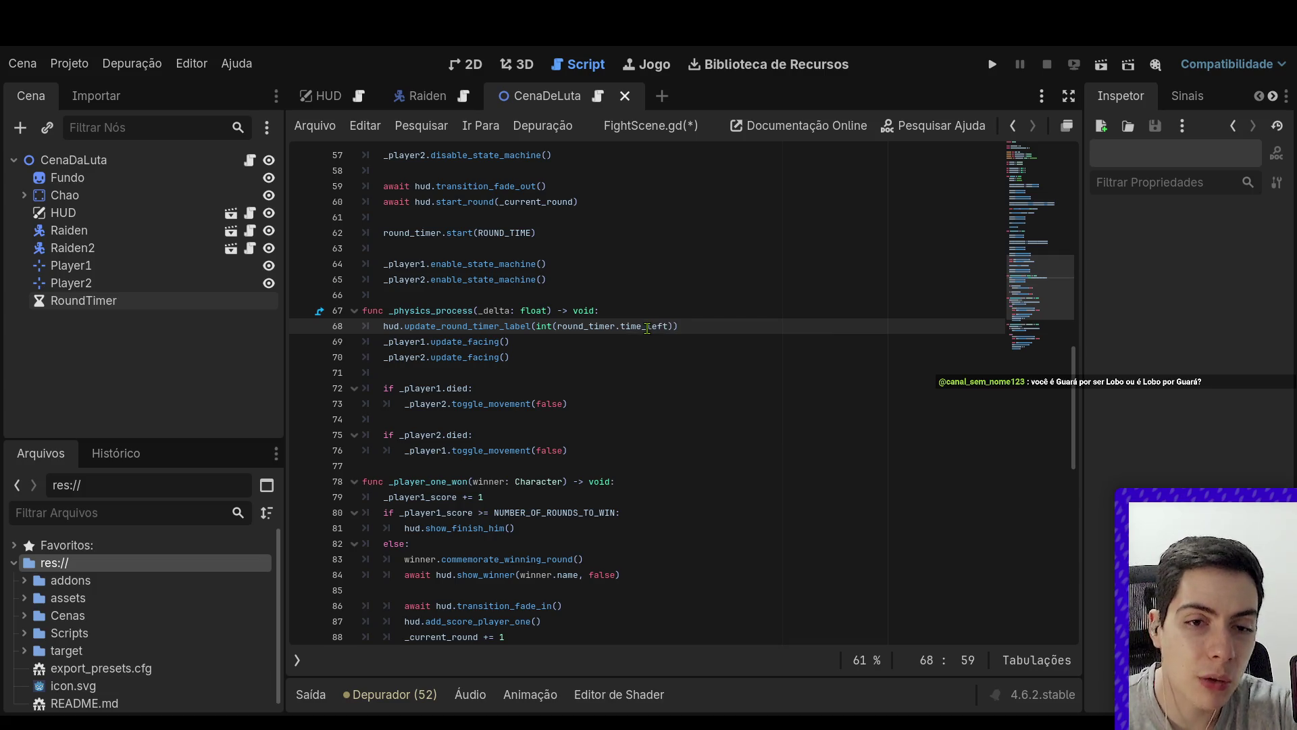
{"action": "left_click", "coordinate": [646, 328], "text": "ctrl"}
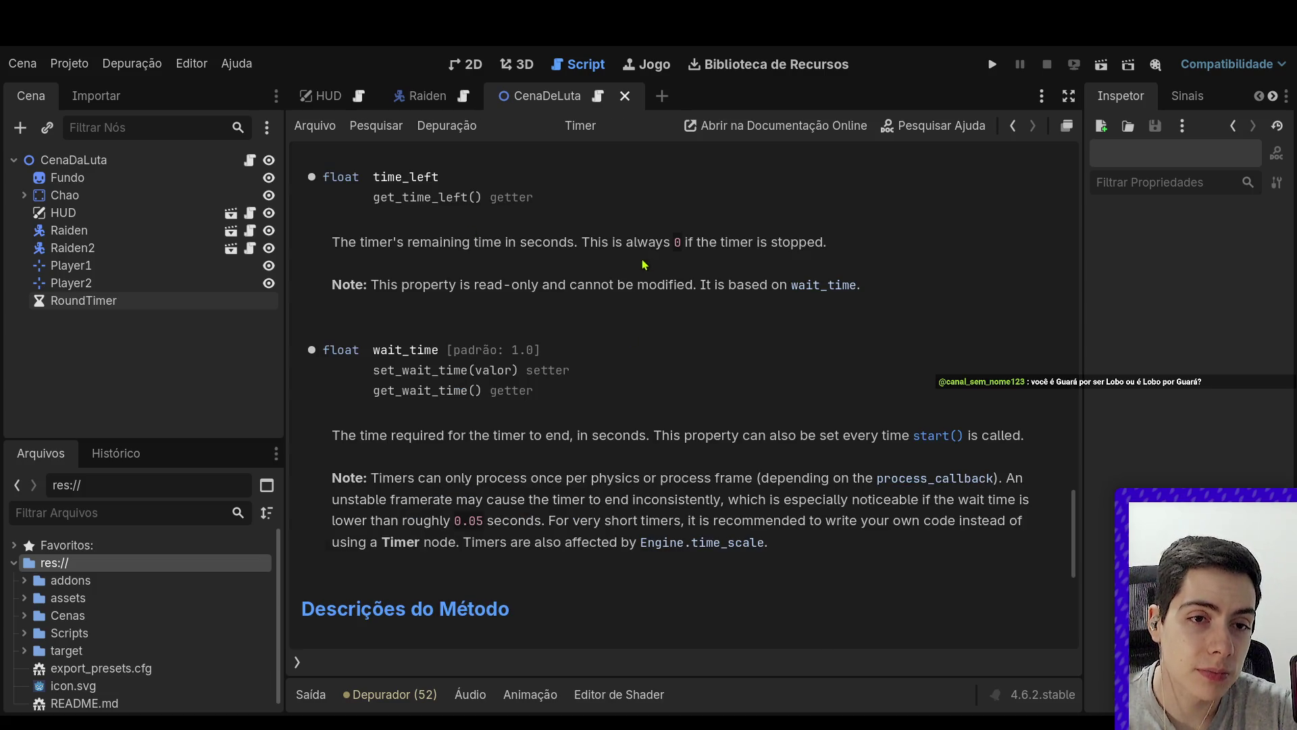
{"action": "key", "text": "alt+Left"}
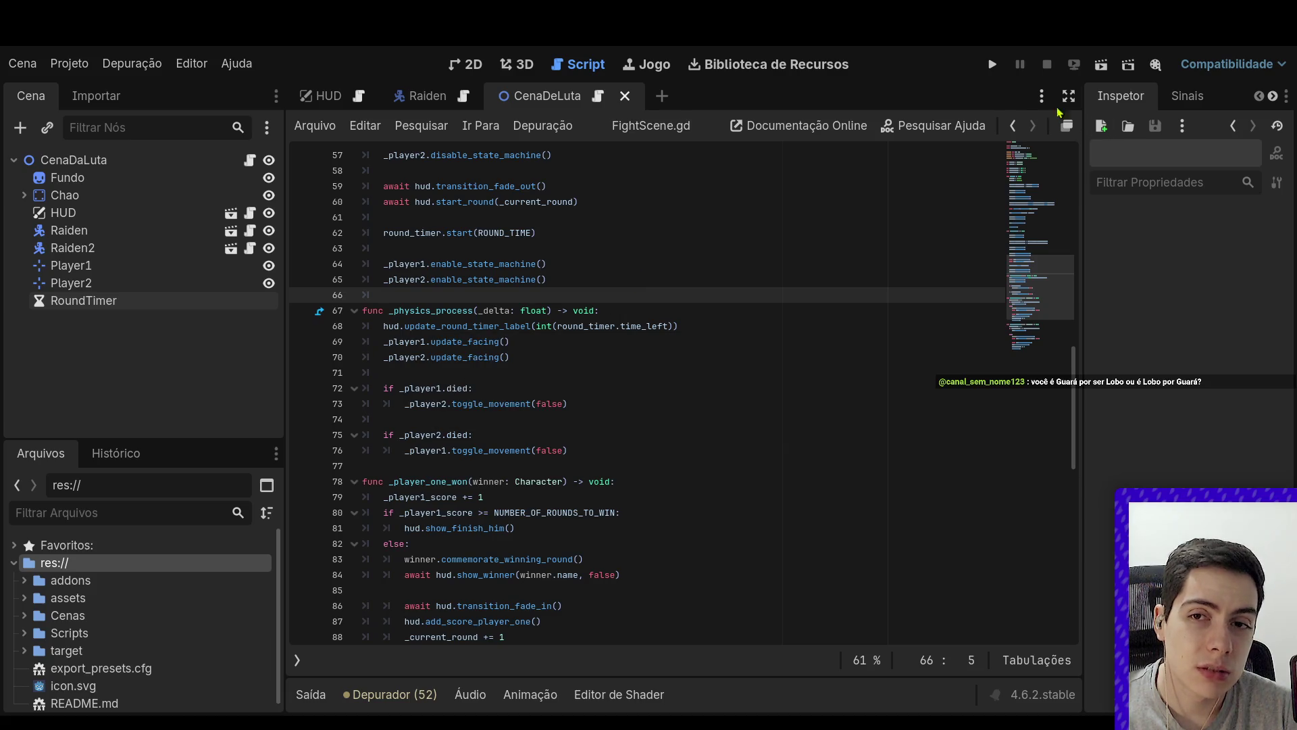
{"action": "left_click", "coordinate": [1100, 66]}
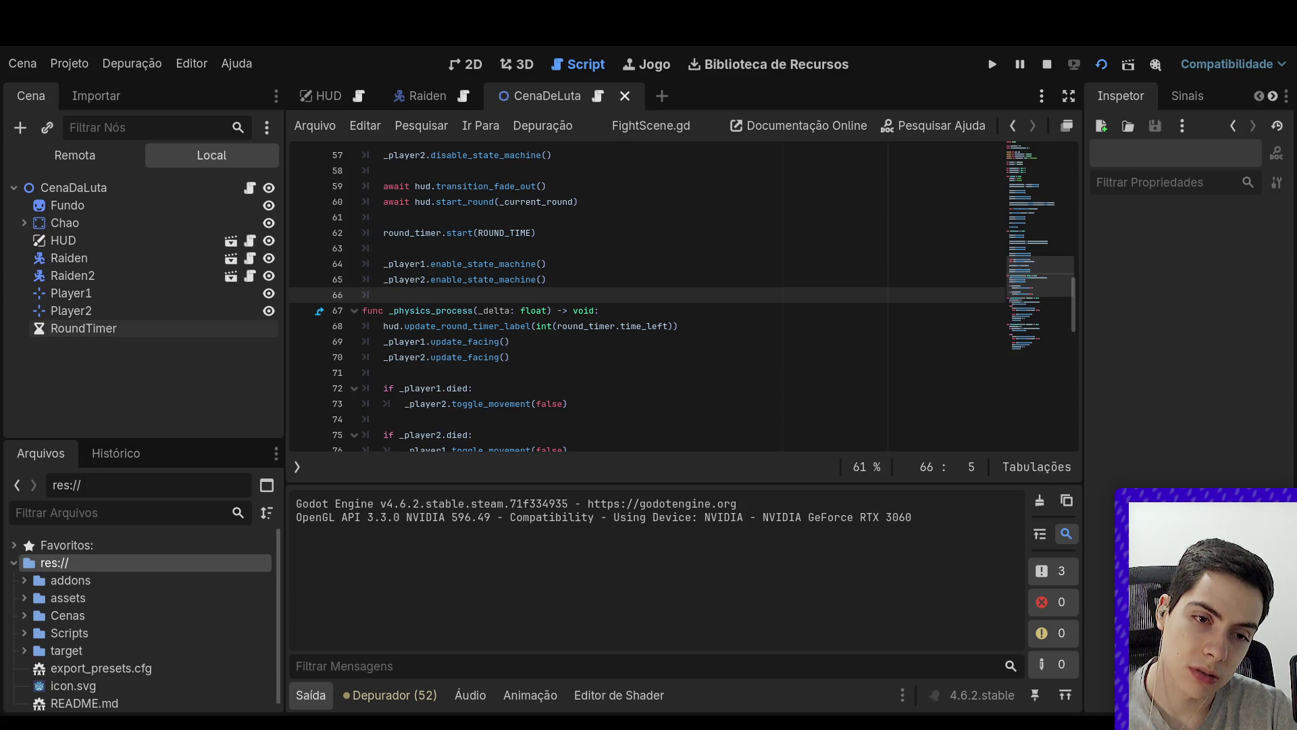
{"action": "left_click", "coordinate": [1047, 63]}
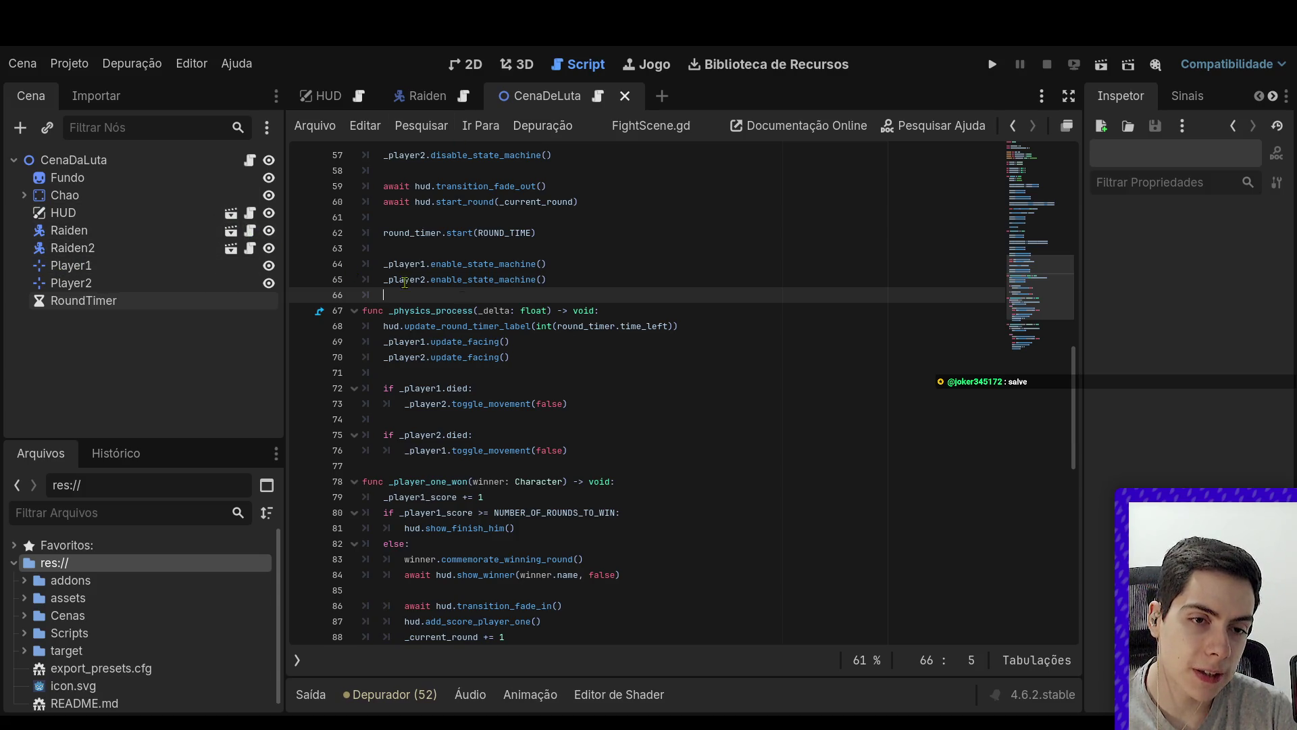
Add hud.update_round_timer_label(ROUND_TIME) in _ready after the update_facing calls and save the script.
{"action": "scroll", "coordinate": [643, 379], "scroll_direction": "up", "scroll_amount": 7}
{"action": "scroll", "coordinate": [642, 382], "scroll_direction": "up", "scroll_amount": 9}
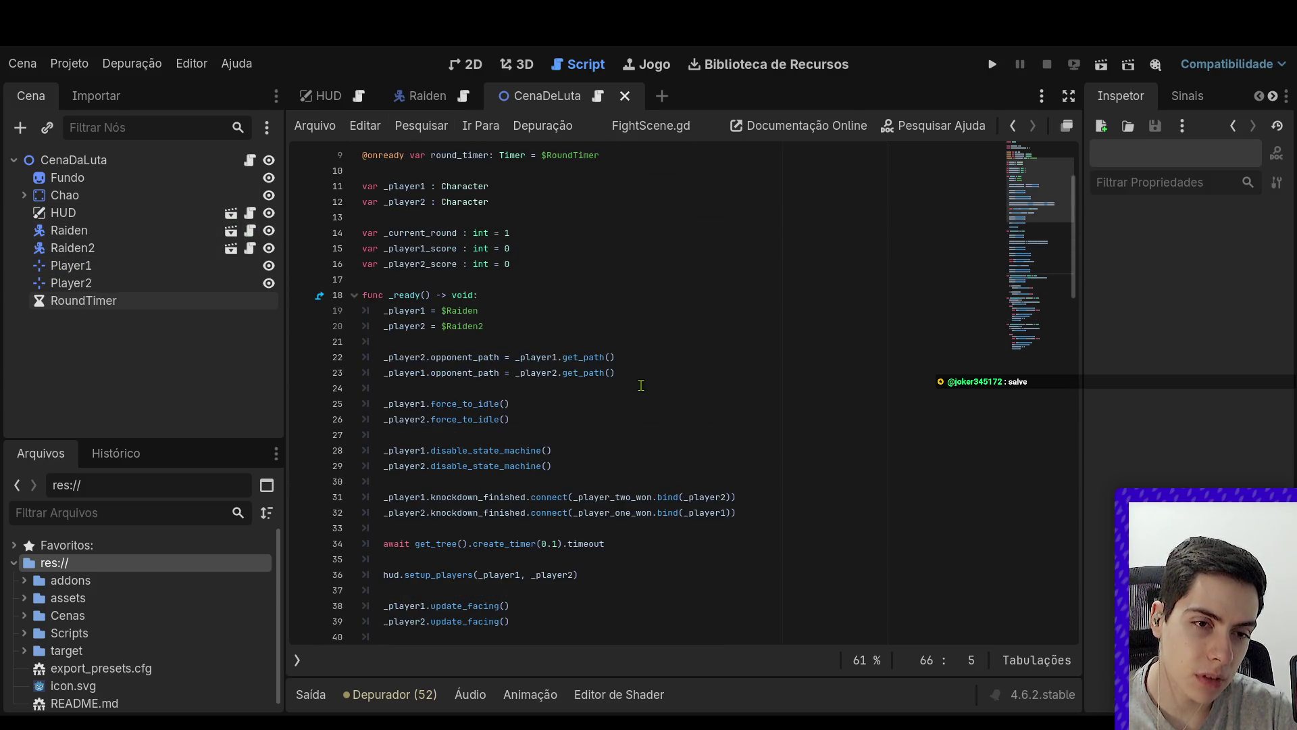
{"action": "scroll", "coordinate": [641, 385], "scroll_direction": "down", "scroll_amount": 2}
{"action": "left_click", "coordinate": [509, 201]}
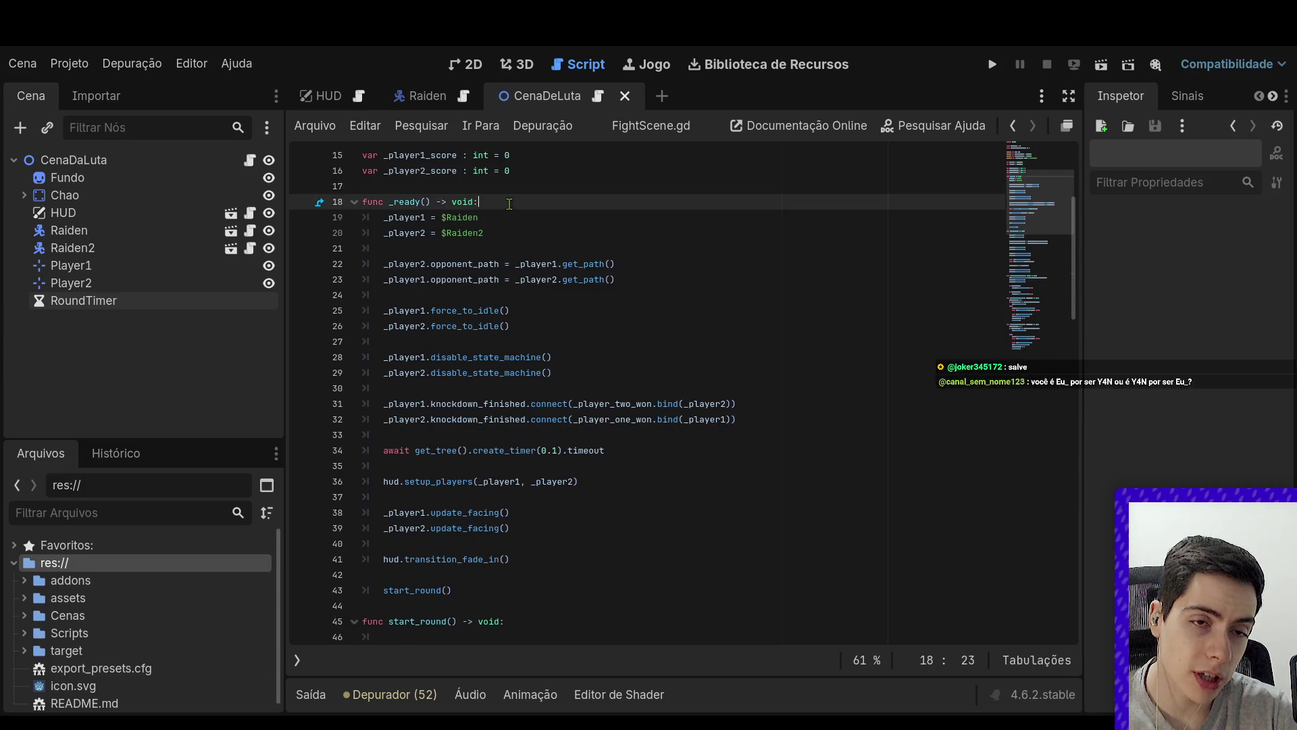
{"action": "left_click", "coordinate": [560, 527]}
{"action": "key", "text": "Return"}
{"action": "key", "text": "Return"}
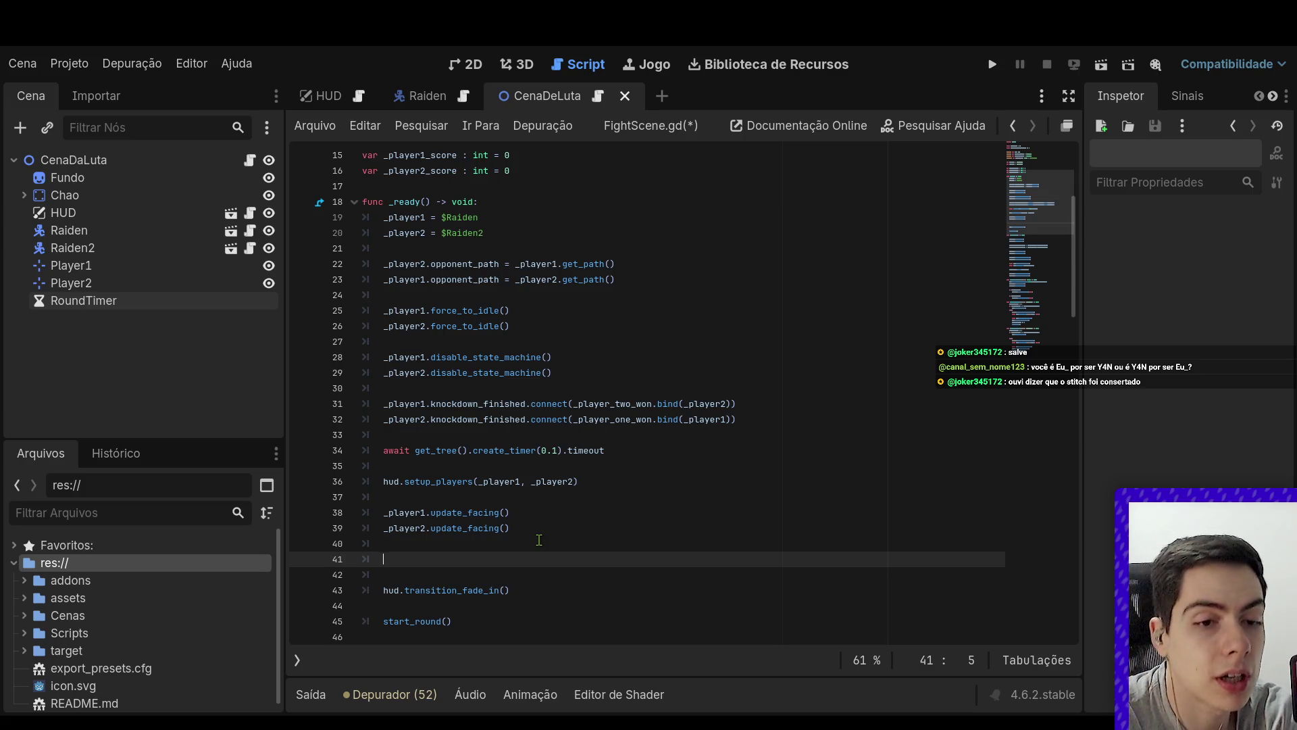
{"action": "type", "text": "hud."}
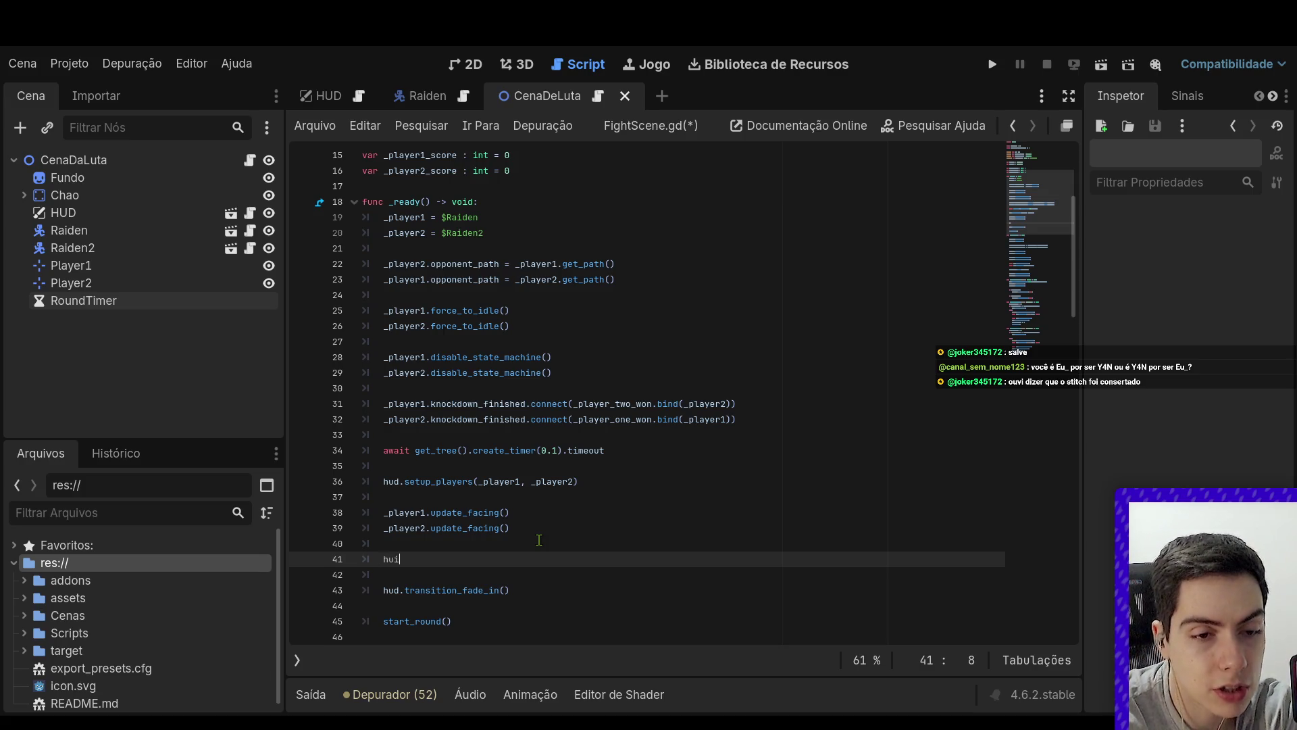
{"action": "type", "text": "update_r"}
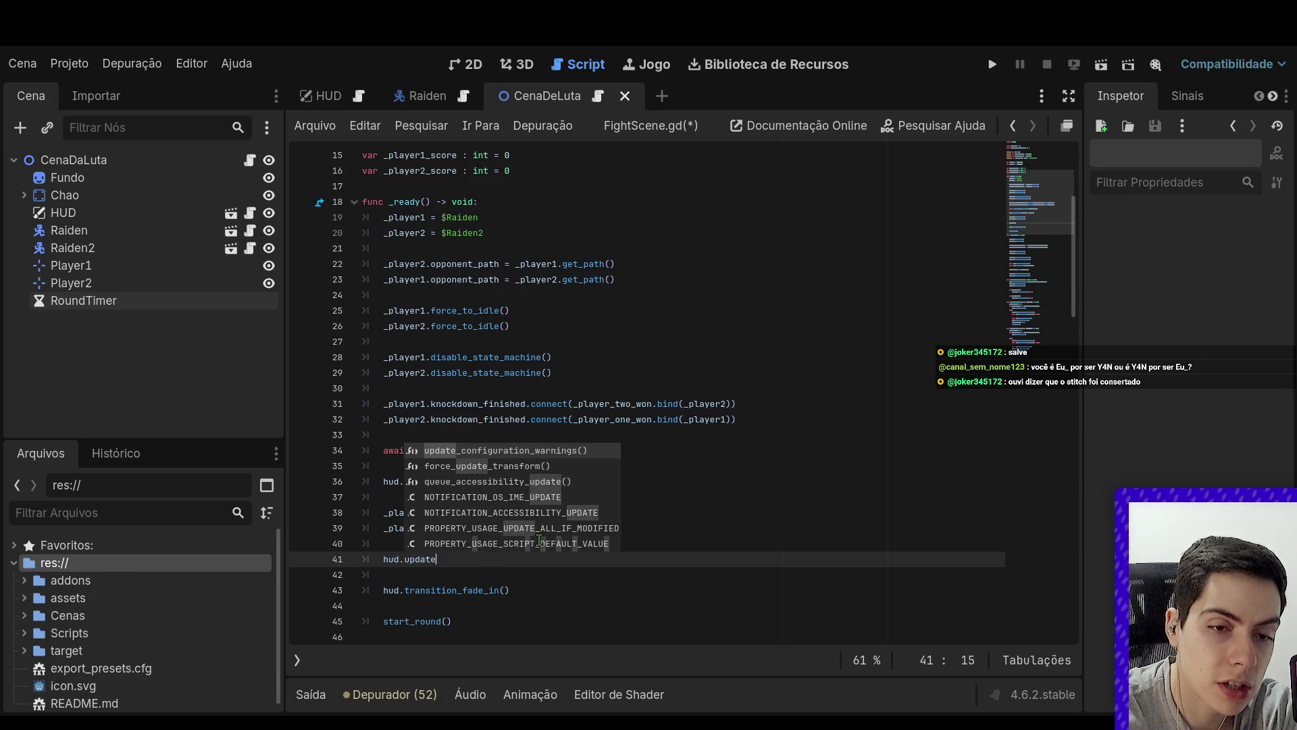
{"action": "key", "text": "Return"}
{"action": "type", "text": "ROUND_TIME"}
{"action": "key", "text": "ctrl+s"}
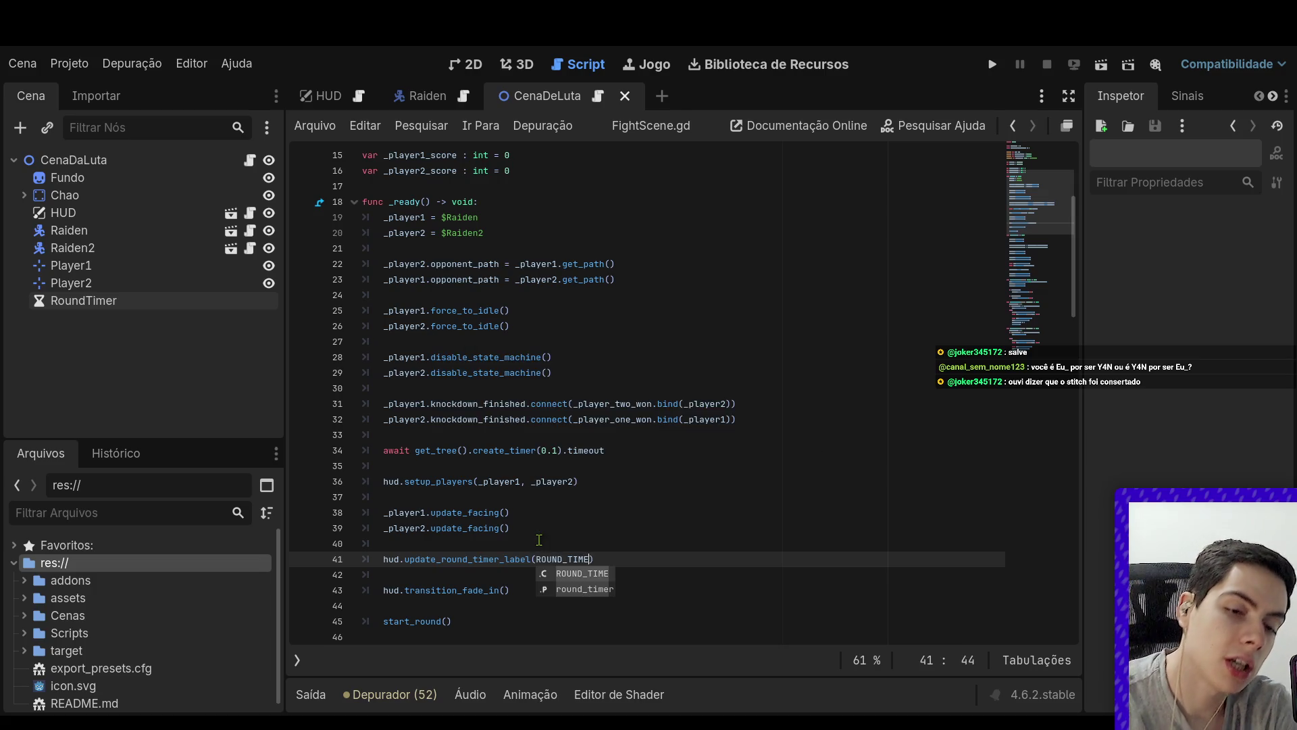
Review the per-frame round timer label update in _physics_process.
{"action": "left_click", "coordinate": [595, 512]}
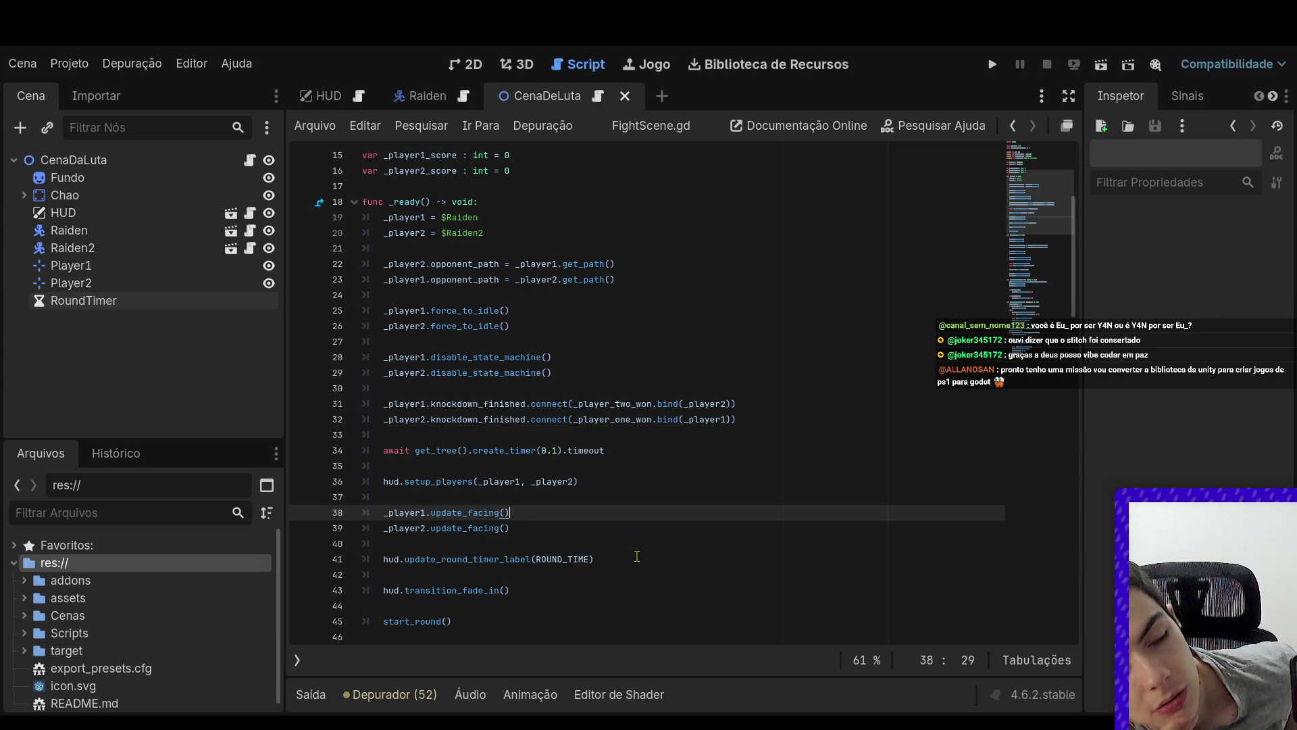
{"action": "scroll", "coordinate": [637, 556], "scroll_direction": "down", "scroll_amount": 10}
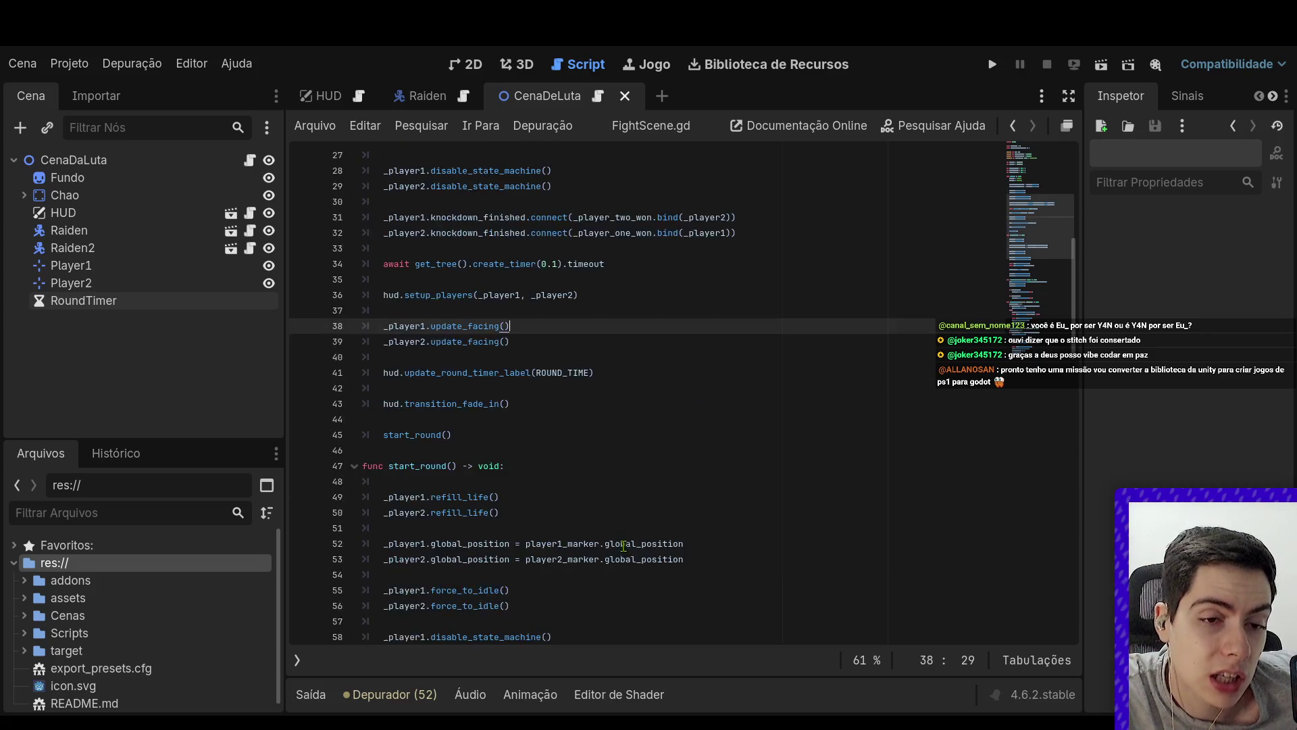
{"action": "scroll", "coordinate": [621, 538], "scroll_direction": "down", "scroll_amount": 3}
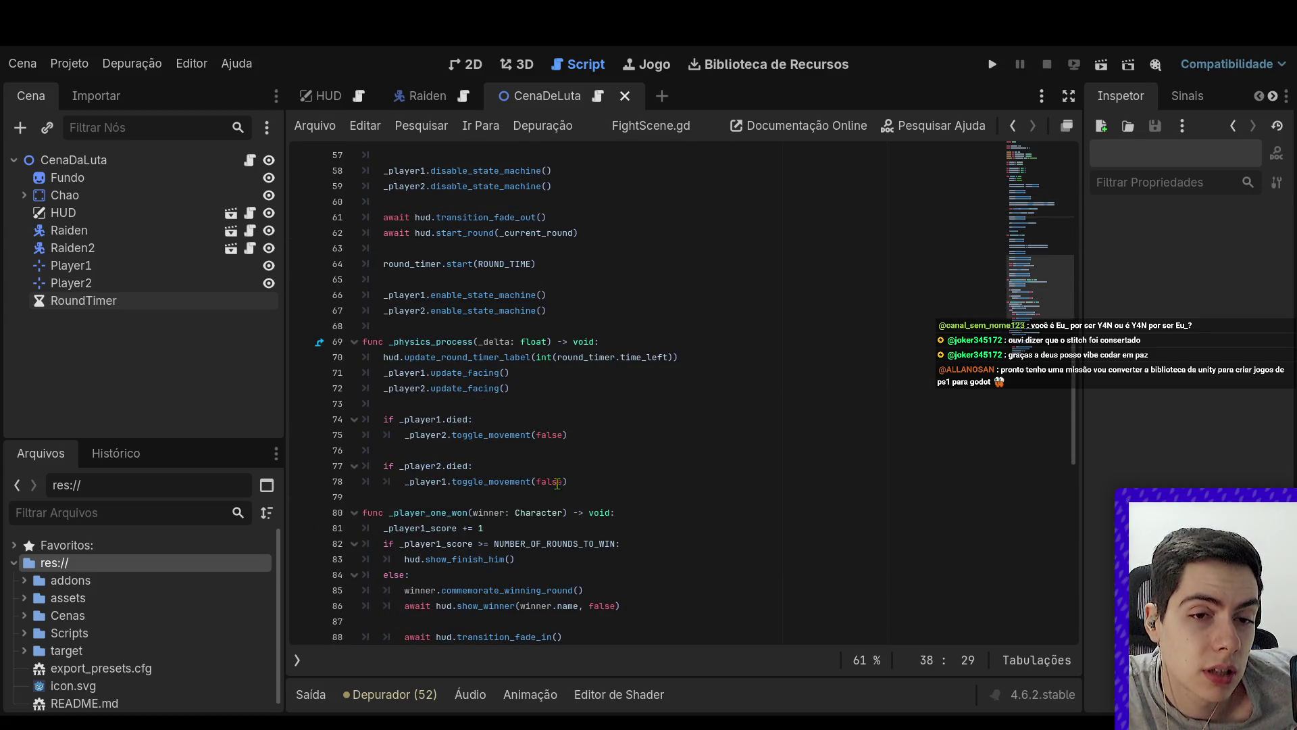
{"action": "left_click", "coordinate": [623, 345]}
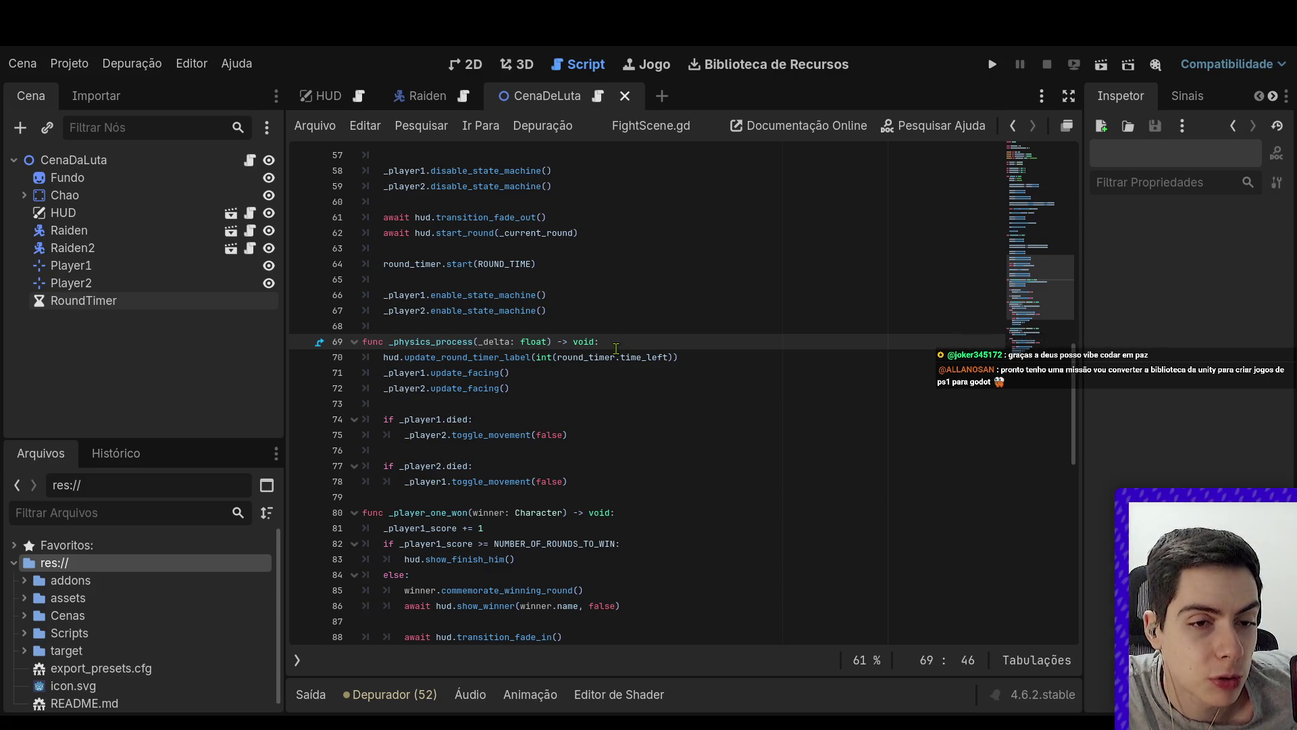
{"action": "scroll", "coordinate": [616, 348], "scroll_direction": "up", "scroll_amount": 19}
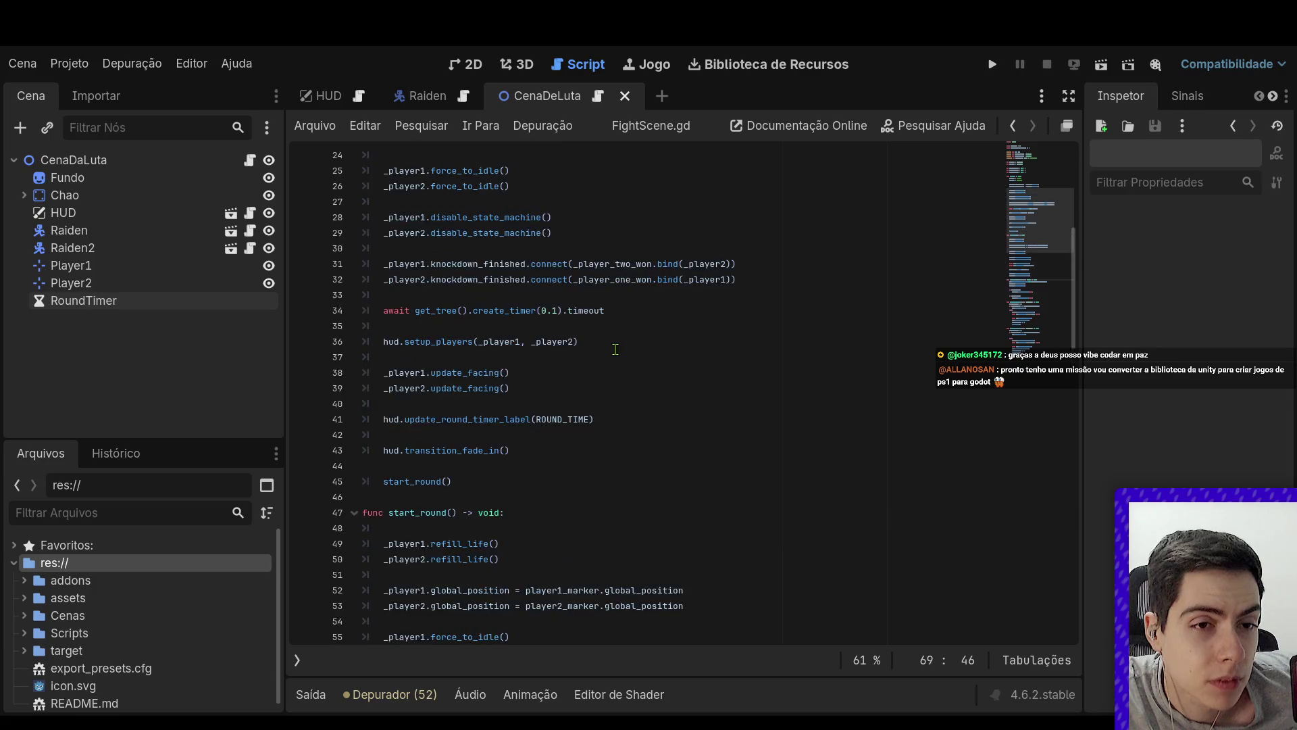
{"action": "scroll", "coordinate": [623, 352], "scroll_direction": "down", "scroll_amount": 12}
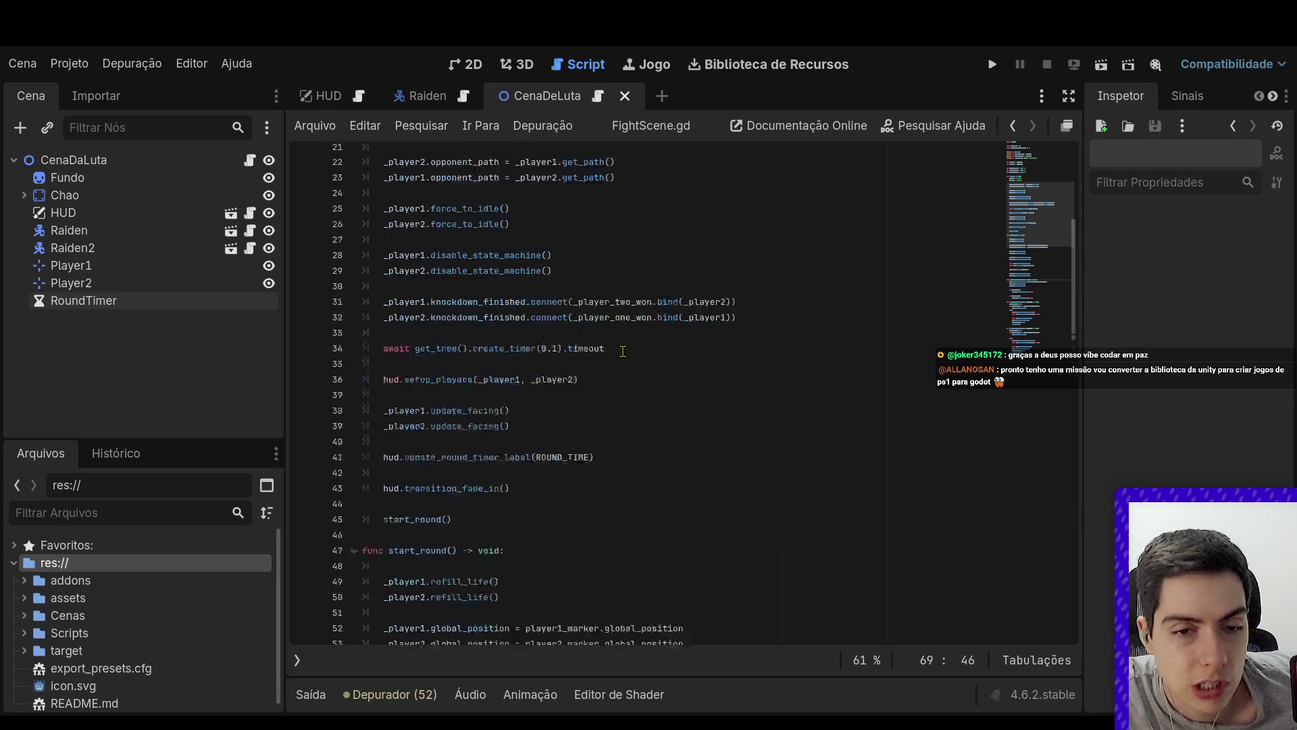
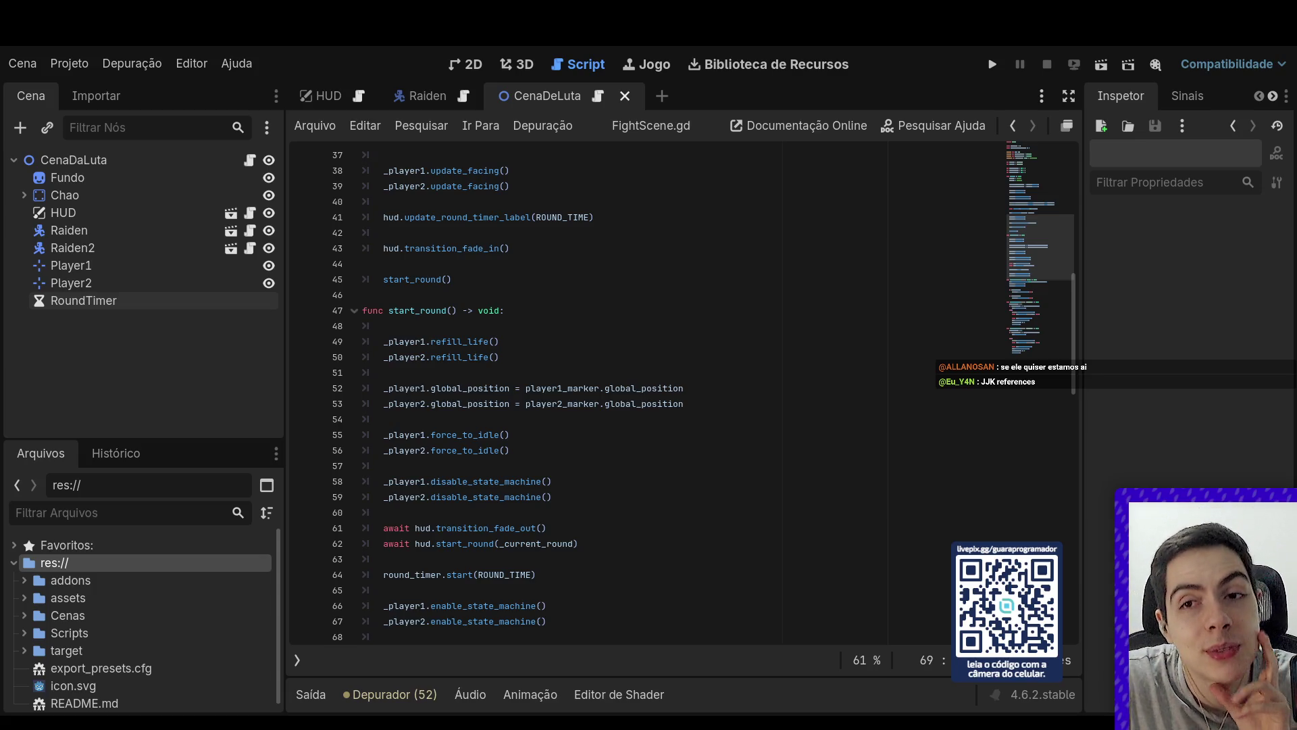
Select the RoundTimer node and scroll to the end of FightScene.gd.
{"action": "left_click", "coordinate": [162, 303]}
{"action": "scroll", "coordinate": [530, 306], "scroll_direction": "down", "scroll_amount": 2}
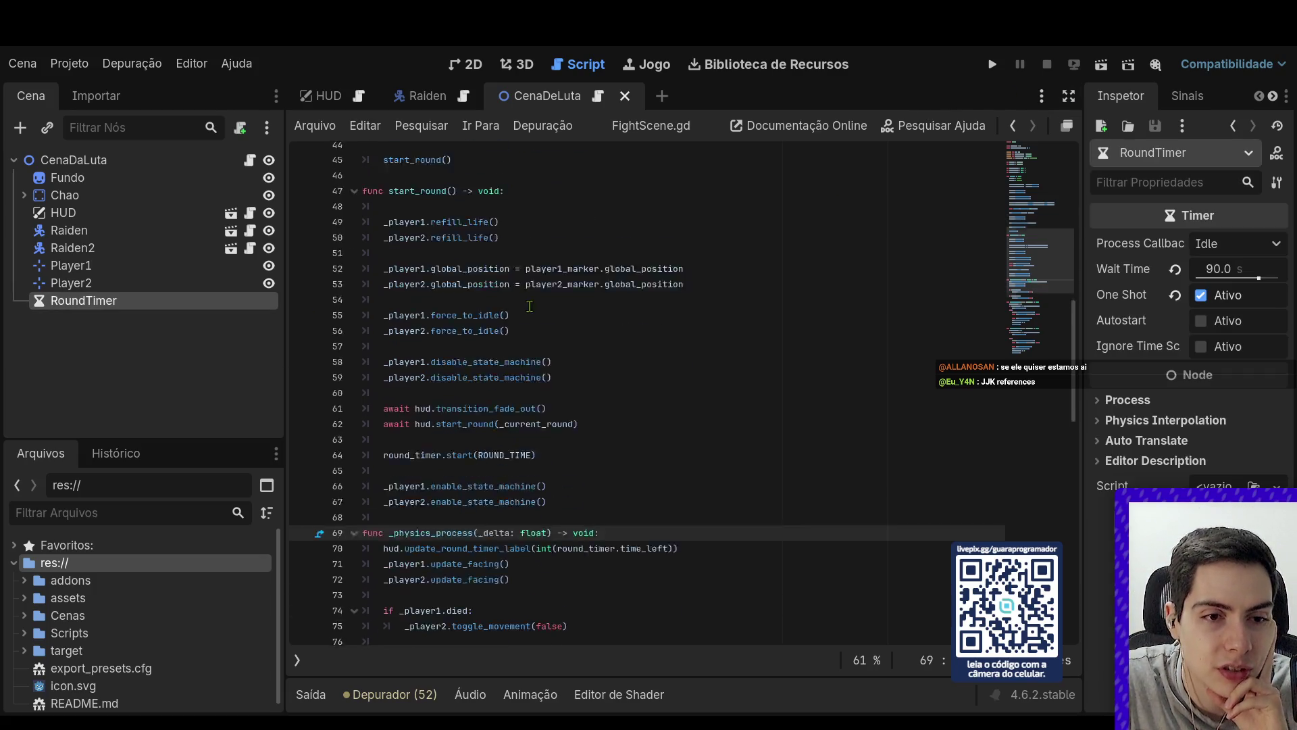
{"action": "scroll", "coordinate": [530, 306], "scroll_direction": "down", "scroll_amount": 6}
{"action": "scroll", "coordinate": [530, 306], "scroll_direction": "down", "scroll_amount": 5}
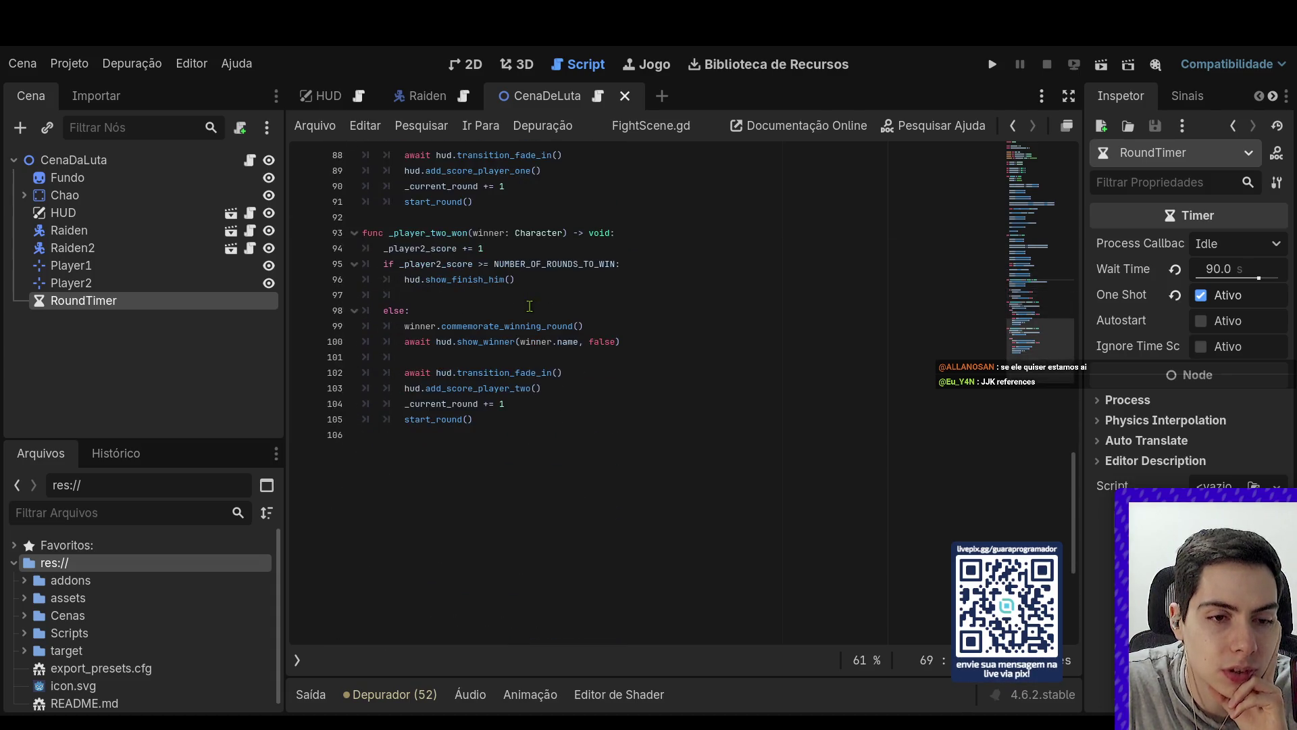
{"action": "scroll", "coordinate": [545, 373], "scroll_direction": "up", "scroll_amount": 1}
{"action": "scroll", "coordinate": [545, 372], "scroll_direction": "up", "scroll_amount": 3}
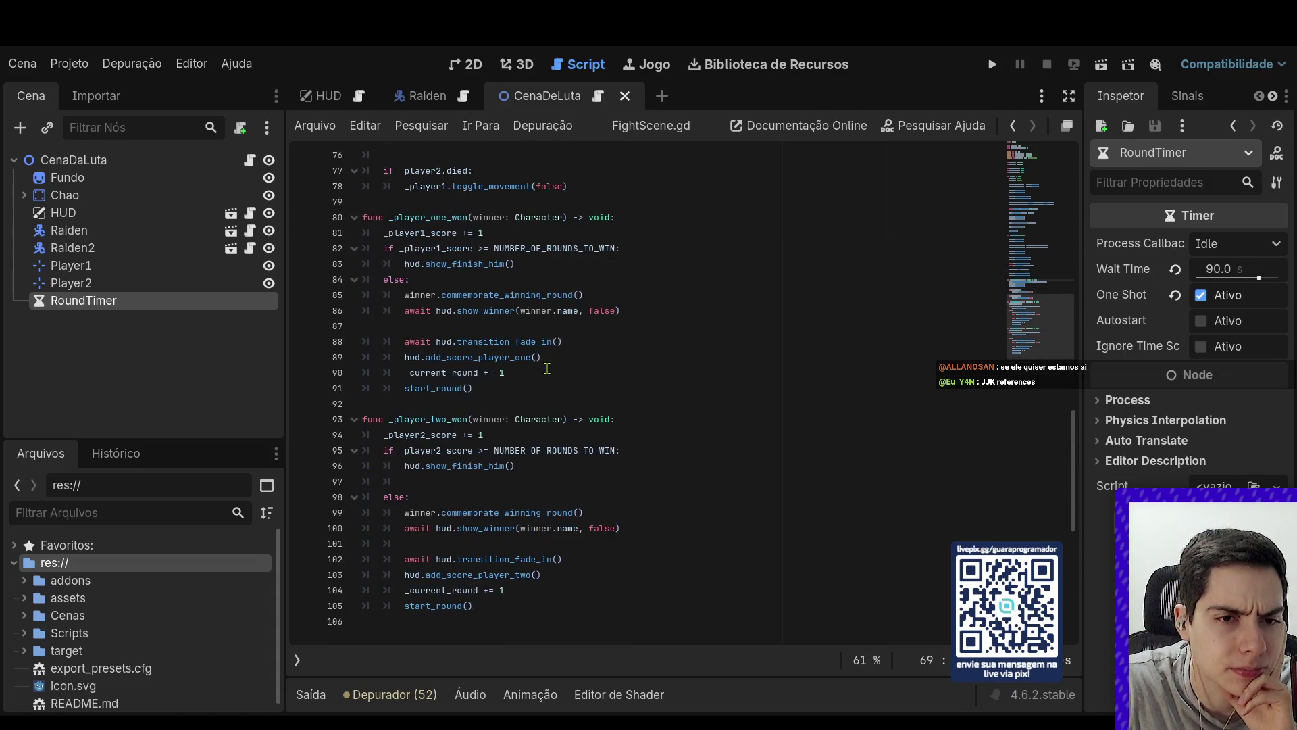
{"action": "scroll", "coordinate": [547, 358], "scroll_direction": "up", "scroll_amount": 4}
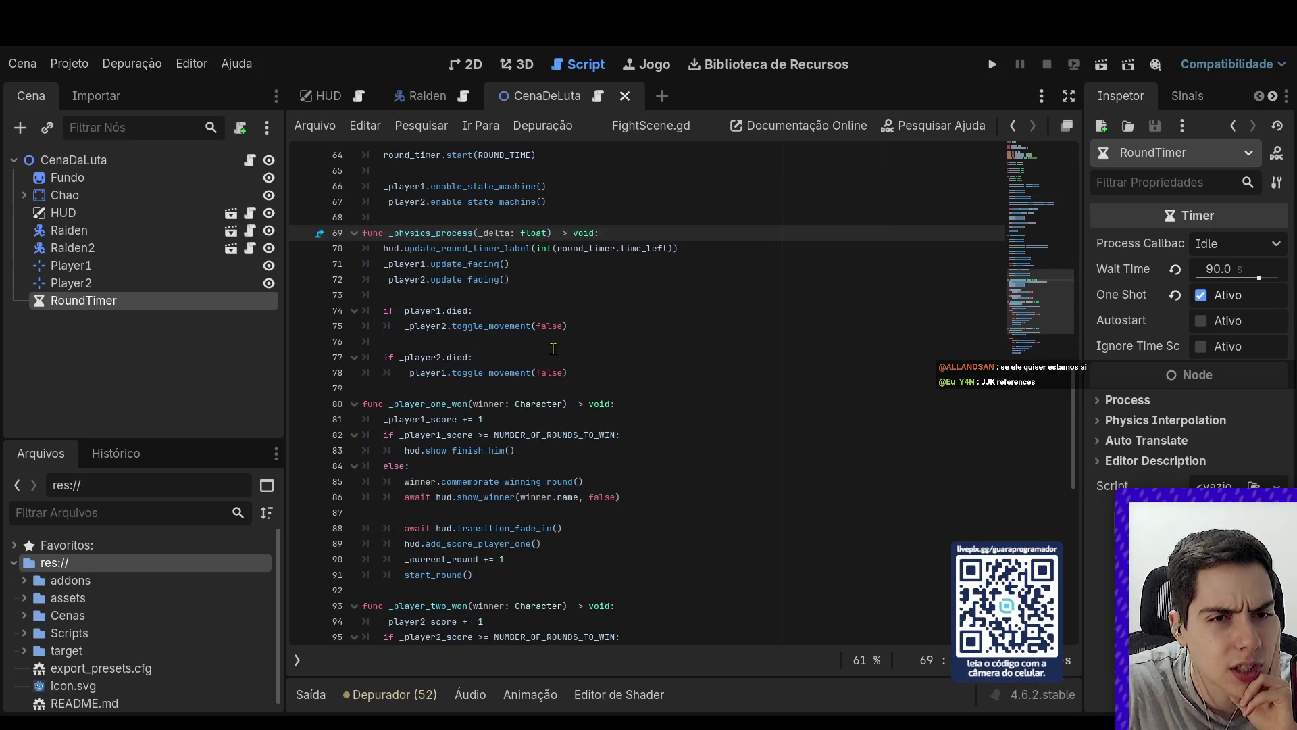
{"action": "scroll", "coordinate": [548, 350], "scroll_direction": "down", "scroll_amount": 7}
Append an empty 'func _round_timer_stopped() -> void:' with a pass body and save the script.
{"action": "left_click", "coordinate": [600, 537]}
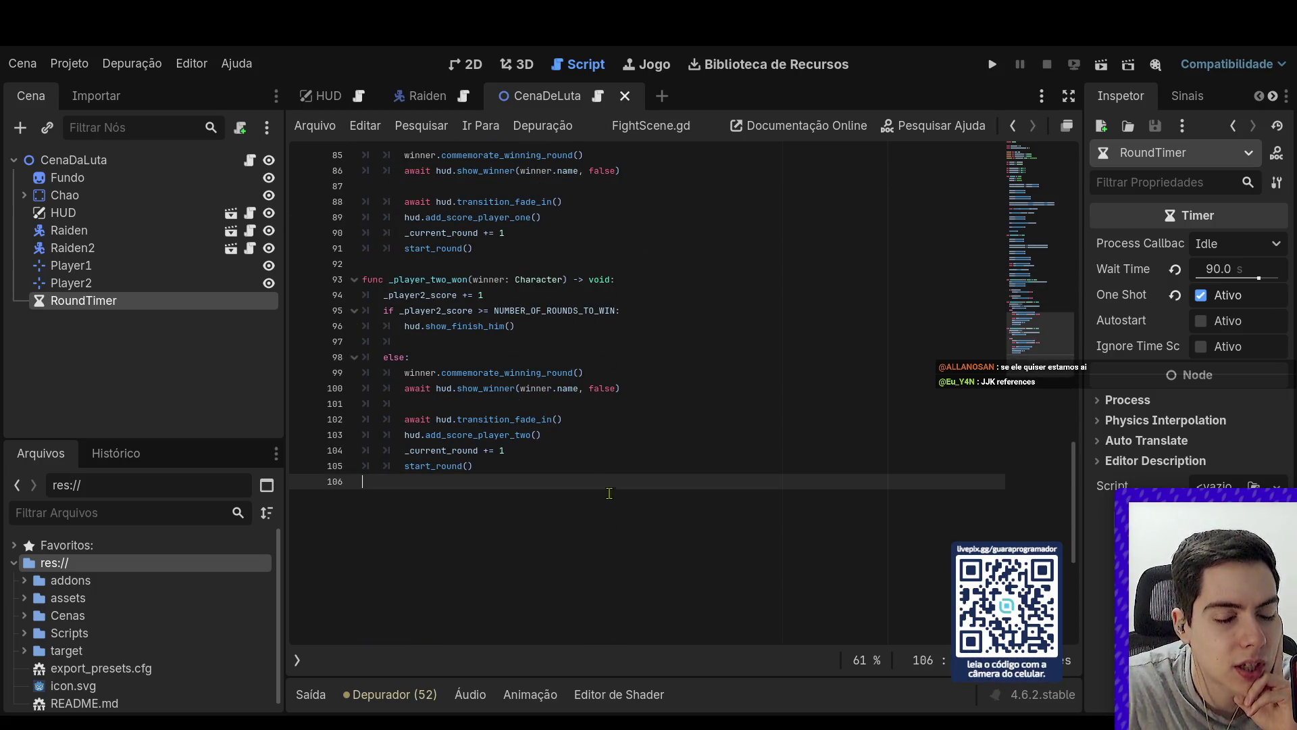
{"action": "key", "text": "Return"}
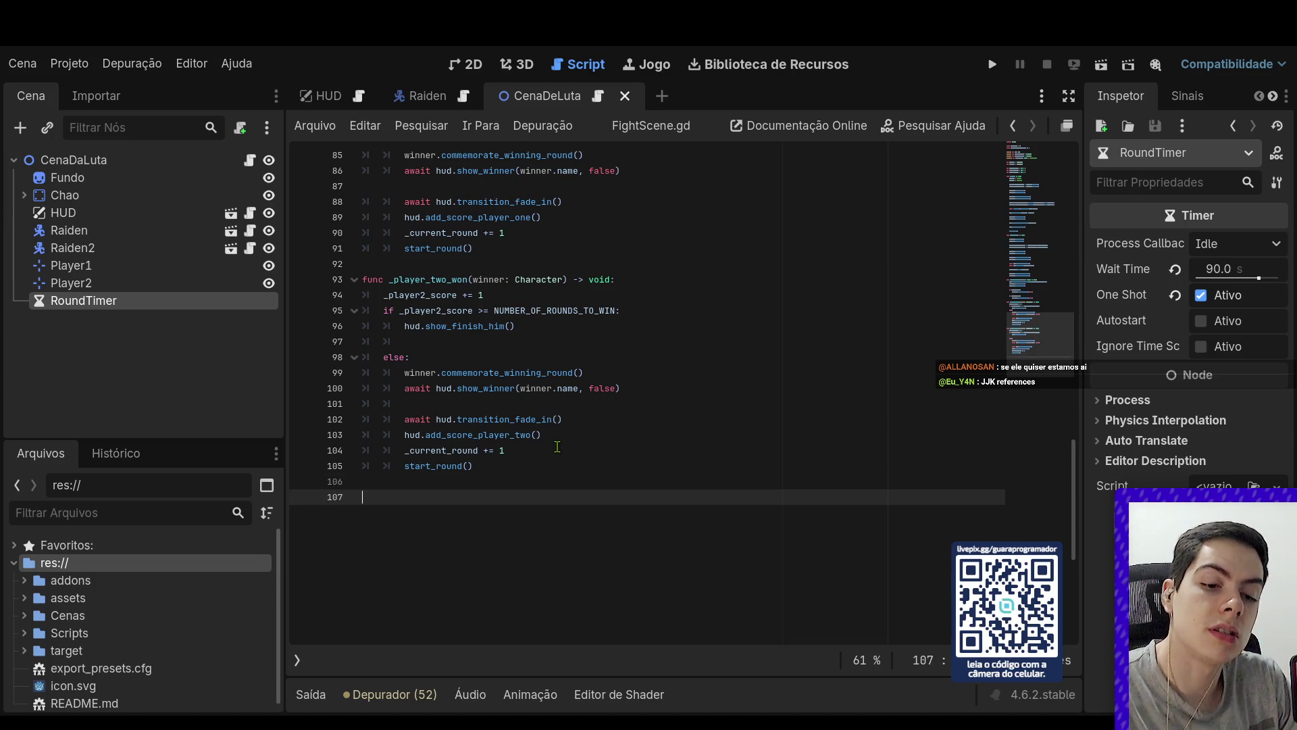
{"action": "type", "text": "func _"}
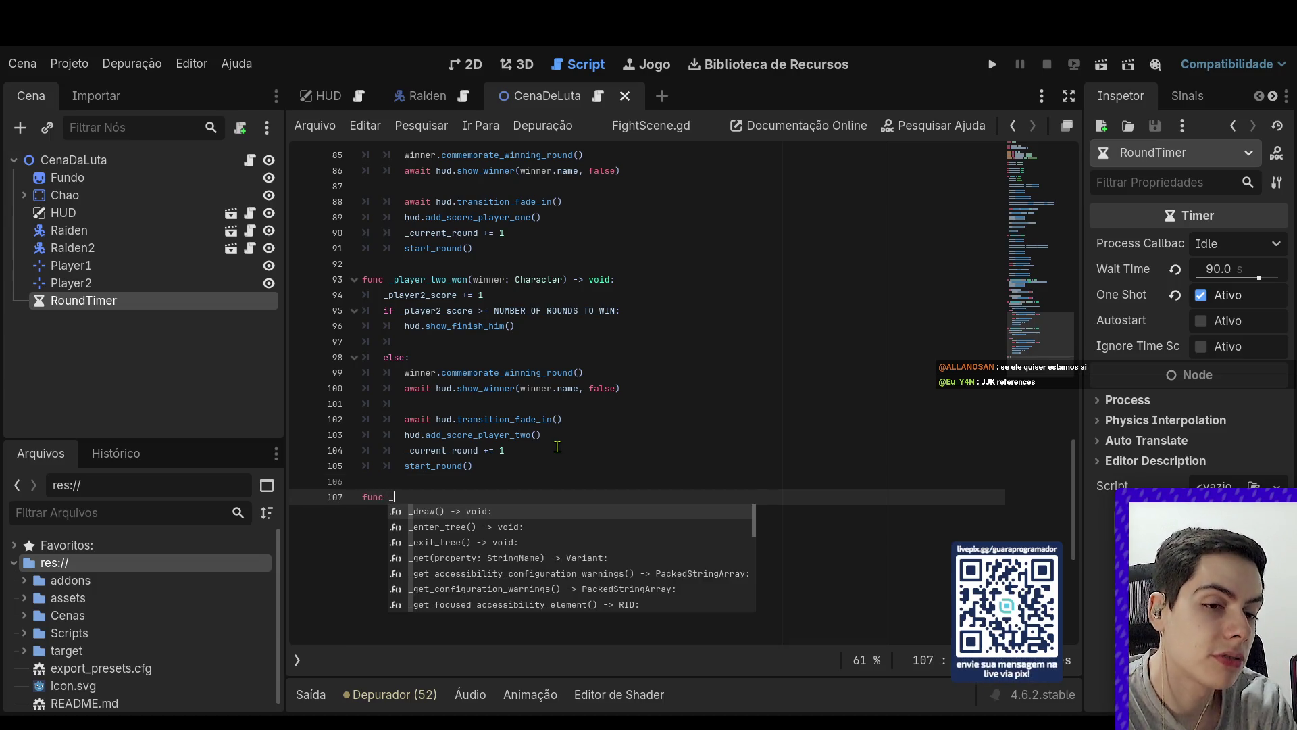
{"action": "type", "text": "round_ti"}
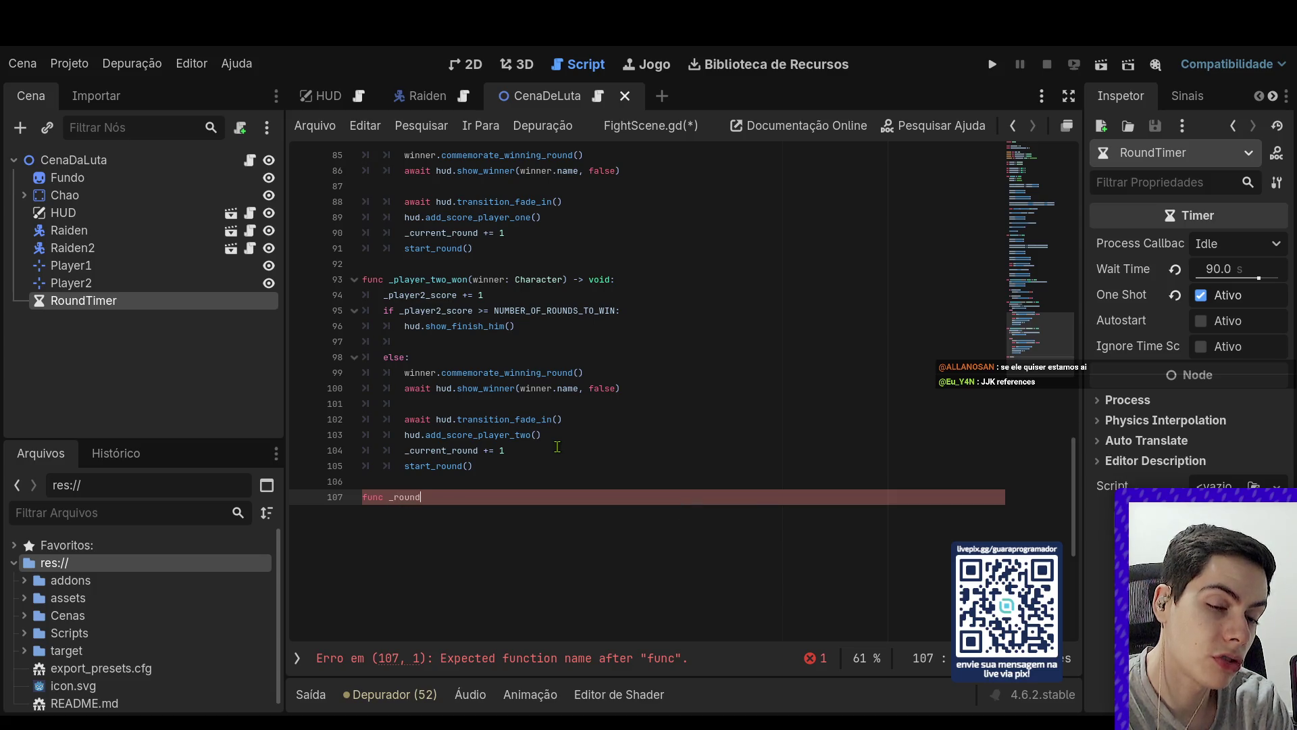
{"action": "type", "text": "mer_stopped"}
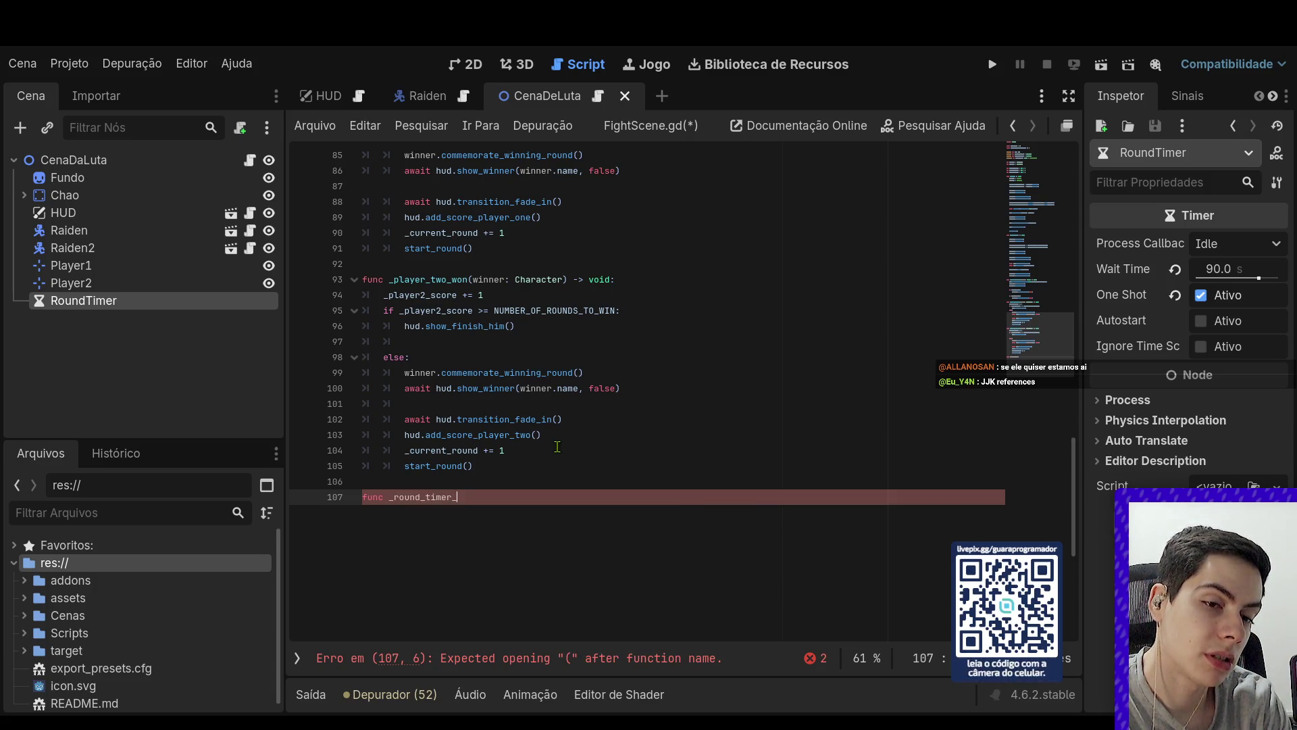
{"action": "type", "text": "() ->"}
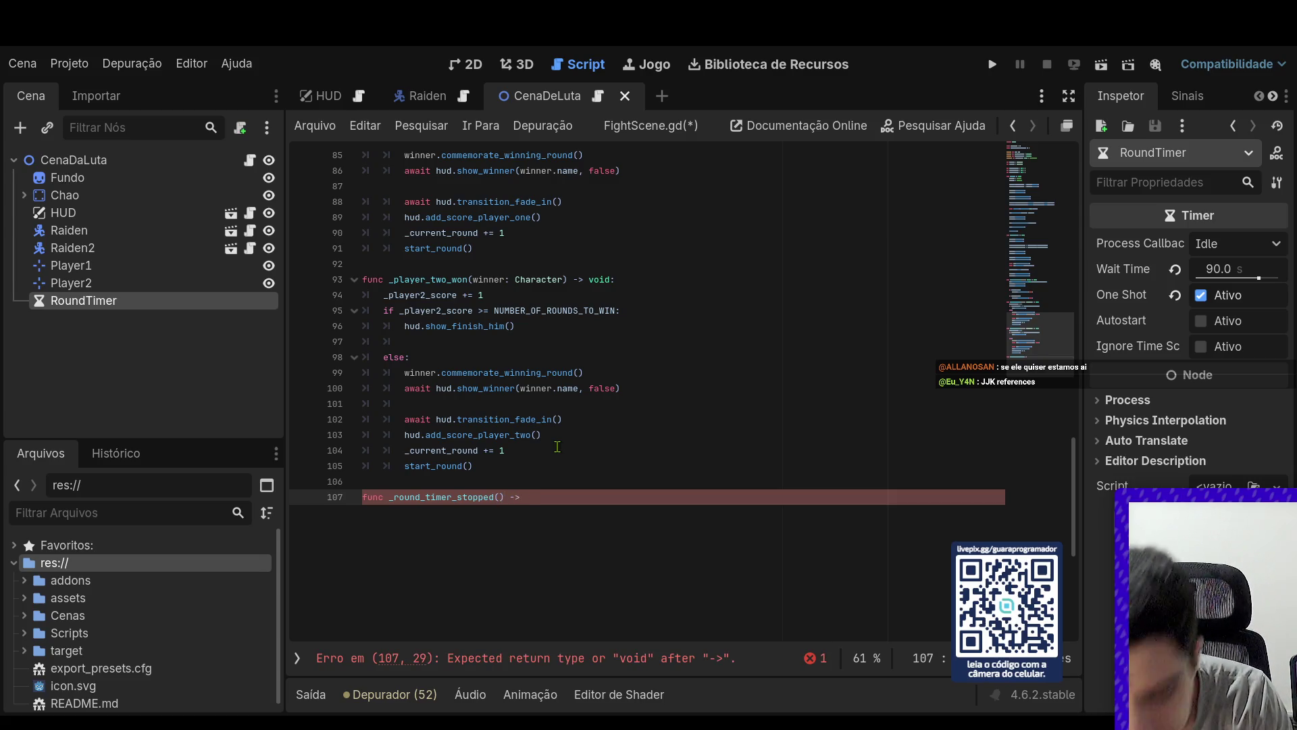
{"action": "type", "text": " void"}
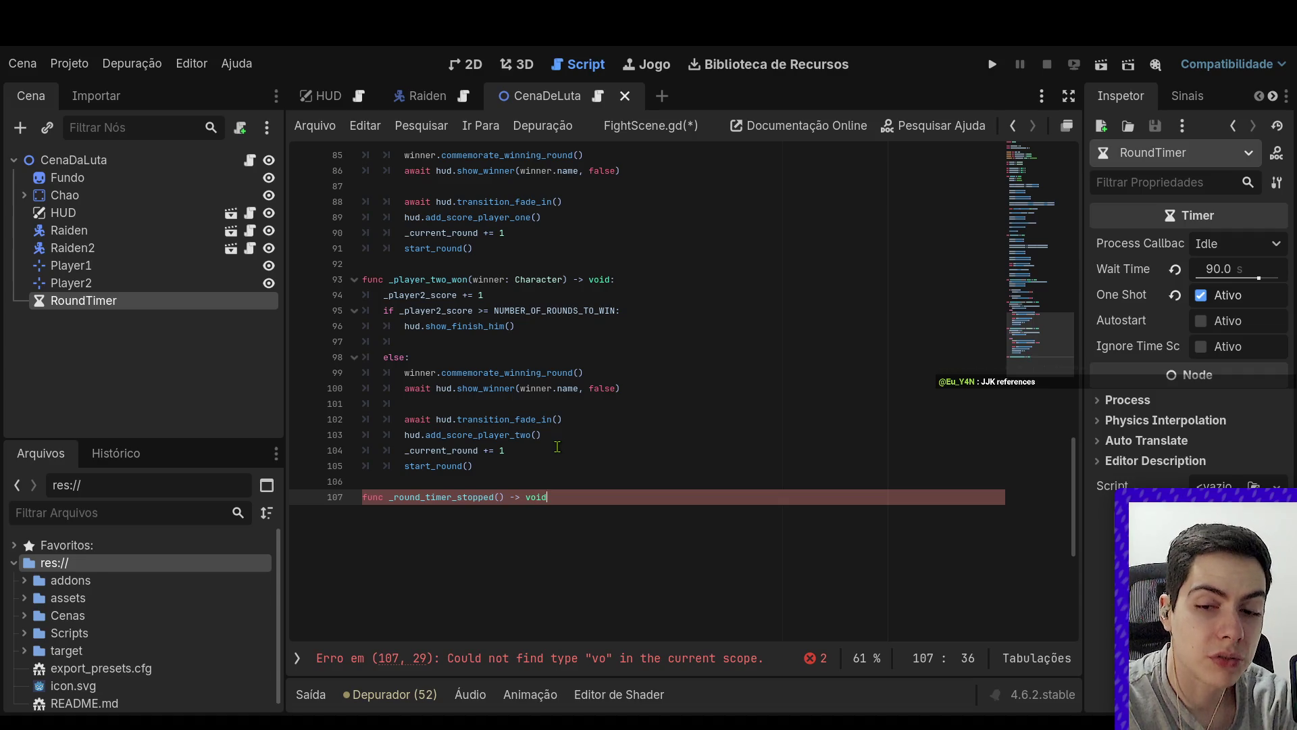
{"action": "type", "text": ":"}
{"action": "key", "text": "Return"}
{"action": "type", "text": "pass"}
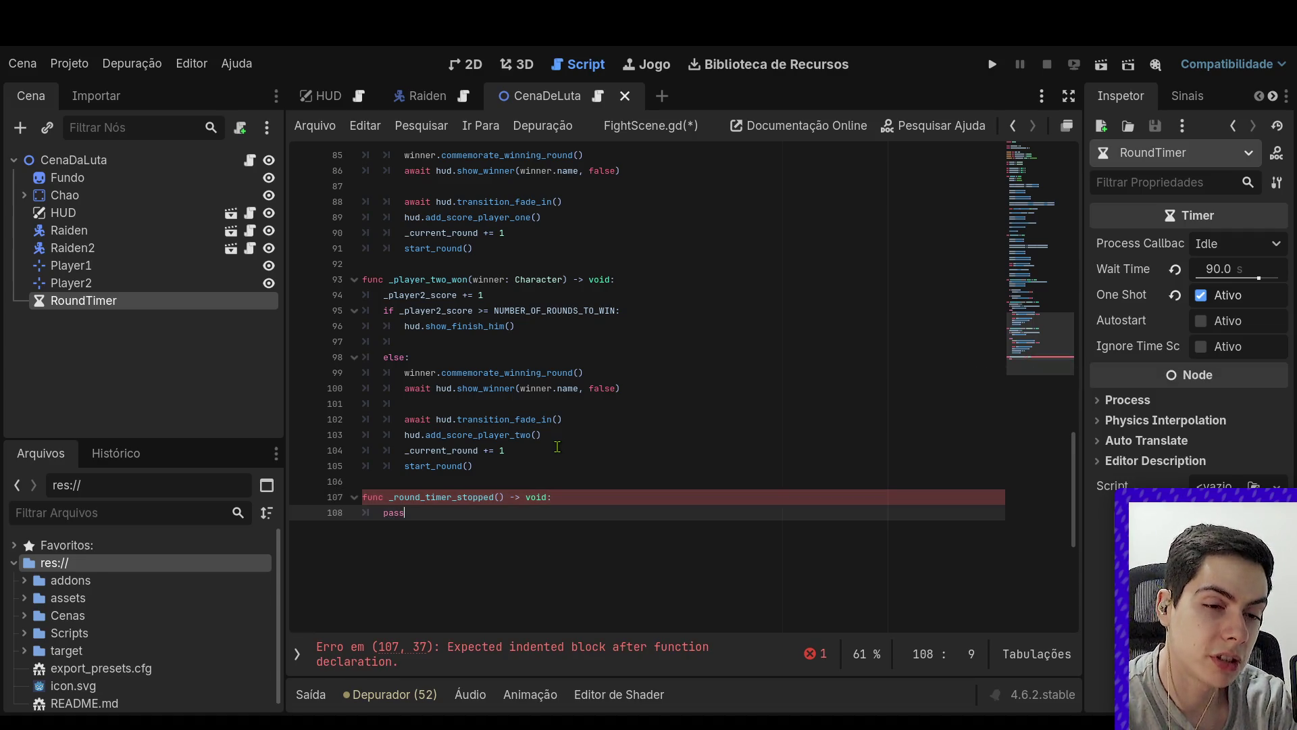
{"action": "key", "text": "ctrl+s"}
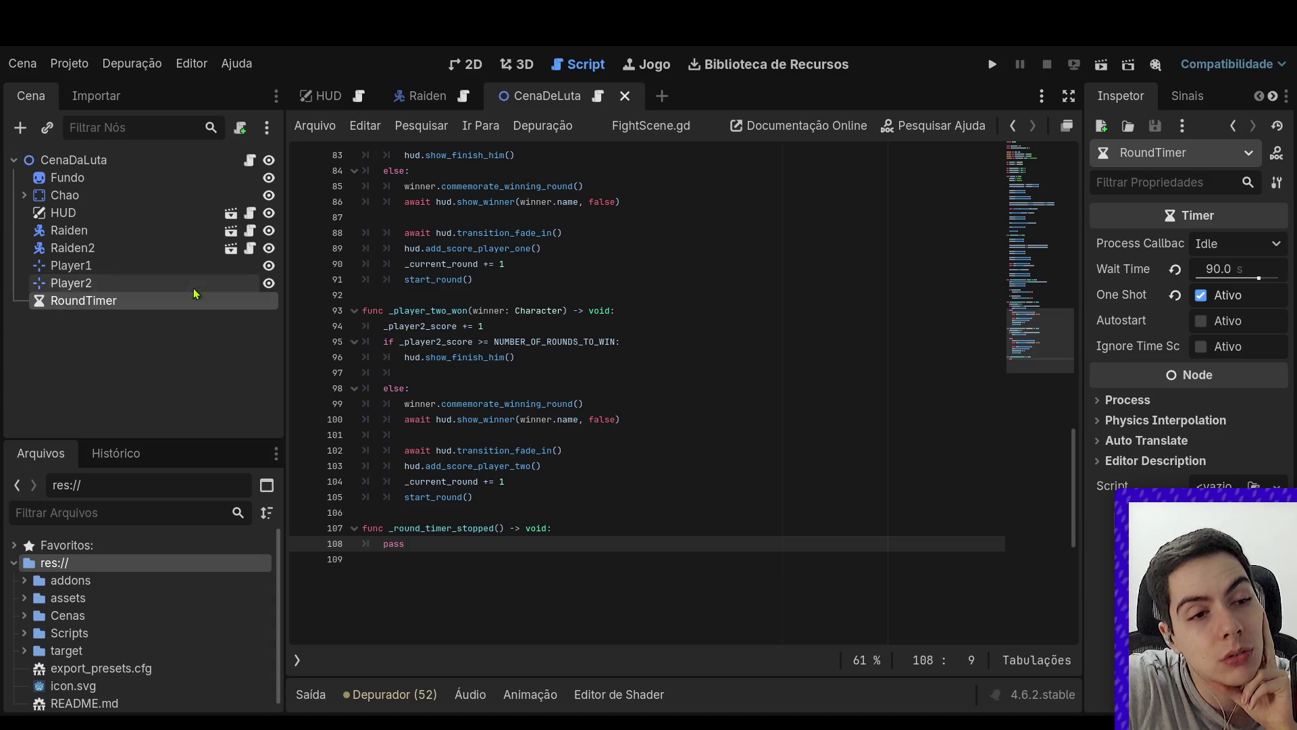
{"action": "left_click", "coordinate": [1187, 97]}
Undo the hand-written stub and connect RoundTimer's timeout() signal to a new _on_round_timer_timeout function.
{"action": "left_click", "coordinate": [1150, 179]}
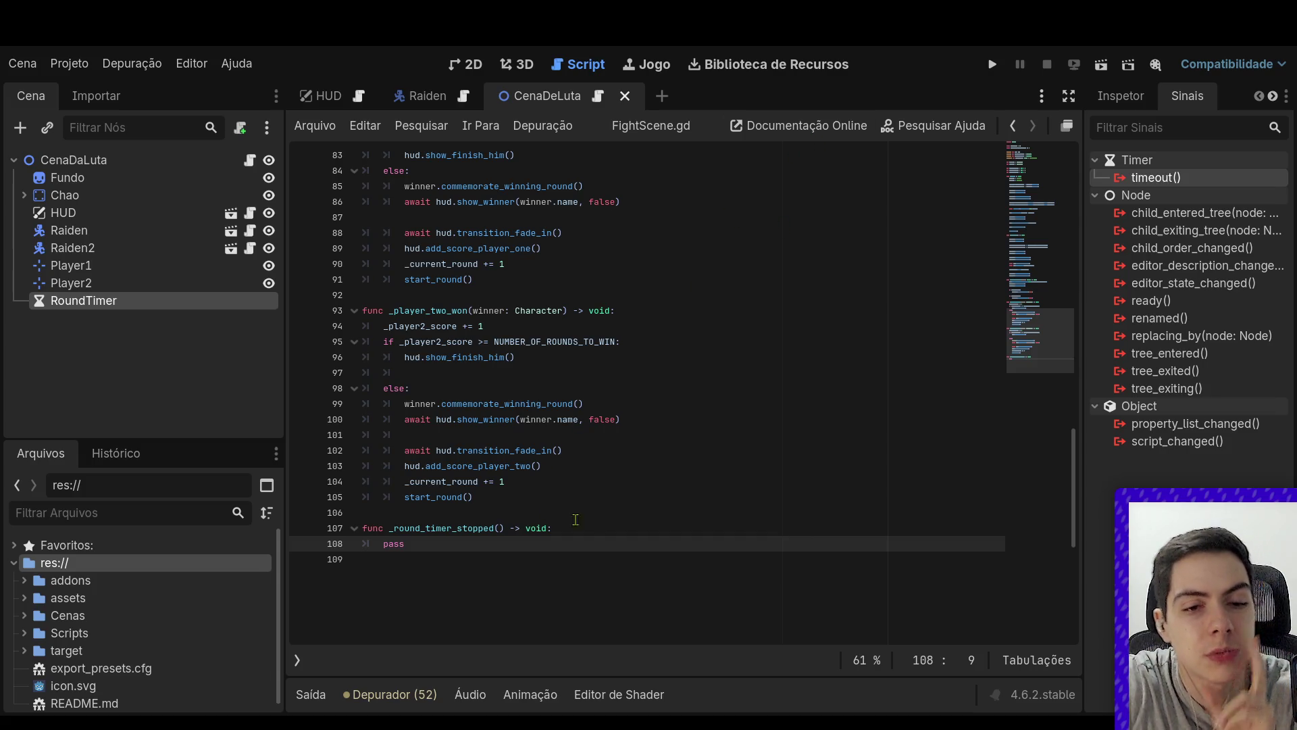
{"action": "key", "text": "ctrl+z"}
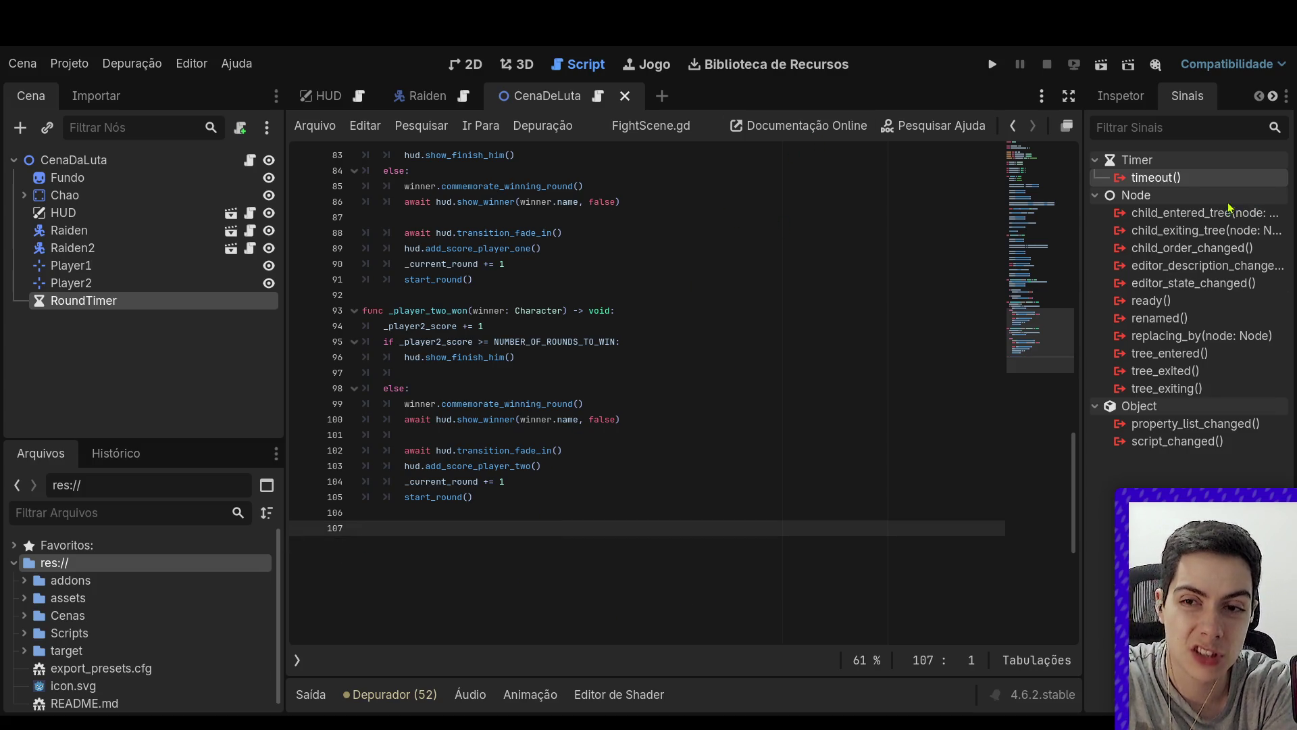
{"action": "left_click_drag", "start_coordinate": [1178, 184], "coordinate": [637, 331]}
Remove the extra blank lines above _on_round_timer_timeout and save.
{"action": "left_click", "coordinate": [552, 545]}
{"action": "key", "text": "BackSpace"}
{"action": "key", "text": "BackSpace"}
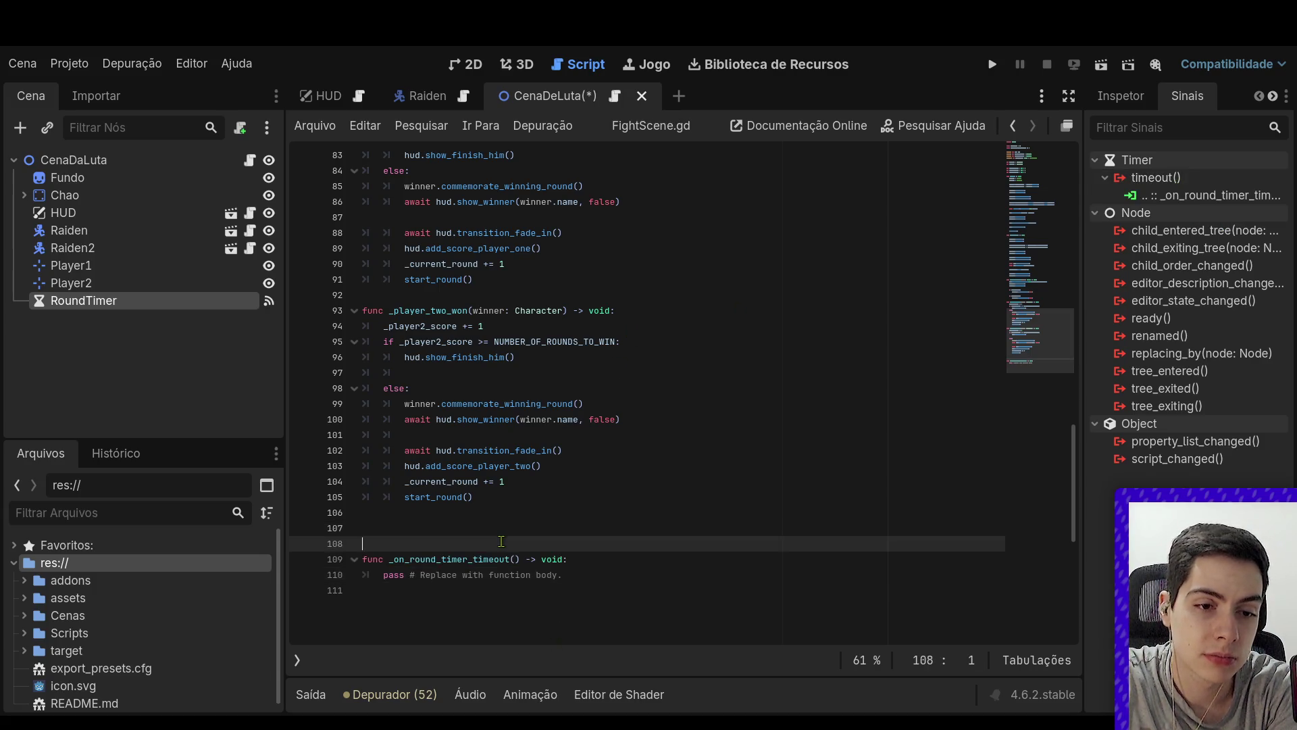
{"action": "left_click", "coordinate": [700, 502]}
{"action": "key", "text": "ctrl+s"}
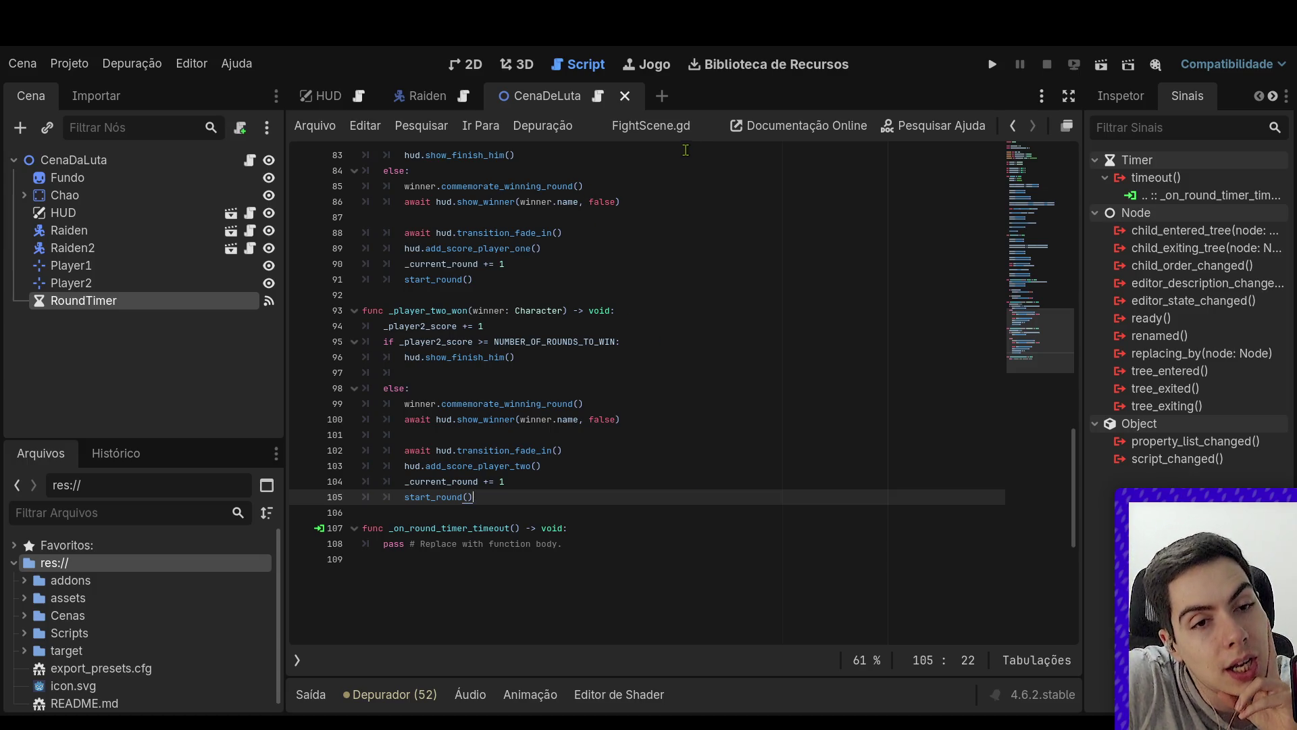
{"action": "scroll", "coordinate": [593, 307], "scroll_direction": "up", "scroll_amount": 4}
{"action": "scroll", "coordinate": [578, 320], "scroll_direction": "up", "scroll_amount": 18}
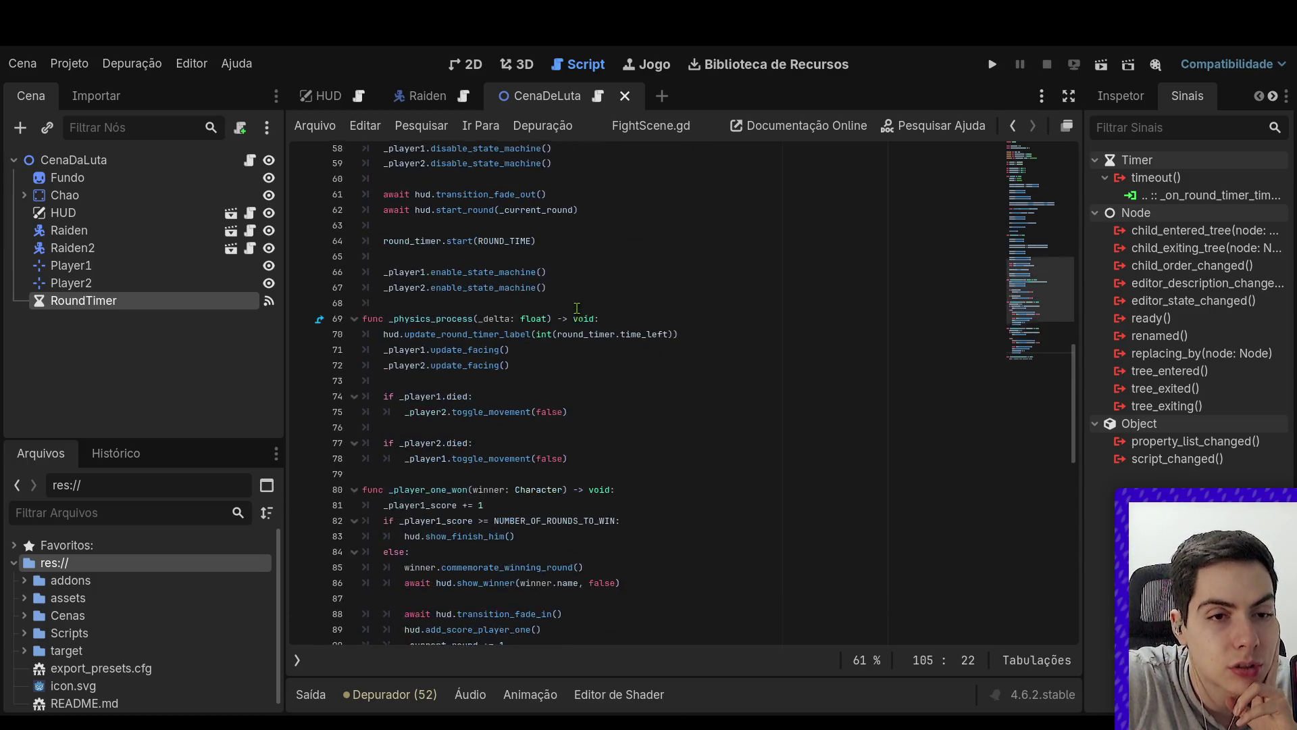
{"action": "scroll", "coordinate": [588, 281], "scroll_direction": "up", "scroll_amount": 5}
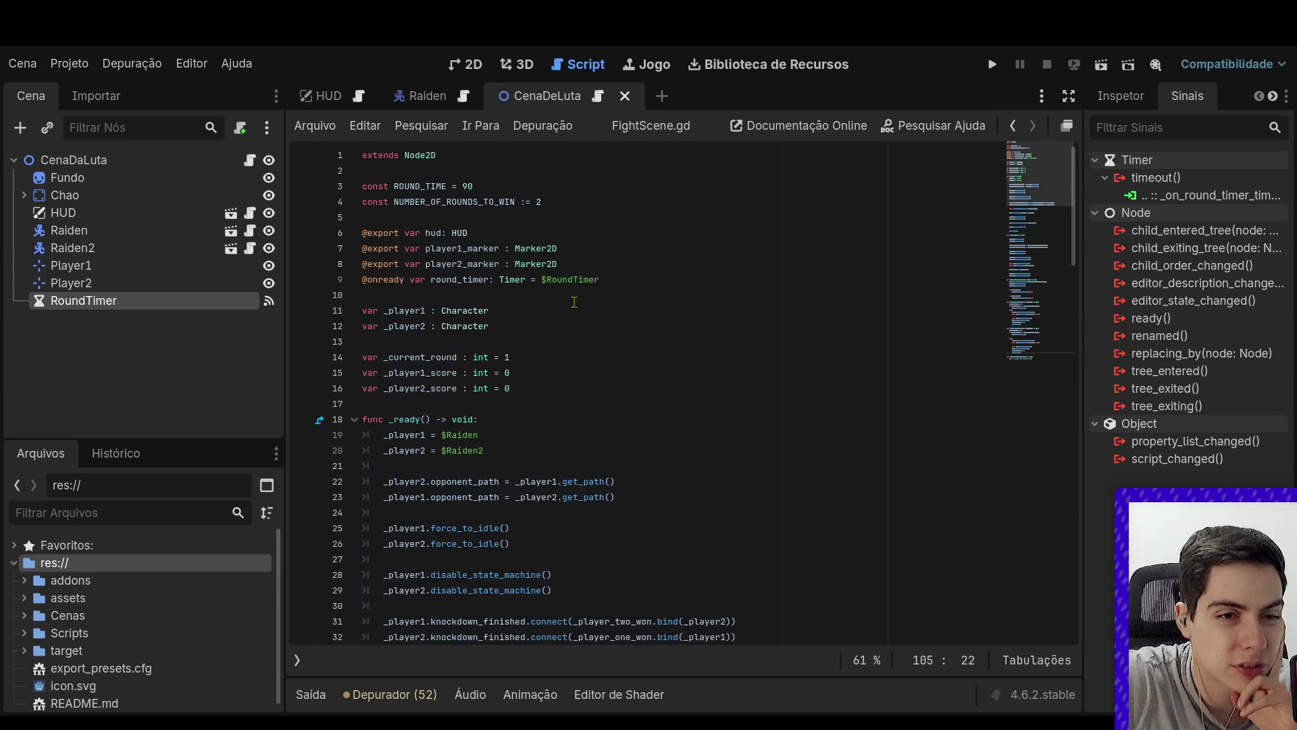
{"action": "left_click", "coordinate": [630, 405]}
{"action": "key", "text": "Return"}
{"action": "key", "text": "Return"}
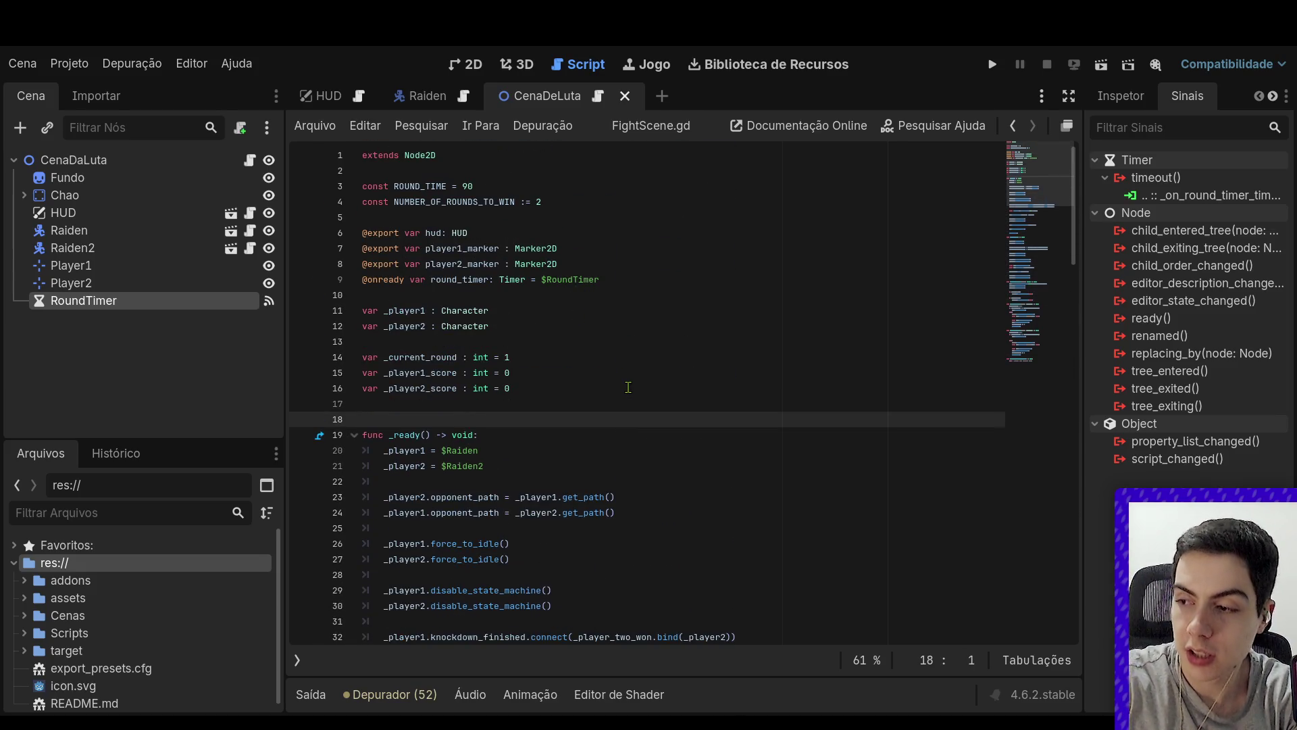
{"action": "key", "text": "Up"}
{"action": "type", "text": "var round_in_prog"}
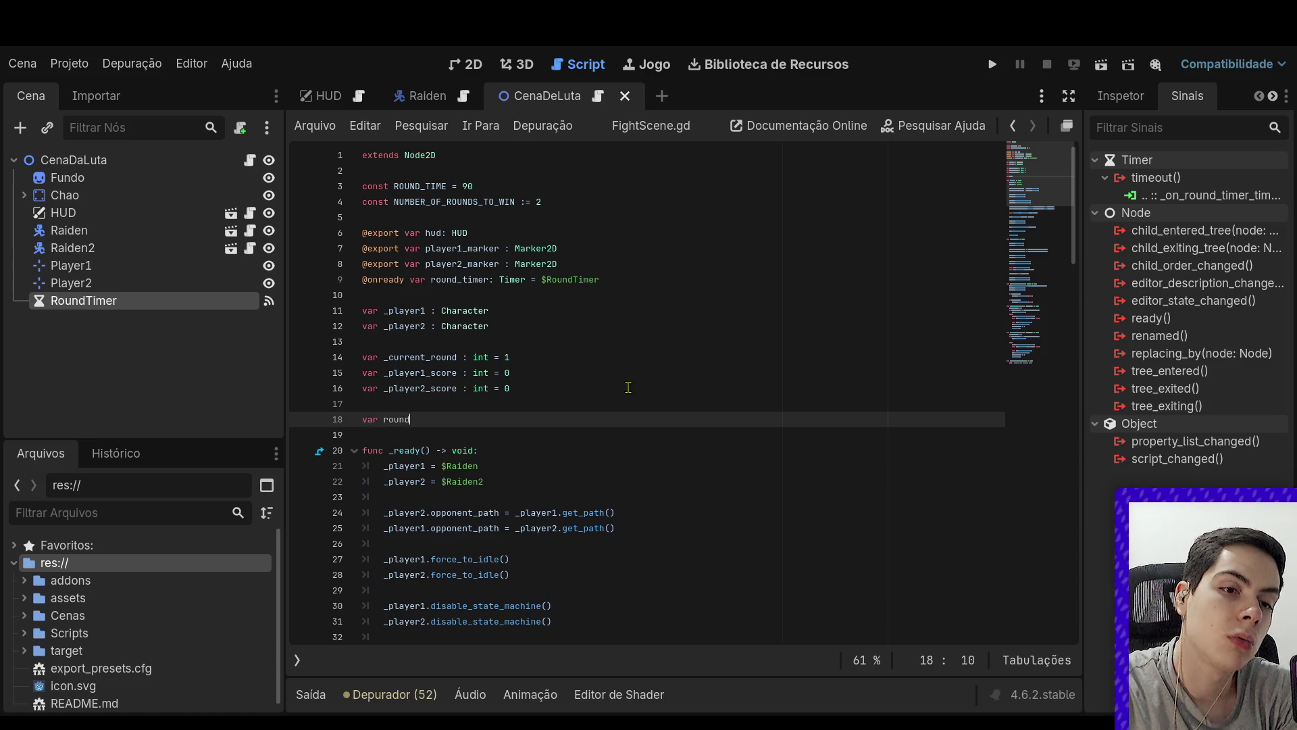
{"action": "type", "text": "ress "}
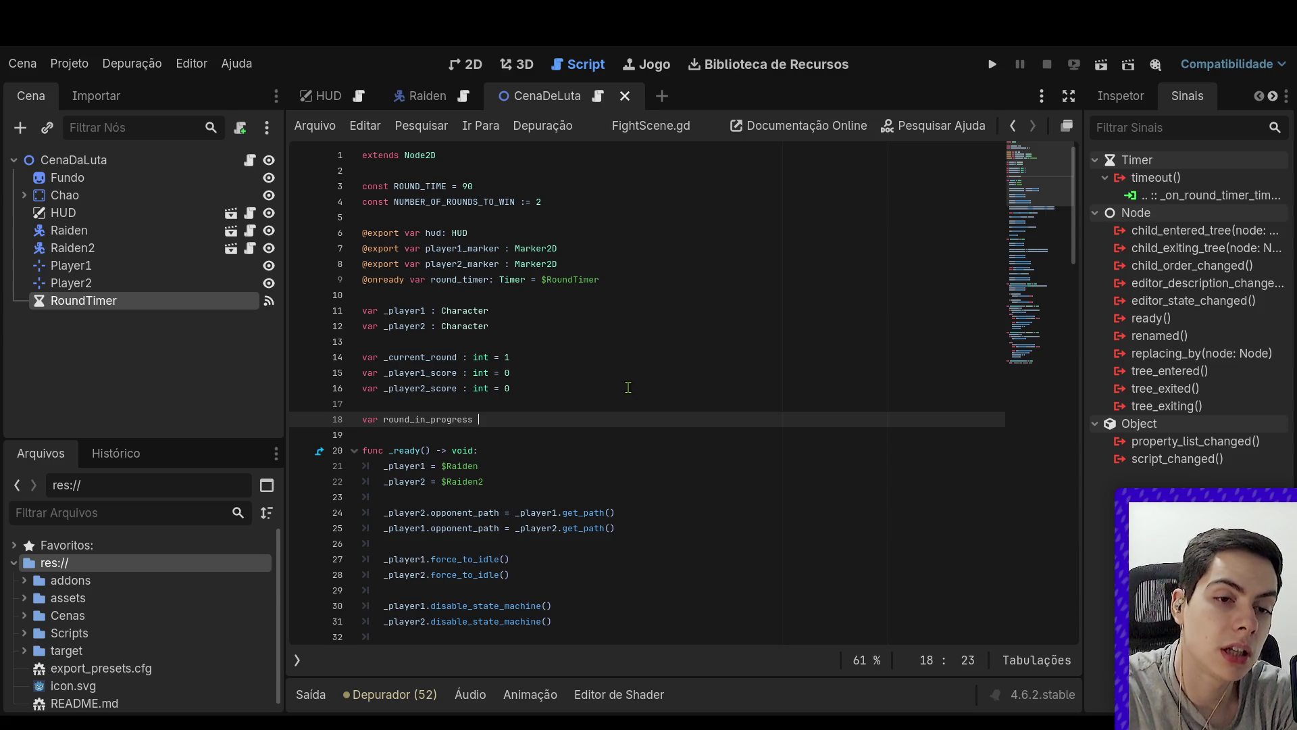
{"action": "type", "text": ": bool "}
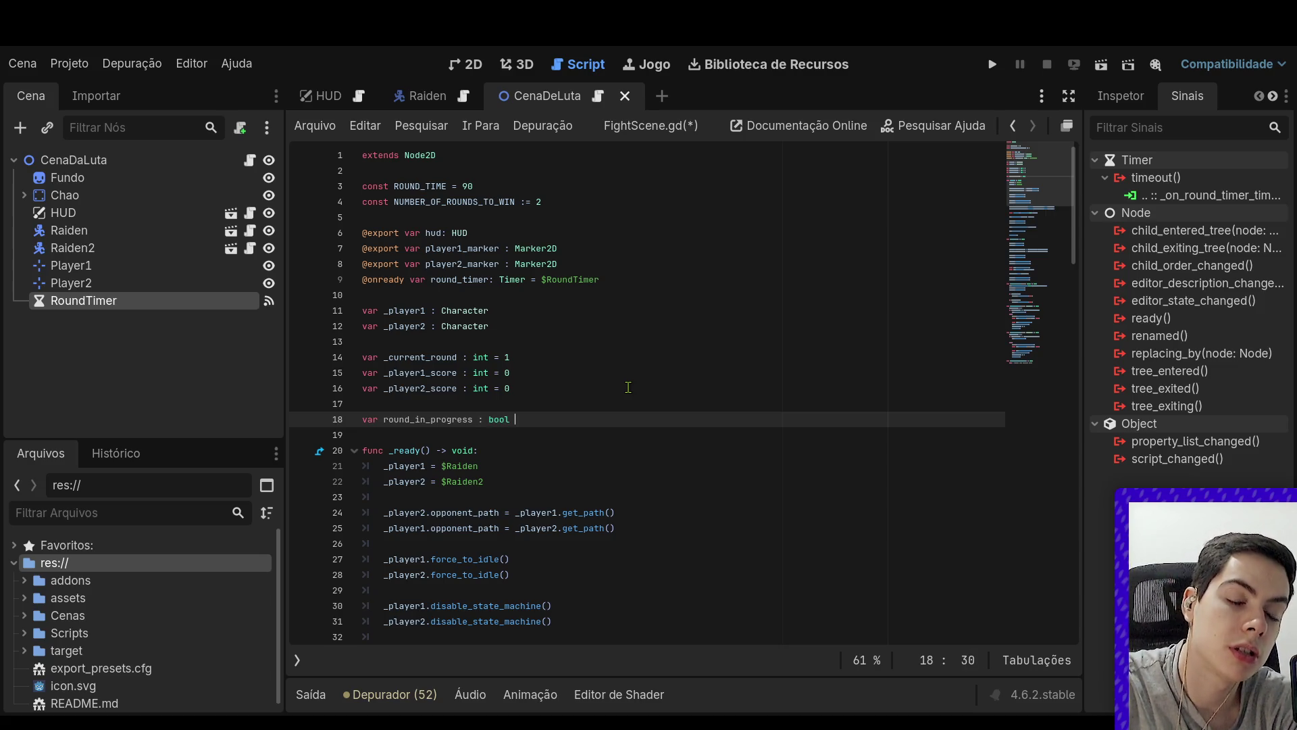
{"action": "type", "text": "= false"}
{"action": "key", "text": "ctrl+s"}
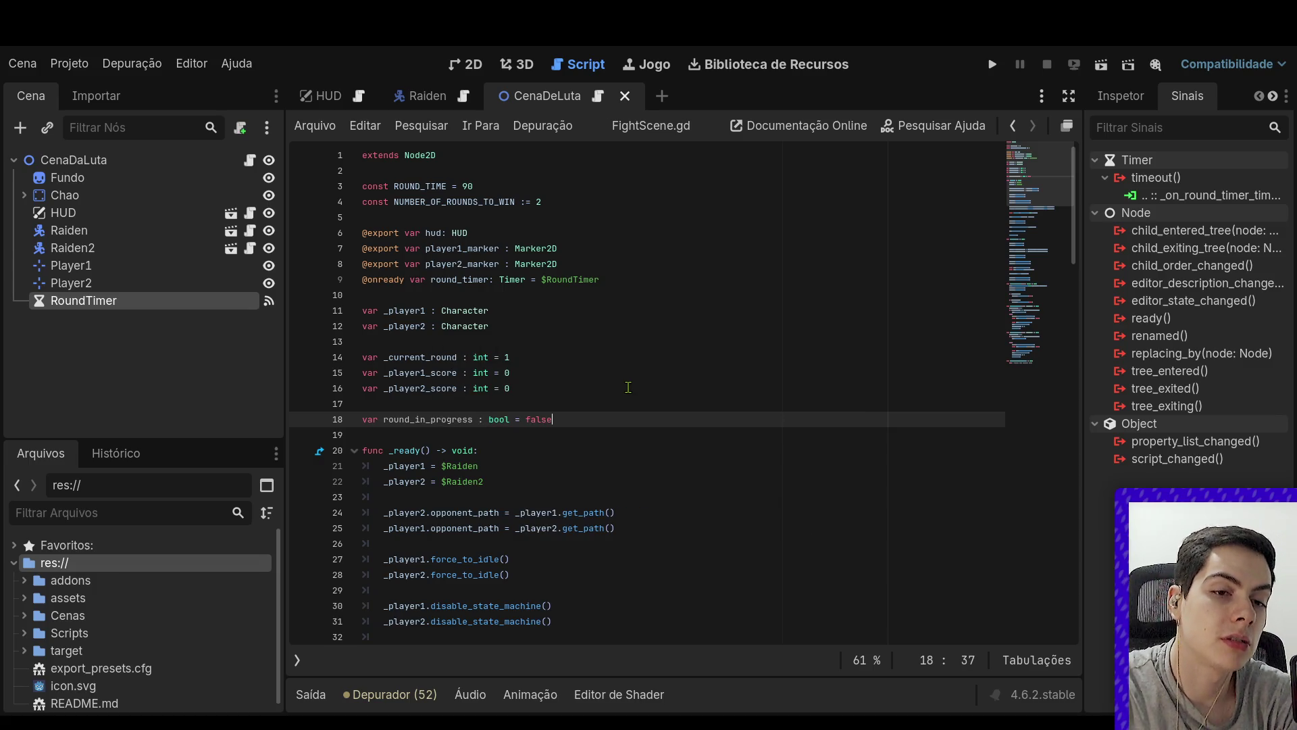
{"action": "double_click", "coordinate": [446, 419]}
{"action": "scroll", "coordinate": [564, 541], "scroll_direction": "down", "scroll_amount": 10}
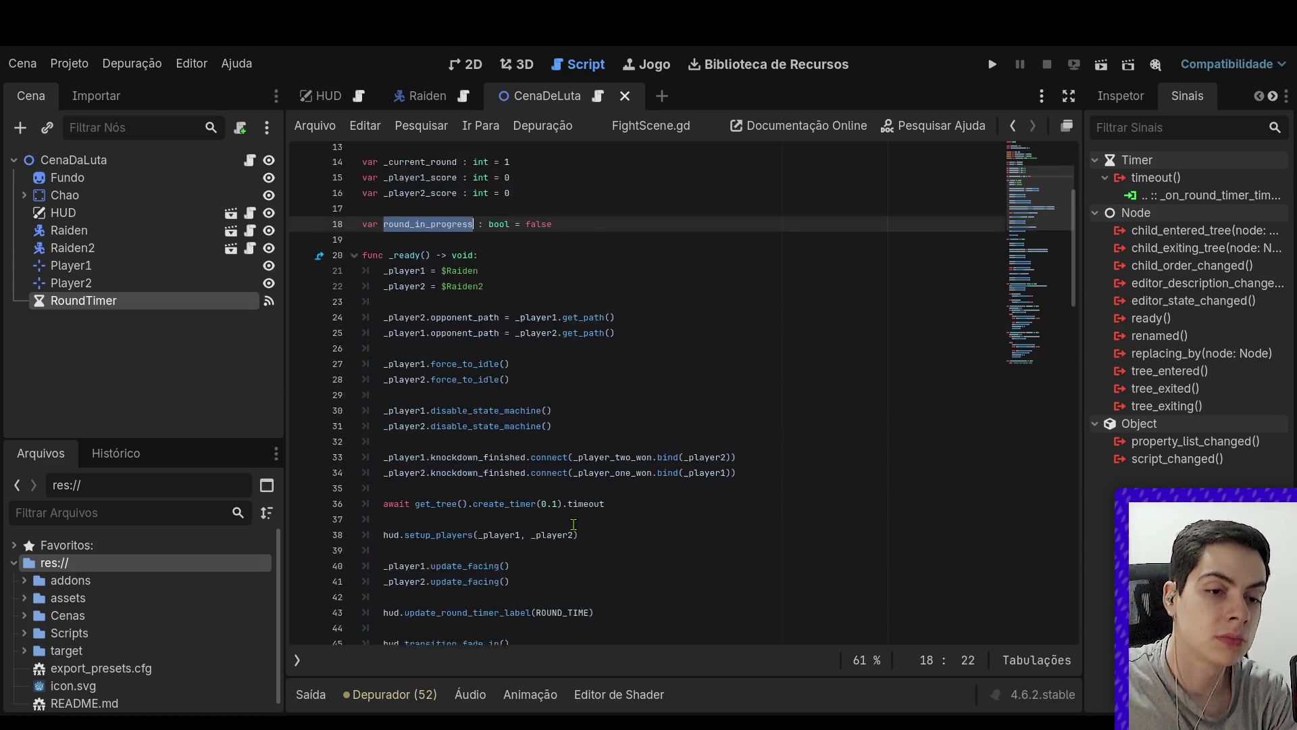
{"action": "scroll", "coordinate": [564, 540], "scroll_direction": "down", "scroll_amount": 5}
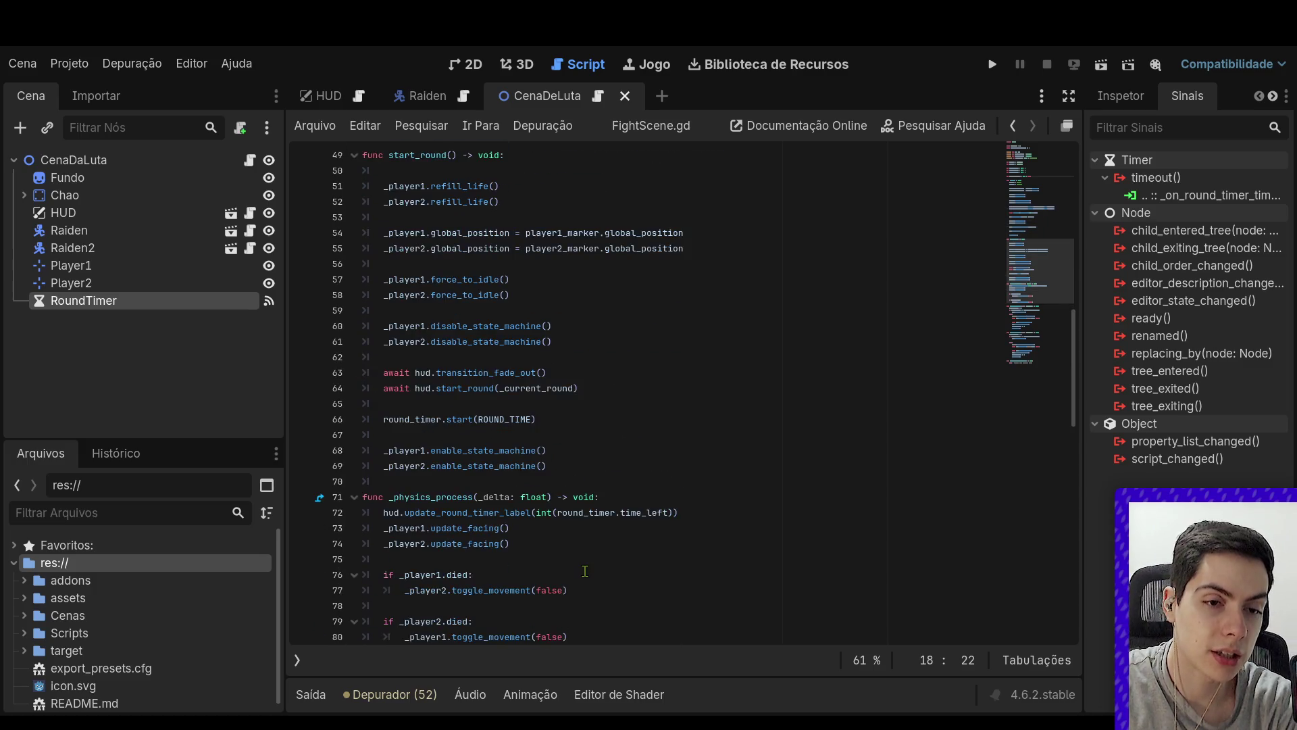
{"action": "left_click", "coordinate": [548, 419]}
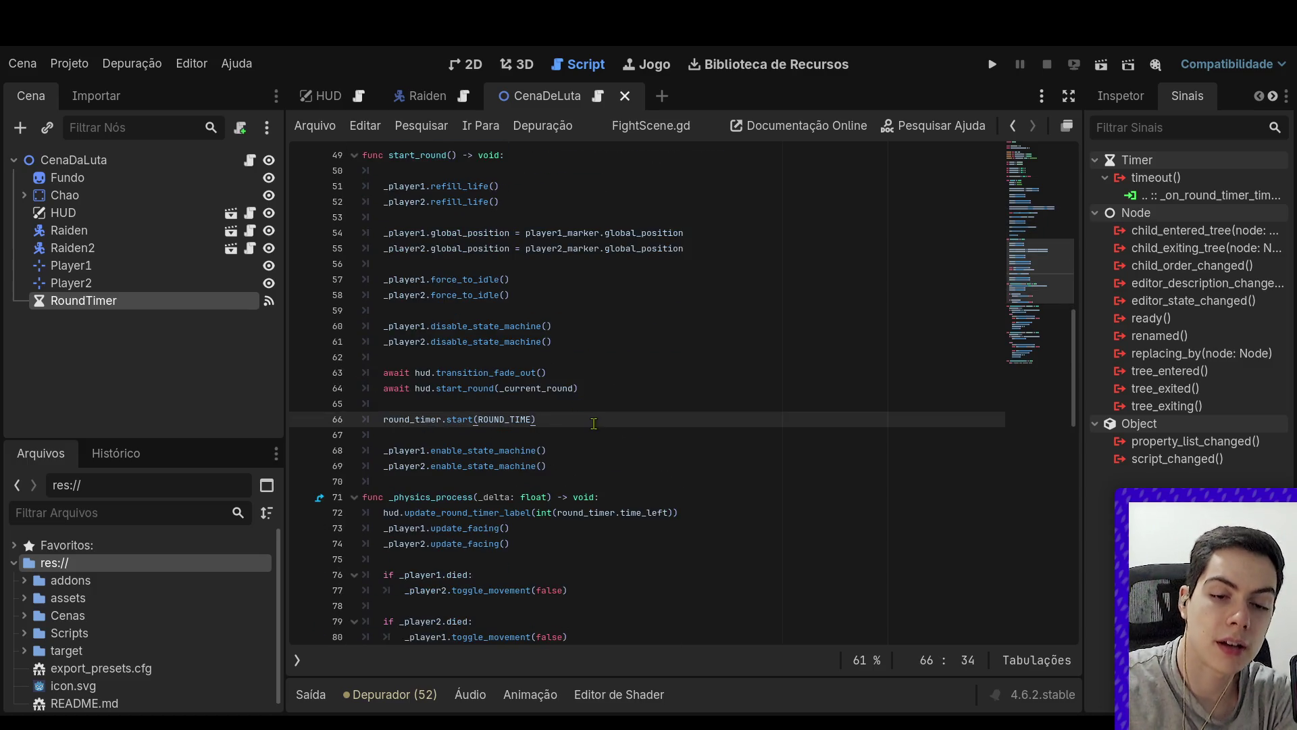
{"action": "key", "text": "Return"}
{"action": "type", "text": "round_in_progress = true"}
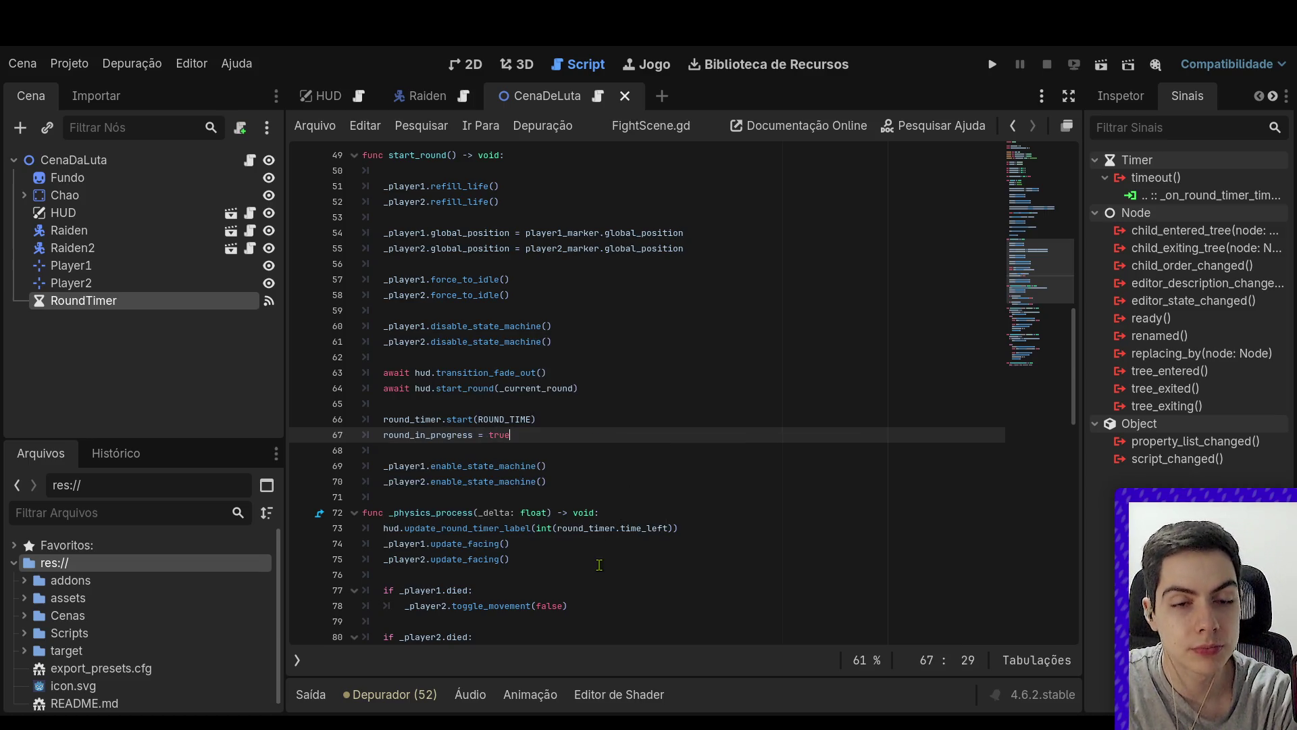
{"action": "scroll", "coordinate": [625, 527], "scroll_direction": "down", "scroll_amount": 2}
{"action": "scroll", "coordinate": [626, 531], "scroll_direction": "down", "scroll_amount": 1}
{"action": "left_click", "coordinate": [503, 398]}
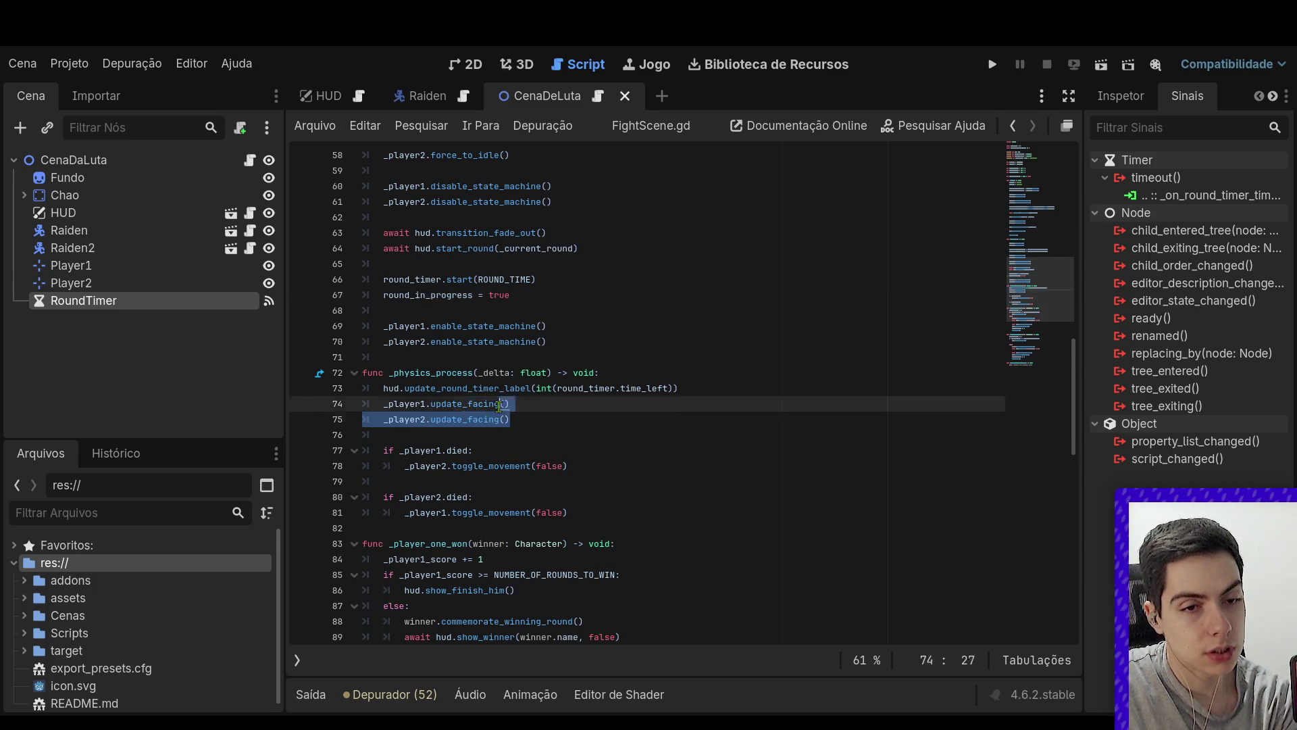
{"action": "scroll", "coordinate": [569, 477], "scroll_direction": "down", "scroll_amount": 3}
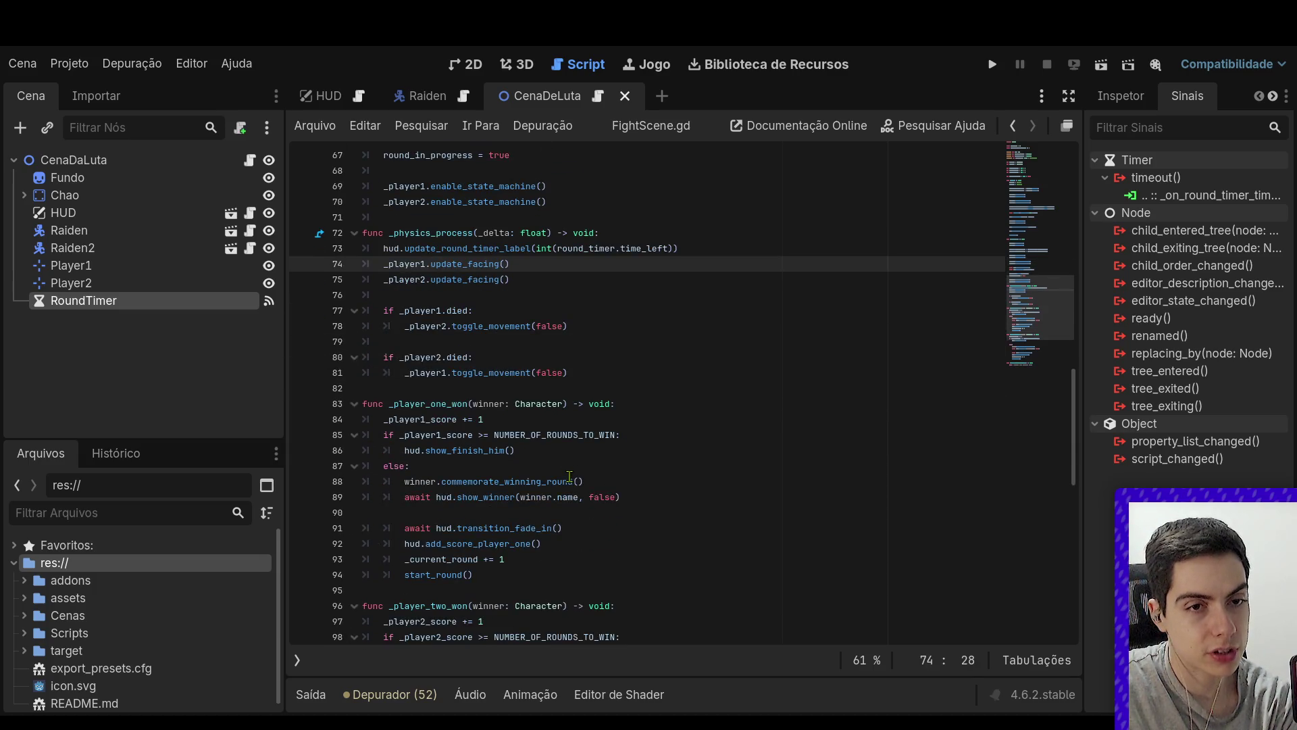
{"action": "scroll", "coordinate": [569, 477], "scroll_direction": "up", "scroll_amount": 11}
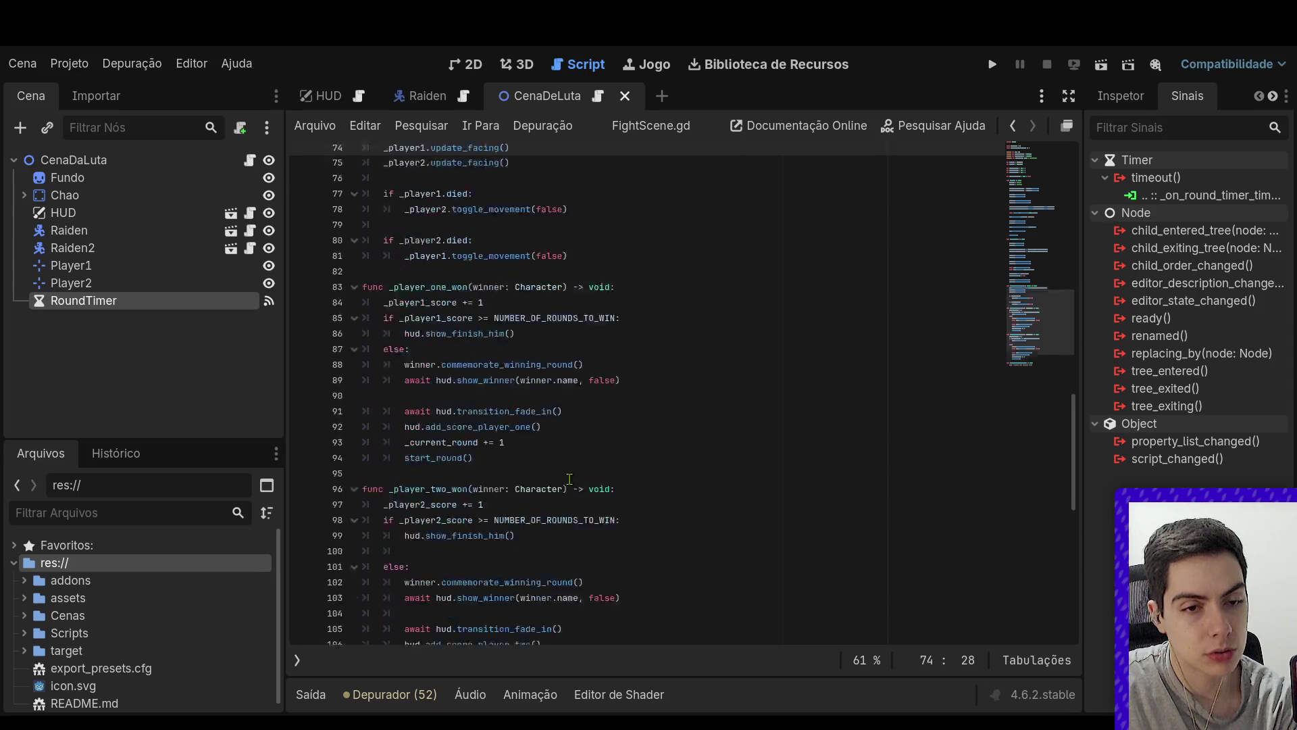
{"action": "scroll", "coordinate": [579, 478], "scroll_direction": "up", "scroll_amount": 10}
{"action": "scroll", "coordinate": [579, 478], "scroll_direction": "down", "scroll_amount": 8}
{"action": "scroll", "coordinate": [579, 478], "scroll_direction": "up", "scroll_amount": 6}
Declare a _set_round_in_progress(p_round_in_progress: bool) -> void setter below the line 18 declaration.
{"action": "left_click", "coordinate": [586, 341]}
{"action": "left_click", "coordinate": [587, 325]}
{"action": "type", "text": ": get"}
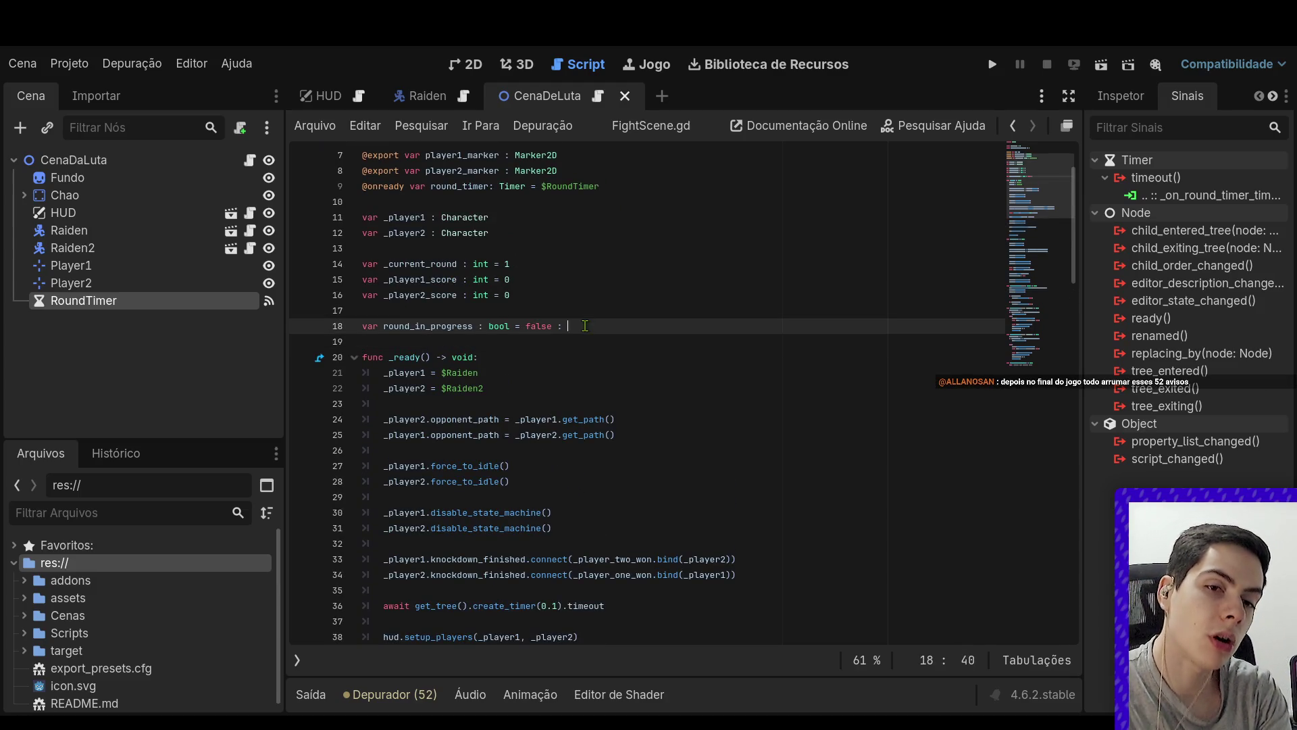
{"action": "key", "text": "Return"}
{"action": "key", "text": "Return"}
{"action": "key", "text": "Return"}
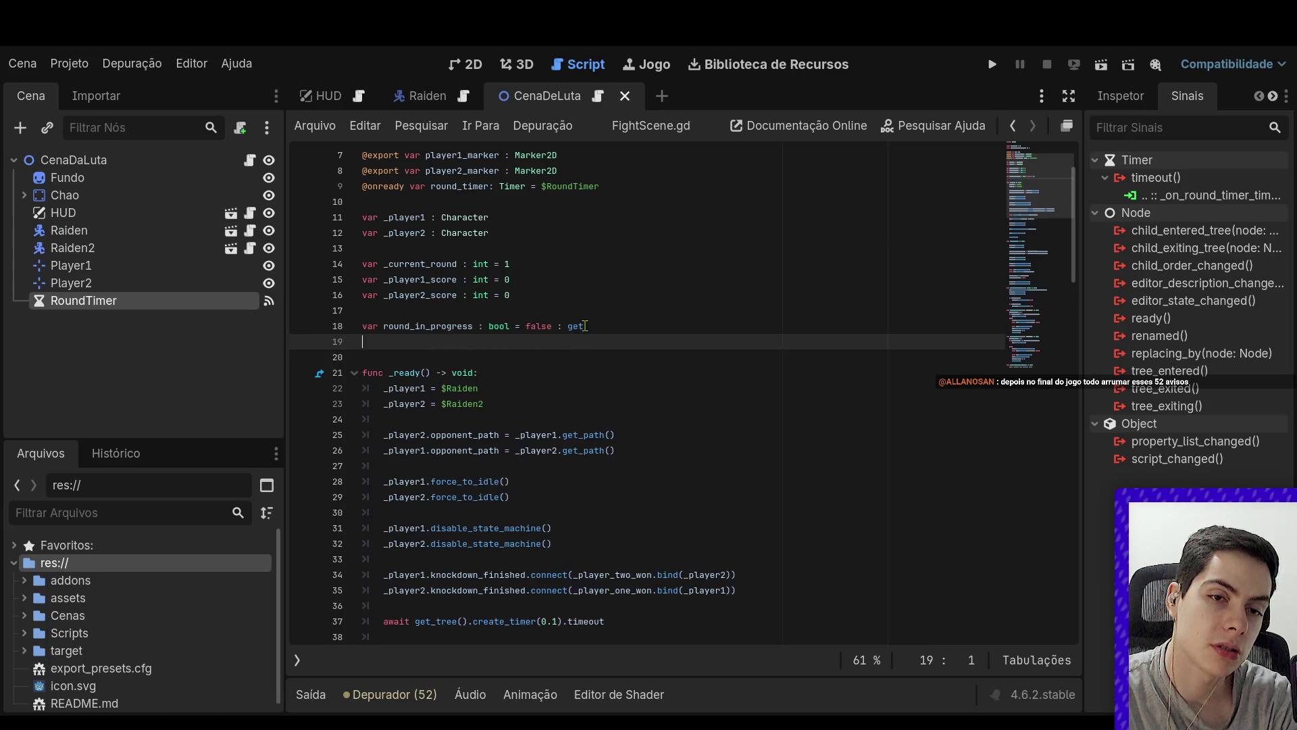
{"action": "type", "text": "func _get_"}
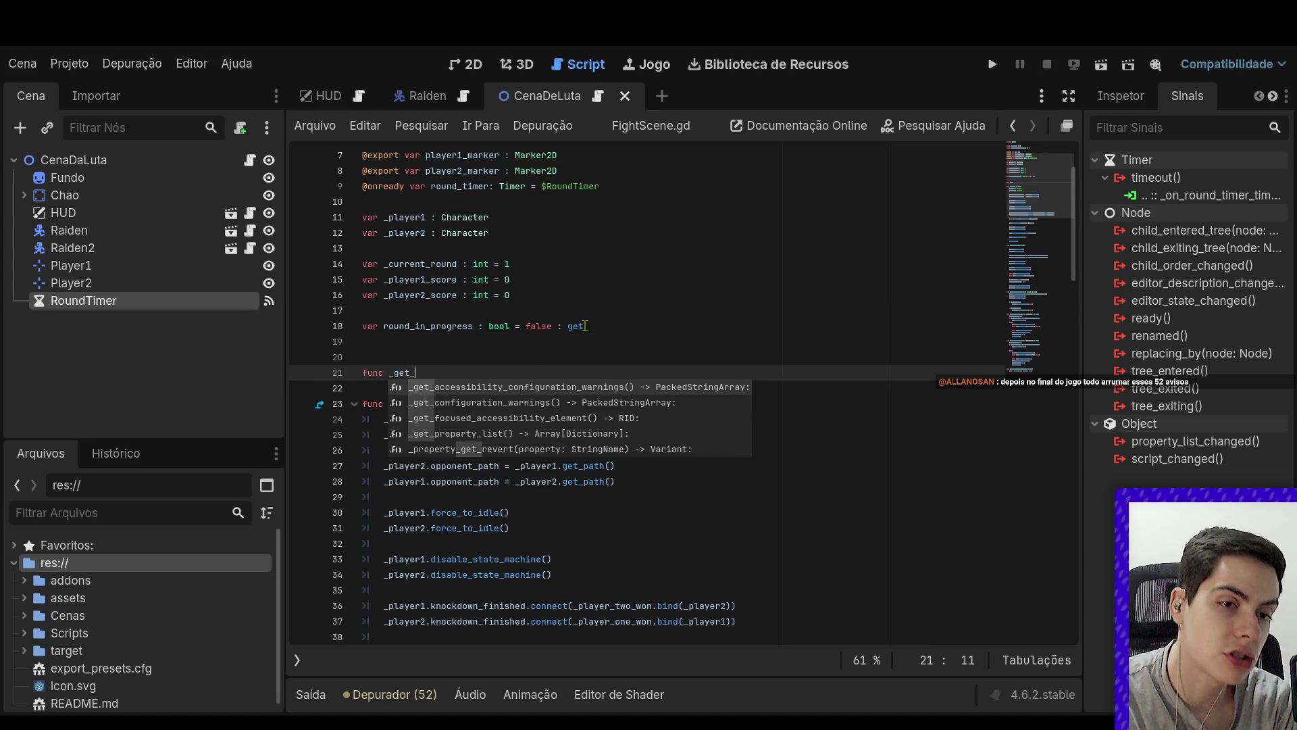
{"action": "type", "text": "round_"}
{"action": "key", "text": "BackSpace"}
{"action": "key", "text": "BackSpace"}
{"action": "key", "text": "BackSpace"}
{"action": "type", "text": "set"}
{"action": "key", "text": "Return"}
{"action": "key", "text": "Return"}
{"action": "key", "text": "Return"}
{"action": "type", "text": "func"}
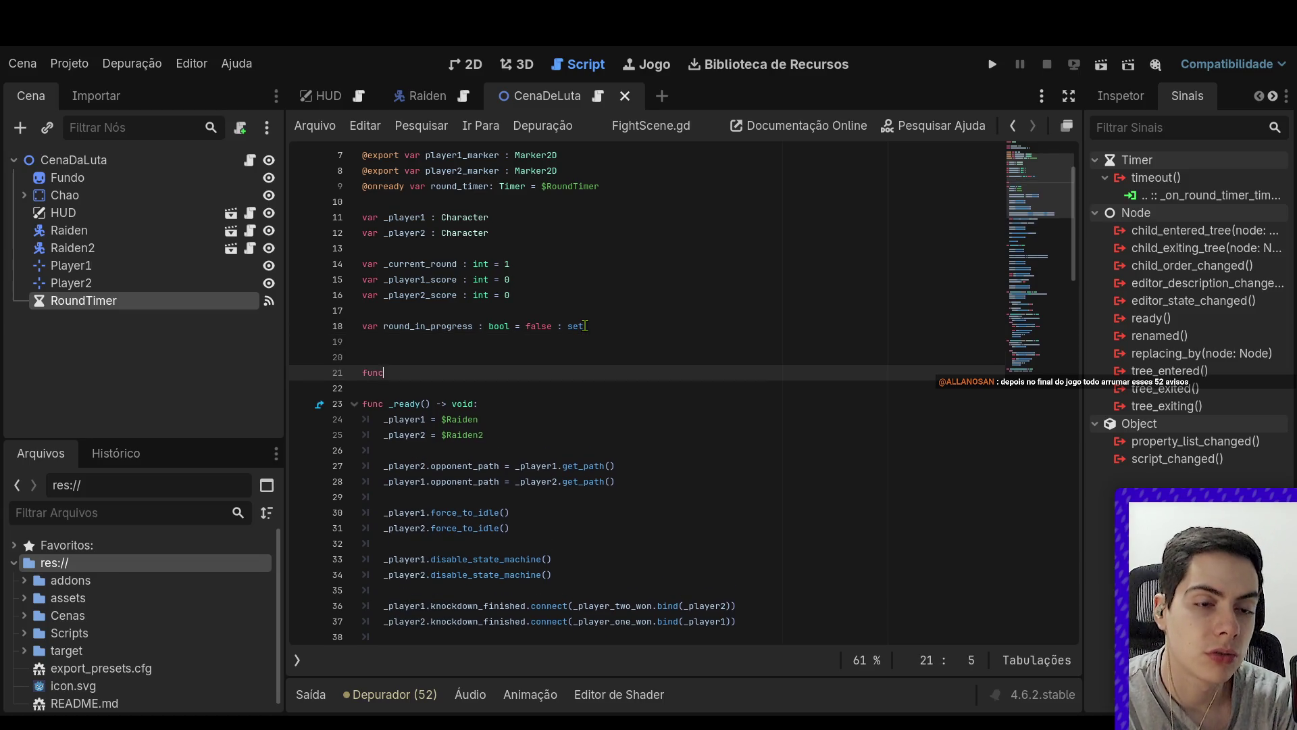
{"action": "type", "text": " _set_round_"}
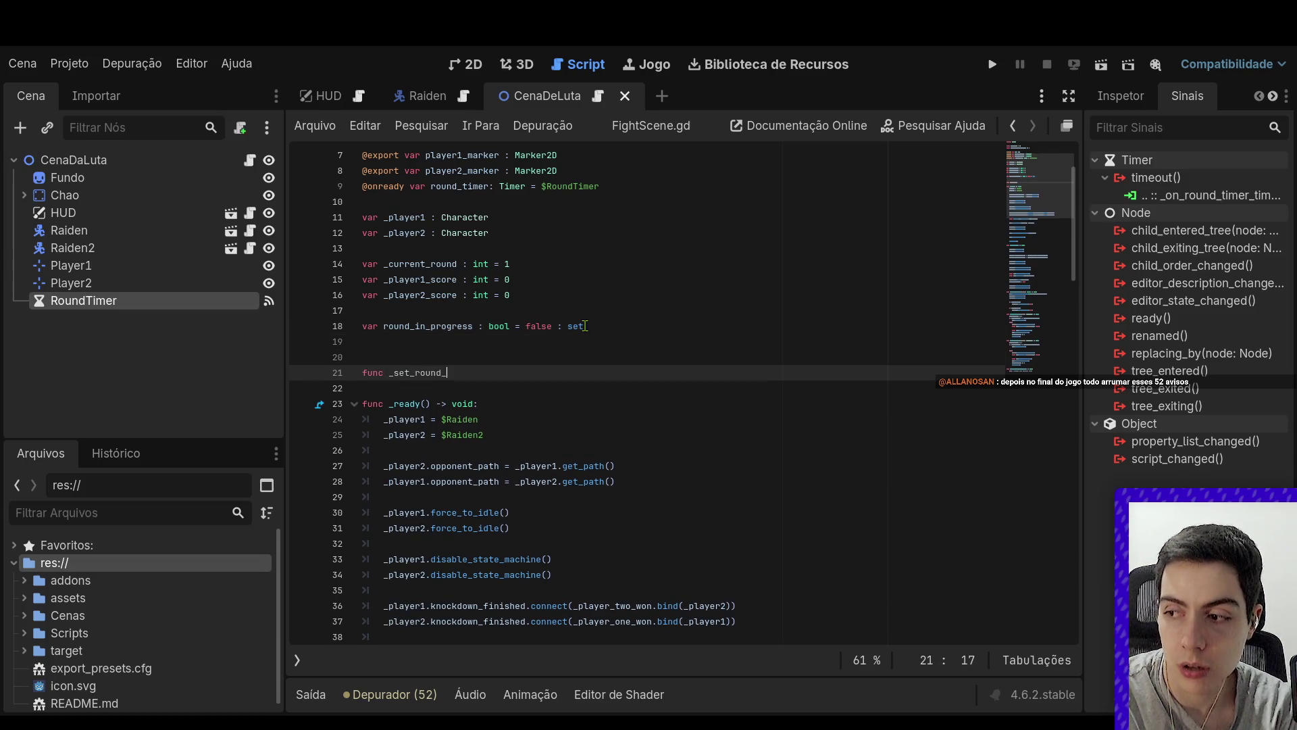
{"action": "type", "text": "in_progress"}
{"action": "type", "text": "() -"}
{"action": "key", "text": "BackSpace"}
{"action": "key", "text": "BackSpace"}
{"action": "key", "text": "BackSpace"}
{"action": "type", "text": "p_round_in_prog"}
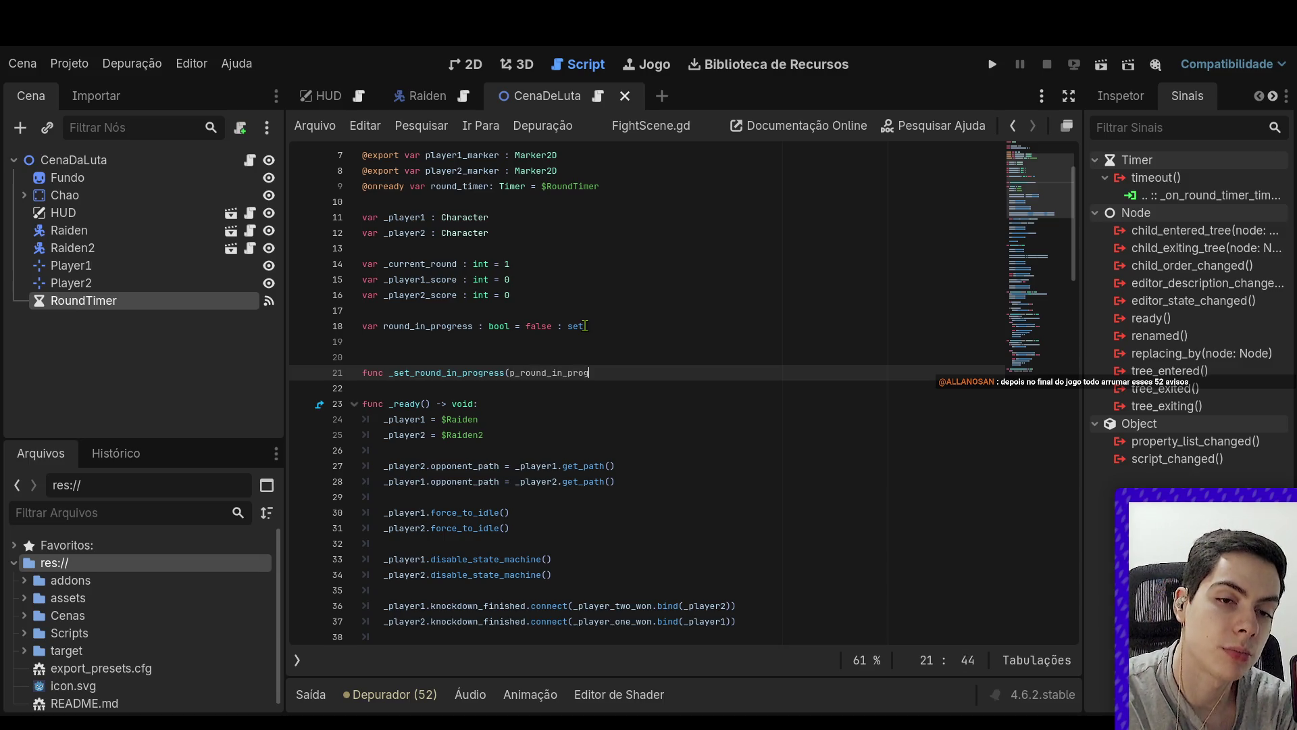
{"action": "type", "text": "ress: bool"}
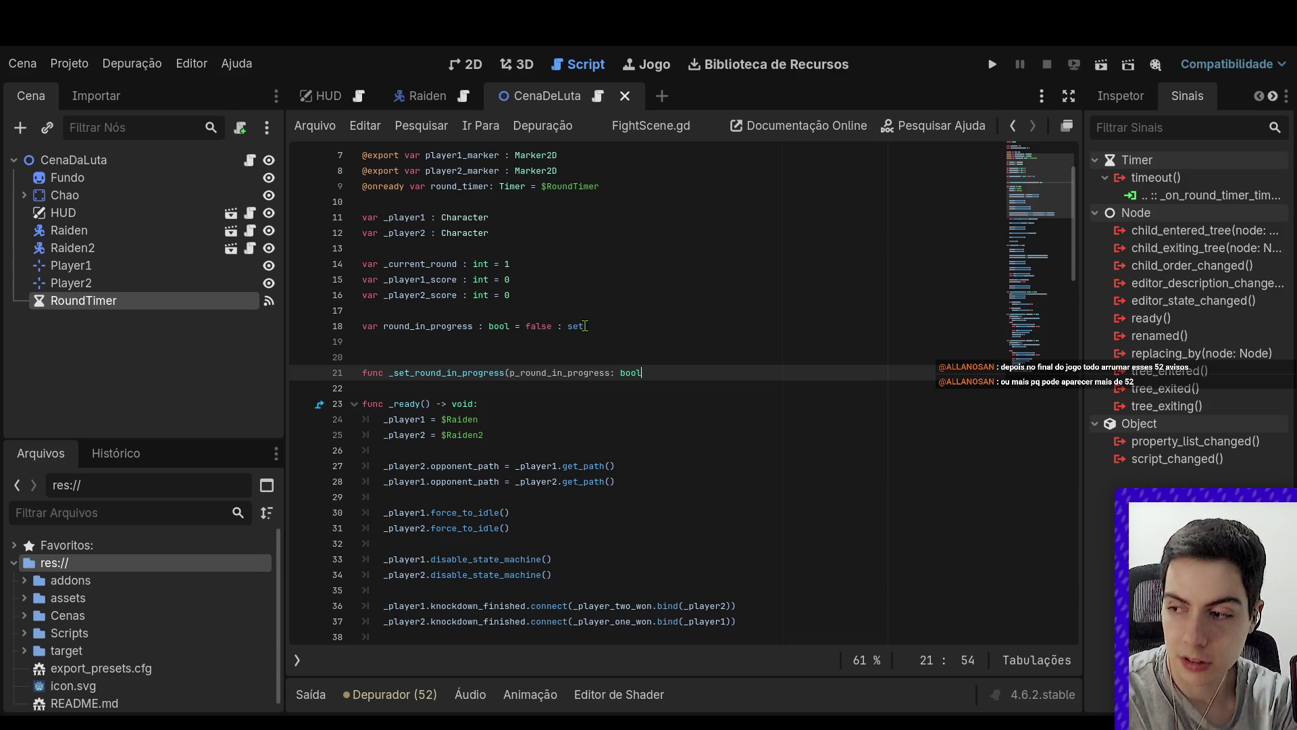
{"action": "type", "text": ") -> void"}
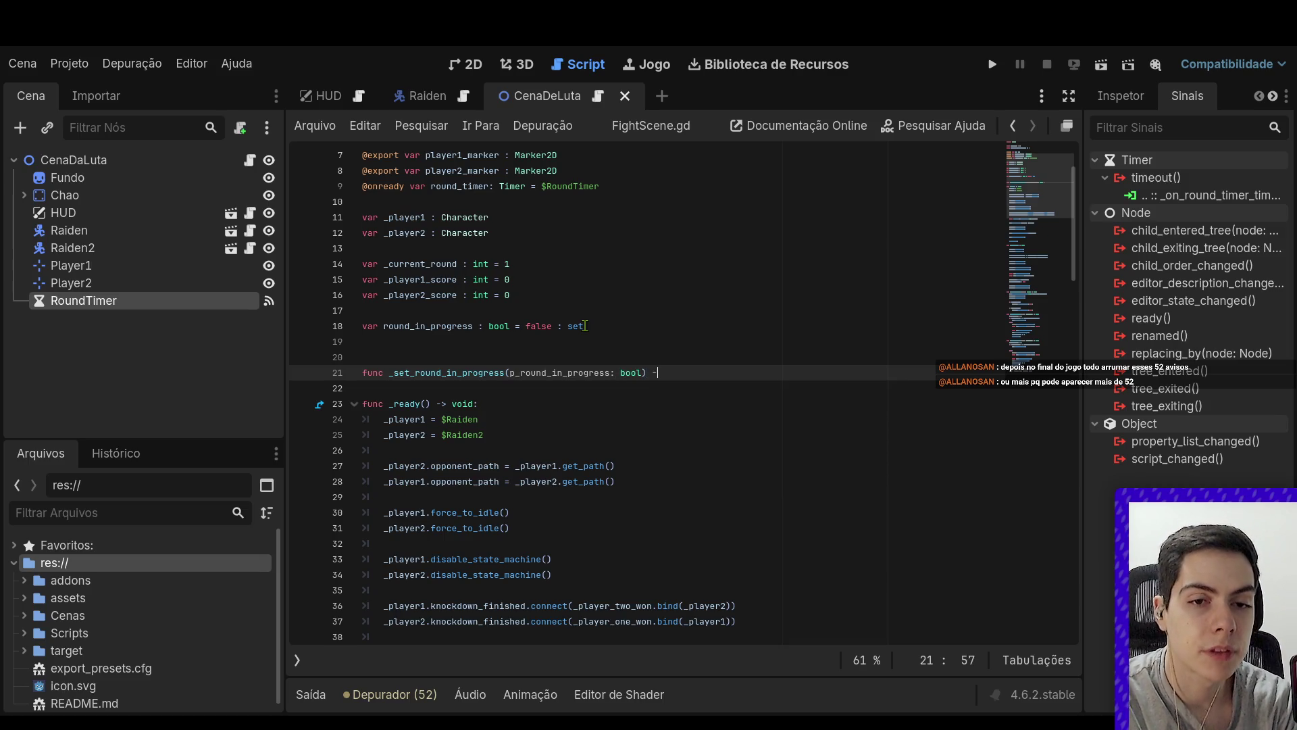
{"action": "type", "text": ":"}
Make the setter store p_round_in_progress and call set_physics_process(round_in_progress).
{"action": "key", "text": "Return"}
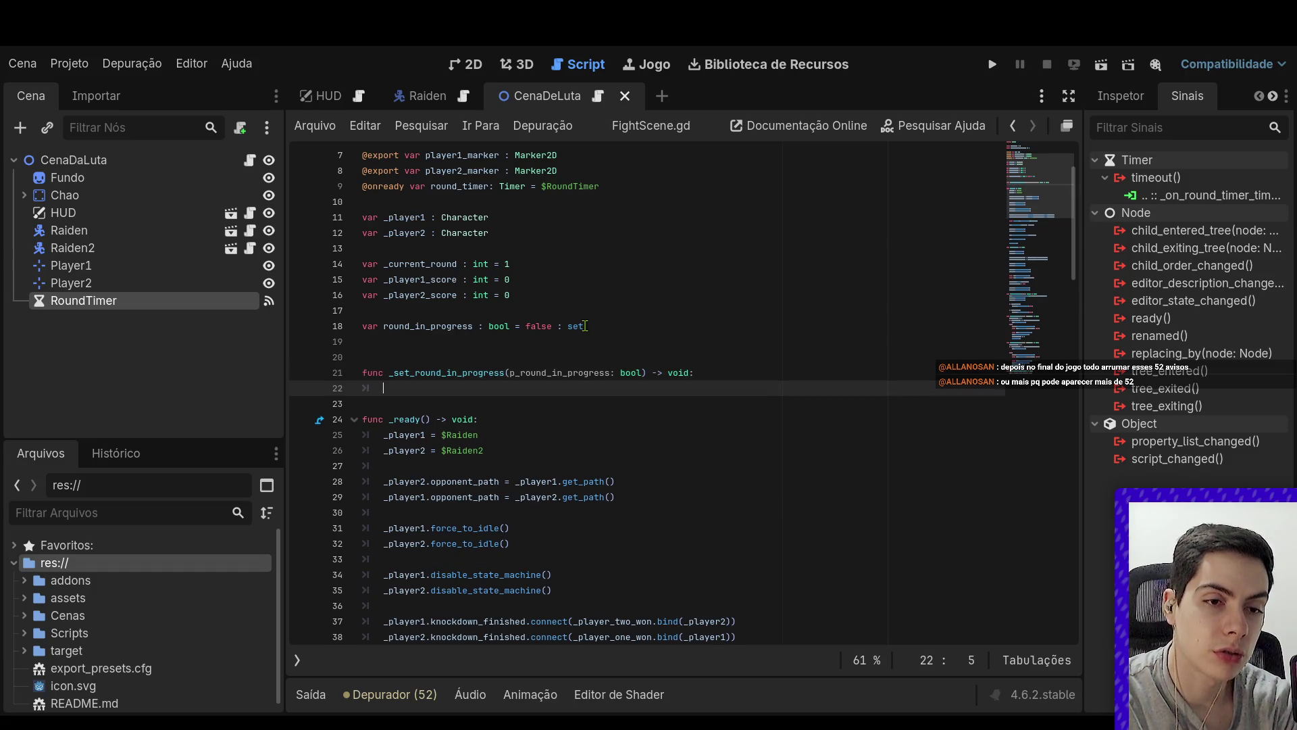
{"action": "type", "text": "round_in_progress = "}
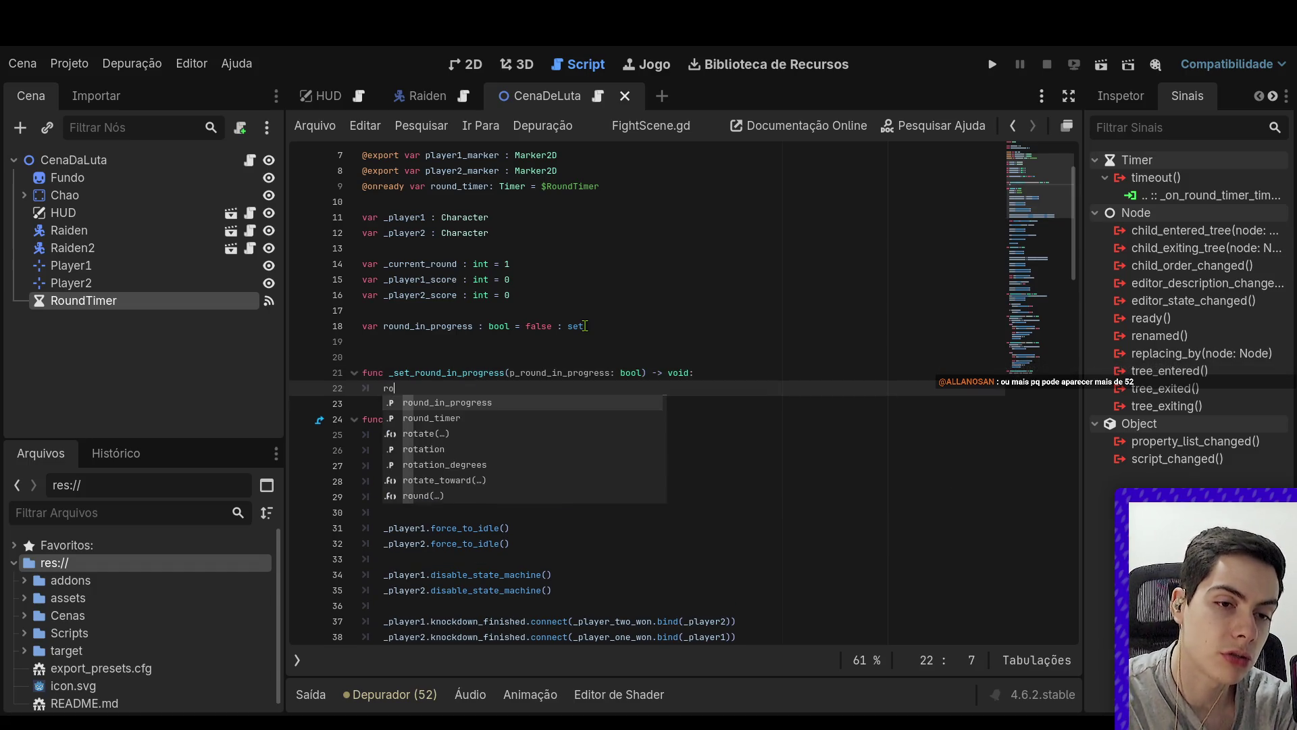
{"action": "type", "text": "p_"}
{"action": "key", "text": "Return"}
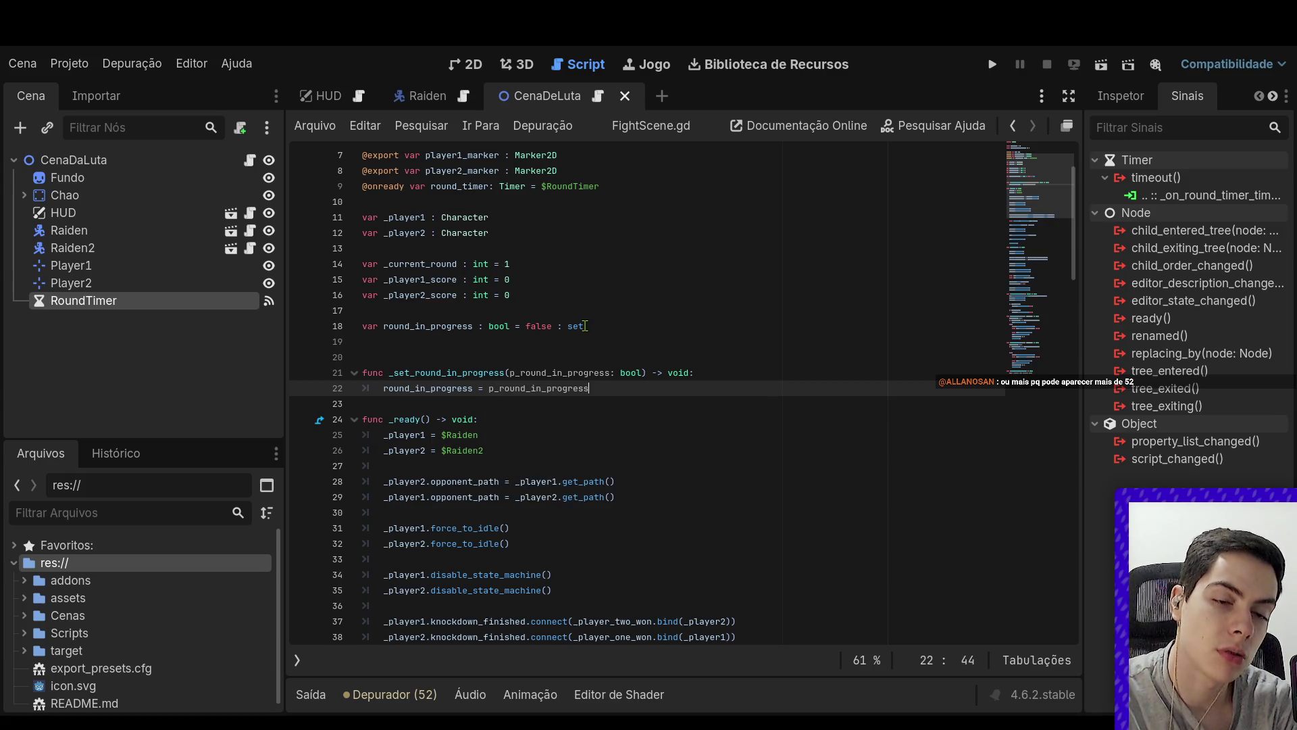
{"action": "key", "text": "Return"}
{"action": "key", "text": "Return"}
{"action": "key", "text": "BackSpace"}
{"action": "key", "text": "BackSpace"}
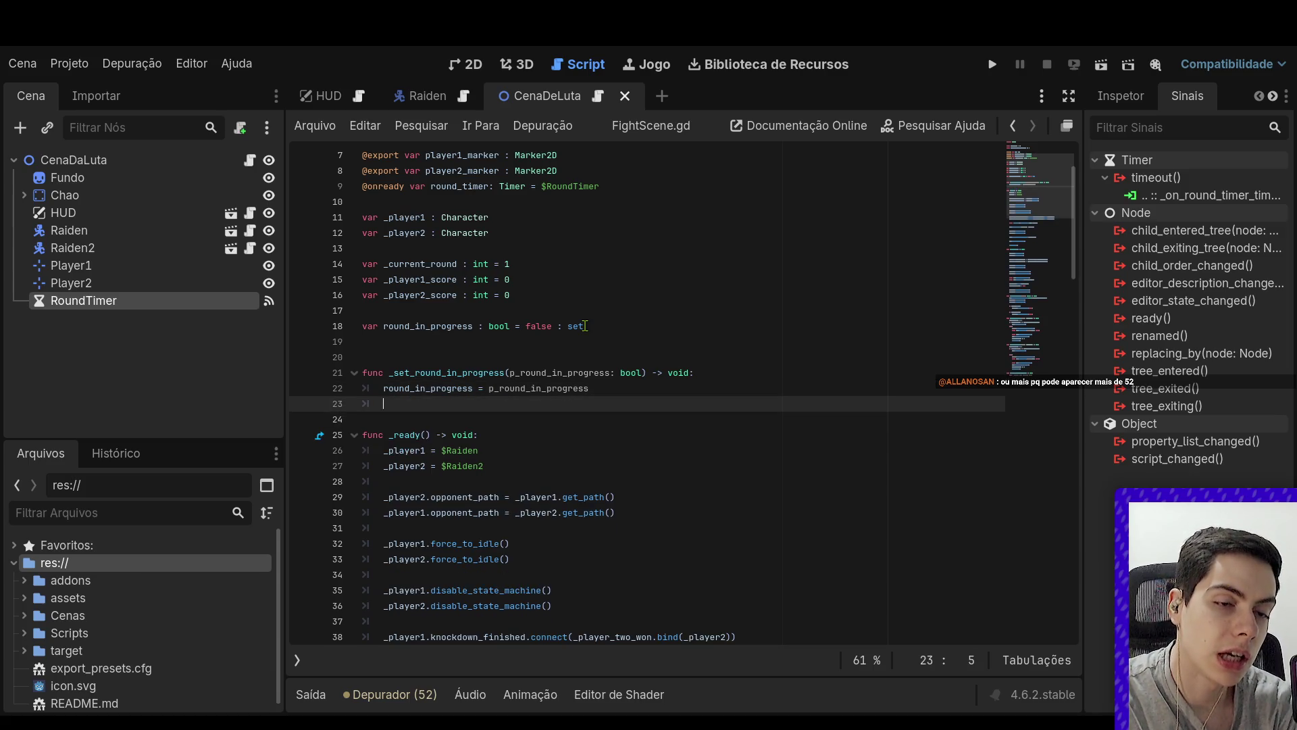
{"action": "type", "text": "set_ph"}
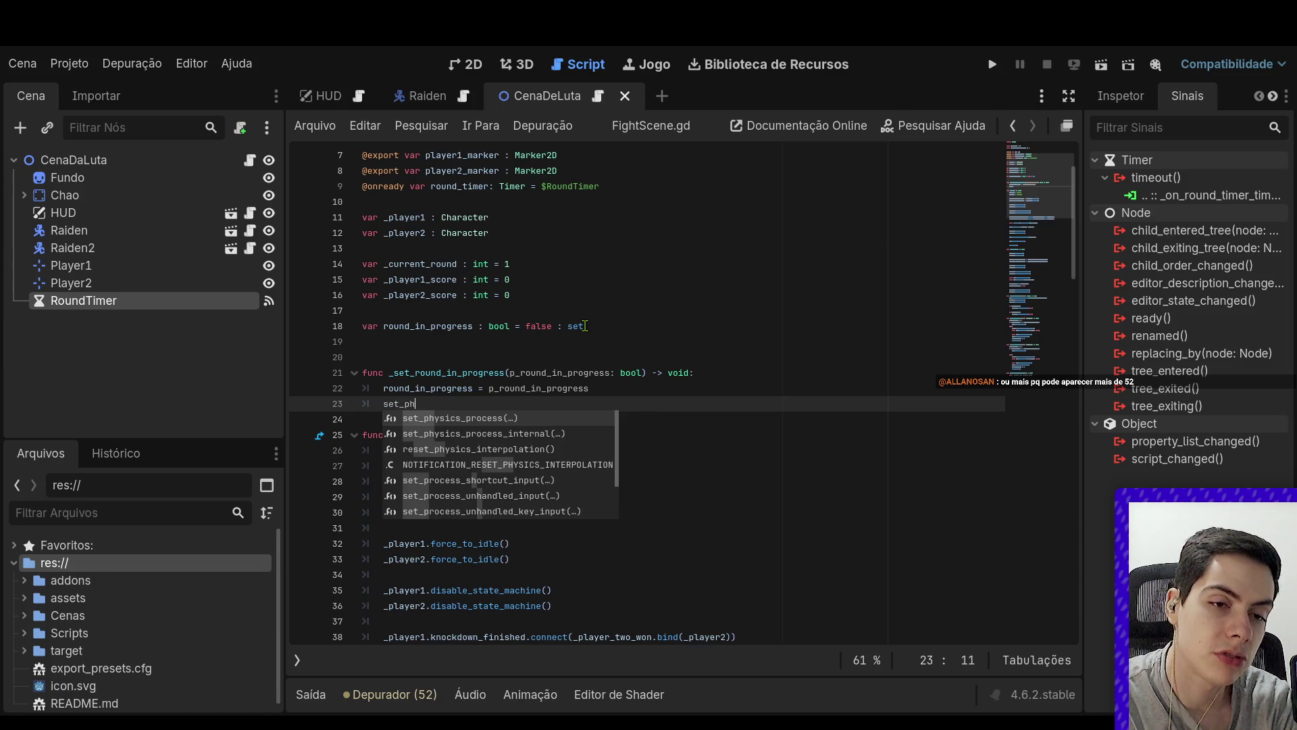
{"action": "key", "text": "Return"}
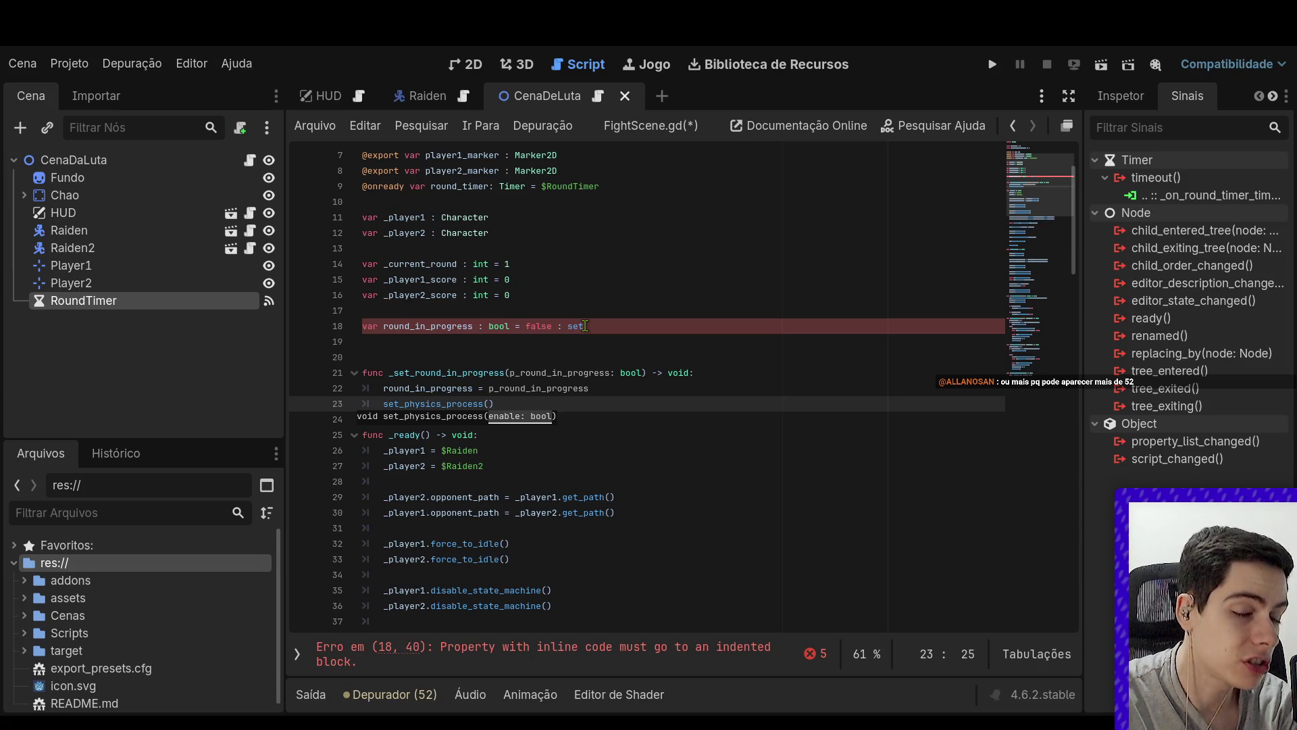
{"action": "type", "text": "rou"}
{"action": "key", "text": "Return"}
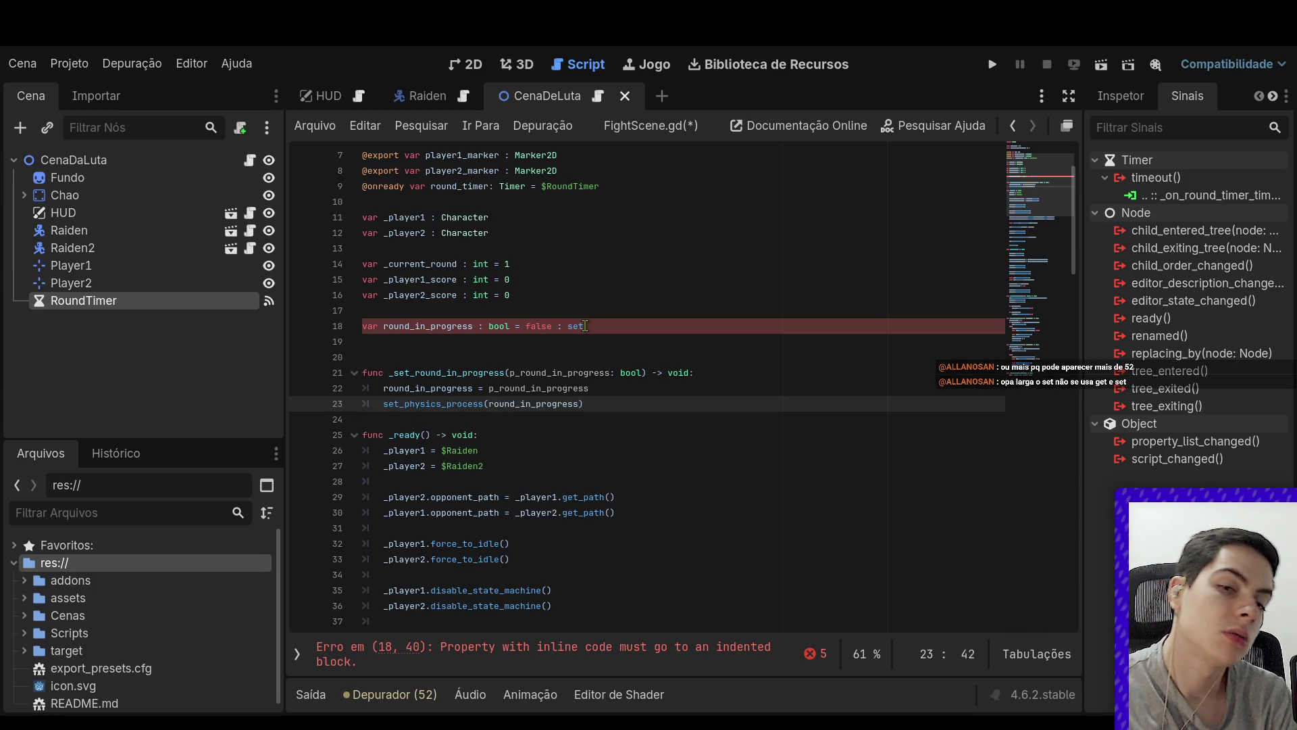
Attach _set_round_in_progress as round_in_progress's setter on line 18, remove the extra blank line, and save.
{"action": "left_click", "coordinate": [639, 316]}
{"action": "left_click", "coordinate": [625, 326]}
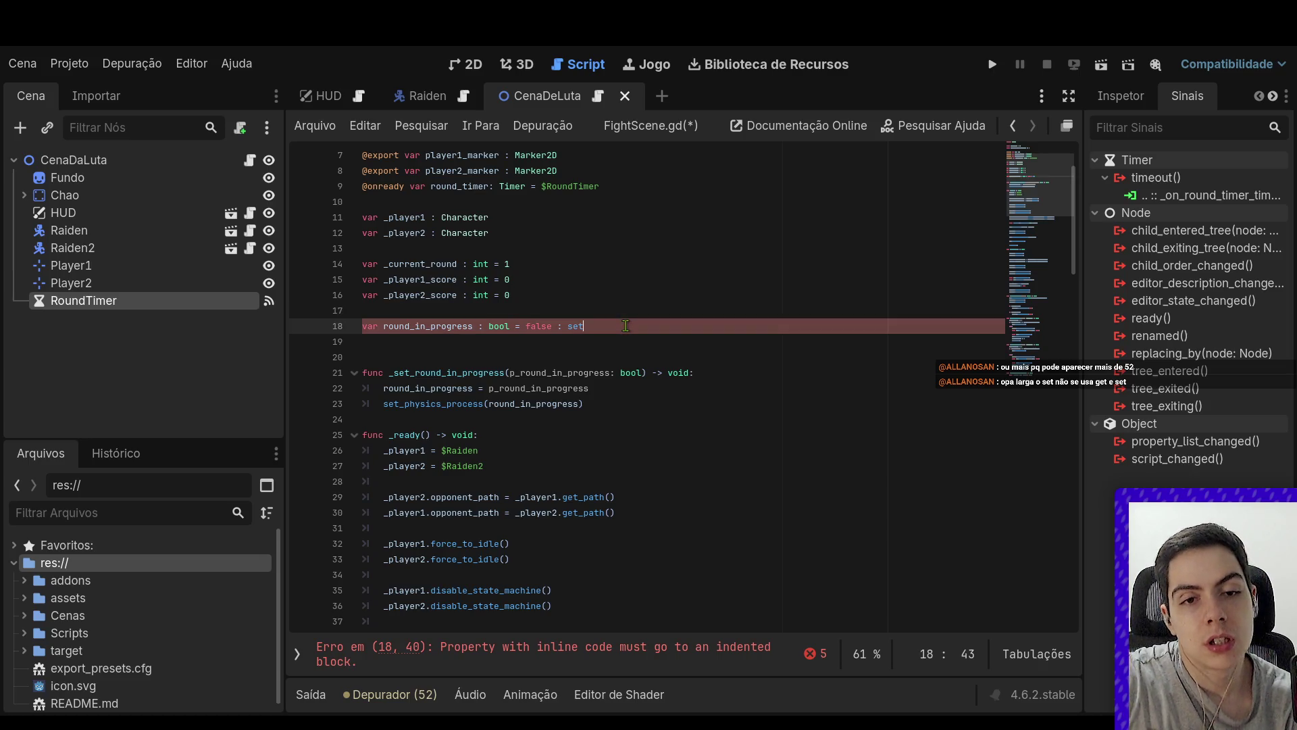
{"action": "type", "text": "_set"}
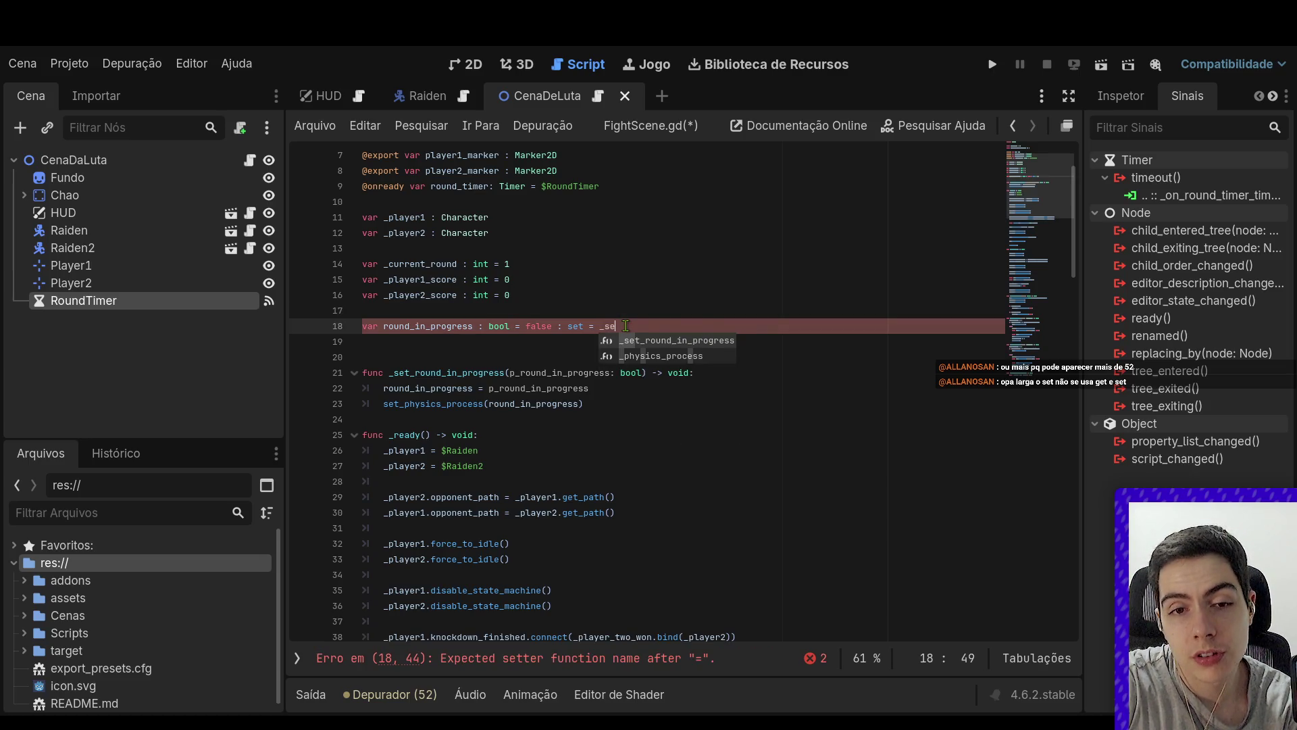
{"action": "key", "text": "Return"}
{"action": "key", "text": "ctrl+s"}
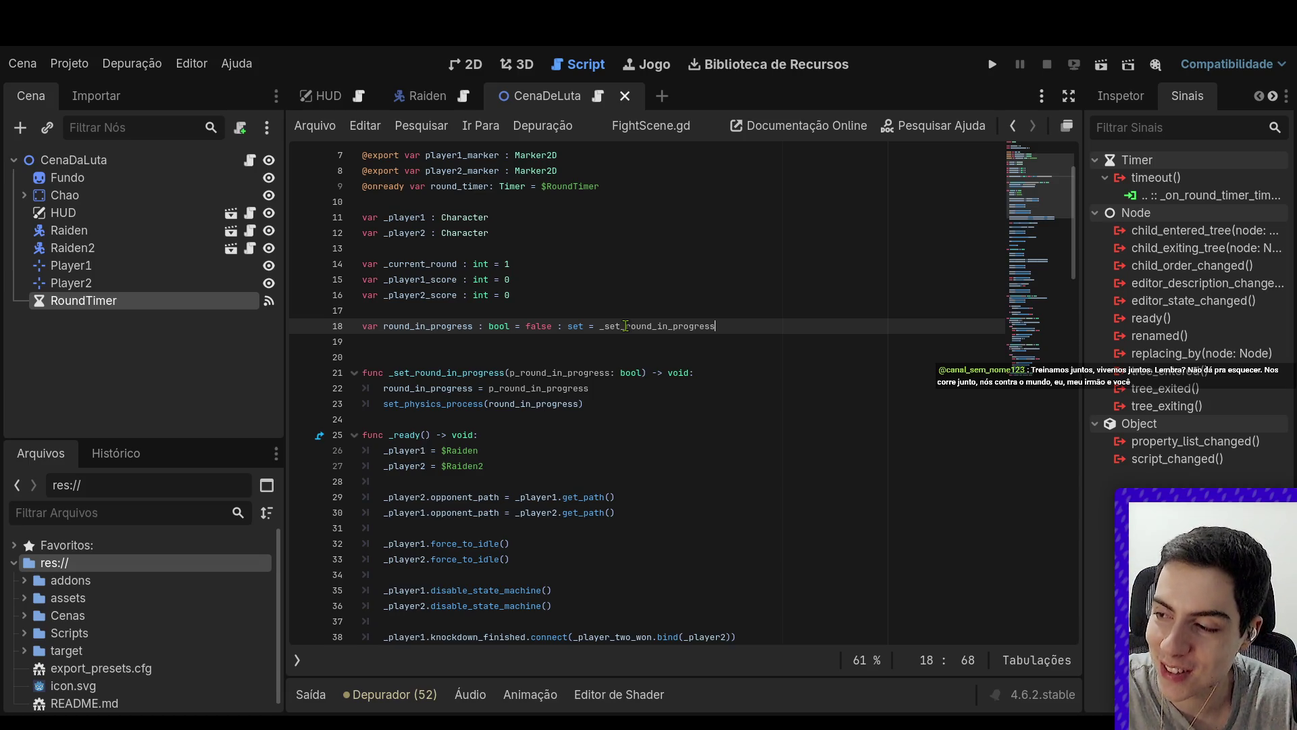
{"action": "left_click", "coordinate": [637, 346]}
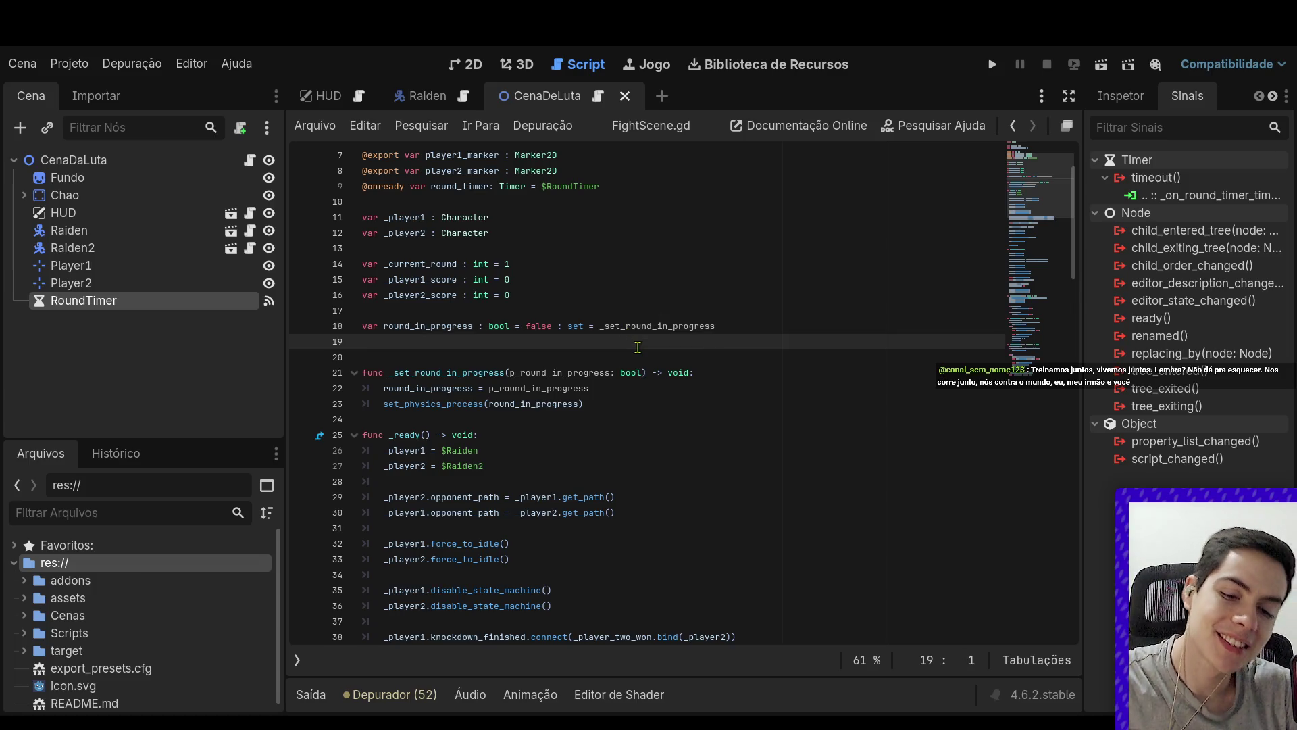
{"action": "key", "text": "BackSpace"}
{"action": "key", "text": "ctrl+s"}
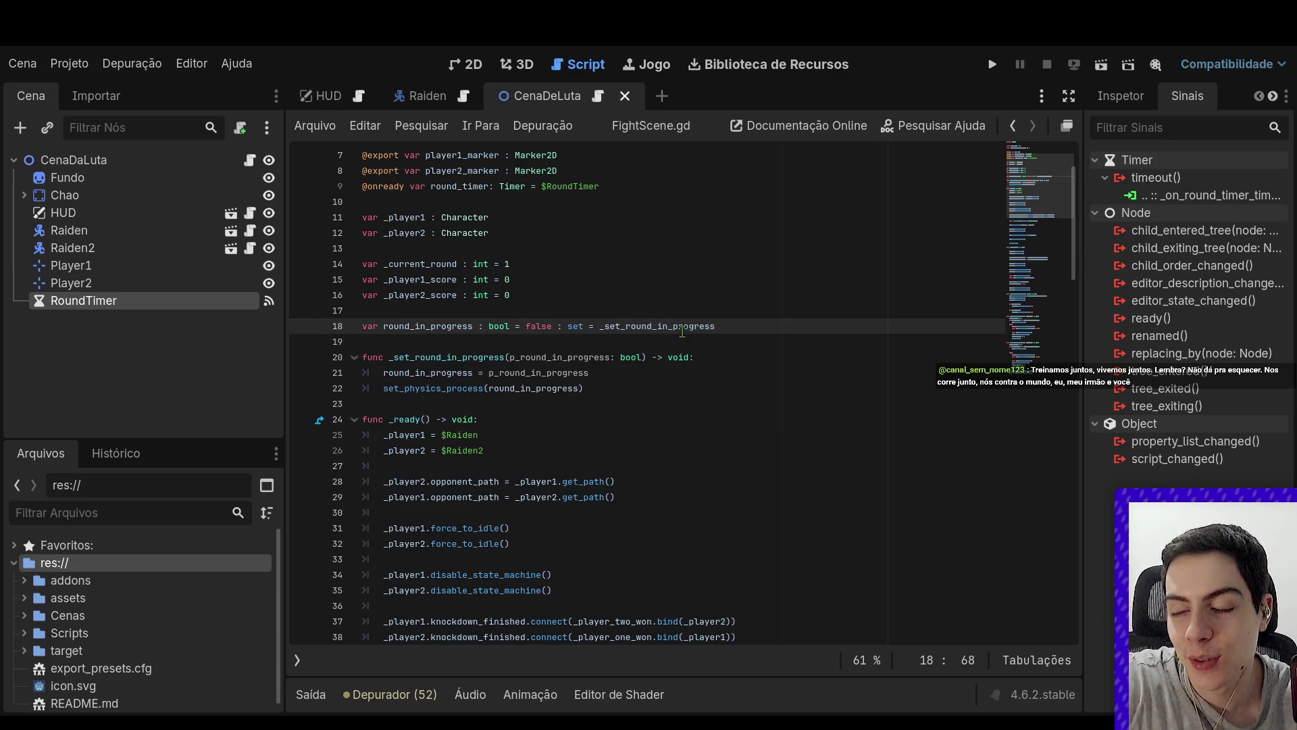
{"action": "scroll", "coordinate": [598, 370], "scroll_direction": "down", "scroll_amount": 12}
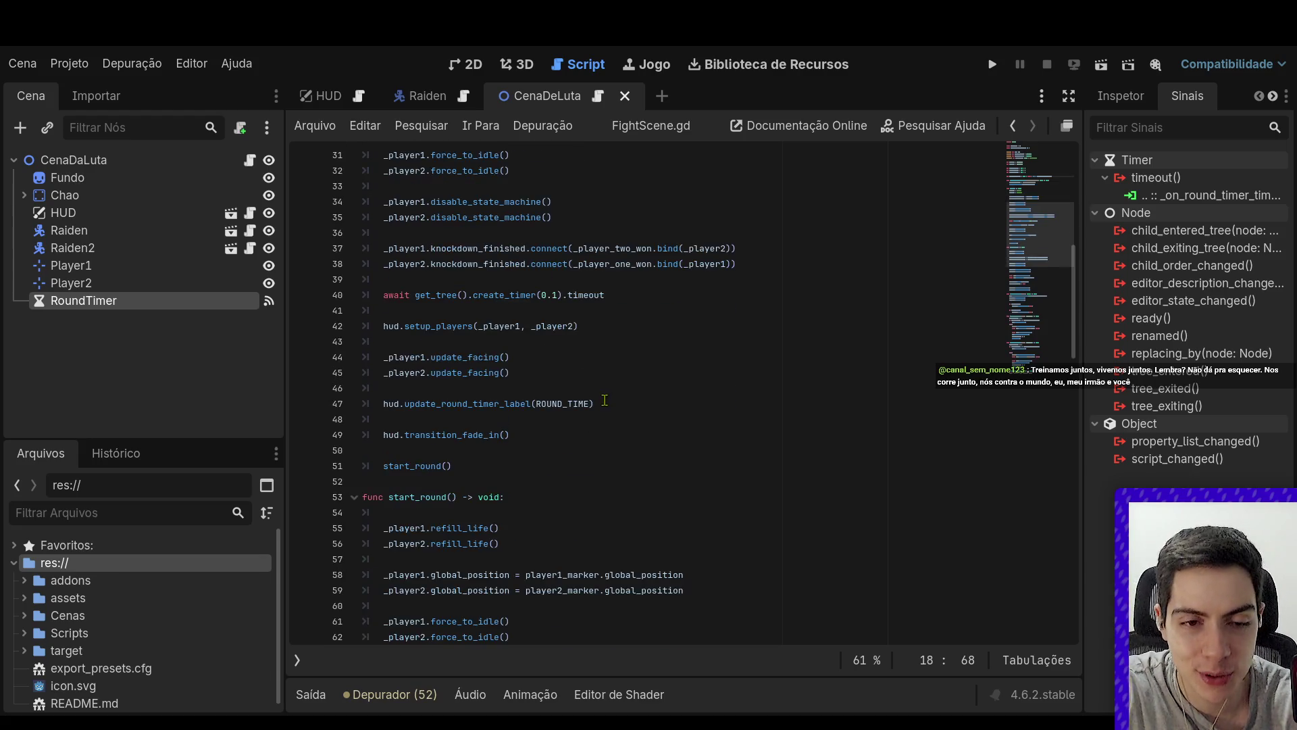
{"action": "scroll", "coordinate": [599, 390], "scroll_direction": "down", "scroll_amount": 5}
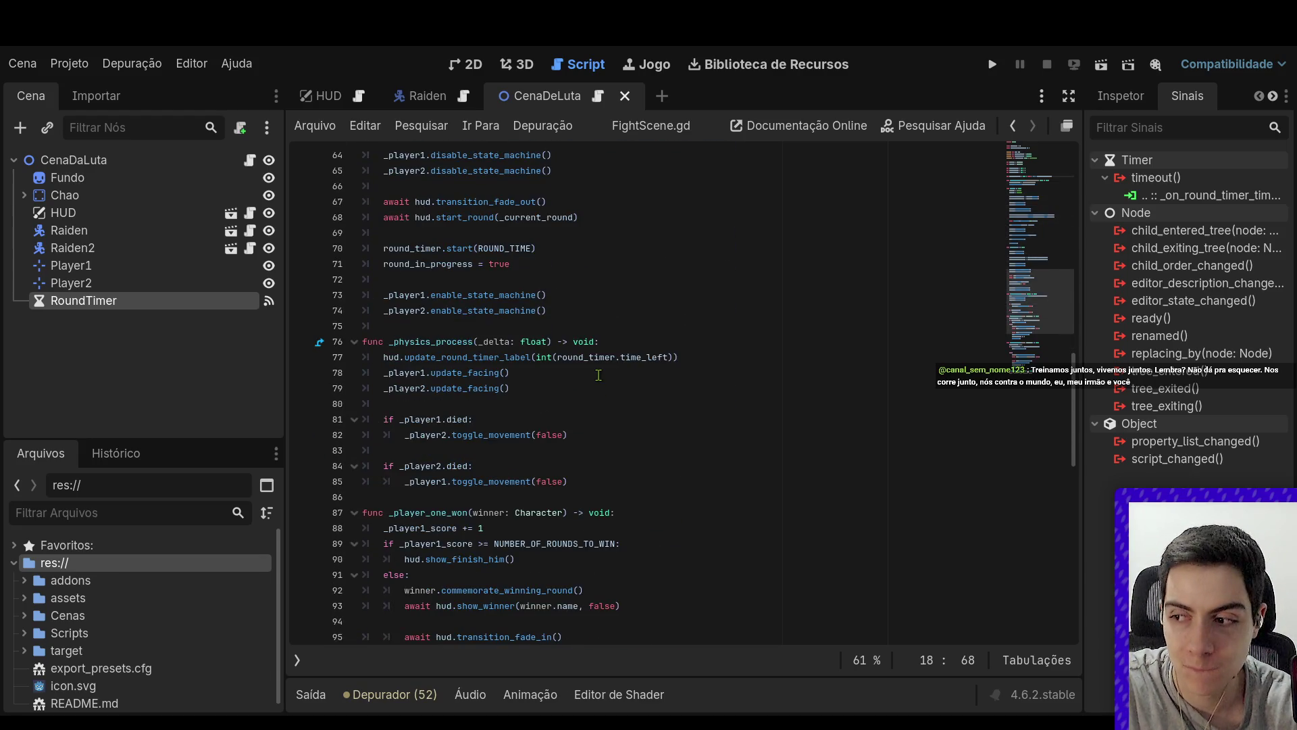
{"action": "scroll", "coordinate": [602, 362], "scroll_direction": "up", "scroll_amount": 16}
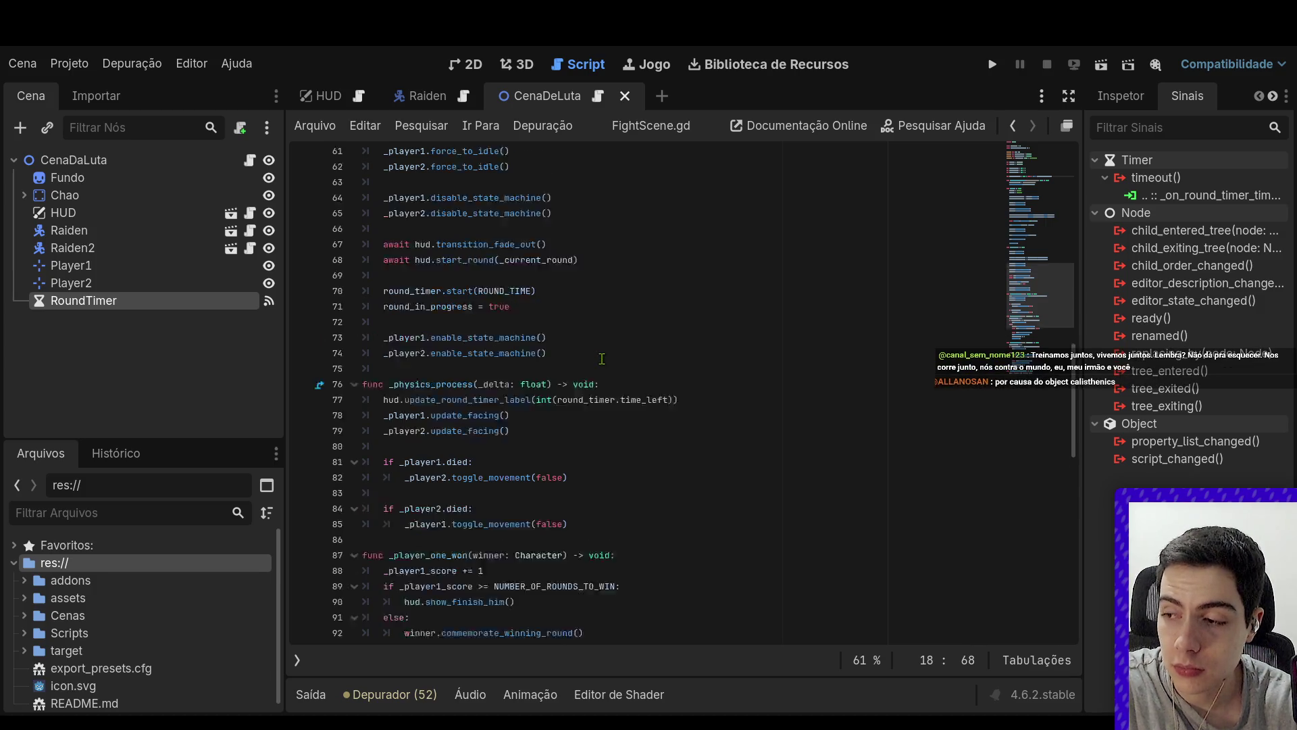
{"action": "scroll", "coordinate": [604, 361], "scroll_direction": "up", "scroll_amount": 2}
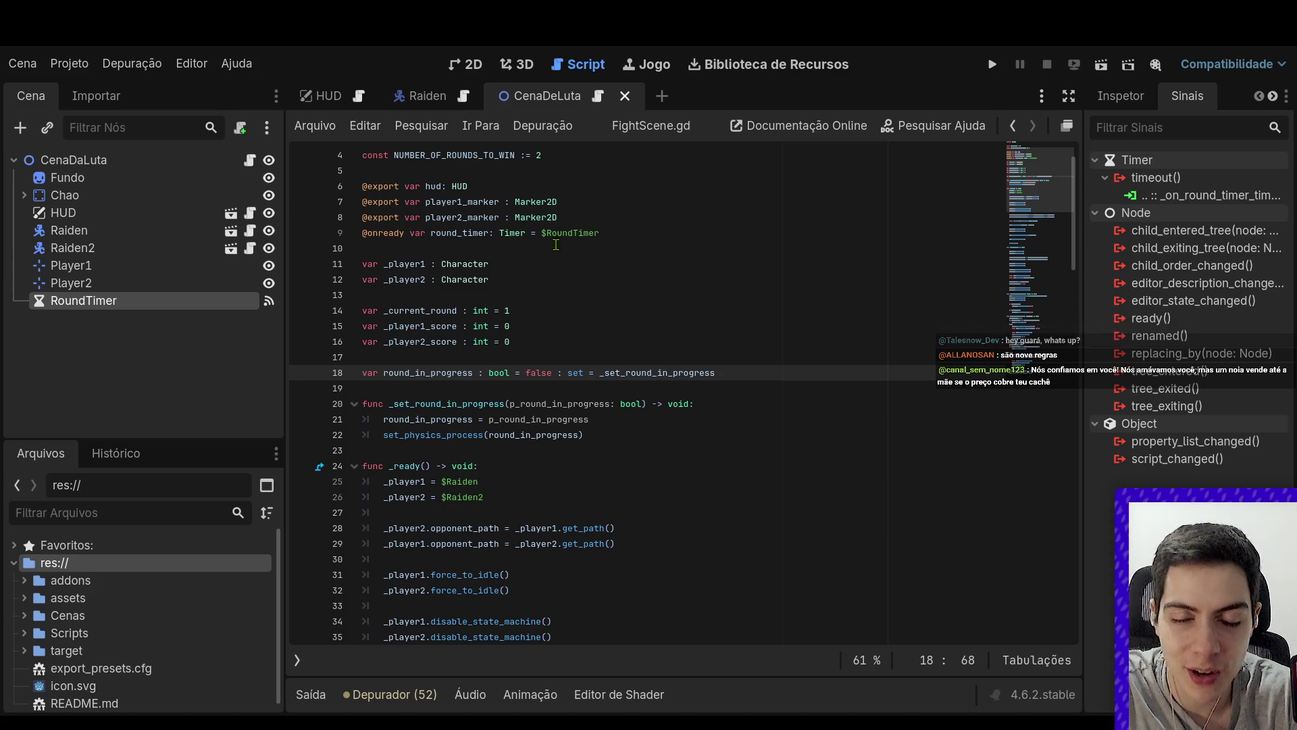
{"action": "key", "text": "Down"}
{"action": "key", "text": "Down"}
{"action": "key", "text": "Down"}
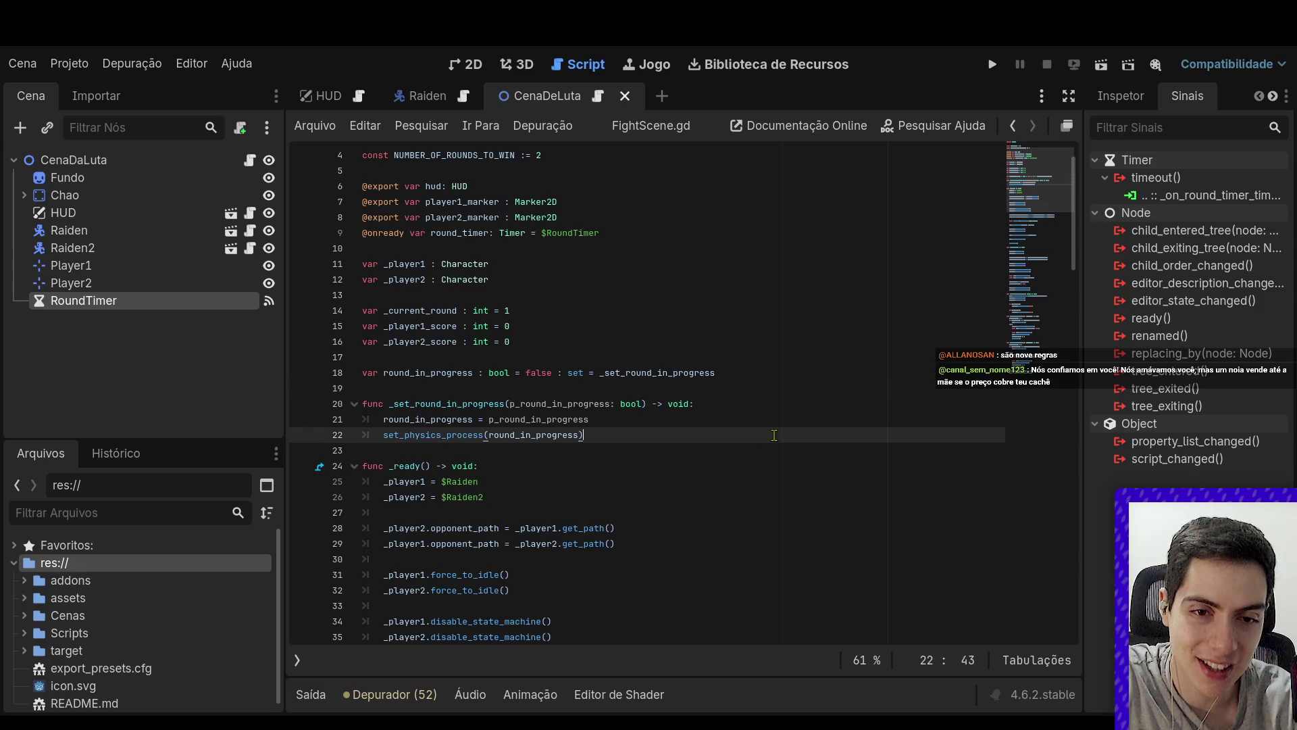
{"action": "scroll", "coordinate": [858, 459], "scroll_direction": "down", "scroll_amount": 15}
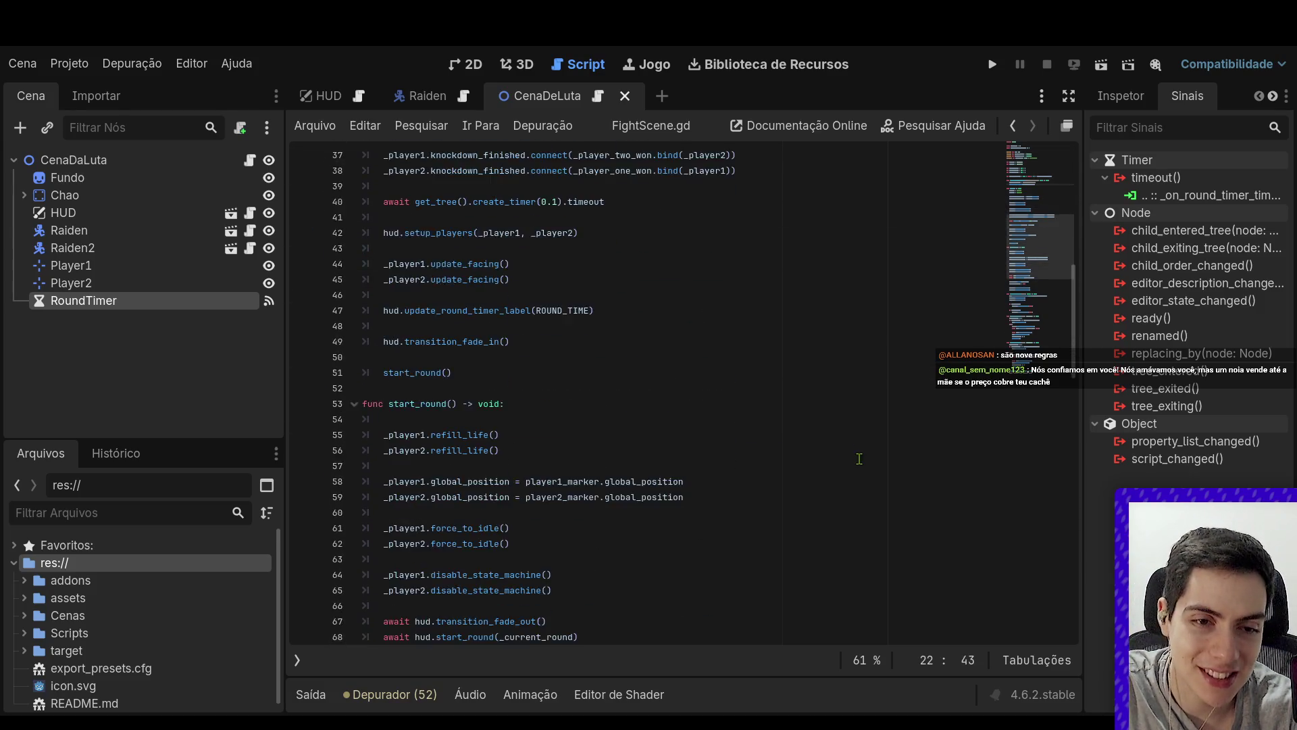
{"action": "scroll", "coordinate": [858, 391], "scroll_direction": "up", "scroll_amount": 10}
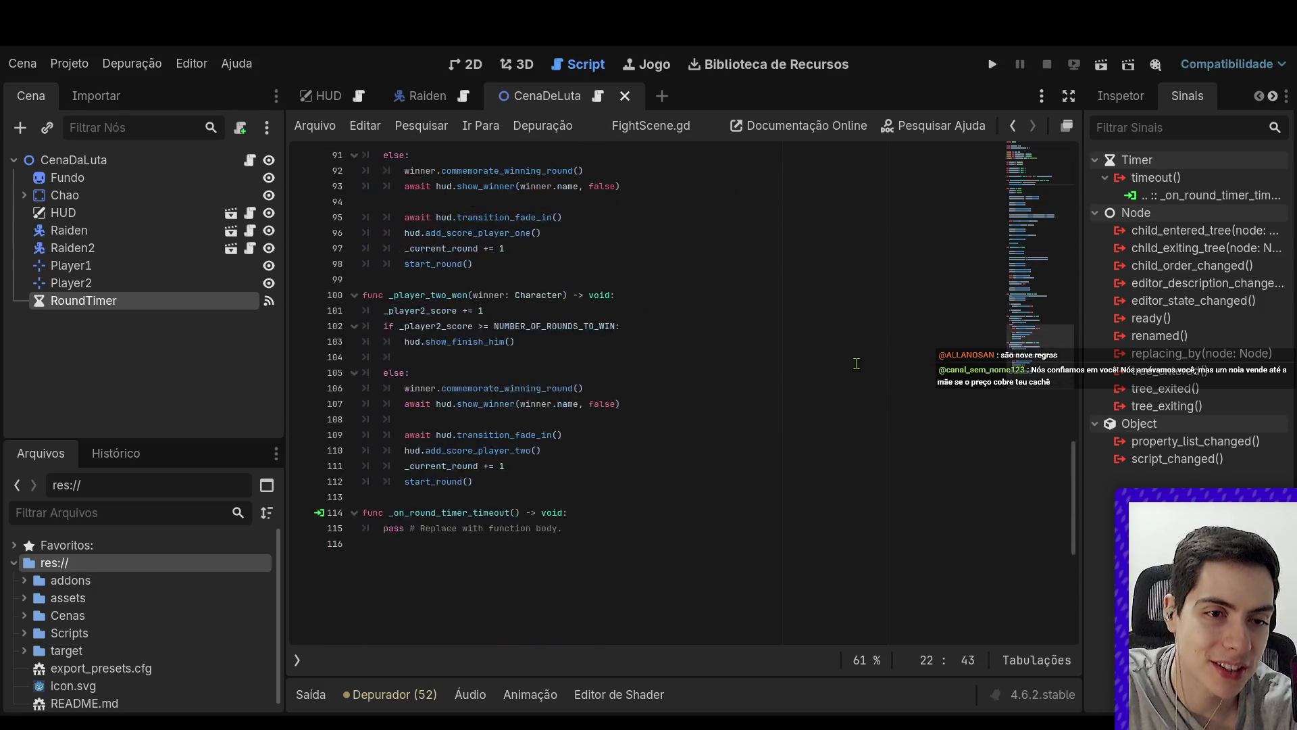
{"action": "scroll", "coordinate": [811, 289], "scroll_direction": "up", "scroll_amount": 5}
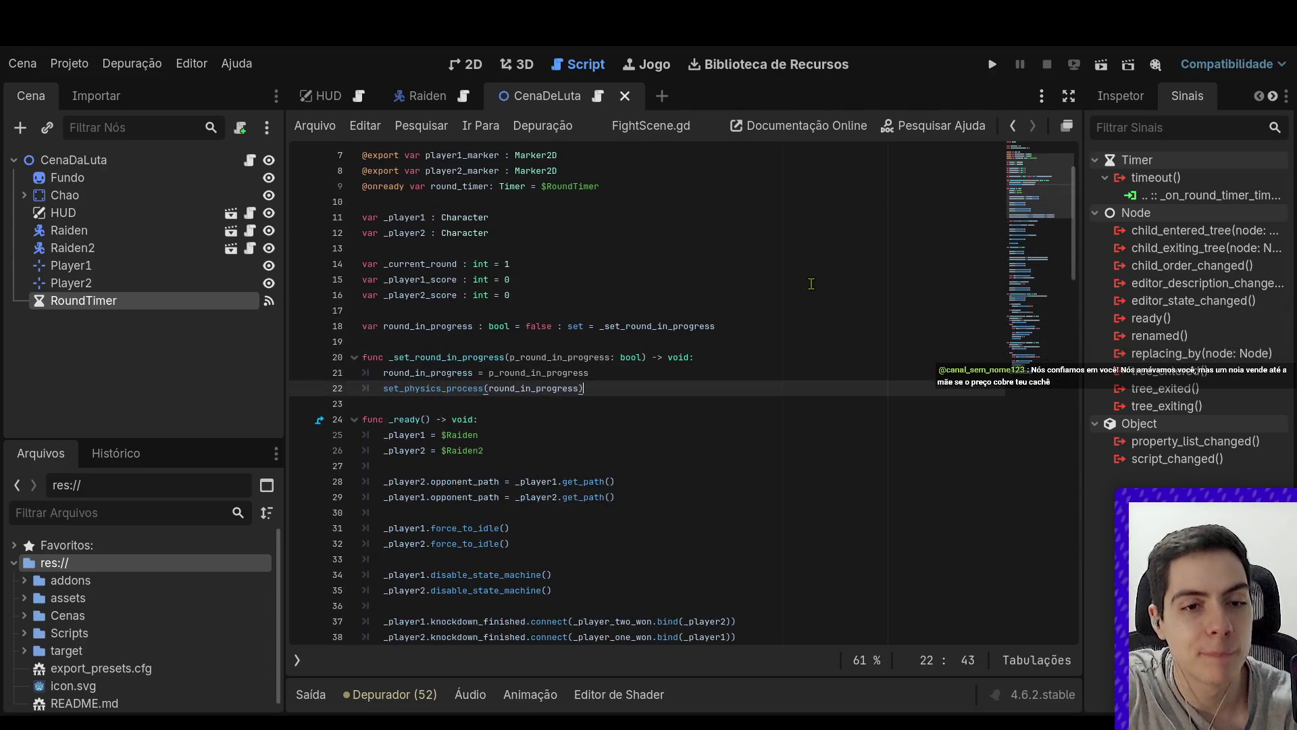
{"action": "left_click", "coordinate": [579, 473]}
Add 'round_in_progress = false' after the _player2 assignment in _ready and save.
{"action": "left_click", "coordinate": [593, 447]}
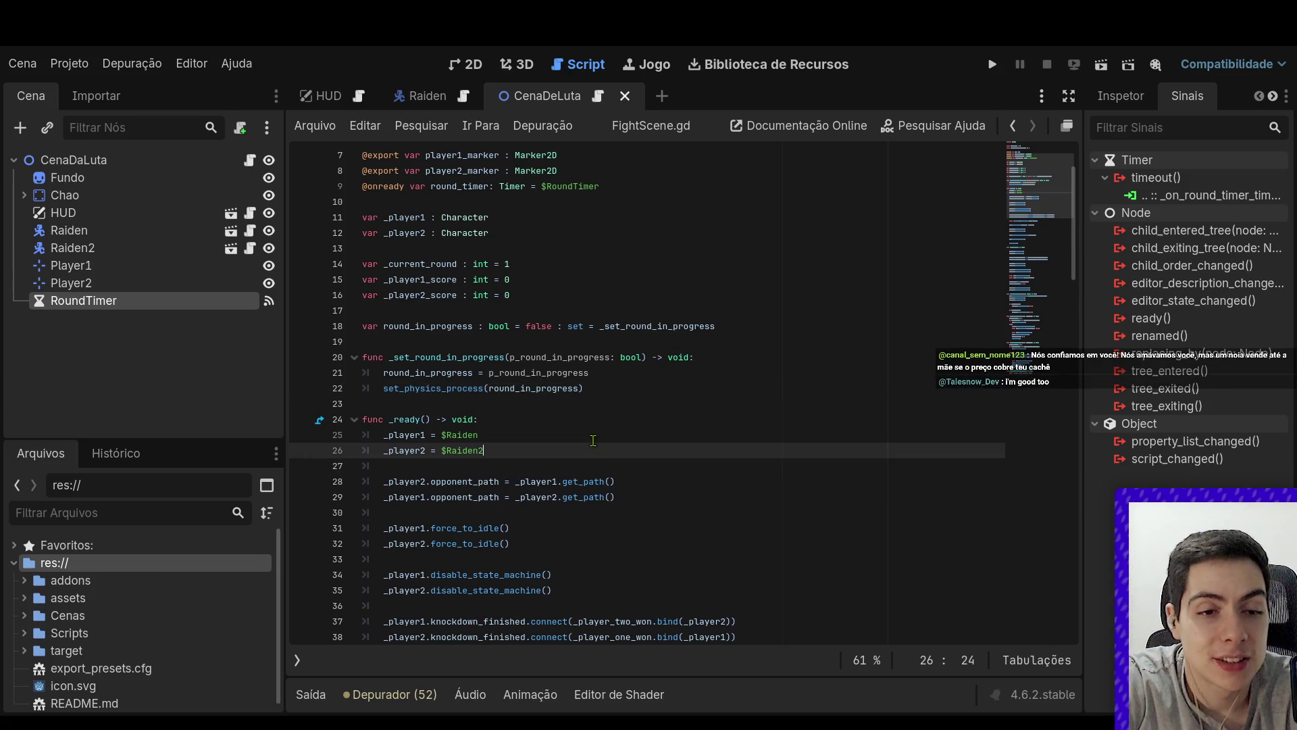
{"action": "key", "text": "Return"}
{"action": "key", "text": "BackSpace"}
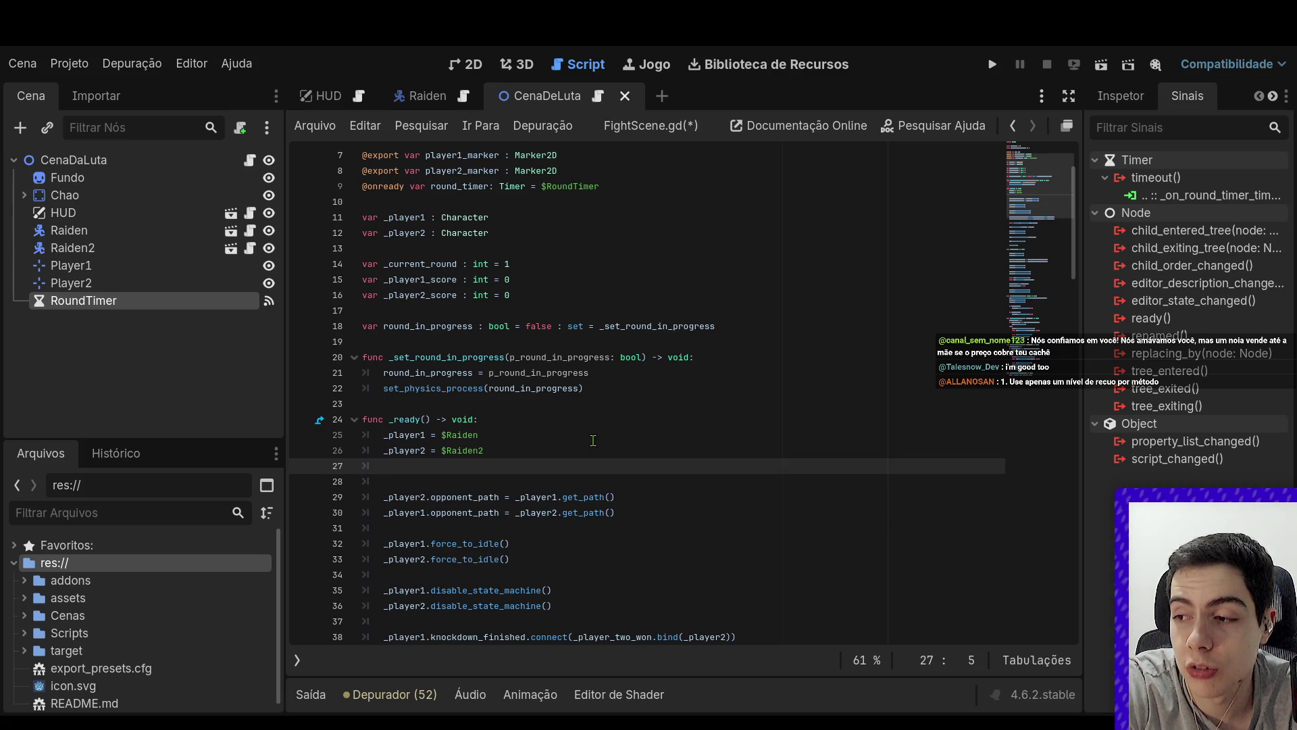
{"action": "type", "text": "o"}
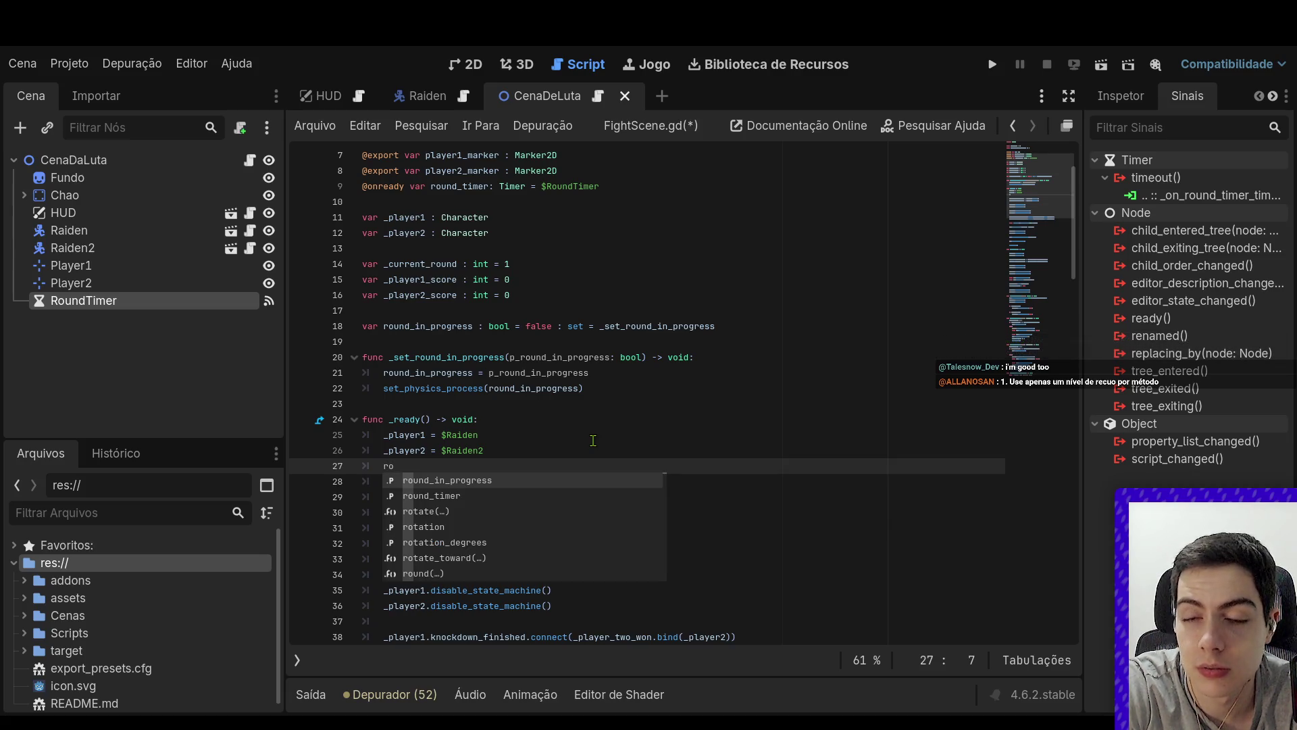
{"action": "key", "text": "BackSpace"}
{"action": "type", "text": "e"}
{"action": "key", "text": "BackSpace"}
{"action": "type", "text": "oun"}
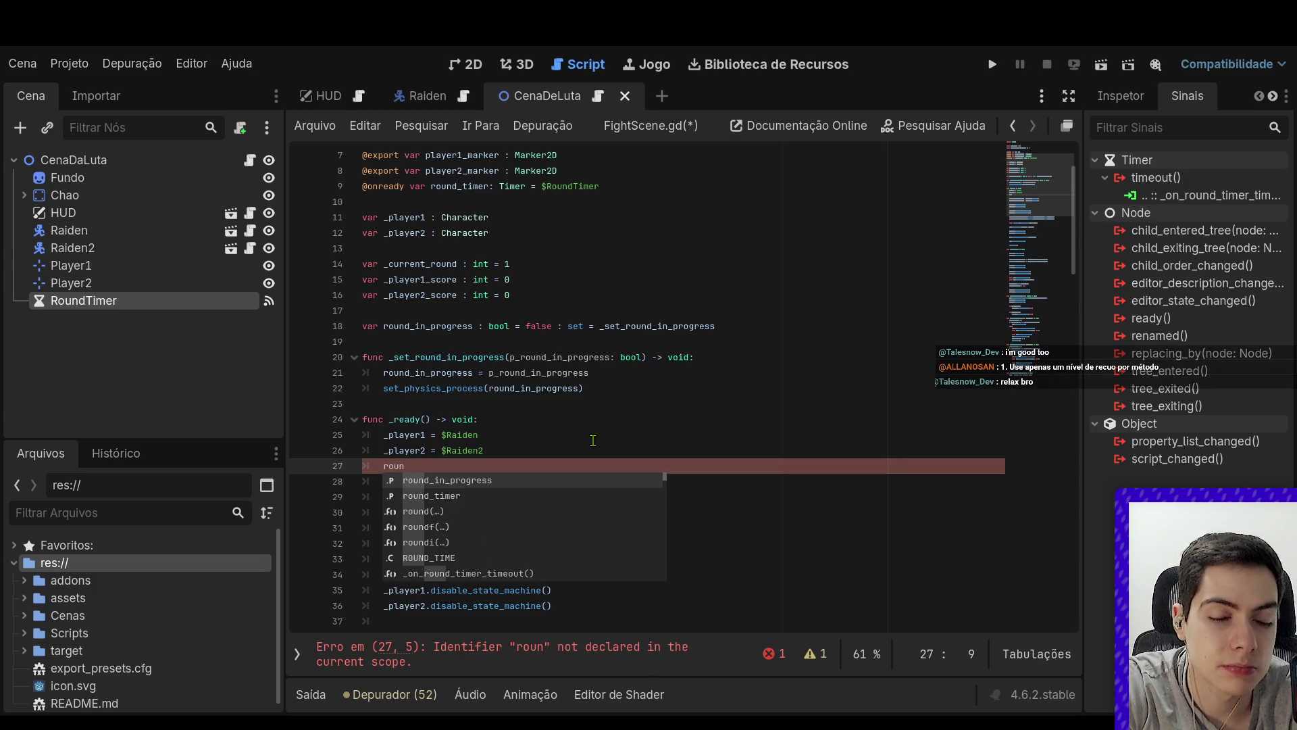
{"action": "key", "text": "Return"}
{"action": "type", "text": "= false"}
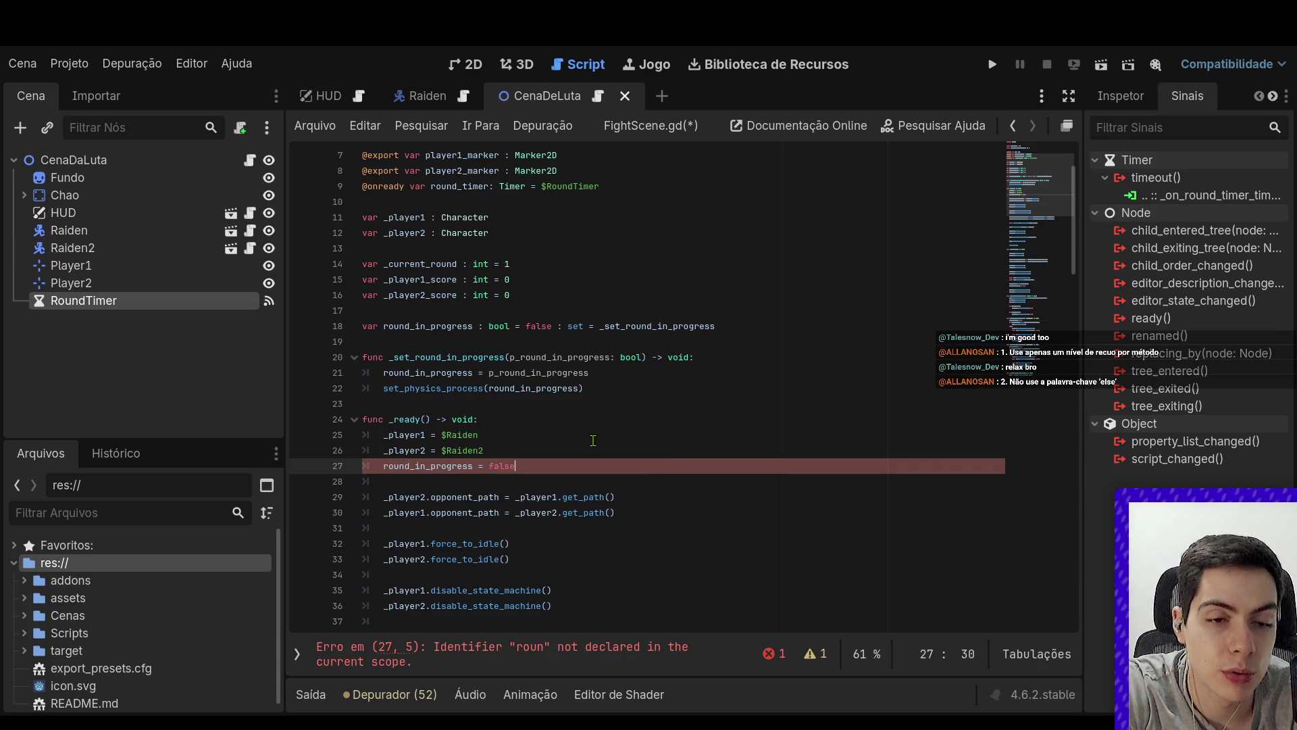
{"action": "key", "text": "ctrl+s"}
{"action": "scroll", "coordinate": [588, 436], "scroll_direction": "down", "scroll_amount": 6}
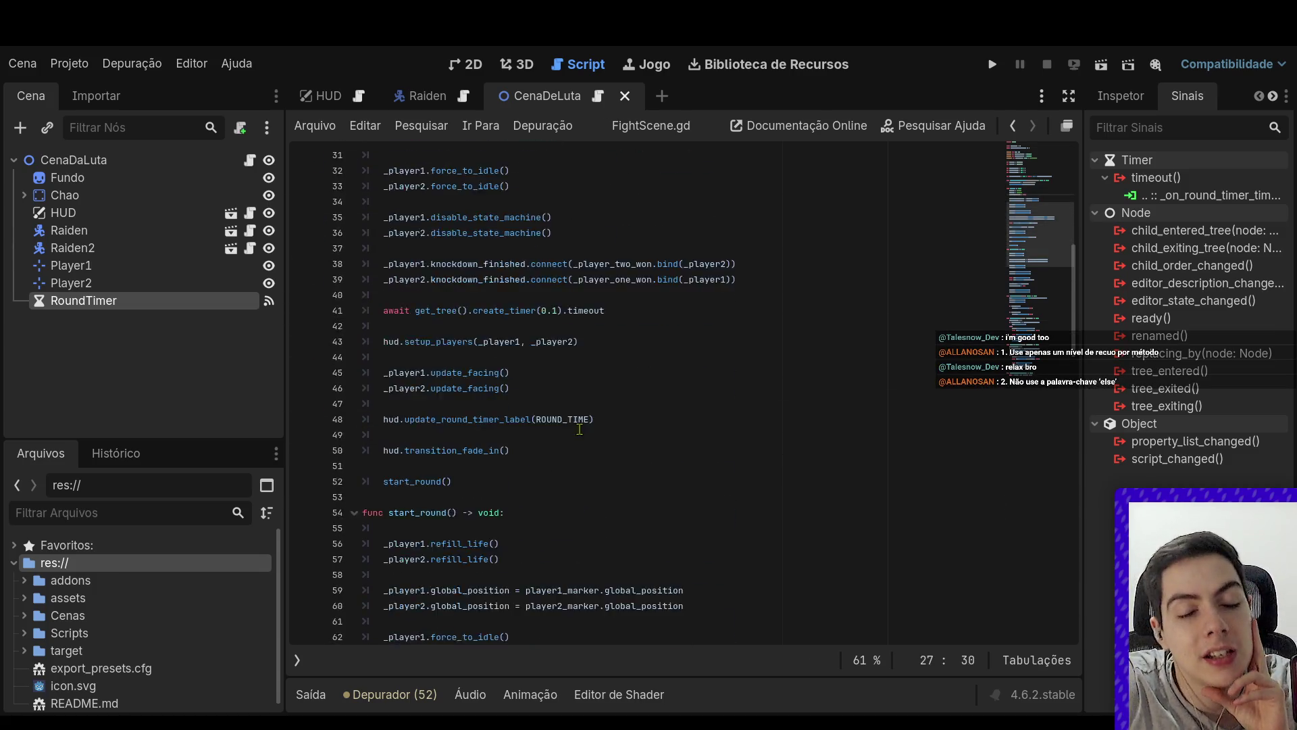
{"action": "scroll", "coordinate": [579, 429], "scroll_direction": "down", "scroll_amount": 12}
{"action": "scroll", "coordinate": [578, 435], "scroll_direction": "down", "scroll_amount": 3}
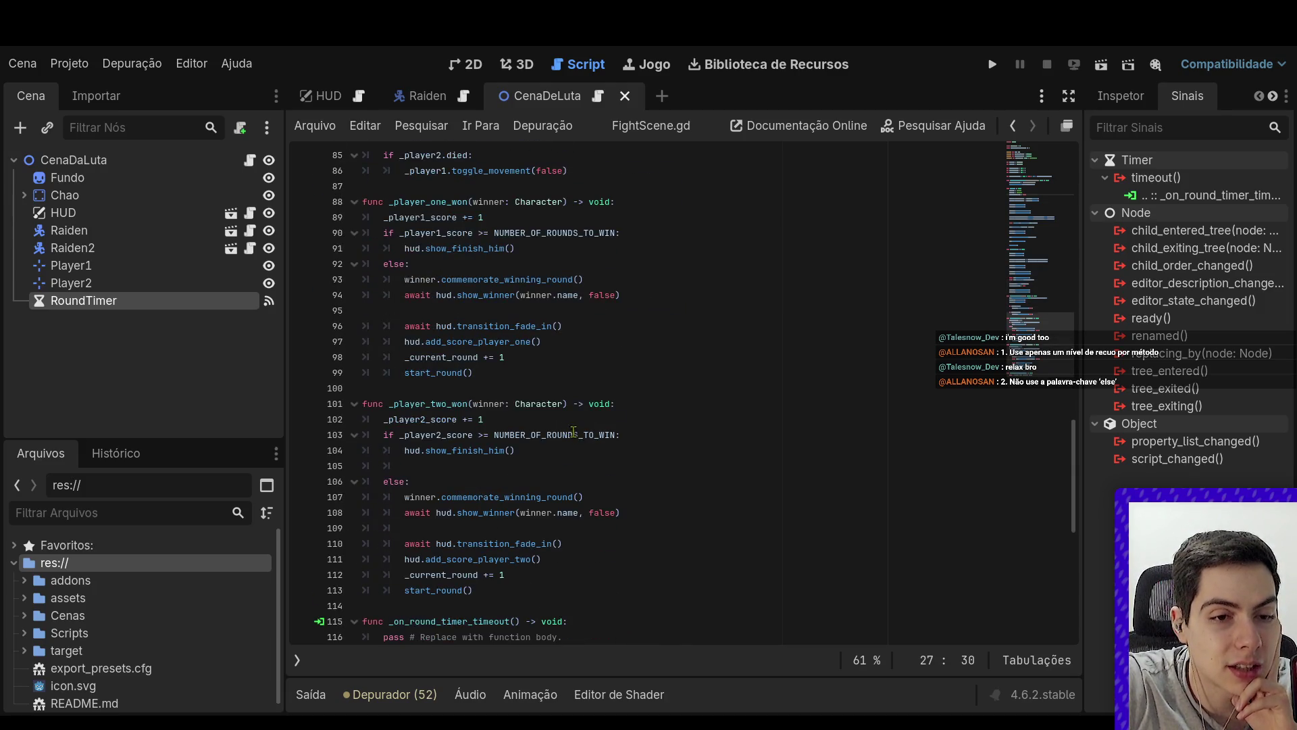
{"action": "scroll", "coordinate": [572, 436], "scroll_direction": "down", "scroll_amount": 3}
{"action": "mouse_move", "coordinate": [572, 452]}
{"action": "left_mouse_down"}
{"action": "mouse_move", "coordinate": [404, 340]}
{"action": "mouse_move", "coordinate": [406, 279]}
{"action": "left_mouse_up"}
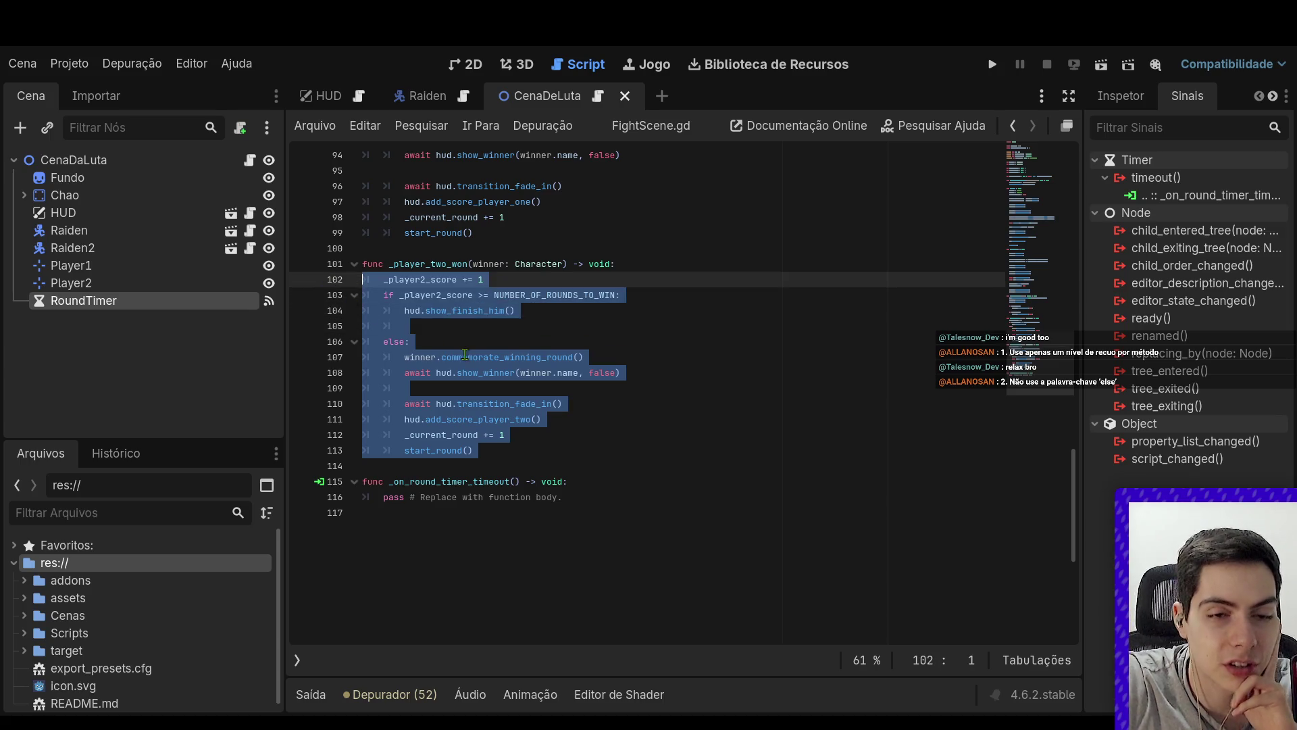
{"action": "left_click", "coordinate": [468, 358]}
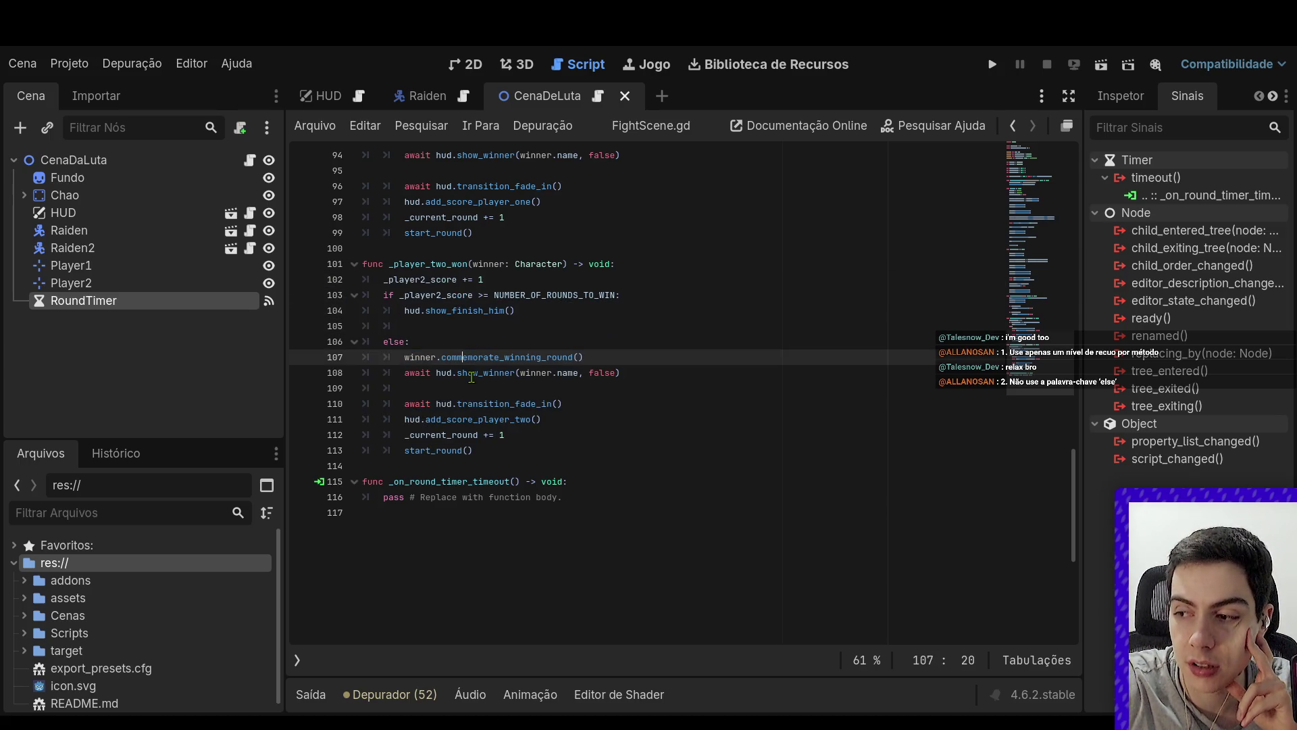
{"action": "left_click", "coordinate": [679, 481]}
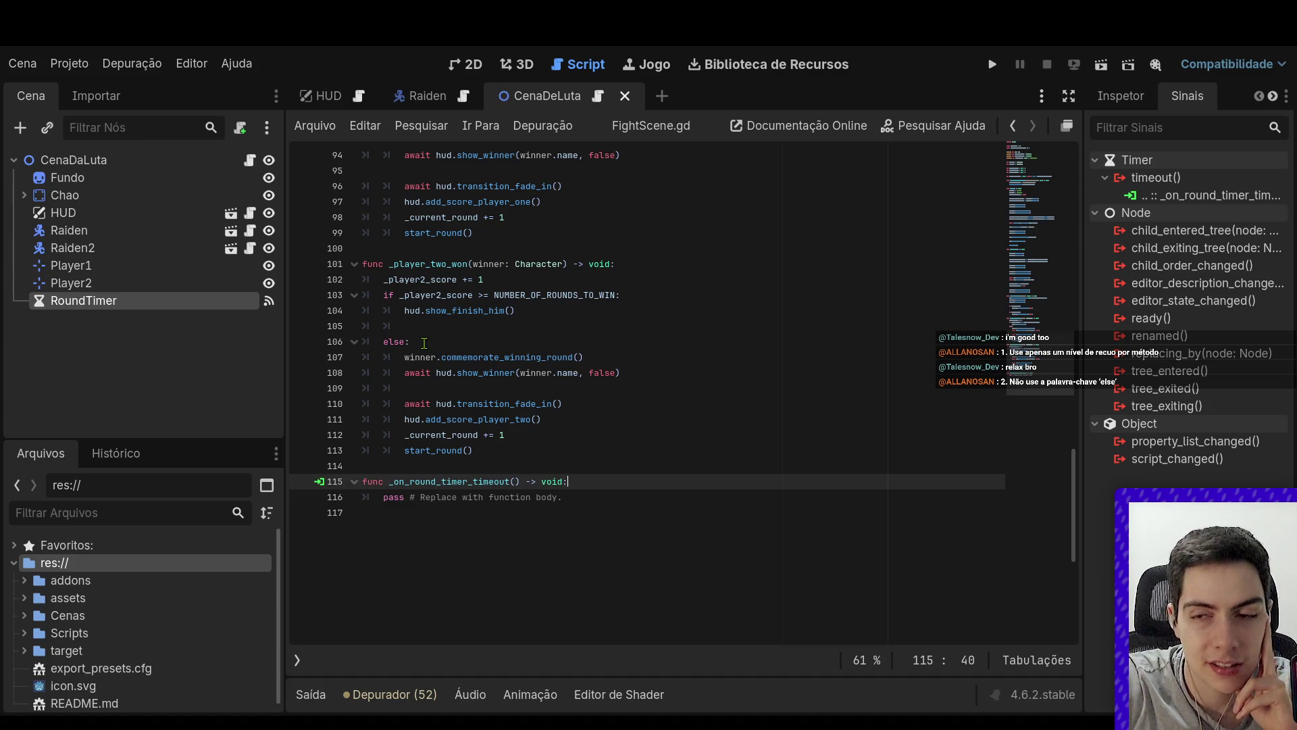
{"action": "left_click", "coordinate": [442, 327]}
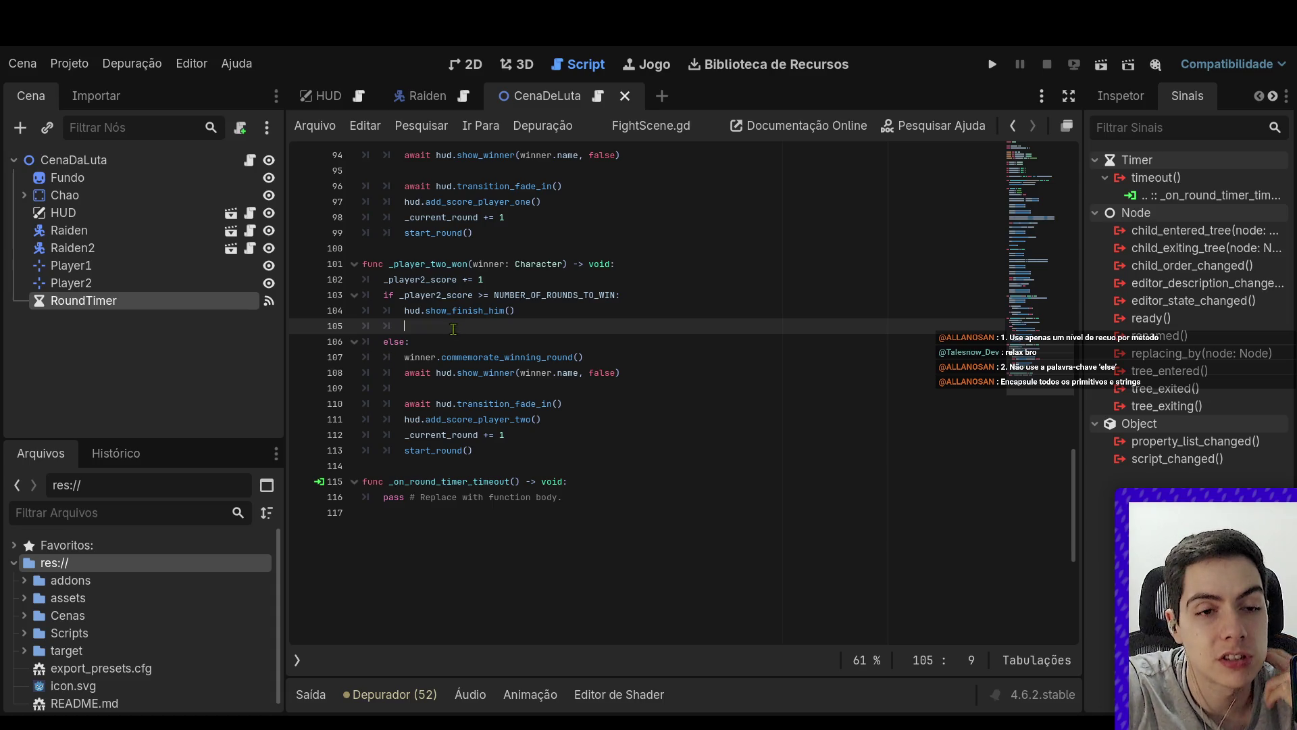
{"action": "left_click_drag", "start_coordinate": [455, 341], "coordinate": [358, 327]}
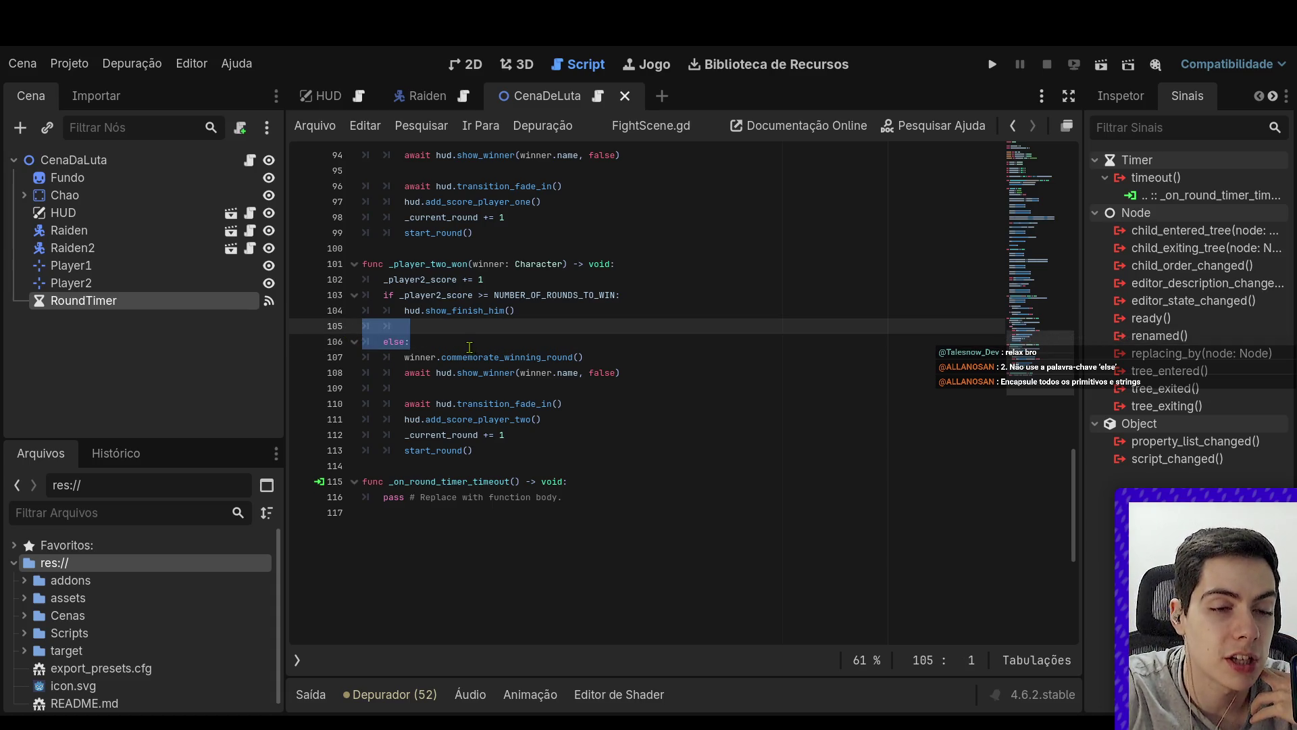
{"action": "left_click", "coordinate": [411, 341]}
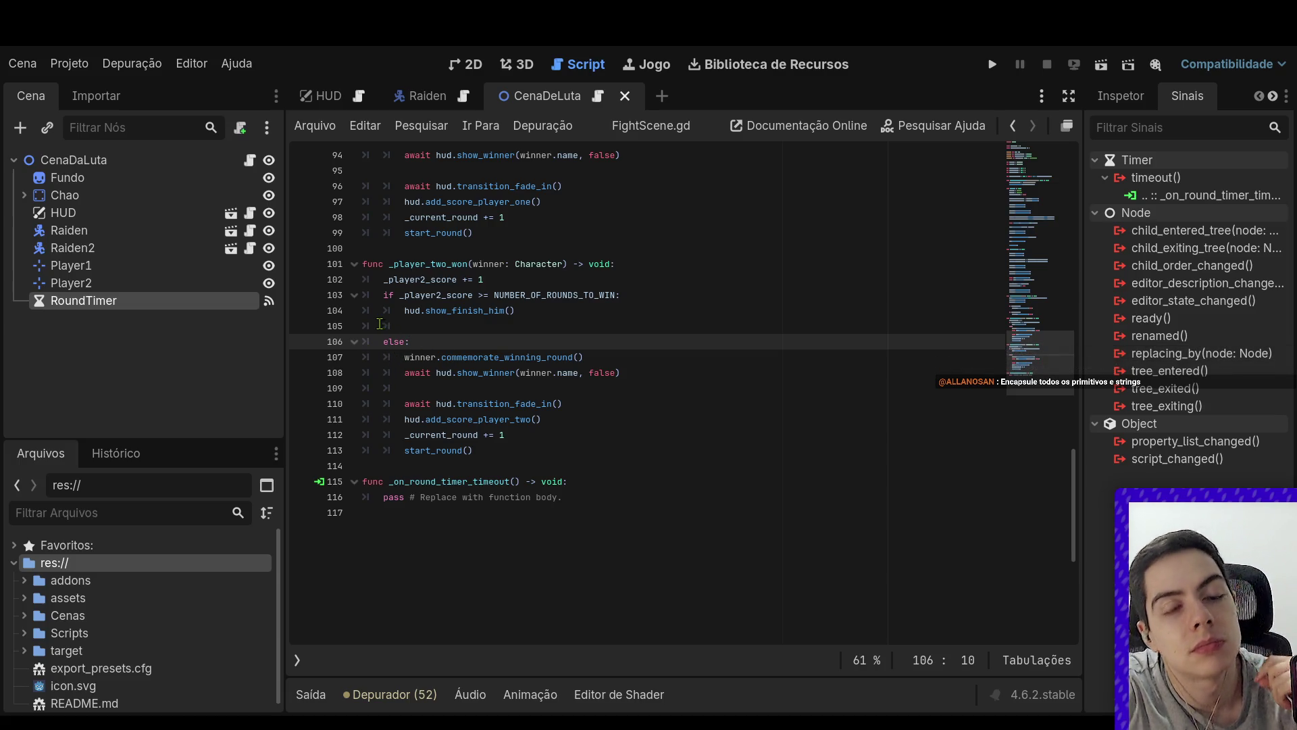
{"action": "left_click_drag", "start_coordinate": [460, 343], "coordinate": [351, 333]}
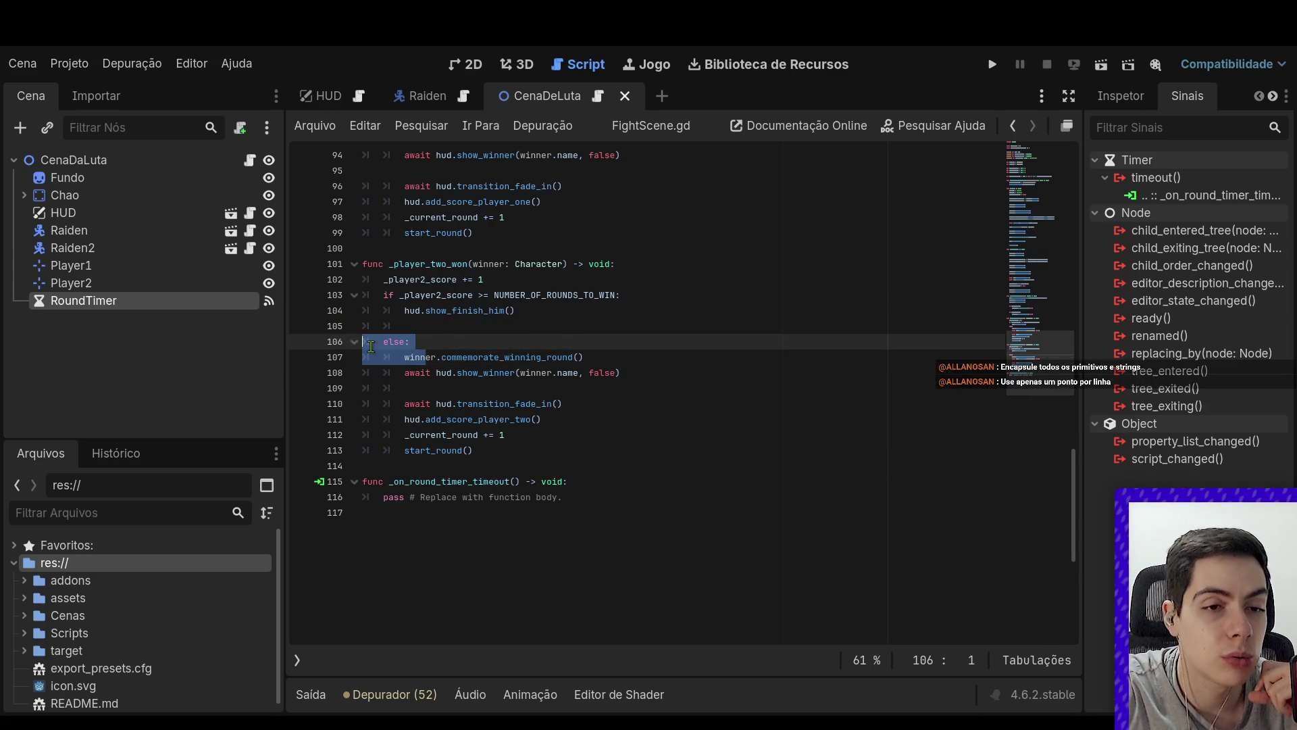
{"action": "left_click", "coordinate": [405, 350]}
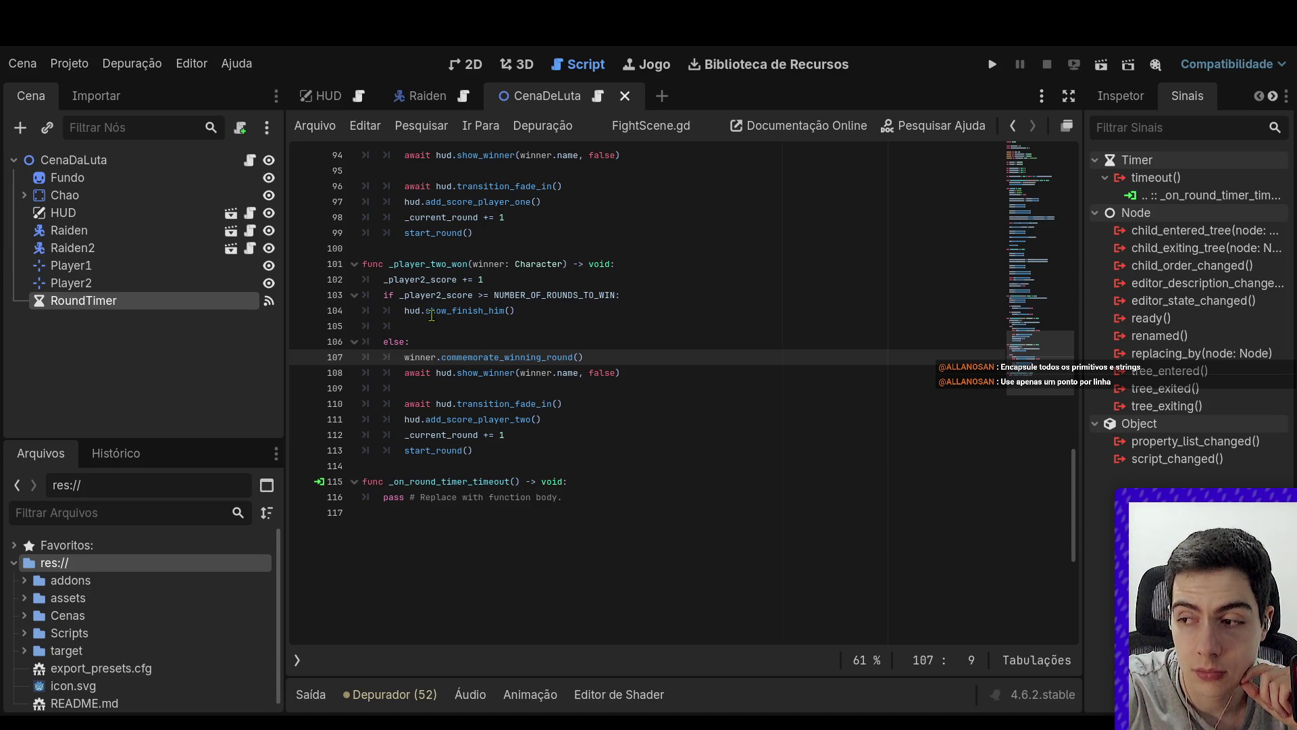
{"action": "left_click", "coordinate": [547, 295]}
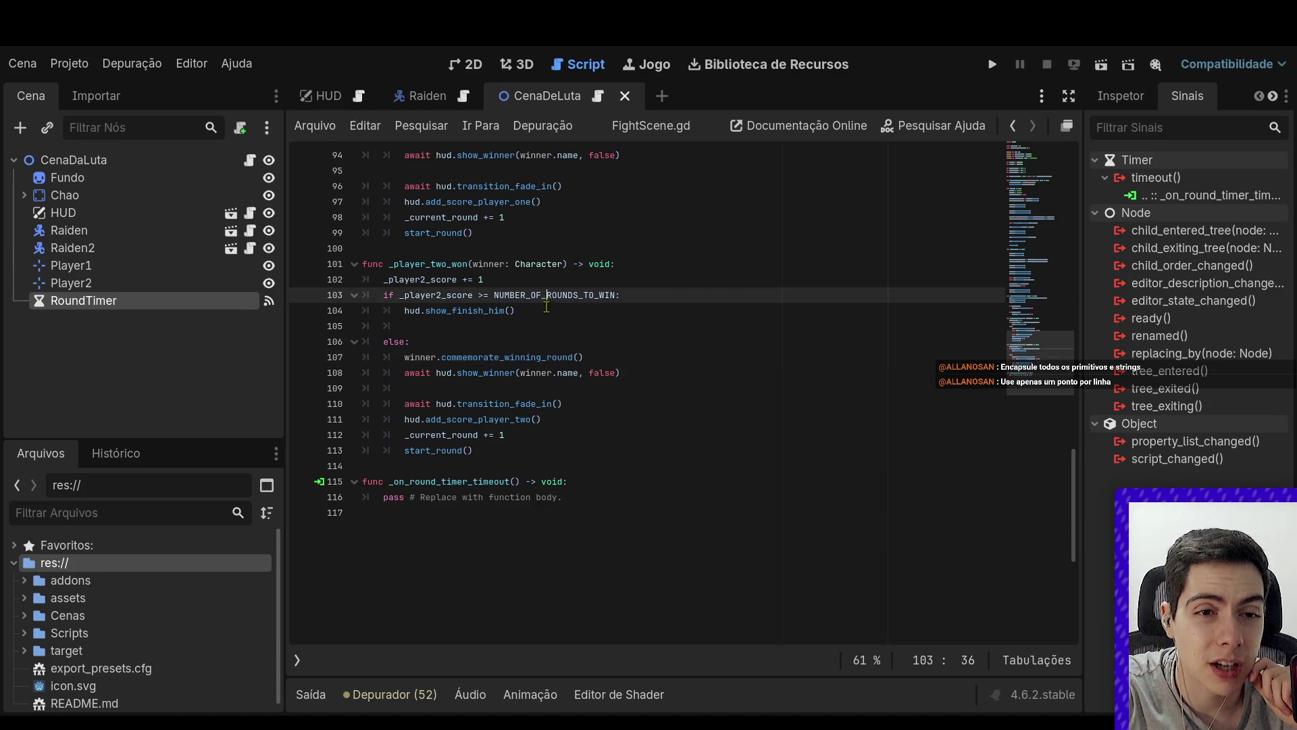
{"action": "scroll", "coordinate": [545, 313], "scroll_direction": "up", "scroll_amount": 5}
{"action": "scroll", "coordinate": [545, 313], "scroll_direction": "up", "scroll_amount": 11}
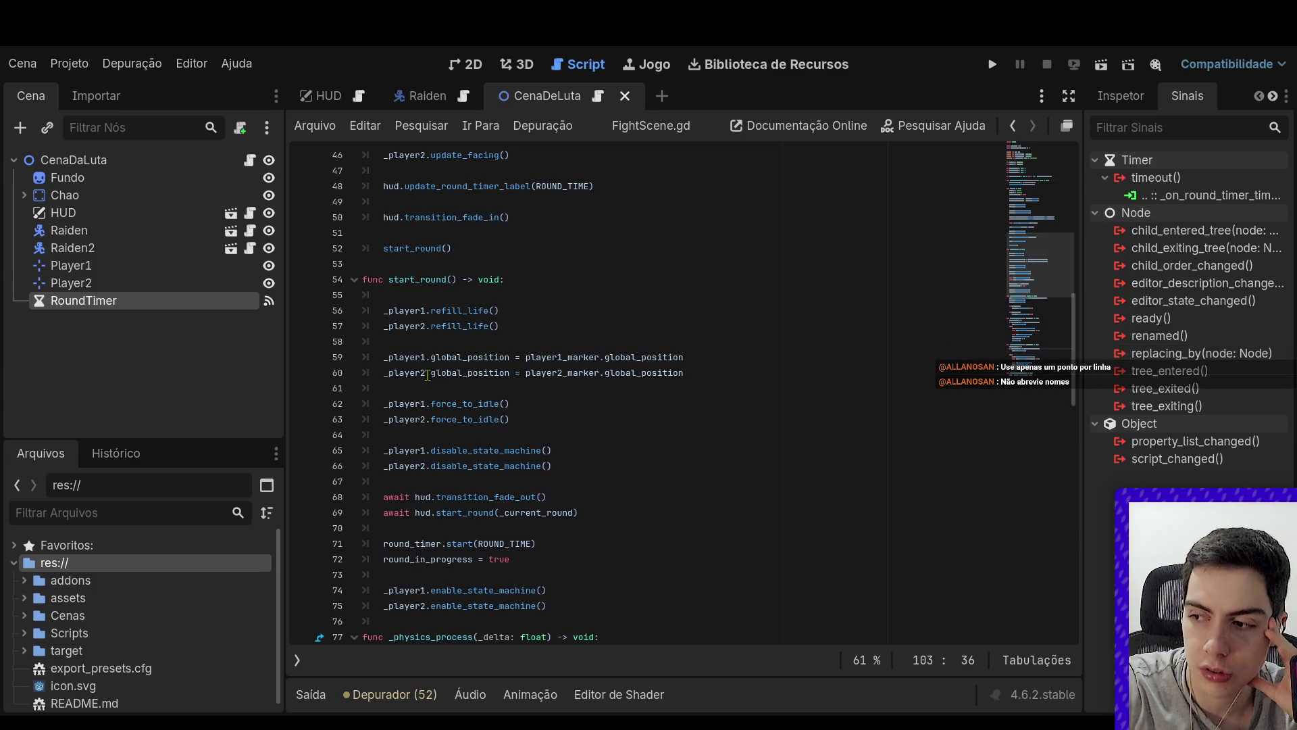
{"action": "scroll", "coordinate": [589, 379], "scroll_direction": "up", "scroll_amount": 6}
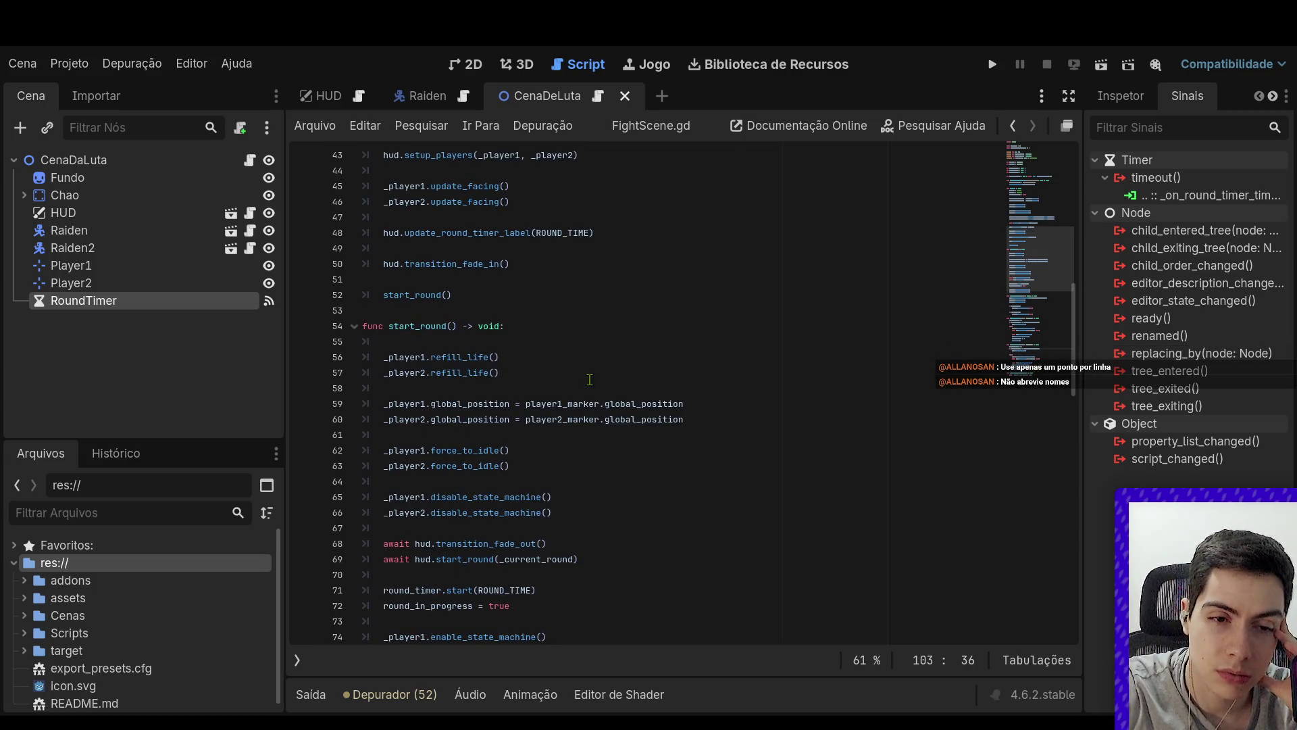
{"action": "scroll", "coordinate": [590, 380], "scroll_direction": "up", "scroll_amount": 4}
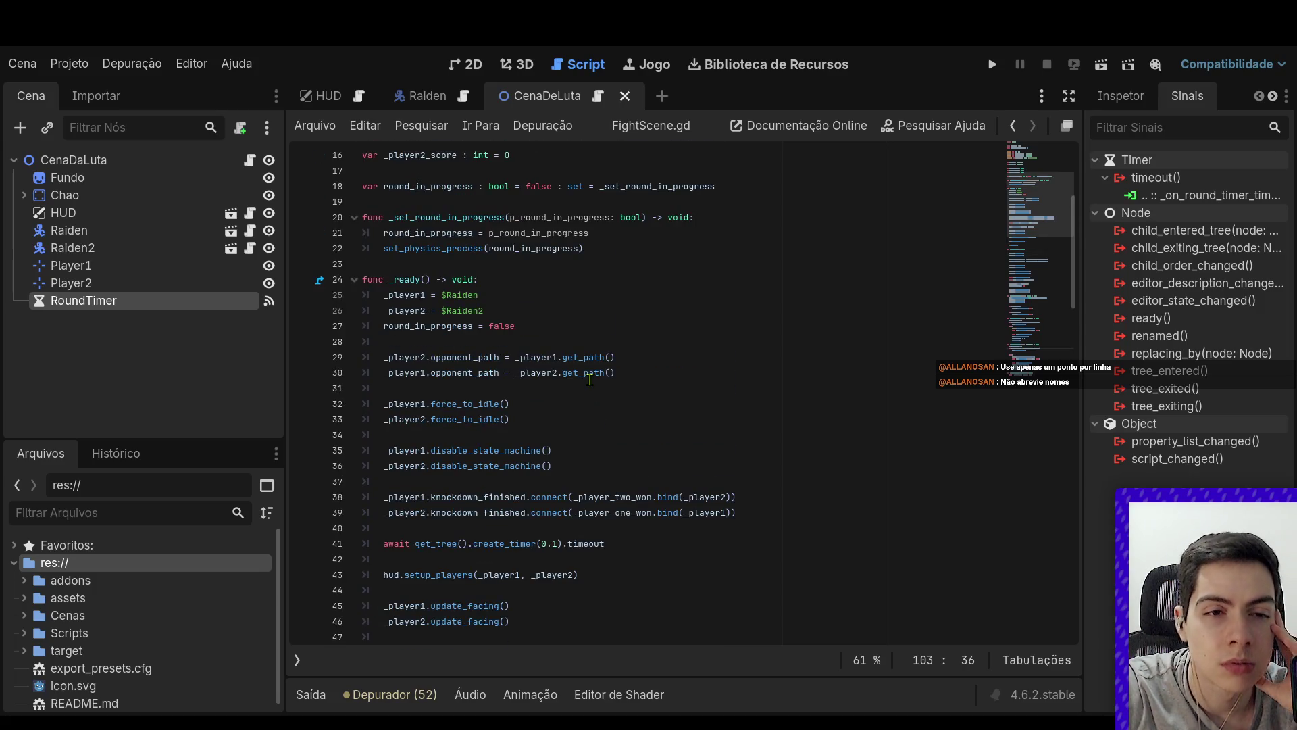
{"action": "scroll", "coordinate": [589, 380], "scroll_direction": "up", "scroll_amount": 2}
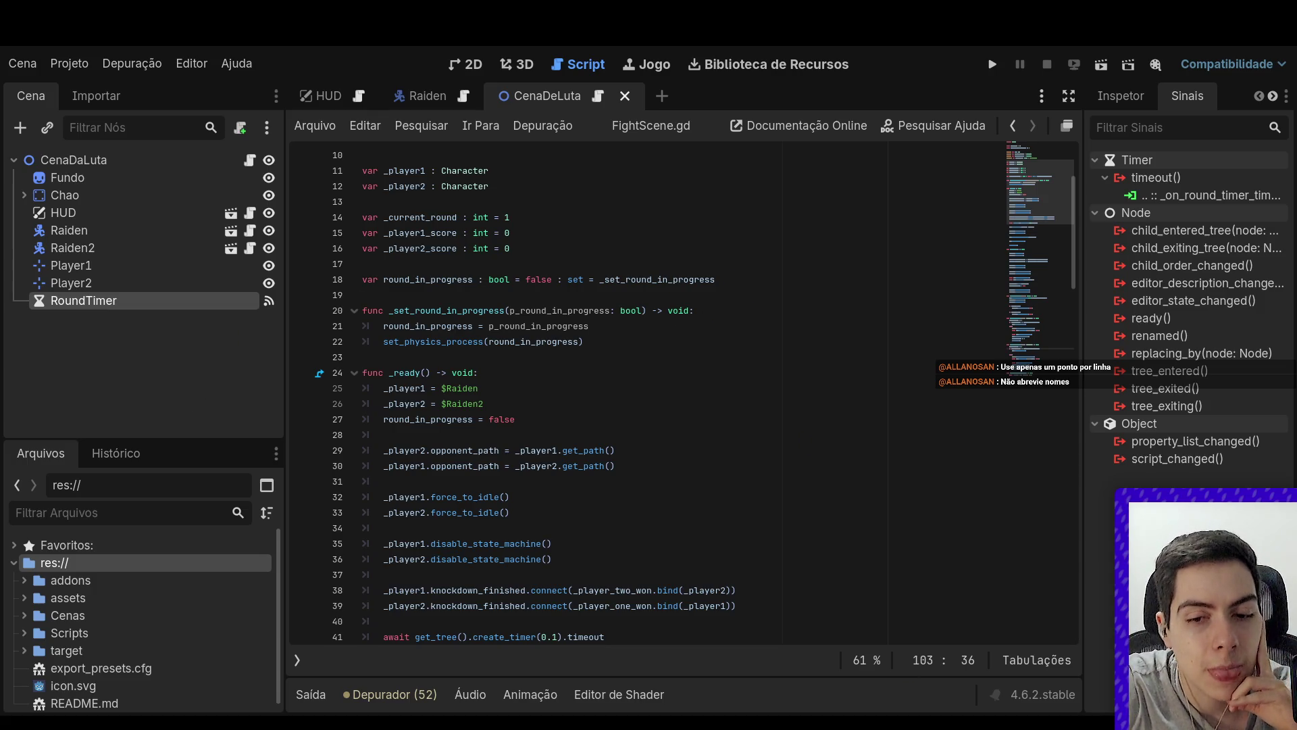
{"action": "left_click", "coordinate": [892, 561]}
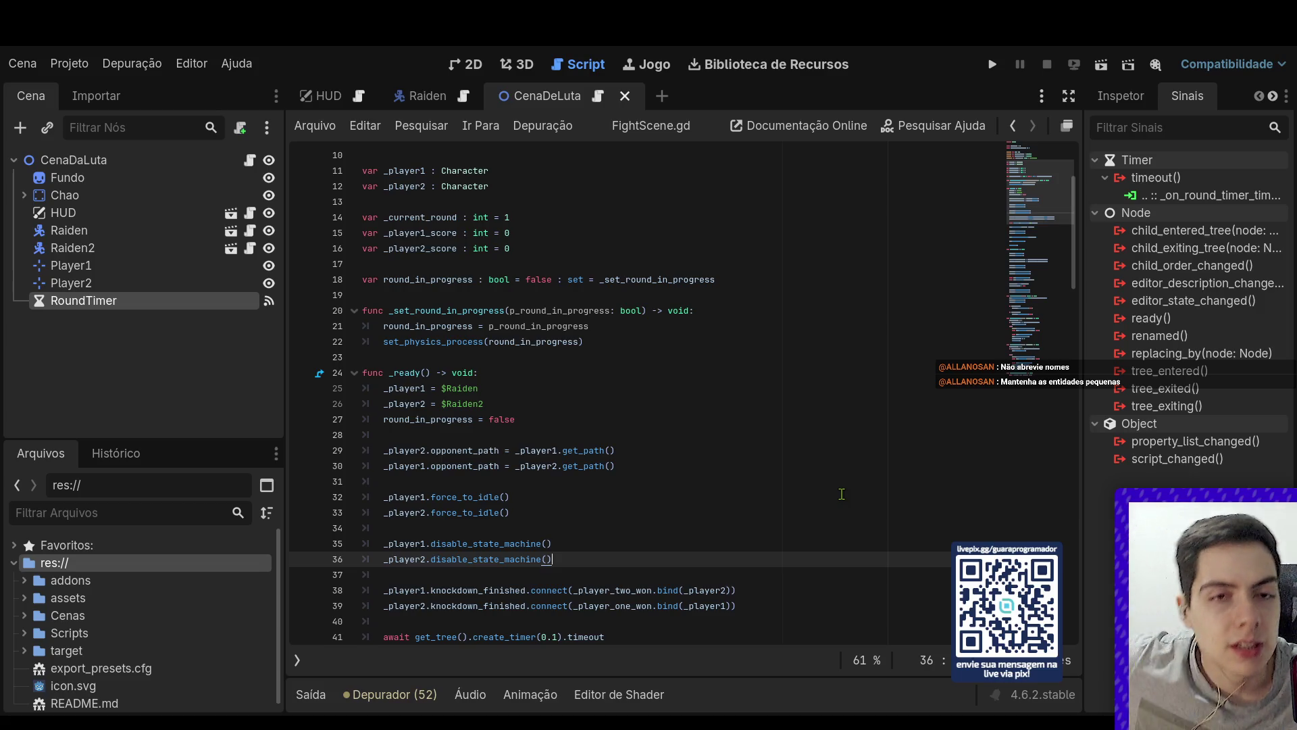
{"action": "scroll", "coordinate": [788, 562], "scroll_direction": "down", "scroll_amount": 15}
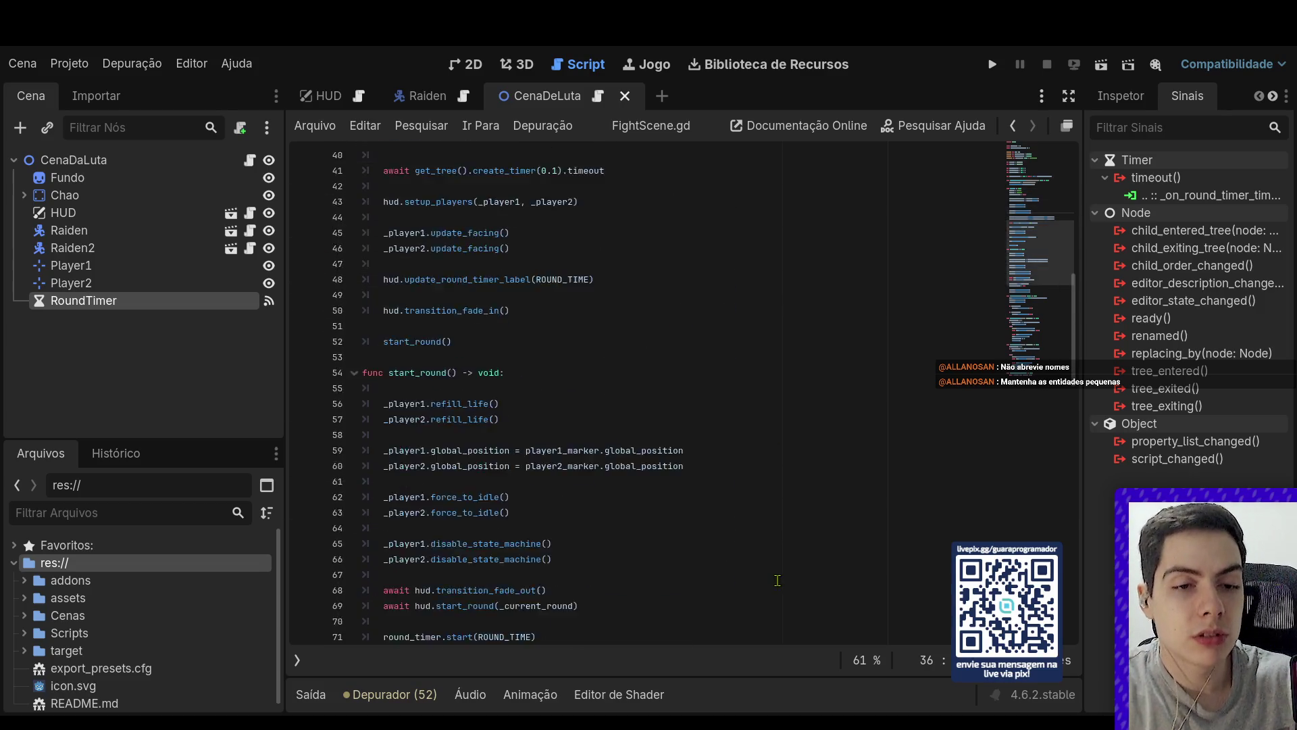
{"action": "scroll", "coordinate": [775, 579], "scroll_direction": "down", "scroll_amount": 10}
{"action": "mouse_move", "coordinate": [562, 357]}
{"action": "left_mouse_down"}
{"action": "mouse_move", "coordinate": [378, 341]}
{"action": "mouse_move", "coordinate": [387, 352]}
{"action": "left_mouse_up"}
Make _on_round_timer_timeout print("round timer acabou") instead of pass.
{"action": "type", "text": "print(\"ro"}
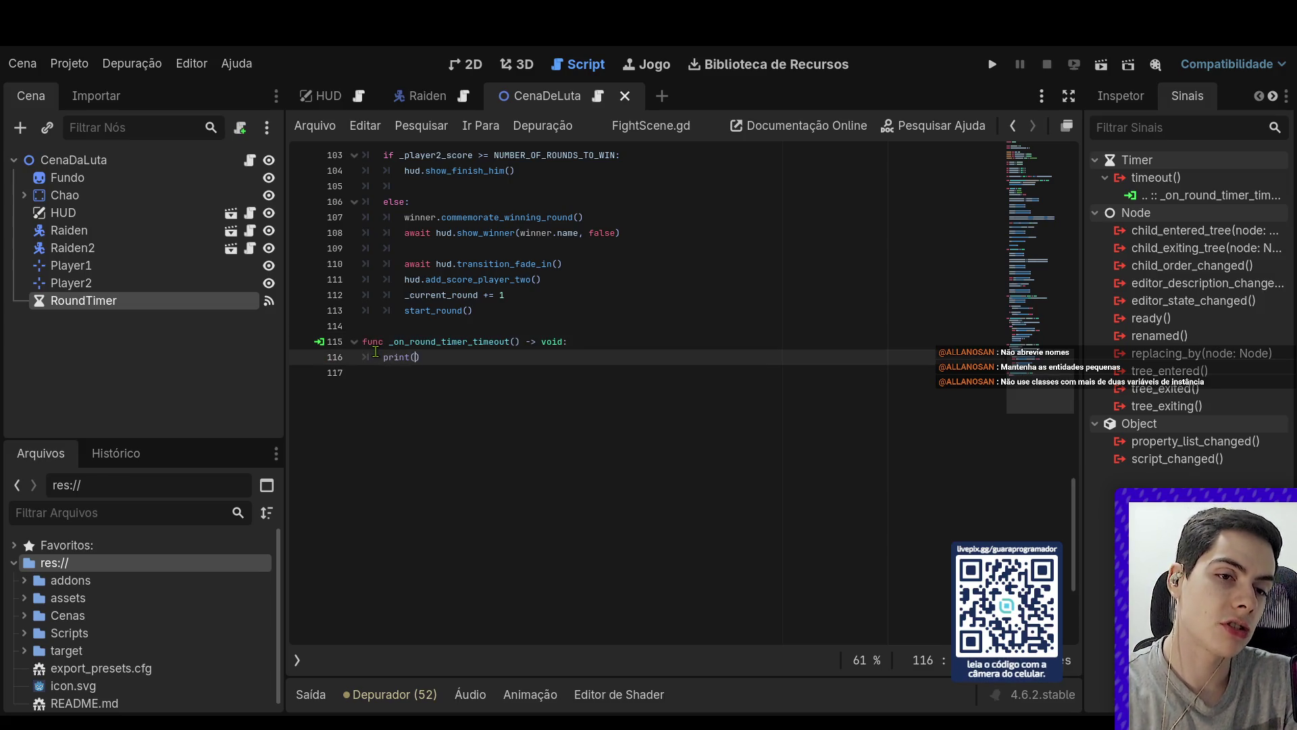
{"action": "type", "text": "und timer a"}
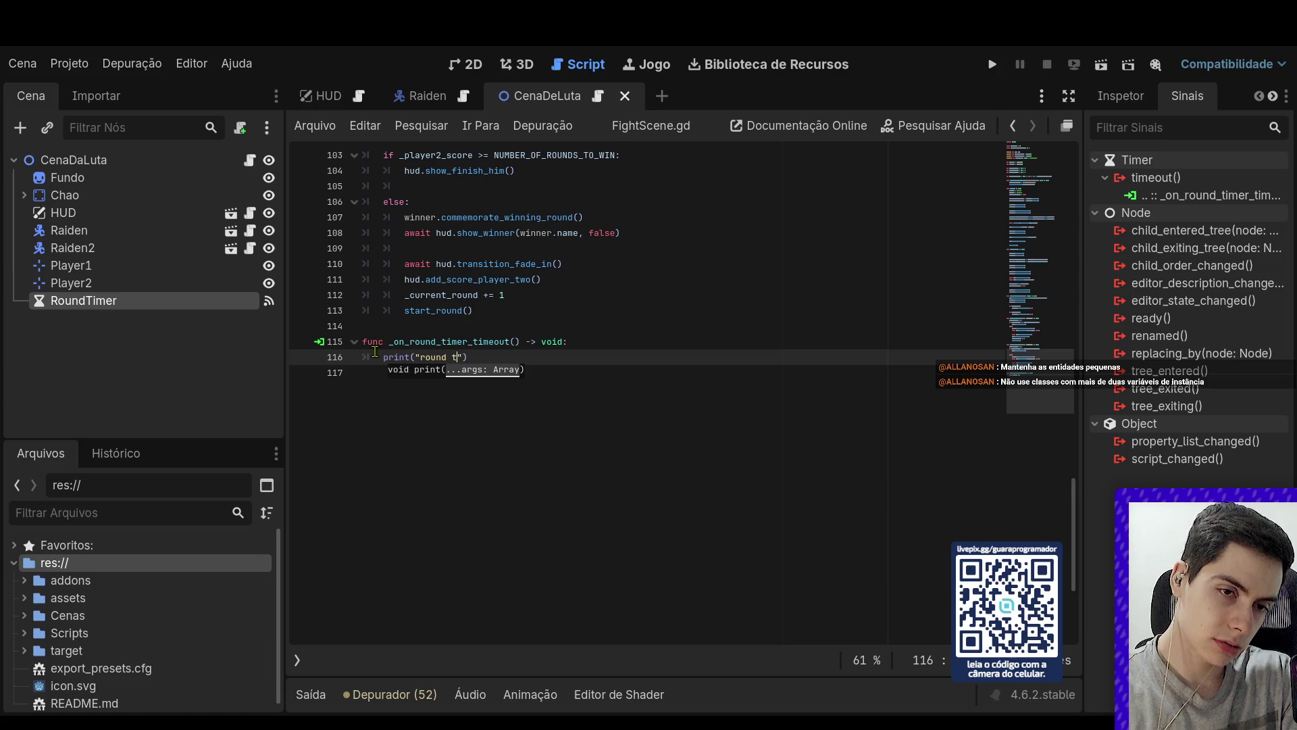
{"action": "type", "text": "cabou"}
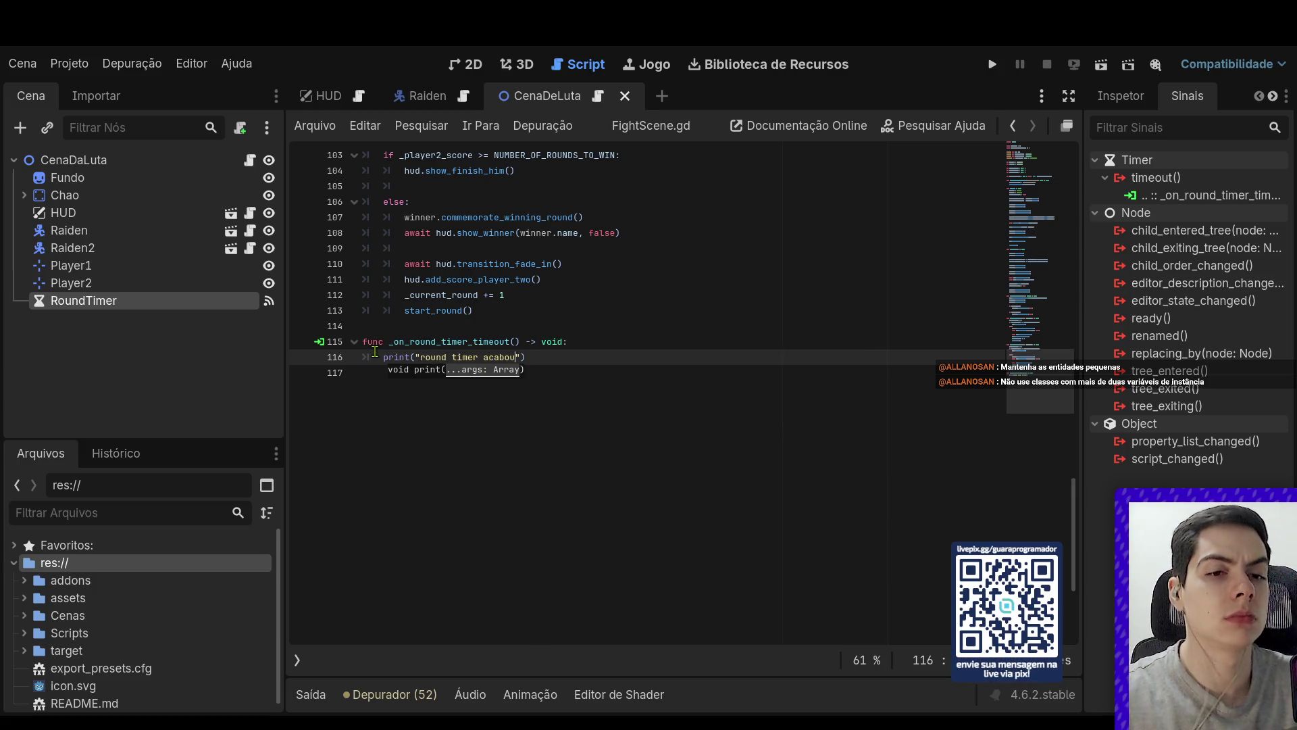
{"action": "left_click", "coordinate": [575, 371]}
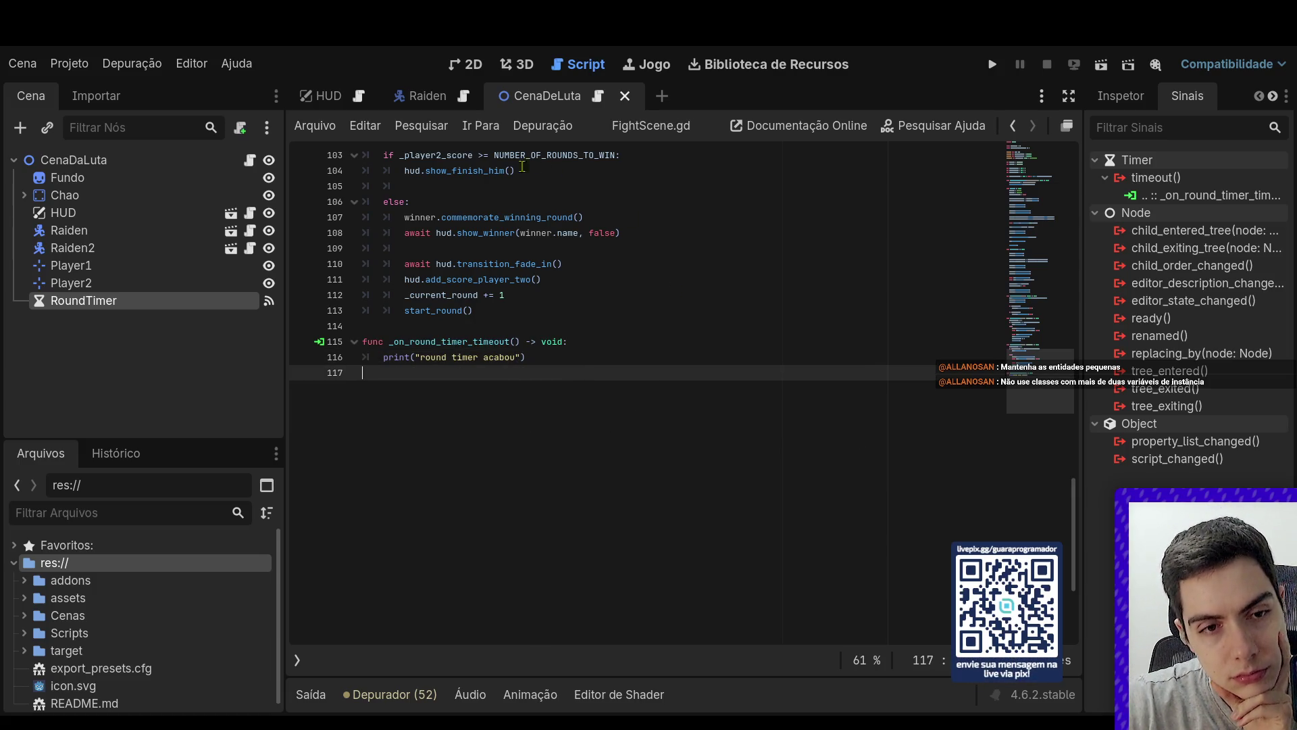
{"action": "scroll", "coordinate": [747, 367], "scroll_direction": "up", "scroll_amount": 20}
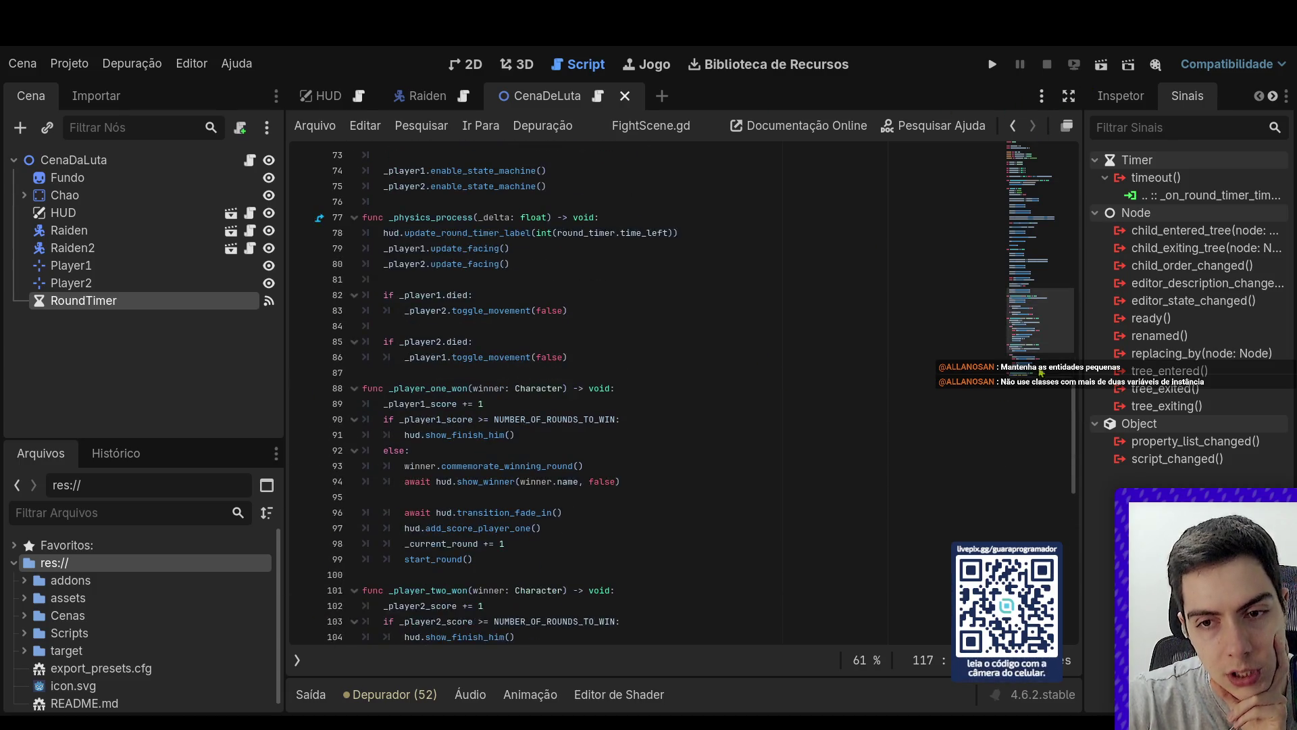
Change ROUND_TIME on line 3 from 90 to 10 and save the script.
{"action": "double_click", "coordinate": [465, 187]}
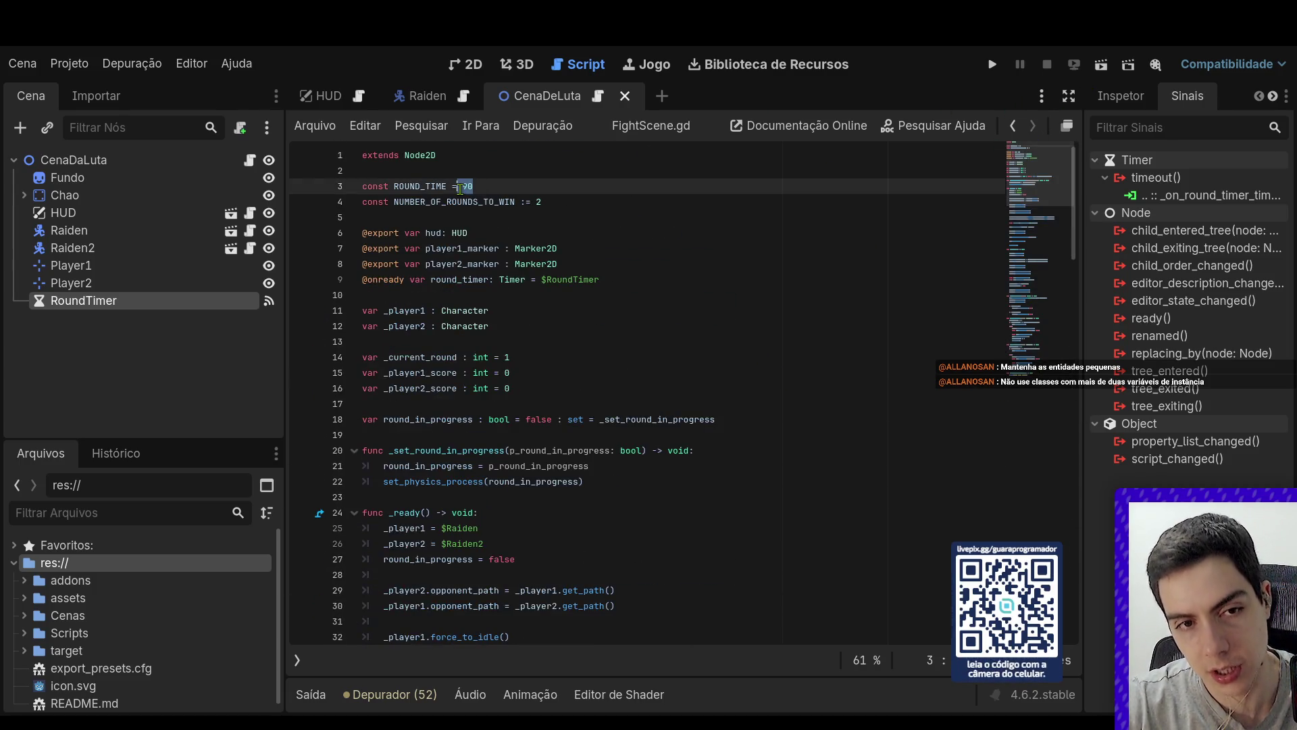
{"action": "type", "text": "10"}
{"action": "key", "text": "ctrl+s"}
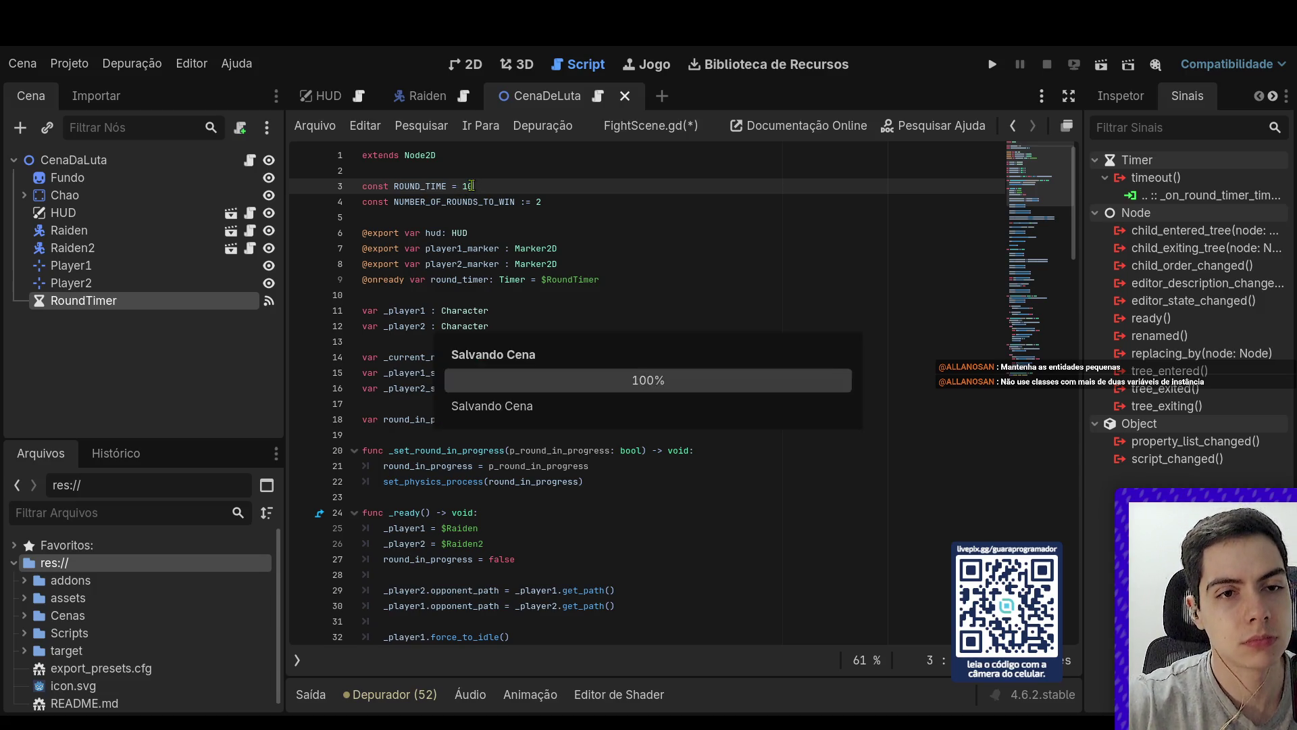
{"action": "left_click", "coordinate": [623, 231]}
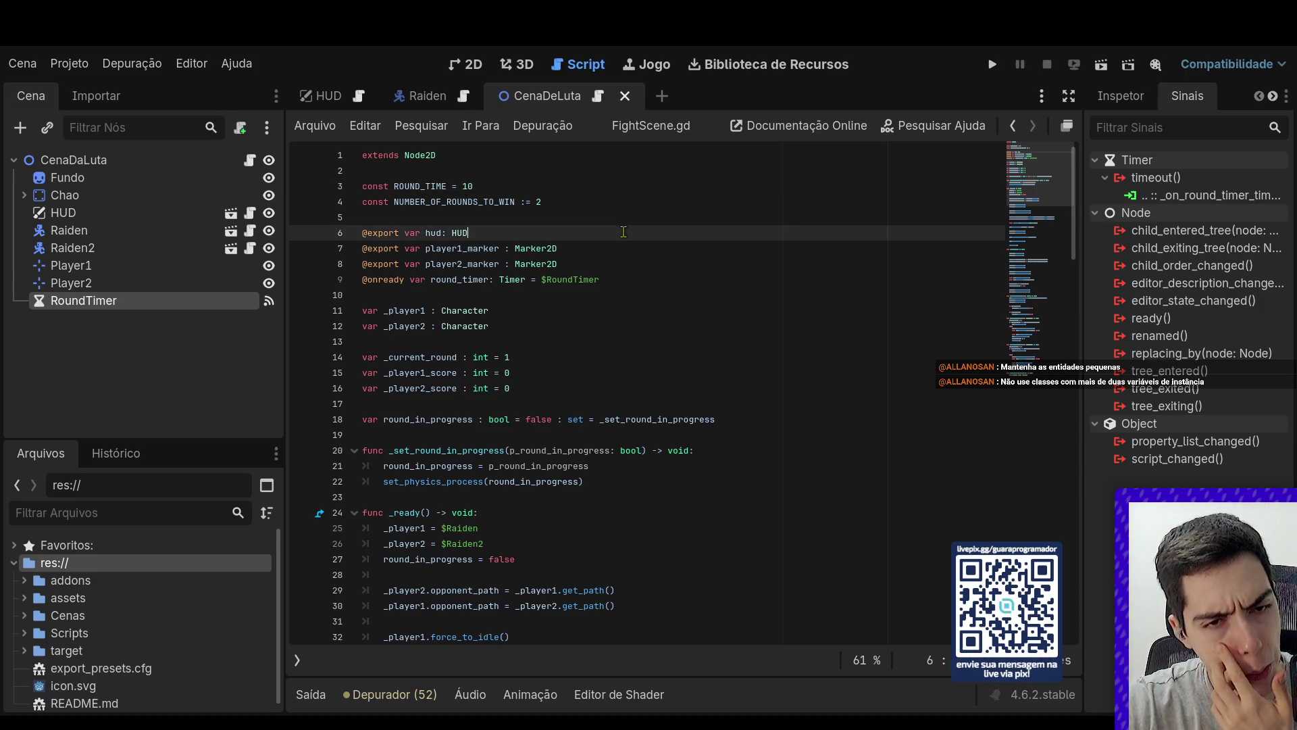
{"action": "left_click", "coordinate": [770, 279]}
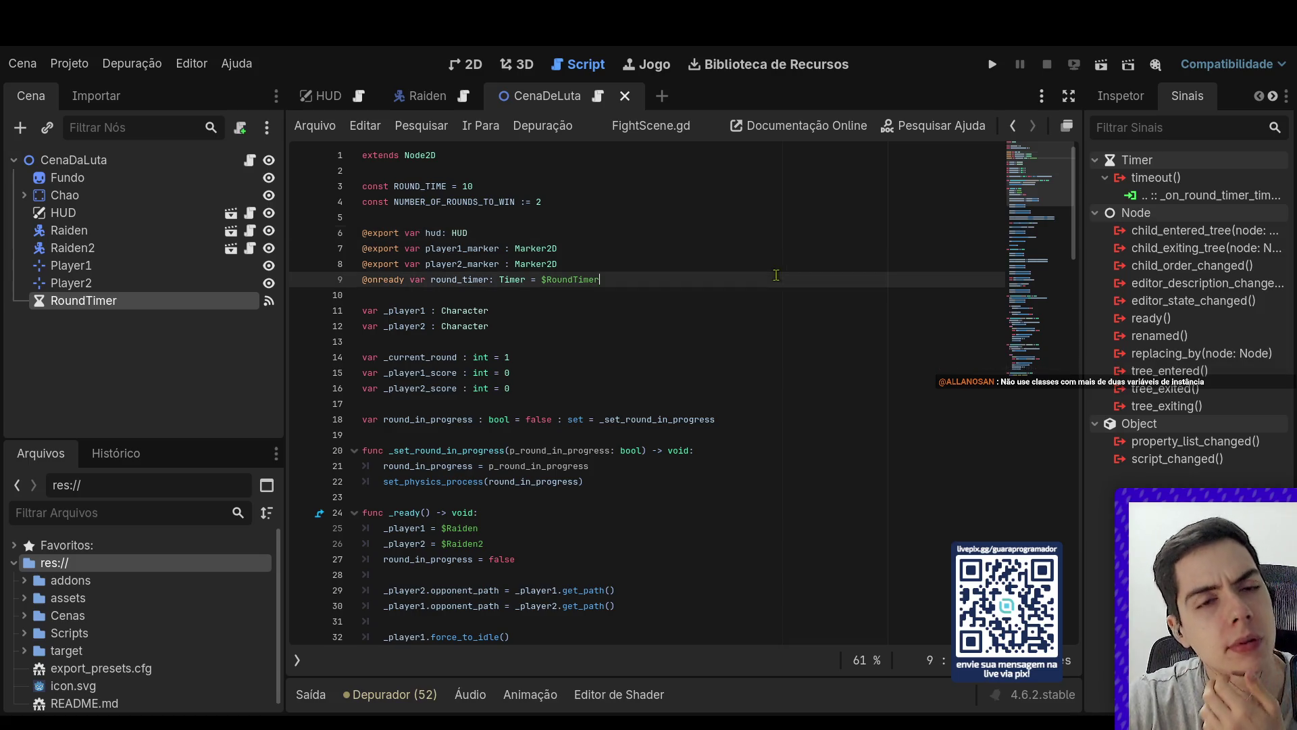
{"action": "left_click", "coordinate": [1101, 64]}
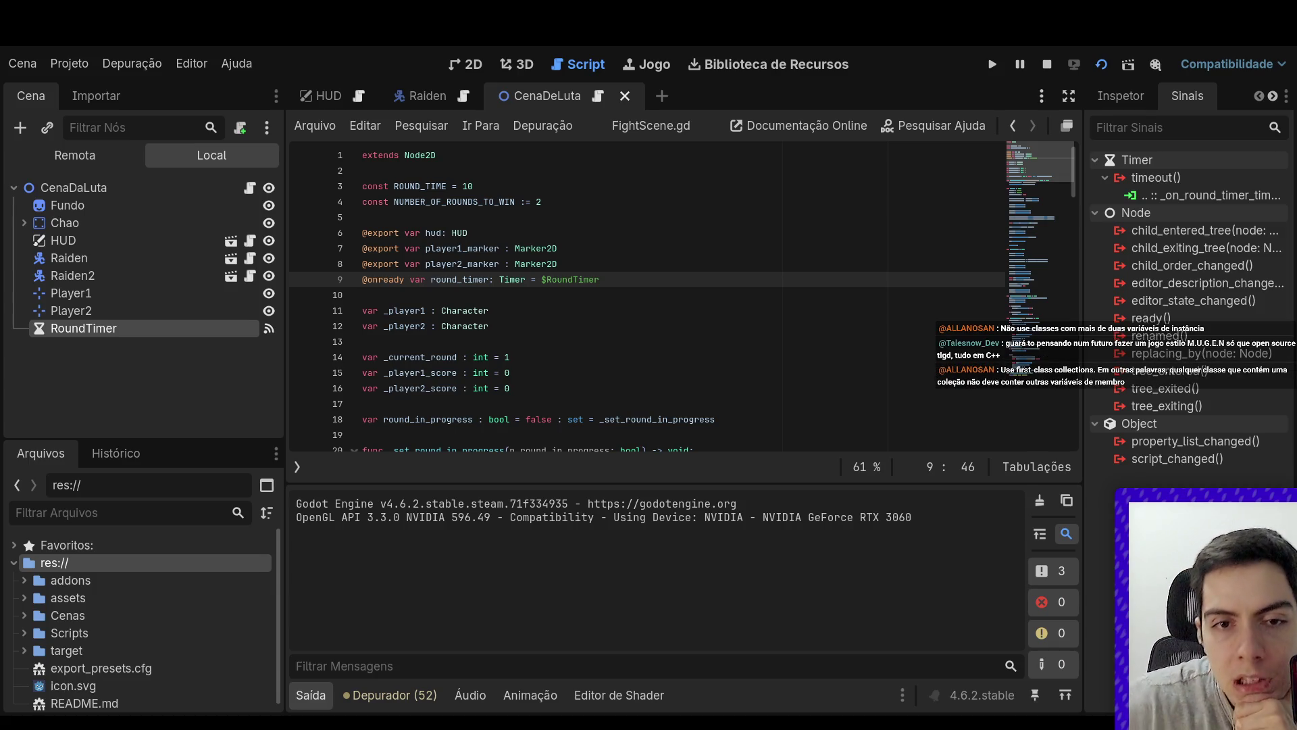
After the test run, collapse the Saída output panel and return to the timeout function.
{"action": "left_click", "coordinate": [311, 694]}
{"action": "scroll", "coordinate": [628, 469], "scroll_direction": "down", "scroll_amount": 20}
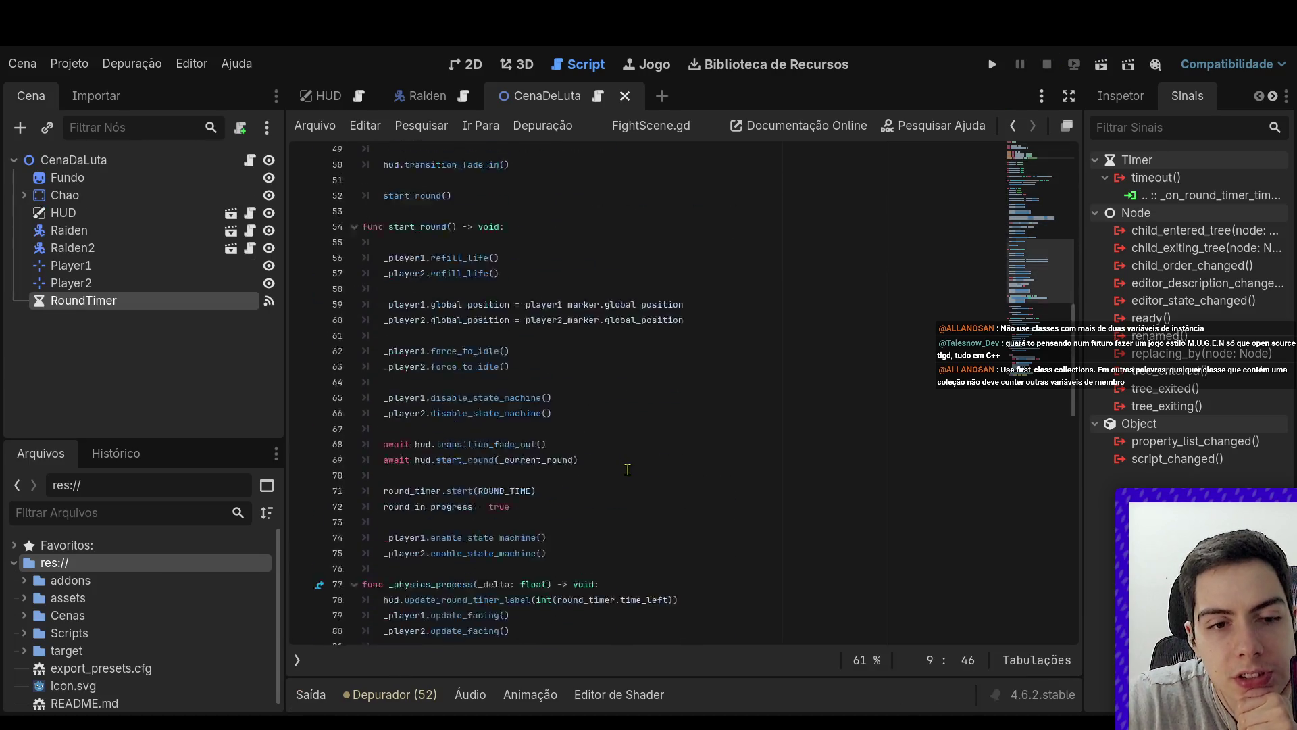
{"action": "scroll", "coordinate": [628, 469], "scroll_direction": "down", "scroll_amount": 7}
{"action": "scroll", "coordinate": [627, 467], "scroll_direction": "up", "scroll_amount": 3}
{"action": "left_click", "coordinate": [597, 301]}
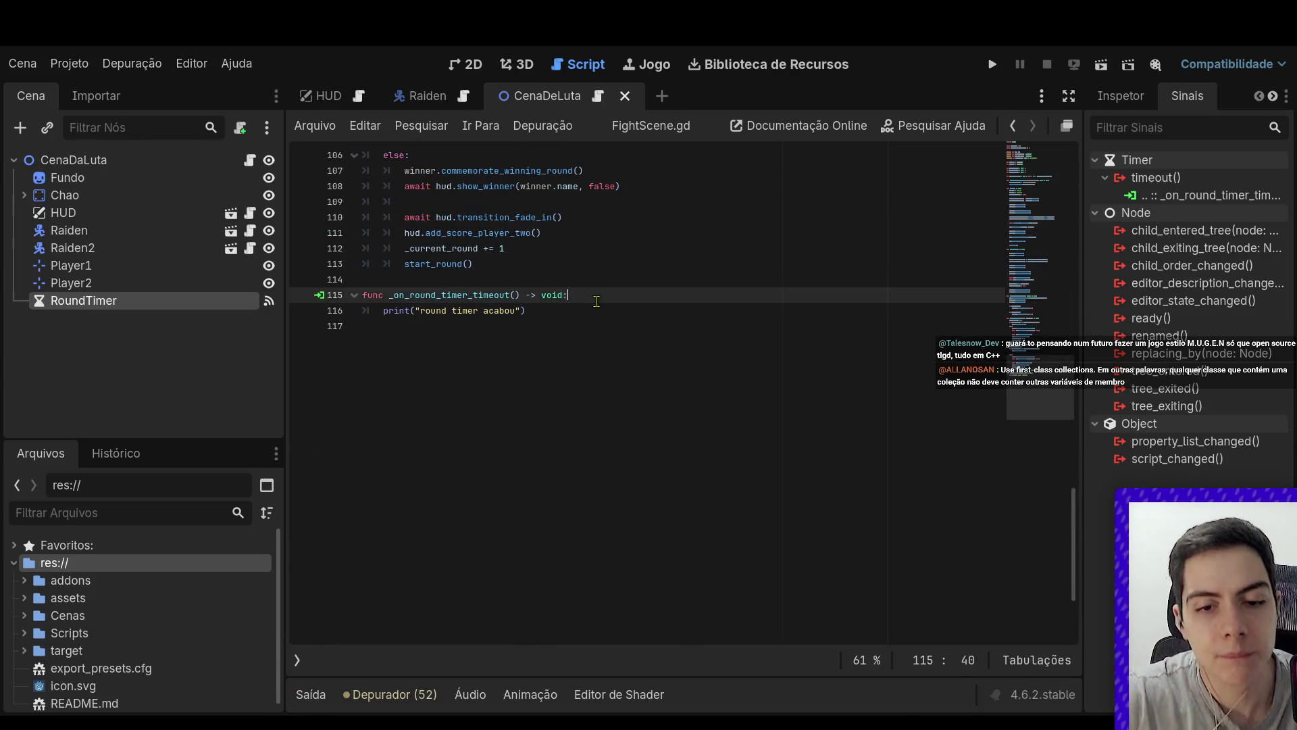
Add 'round_in_progress = false' above the print in _on_round_timer_timeout.
{"action": "key", "text": "Return"}
{"action": "type", "text": "round_in_progress"}
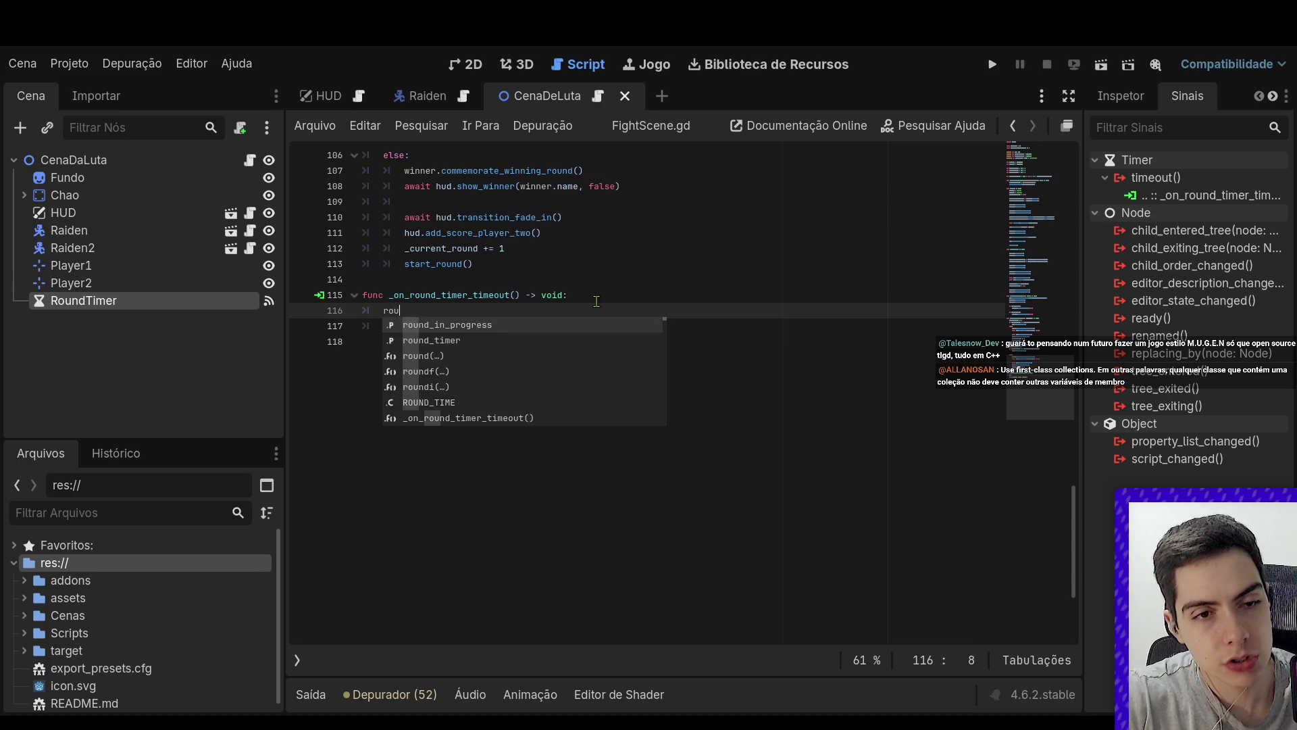
{"action": "type", "text": " = false"}
{"action": "key", "text": "Return"}
{"action": "type", "text": "print(\"round timer acabou\")"}
{"action": "left_click_drag", "start_coordinate": [547, 295], "coordinate": [369, 311]}
{"action": "left_click_drag", "start_coordinate": [516, 311], "coordinate": [308, 321]}
{"action": "scroll", "coordinate": [563, 405], "scroll_direction": "up", "scroll_amount": 5}
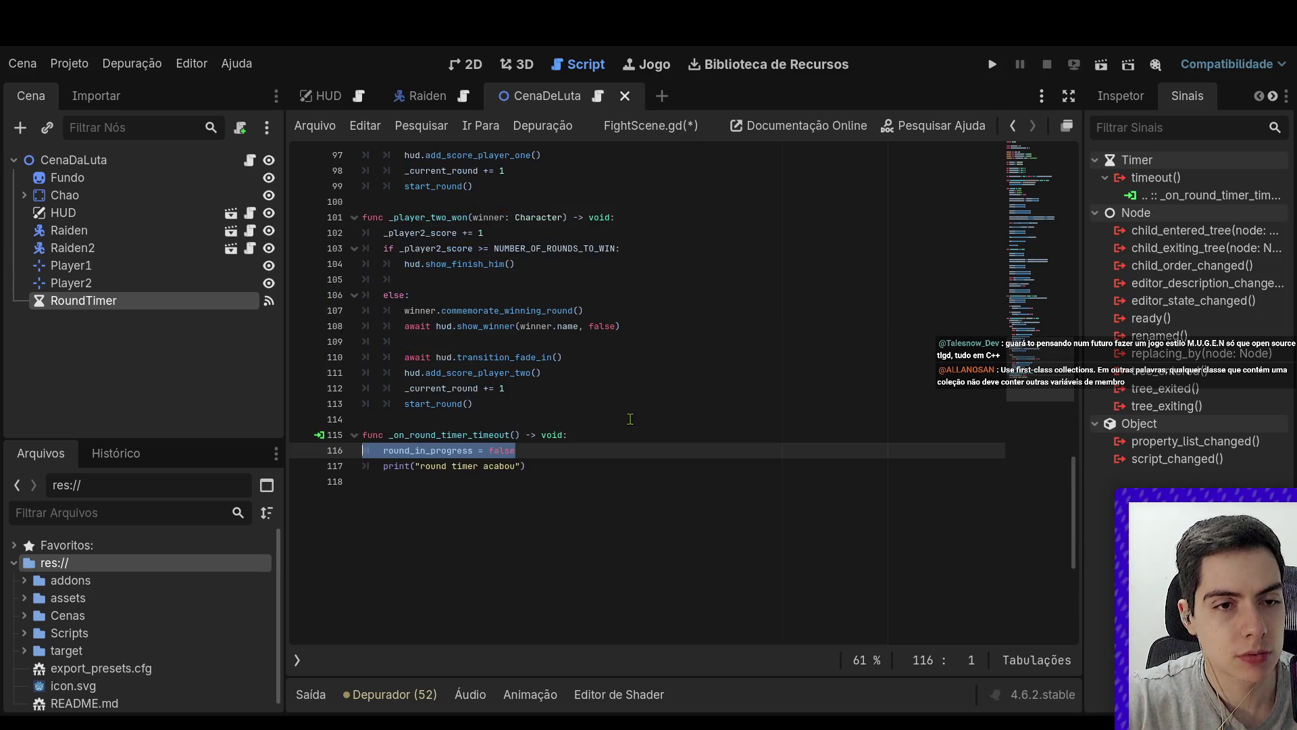
Add 'round_in_progress = false' as the first line of _player_two_won and save.
{"action": "left_click", "coordinate": [645, 314]}
{"action": "key", "text": "Return"}
{"action": "type", "text": "round_in_progress = "}
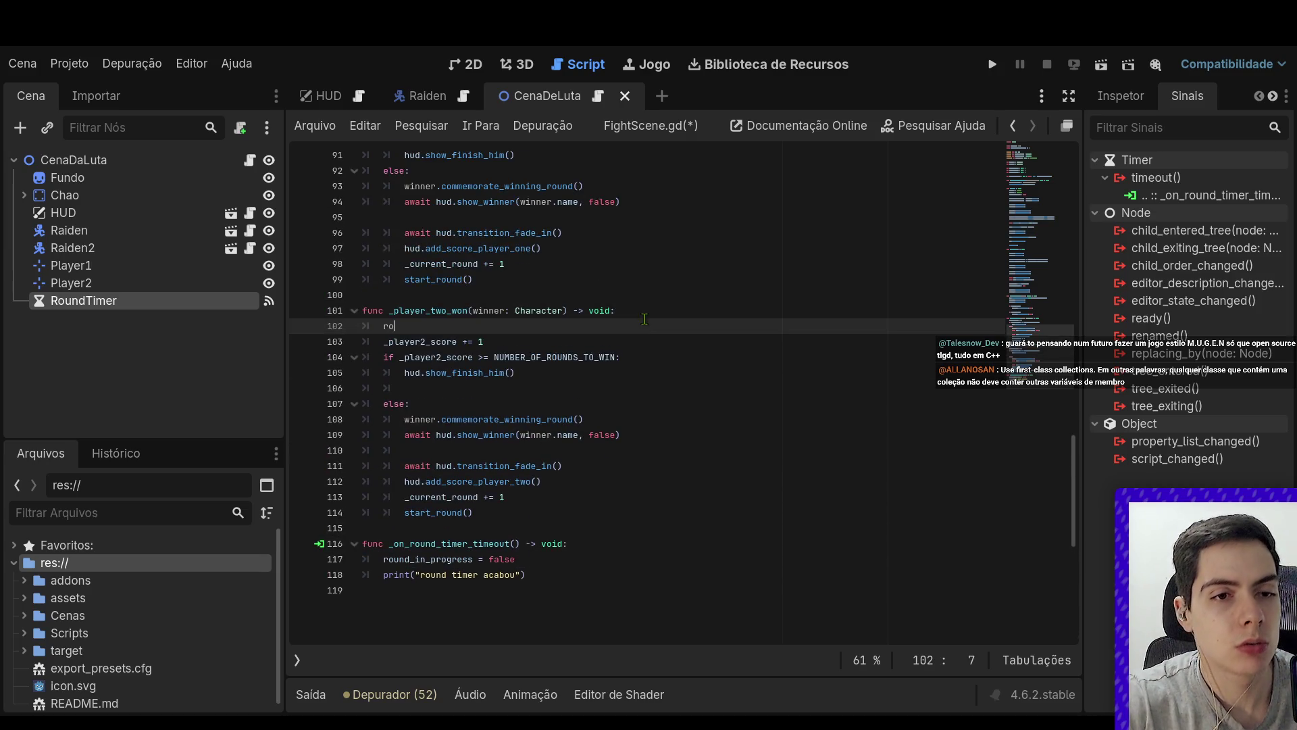
{"action": "type", "text": "true"}
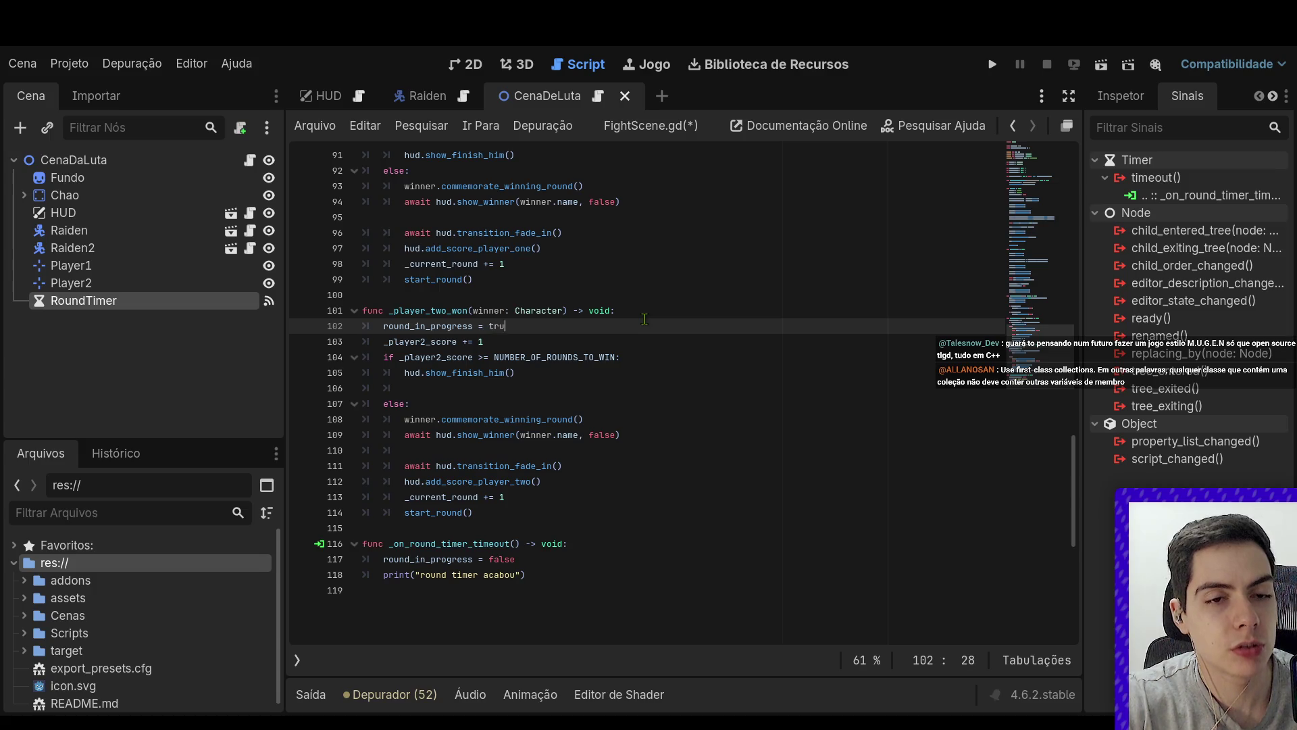
{"action": "scroll", "coordinate": [586, 419], "scroll_direction": "up", "scroll_amount": 1}
{"action": "double_click", "coordinate": [498, 372]}
{"action": "type", "text": "false"}
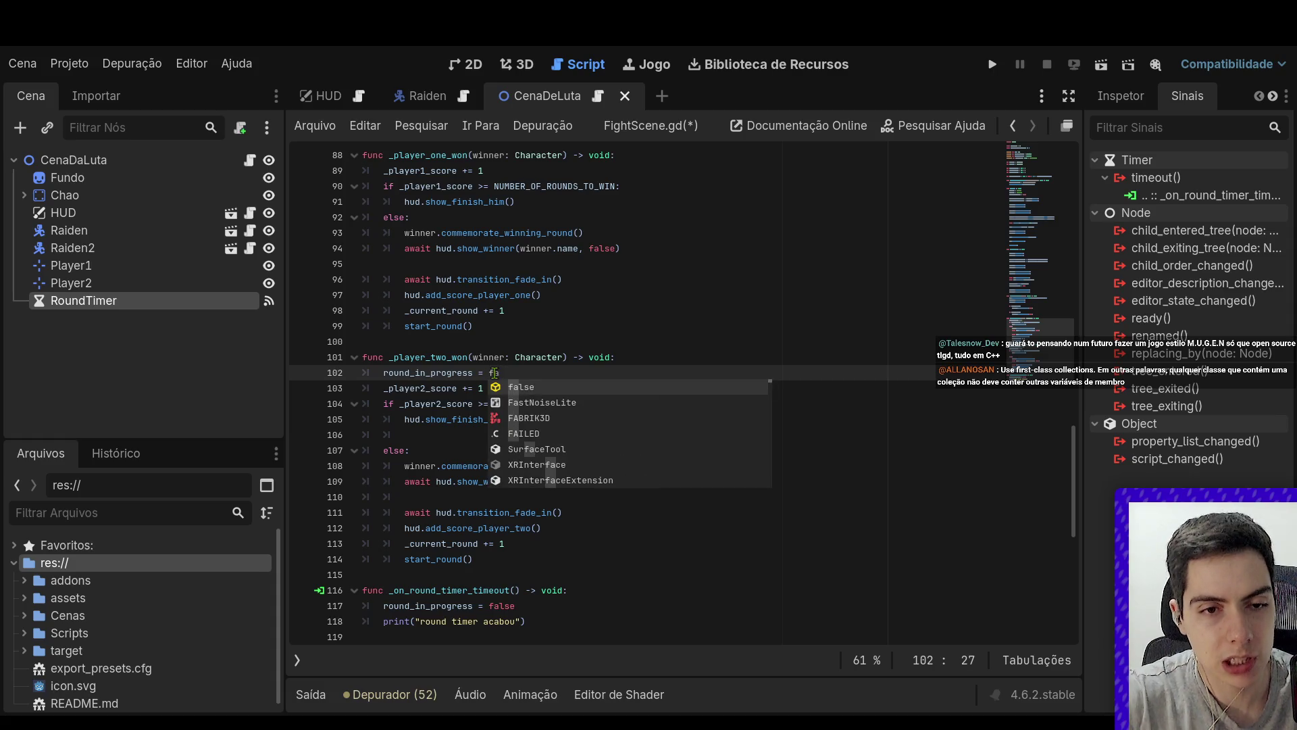
{"action": "key", "text": "ctrl+s"}
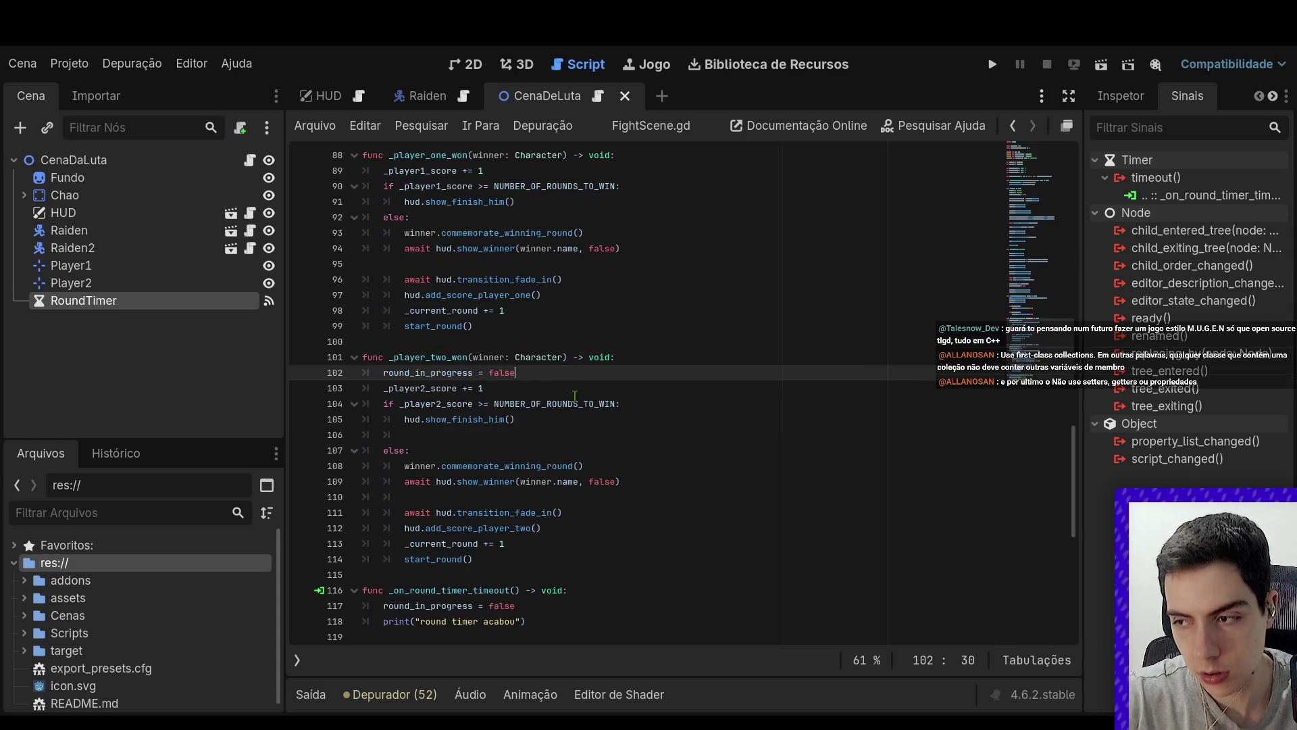
{"action": "left_click_drag", "start_coordinate": [553, 373], "coordinate": [267, 366]}
{"action": "key", "text": "ctrl+c"}
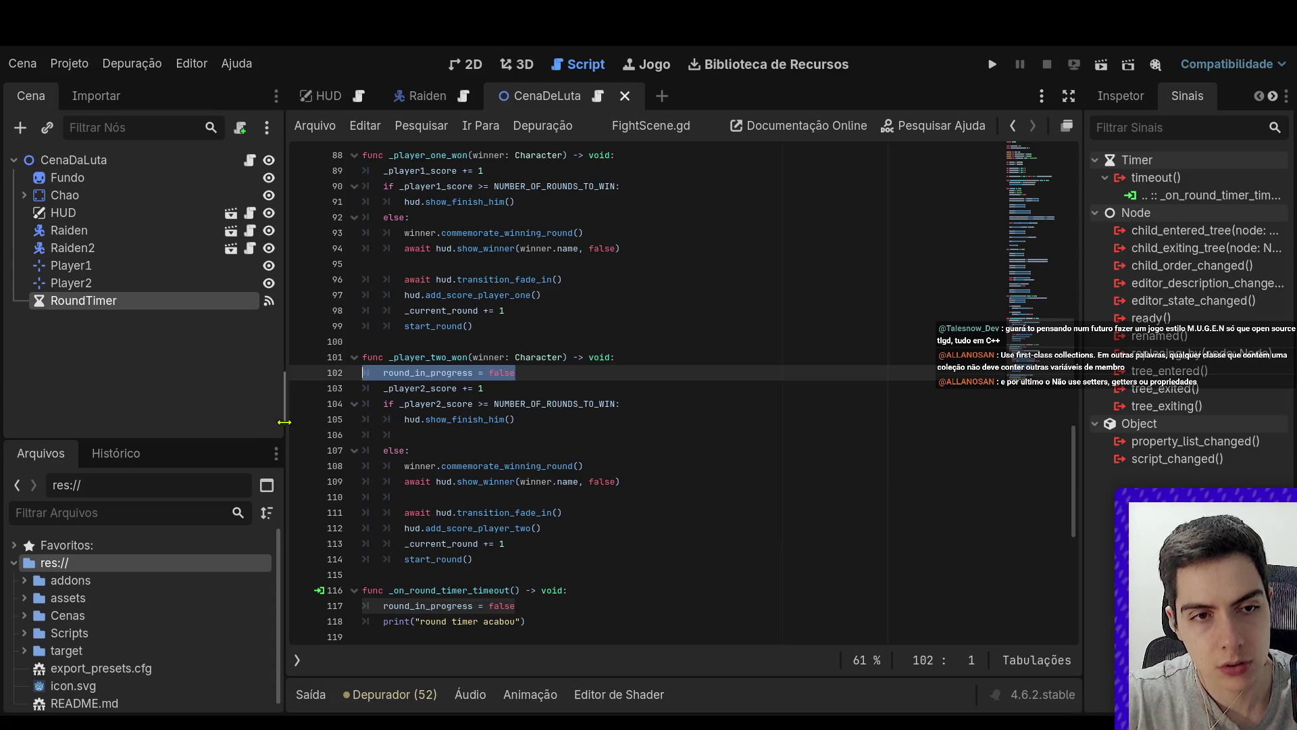
{"action": "scroll", "coordinate": [540, 407], "scroll_direction": "up", "scroll_amount": 3}
Paste 'round_in_progress = false' into _player_one_won, fix its indentation on line 89, and save.
{"action": "left_click", "coordinate": [666, 300]}
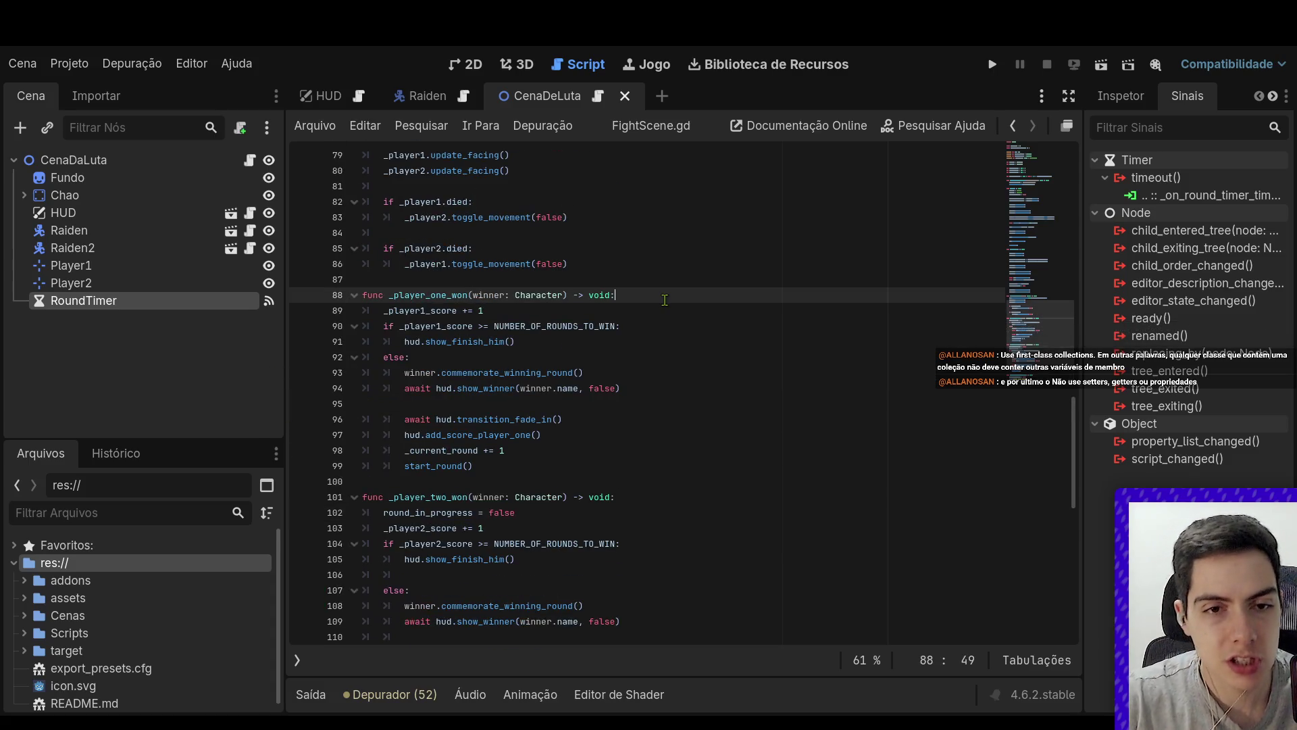
{"action": "key", "text": "Return"}
{"action": "key", "text": "ctrl+v"}
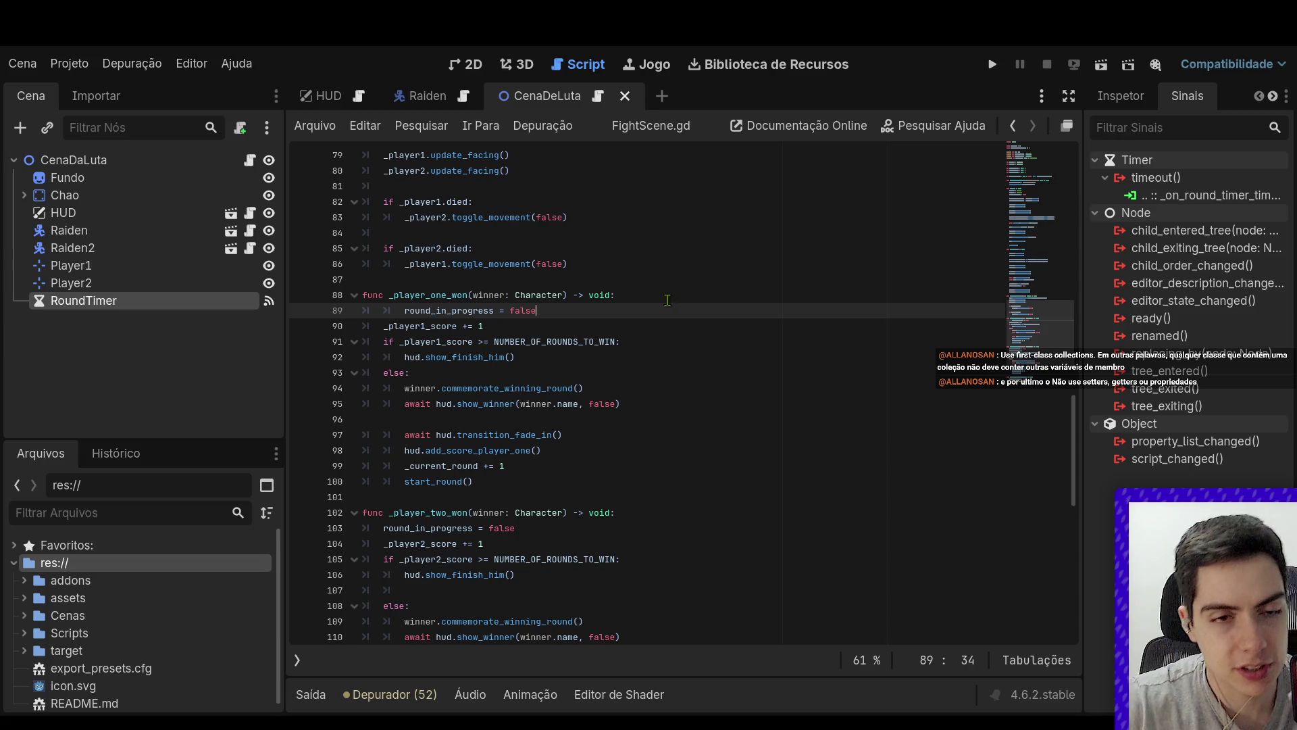
{"action": "key", "text": "Home"}
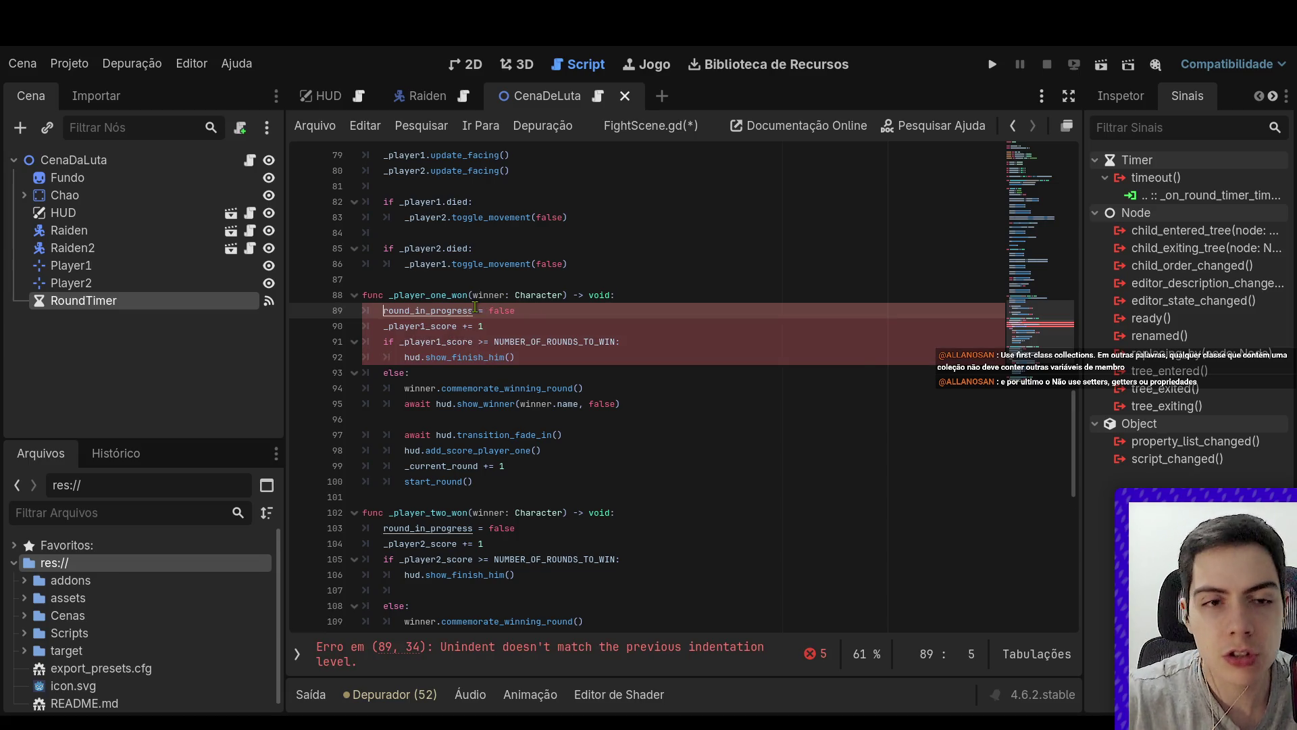
{"action": "key", "text": "BackSpace"}
{"action": "key", "text": "ctrl+s"}
{"action": "scroll", "coordinate": [557, 336], "scroll_direction": "up", "scroll_amount": 4}
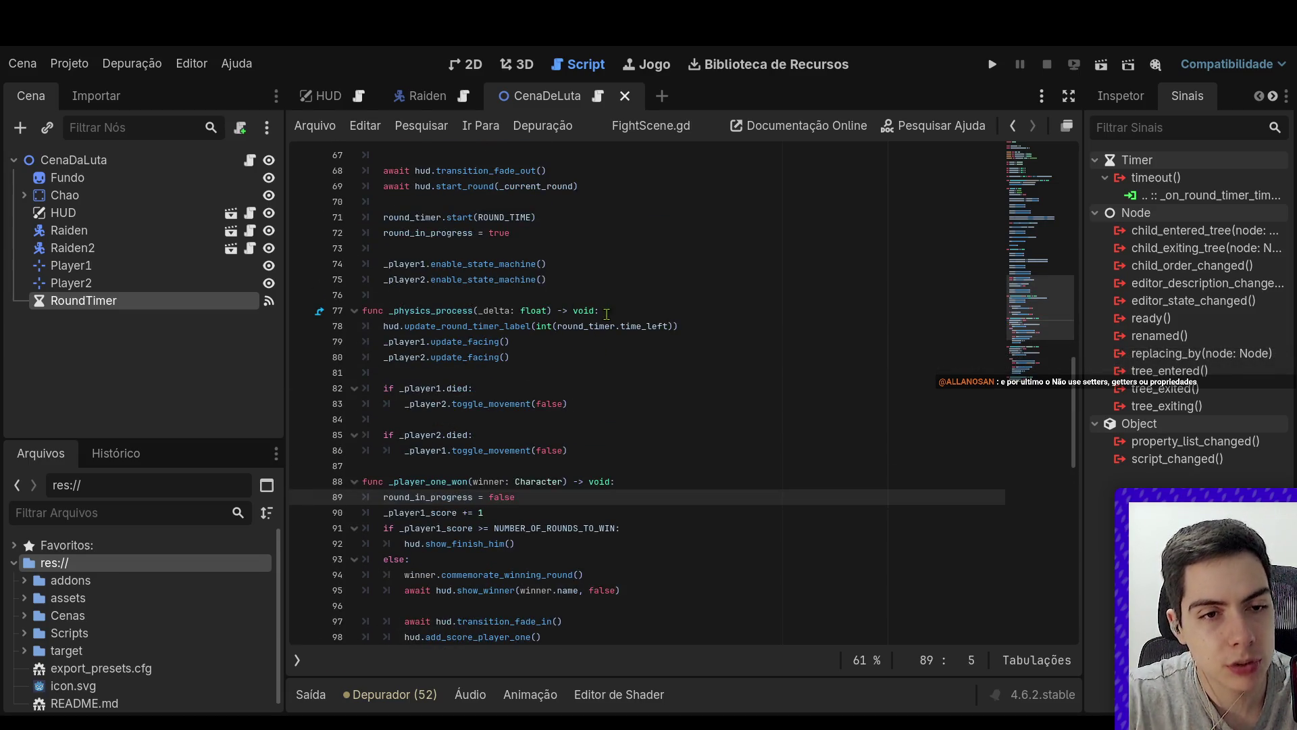
{"action": "scroll", "coordinate": [606, 315], "scroll_direction": "down", "scroll_amount": 4}
{"action": "scroll", "coordinate": [606, 318], "scroll_direction": "up", "scroll_amount": 4}
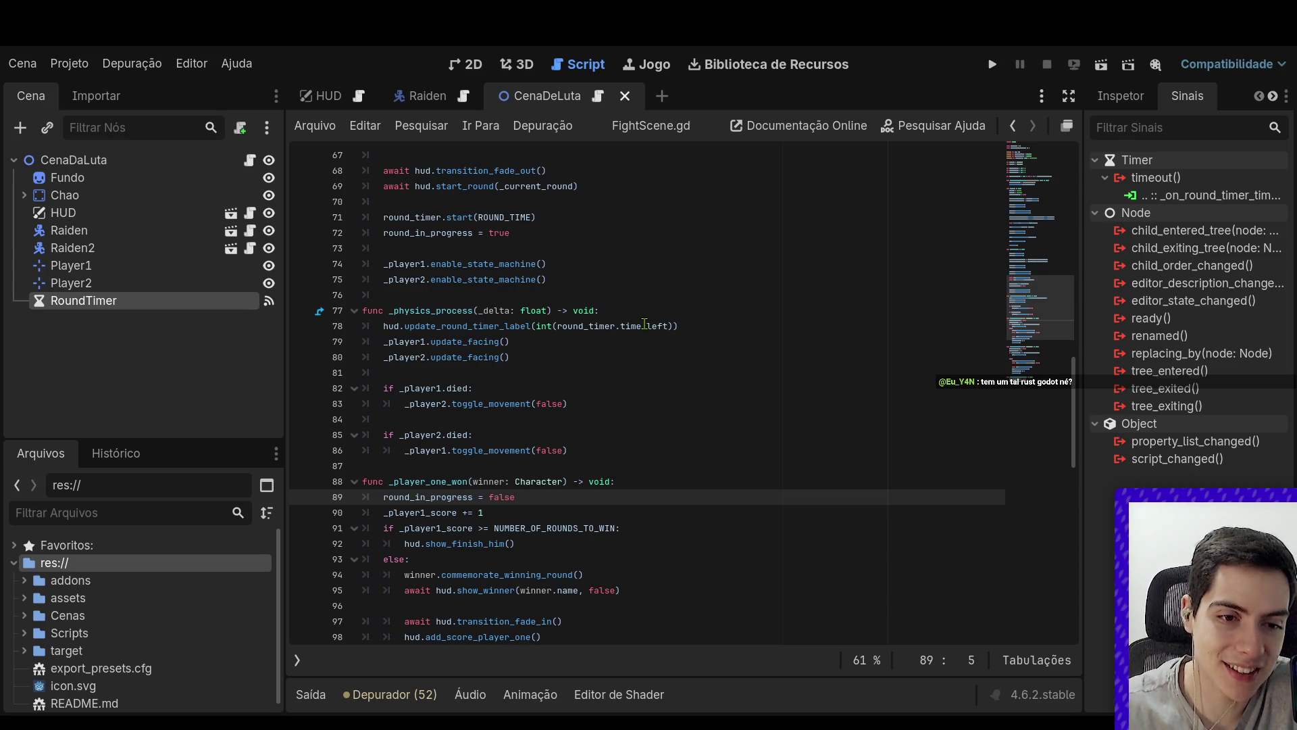
{"action": "scroll", "coordinate": [541, 475], "scroll_direction": "up", "scroll_amount": 3}
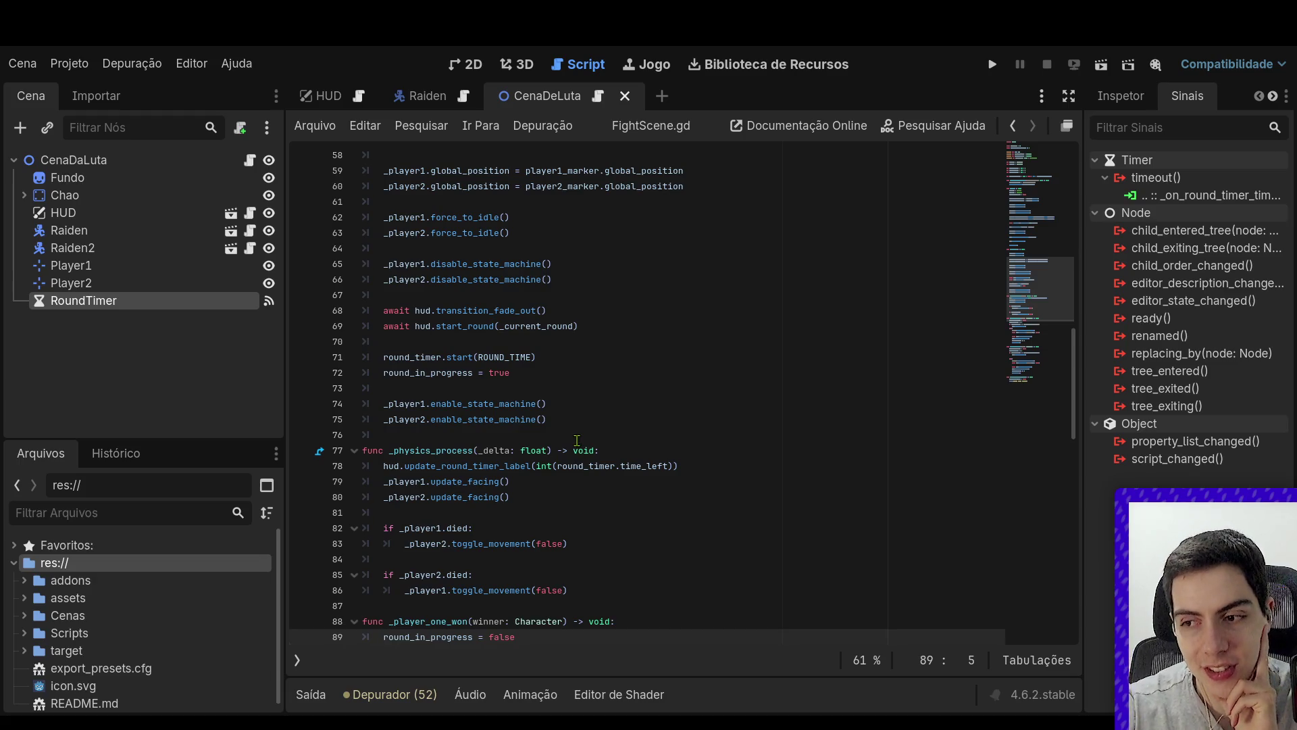
{"action": "scroll", "coordinate": [638, 471], "scroll_direction": "down", "scroll_amount": 4}
{"action": "left_click", "coordinate": [541, 449]}
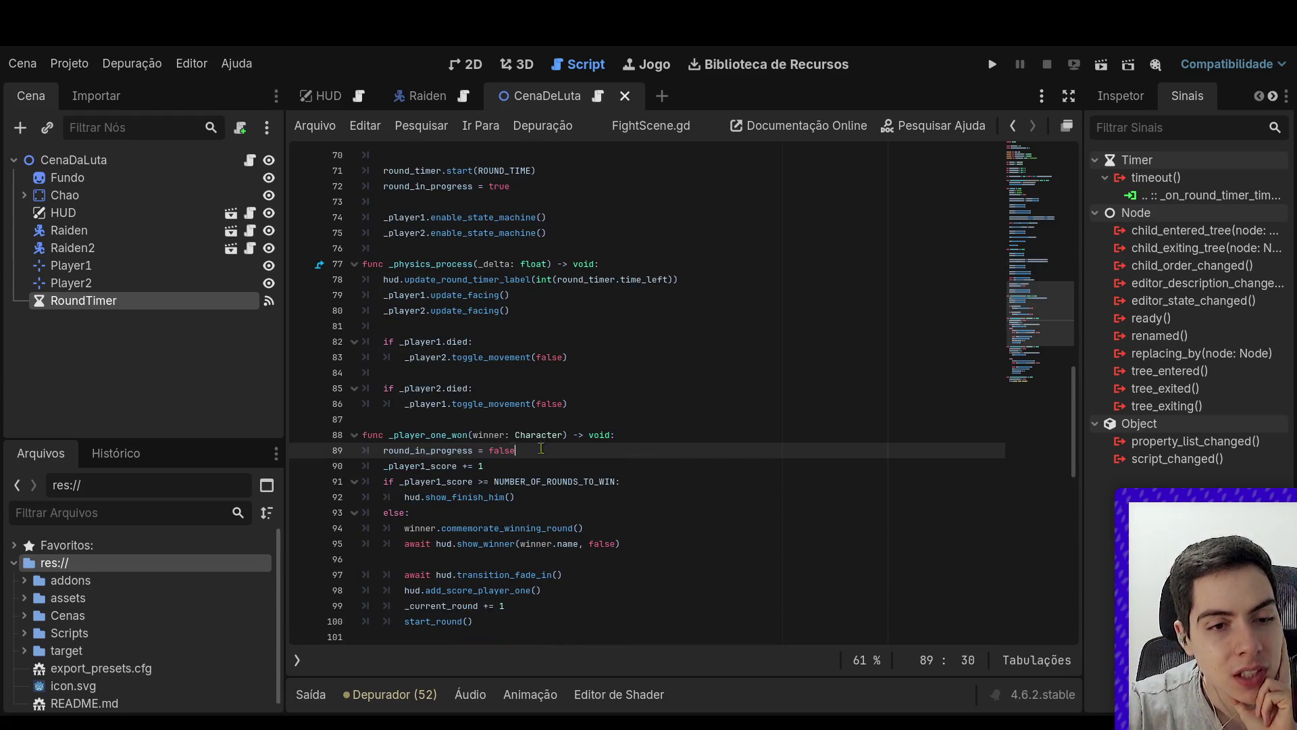
{"action": "scroll", "coordinate": [541, 449], "scroll_direction": "down", "scroll_amount": 6}
{"action": "left_click", "coordinate": [531, 403]}
{"action": "scroll", "coordinate": [531, 417], "scroll_direction": "down", "scroll_amount": 2}
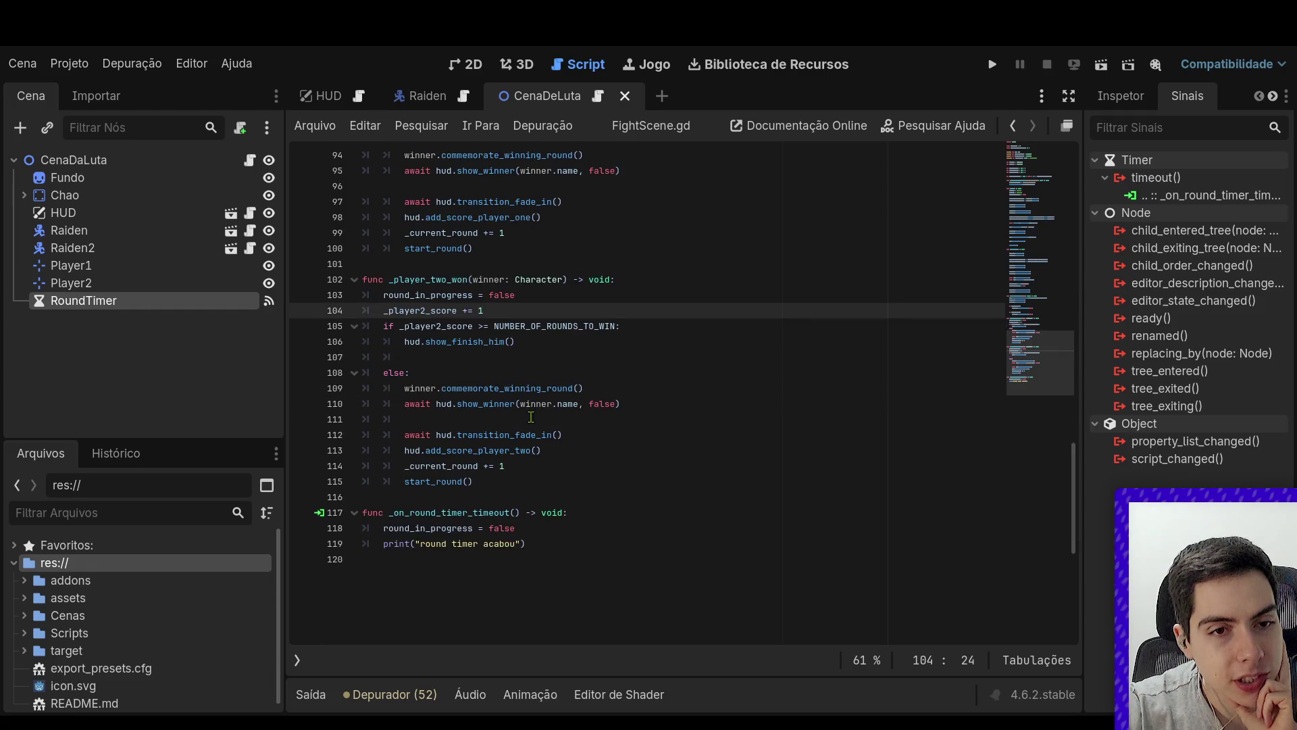
{"action": "scroll", "coordinate": [558, 469], "scroll_direction": "up", "scroll_amount": 12}
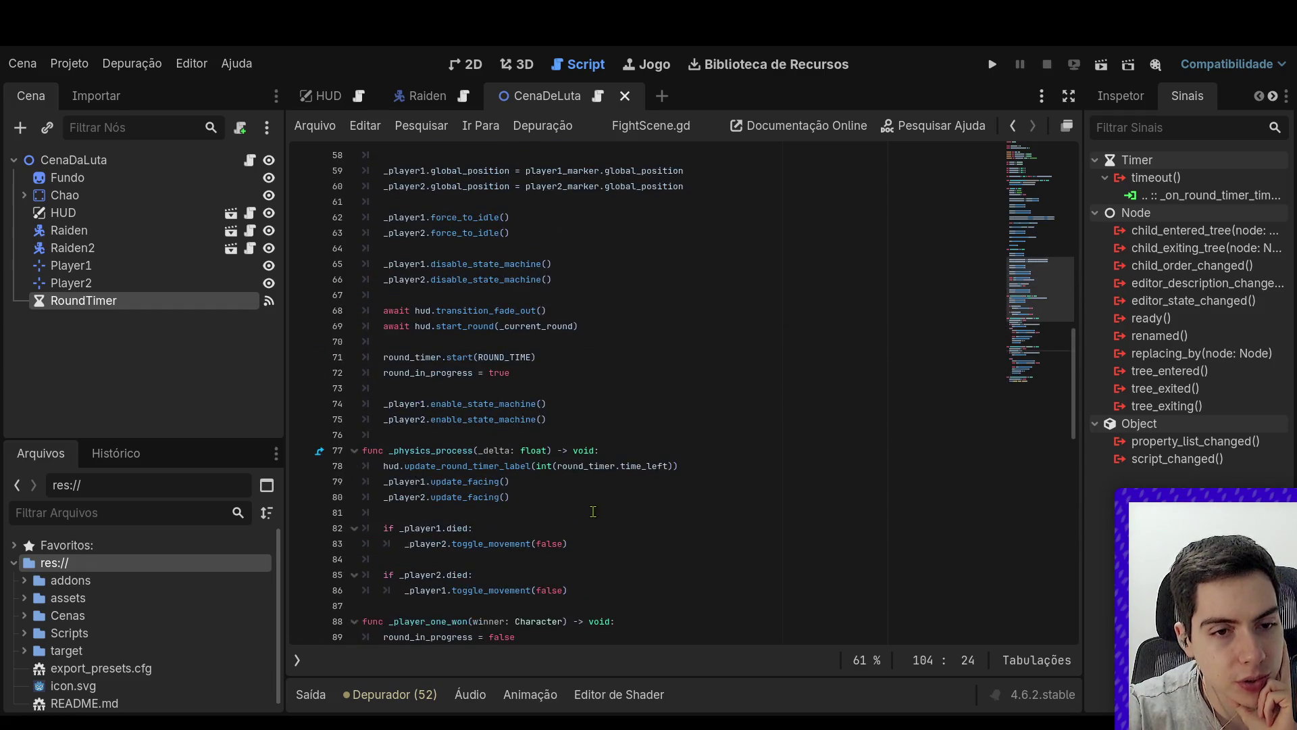
{"action": "left_click", "coordinate": [573, 345]}
{"action": "left_click", "coordinate": [553, 388]}
{"action": "scroll", "coordinate": [553, 388], "scroll_direction": "down", "scroll_amount": 8}
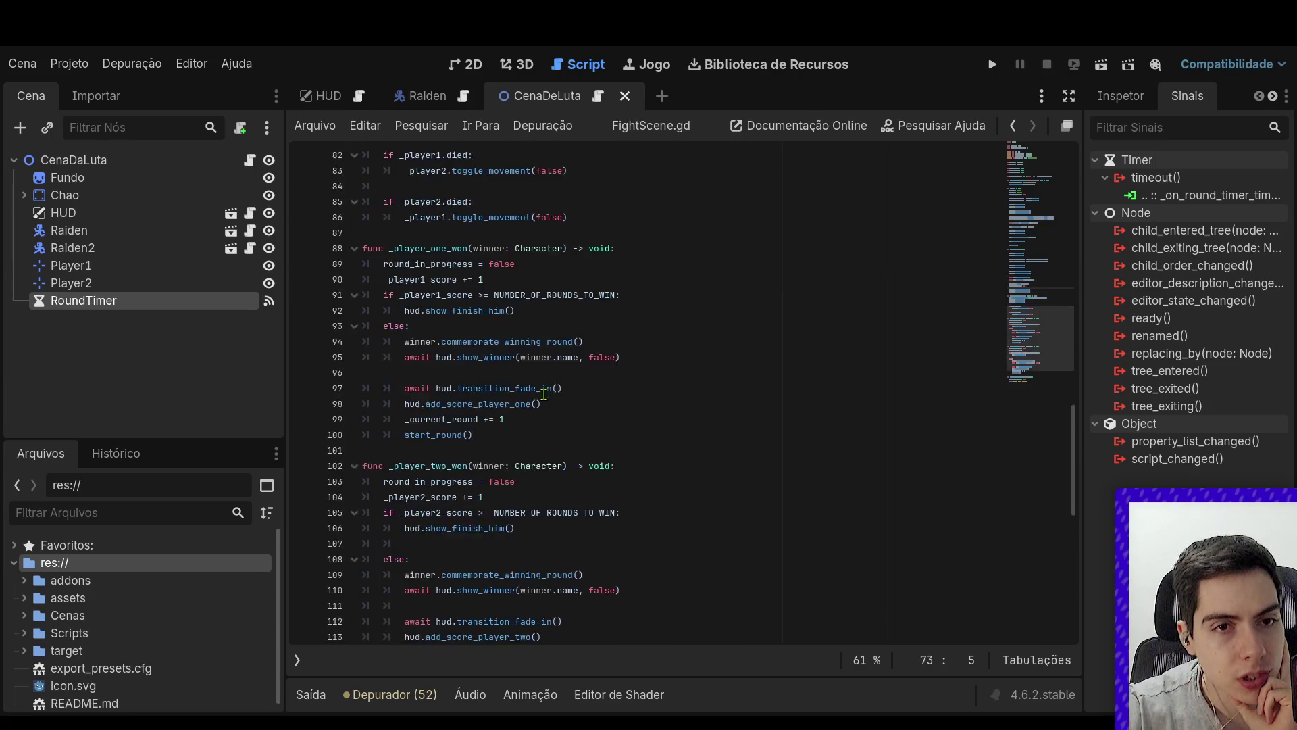
{"action": "scroll", "coordinate": [543, 394], "scroll_direction": "down", "scroll_amount": 5}
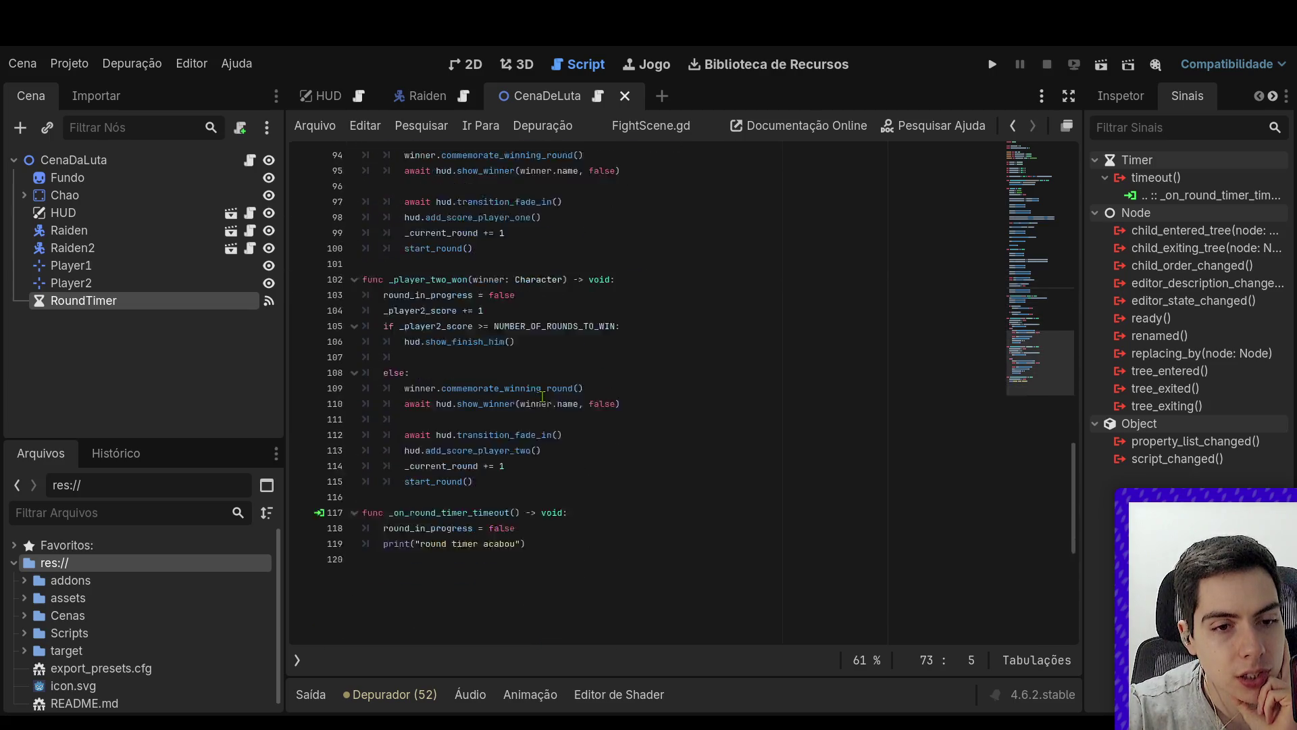
{"action": "left_click", "coordinate": [1094, 70]}
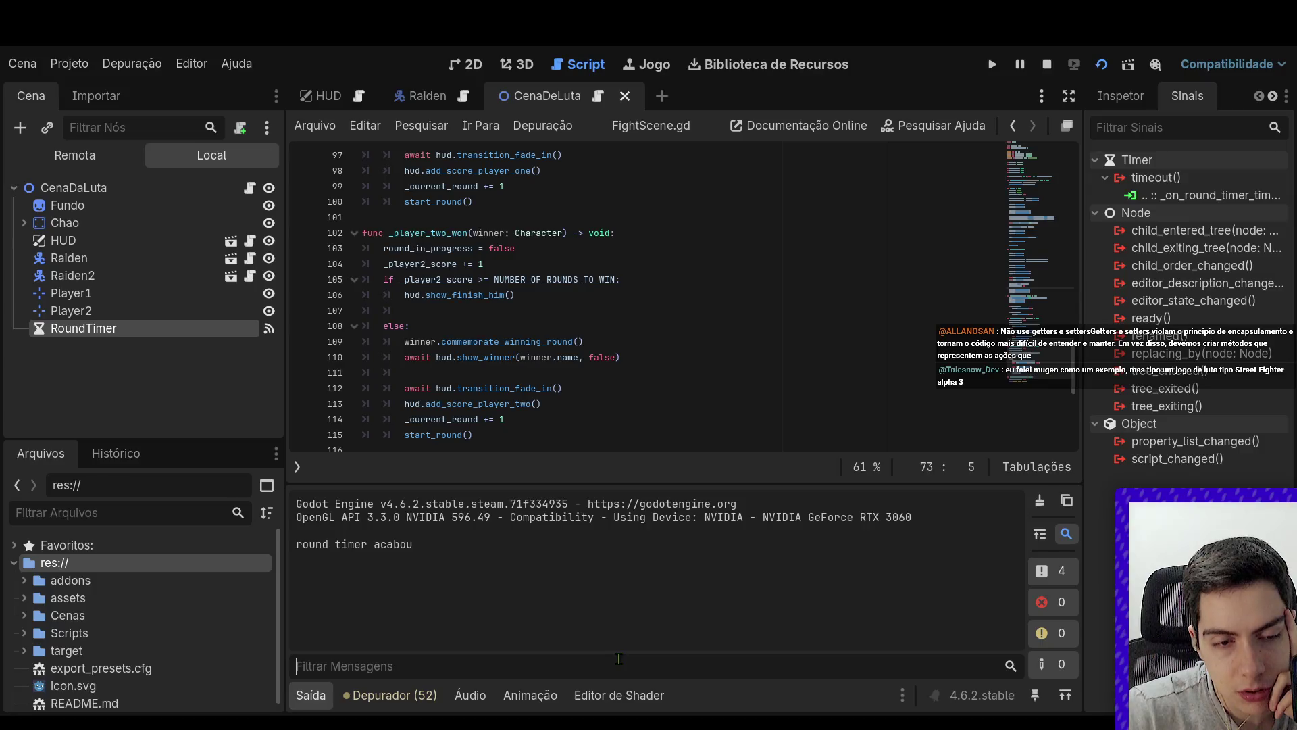
{"action": "left_click", "coordinate": [1047, 64]}
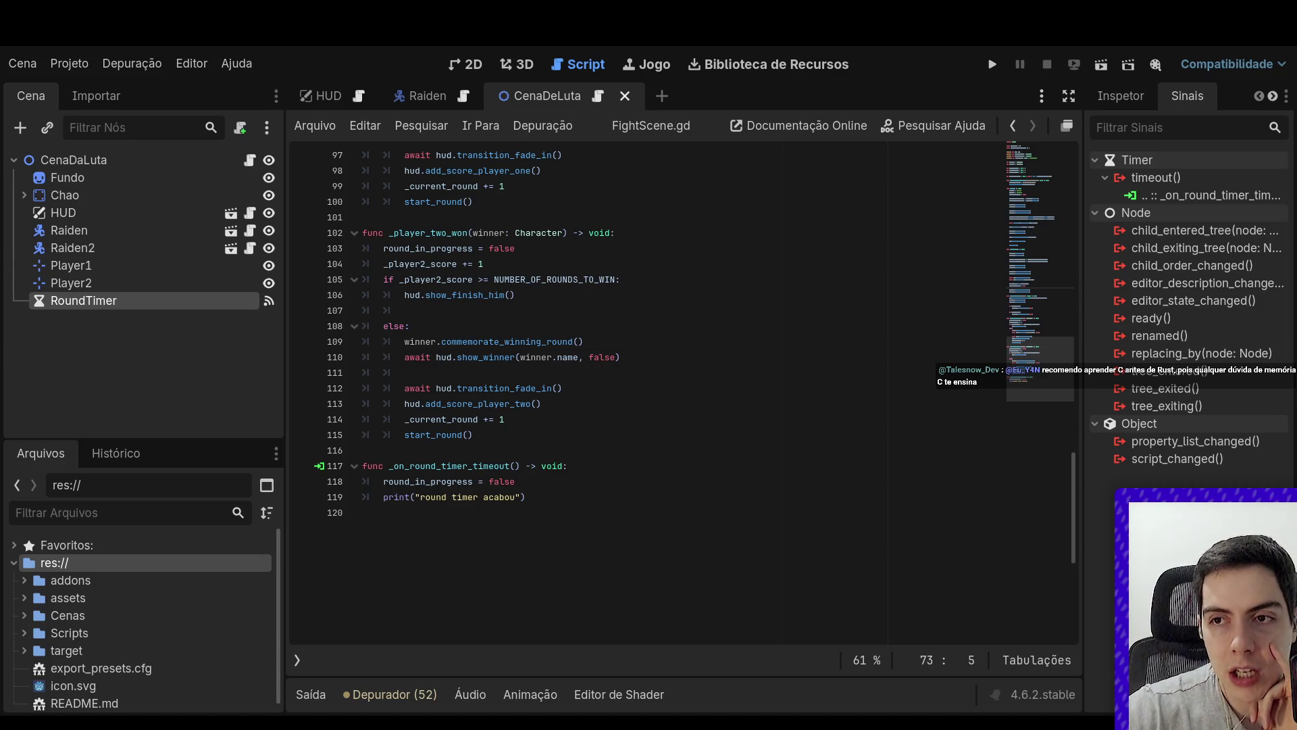
{"action": "scroll", "coordinate": [648, 392], "scroll_direction": "up", "scroll_amount": 20}
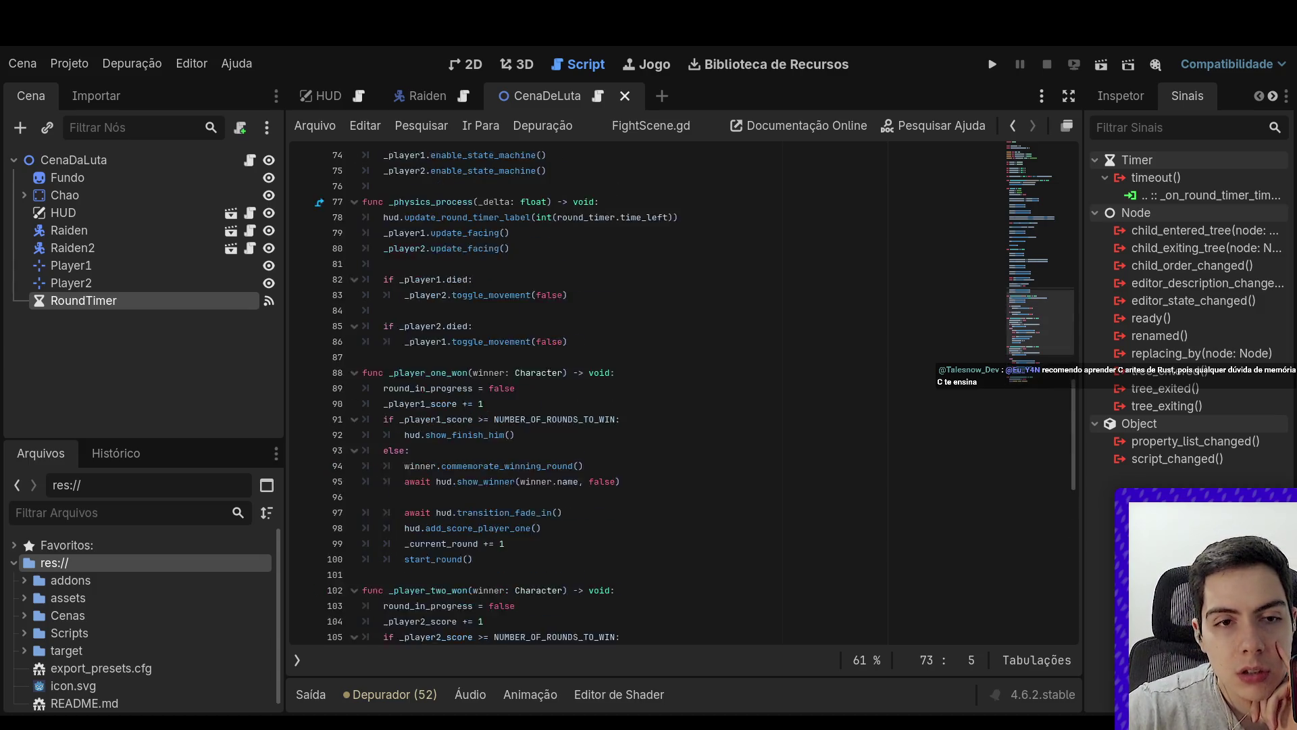
{"action": "scroll", "coordinate": [648, 392], "scroll_direction": "up", "scroll_amount": 7}
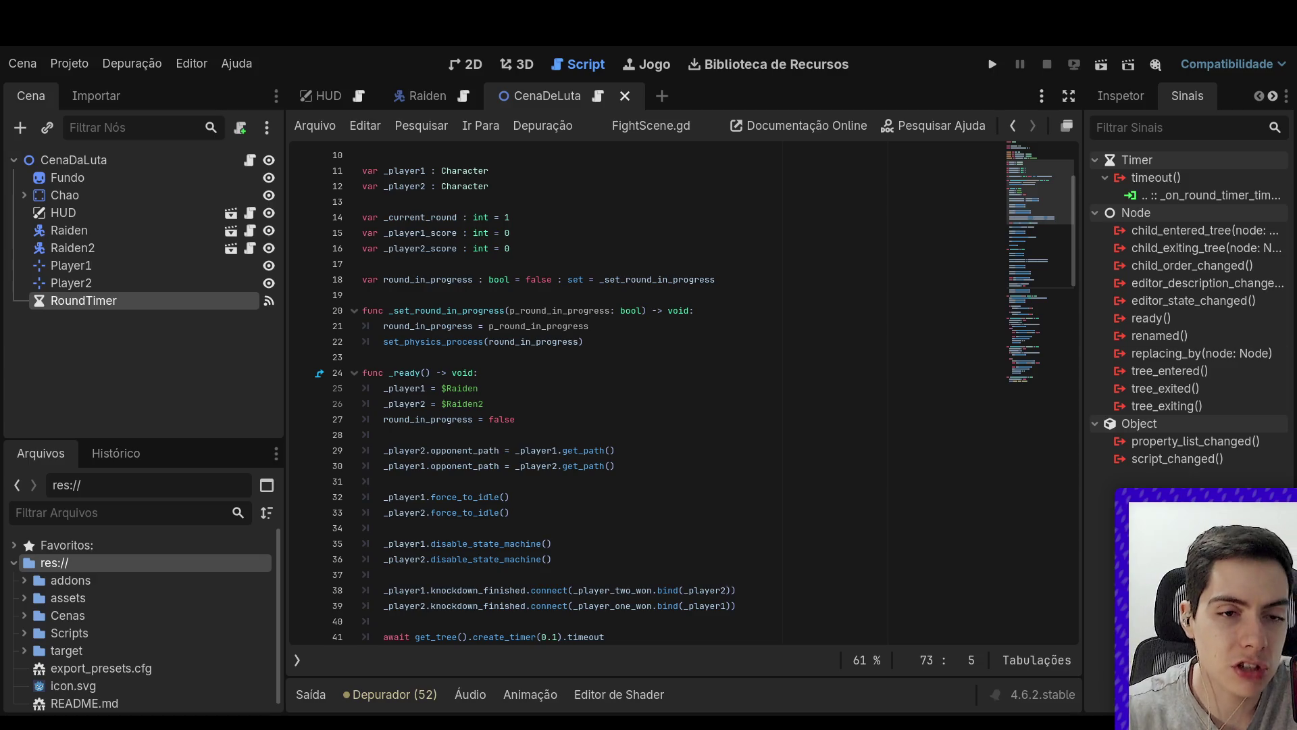
{"action": "left_click", "coordinate": [657, 343]}
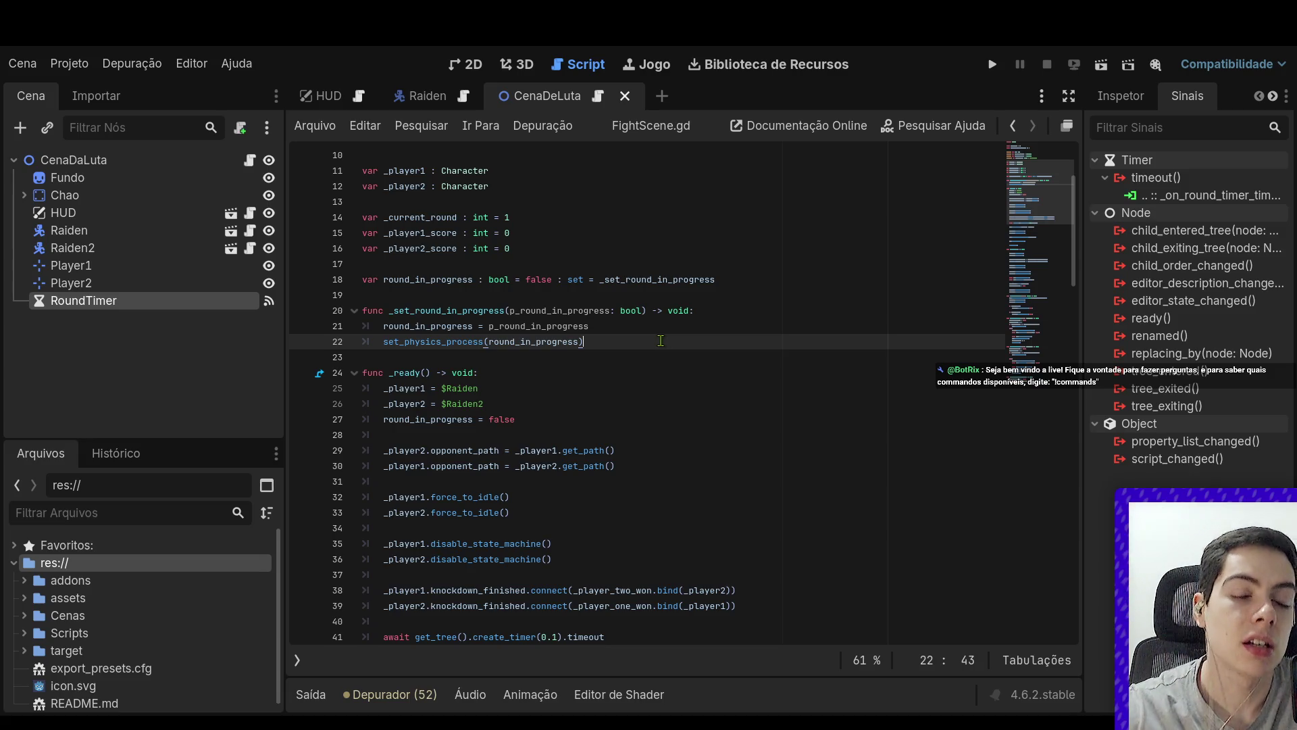
{"action": "left_click_drag", "start_coordinate": [476, 280], "coordinate": [419, 287]}
{"action": "left_click", "coordinate": [419, 287]}
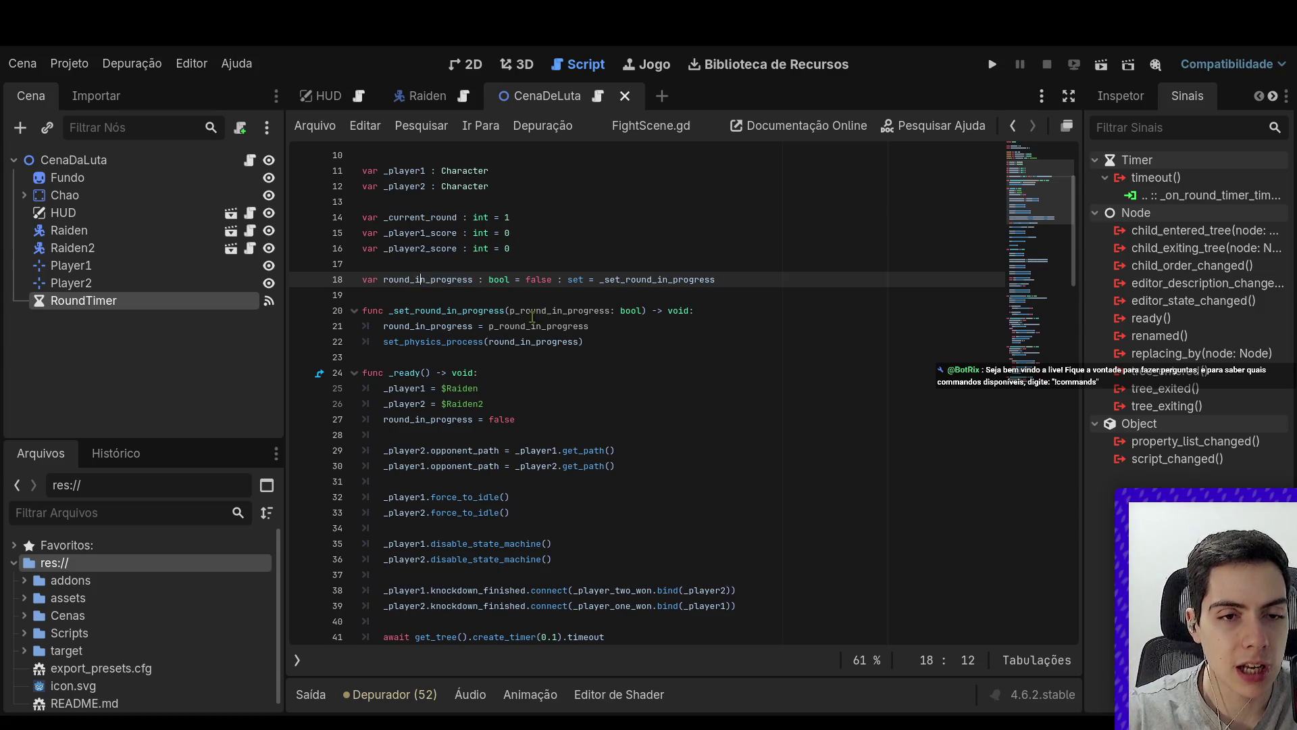
{"action": "double_click", "coordinate": [456, 310]}
{"action": "left_click", "coordinate": [456, 311]}
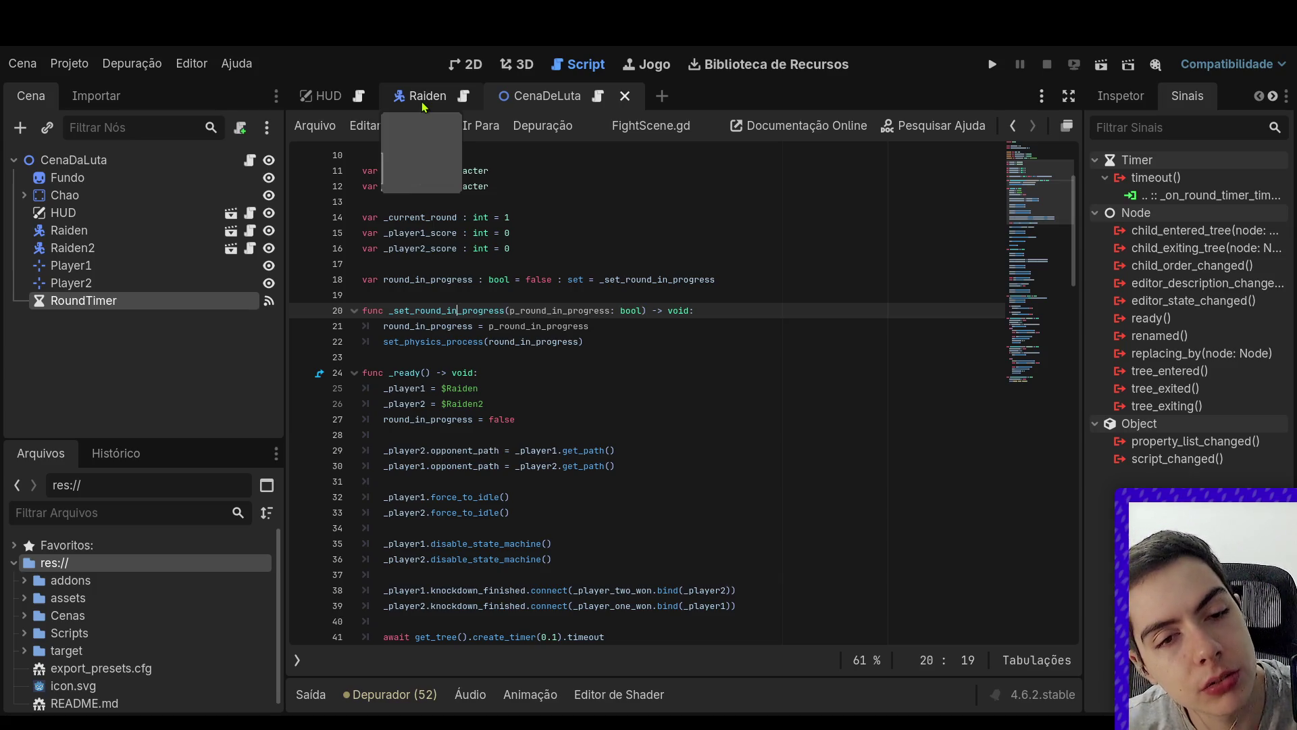
{"action": "scroll", "coordinate": [610, 347], "scroll_direction": "down", "scroll_amount": 3}
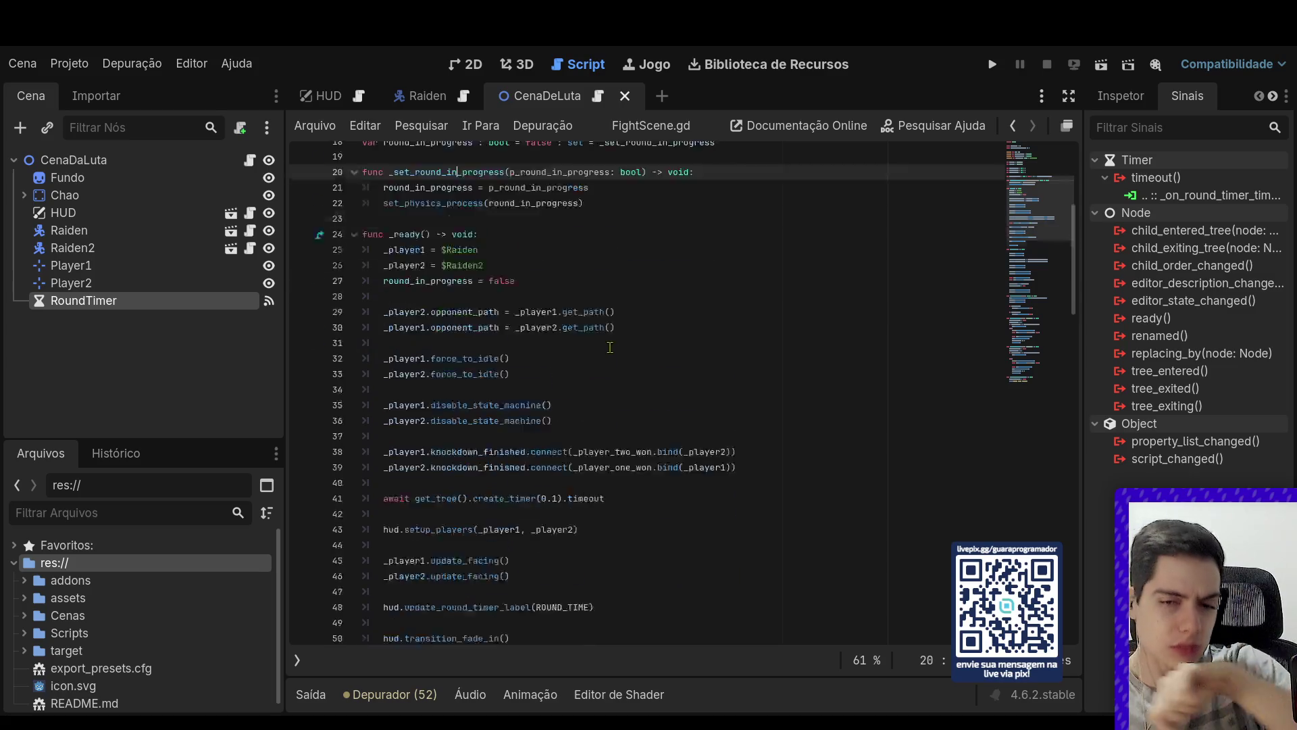
Delete the print("round timer acabou") line from _on_round_timer_timeout, leaving a blank line.
{"action": "scroll", "coordinate": [611, 347], "scroll_direction": "down", "scroll_amount": 20}
{"action": "left_click_drag", "start_coordinate": [525, 389], "coordinate": [379, 389]}
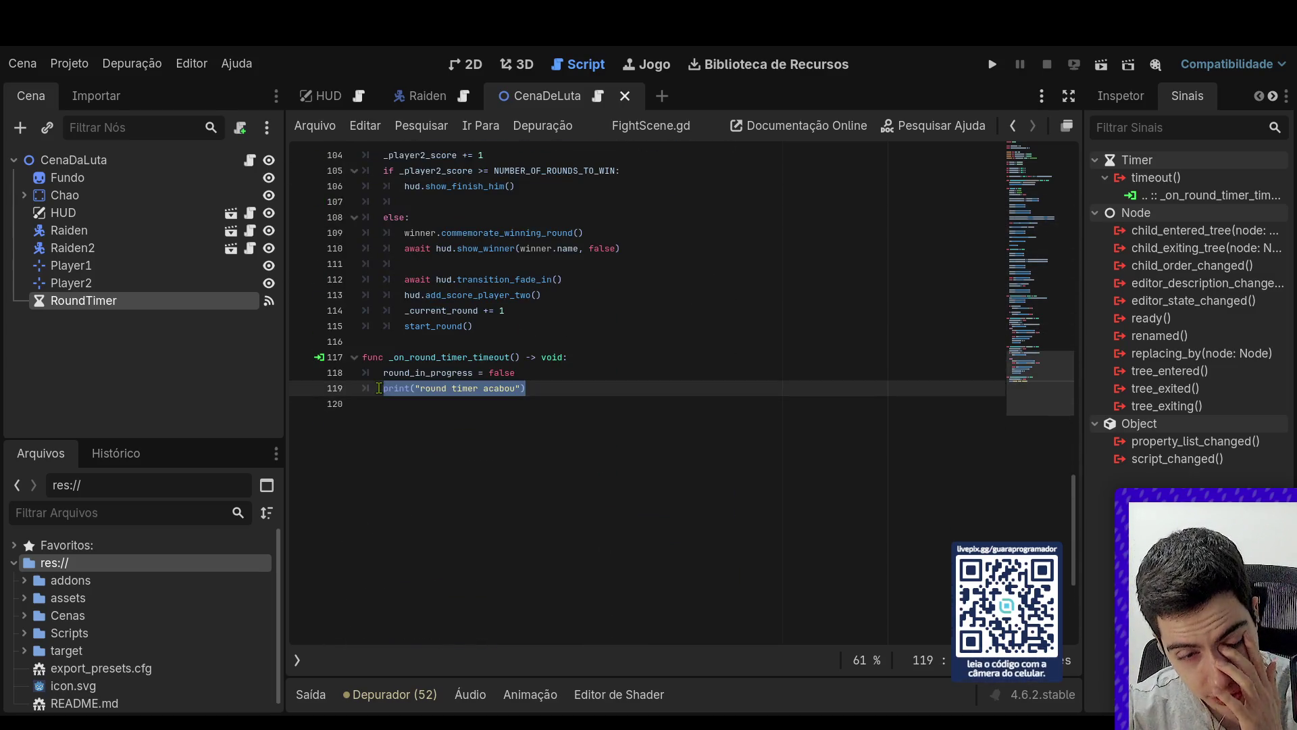
{"action": "key", "text": "BackSpace"}
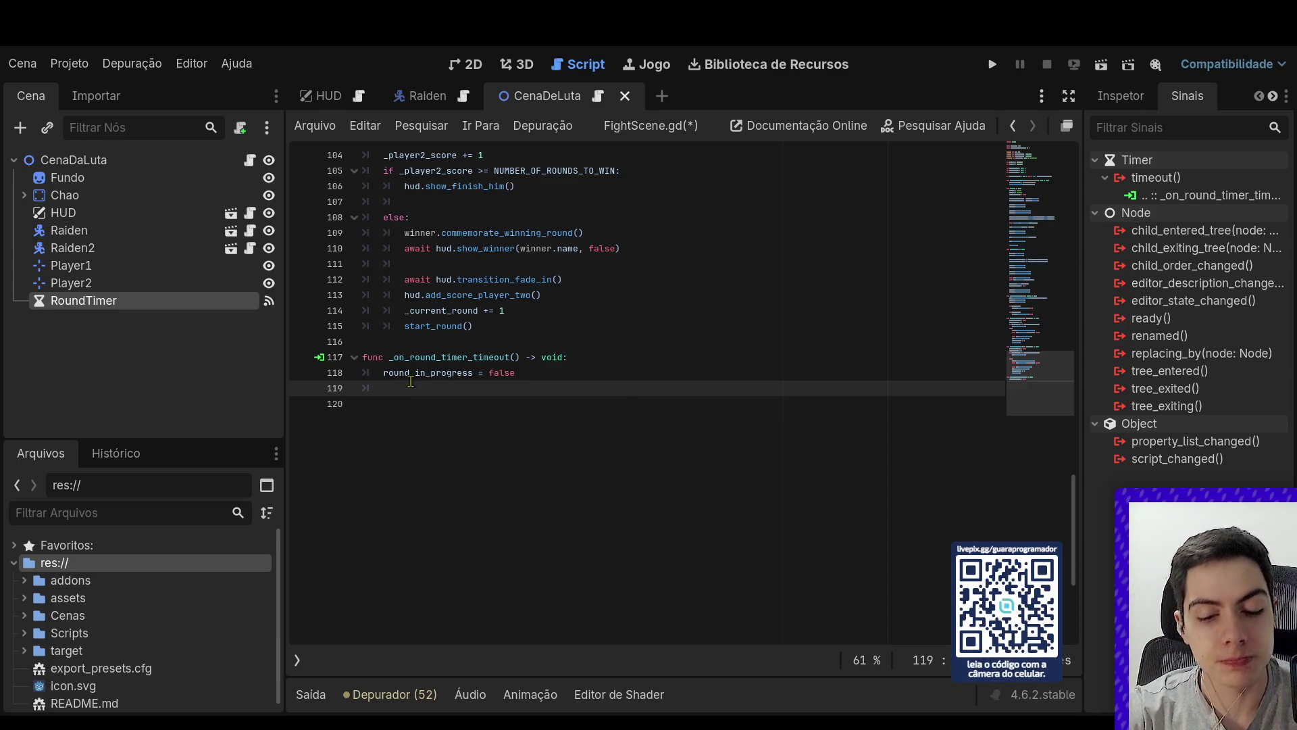
{"action": "key", "text": "Return"}
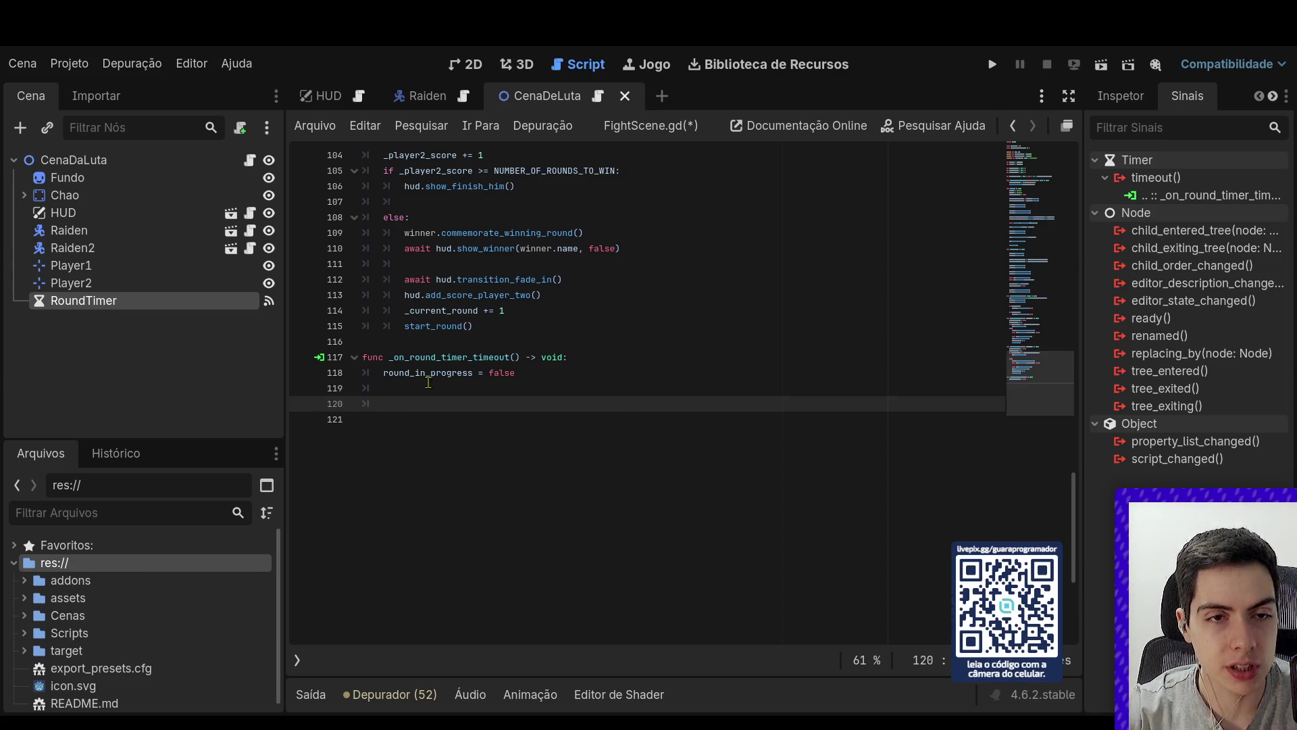
{"action": "scroll", "coordinate": [446, 383], "scroll_direction": "up", "scroll_amount": 4}
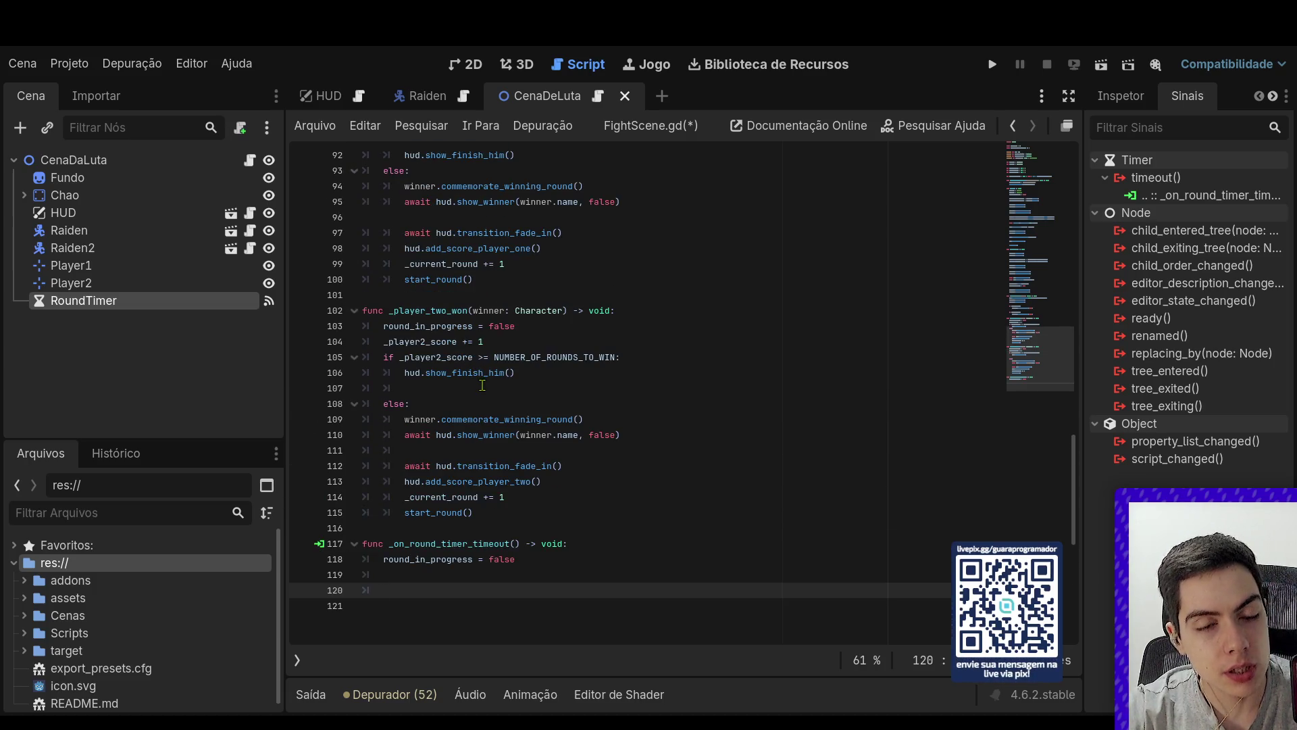
Write 'if _player1.life > _player2.life:' in the timeout handler.
{"action": "type", "text": "if"}
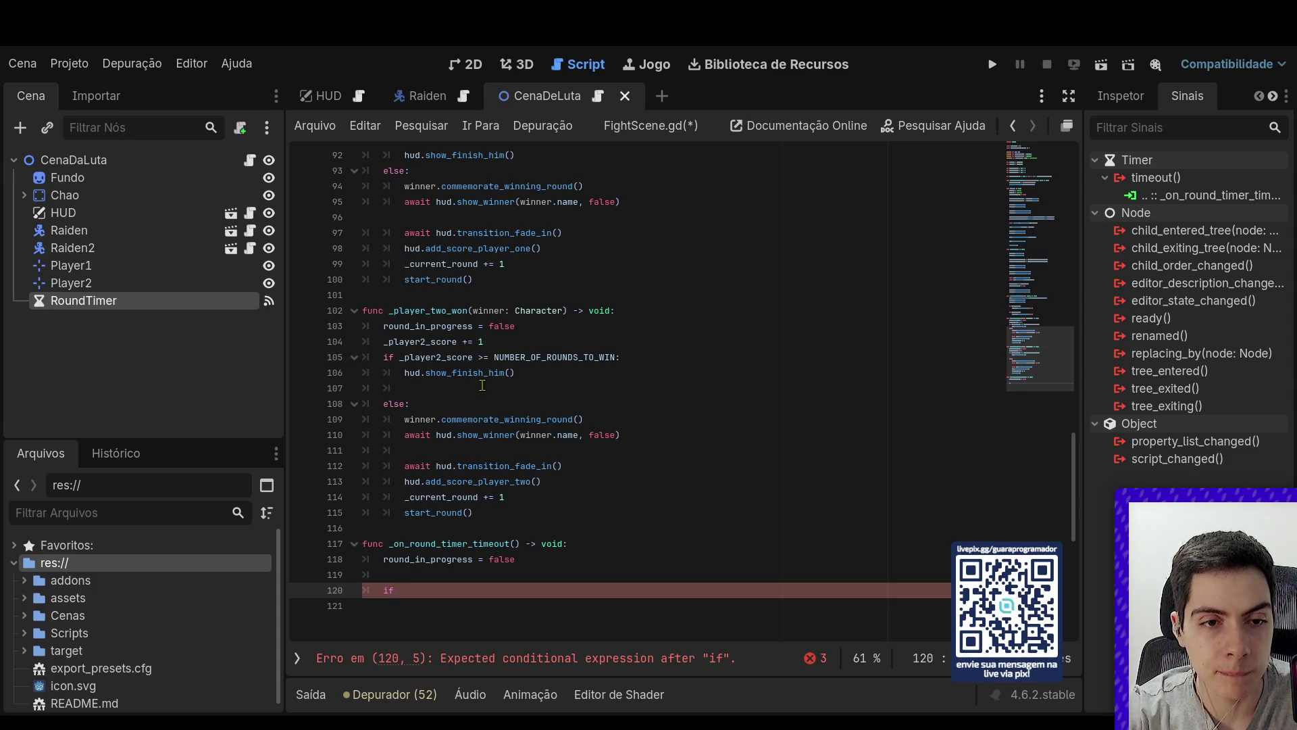
{"action": "type", "text": "_player1"}
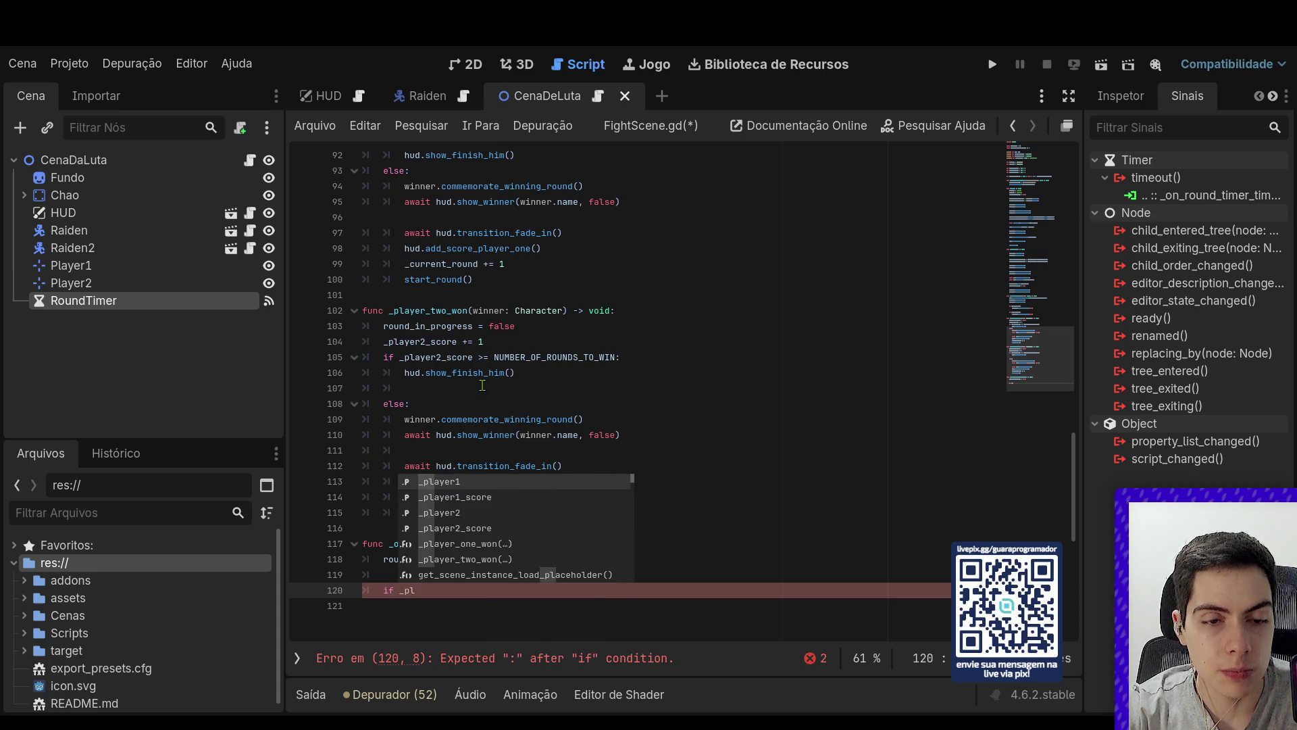
{"action": "type", "text": ".hea"}
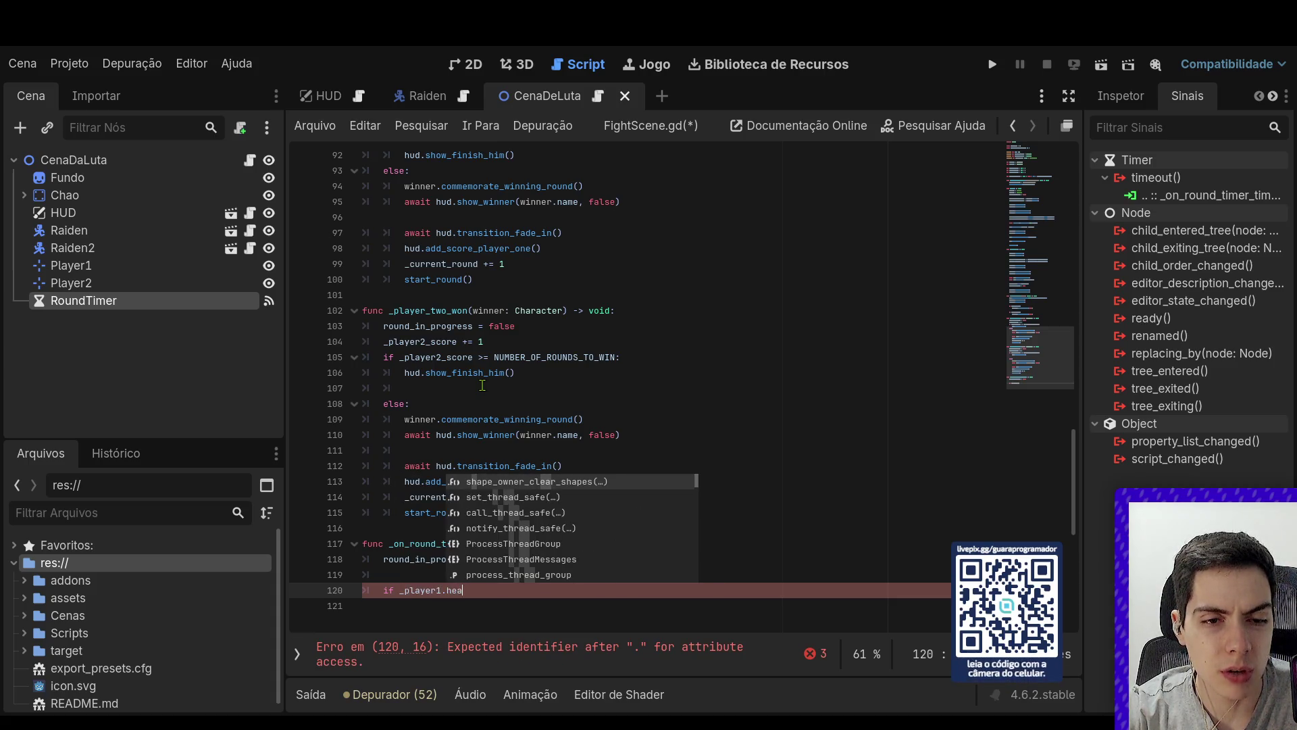
{"action": "key", "text": "BackSpace"}
{"action": "type", "text": "life "}
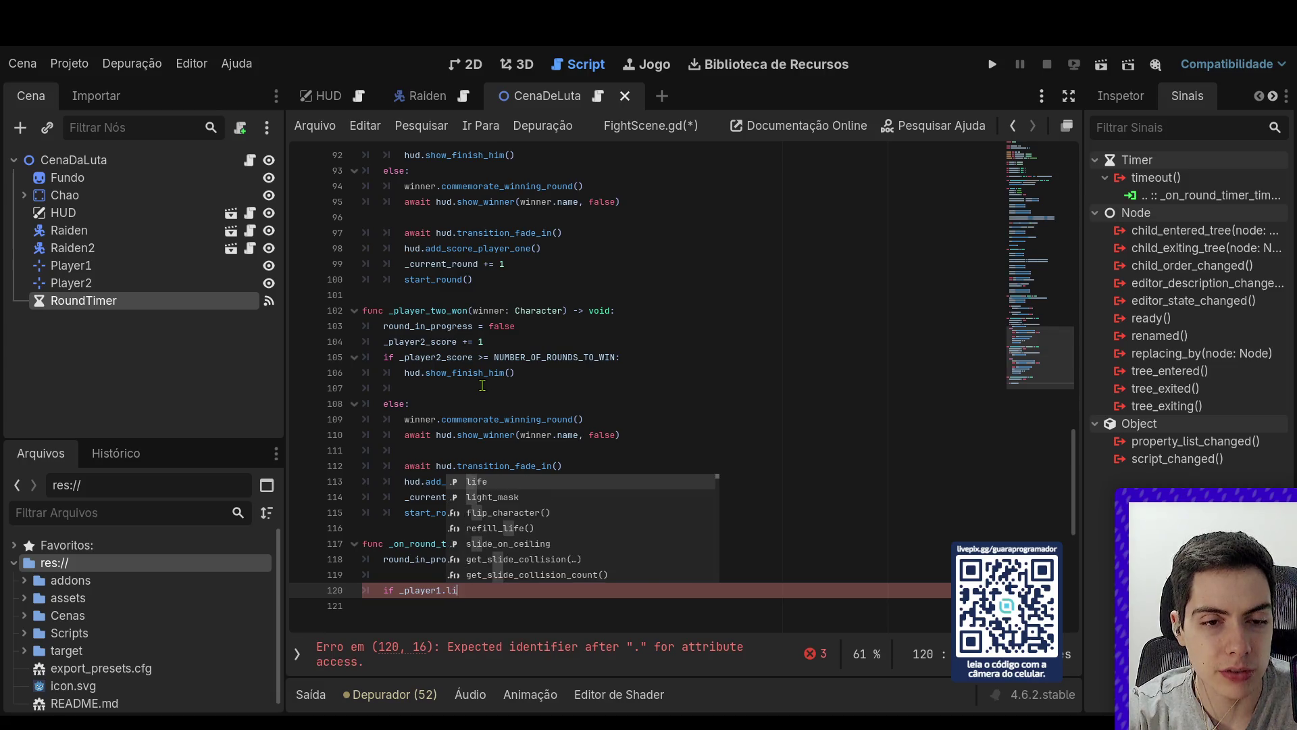
{"action": "type", "text": "> "}
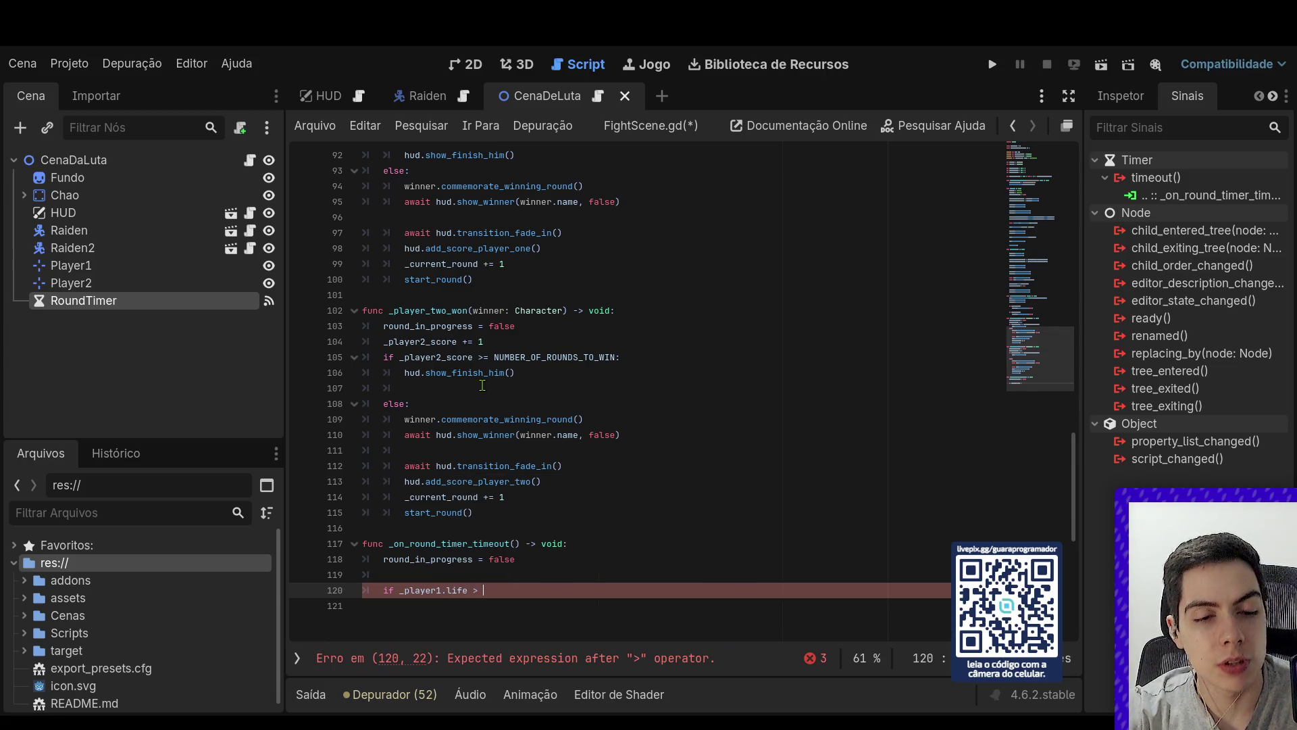
{"action": "type", "text": "player2"}
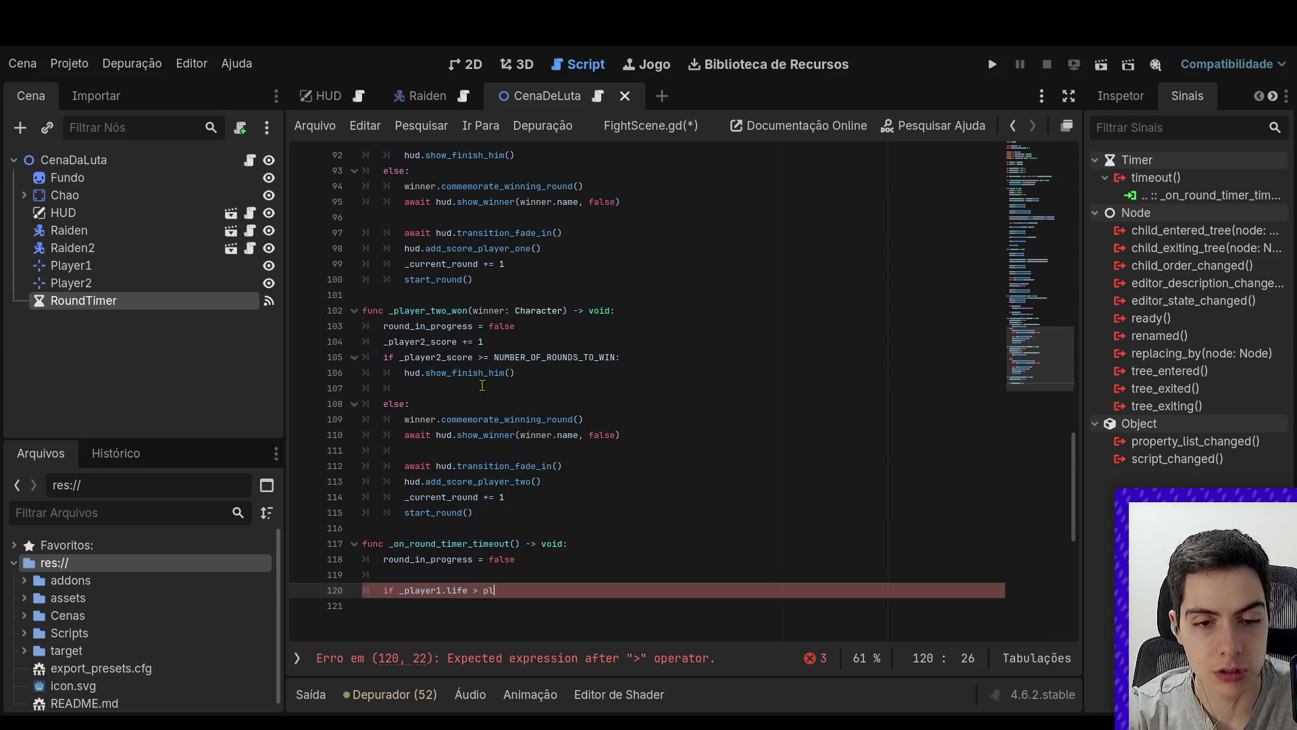
{"action": "key", "text": "BackSpace"}
{"action": "key", "text": "BackSpace"}
{"action": "key", "text": "BackSpace"}
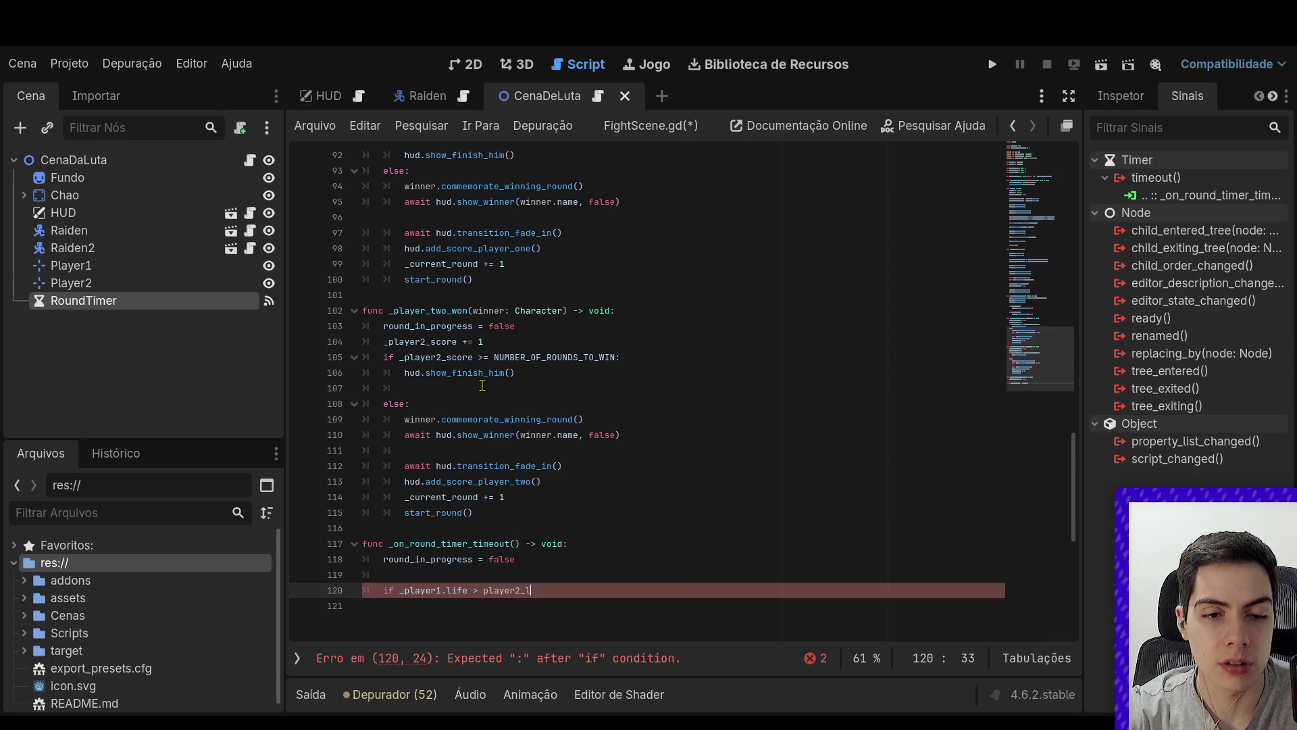
{"action": "type", "text": "_play"}
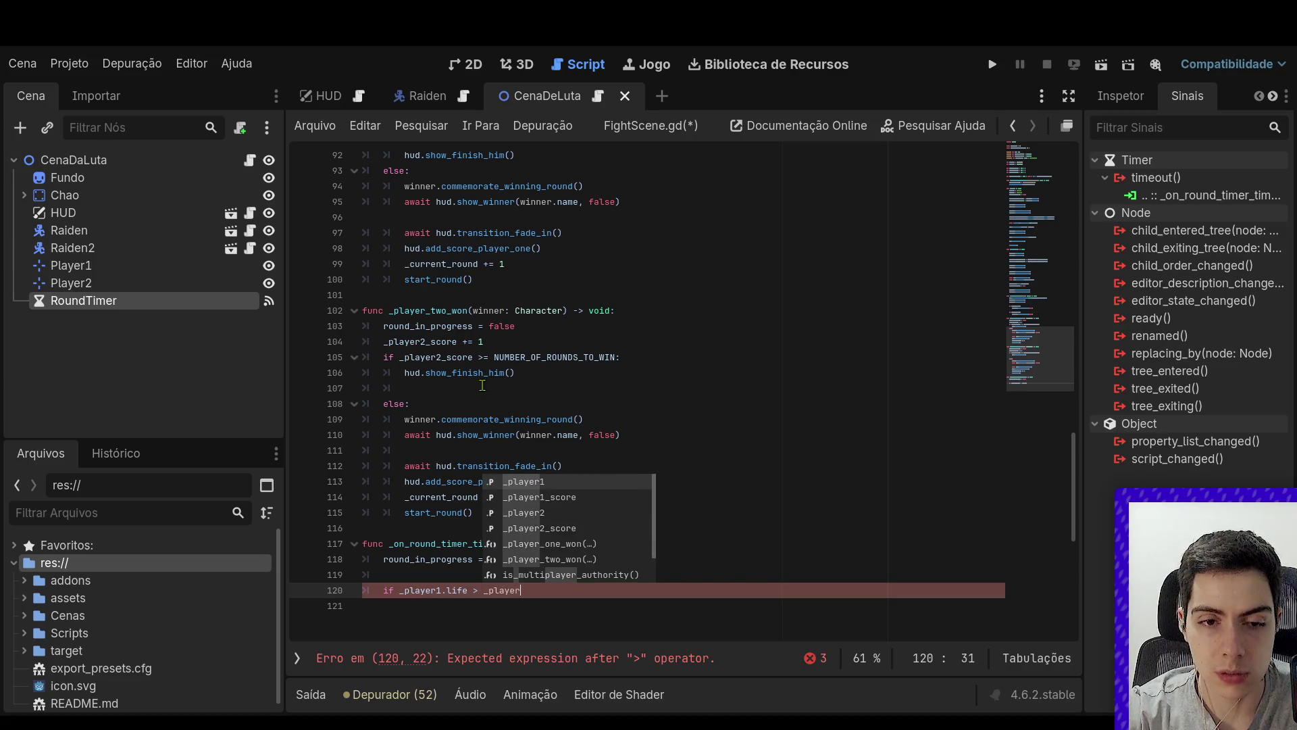
{"action": "key", "text": "Down"}
{"action": "key", "text": "Down"}
{"action": "key", "text": "Return"}
{"action": "type", "text": ".life:"}
{"action": "key", "text": "Return"}
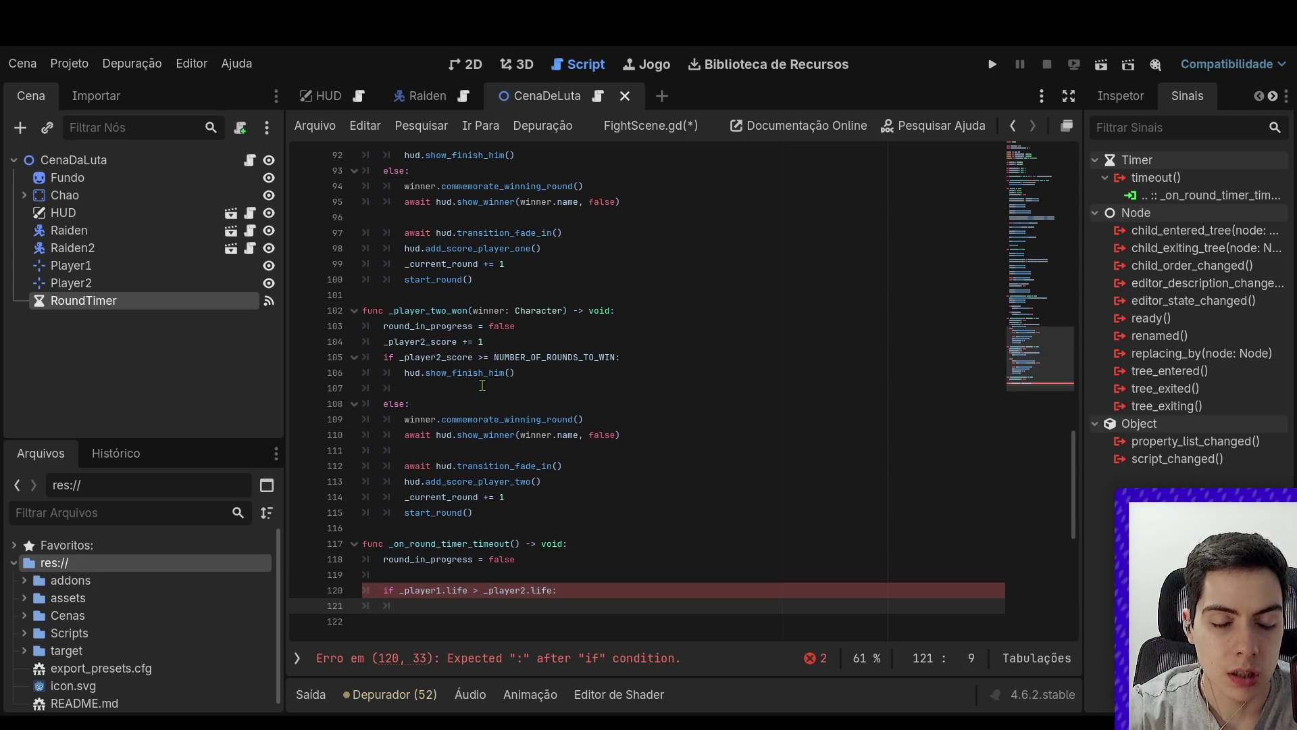
Call _player_one_won() inside the if branch.
{"action": "type", "text": "_play"}
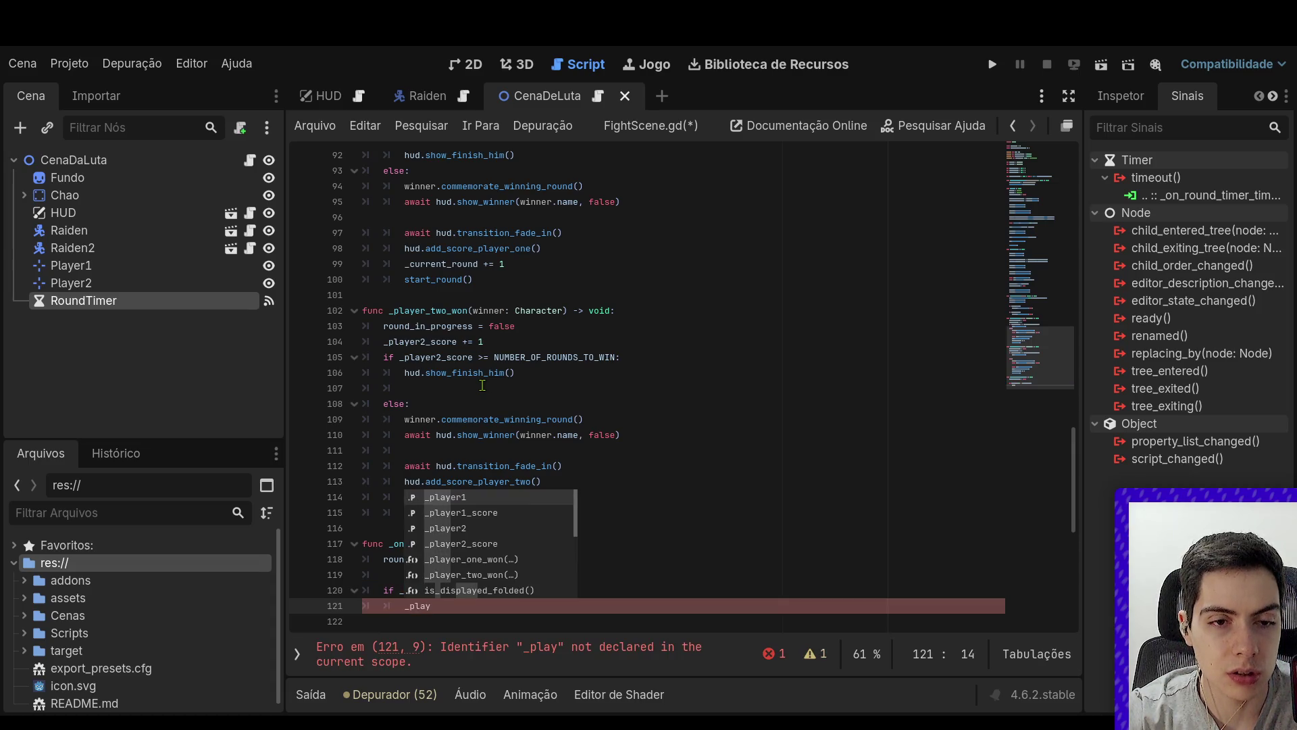
{"action": "type", "text": "er_"}
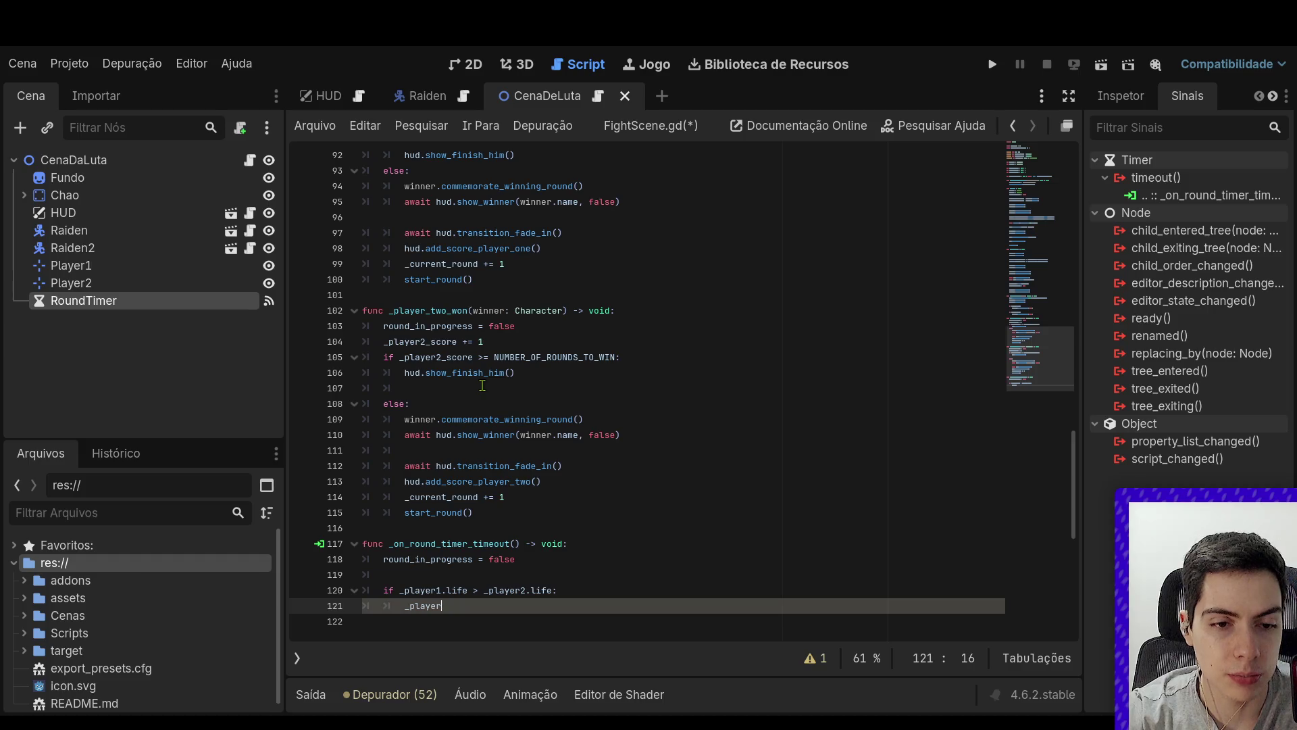
{"action": "type", "text": "one_won("}
{"action": "key", "text": "Return"}
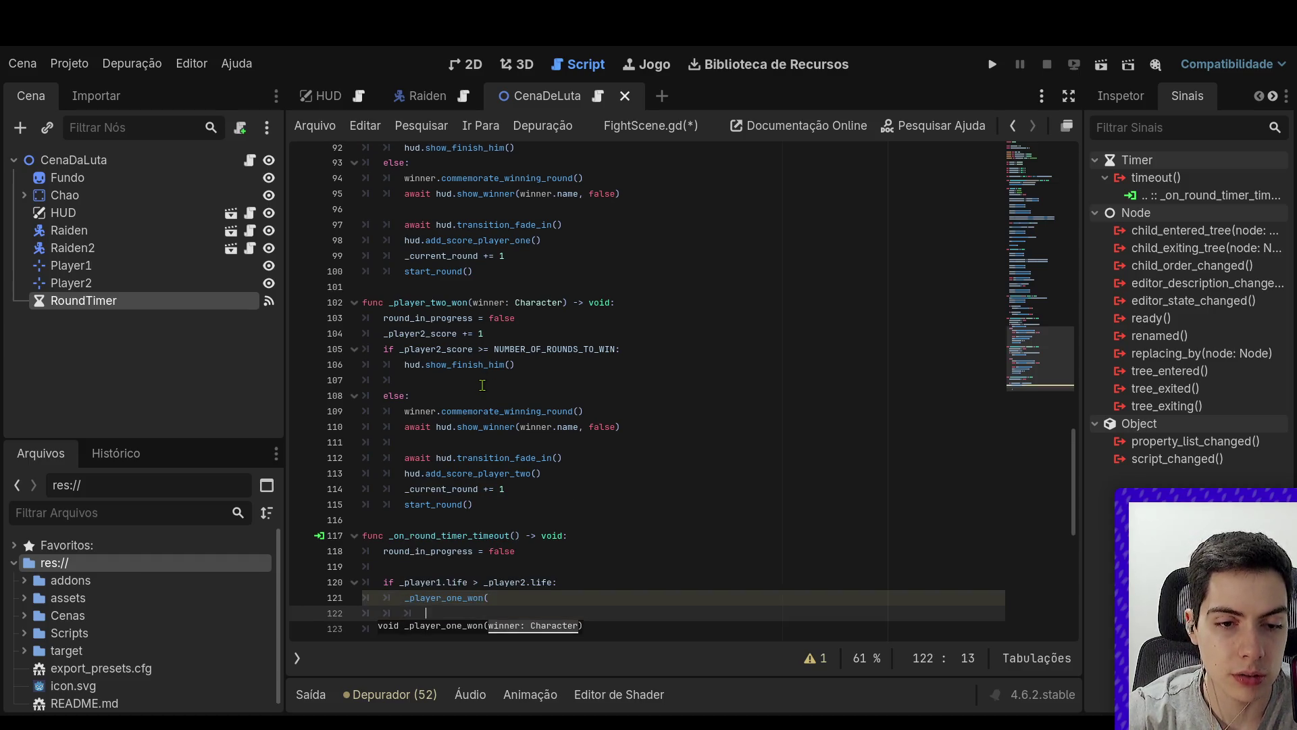
{"action": "key", "text": "Left"}
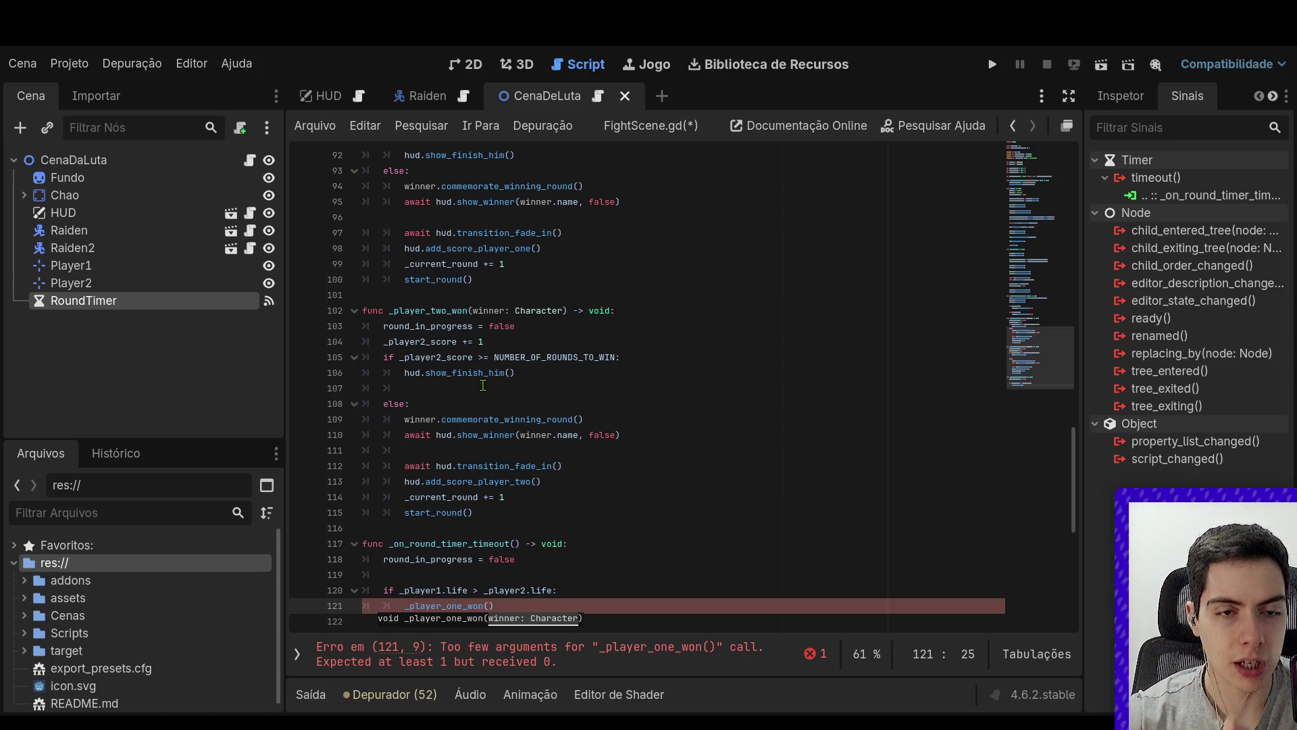
Pass _player1 to the _player_one_won call and start an outdented line for the next branch.
{"action": "scroll", "coordinate": [483, 385], "scroll_direction": "up", "scroll_amount": 20}
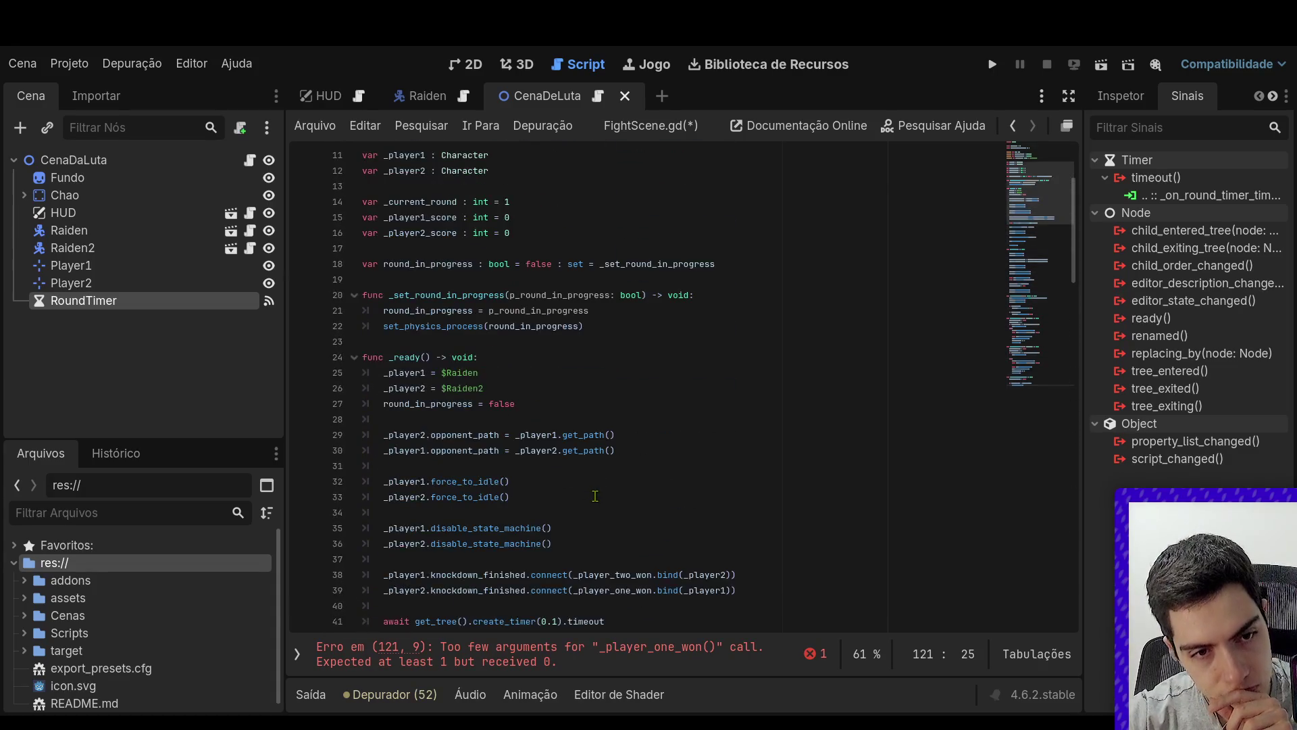
{"action": "scroll", "coordinate": [595, 496], "scroll_direction": "down", "scroll_amount": 20}
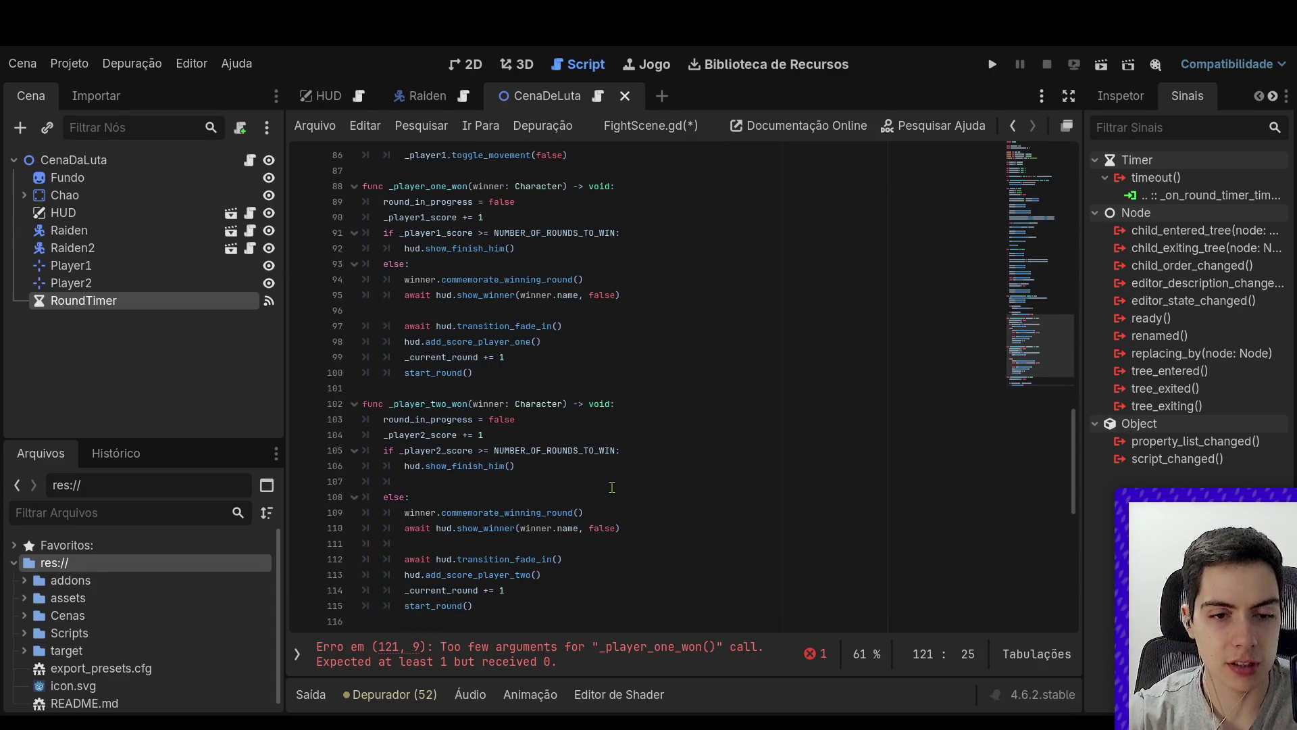
{"action": "scroll", "coordinate": [614, 489], "scroll_direction": "down", "scroll_amount": 4}
{"action": "type", "text": "_player_one_won(_"}
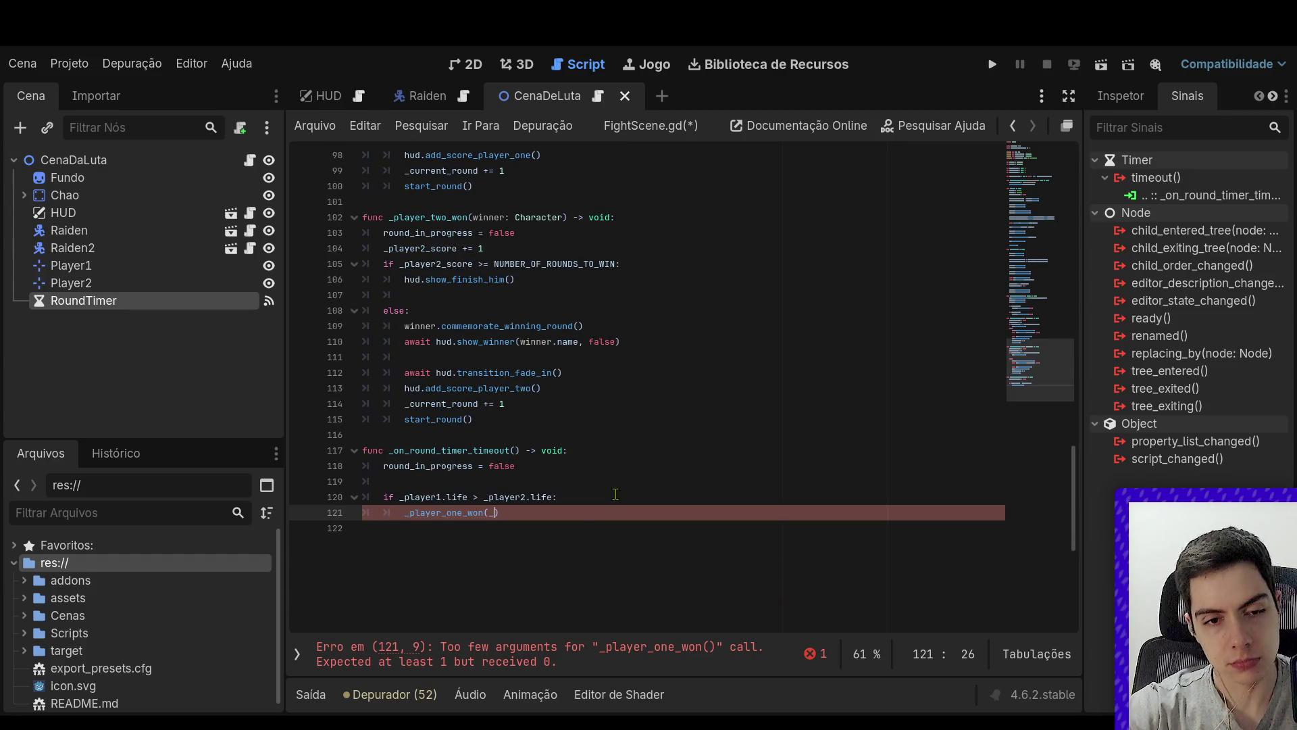
{"action": "key", "text": "Return"}
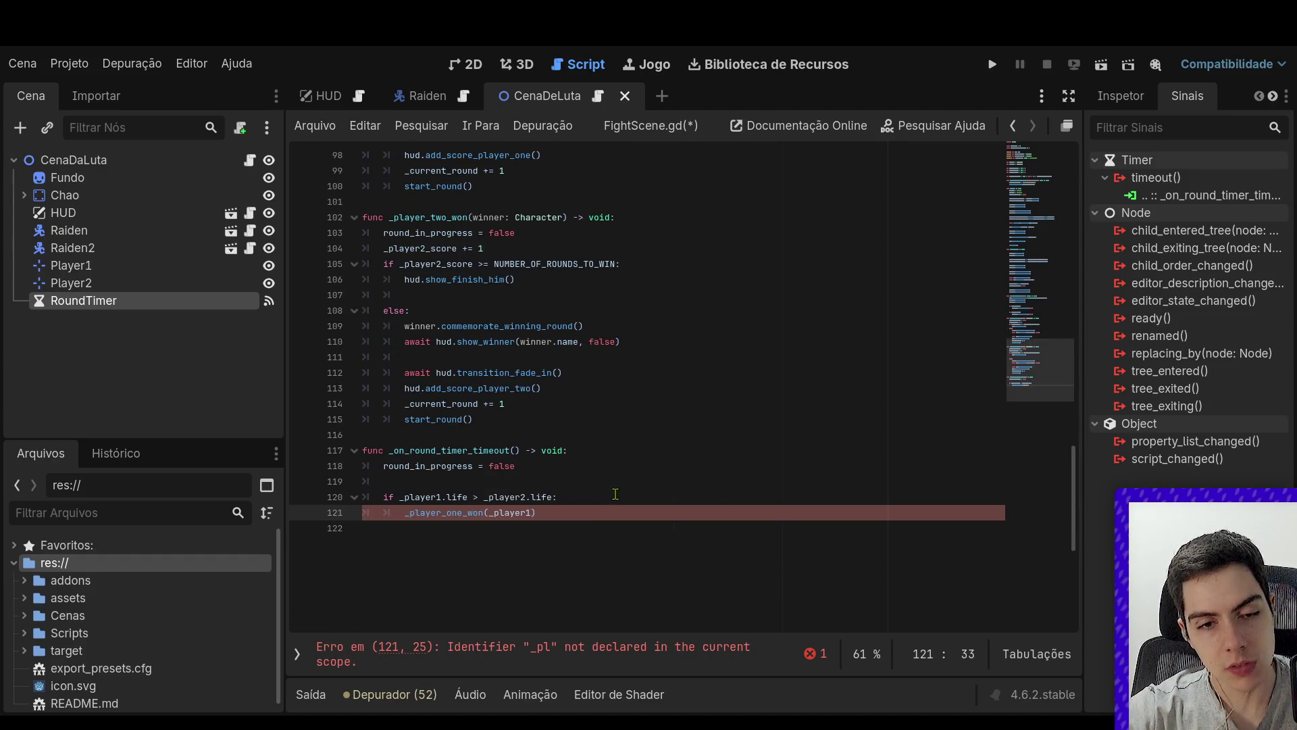
{"action": "key", "text": "End"}
{"action": "key", "text": "Return"}
{"action": "key", "text": "BackSpace"}
Add an 'elif _player2.life > _player1.life:' branch that calls _player_two_won(_player2).
{"action": "type", "text": "lif play"}
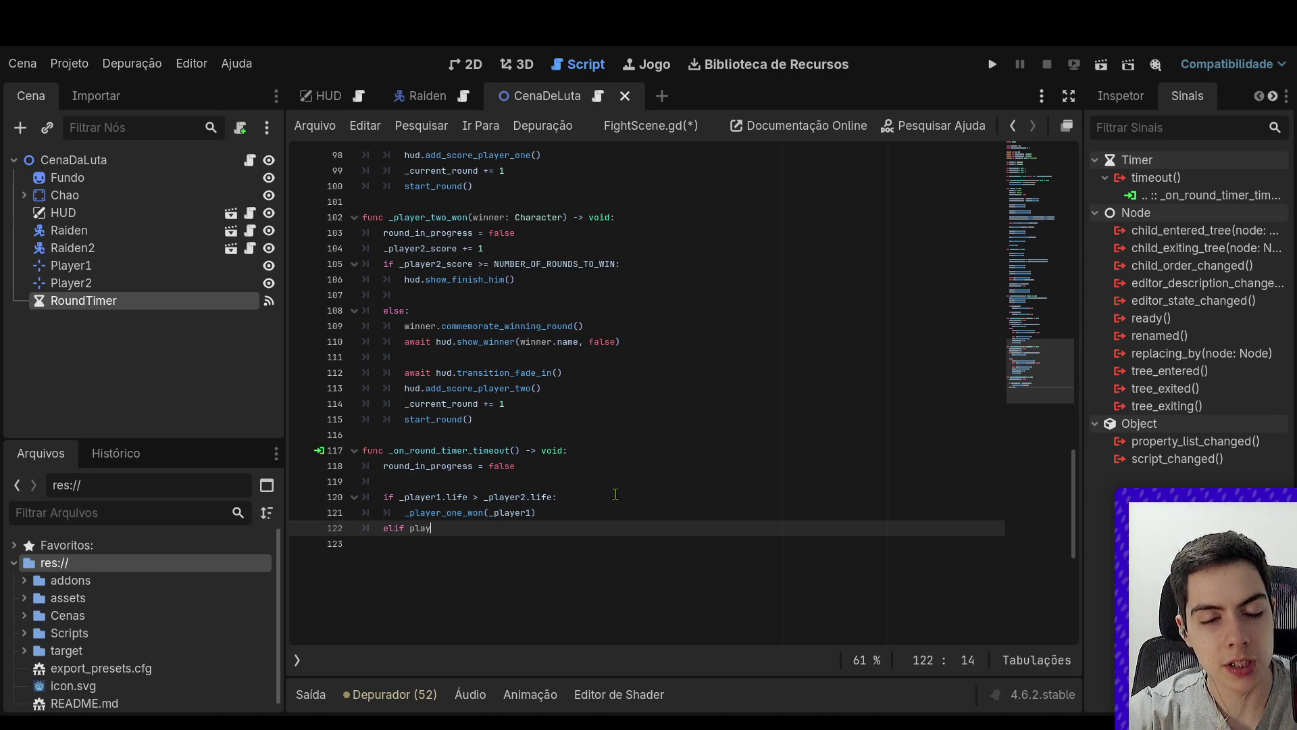
{"action": "key", "text": "BackSpace"}
{"action": "key", "text": "BackSpace"}
{"action": "key", "text": "BackSpace"}
{"action": "type", "text": "_pla"}
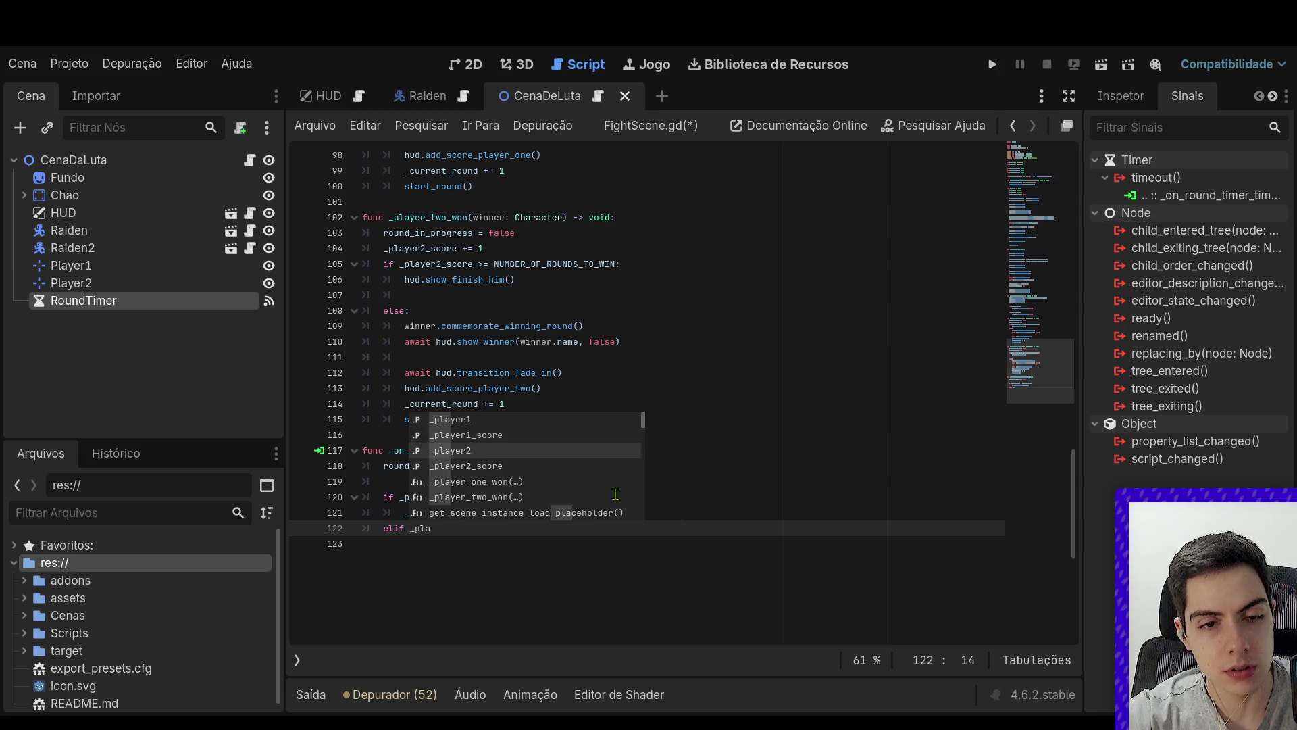
{"action": "key", "text": "Return"}
{"action": "type", "text": ".life > "}
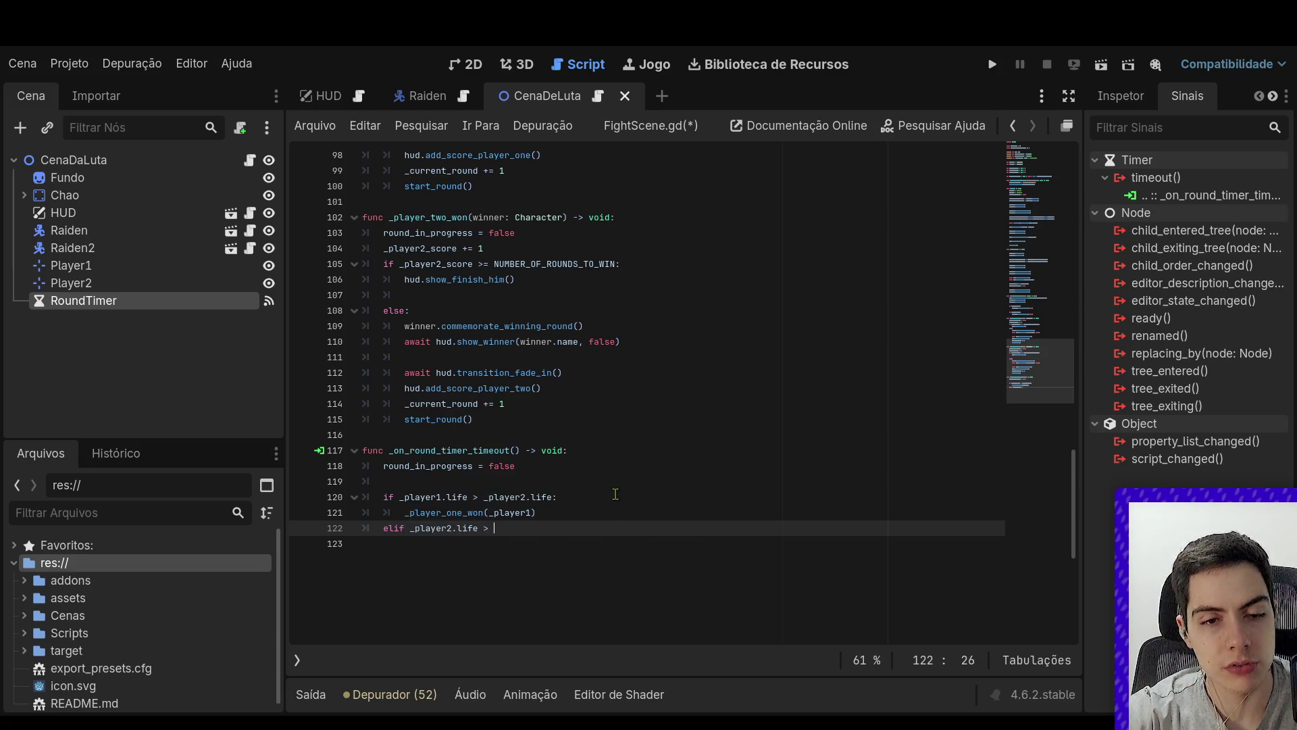
{"action": "type", "text": "player1_"}
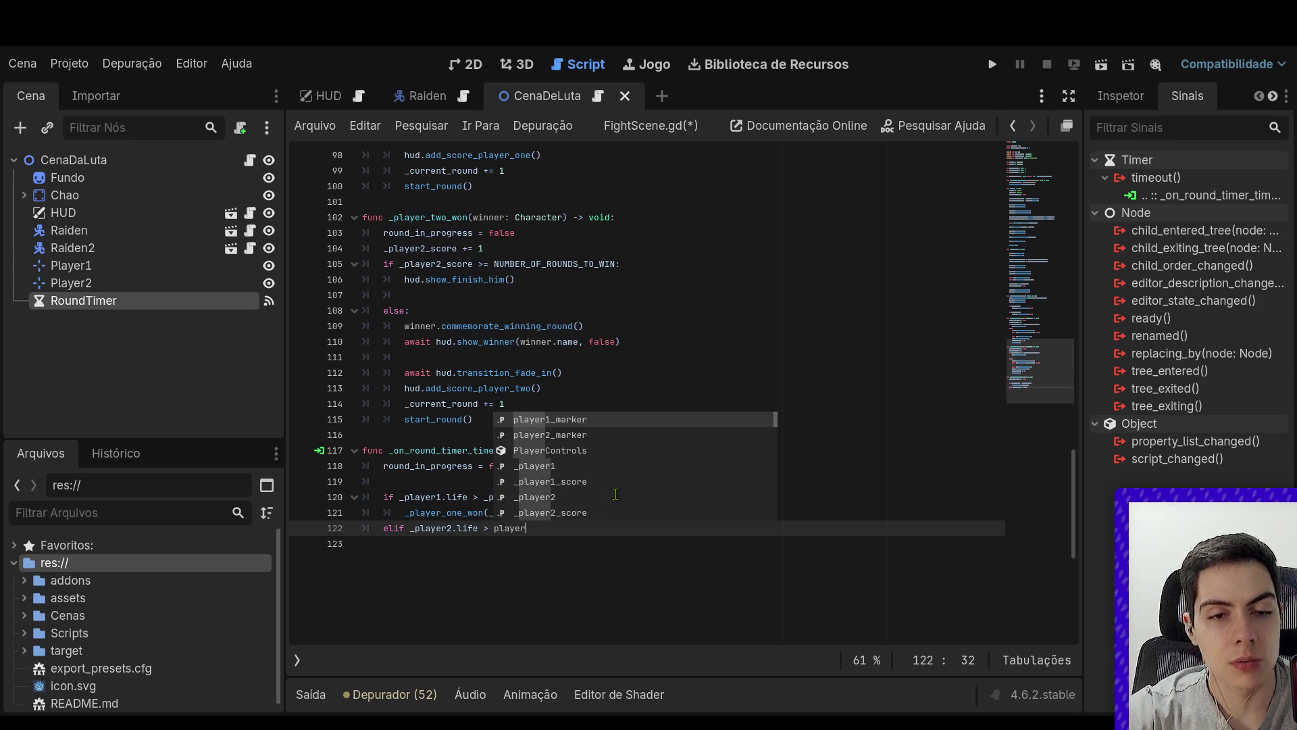
{"action": "type", "text": "li"}
{"action": "key", "text": "BackSpace"}
{"action": "key", "text": "BackSpace"}
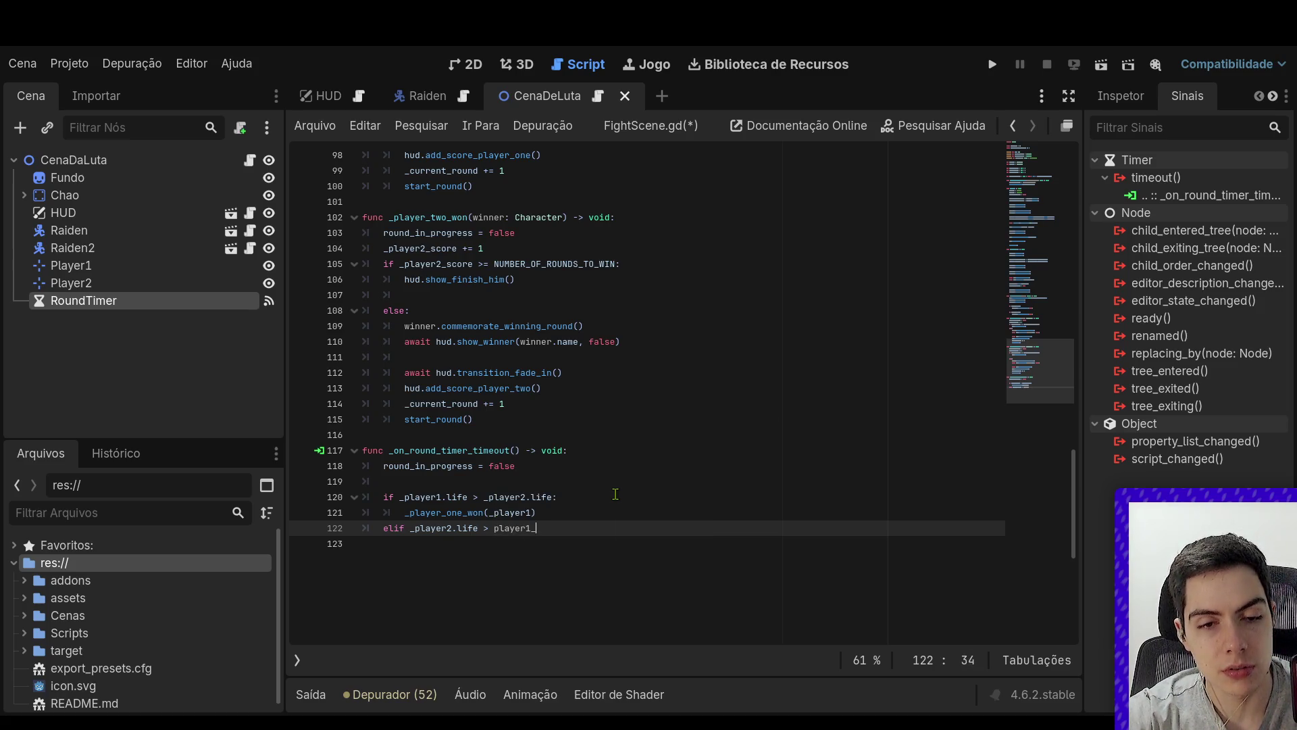
{"action": "type", "text": "life:"}
{"action": "key", "text": "BackSpace"}
{"action": "key", "text": "BackSpace"}
{"action": "key", "text": "BackSpace"}
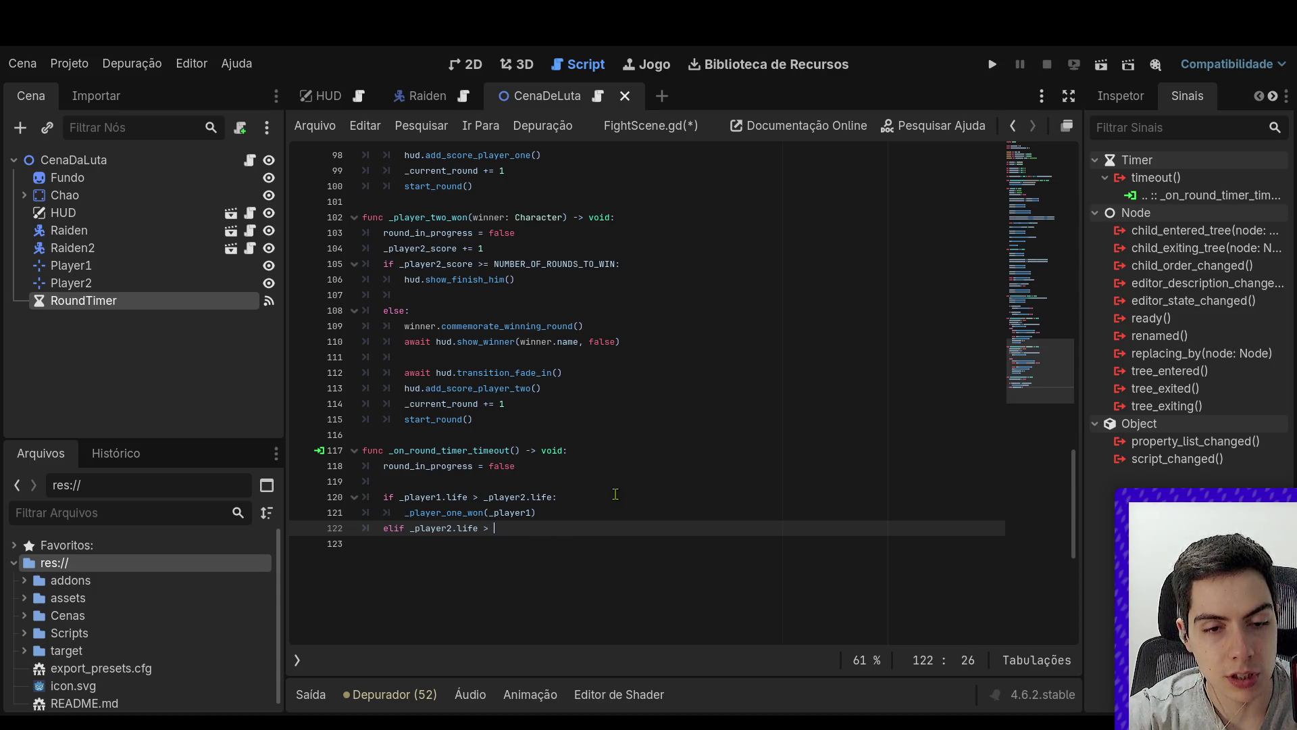
{"action": "type", "text": "_player1.life:"}
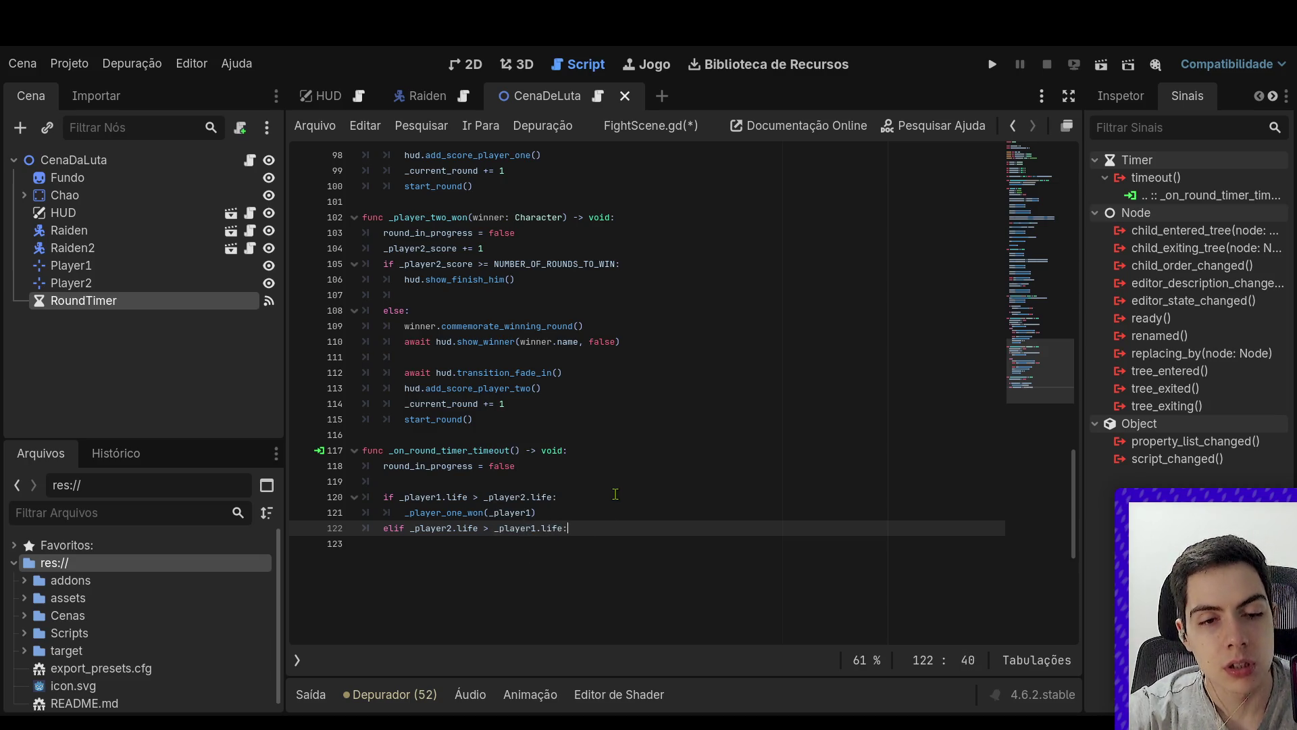
{"action": "key", "text": "Return"}
{"action": "type", "text": "pla"}
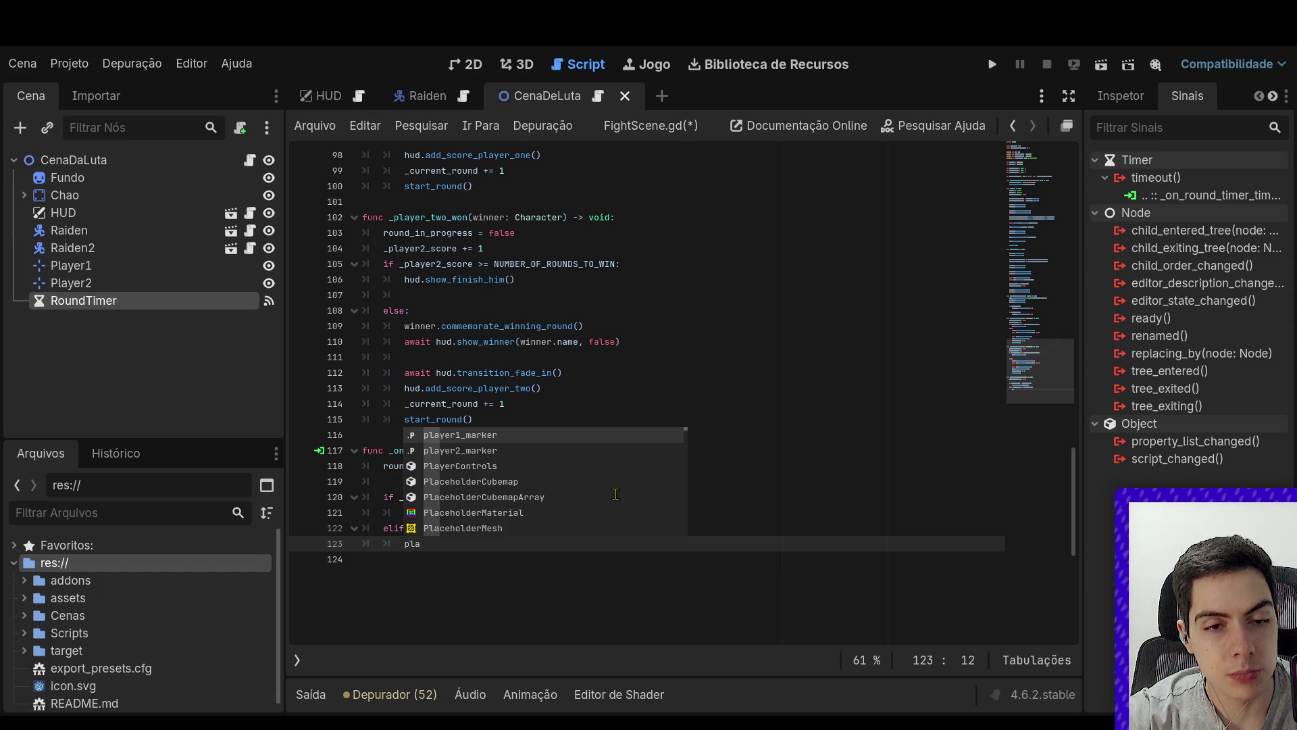
{"action": "key", "text": "BackSpace"}
{"action": "key", "text": "BackSpace"}
{"action": "key", "text": "BackSpace"}
{"action": "type", "text": "_player"}
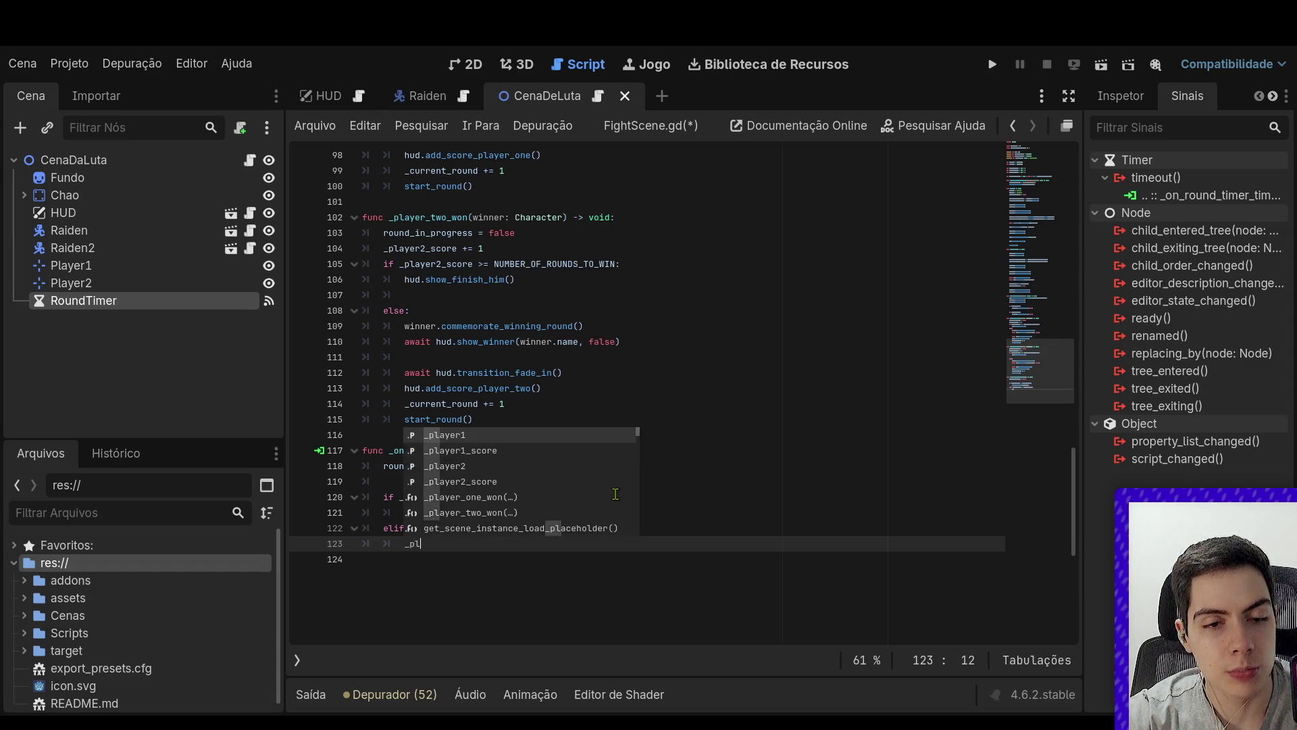
{"action": "type", "text": "_t"}
{"action": "key", "text": "Return"}
{"action": "type", "text": "_player2):"}
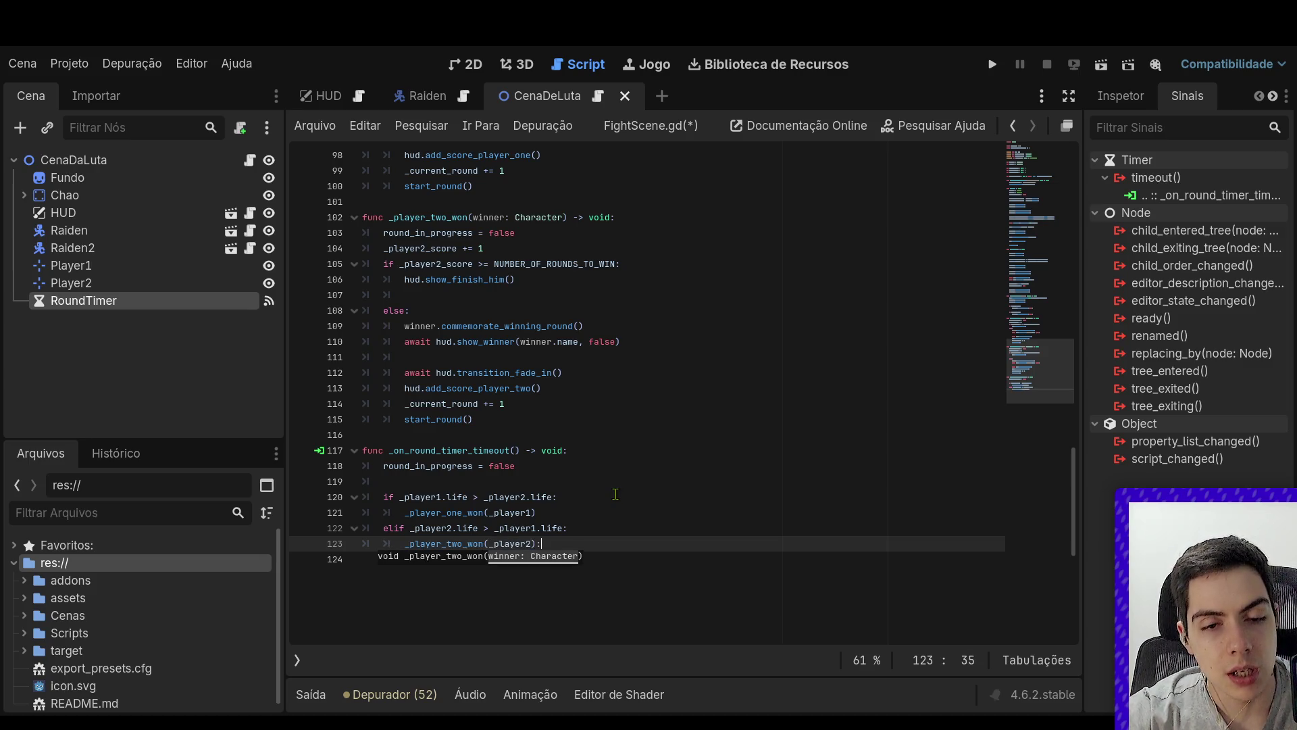
Add an 'else: ## Se houve um empate' tie branch containing pass, and save FightScene.gd.
{"action": "key", "text": "BackSpace"}
{"action": "key", "text": "Return"}
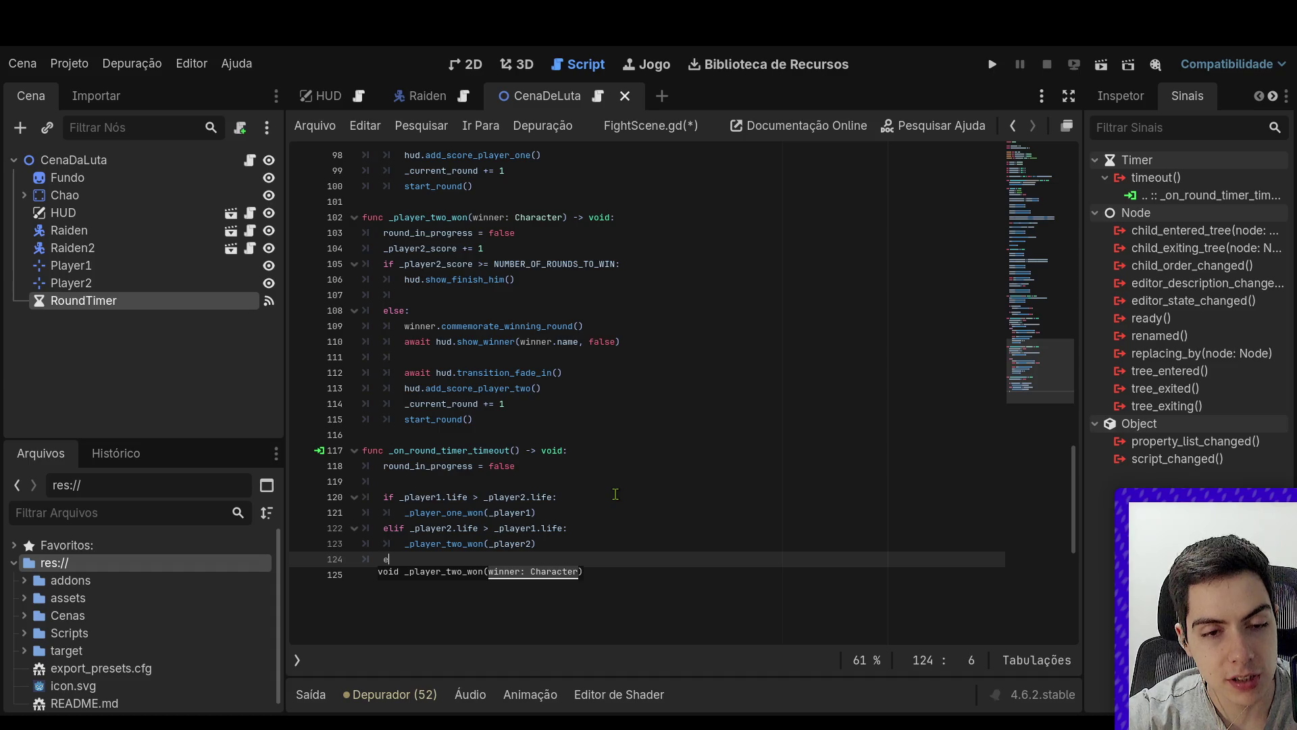
{"action": "type", "text": "ls"}
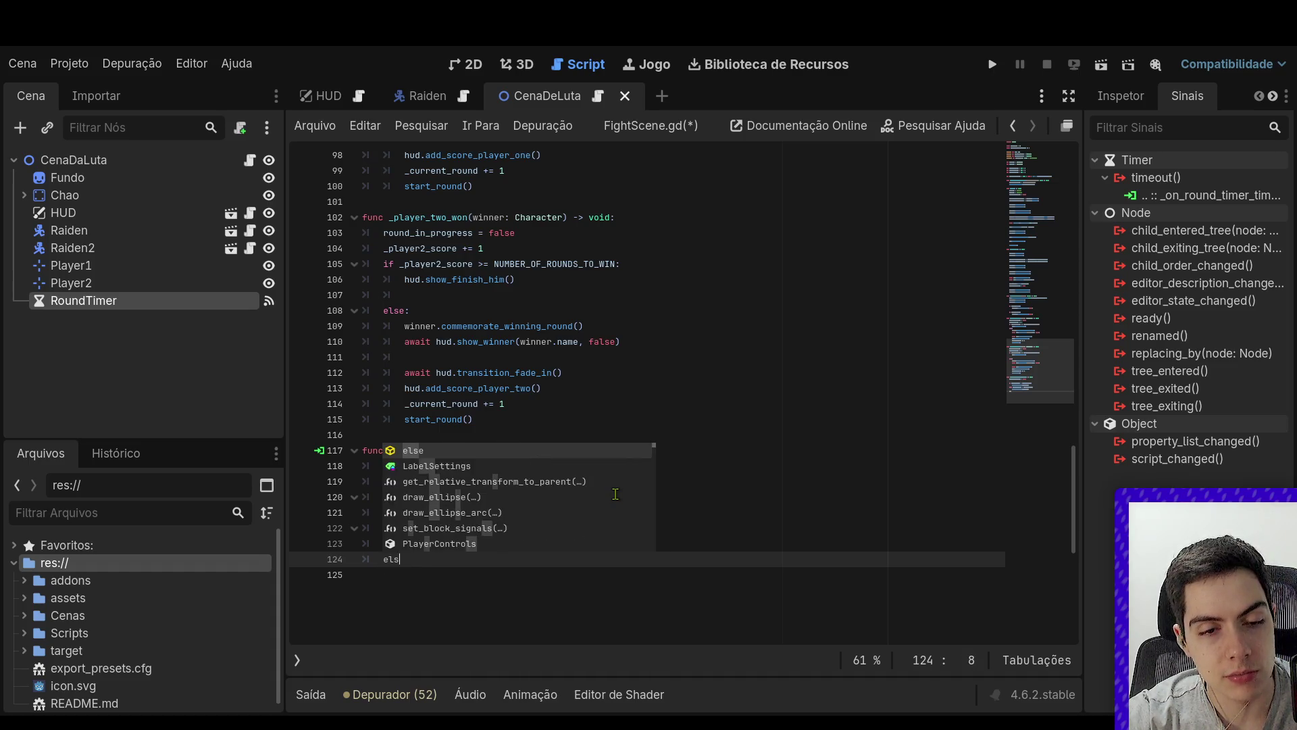
{"action": "type", "text": "e: ## Se houve um empate"}
{"action": "key", "text": "Return"}
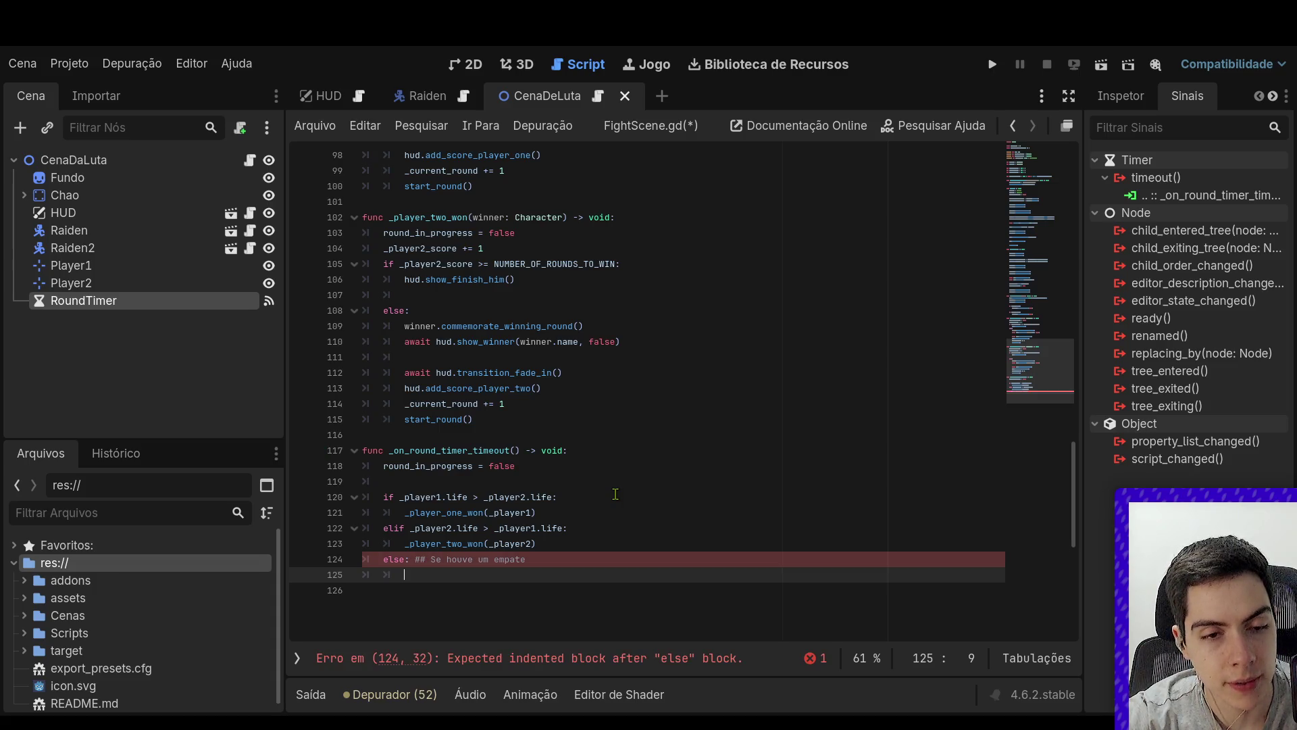
{"action": "type", "text": "pass"}
{"action": "key", "text": "ctrl+s"}
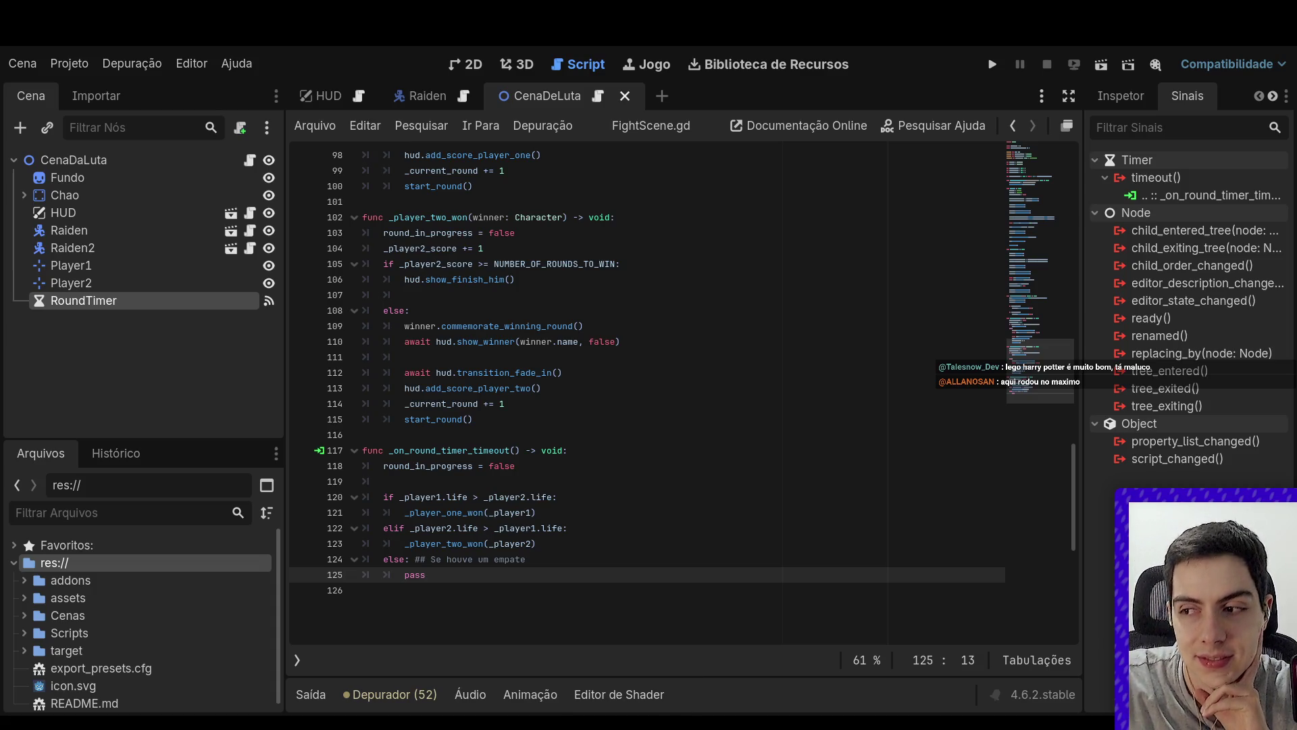
Review the timeout handler in FightScene.gd and select the pass placeholder in the tie branch.
{"action": "left_click", "coordinate": [591, 466]}
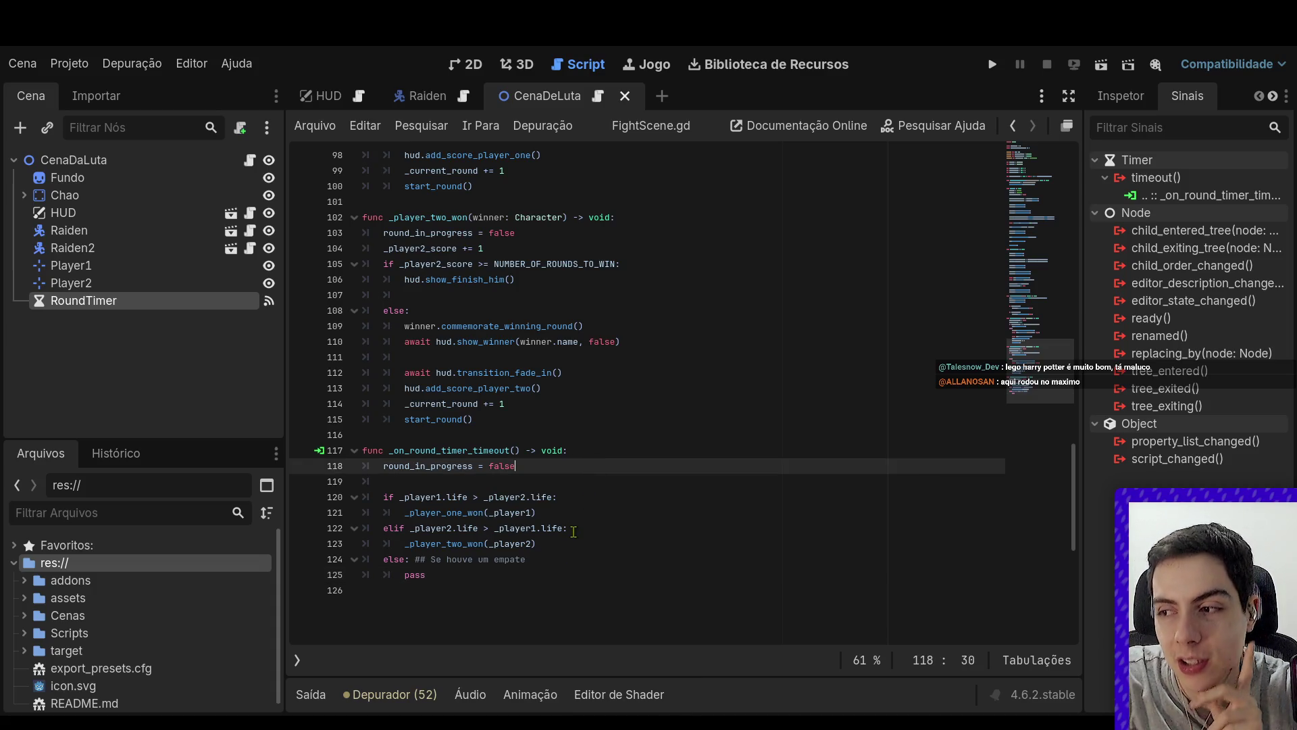
{"action": "left_click", "coordinate": [484, 569]}
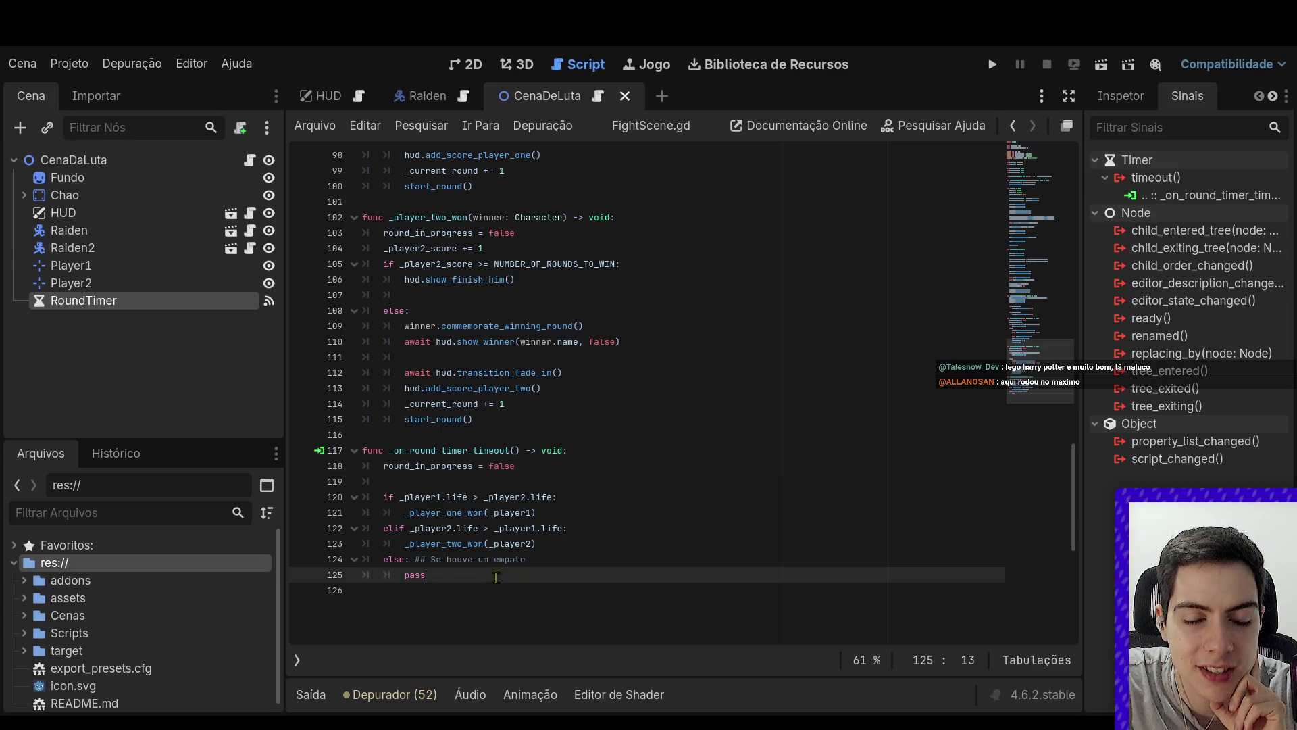
{"action": "left_click", "coordinate": [623, 553]}
{"action": "left_click", "coordinate": [592, 590]}
{"action": "left_click", "coordinate": [597, 579]}
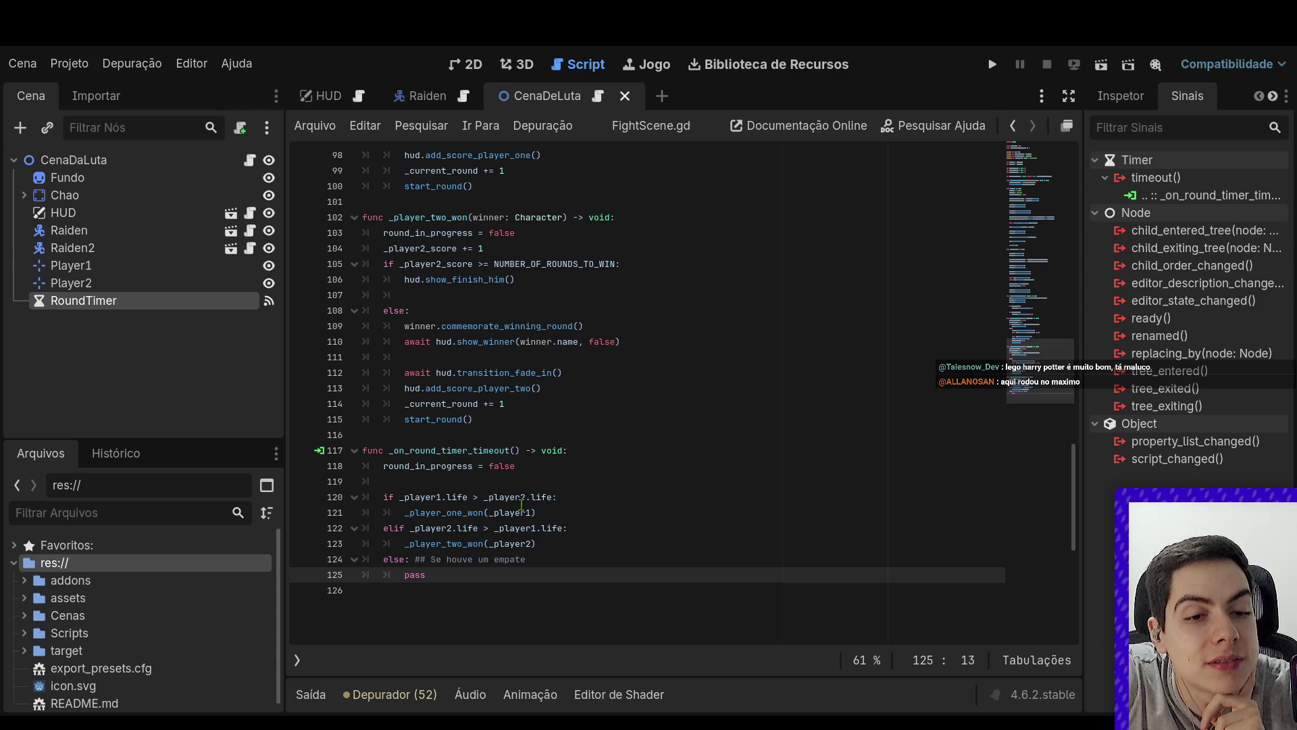
{"action": "left_click_drag", "start_coordinate": [436, 577], "coordinate": [405, 574]}
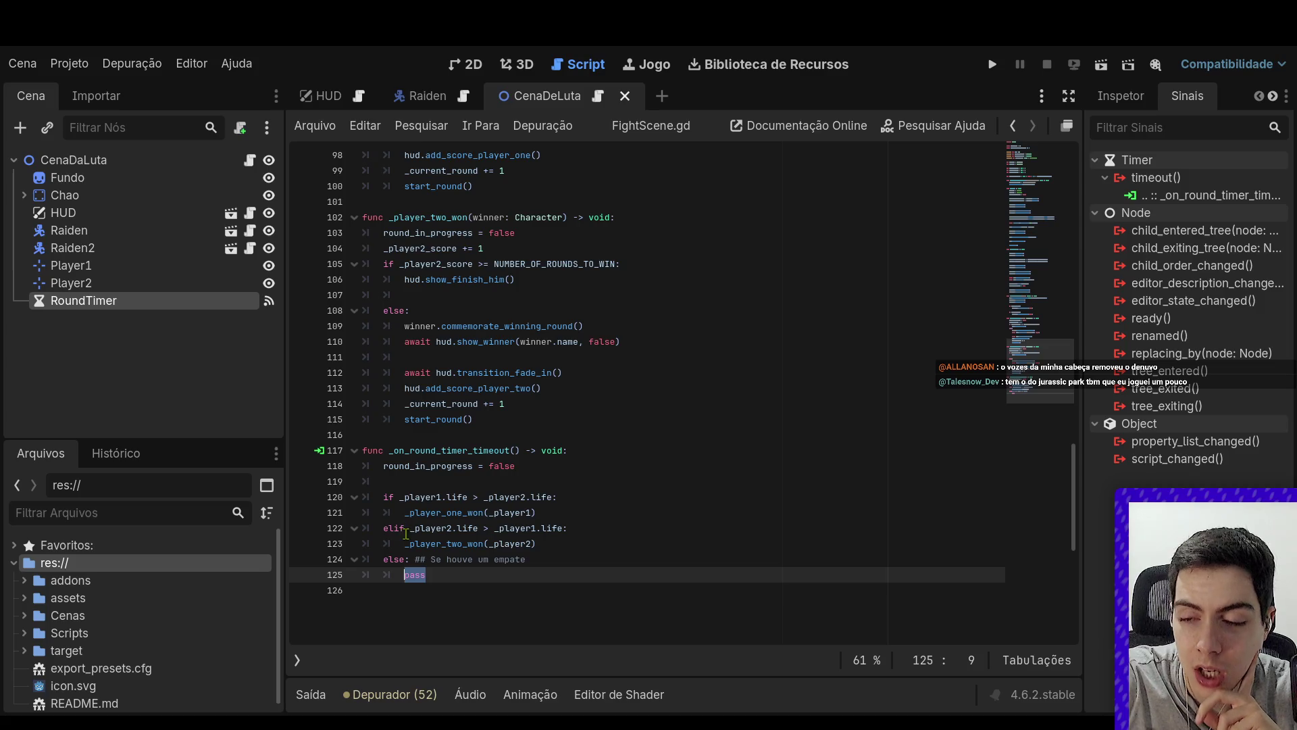
{"action": "left_click", "coordinate": [466, 596]}
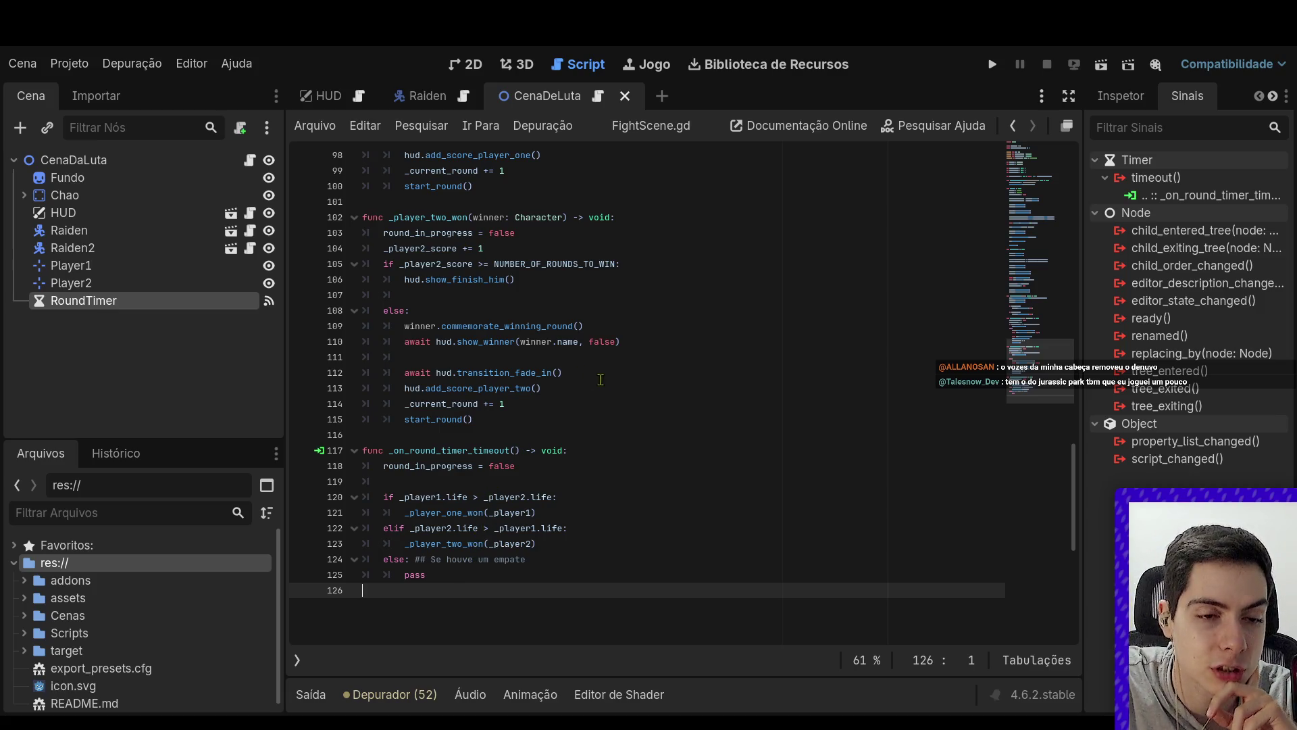
{"action": "scroll", "coordinate": [614, 387], "scroll_direction": "up", "scroll_amount": 10}
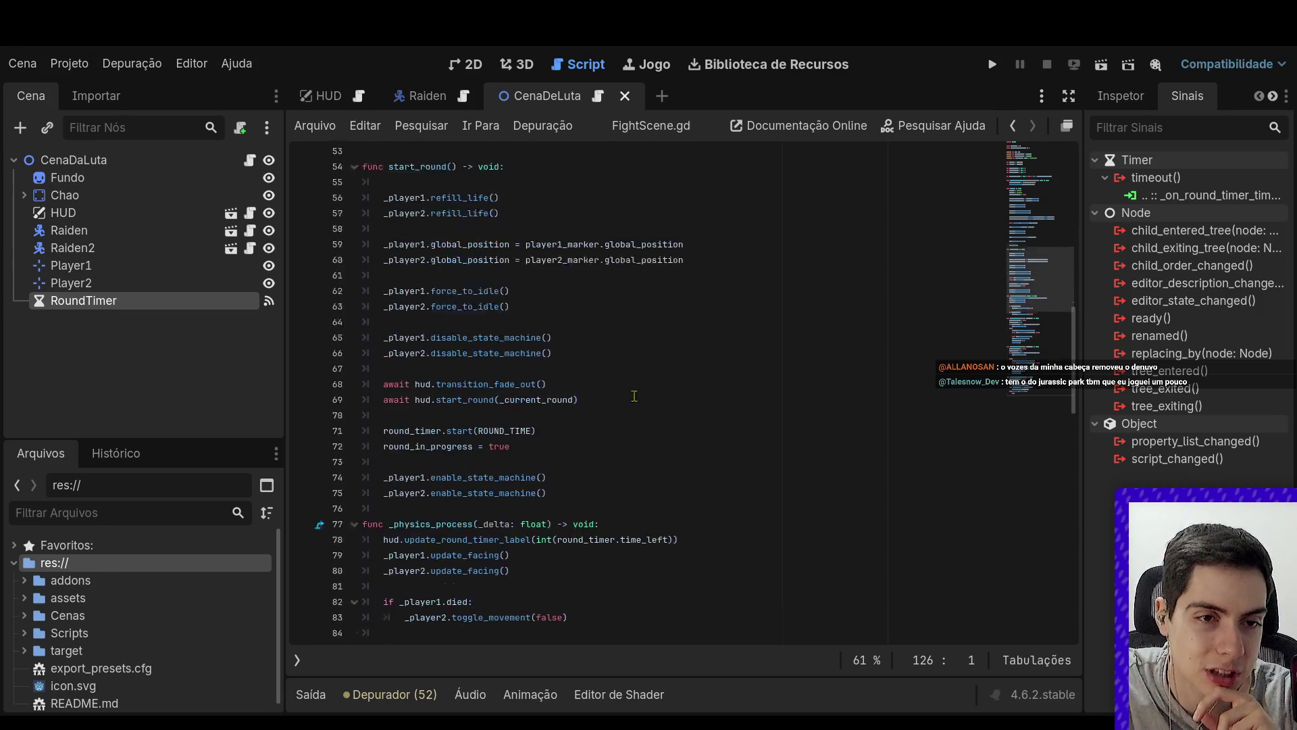
Insert '#TODO: fazer logica de empate' below the tie branch's pass and save the script.
{"action": "scroll", "coordinate": [633, 396], "scroll_direction": "up", "scroll_amount": 8}
{"action": "scroll", "coordinate": [689, 373], "scroll_direction": "down", "scroll_amount": 6}
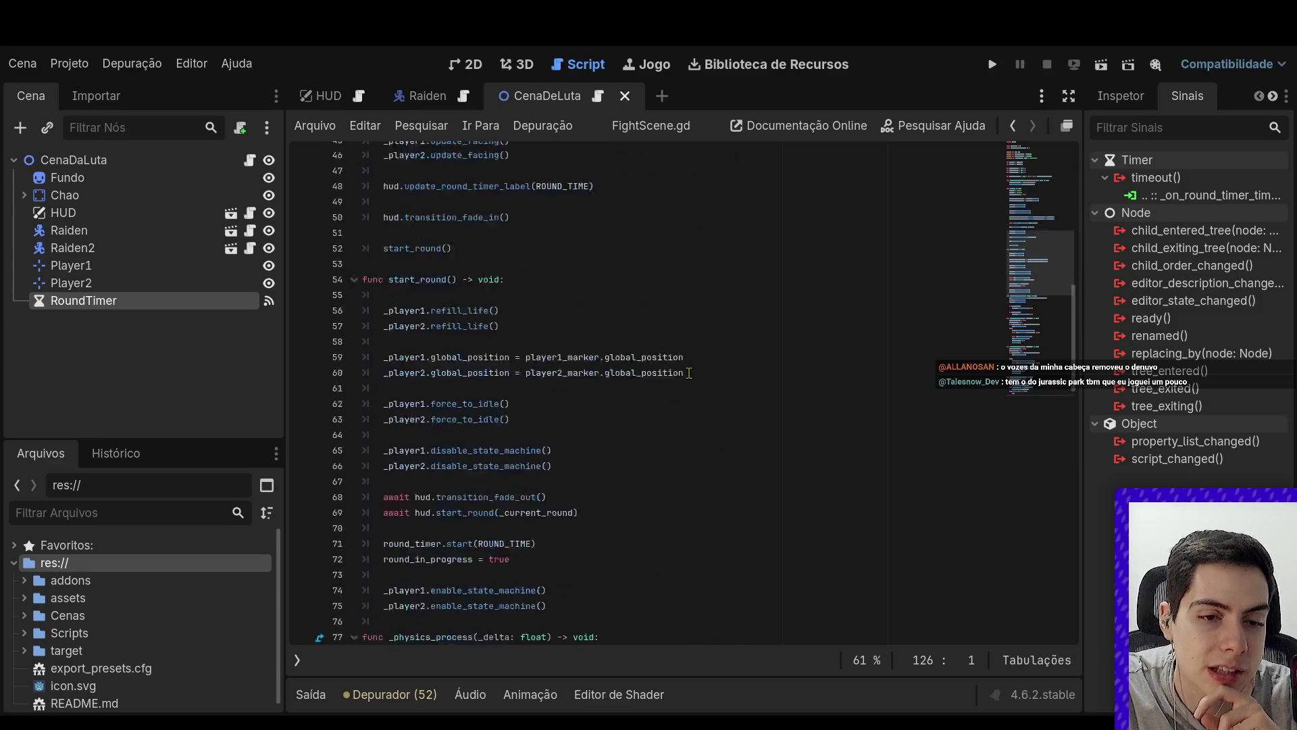
{"action": "scroll", "coordinate": [690, 373], "scroll_direction": "down", "scroll_amount": 12}
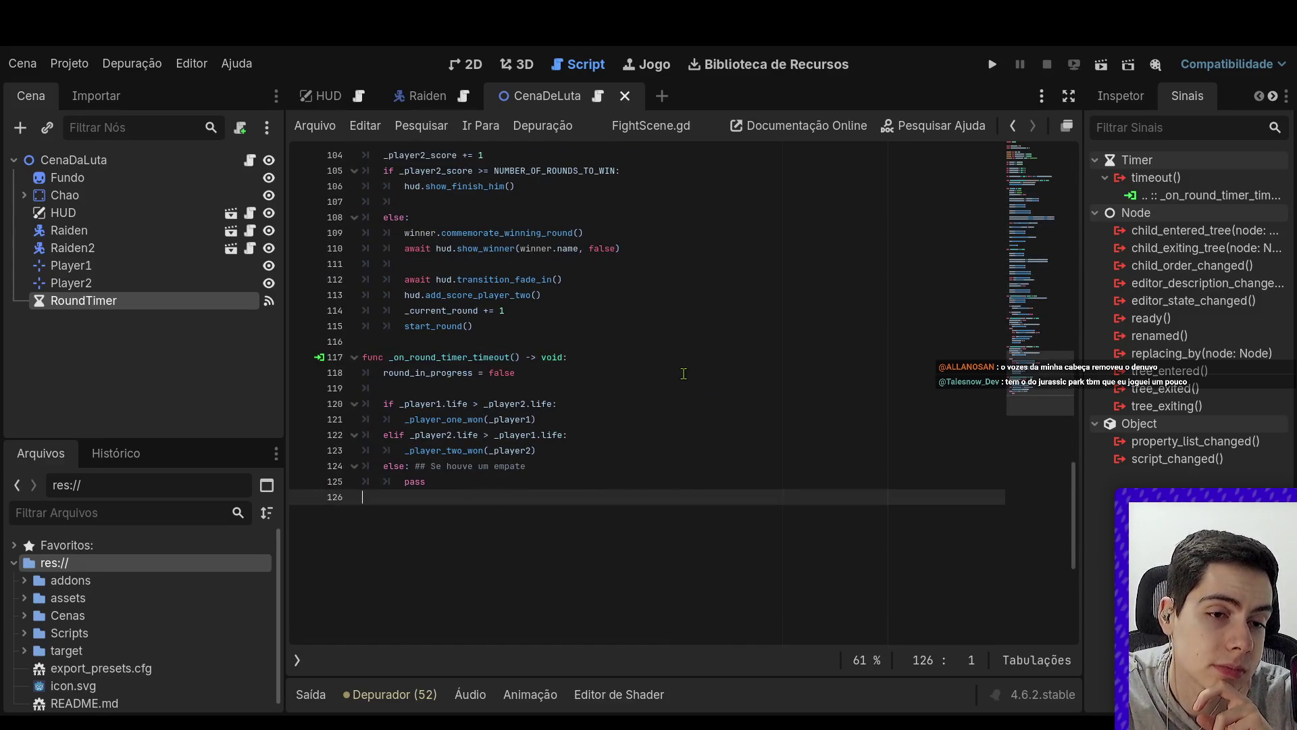
{"action": "scroll", "coordinate": [683, 373], "scroll_direction": "up", "scroll_amount": 3}
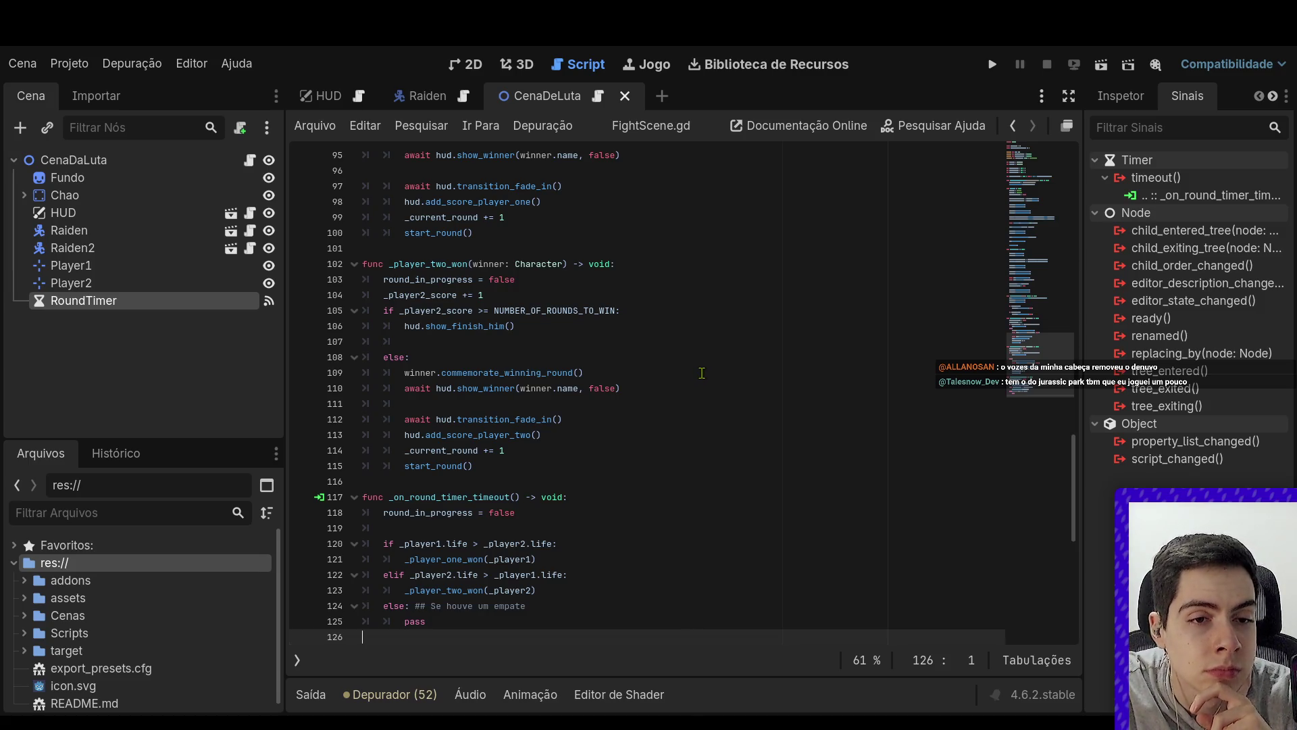
{"action": "scroll", "coordinate": [708, 358], "scroll_direction": "down", "scroll_amount": 2}
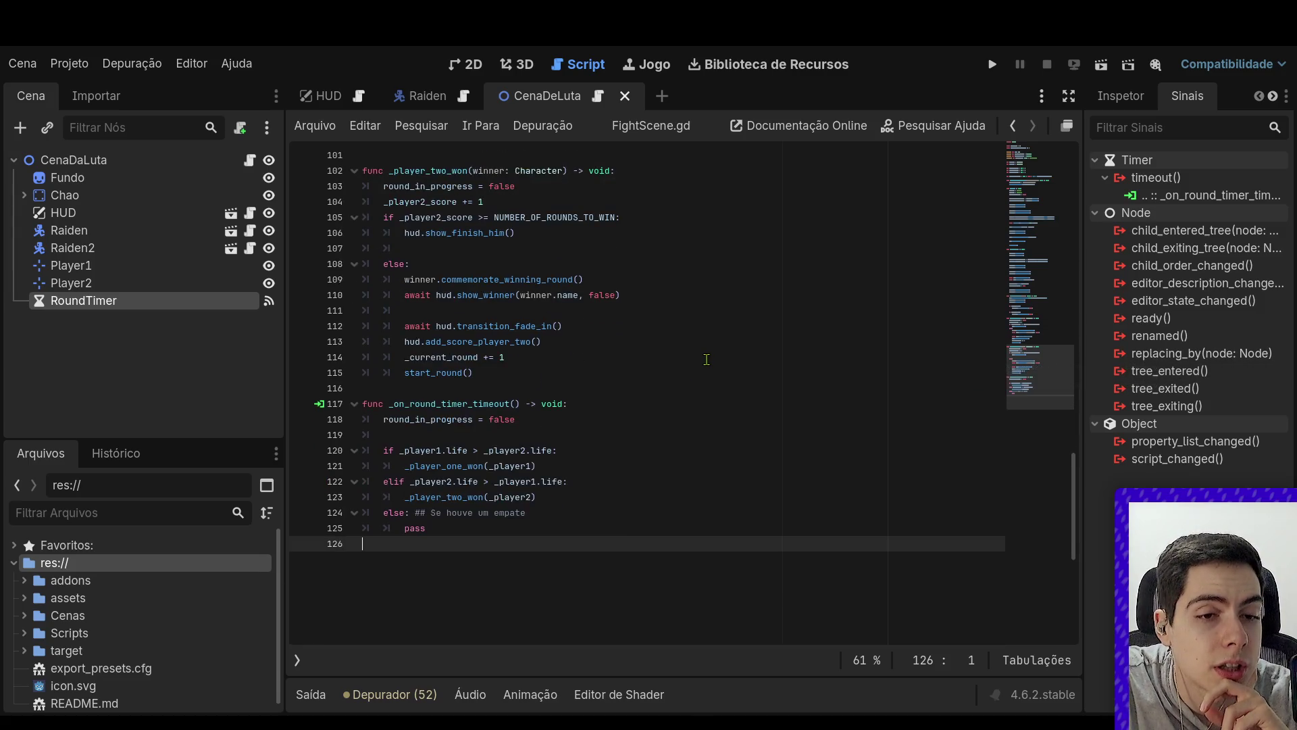
{"action": "left_click", "coordinate": [488, 535]}
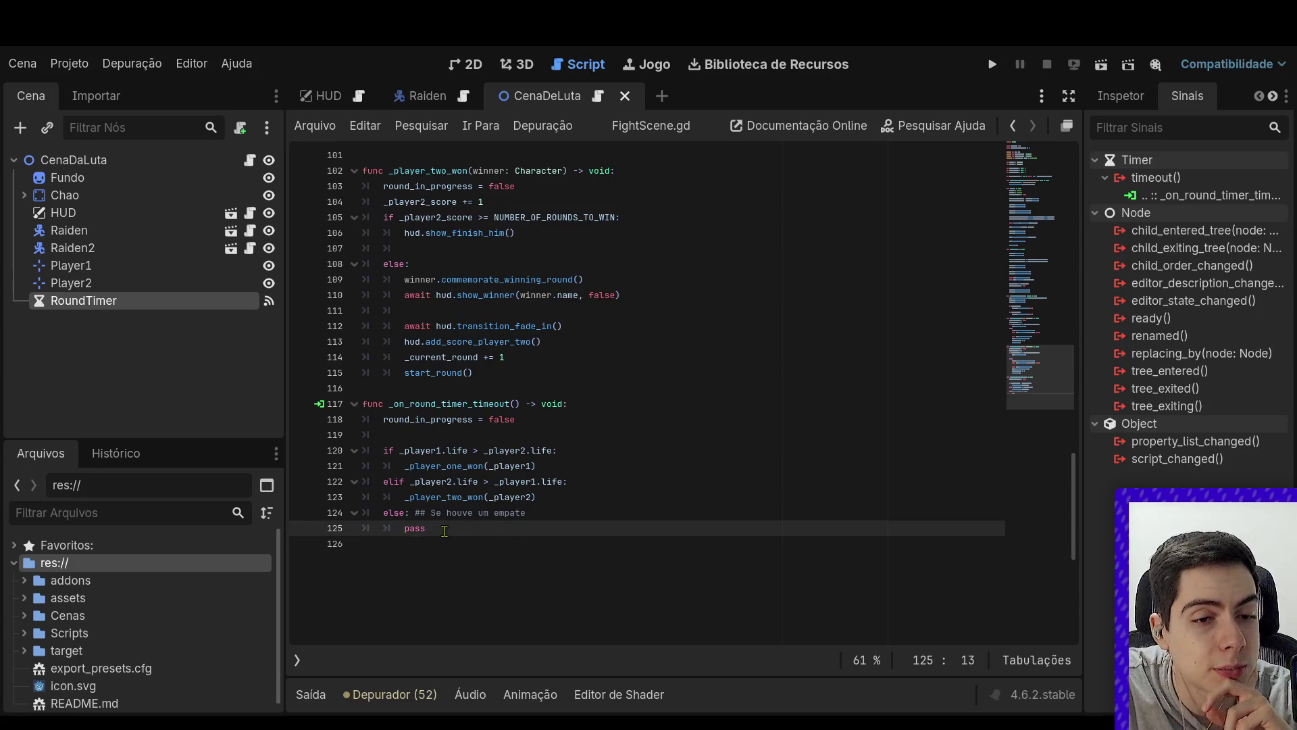
{"action": "key", "text": "Return"}
{"action": "type", "text": "#TODO: "}
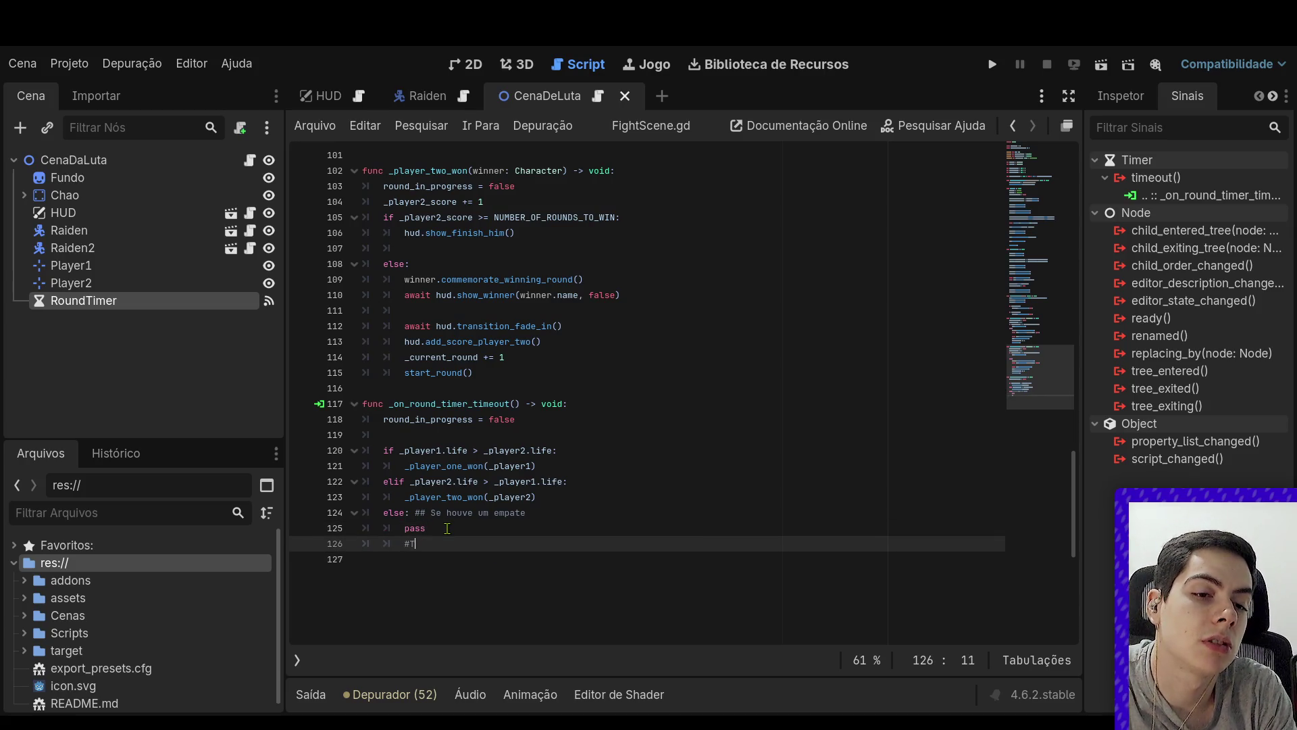
{"action": "type", "text": "fazer lóg"}
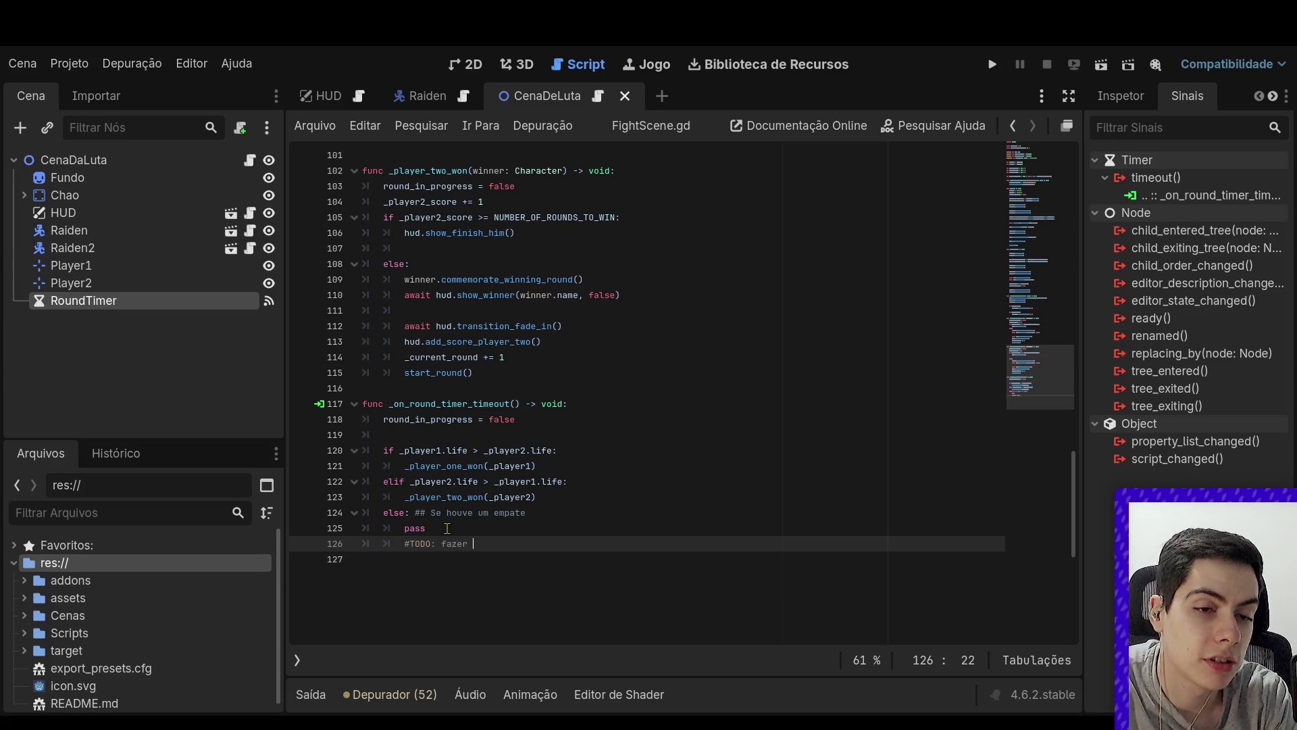
{"action": "key", "text": "BackSpace"}
{"action": "key", "text": "BackSpace"}
{"action": "type", "text": "ogica de empa"}
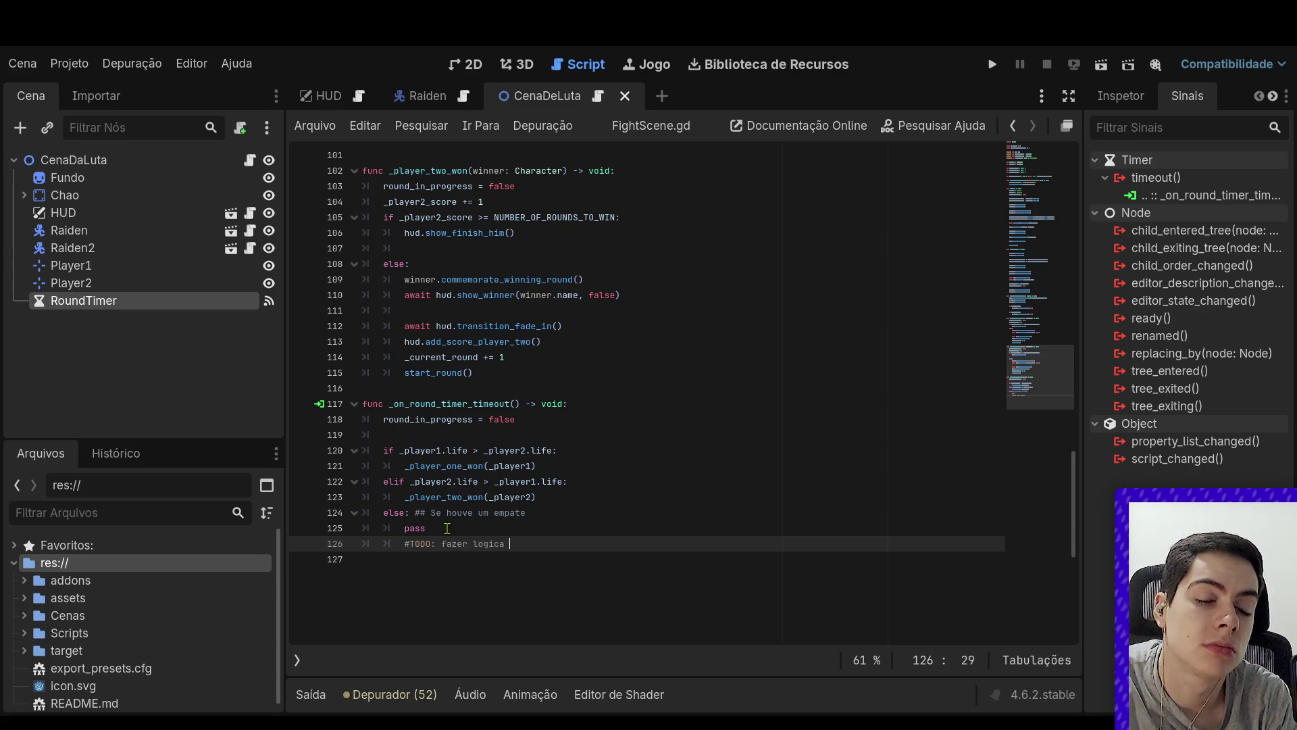
{"action": "type", "text": "te"}
{"action": "key", "text": "ctrl+s"}
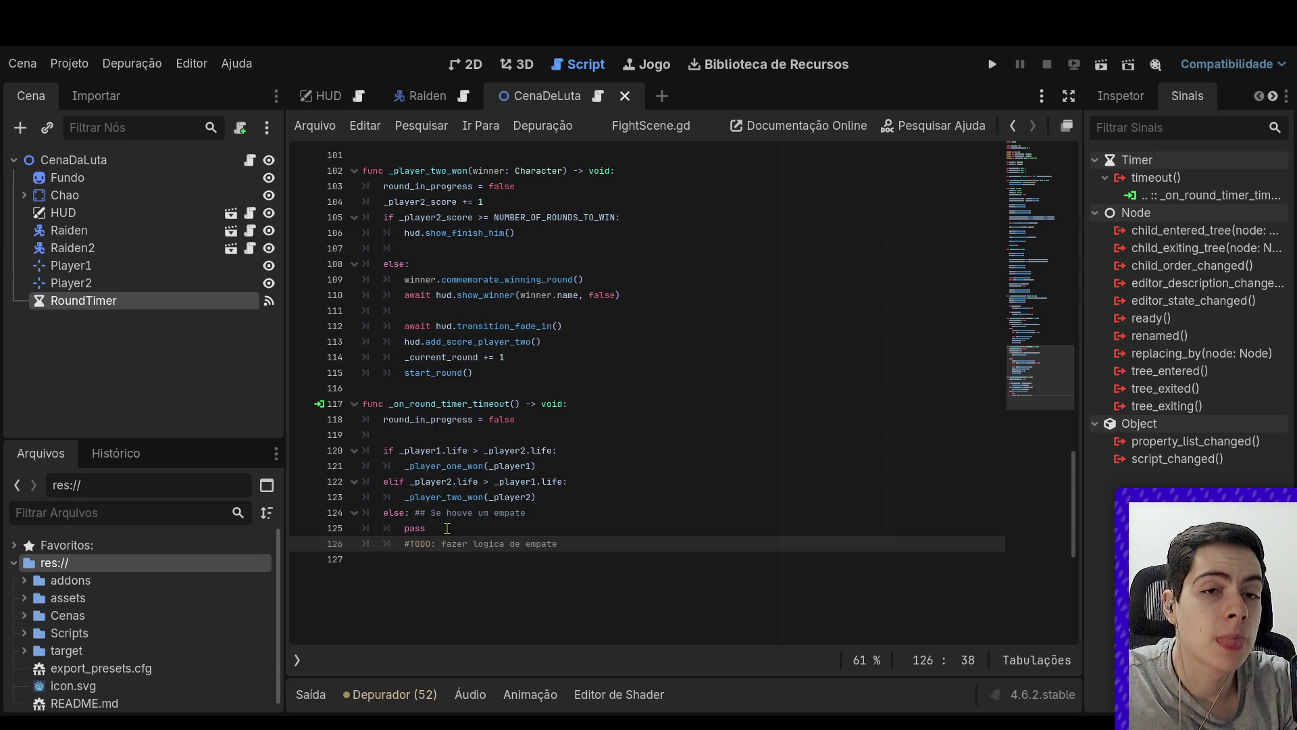
{"action": "left_click", "coordinate": [473, 64]}
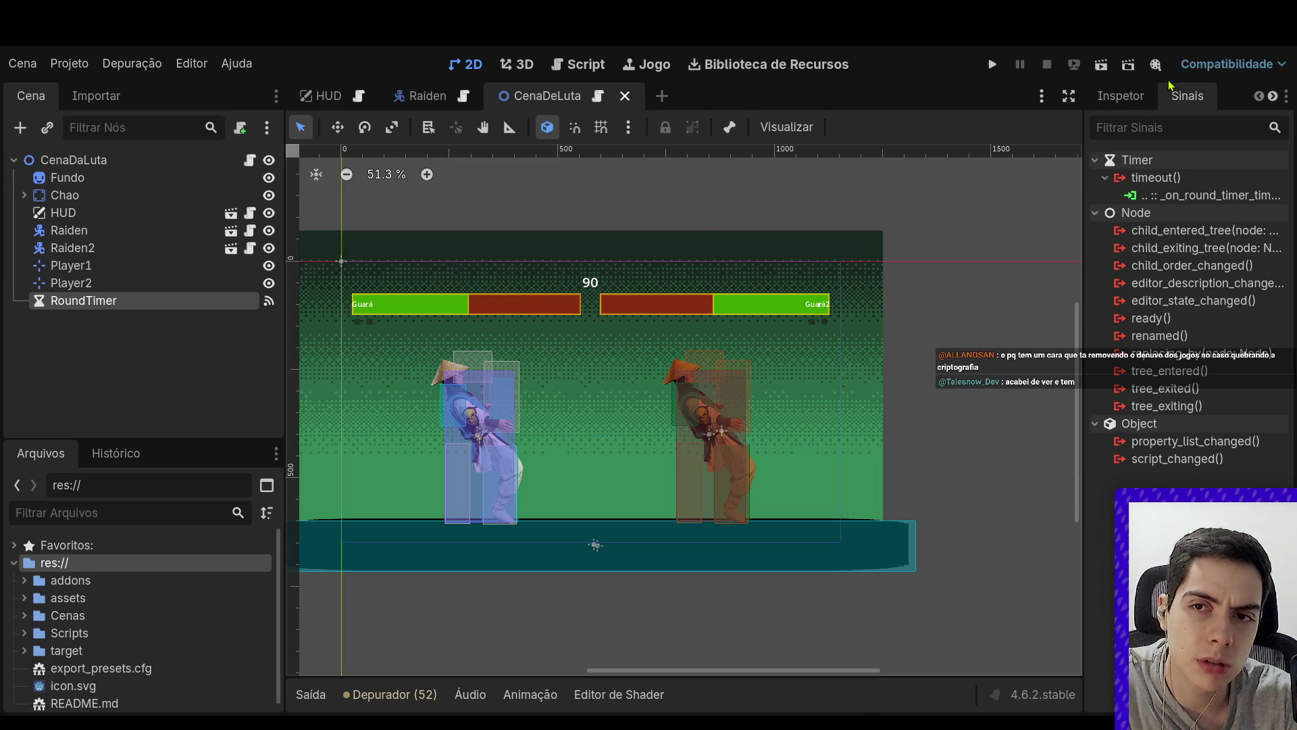
Run the CenaDaLuta fight scene as a test, then stop the game.
{"action": "left_click", "coordinate": [1101, 64]}
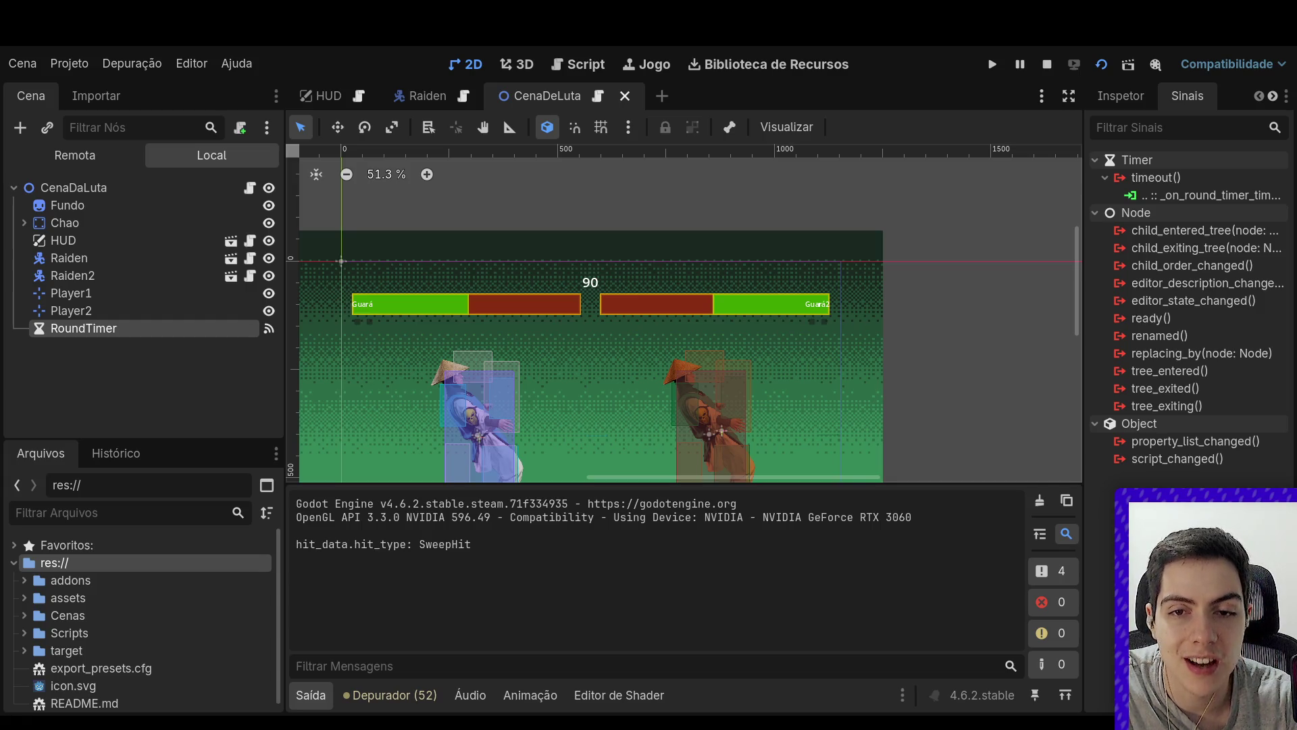
{"action": "left_click", "coordinate": [1047, 64]}
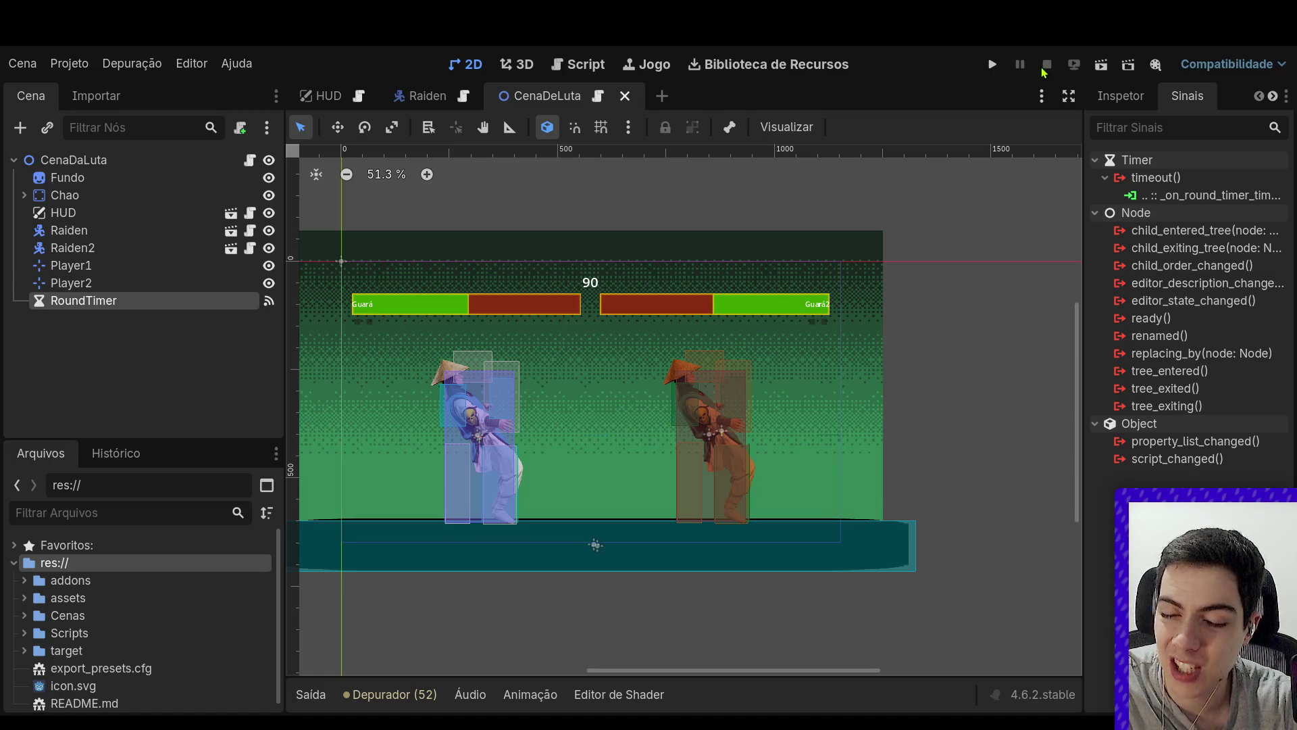
{"action": "scroll", "coordinate": [860, 319], "scroll_direction": "down", "scroll_amount": 5}
{"action": "left_click", "coordinate": [906, 401]}
{"action": "scroll", "coordinate": [777, 404], "scroll_direction": "up", "scroll_amount": 5}
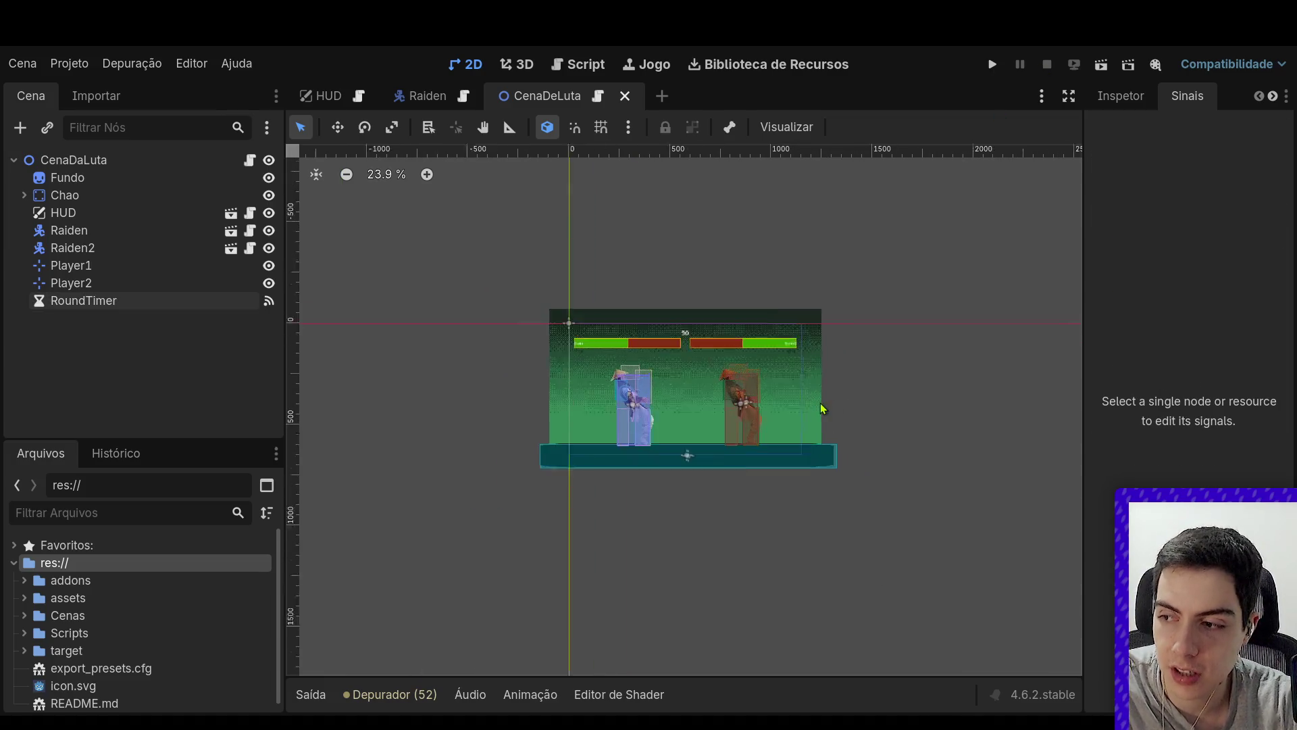
{"action": "scroll", "coordinate": [716, 395], "scroll_direction": "down", "scroll_amount": 4}
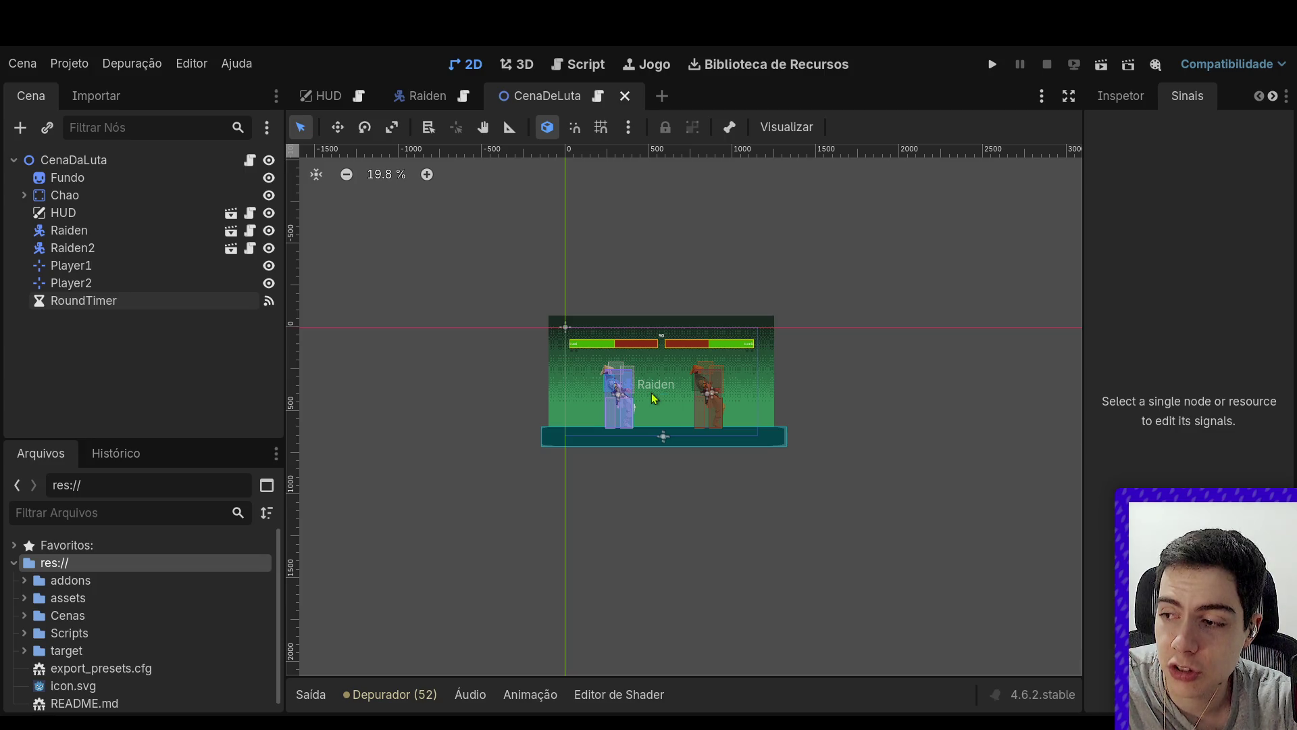
{"action": "scroll", "coordinate": [687, 403], "scroll_direction": "up", "scroll_amount": 5}
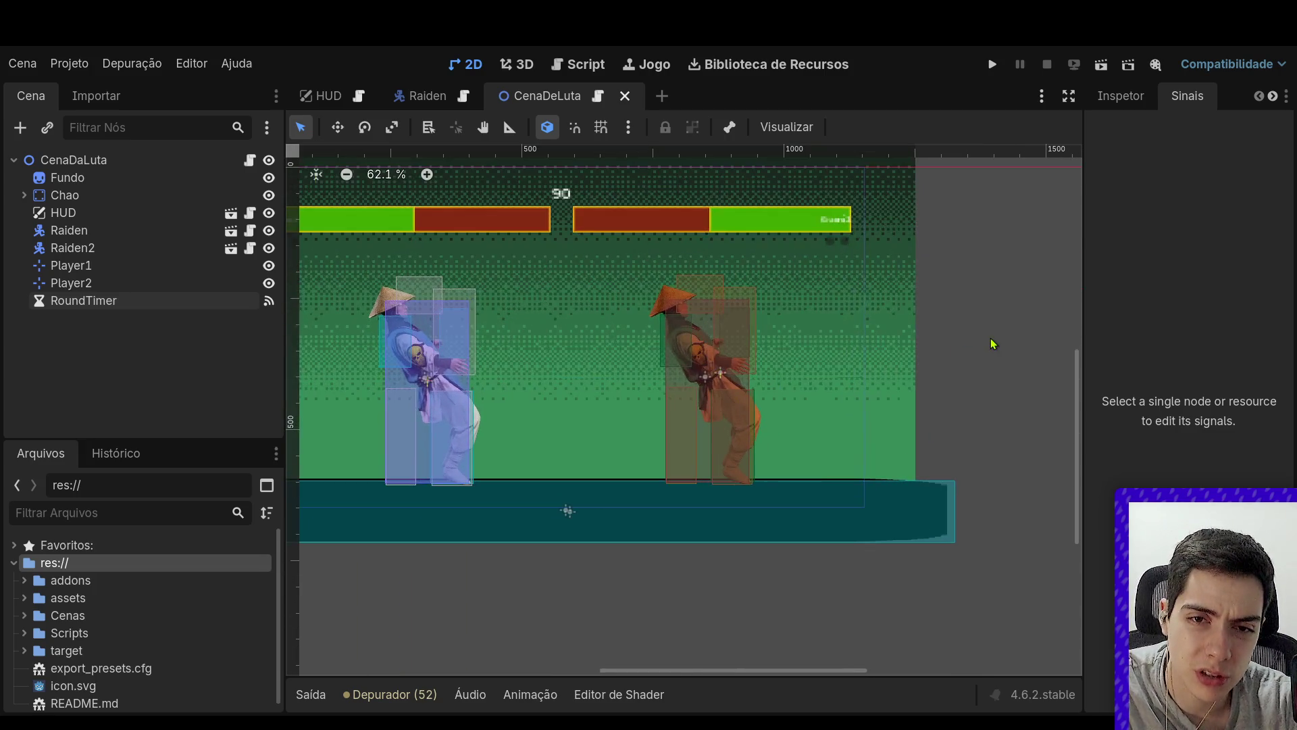
{"action": "scroll", "coordinate": [985, 359], "scroll_direction": "down", "scroll_amount": 3}
{"action": "scroll", "coordinate": [827, 352], "scroll_direction": "up", "scroll_amount": 4}
{"action": "key", "text": "ctrl+s"}
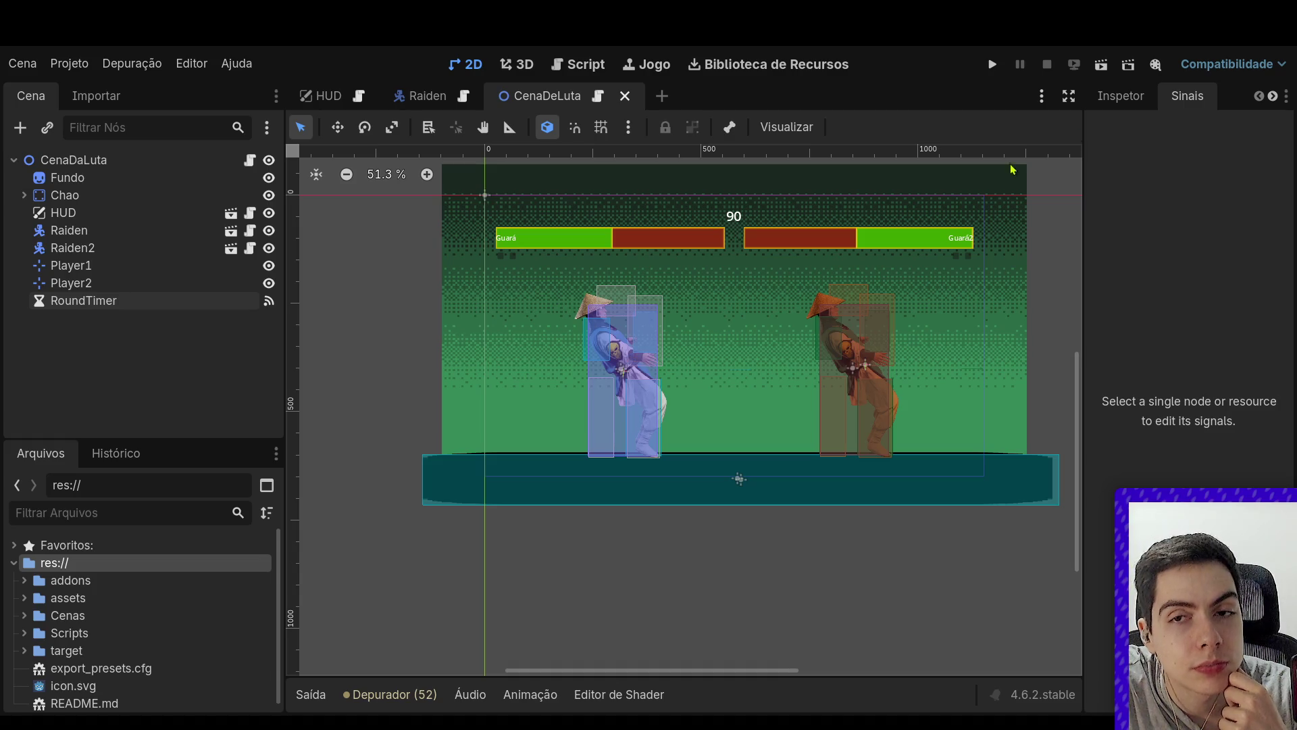
{"action": "left_click", "coordinate": [1103, 65]}
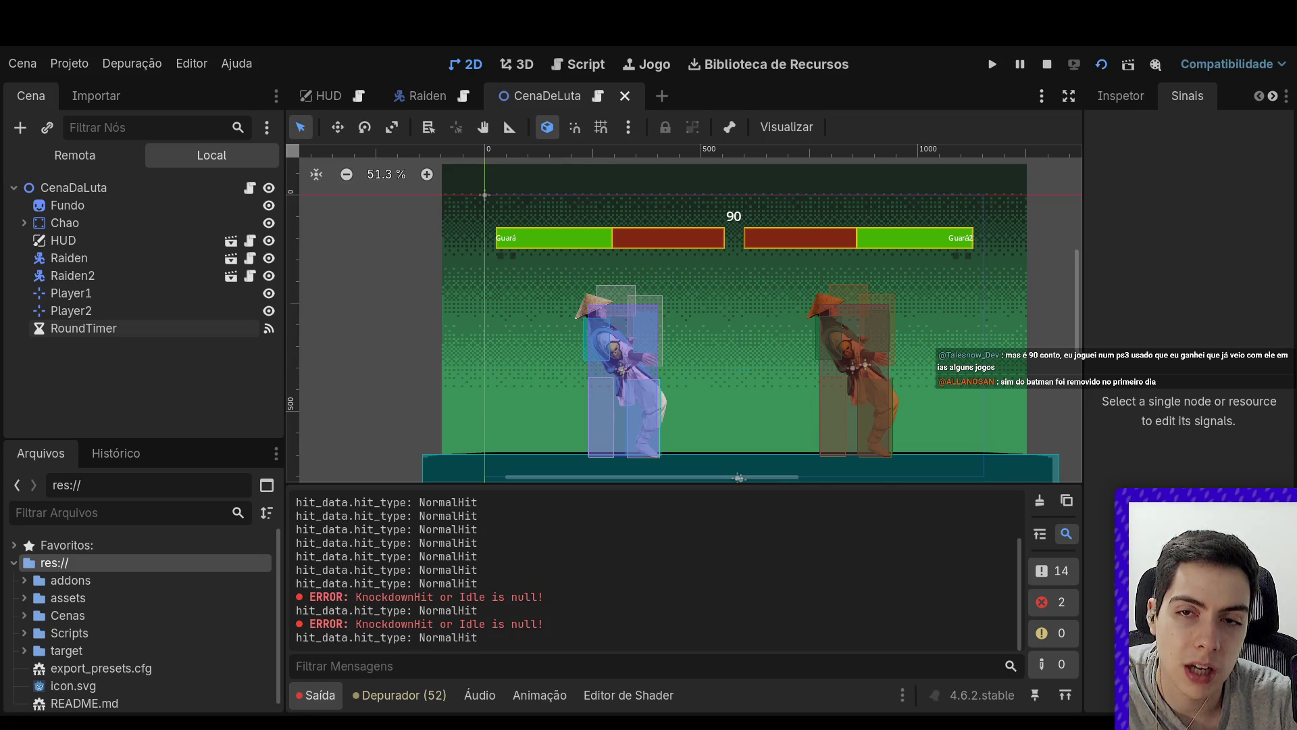
{"action": "left_click", "coordinate": [1046, 64]}
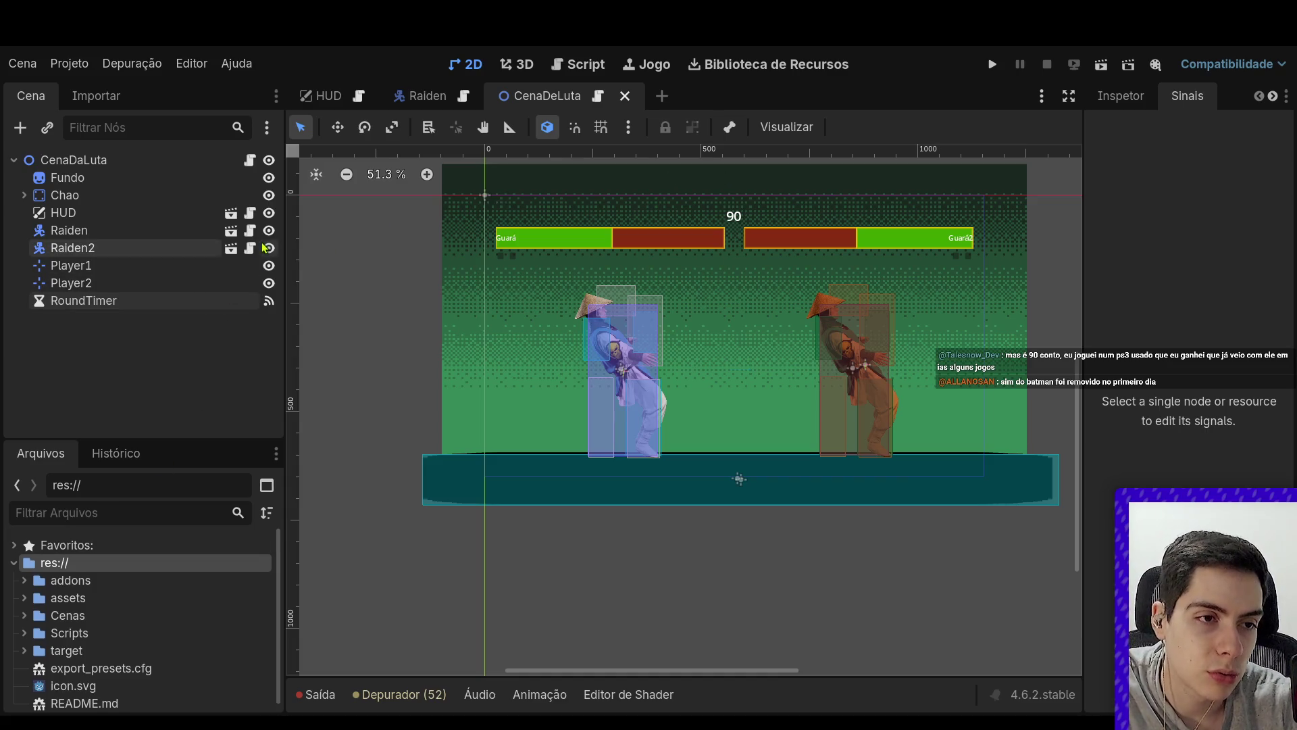
{"action": "left_click", "coordinate": [230, 248]}
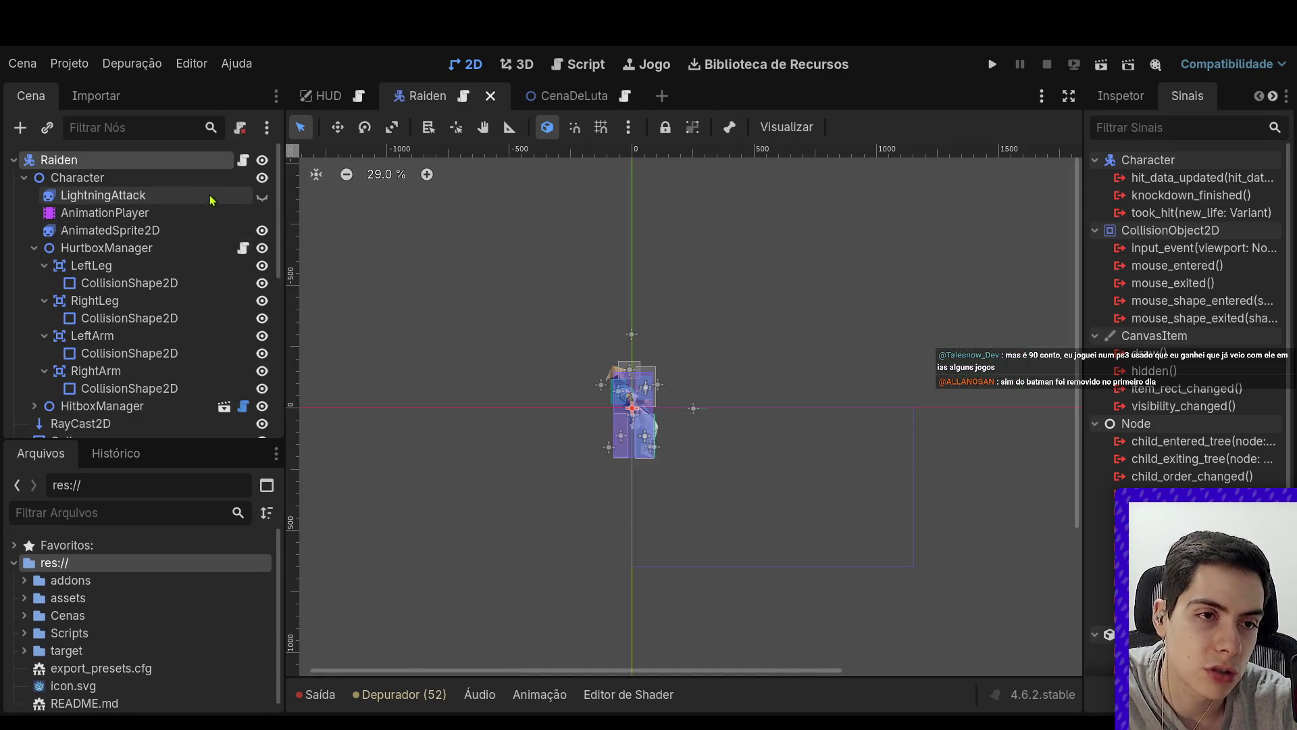
Filter the FileSystem for 'White' and open the WhiteShirtGuy.tscn scene.
{"action": "left_click", "coordinate": [242, 160]}
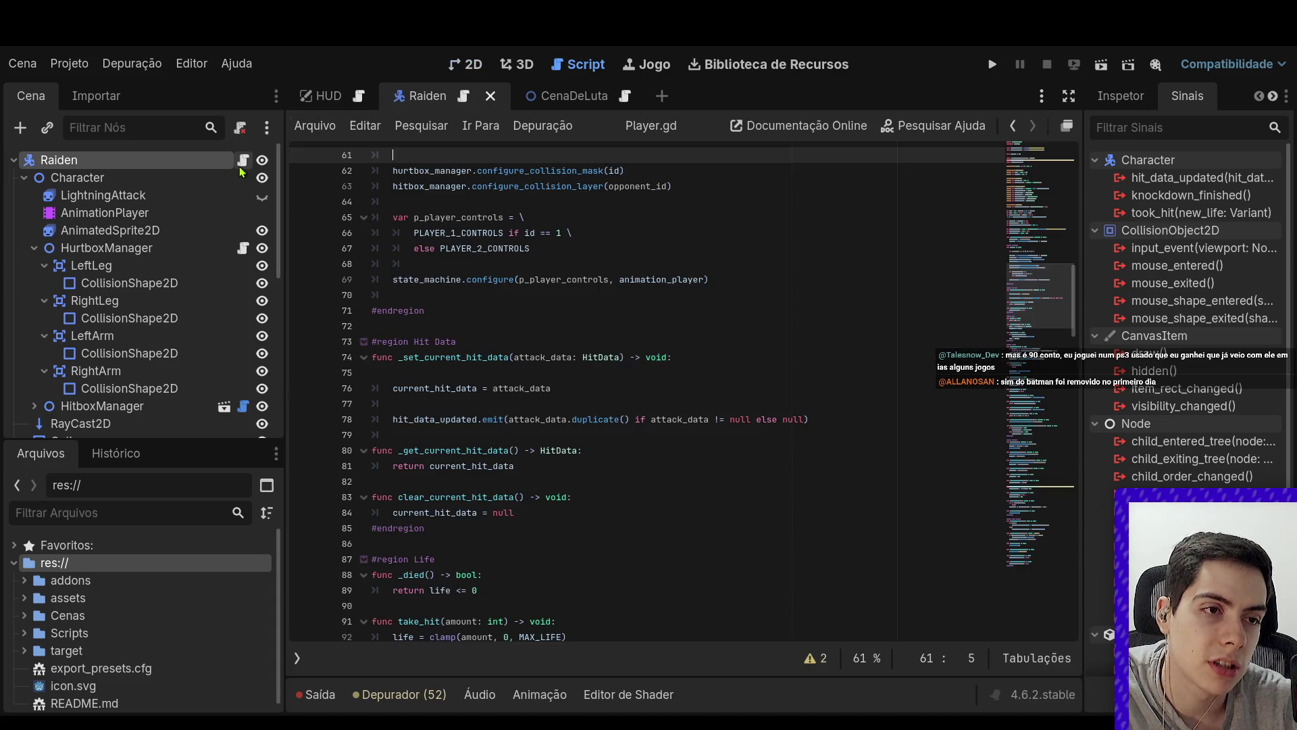
{"action": "left_click", "coordinate": [24, 177]}
{"action": "scroll", "coordinate": [108, 368], "scroll_direction": "down", "scroll_amount": 3}
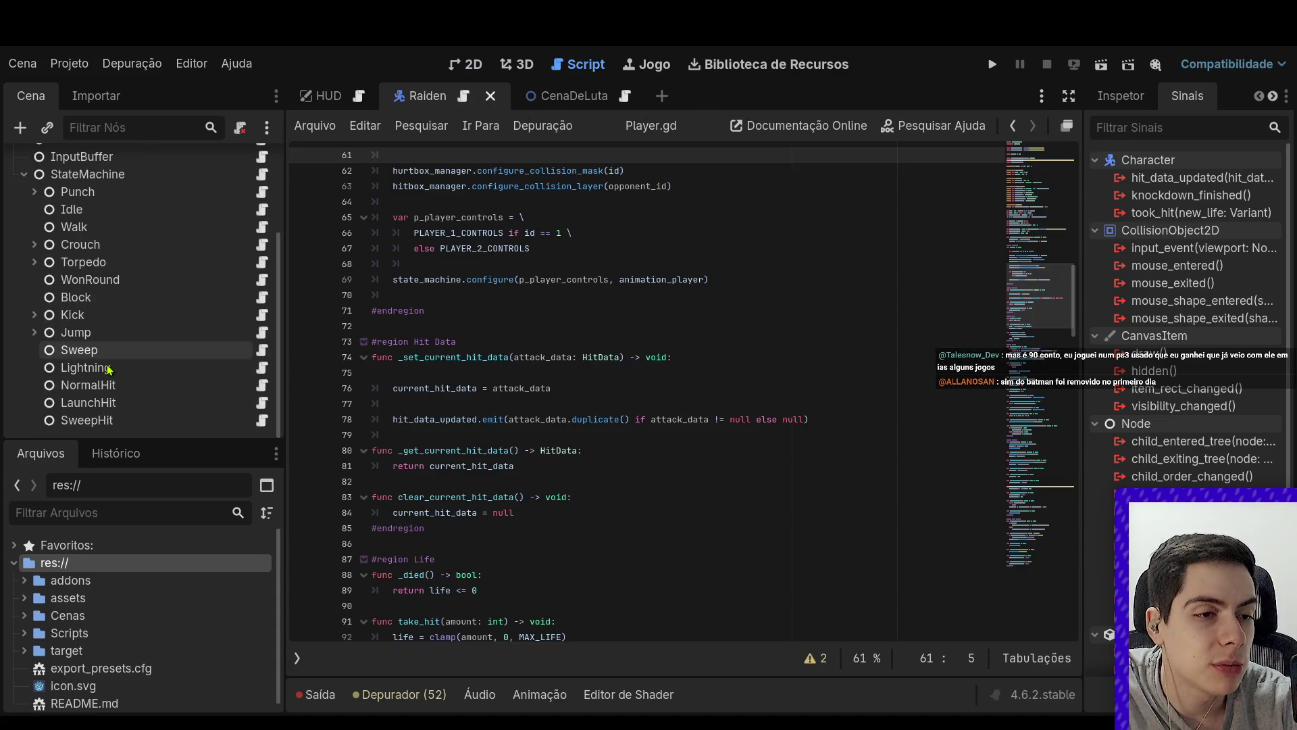
{"action": "scroll", "coordinate": [108, 378], "scroll_direction": "up", "scroll_amount": 4}
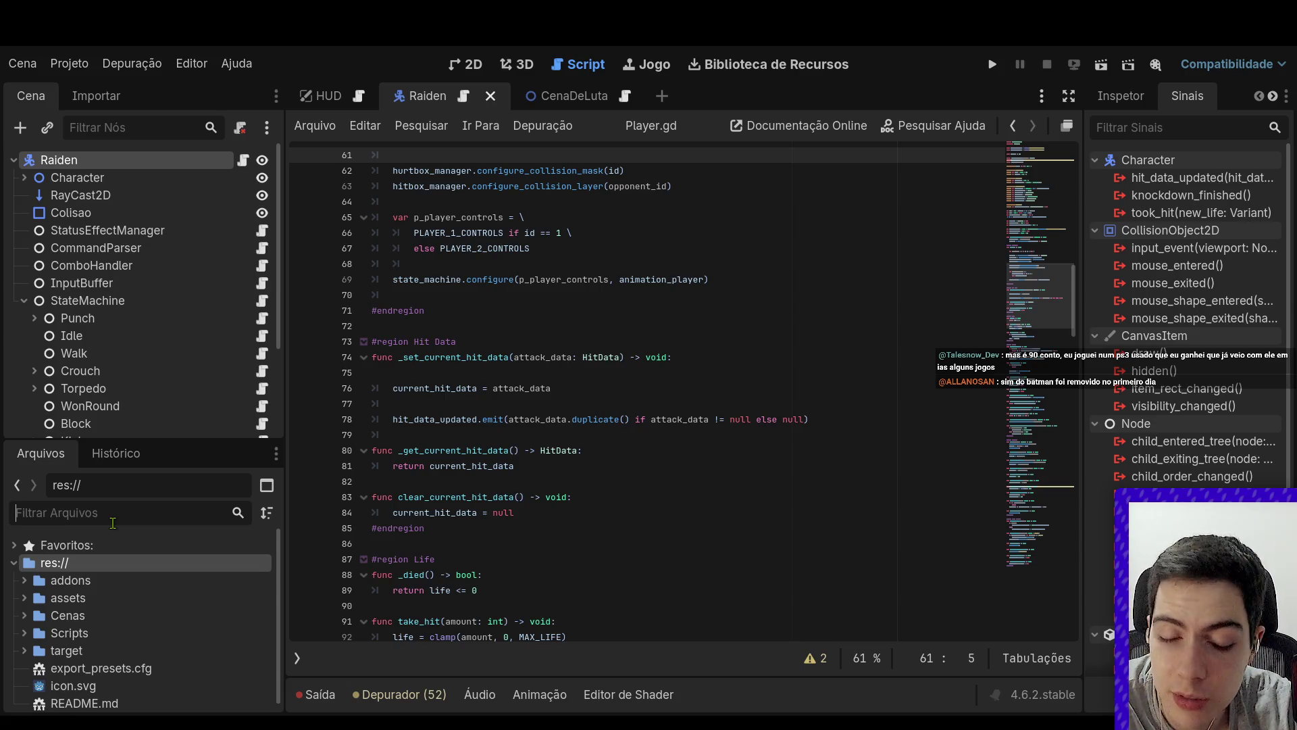
{"action": "type", "text": "White"}
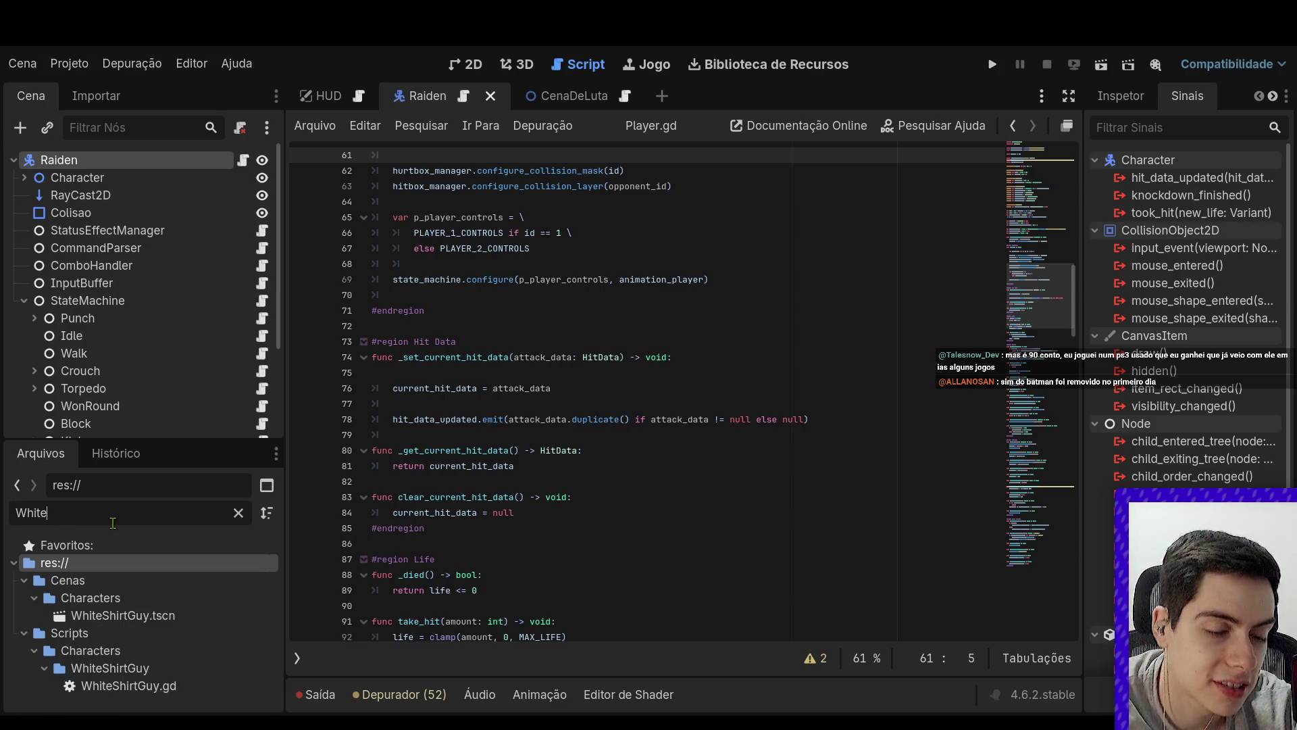
{"action": "left_click", "coordinate": [172, 627]}
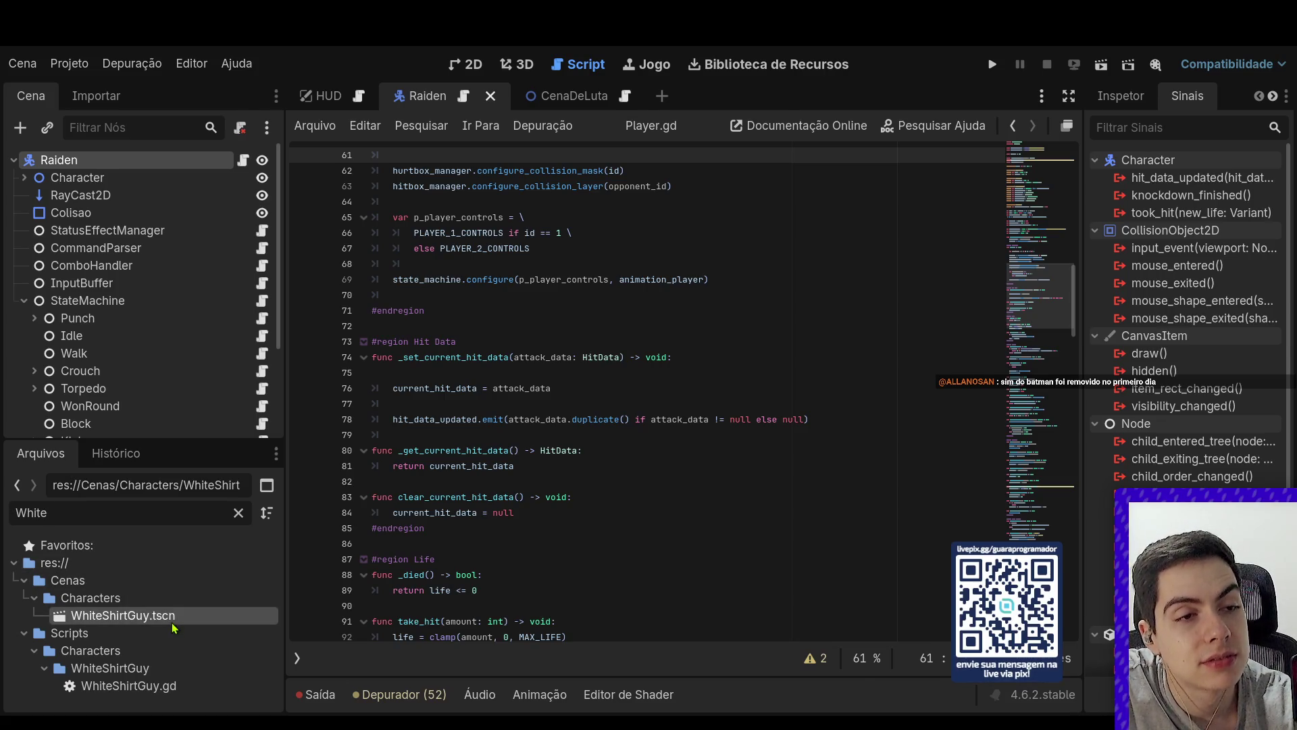
{"action": "double_click", "coordinate": [172, 627]}
{"action": "left_click", "coordinate": [34, 247]}
{"action": "scroll", "coordinate": [98, 331], "scroll_direction": "down", "scroll_amount": 1}
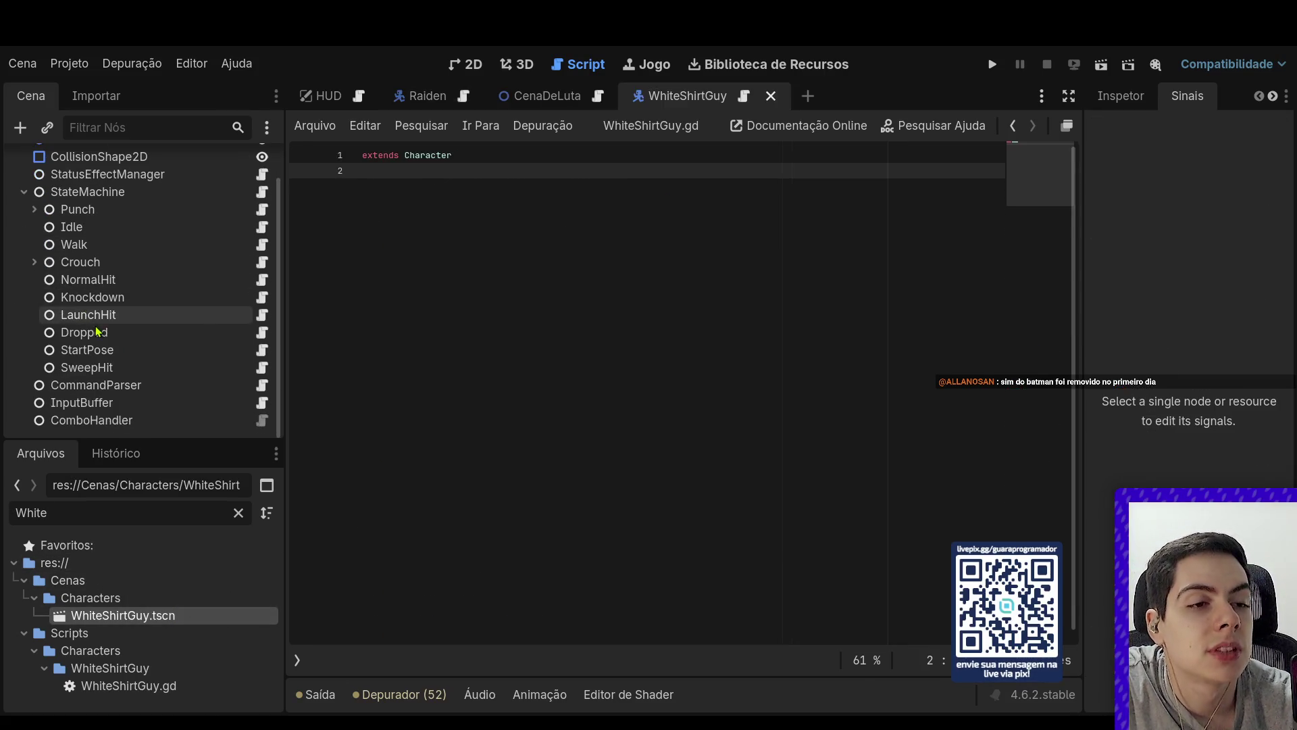
Open the Knockdown state's script and locate Knockdown.gd using the 'Knockdown' FileSystem filter.
{"action": "left_click", "coordinate": [118, 297]}
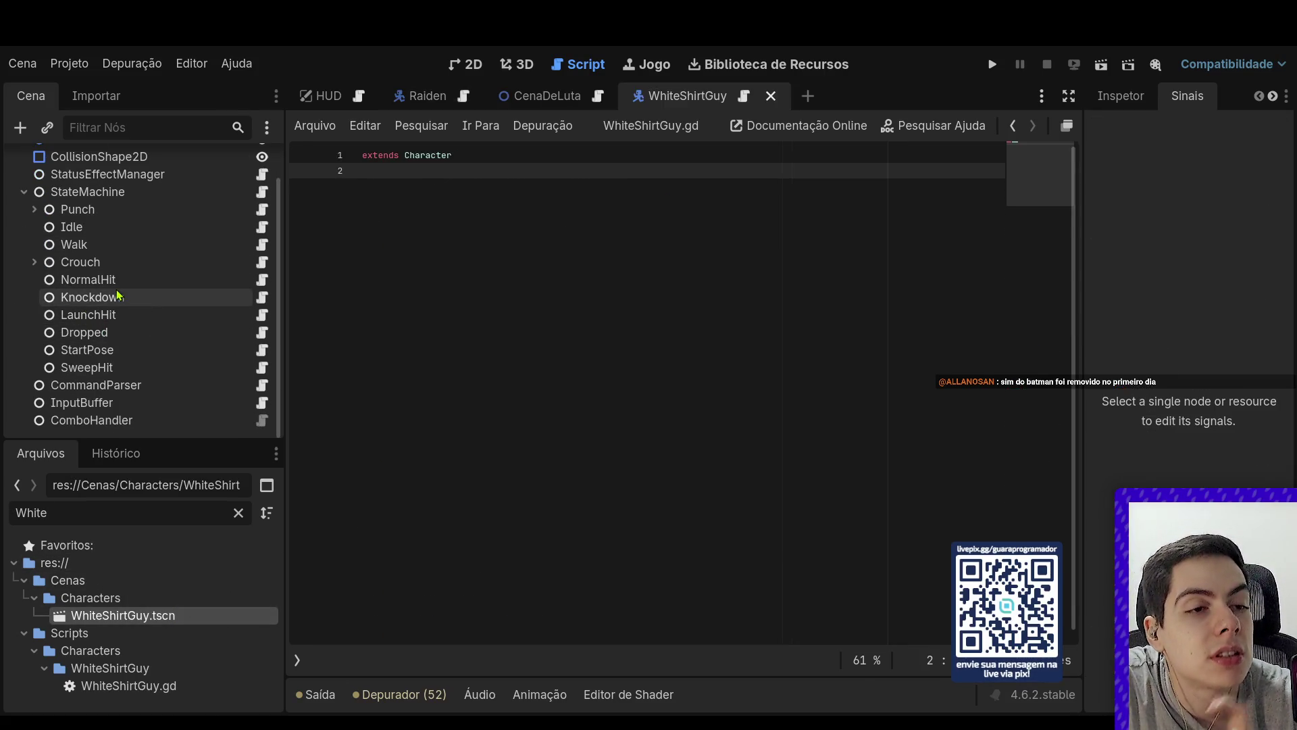
{"action": "left_click", "coordinate": [264, 297]}
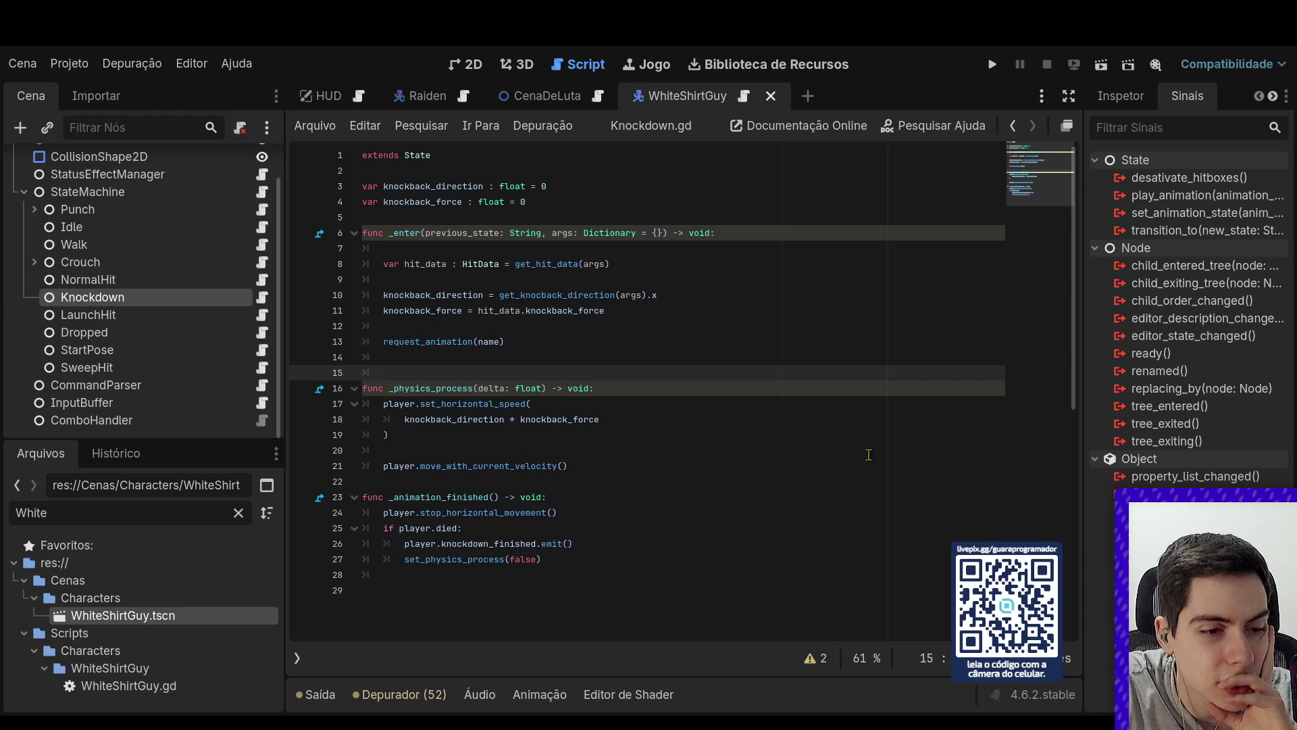
{"action": "left_click", "coordinate": [238, 513]}
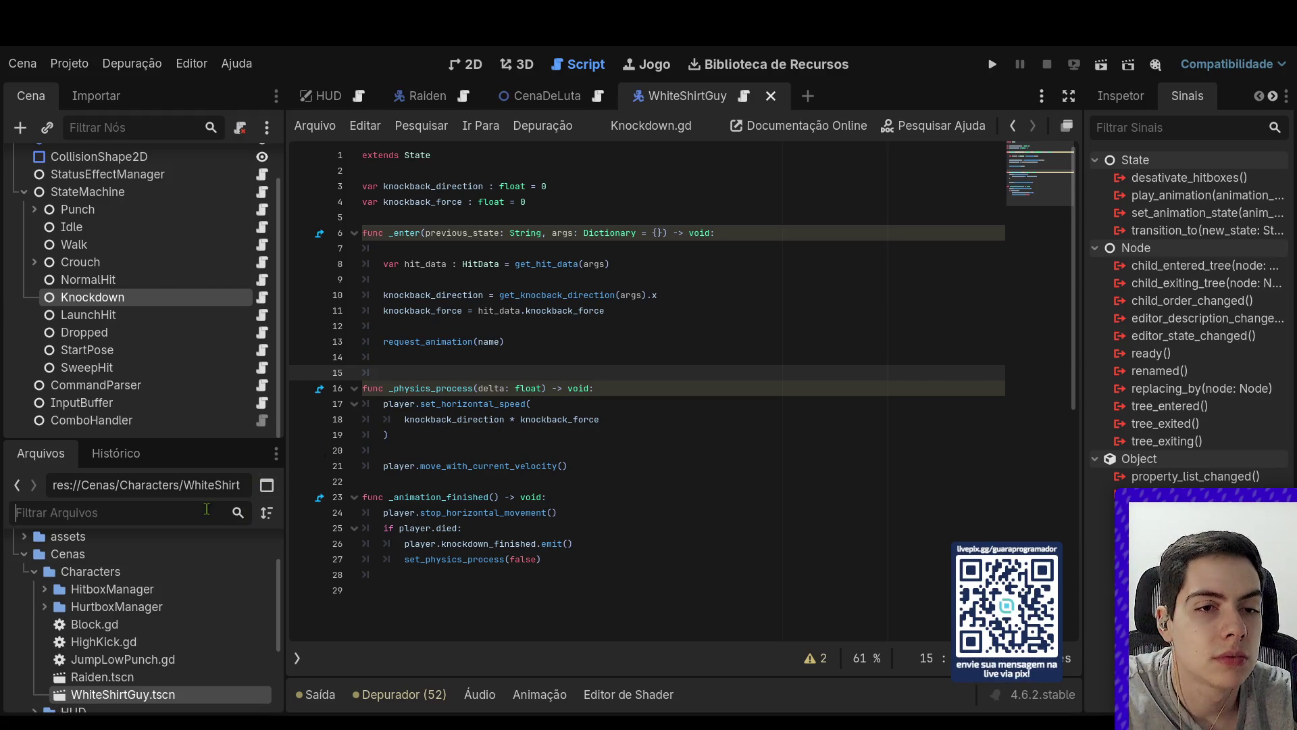
{"action": "type", "text": "Knockdown"}
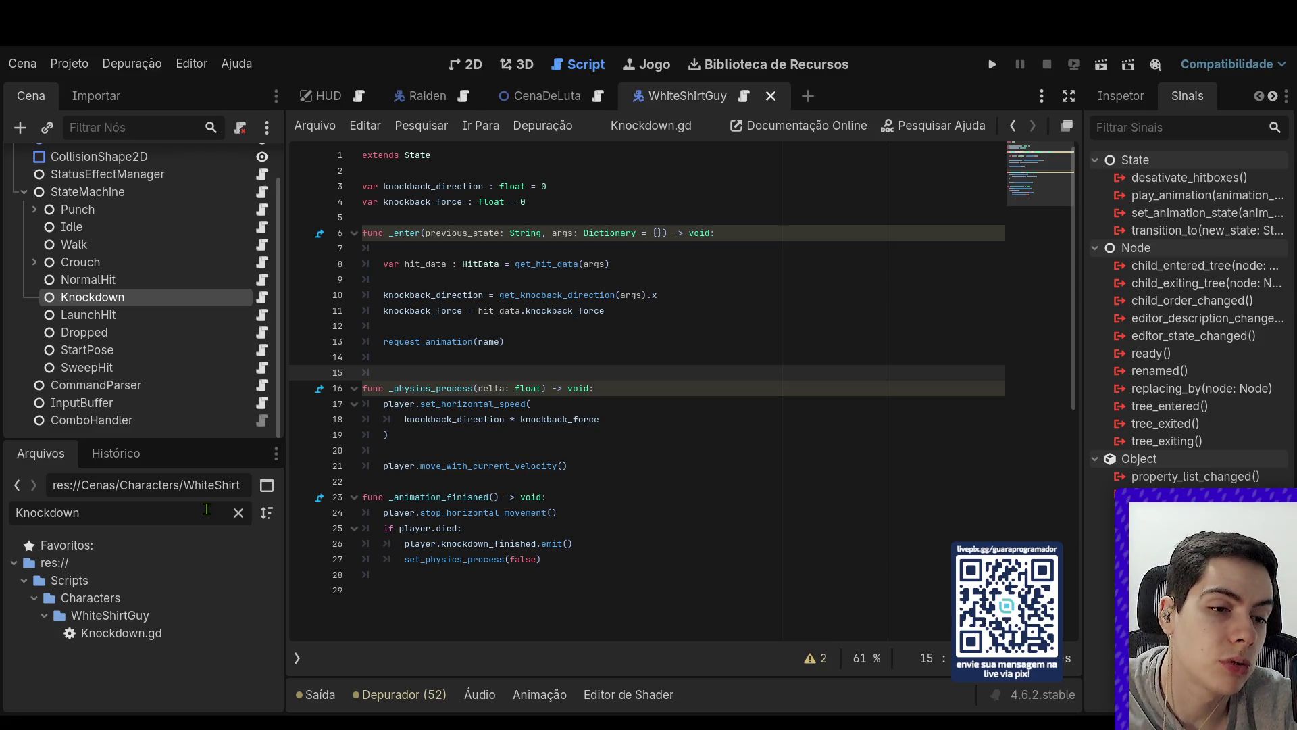
{"action": "left_click", "coordinate": [135, 635]}
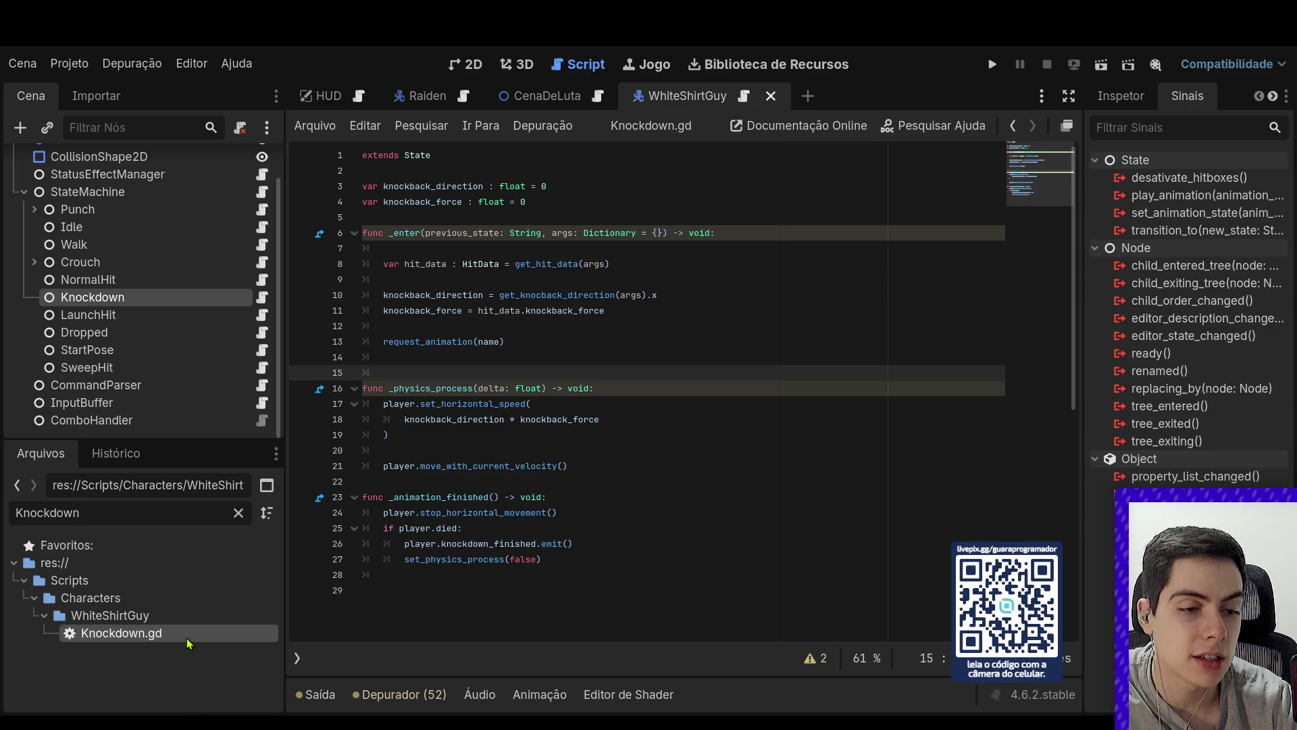
{"action": "left_click", "coordinate": [238, 515]}
Switch to the Raiden scene.
{"action": "scroll", "coordinate": [149, 669], "scroll_direction": "down", "scroll_amount": 1}
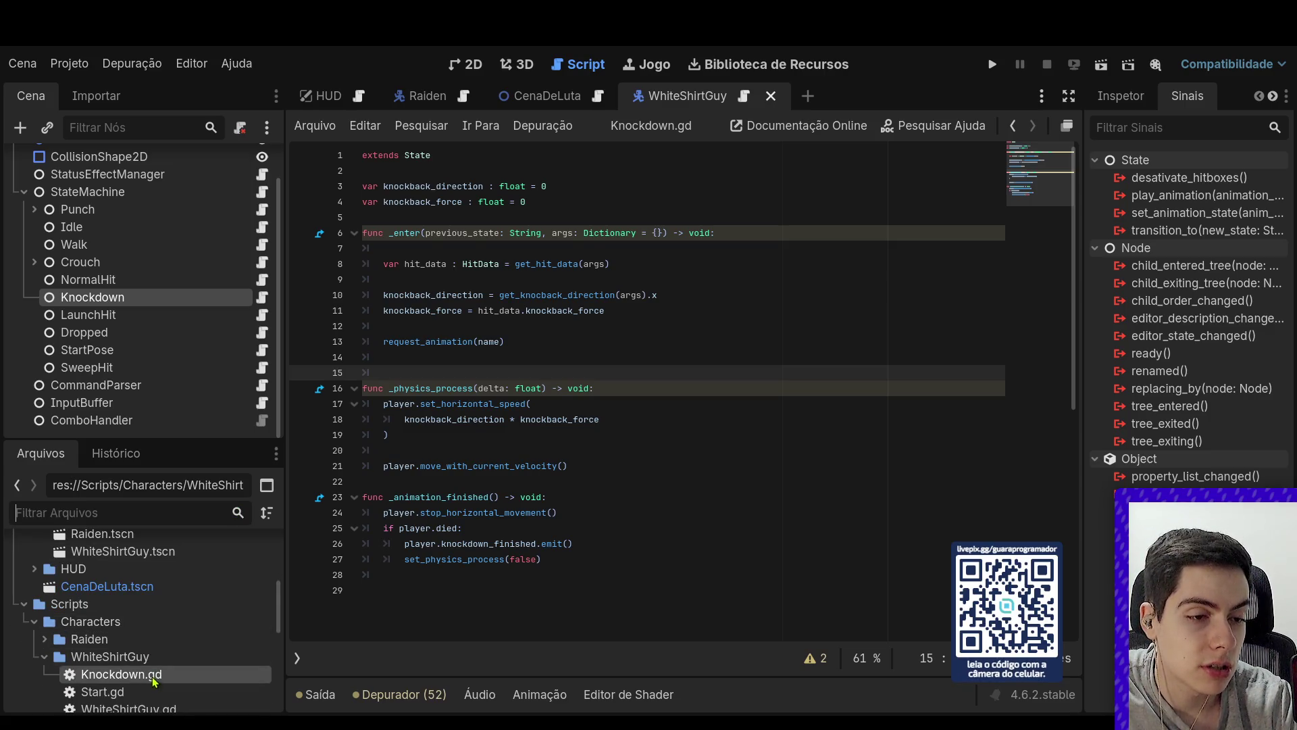
{"action": "scroll", "coordinate": [151, 673], "scroll_direction": "down", "scroll_amount": 1}
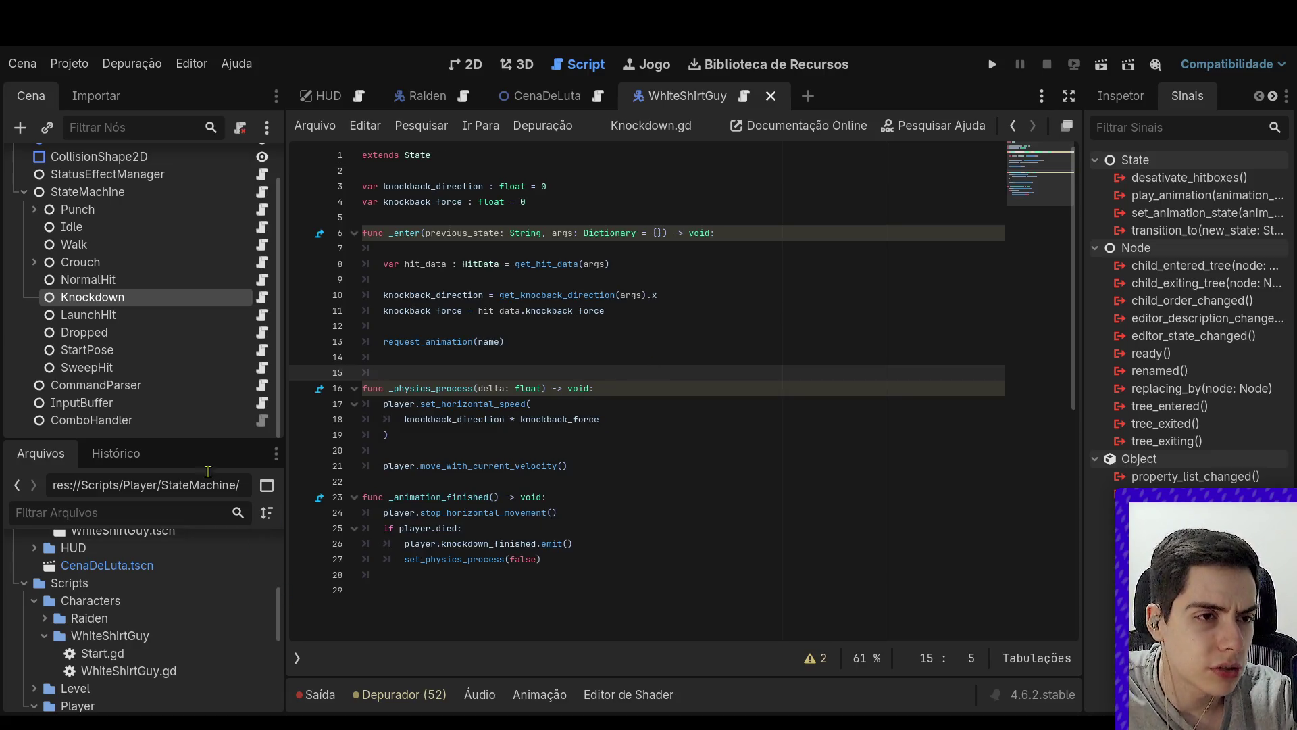
{"action": "left_click", "coordinate": [426, 96]}
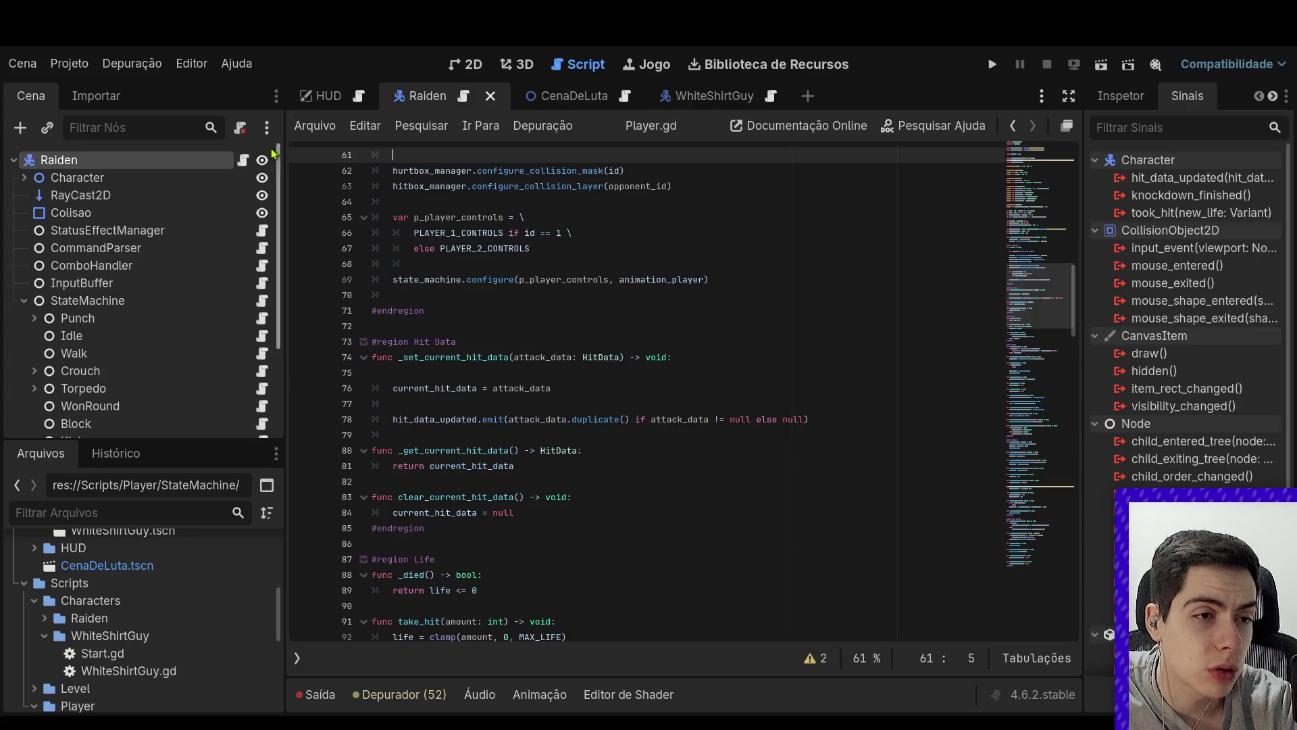
Add a Knockdown state node using Knockdown.gd under Raiden's StateMachine and save the scene.
{"action": "left_click", "coordinate": [96, 268]}
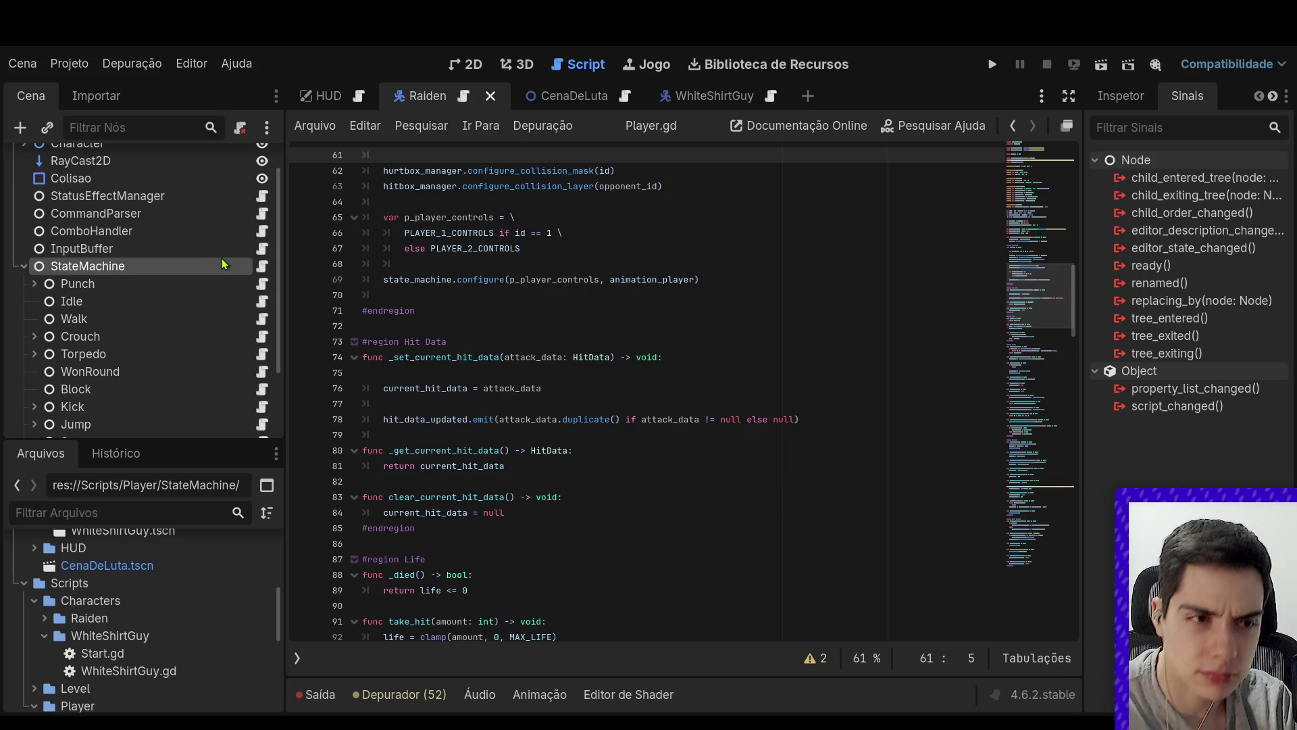
{"action": "key", "text": "ctrl+v"}
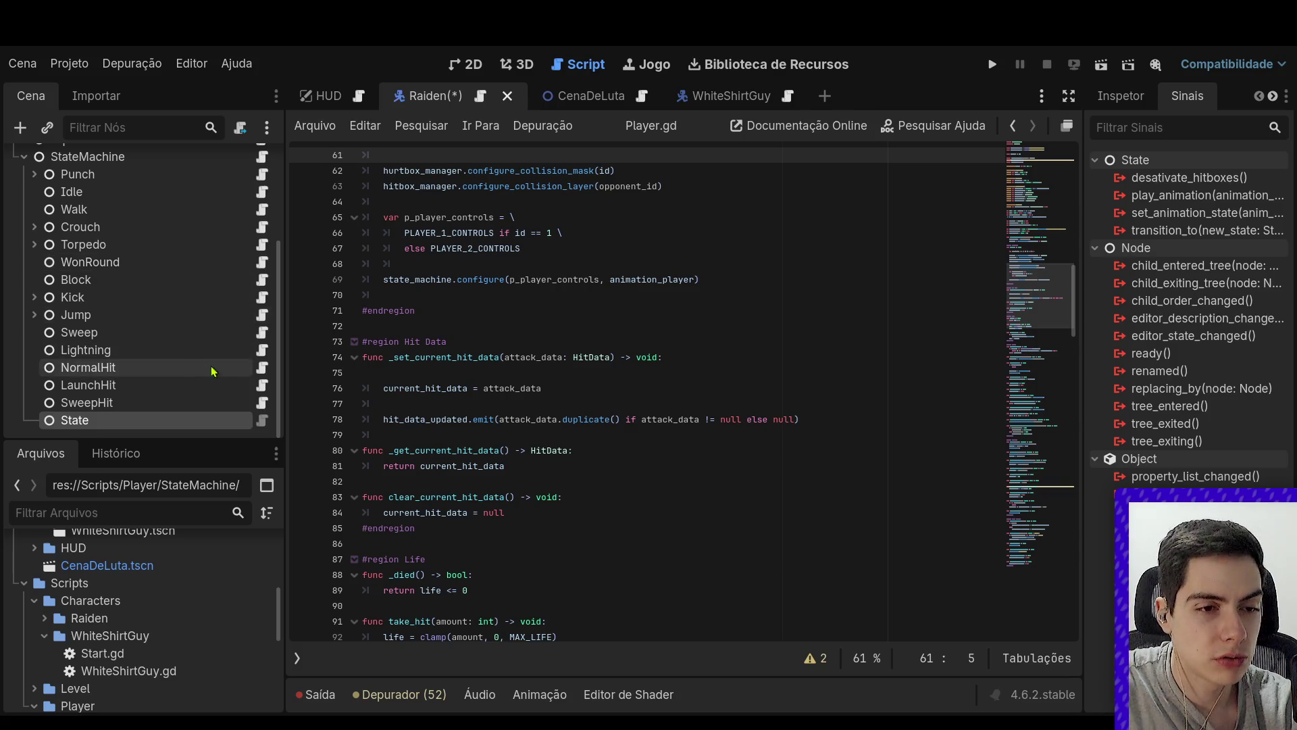
{"action": "left_click", "coordinate": [1116, 98]}
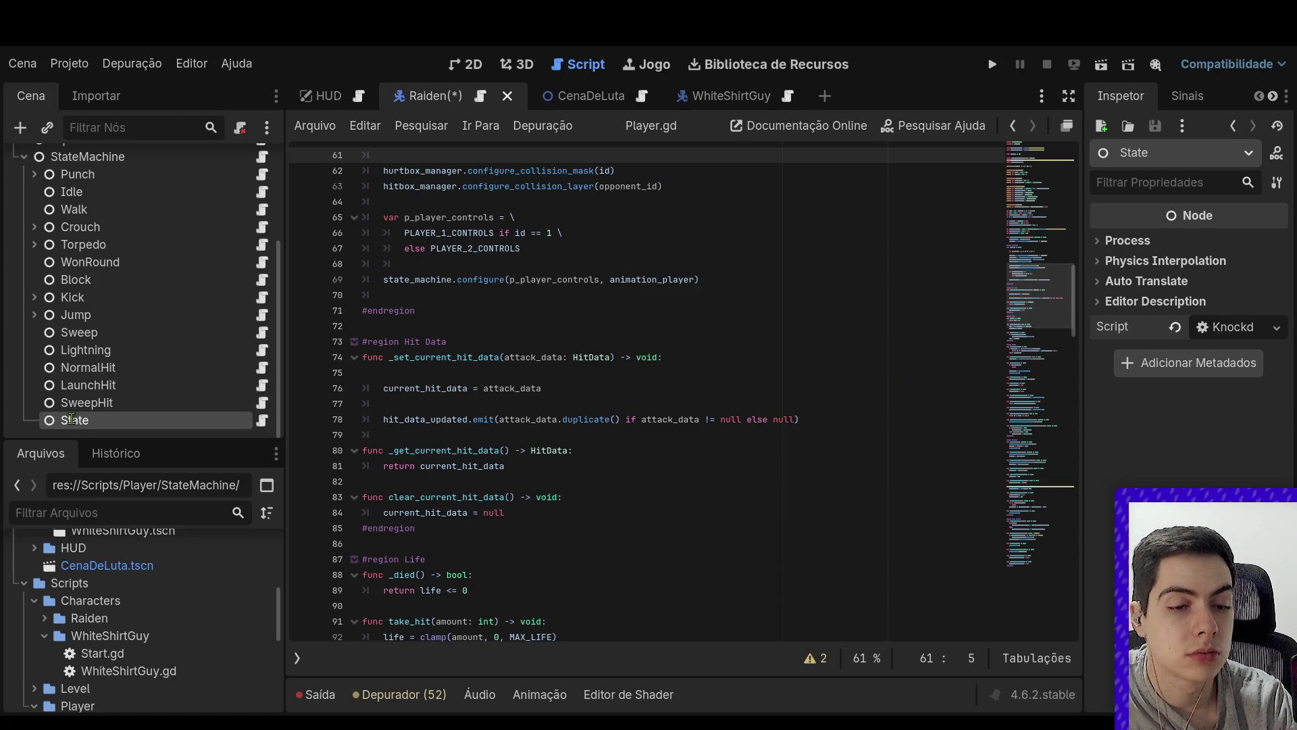
{"action": "key", "text": "ctrl+s"}
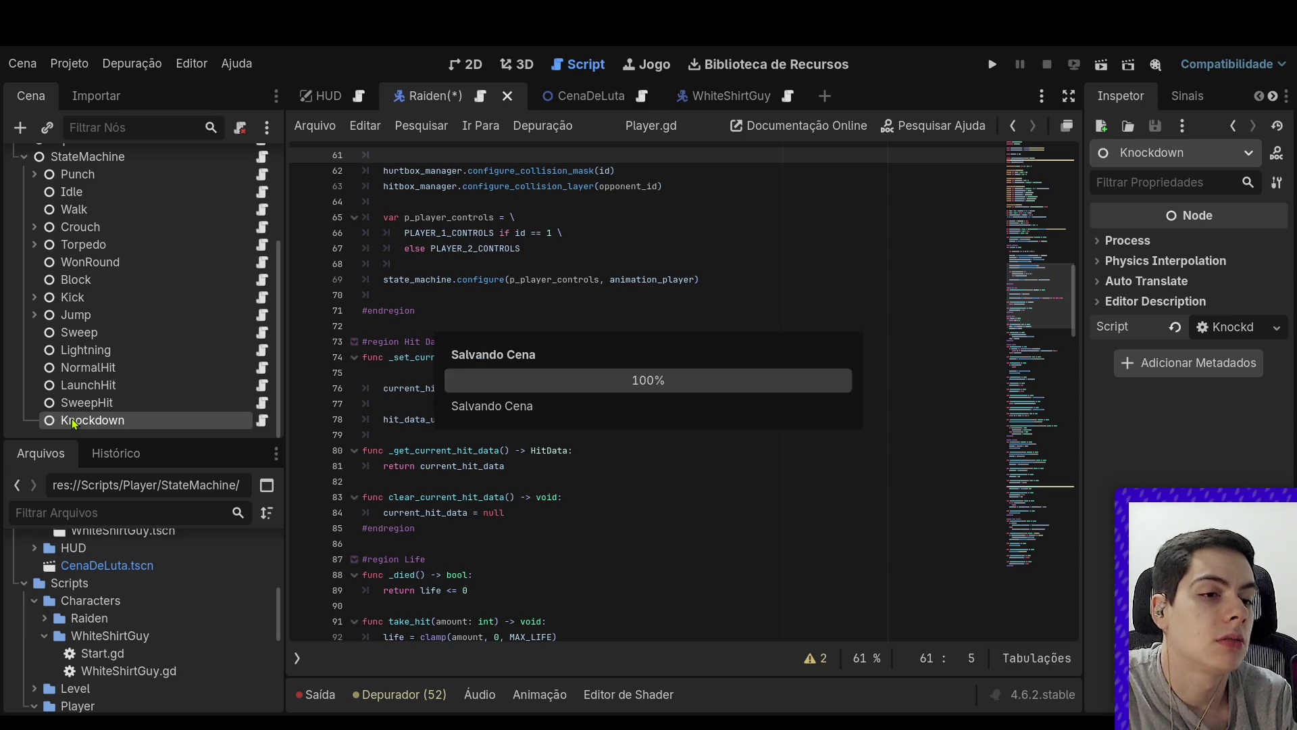
Select Raiden's AnimationPlayer to show its animations.
{"action": "scroll", "coordinate": [196, 400], "scroll_direction": "up", "scroll_amount": 5}
{"action": "left_click", "coordinate": [25, 299]}
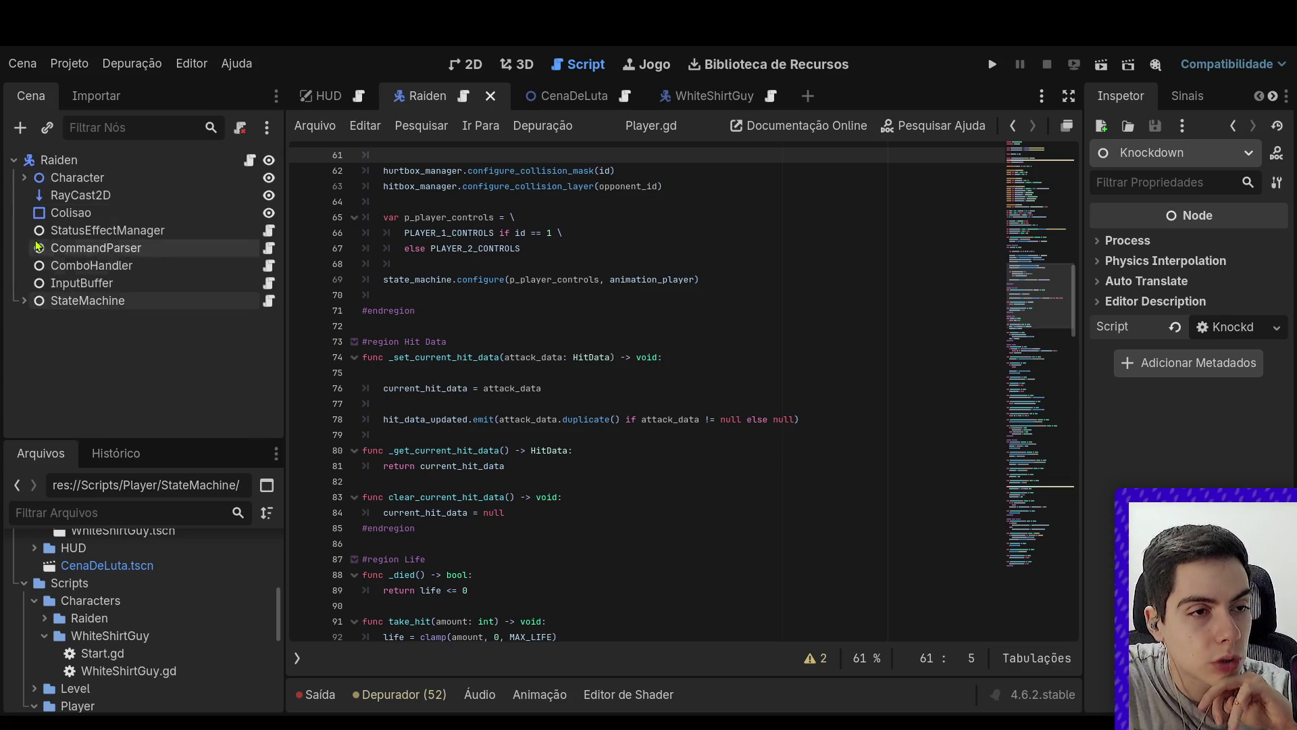
{"action": "left_click", "coordinate": [25, 177]}
{"action": "left_click", "coordinate": [75, 212]}
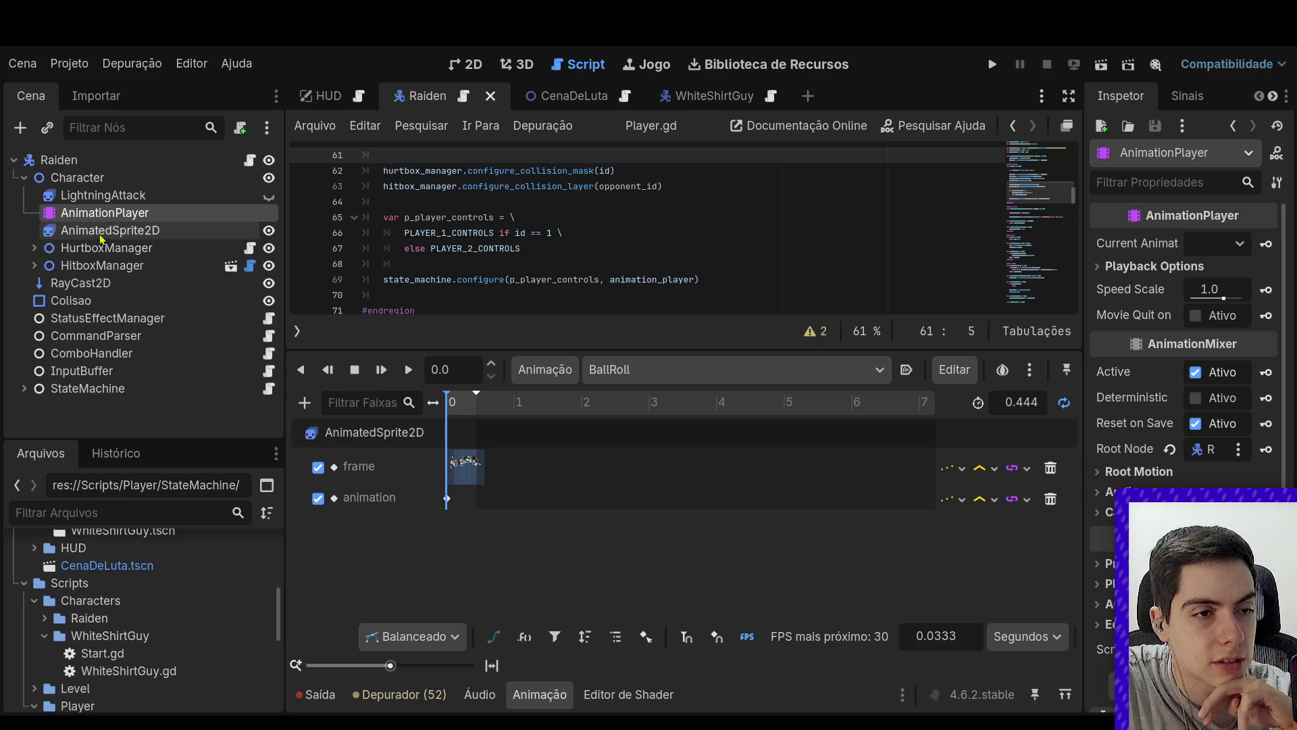
Show the 2D view and open Raiden's AnimatedSprite2D SpriteFrames panel.
{"action": "left_click", "coordinate": [473, 64]}
{"action": "scroll", "coordinate": [514, 316], "scroll_direction": "down", "scroll_amount": 3}
{"action": "scroll", "coordinate": [514, 316], "scroll_direction": "up", "scroll_amount": 6}
{"action": "left_click", "coordinate": [108, 230]}
{"action": "scroll", "coordinate": [388, 498], "scroll_direction": "down", "scroll_amount": 5}
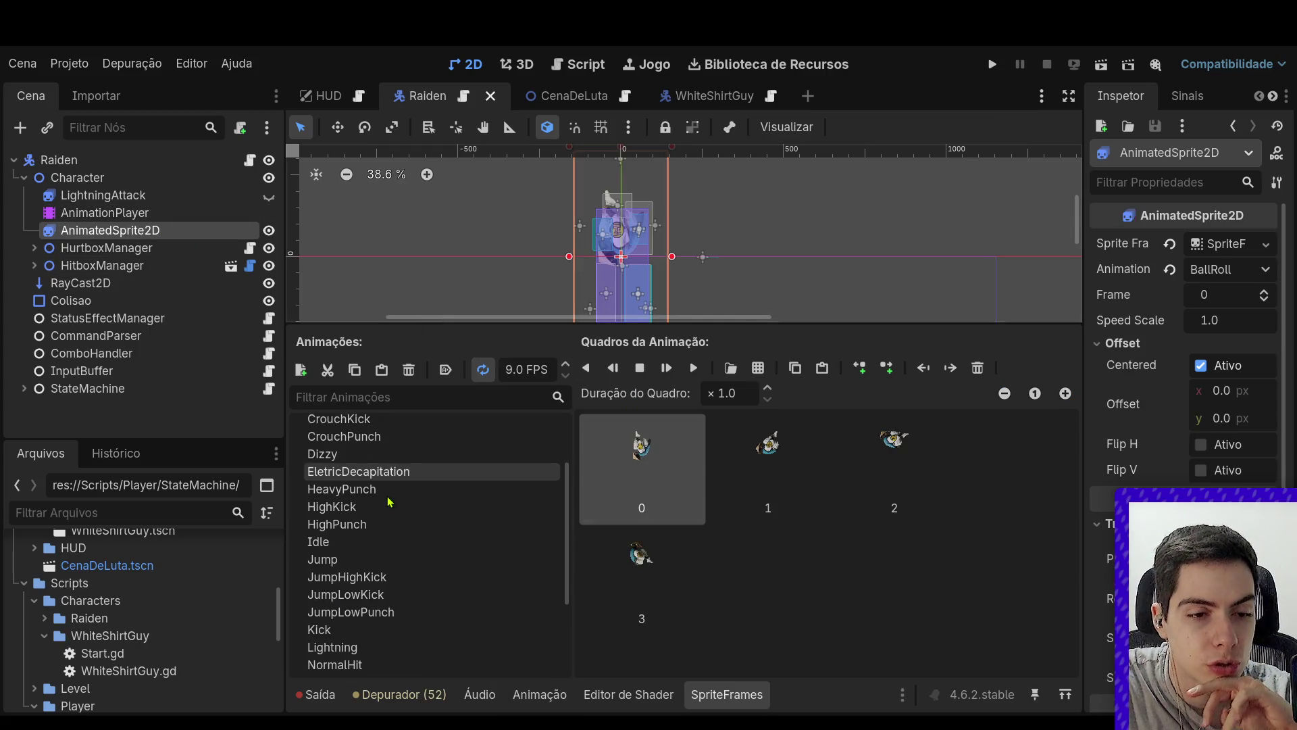
{"action": "left_click", "coordinate": [320, 694]}
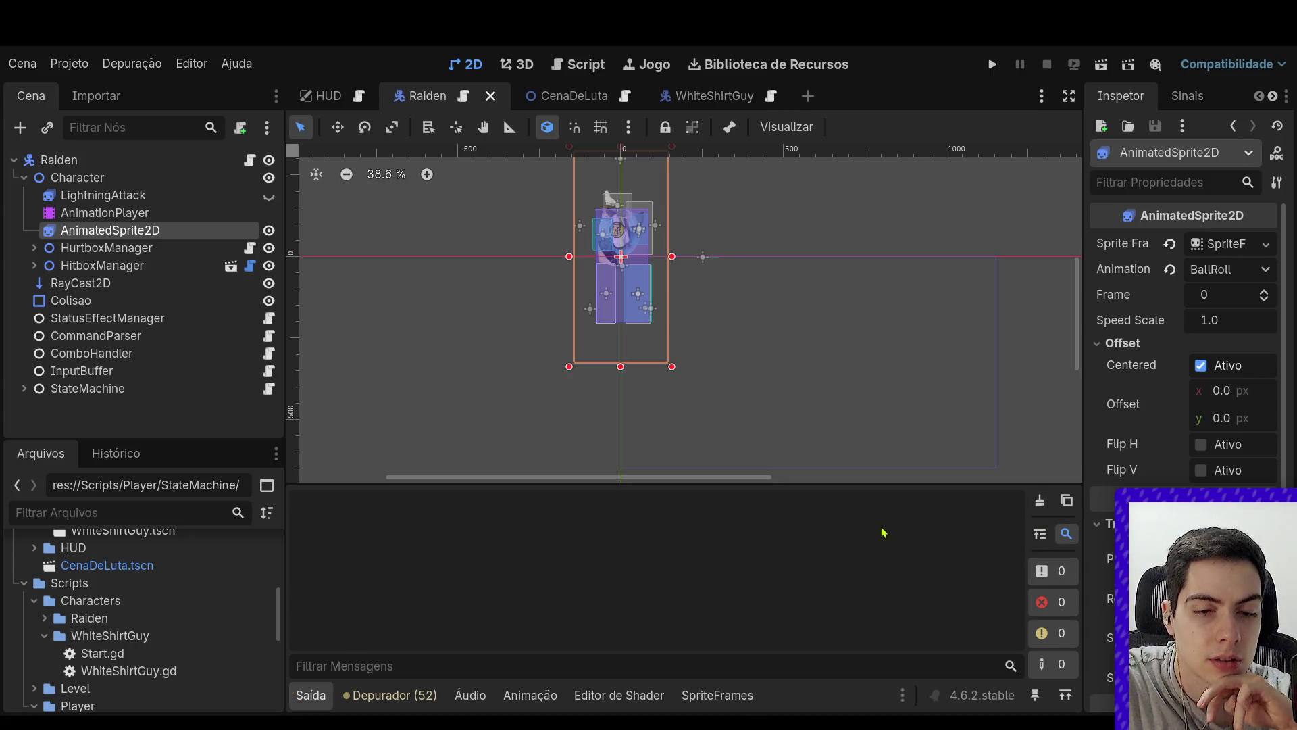
{"action": "left_click", "coordinate": [385, 694]}
{"action": "left_click", "coordinate": [308, 696]}
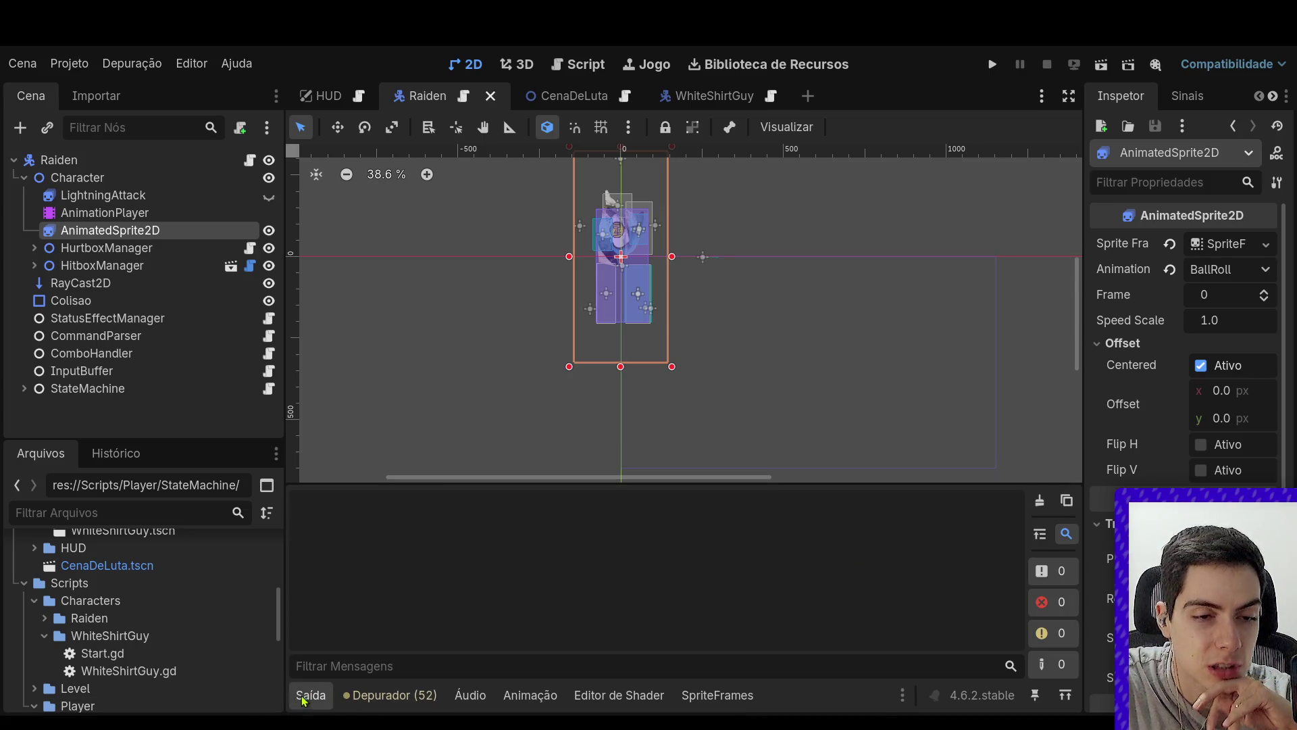
{"action": "left_click", "coordinate": [153, 213]}
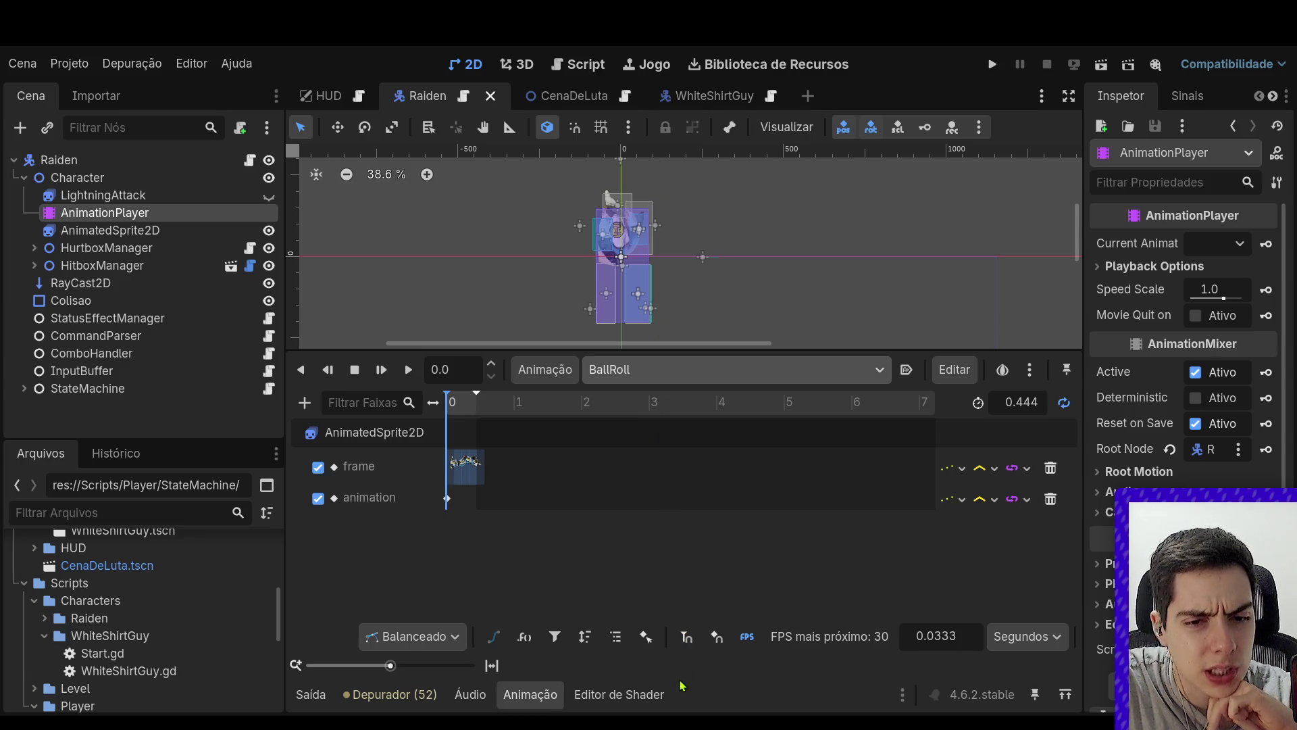
{"action": "left_click", "coordinate": [166, 230]}
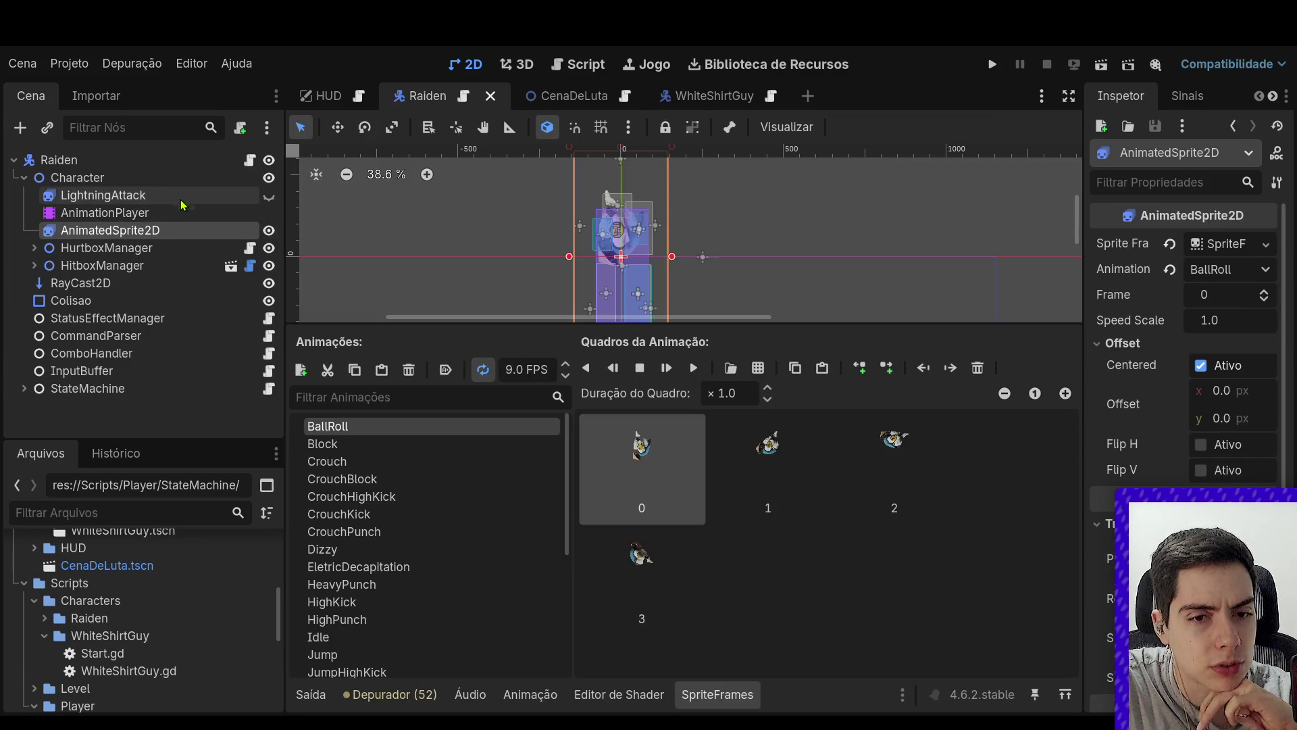
{"action": "scroll", "coordinate": [434, 521], "scroll_direction": "down", "scroll_amount": 5}
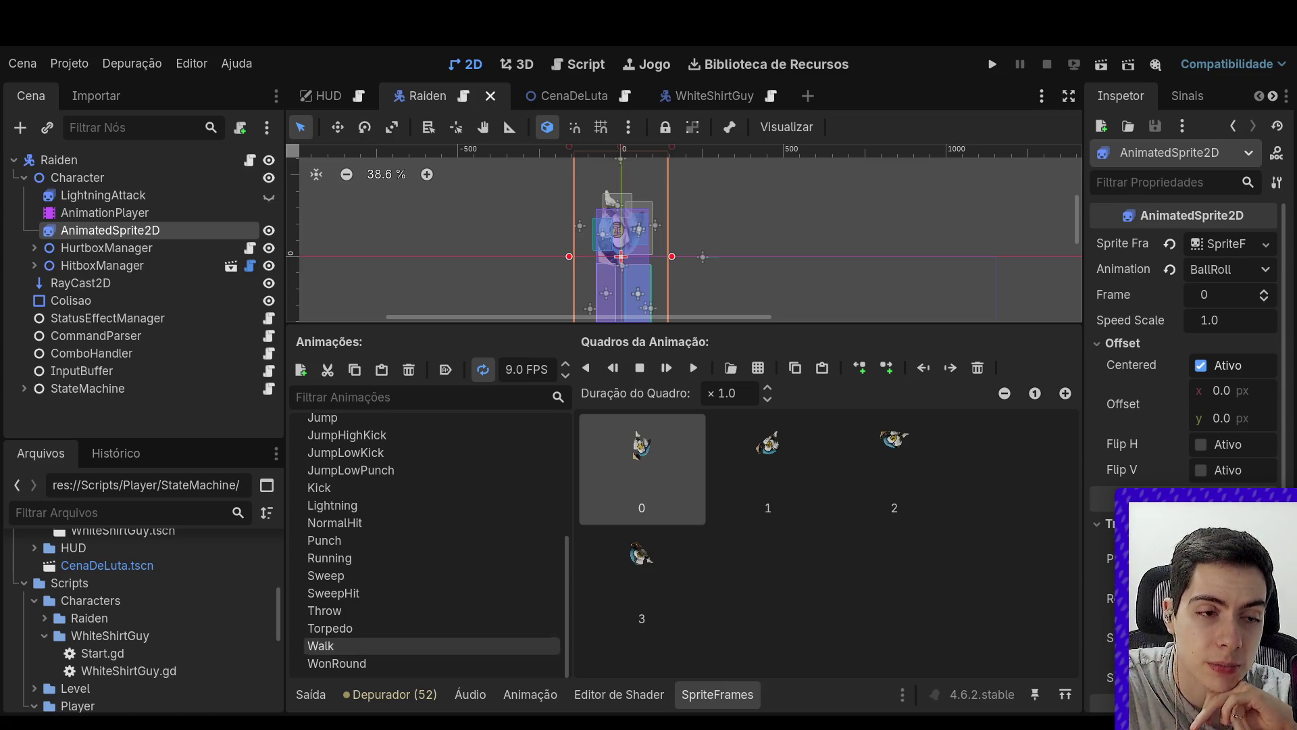
{"action": "scroll", "coordinate": [142, 581], "scroll_direction": "up", "scroll_amount": 10}
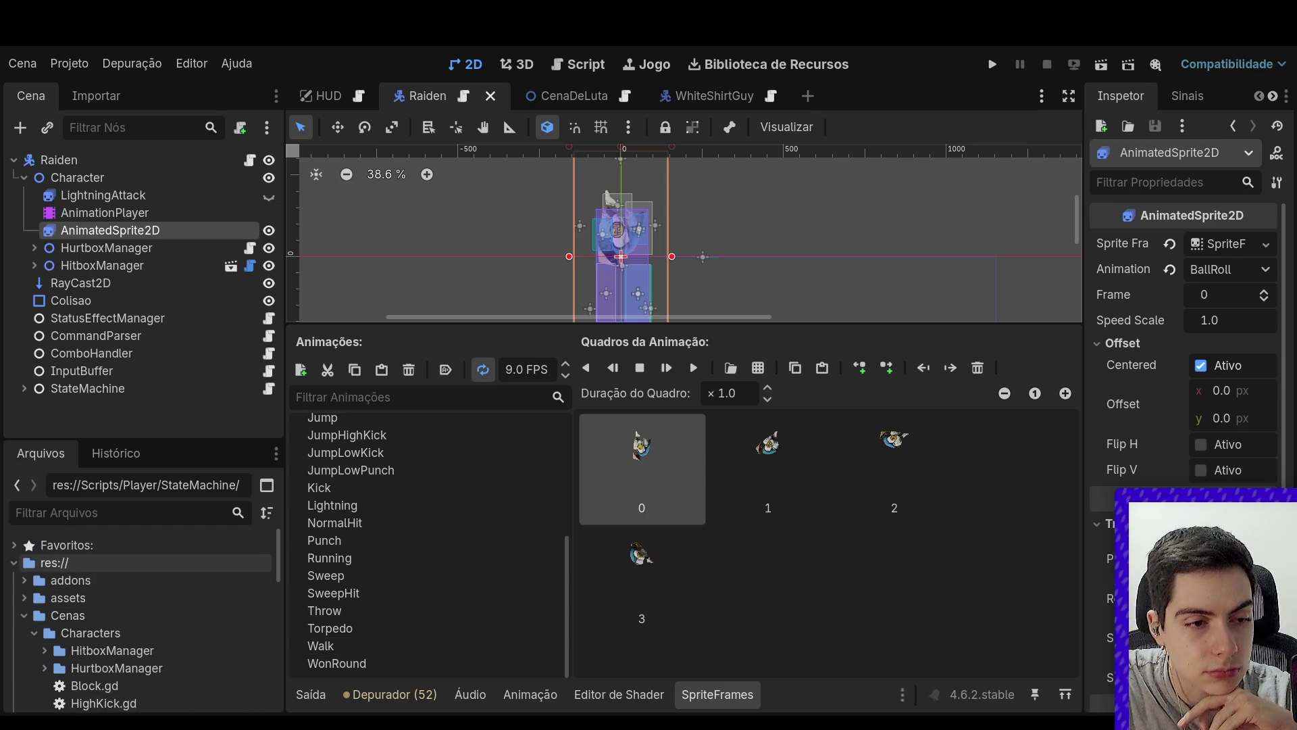
Preview the Punch, Sweep and SweepHit frames, then add a new sprite animation.
{"action": "left_click", "coordinate": [64, 565]}
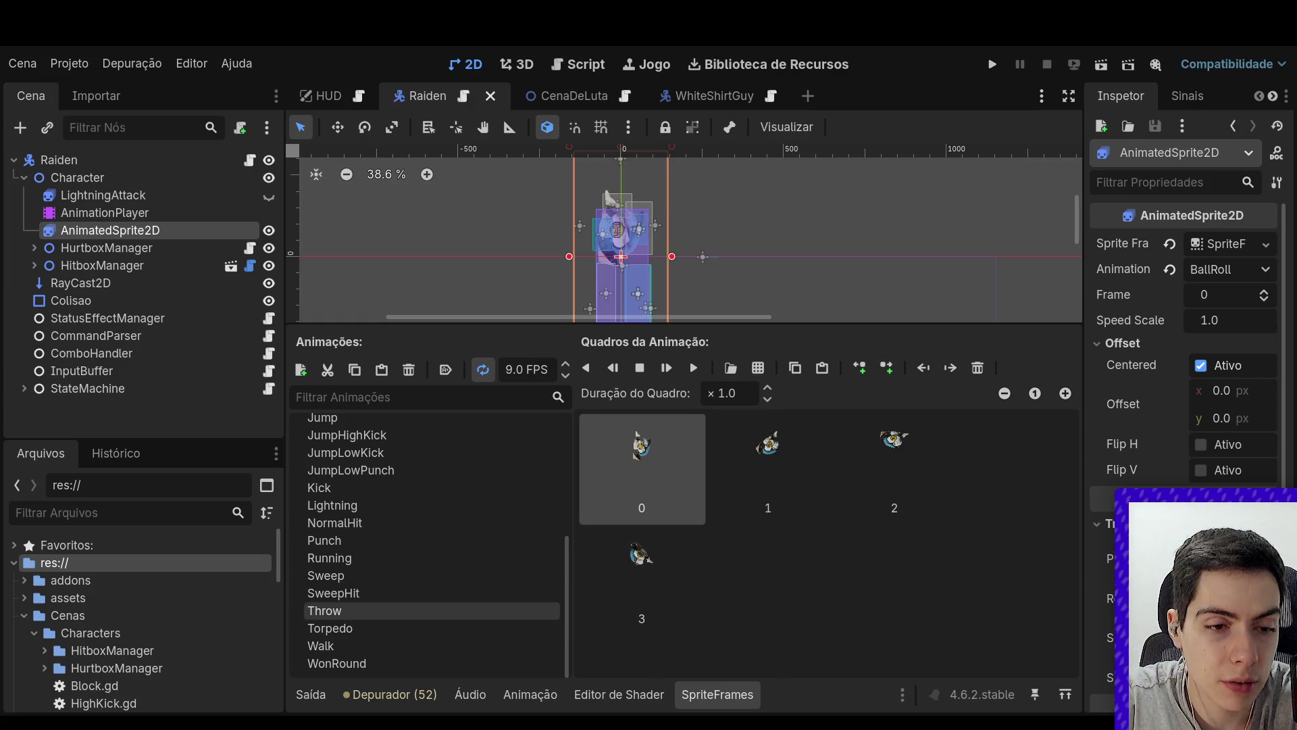
{"action": "scroll", "coordinate": [432, 568], "scroll_direction": "up", "scroll_amount": 7}
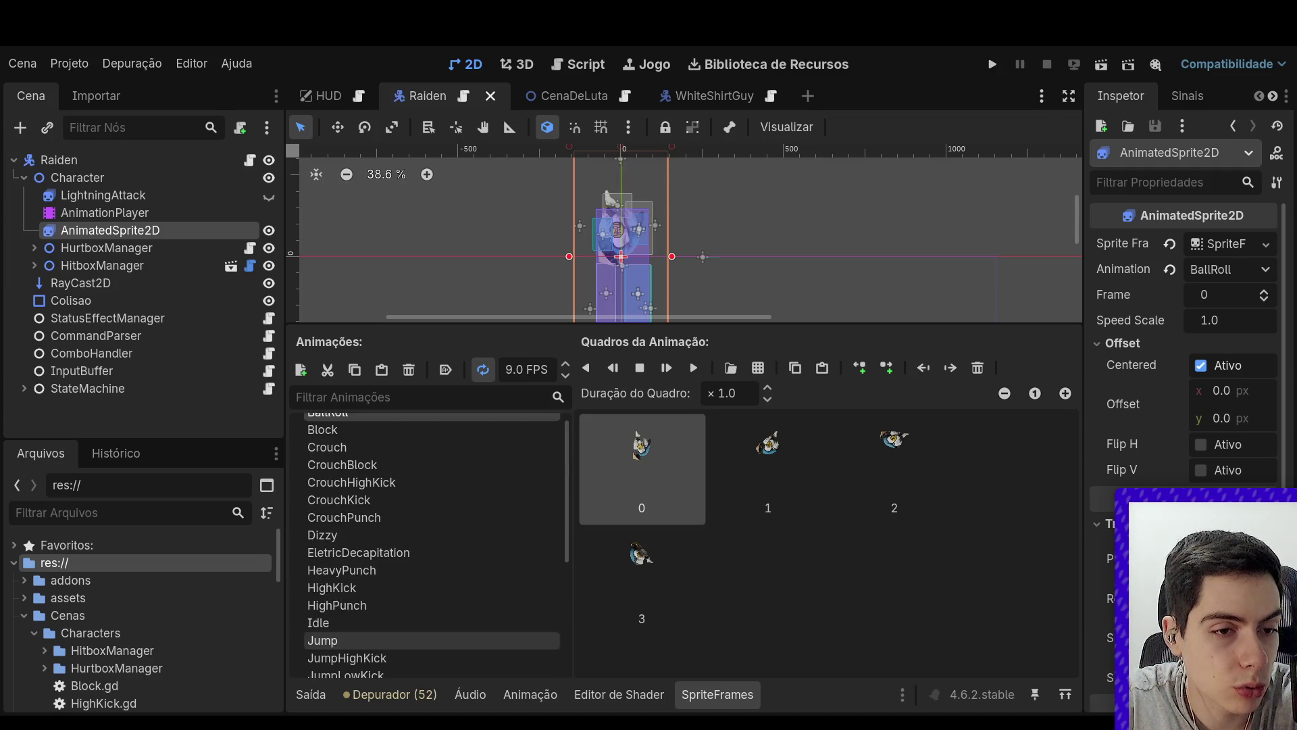
{"action": "scroll", "coordinate": [432, 560], "scroll_direction": "down", "scroll_amount": 7}
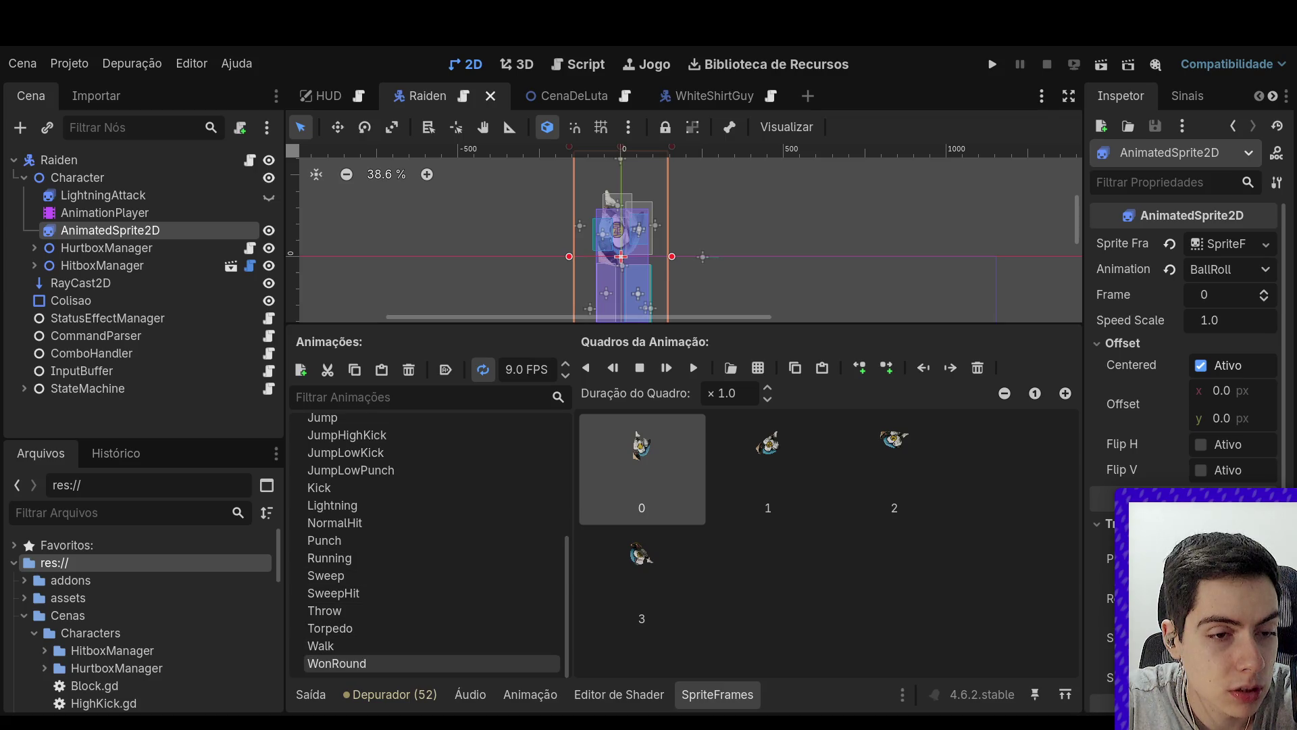
{"action": "left_click", "coordinate": [406, 540]}
{"action": "left_click", "coordinate": [411, 575]}
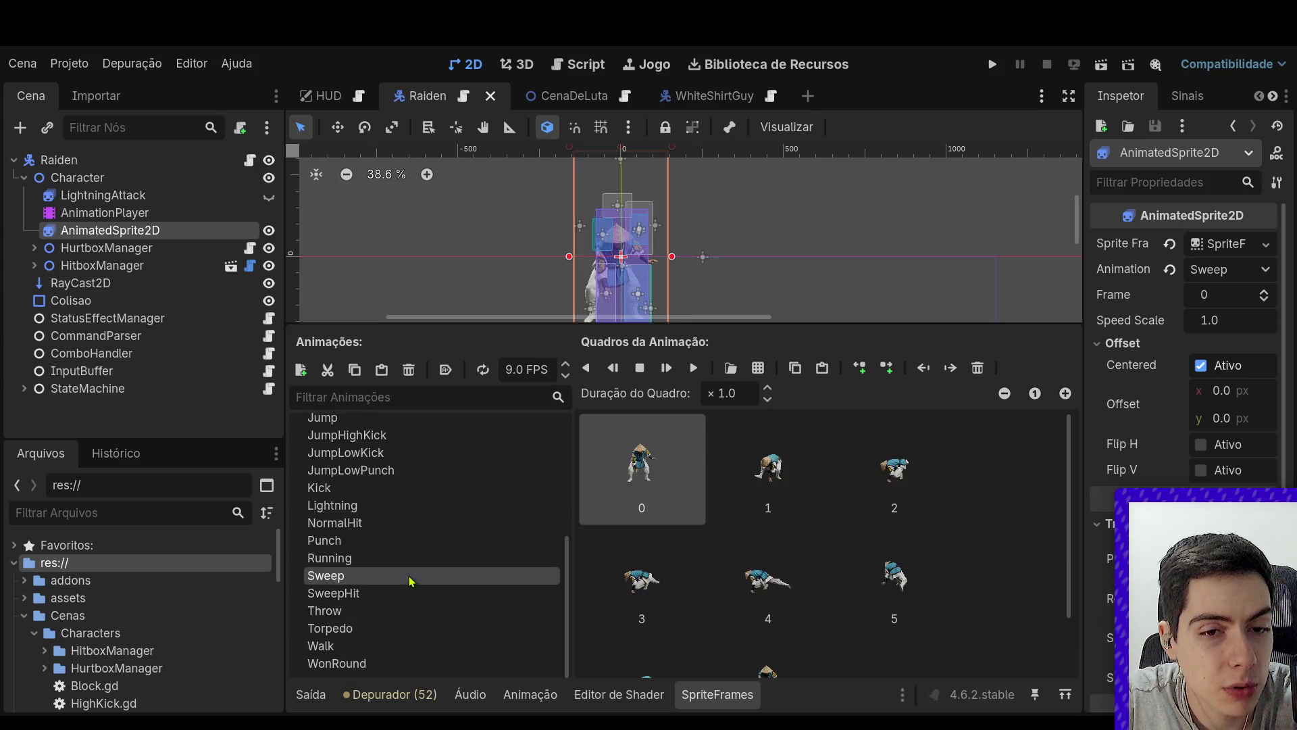
{"action": "left_click", "coordinate": [413, 595]}
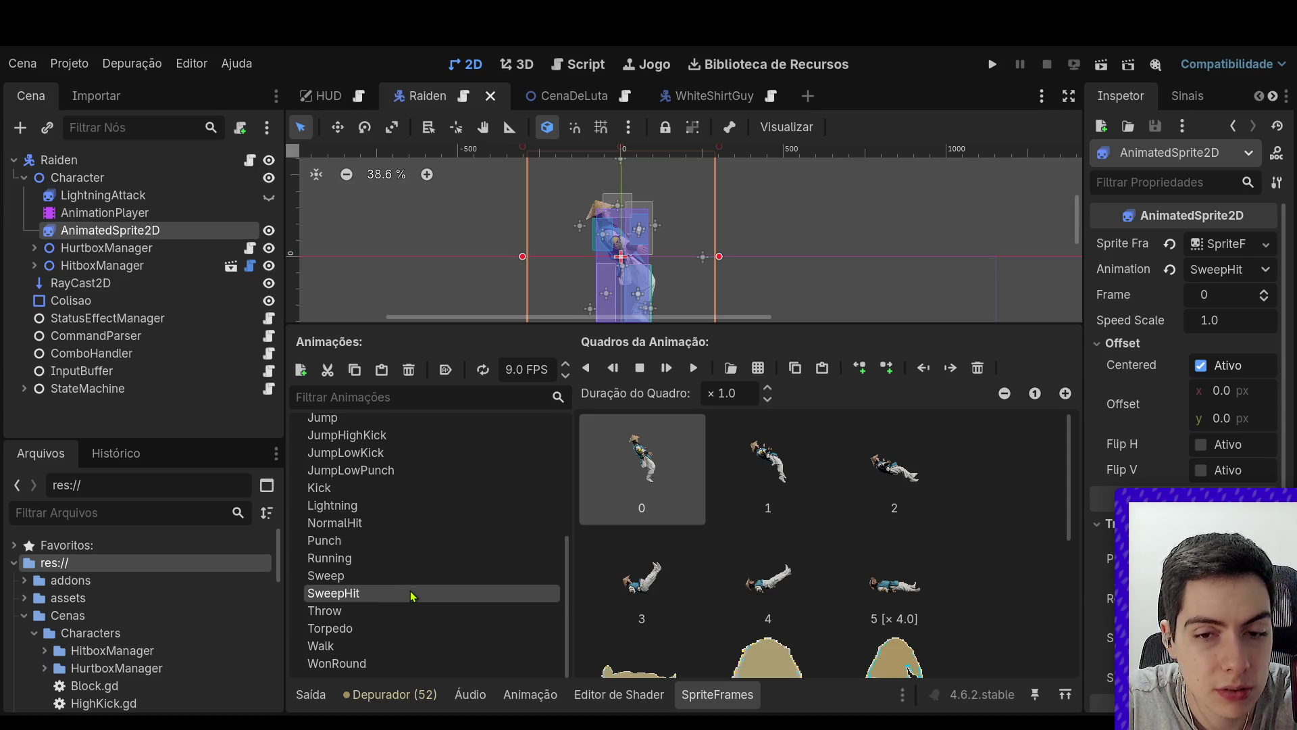
{"action": "scroll", "coordinate": [853, 520], "scroll_direction": "down", "scroll_amount": 1}
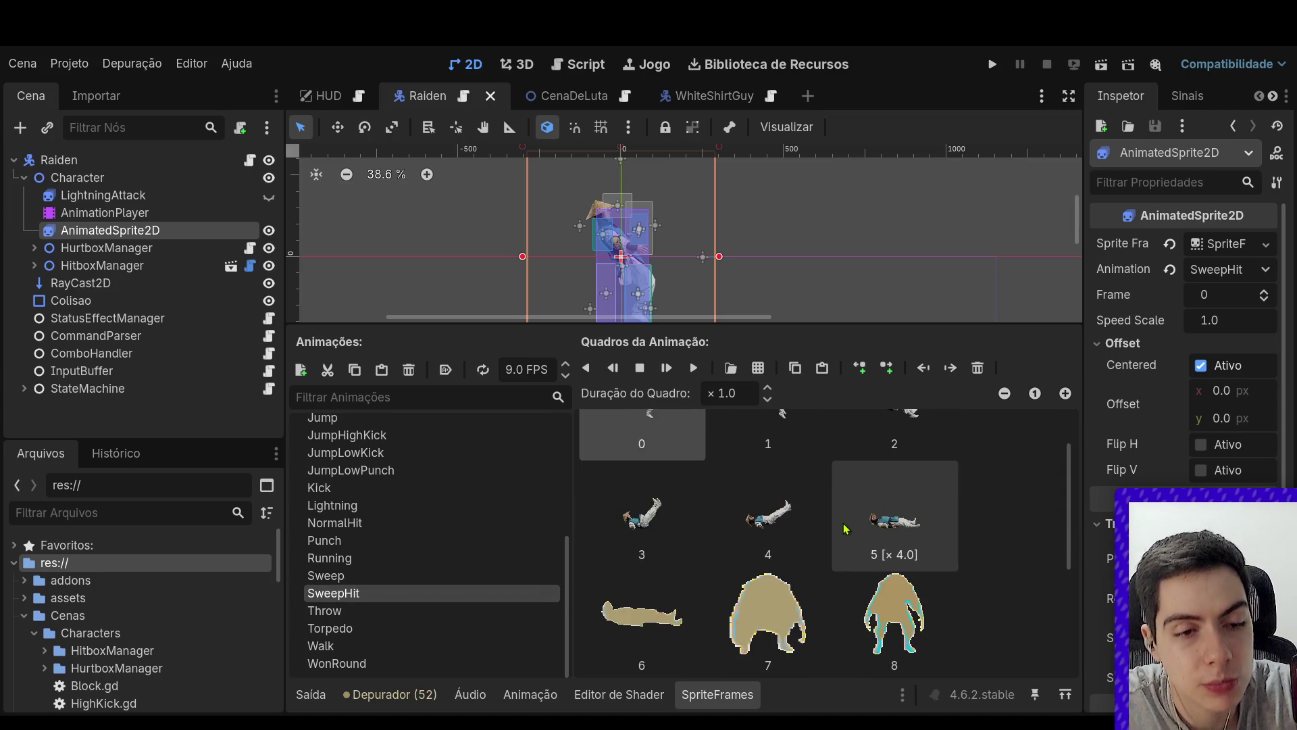
{"action": "scroll", "coordinate": [473, 543], "scroll_direction": "up", "scroll_amount": 5}
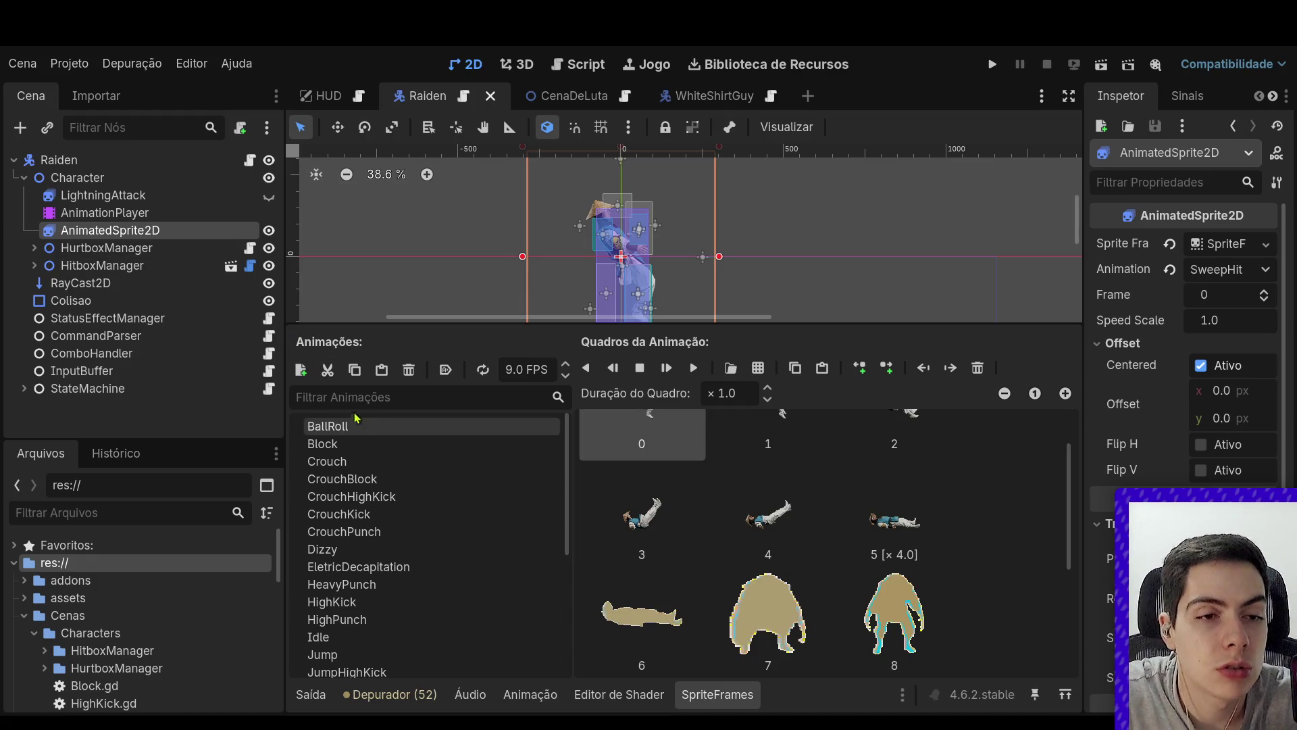
{"action": "left_click", "coordinate": [301, 369]}
Name the new animation Fall, set it to 9 FPS, and save the Raiden scene.
{"action": "key", "text": "Return"}
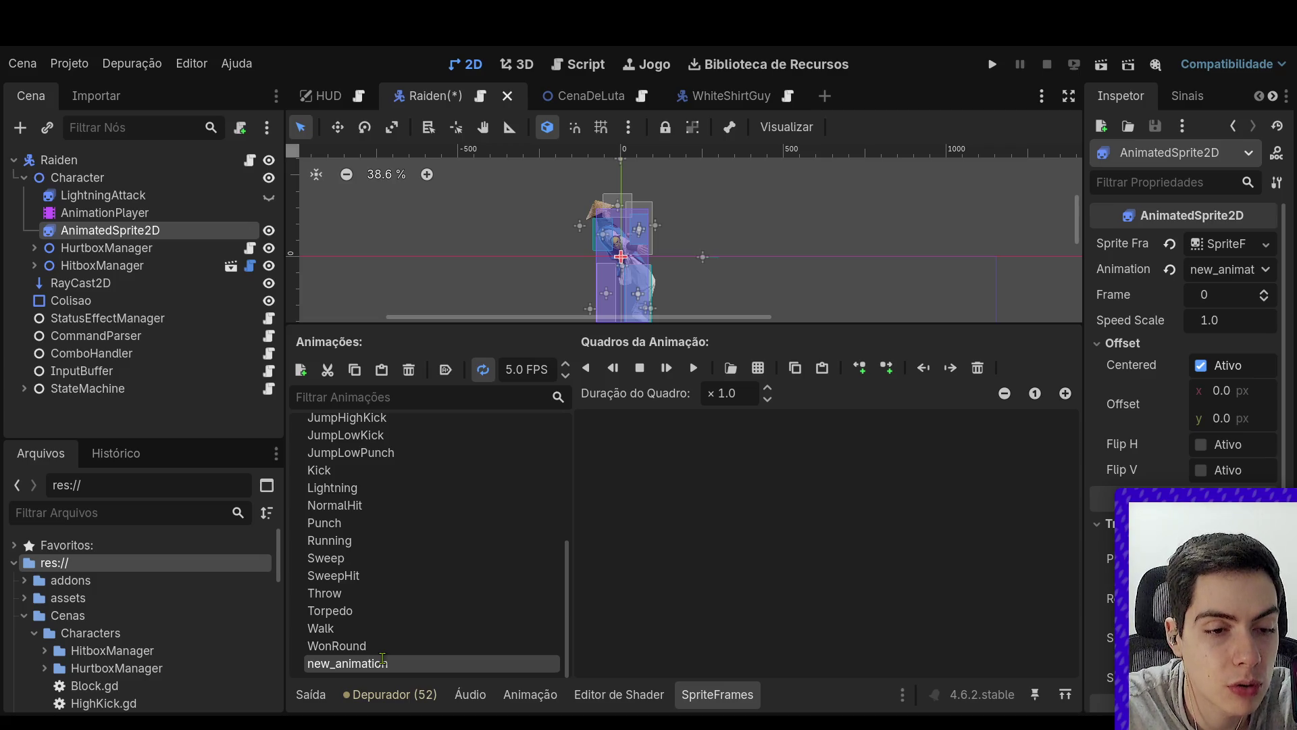
{"action": "key", "text": "Delete"}
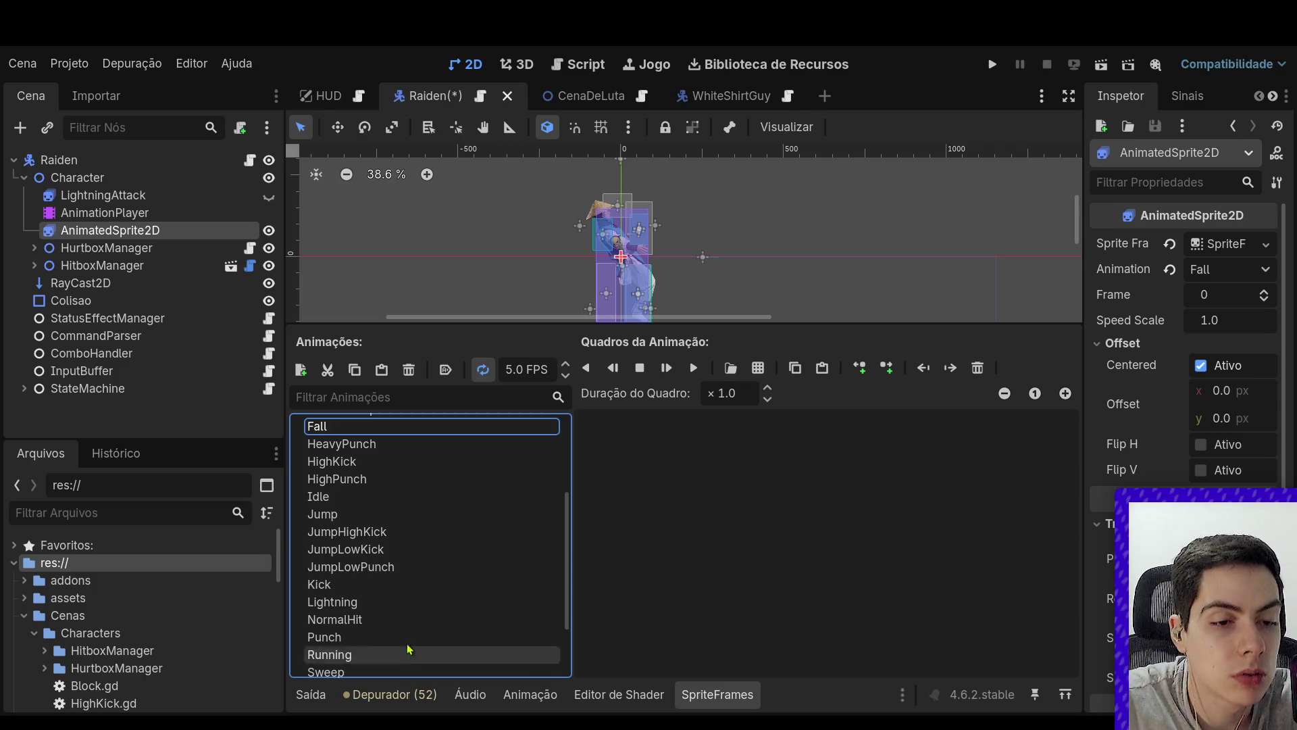
{"action": "scroll", "coordinate": [405, 649], "scroll_direction": "down", "scroll_amount": 2}
{"action": "left_click", "coordinate": [411, 662]}
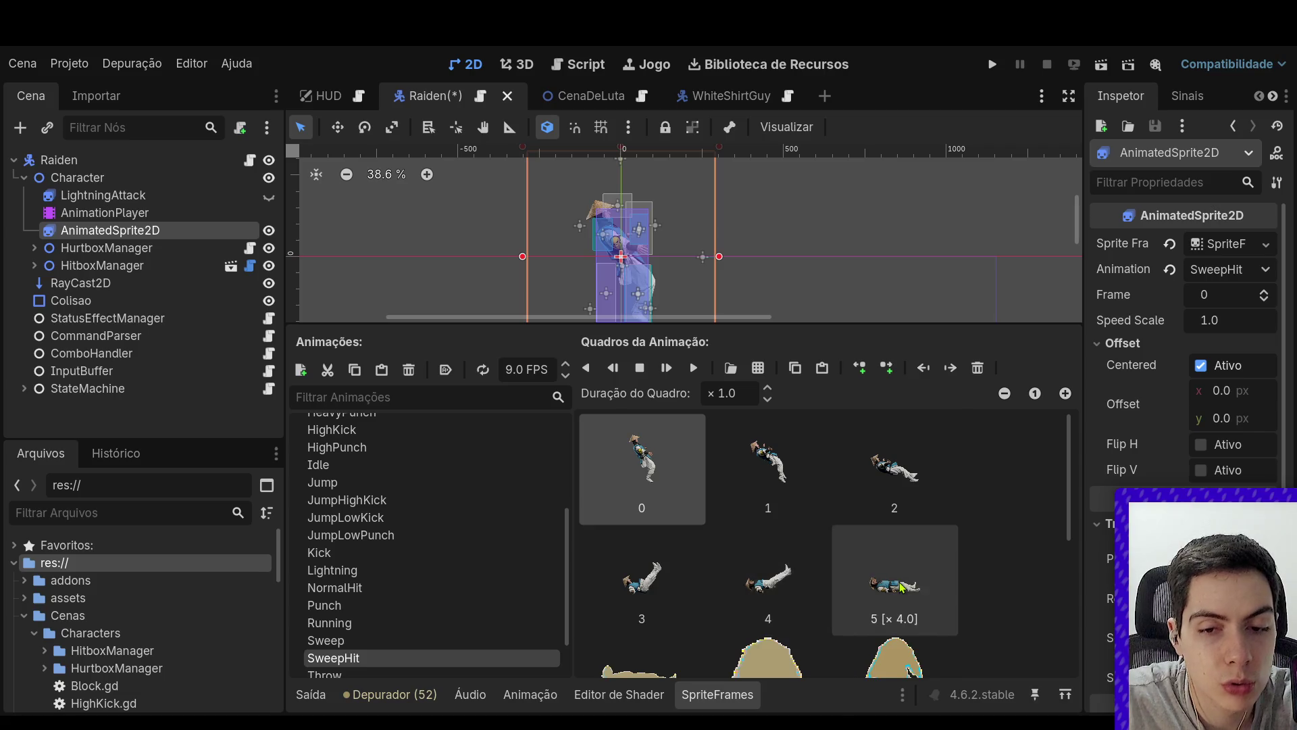
{"action": "scroll", "coordinate": [454, 507], "scroll_direction": "up", "scroll_amount": 3}
{"action": "scroll", "coordinate": [422, 439], "scroll_direction": "up", "scroll_amount": 3}
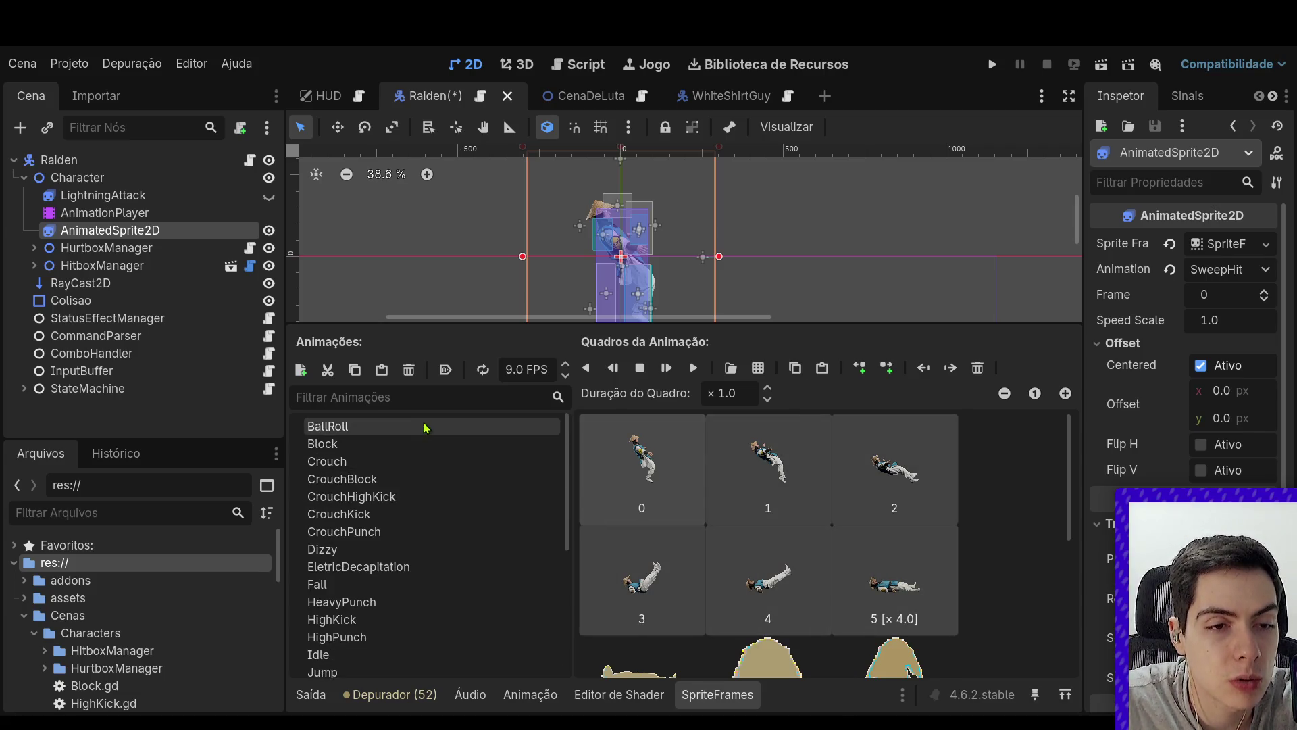
{"action": "left_click", "coordinate": [414, 586]}
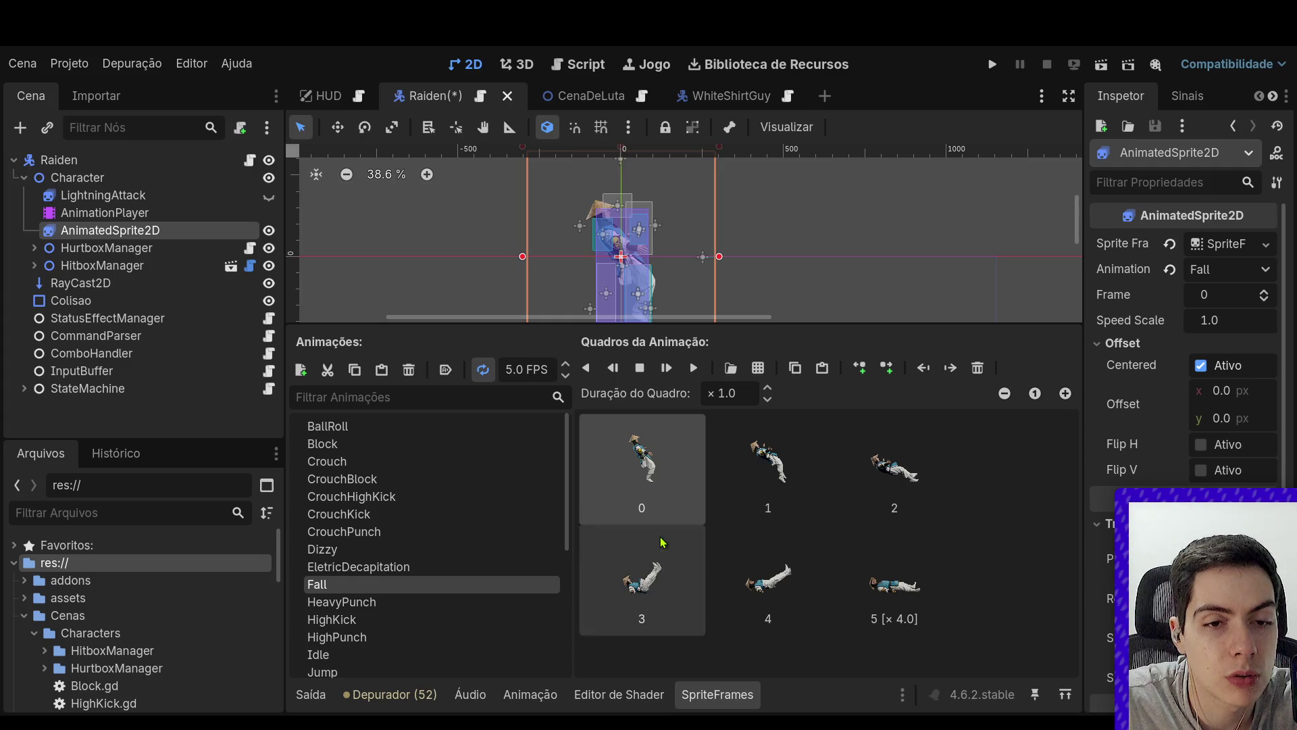
{"action": "scroll", "coordinate": [507, 370], "scroll_direction": "up", "scroll_amount": 4}
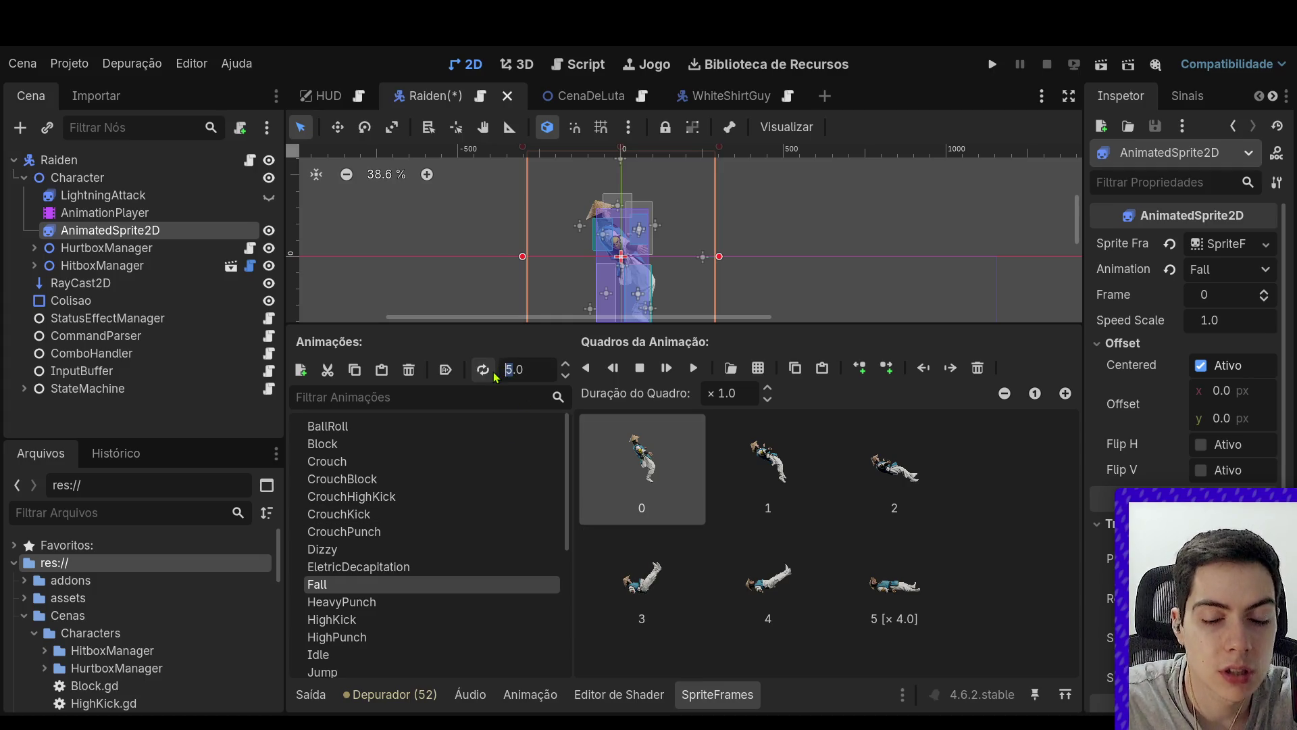
{"action": "key", "text": "ctrl+s"}
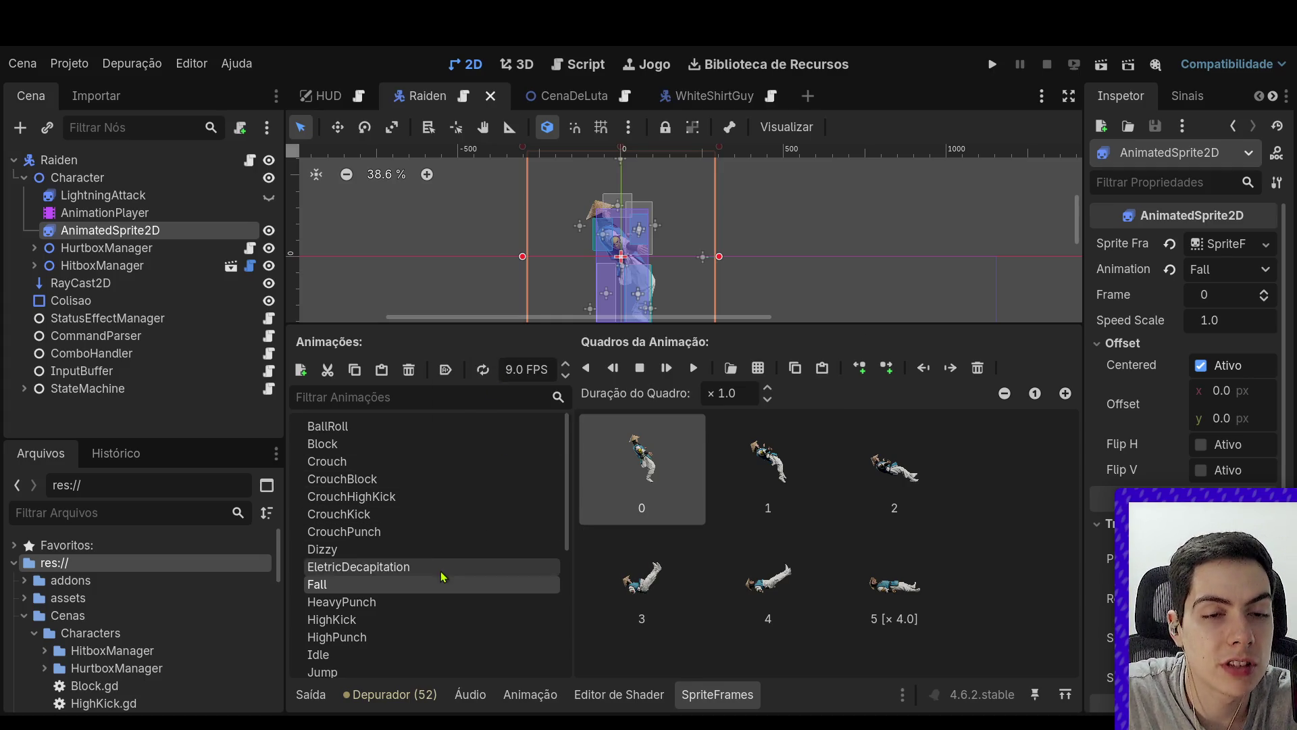
Preview the Fall animation in the AnimationPlayer, then switch to the CenaDeLuta scene.
{"action": "left_click", "coordinate": [126, 211]}
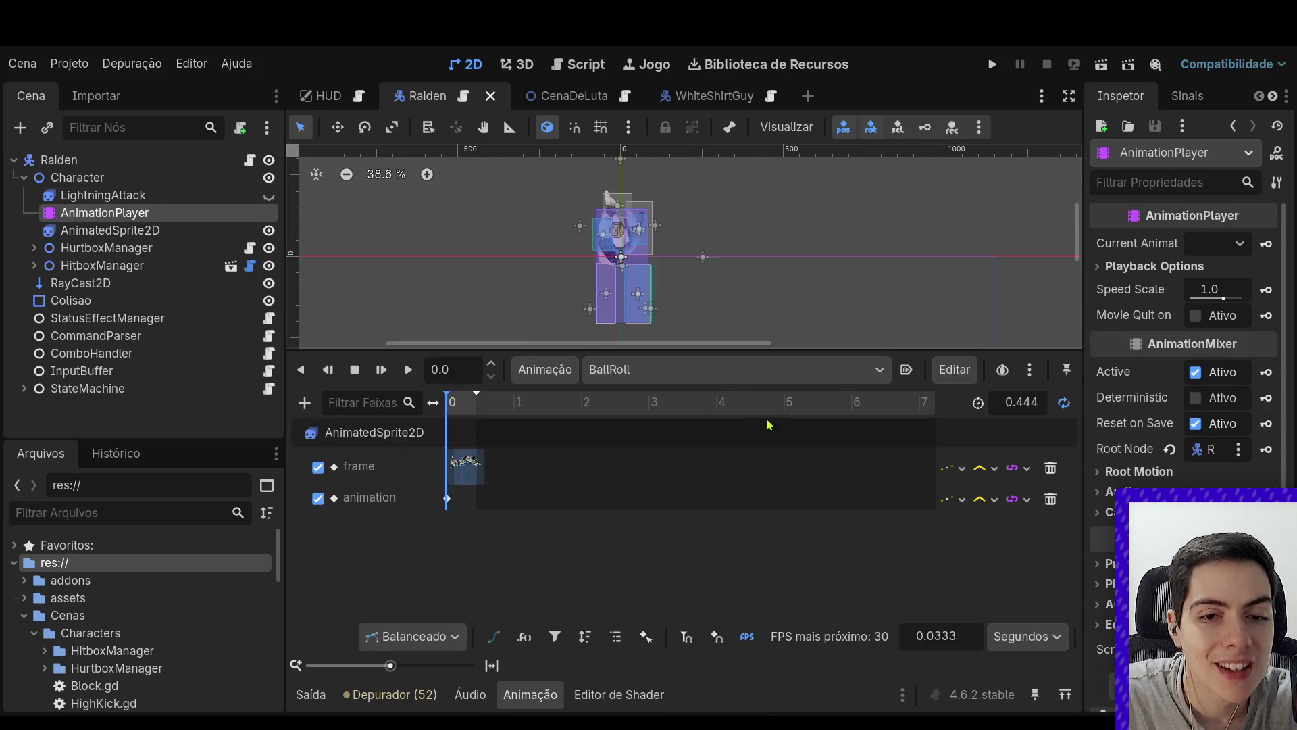
{"action": "scroll", "coordinate": [1182, 405], "scroll_direction": "down", "scroll_amount": 3}
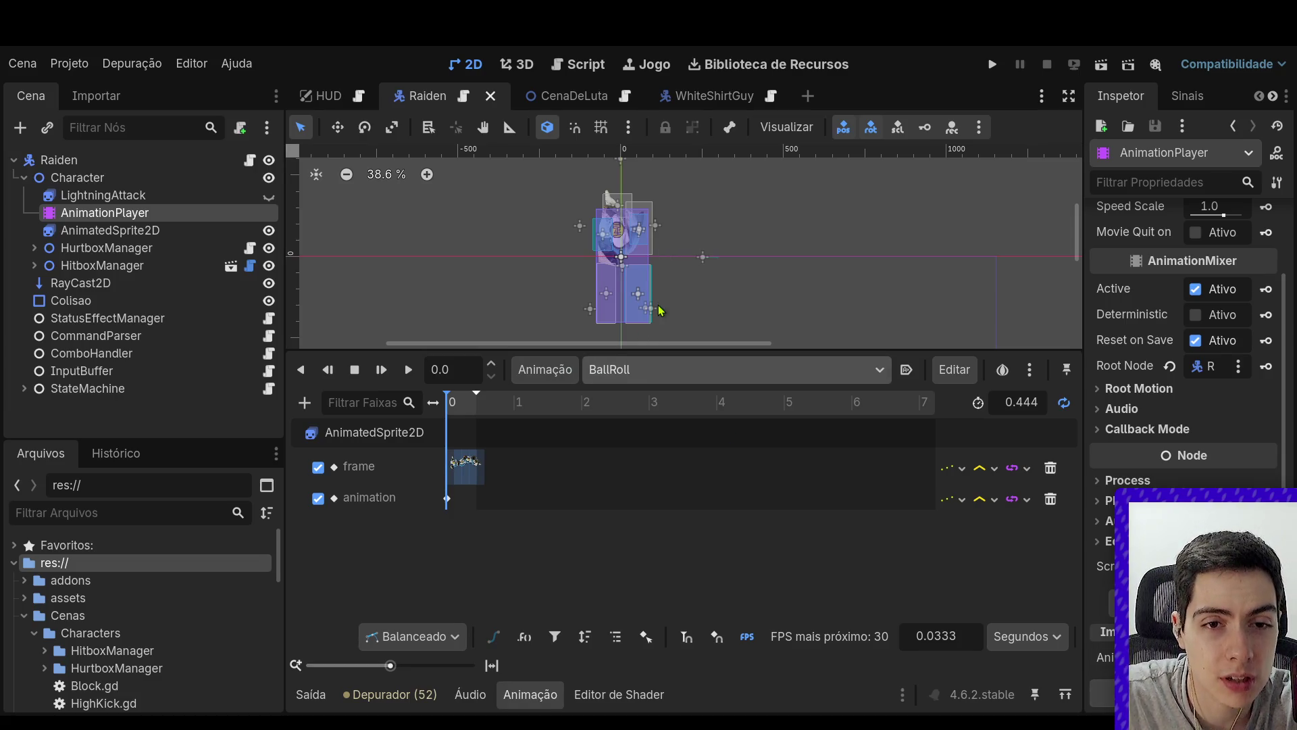
{"action": "scroll", "coordinate": [630, 369], "scroll_direction": "down", "scroll_amount": 1}
{"action": "mouse_move", "coordinate": [447, 405]}
{"action": "left_mouse_down"}
{"action": "mouse_move", "coordinate": [506, 414]}
{"action": "mouse_move", "coordinate": [443, 406]}
{"action": "left_mouse_up"}
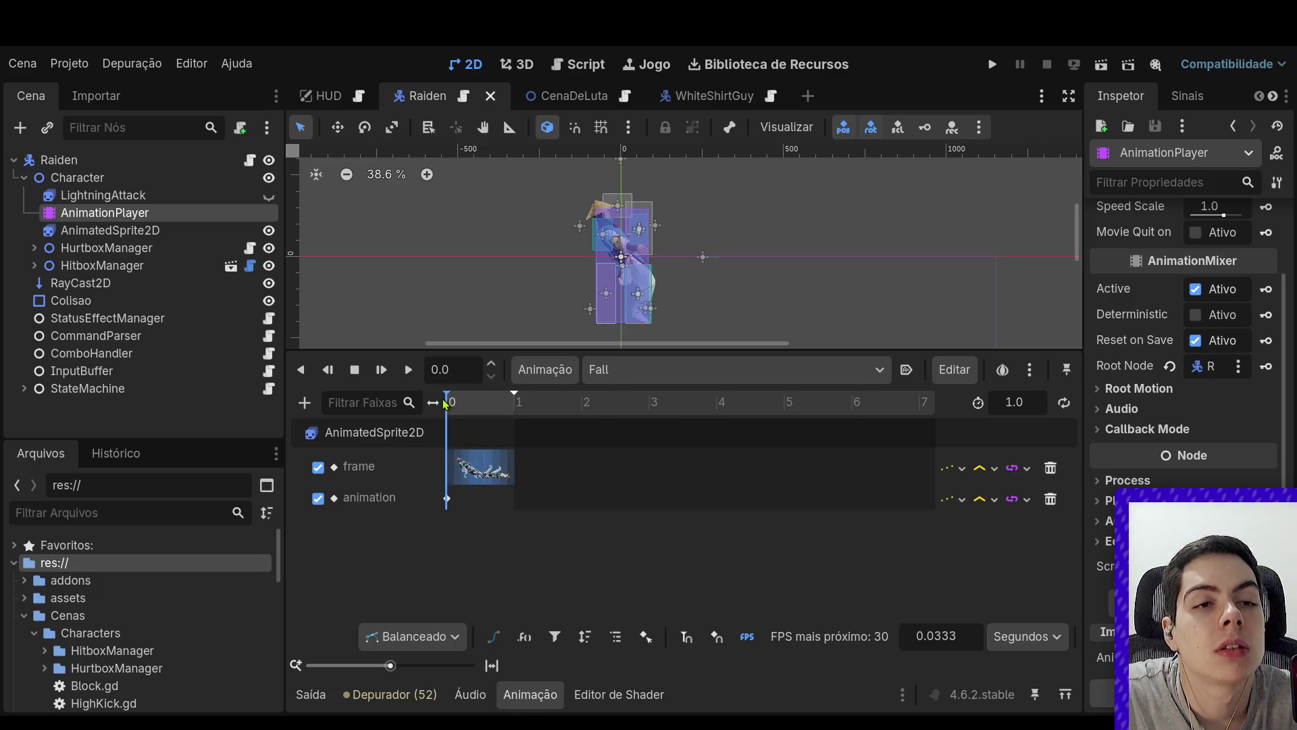
{"action": "left_click", "coordinate": [556, 95]}
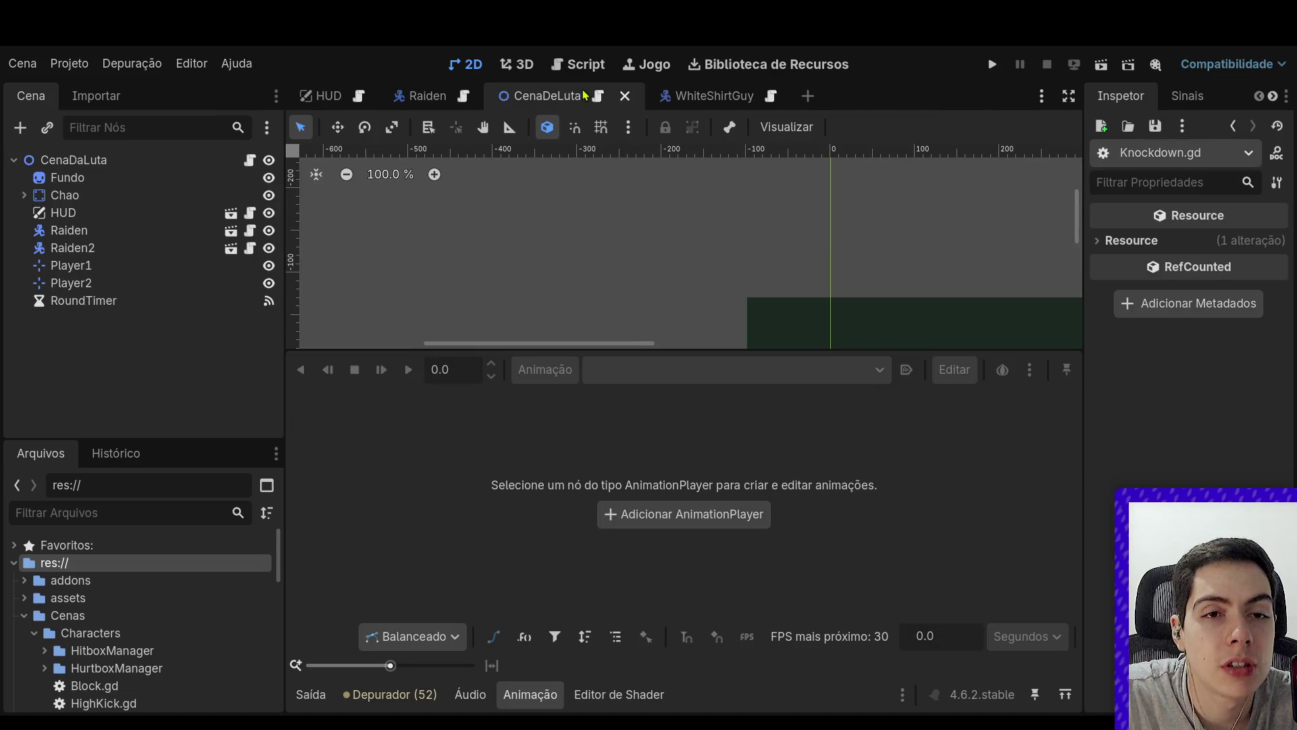
{"action": "left_click", "coordinate": [125, 160]}
{"action": "left_click", "coordinate": [250, 160]}
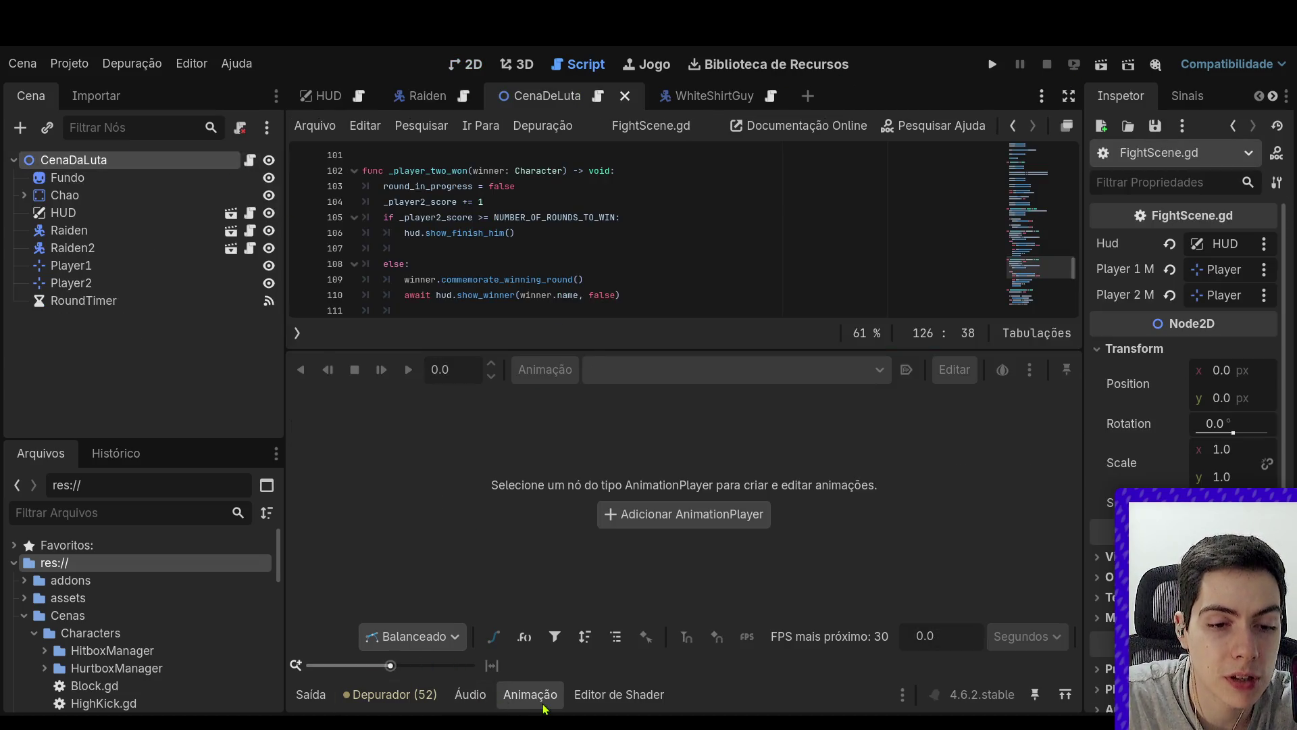
{"action": "left_click", "coordinate": [542, 704]}
{"action": "scroll", "coordinate": [667, 210], "scroll_direction": "up", "scroll_amount": 20}
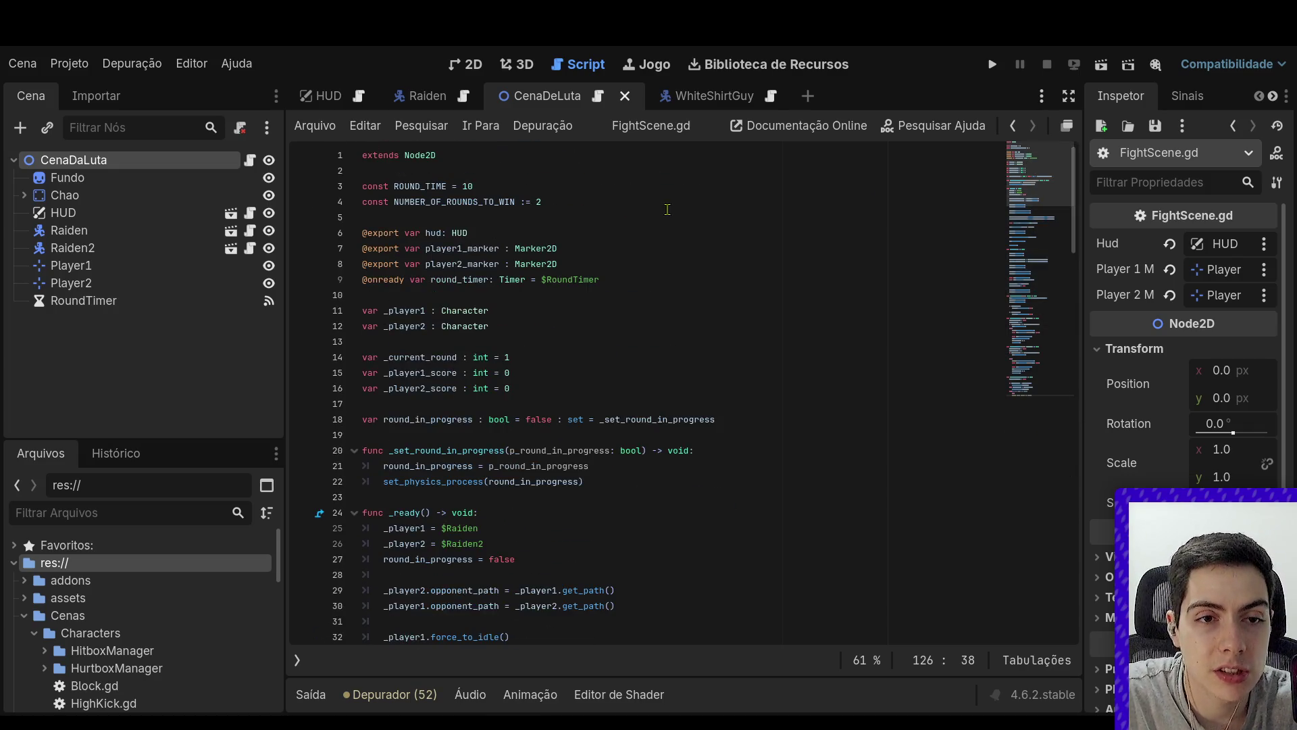
{"action": "left_click_drag", "start_coordinate": [544, 201], "coordinate": [294, 201]}
{"action": "left_click_drag", "start_coordinate": [520, 188], "coordinate": [311, 186]}
{"action": "key", "text": "ctrl+x"}
{"action": "left_click", "coordinate": [495, 227]}
{"action": "key", "text": "ctrl+shift+Return"}
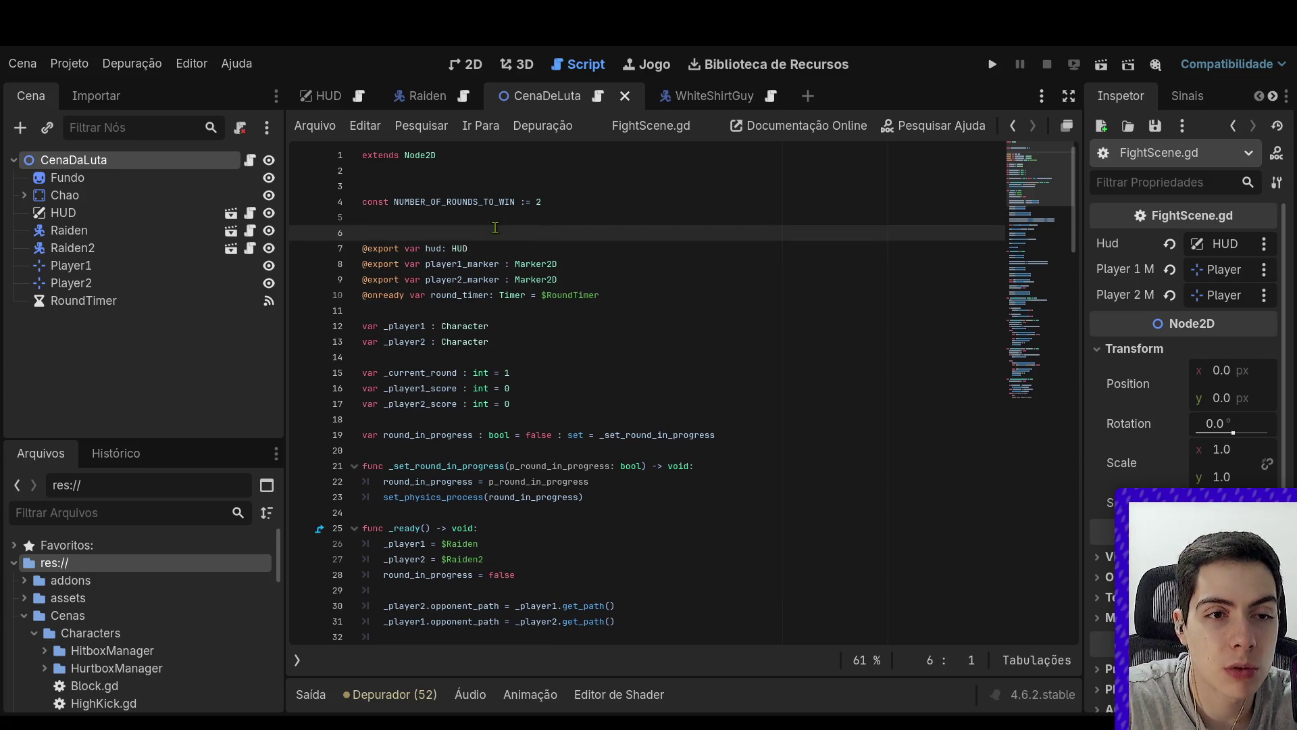
{"action": "type", "text": "@export"}
{"action": "key", "text": "ctrl+v"}
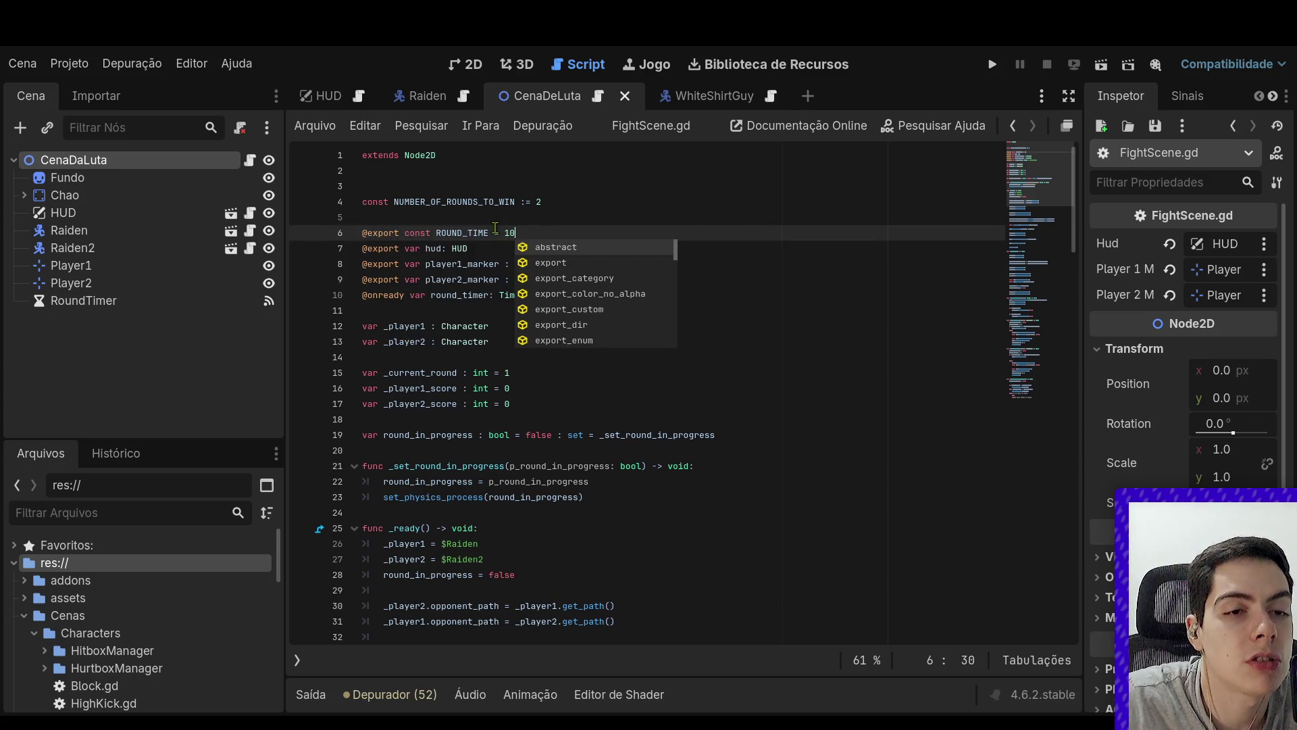
{"action": "double_click", "coordinate": [411, 233]}
{"action": "type", "text": "var"}
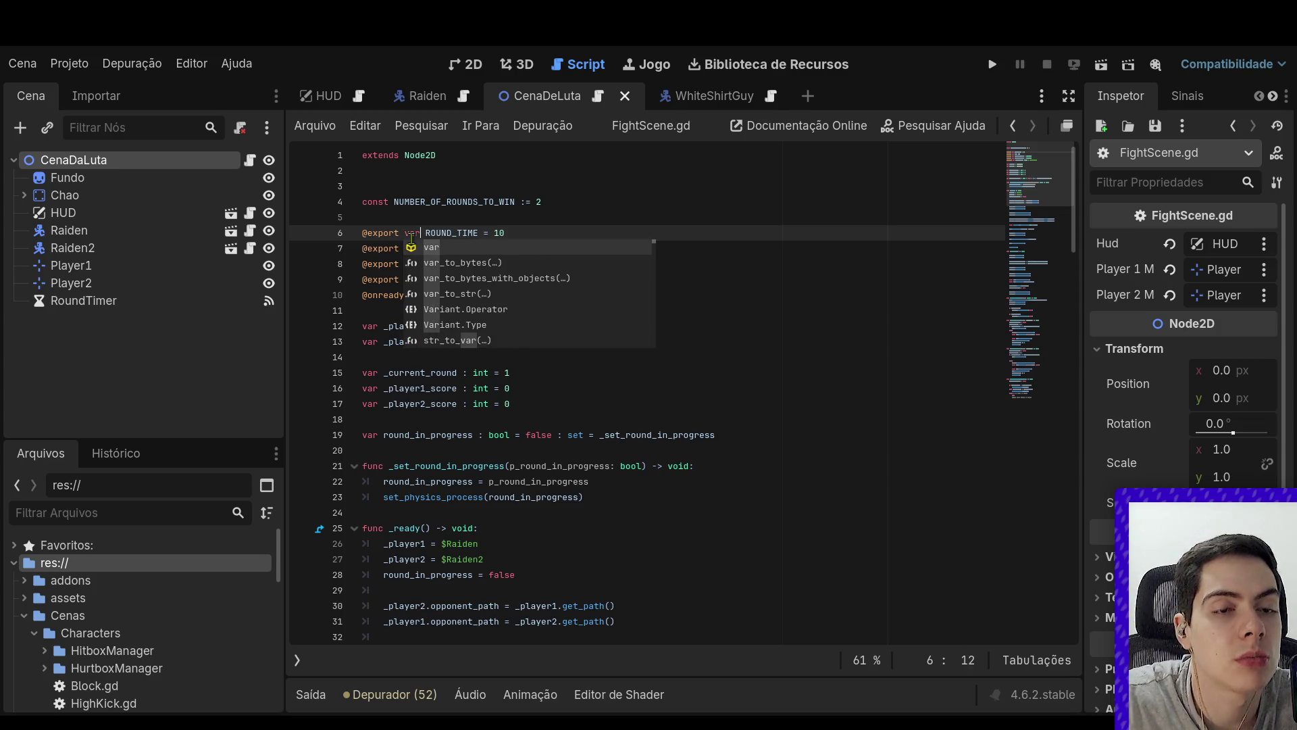
{"action": "key", "text": "ctrl+s"}
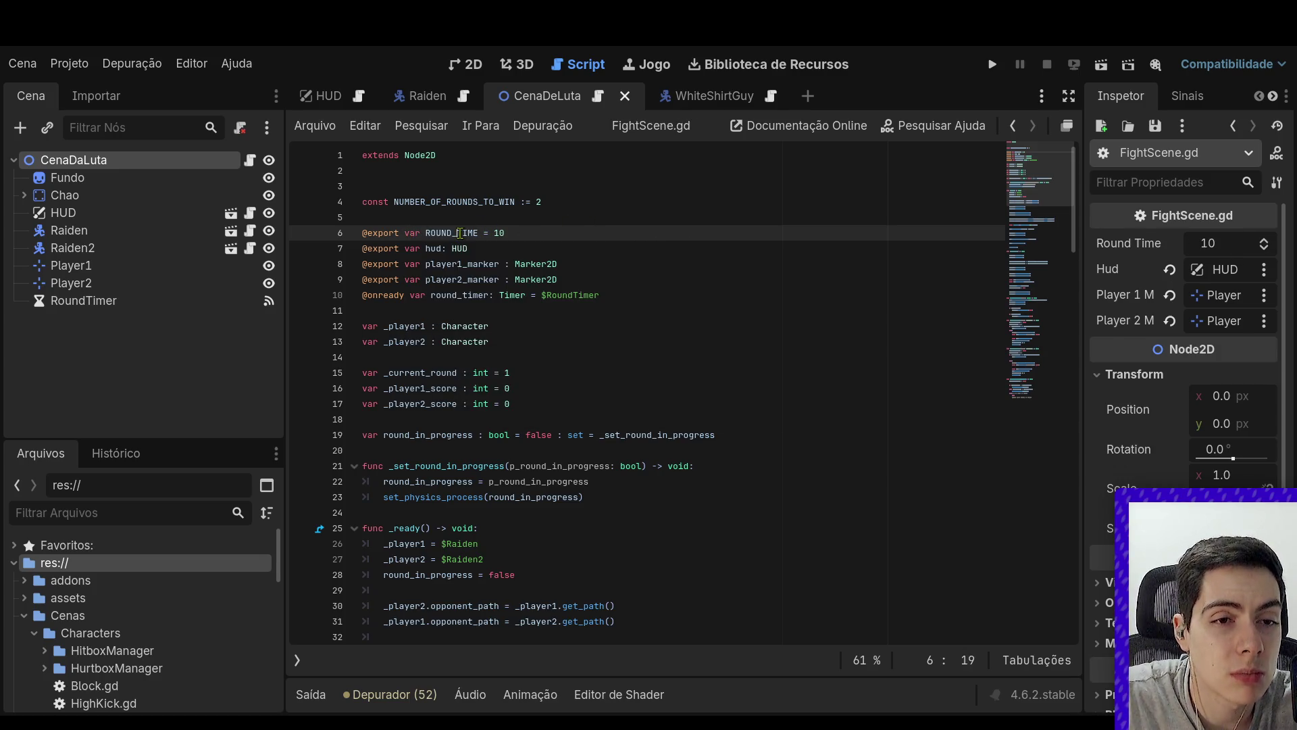
Rename it to round_time (value 10) and replace ROUND_TIME on lines 49 and 72.
{"action": "double_click", "coordinate": [460, 234]}
{"action": "type", "text": "round_time"}
{"action": "key", "text": "ctrl+s"}
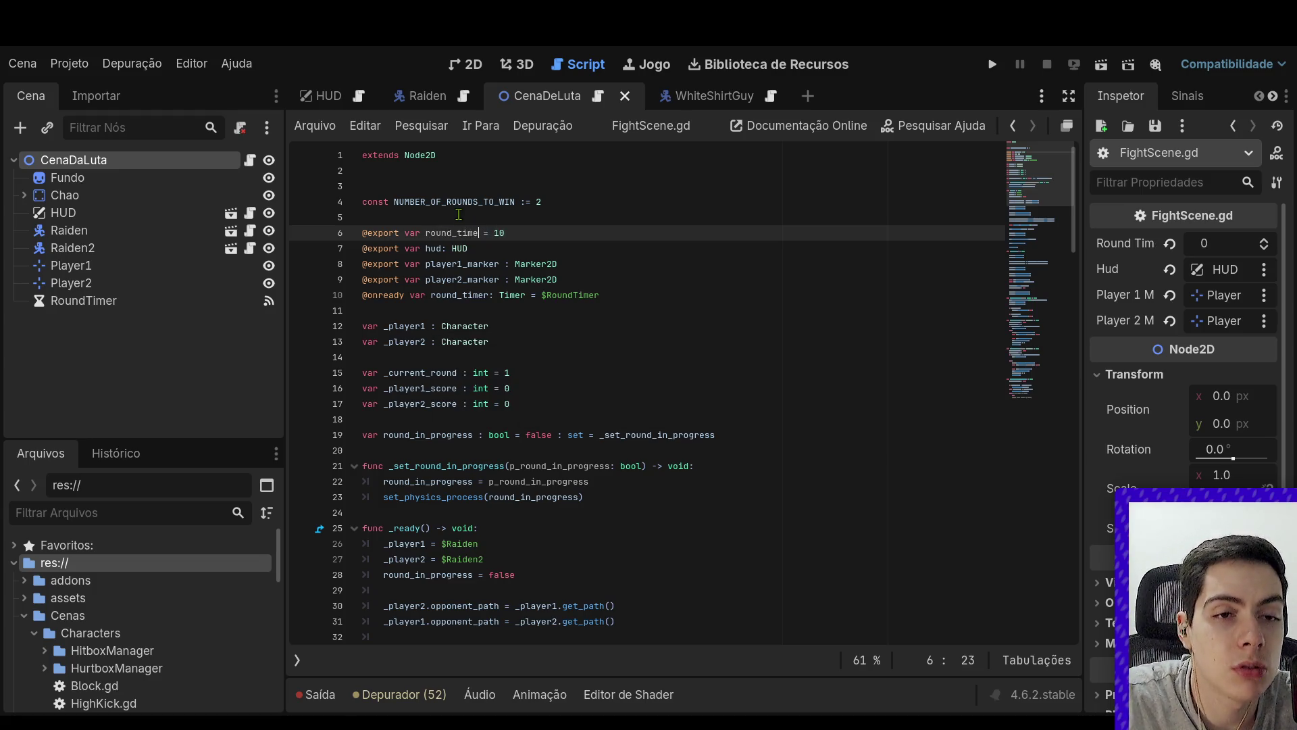
{"action": "double_click", "coordinate": [460, 233]}
{"action": "left_click", "coordinate": [500, 661]}
{"action": "key", "text": "ctrl+v"}
{"action": "key", "text": "ctrl+s"}
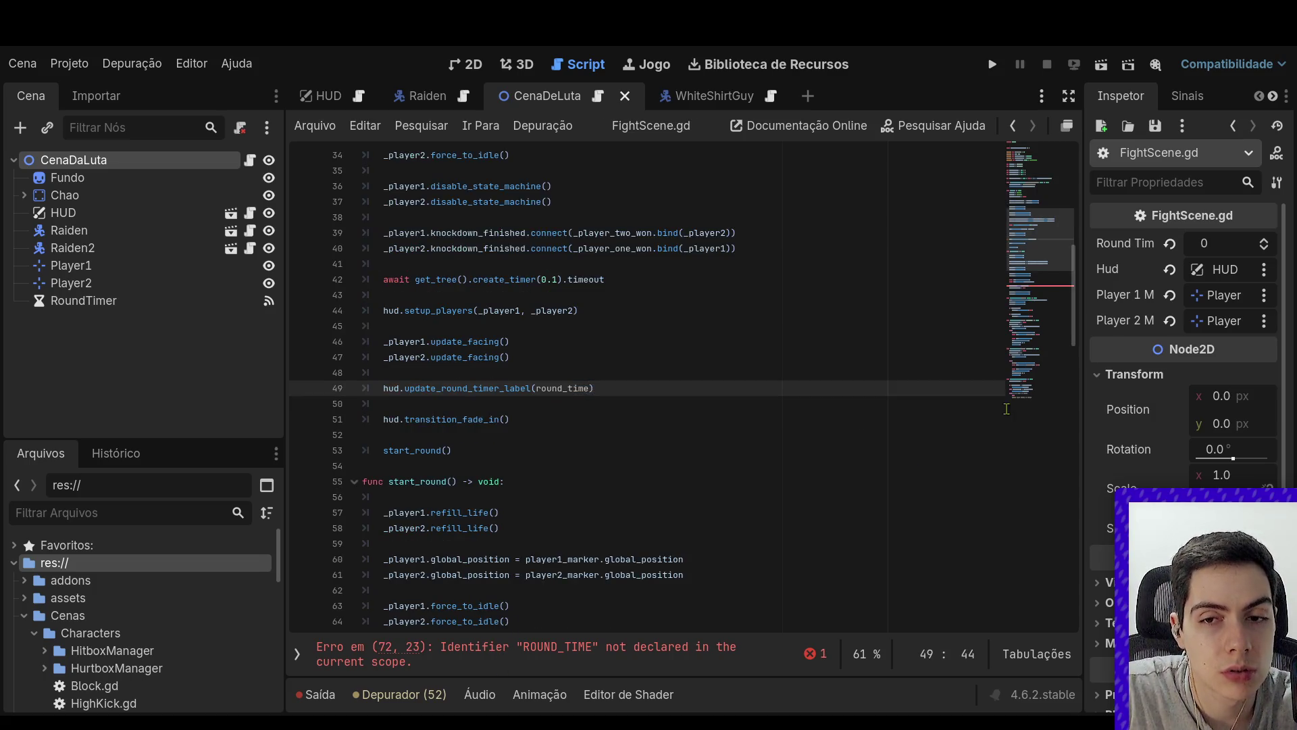
{"action": "left_click", "coordinate": [1046, 286]}
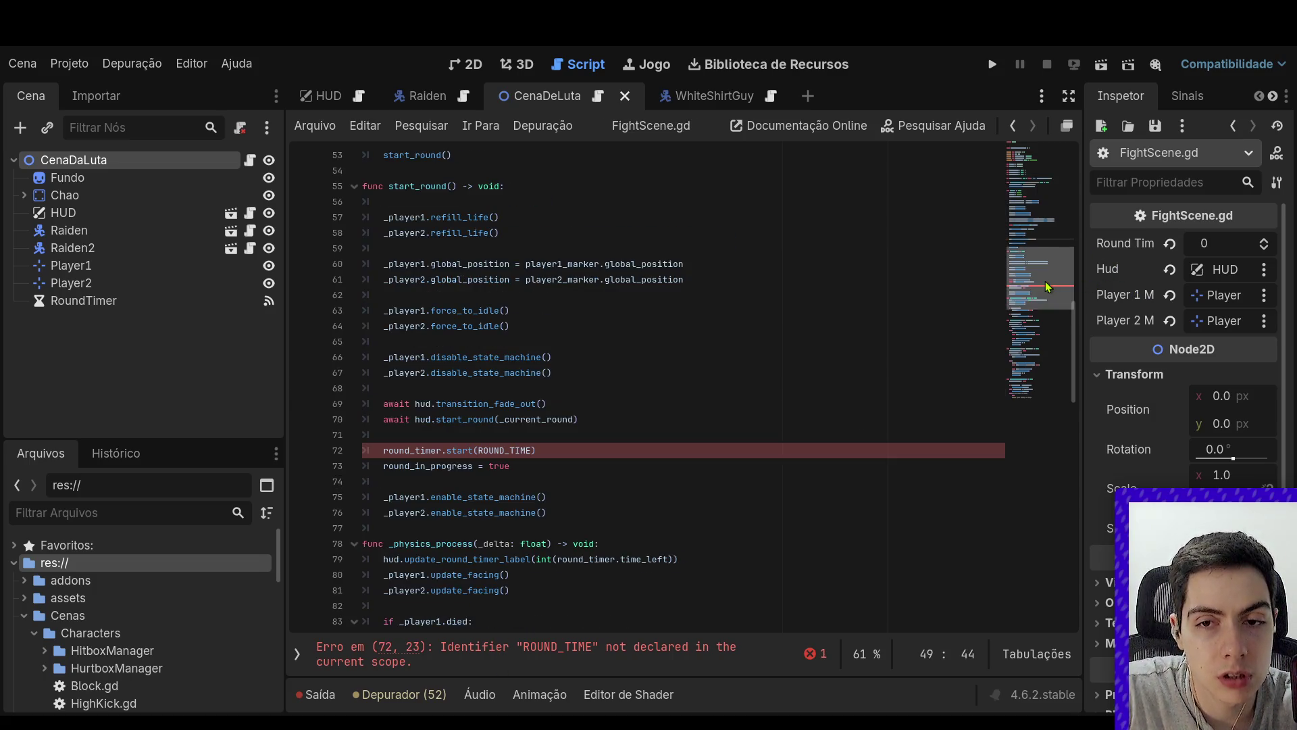
{"action": "double_click", "coordinate": [505, 450]}
{"action": "key", "text": "ctrl+v"}
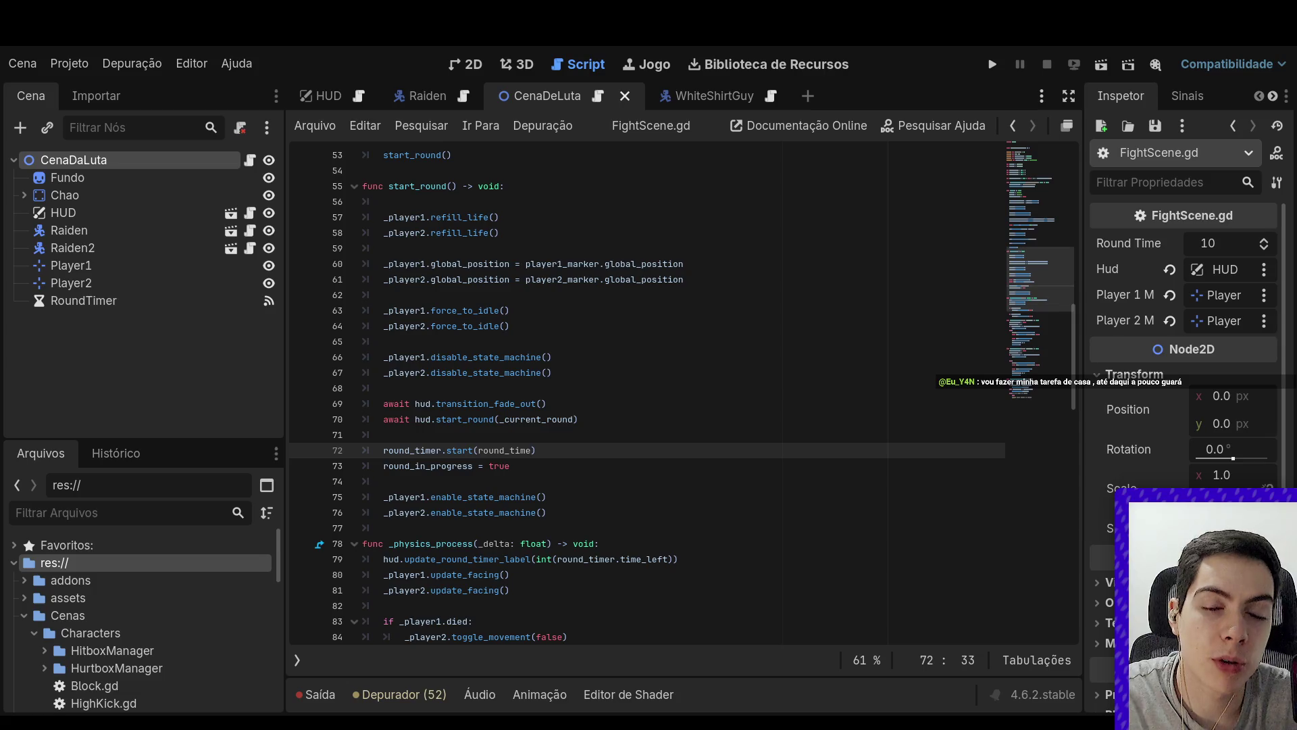
{"action": "left_click", "coordinate": [930, 436]}
Save the fight scene and its edited script.
{"action": "scroll", "coordinate": [928, 451], "scroll_direction": "down", "scroll_amount": 10}
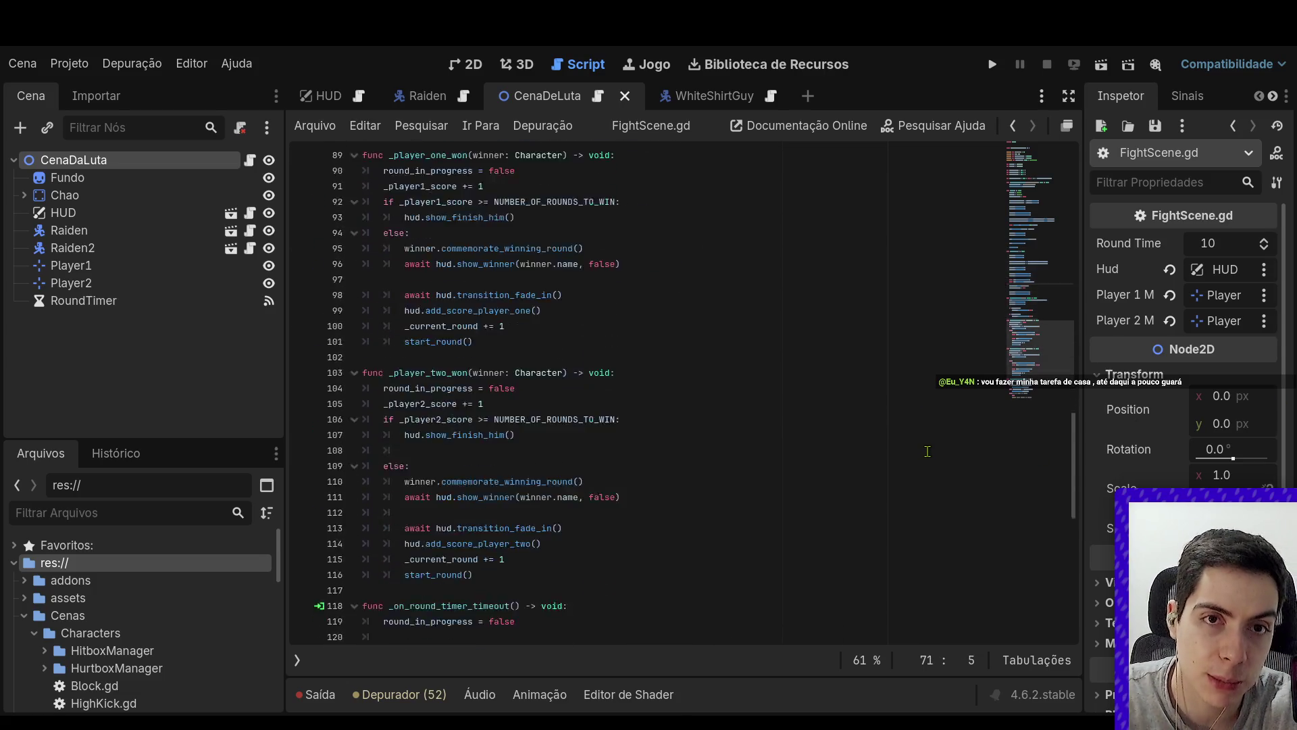
{"action": "scroll", "coordinate": [928, 452], "scroll_direction": "down", "scroll_amount": 5}
{"action": "key", "text": "ctrl+s"}
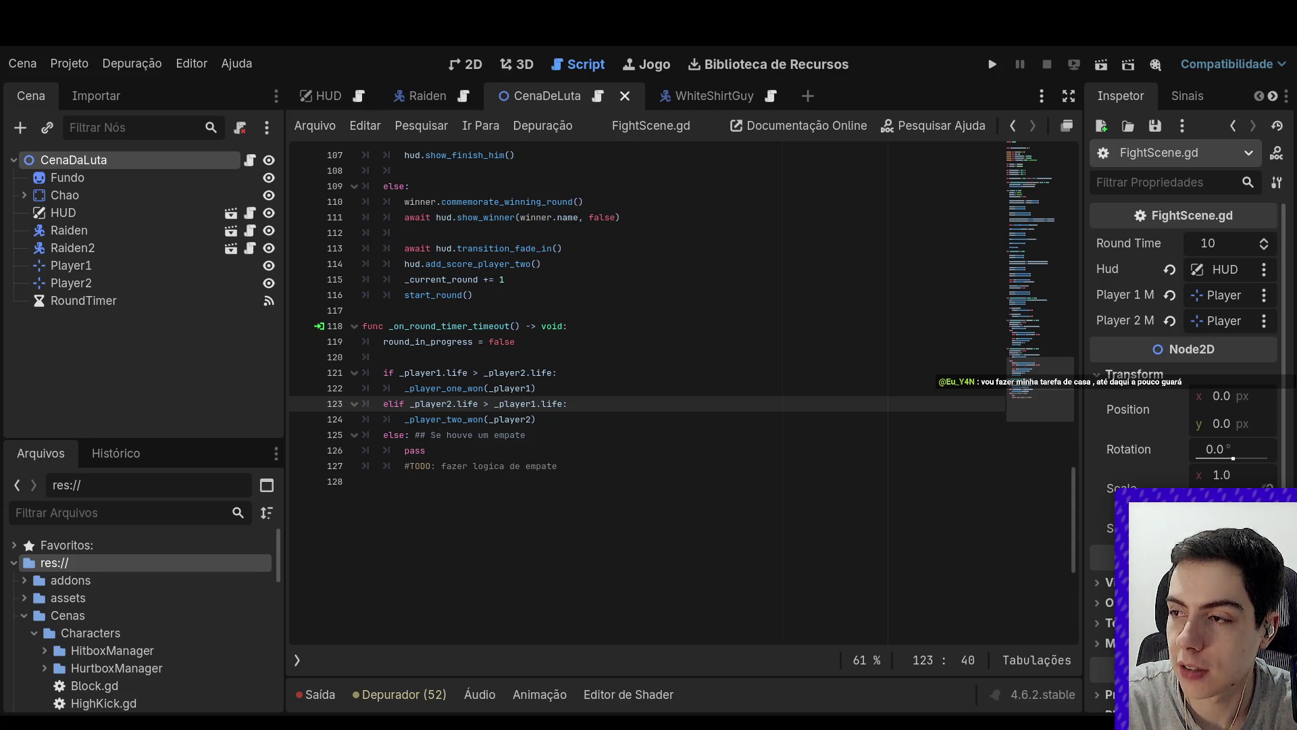
{"action": "key", "text": "Up"}
{"action": "key", "text": "Up"}
{"action": "key", "text": "ctrl+s"}
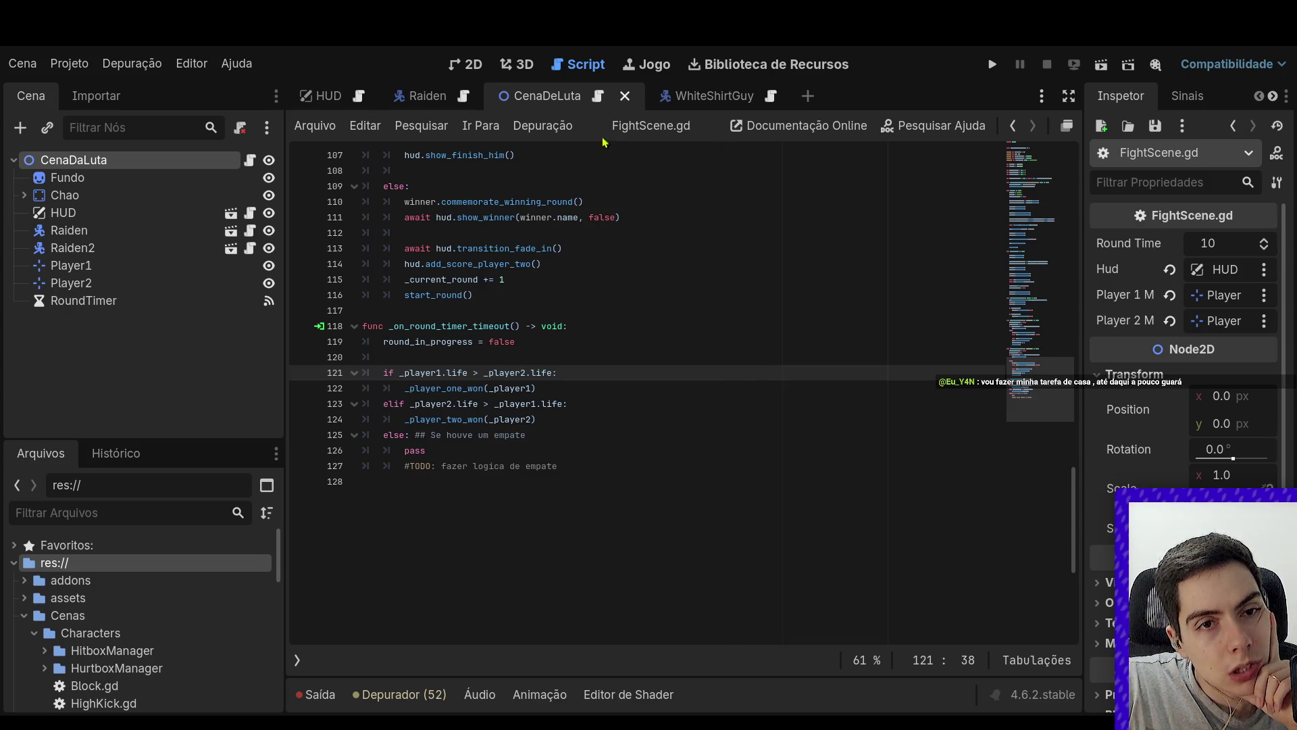
Set the fight scene's Round Time to 90 in the Inspector and run the current scene.
{"action": "scroll", "coordinate": [730, 364], "scroll_direction": "up", "scroll_amount": 10}
{"action": "left_click", "coordinate": [1221, 242]}
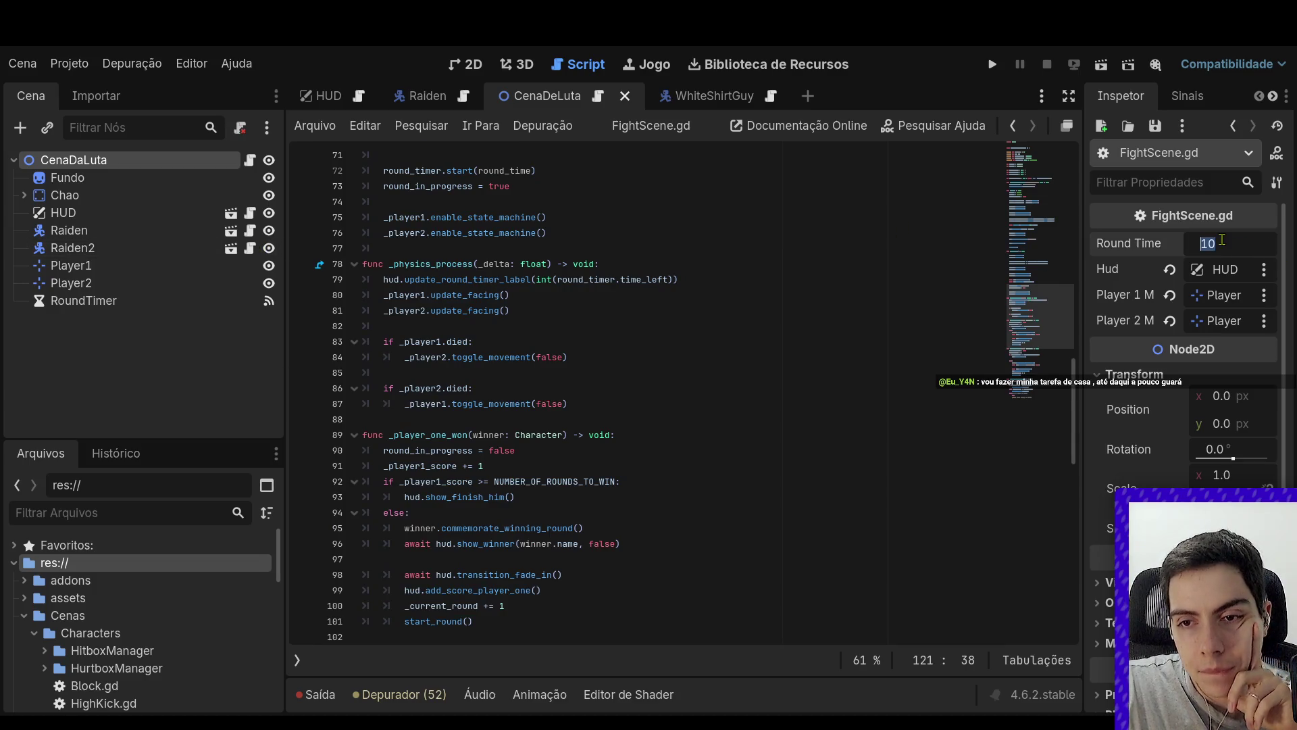
{"action": "type", "text": "90"}
{"action": "key", "text": "Return"}
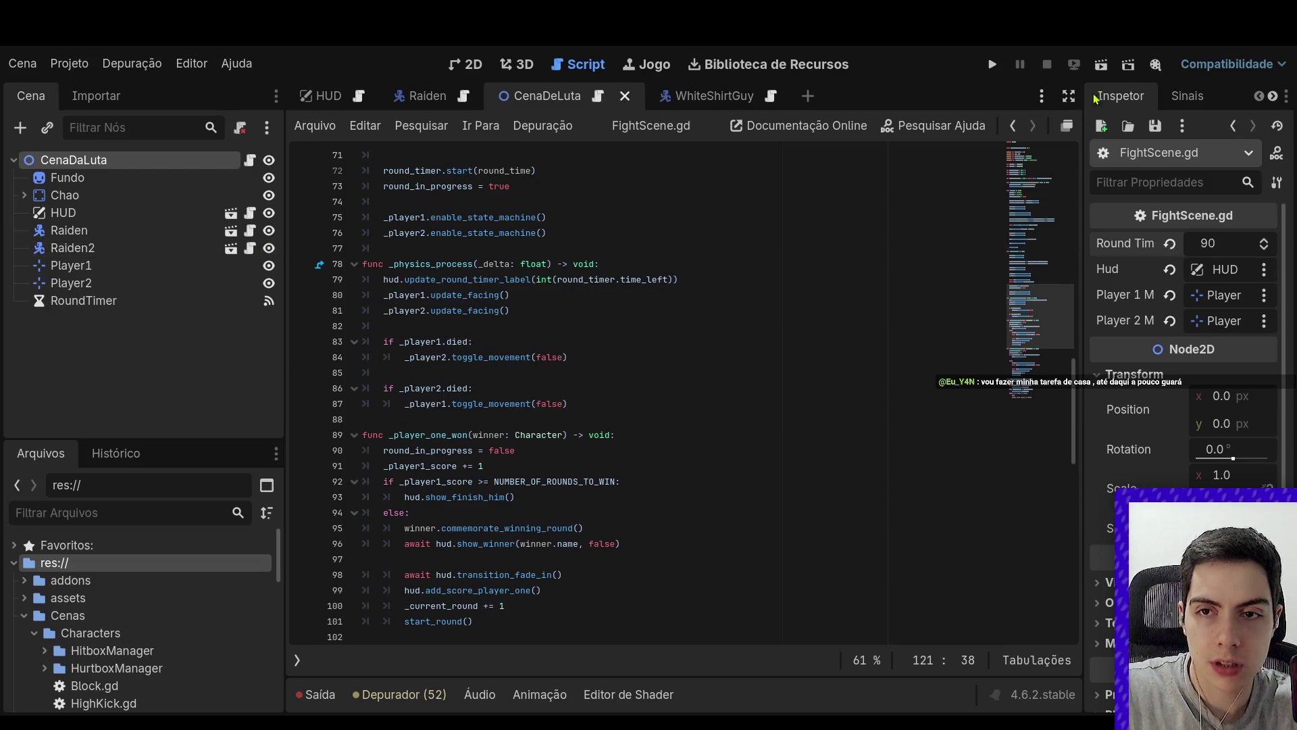
{"action": "left_click", "coordinate": [1103, 66]}
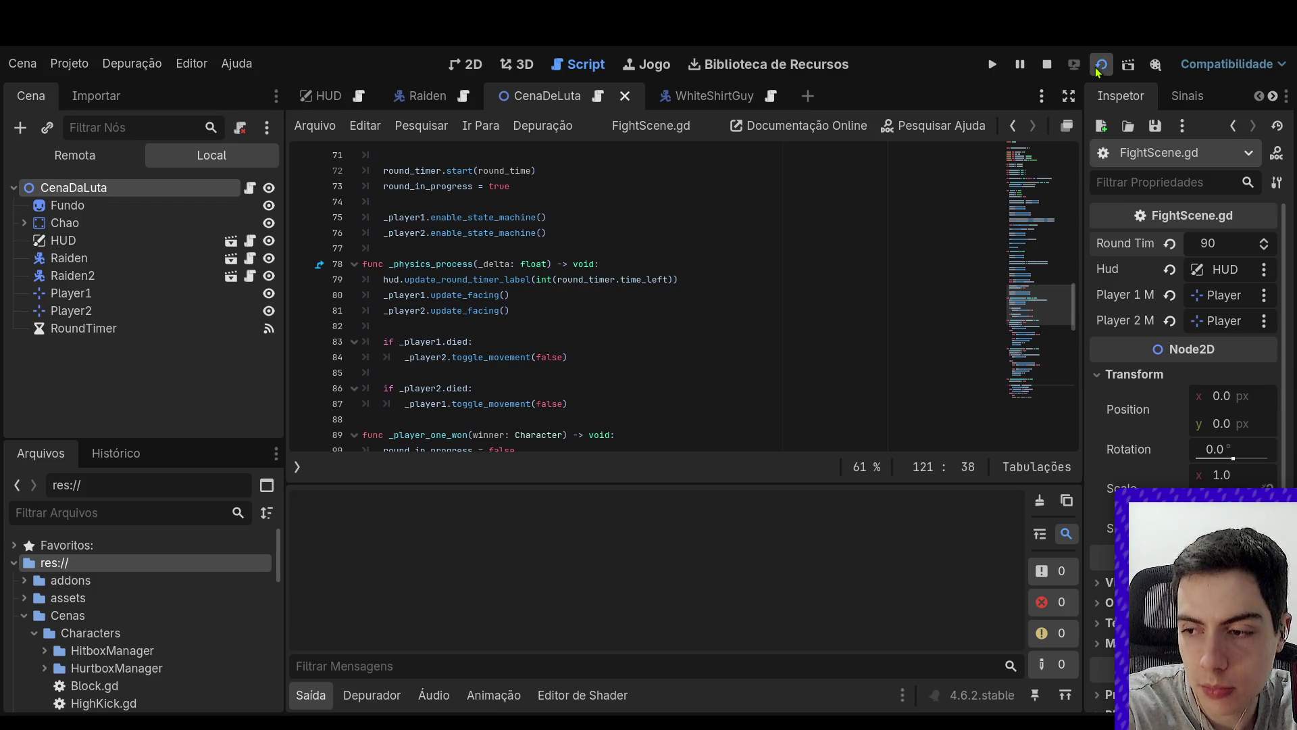
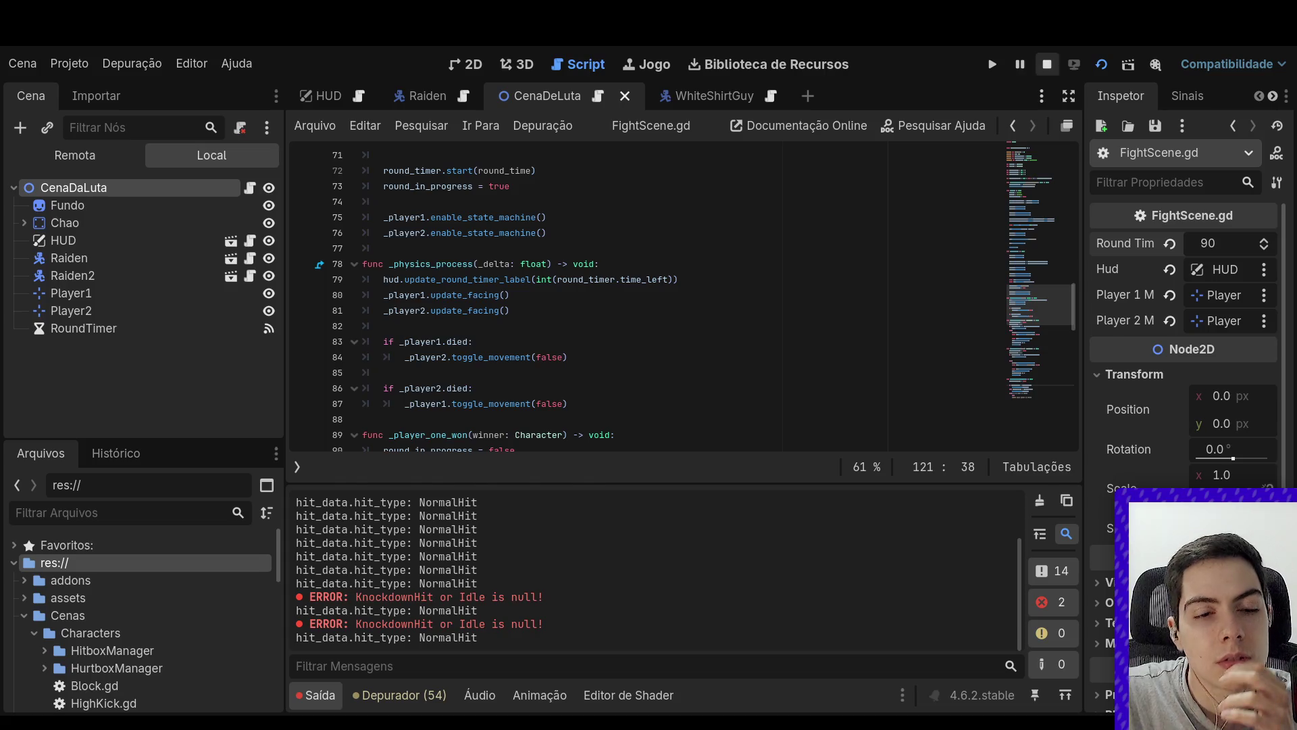
Stop the running game and inspect the KnockdownHit error line in the output log.
{"action": "left_click", "coordinate": [1047, 64]}
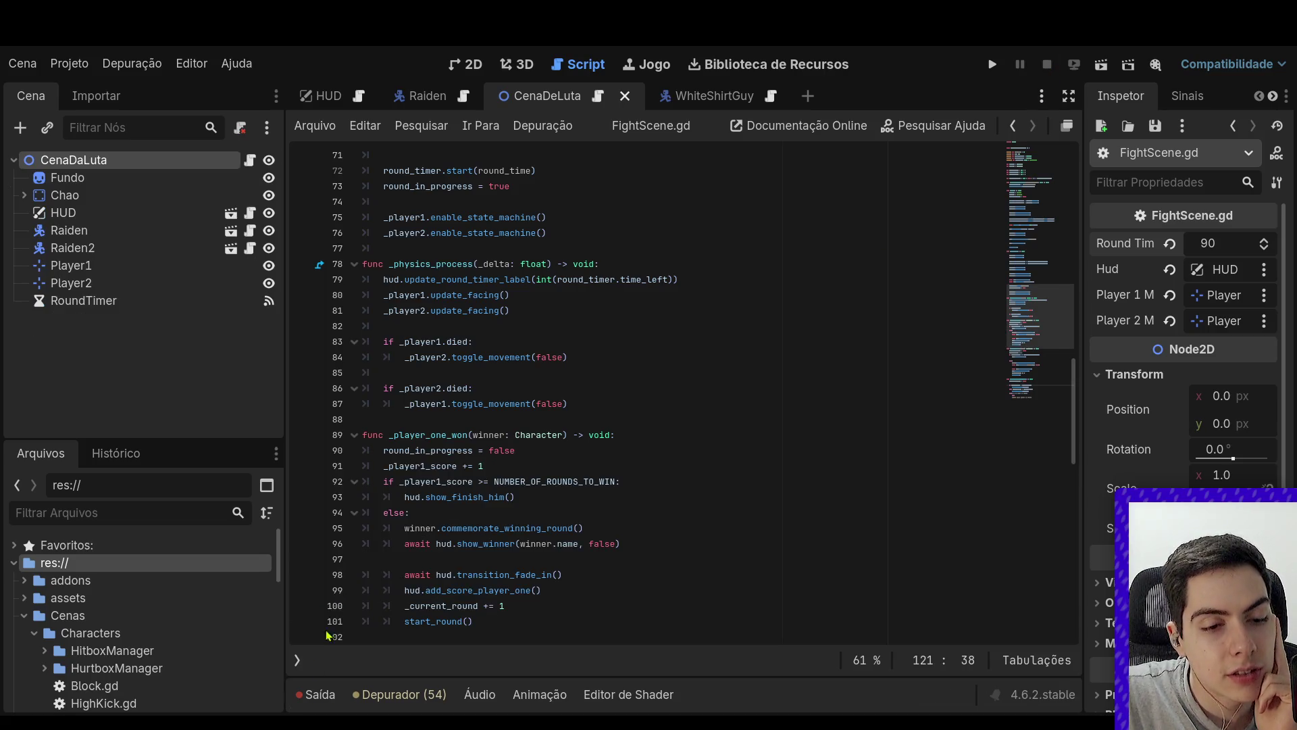
{"action": "left_click", "coordinate": [314, 696]}
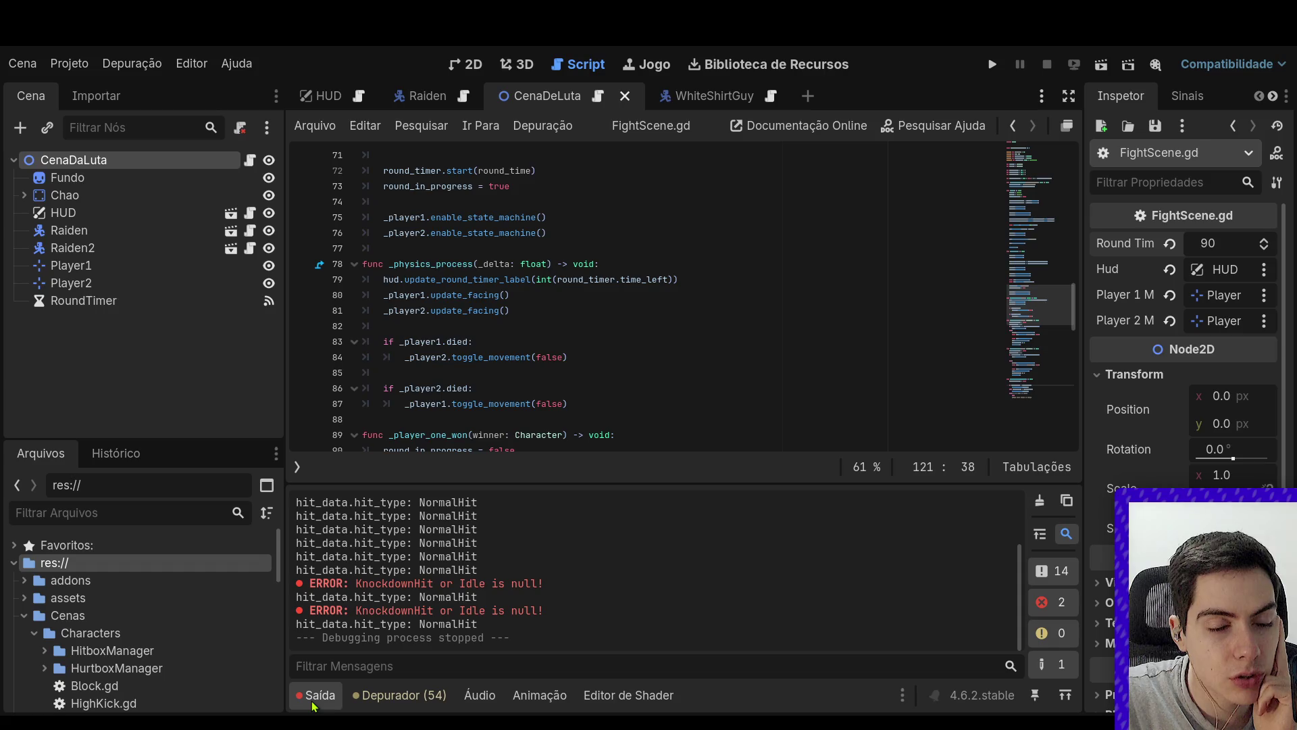
{"action": "left_click", "coordinate": [703, 96]}
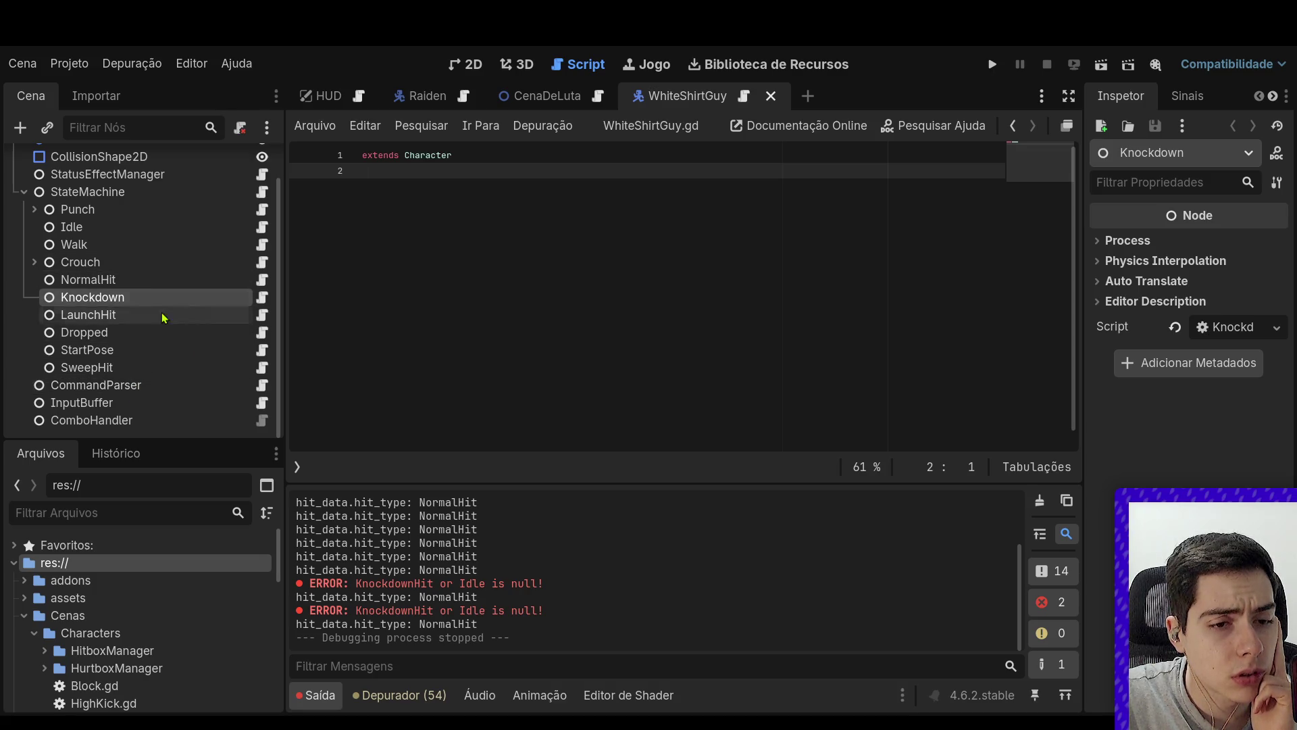
{"action": "double_click", "coordinate": [398, 583]}
{"action": "left_click", "coordinate": [410, 594]}
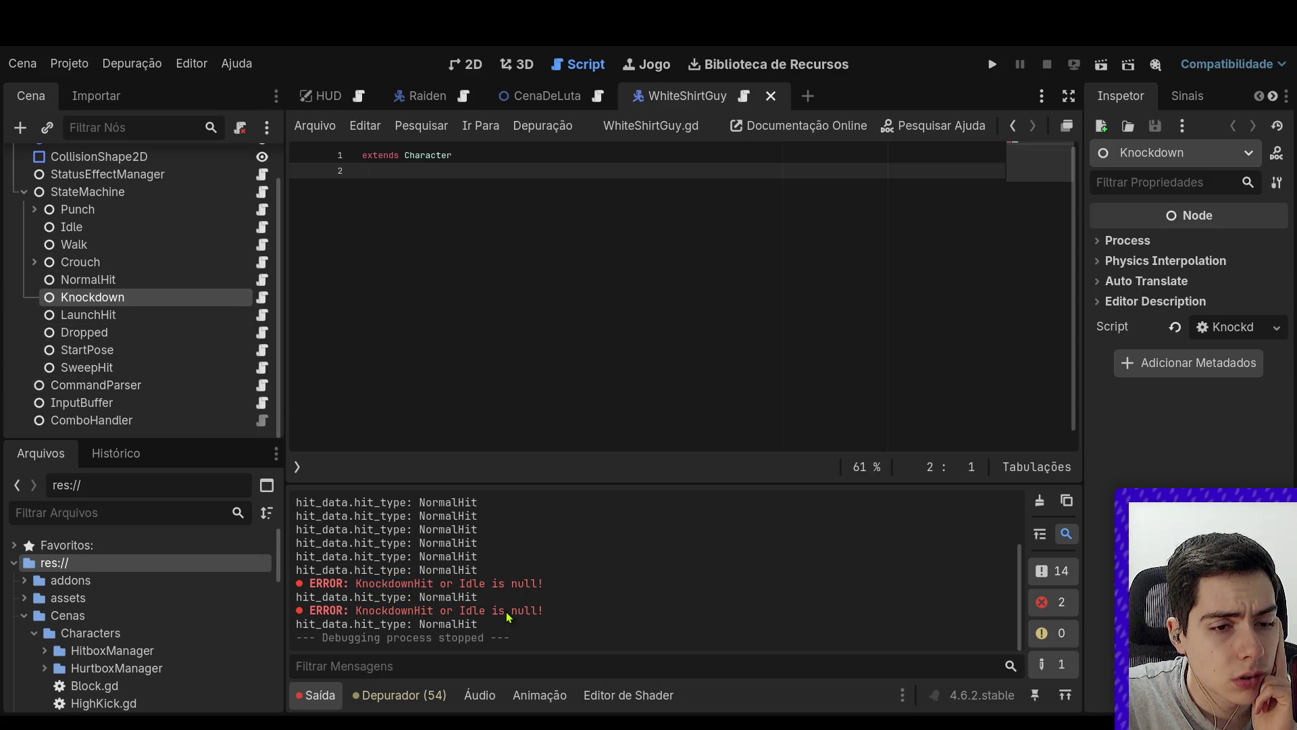
{"action": "scroll", "coordinate": [101, 263], "scroll_direction": "up", "scroll_amount": 2}
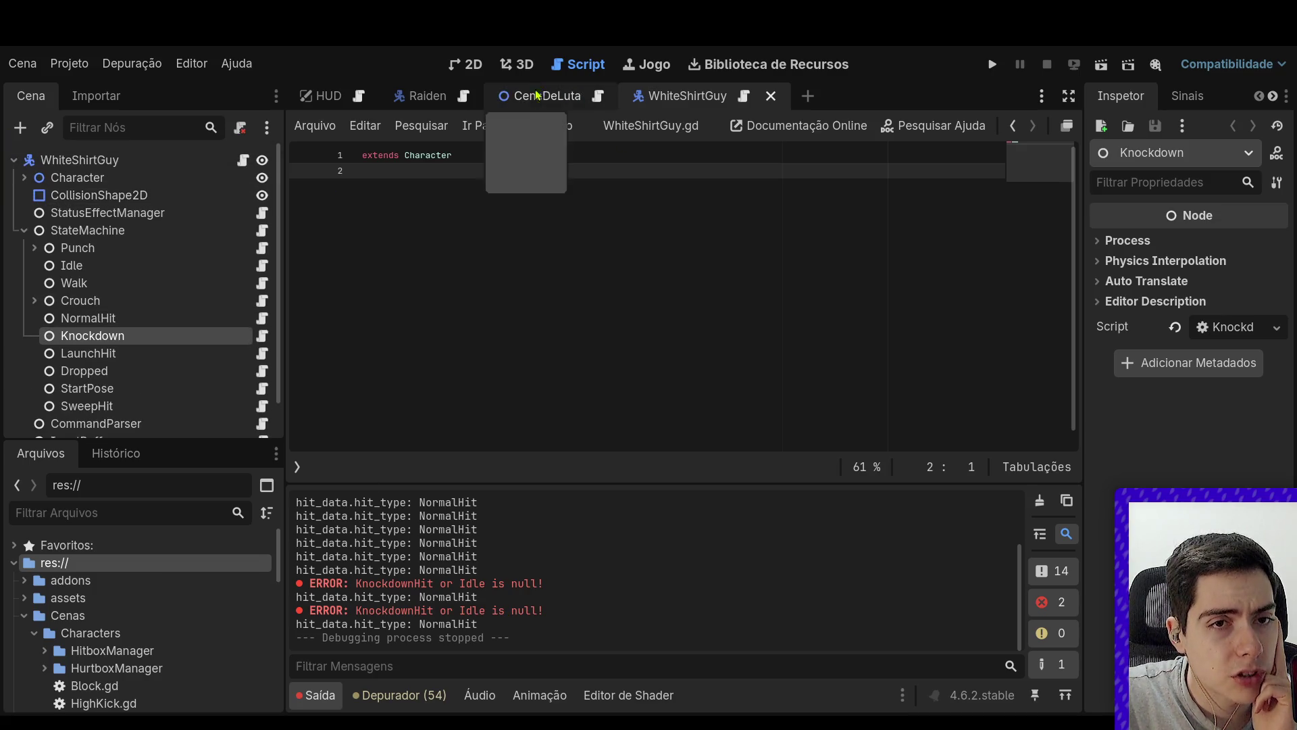
Open Raiden's HurtboxManager script full-height and jump to the hit_type_to_string definition.
{"action": "left_click", "coordinate": [420, 95]}
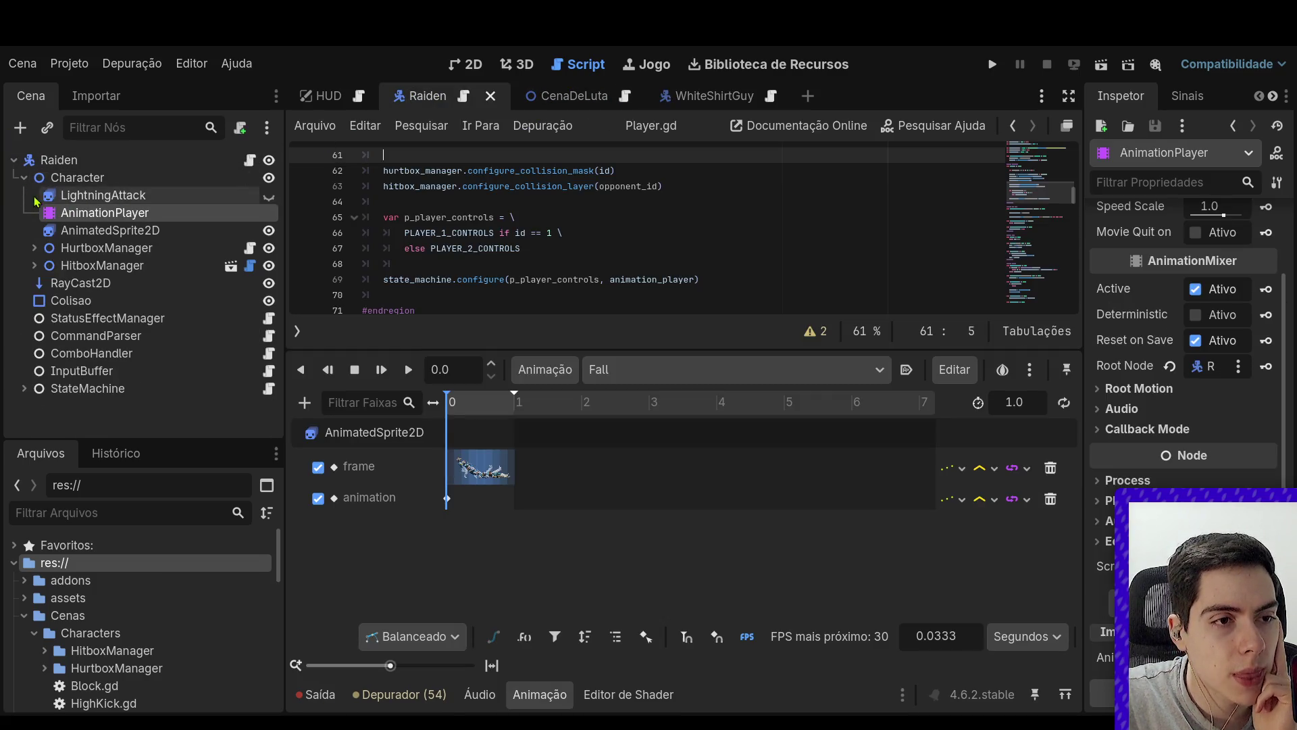
{"action": "left_click", "coordinate": [250, 248]}
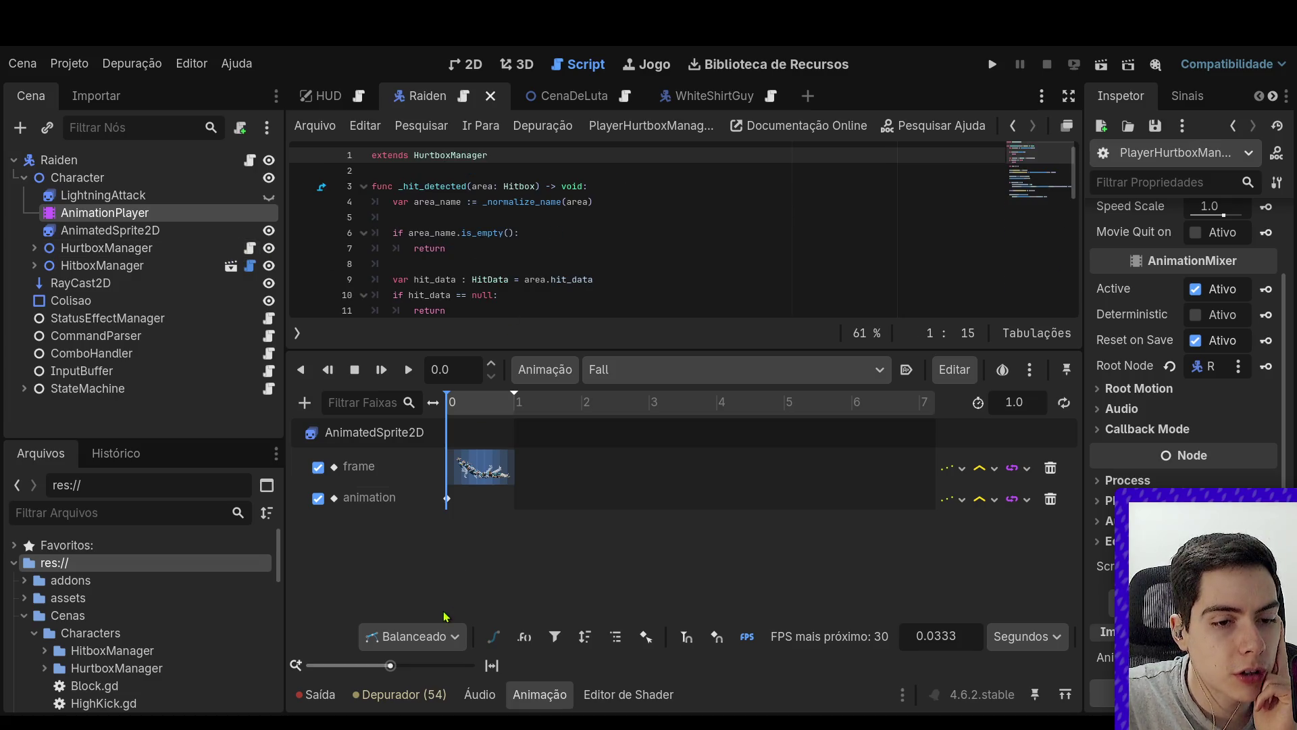
{"action": "left_click", "coordinate": [539, 694]}
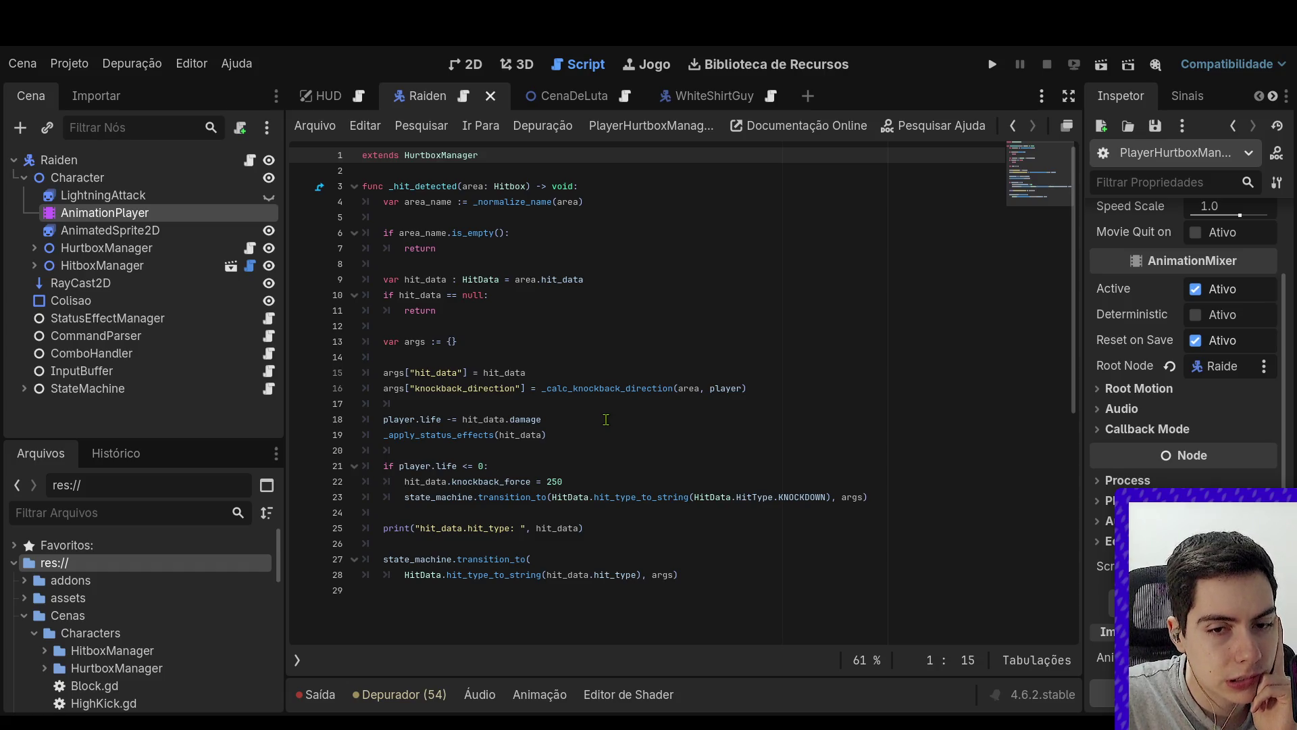
{"action": "left_click", "coordinate": [741, 450]}
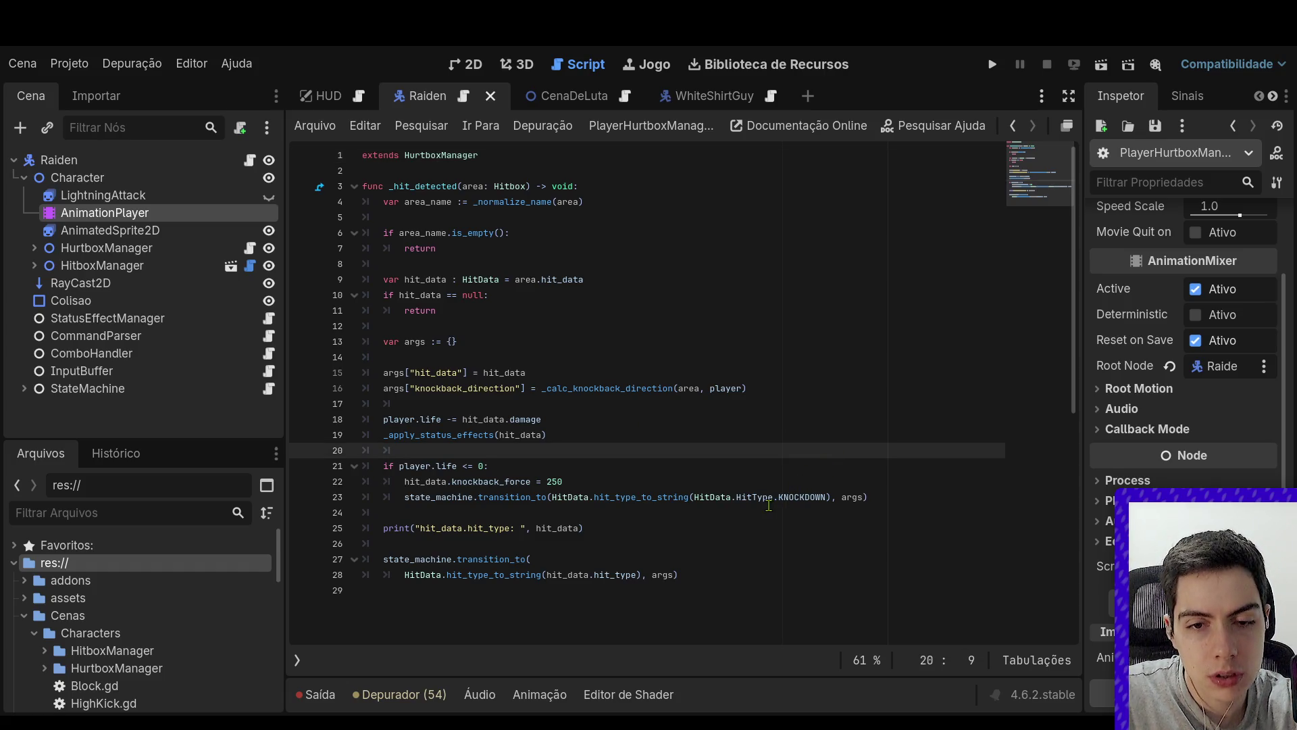
{"action": "left_click", "coordinate": [639, 497], "text": "ctrl"}
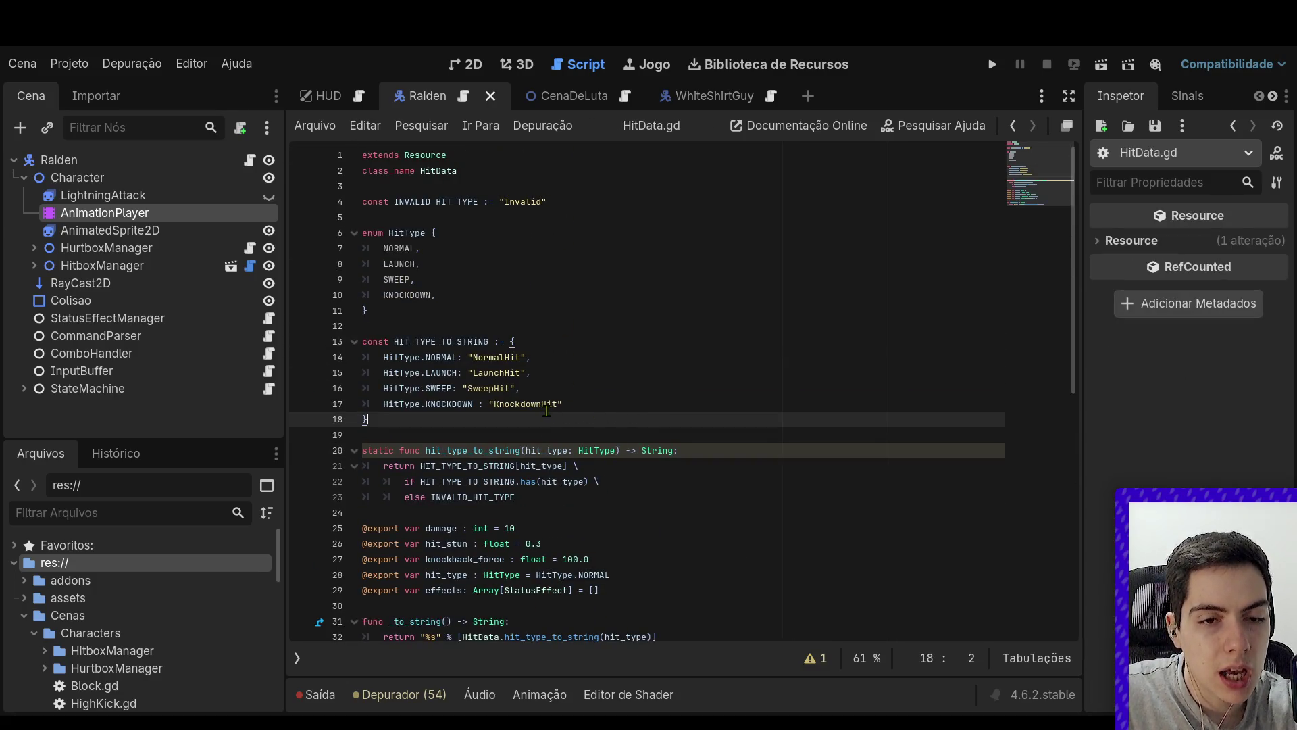
{"action": "left_click", "coordinate": [563, 403]}
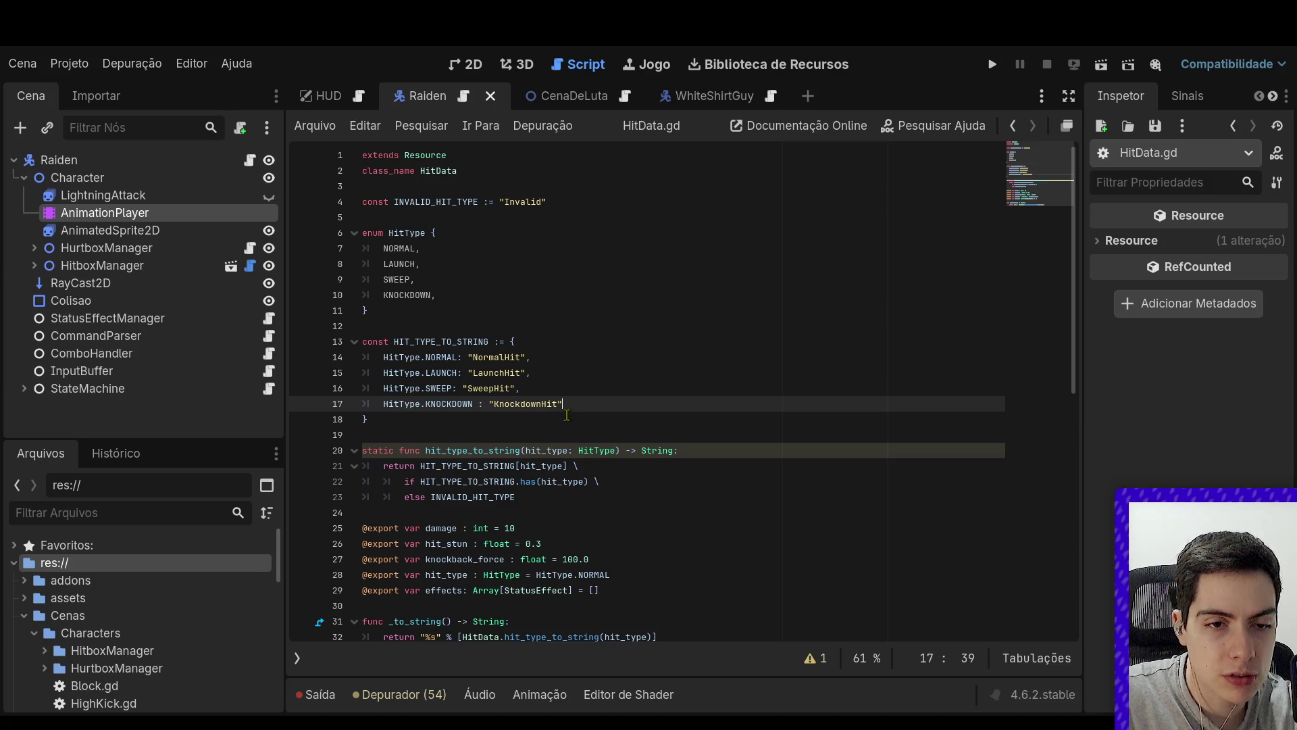
{"action": "key", "text": "alt+Left"}
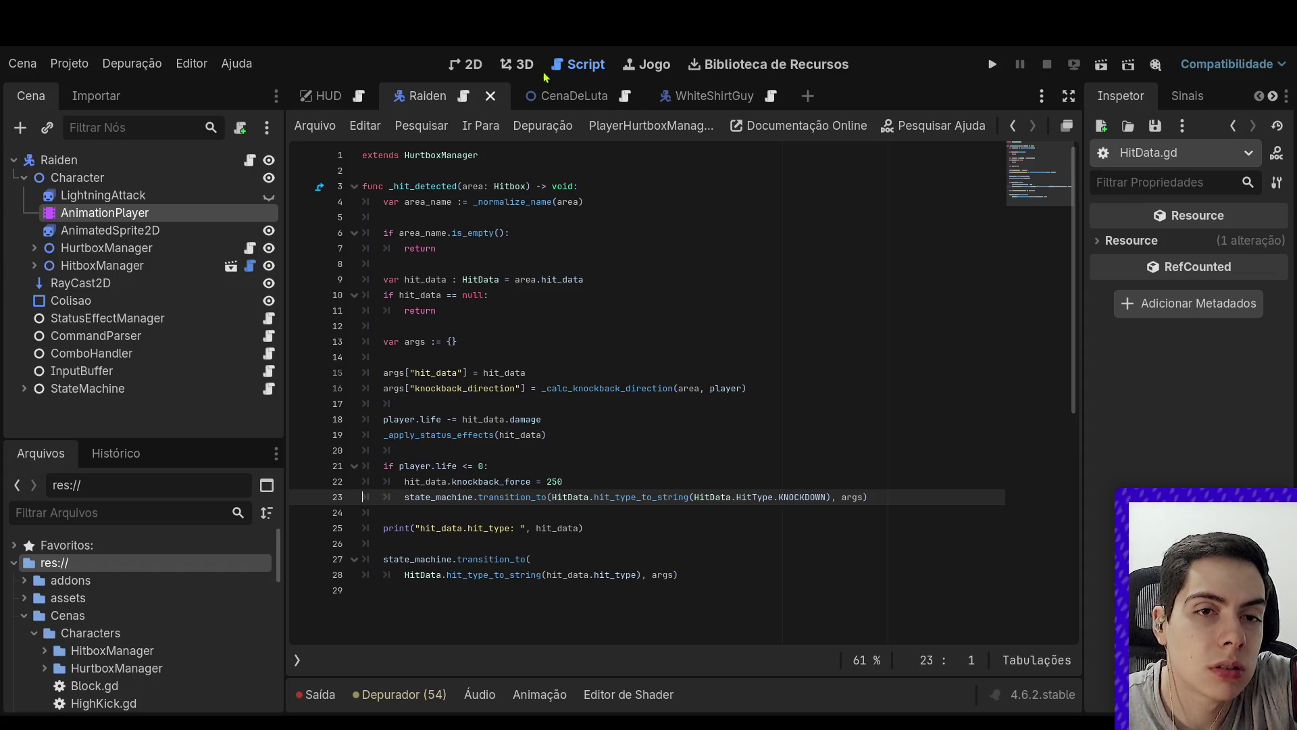
Rename Raiden's StateMachine Knockdown state node to KnockdownHit.
{"action": "left_click", "coordinate": [573, 96]}
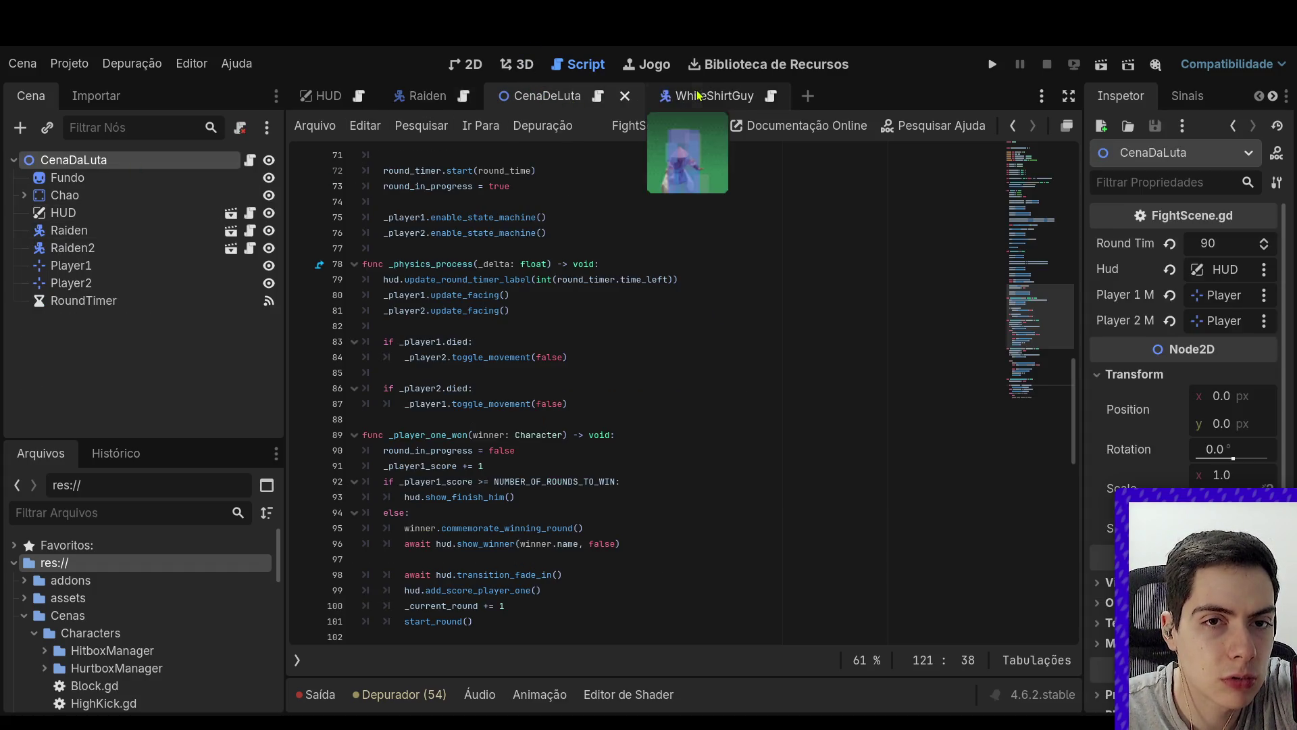
{"action": "left_click", "coordinate": [698, 95]}
{"action": "left_click", "coordinate": [423, 95]}
{"action": "left_click", "coordinate": [24, 389]}
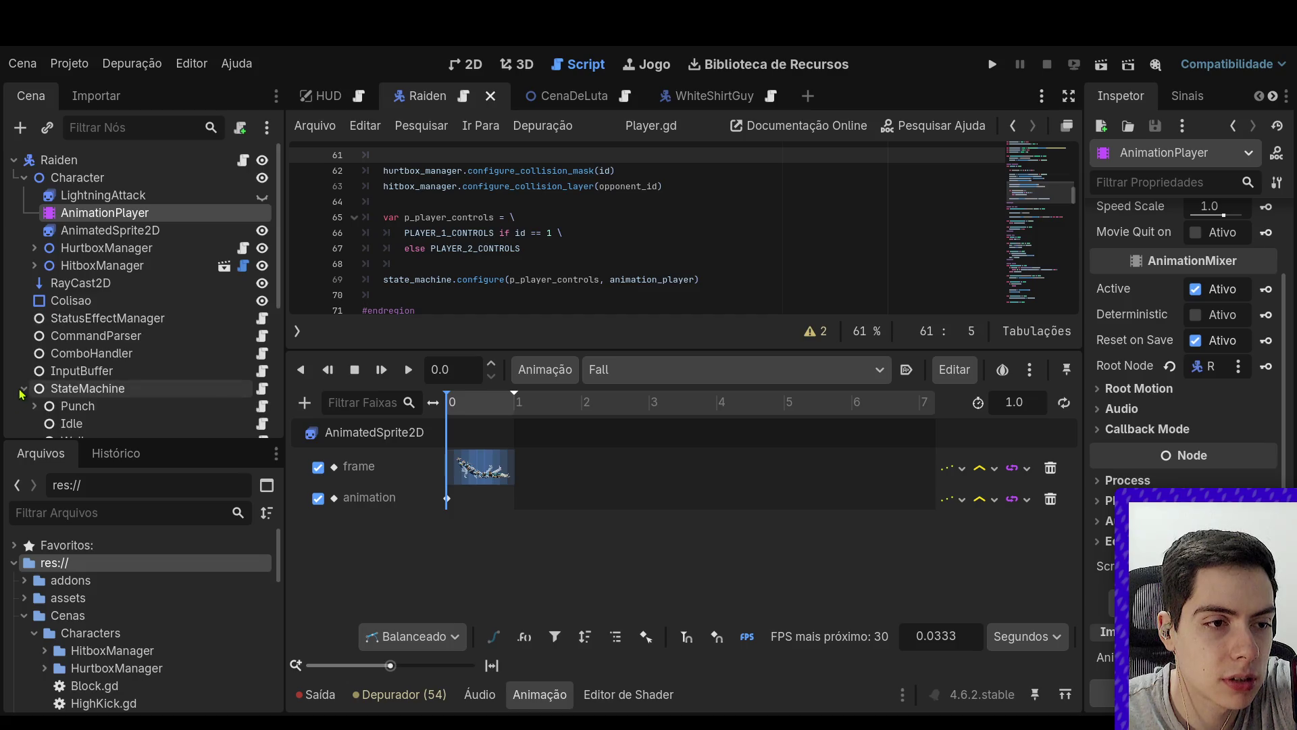
{"action": "scroll", "coordinate": [136, 384], "scroll_direction": "down", "scroll_amount": 5}
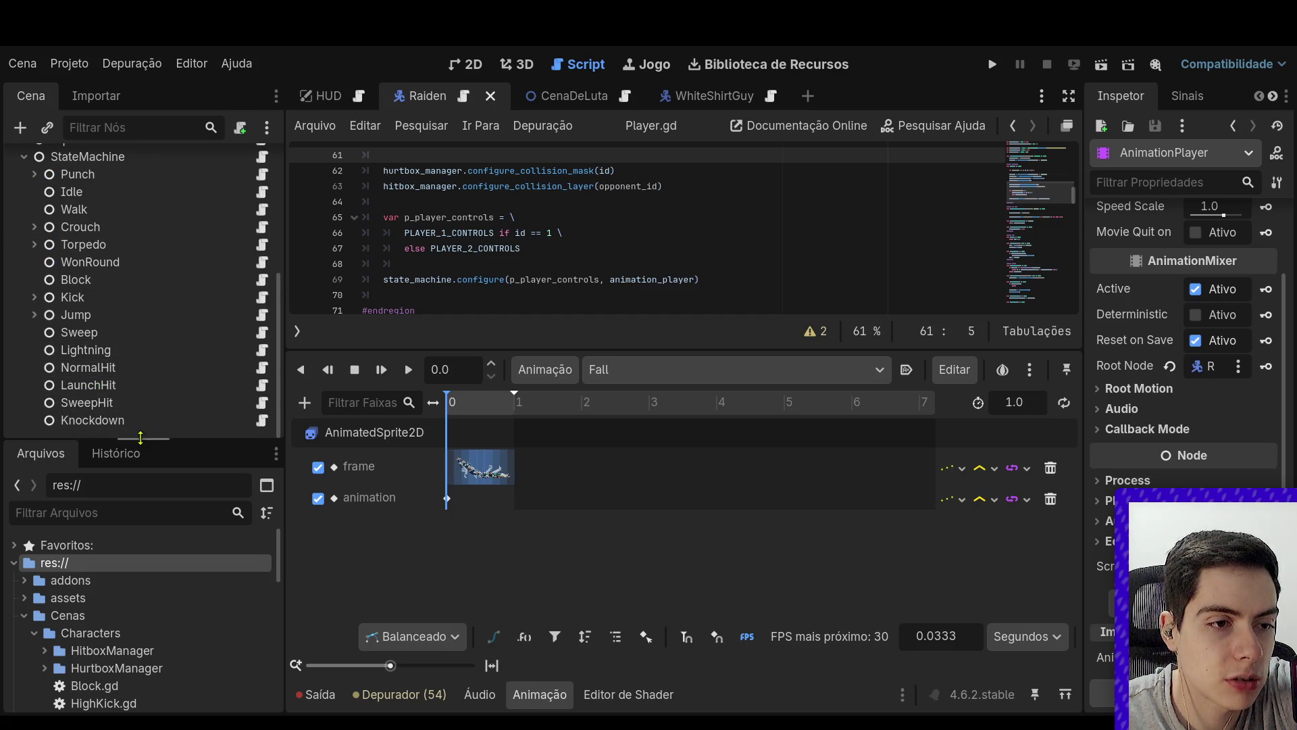
{"action": "left_click", "coordinate": [150, 419]}
{"action": "type", "text": "Hit"}
{"action": "key", "text": "Return"}
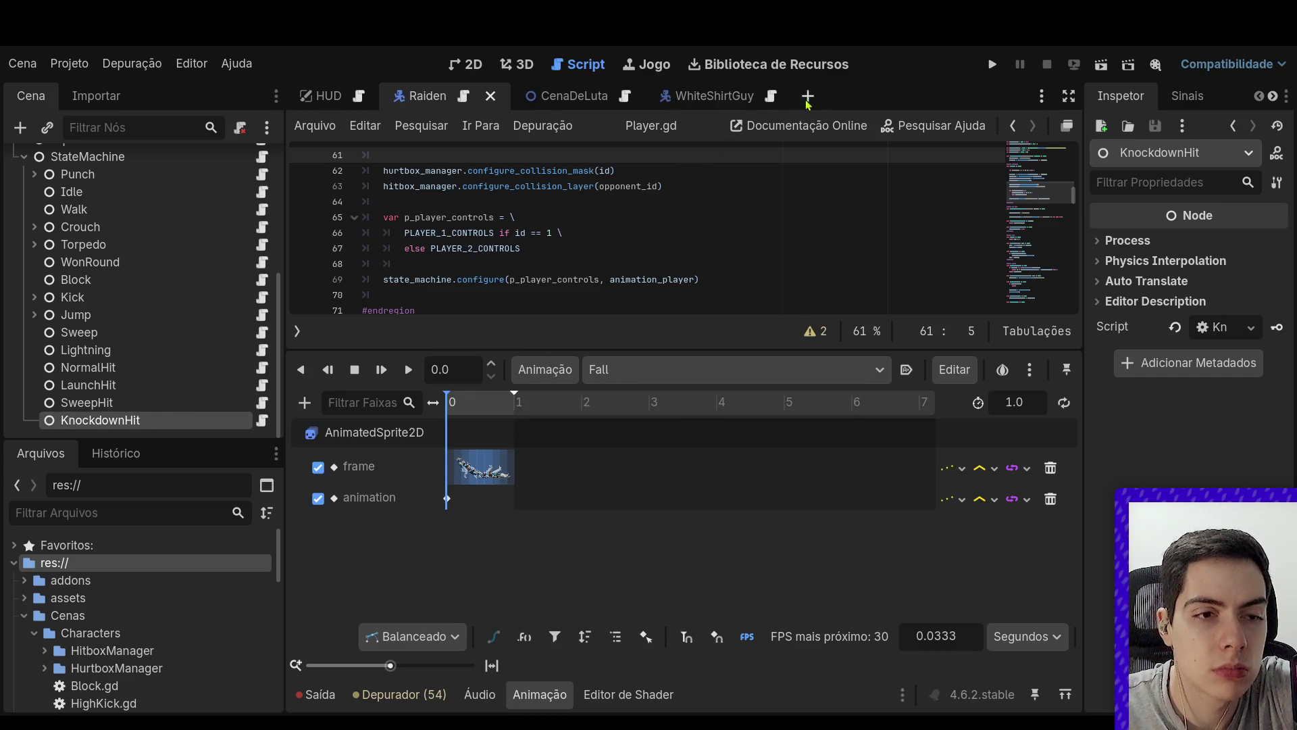
Rename WhiteShirtGuy's Knockdown state to KnockdownHit, then run the CenaDeLuta fight scene.
{"action": "left_click", "coordinate": [703, 95]}
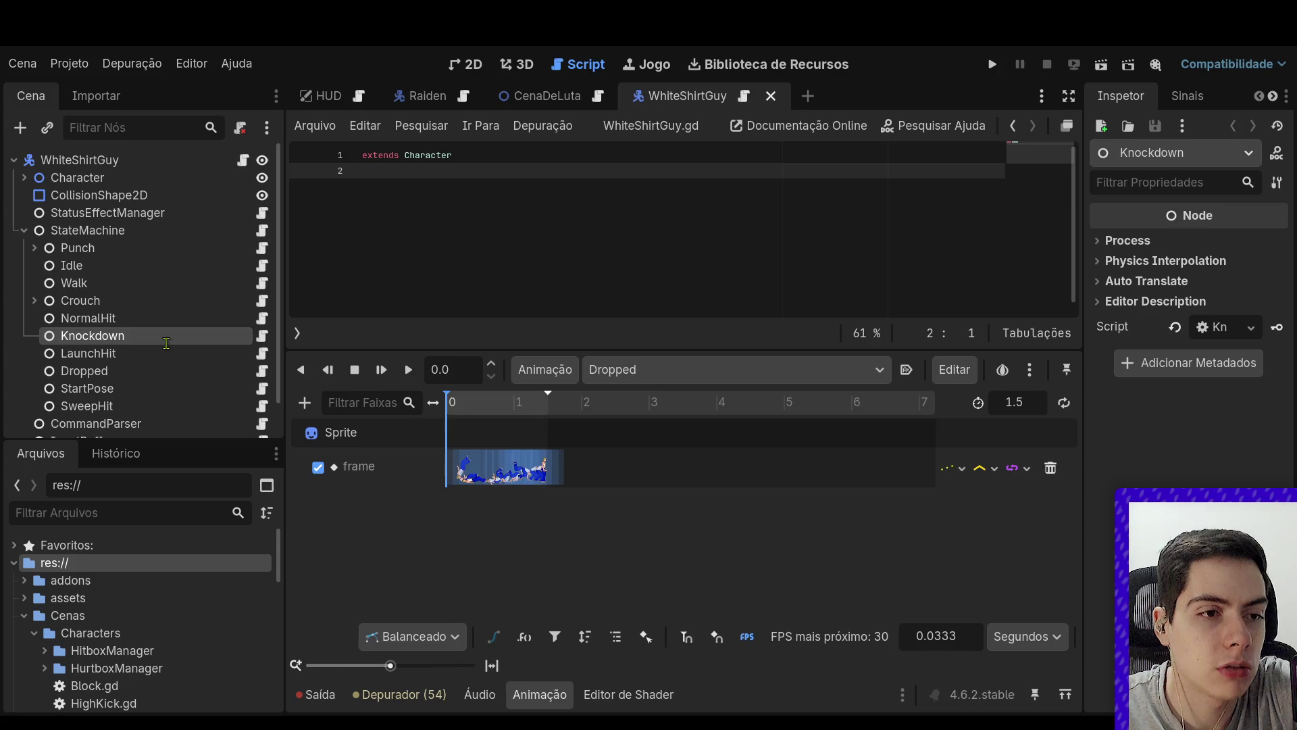
{"action": "type", "text": "Hit"}
{"action": "key", "text": "Return"}
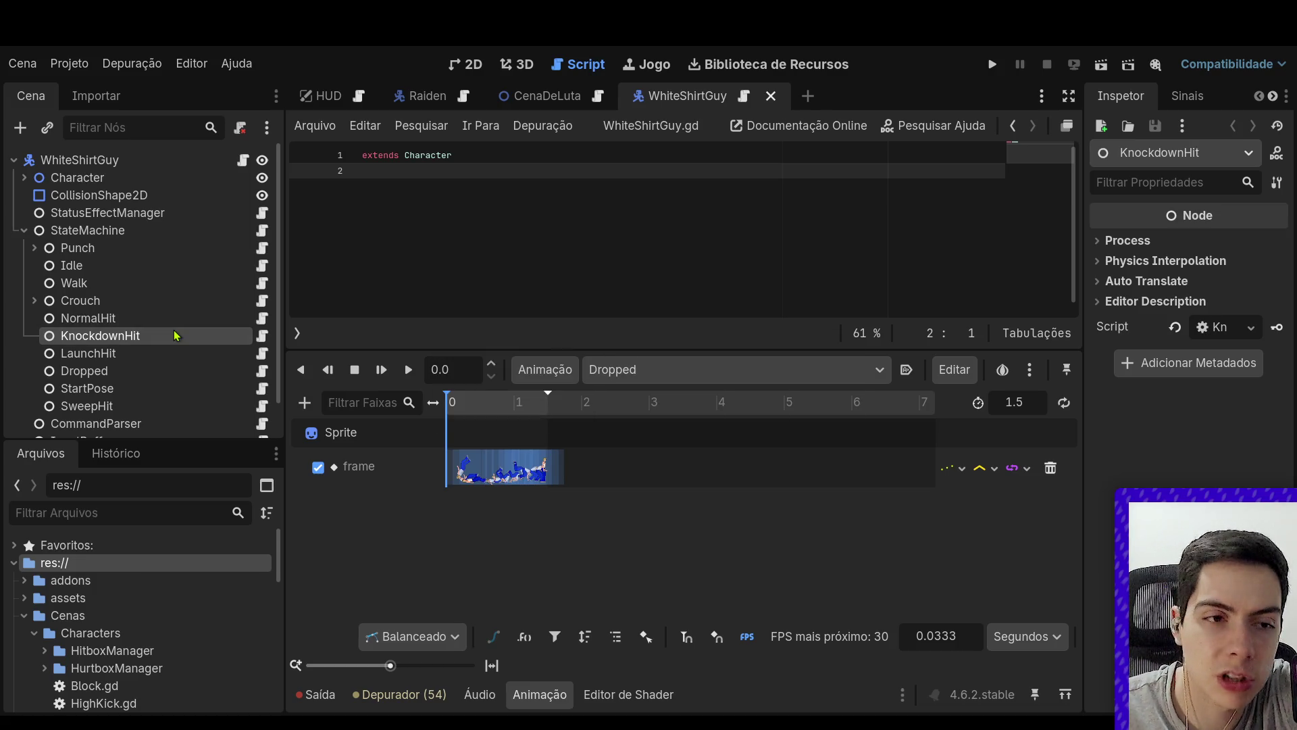
{"action": "left_click", "coordinate": [512, 249]}
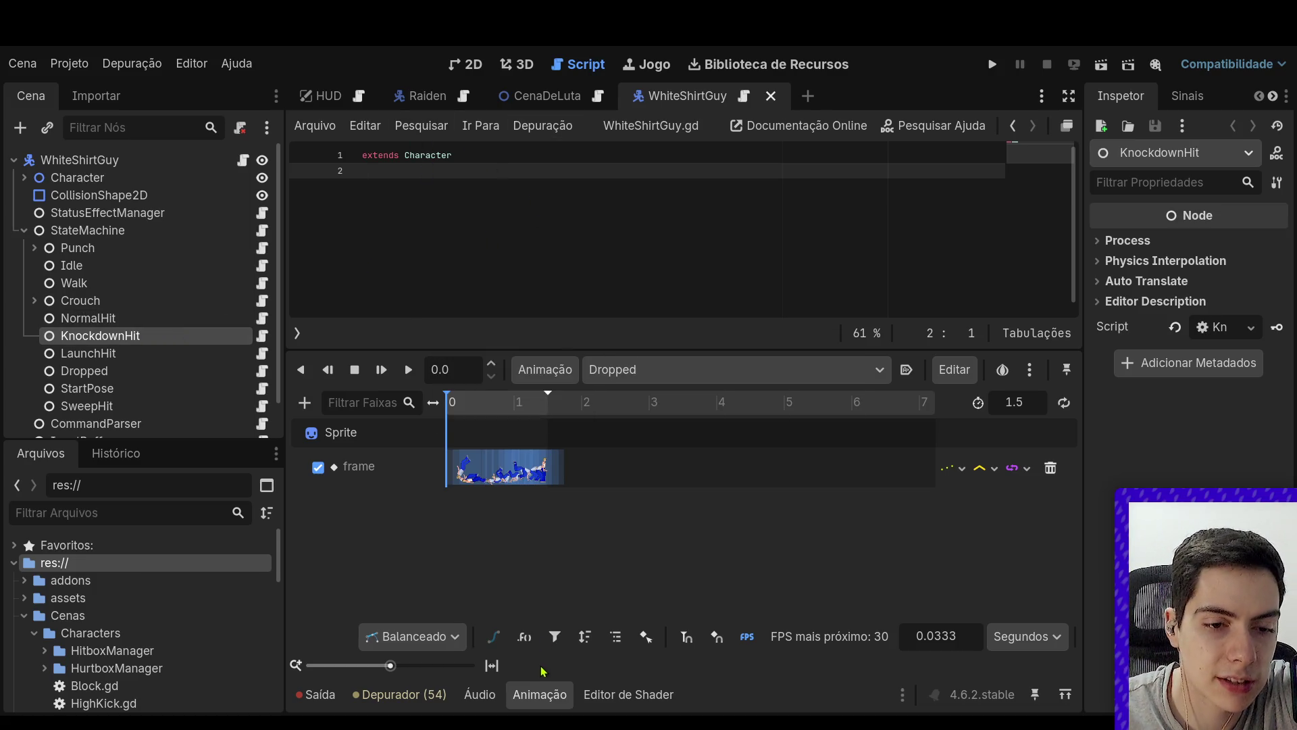
{"action": "left_click", "coordinate": [541, 694]}
{"action": "left_click", "coordinate": [543, 96]}
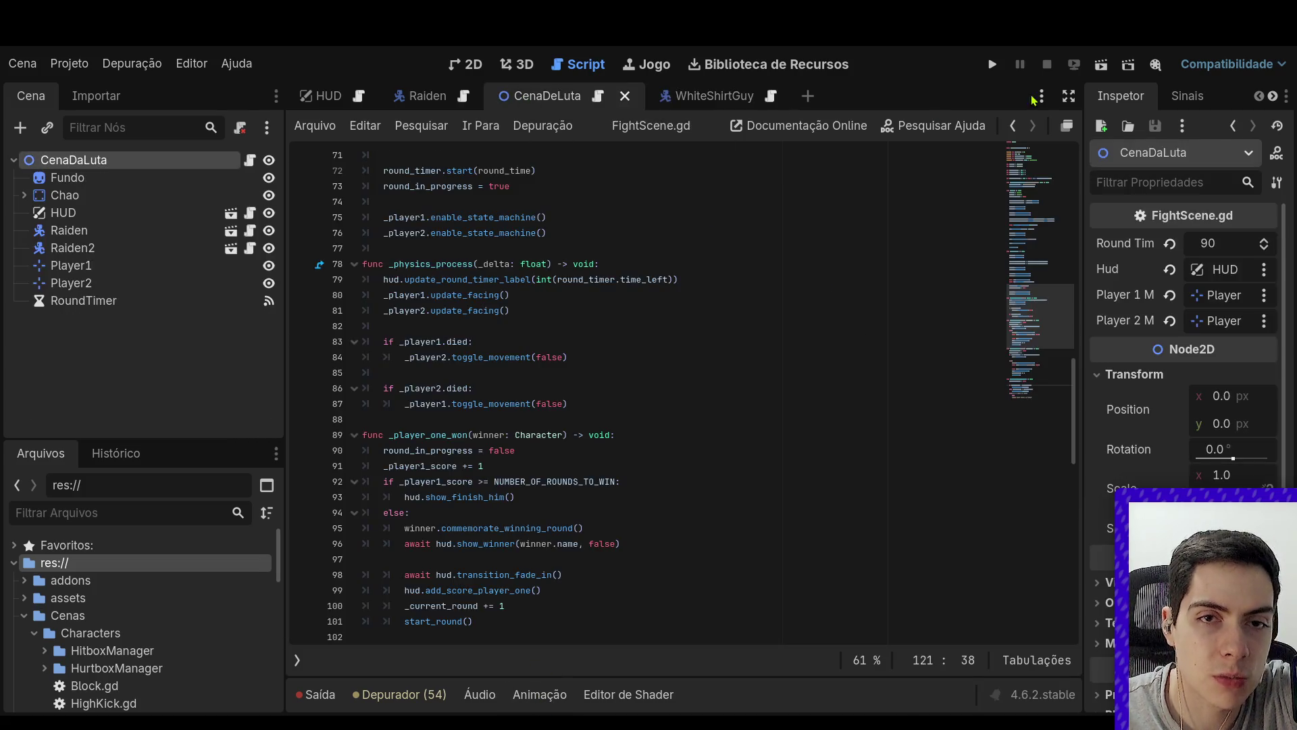
{"action": "left_click", "coordinate": [1102, 67]}
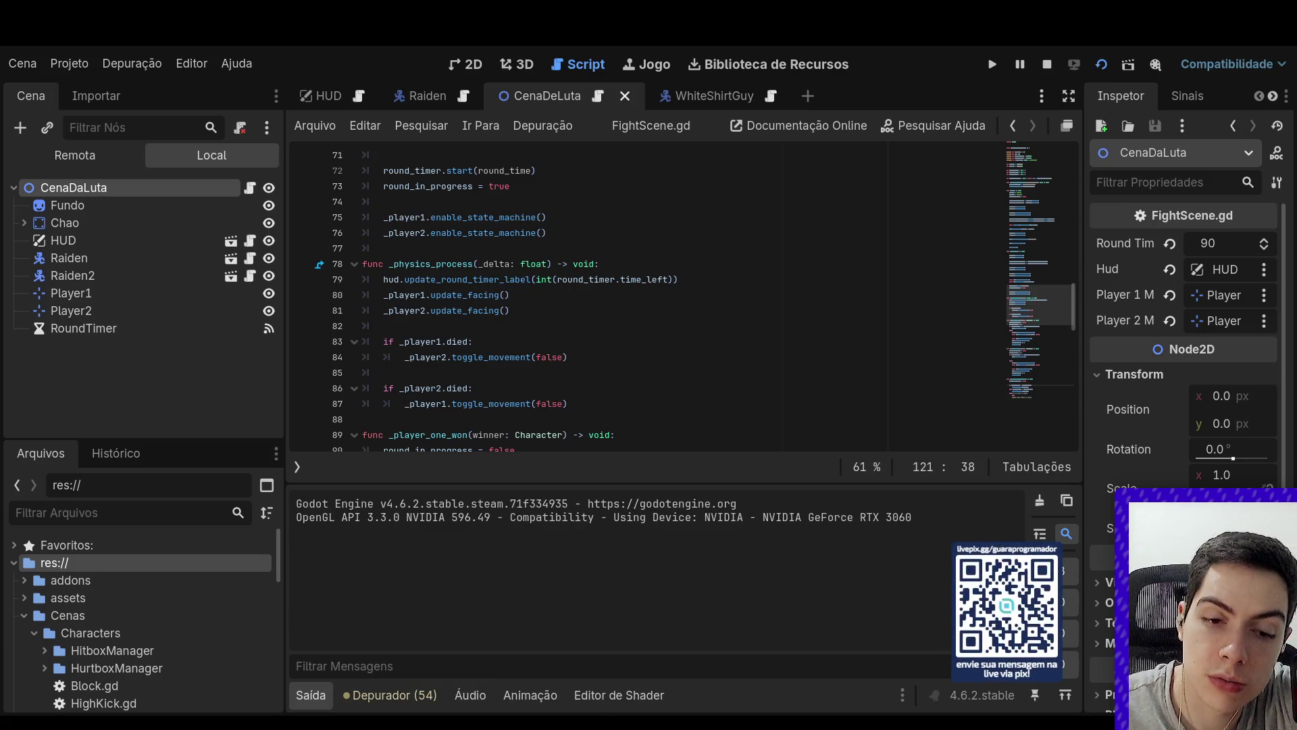
Walk Raiden toward the opponent and attack Raiden2 a few times.
{"action": "key", "text": "d"}
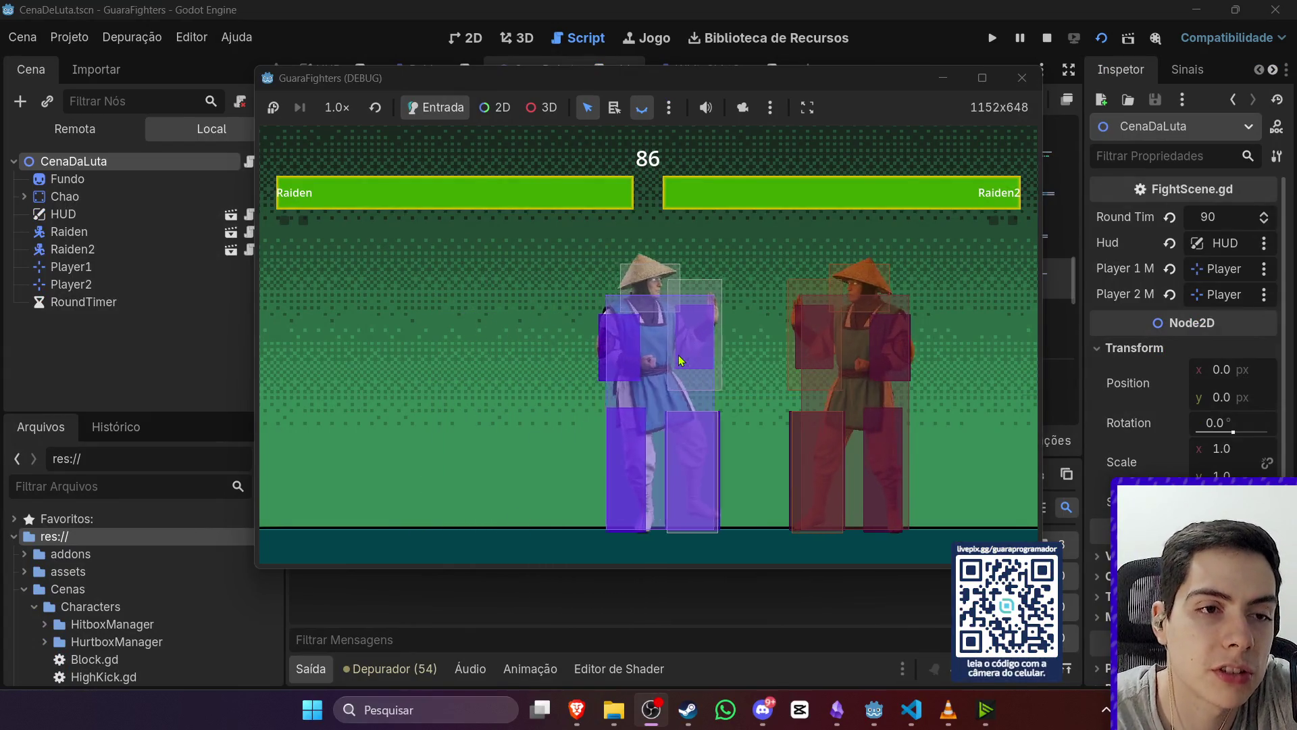
{"action": "key", "text": "j"}
{"action": "key", "text": "j"}
{"action": "key", "text": "j"}
{"action": "key", "text": "j"}
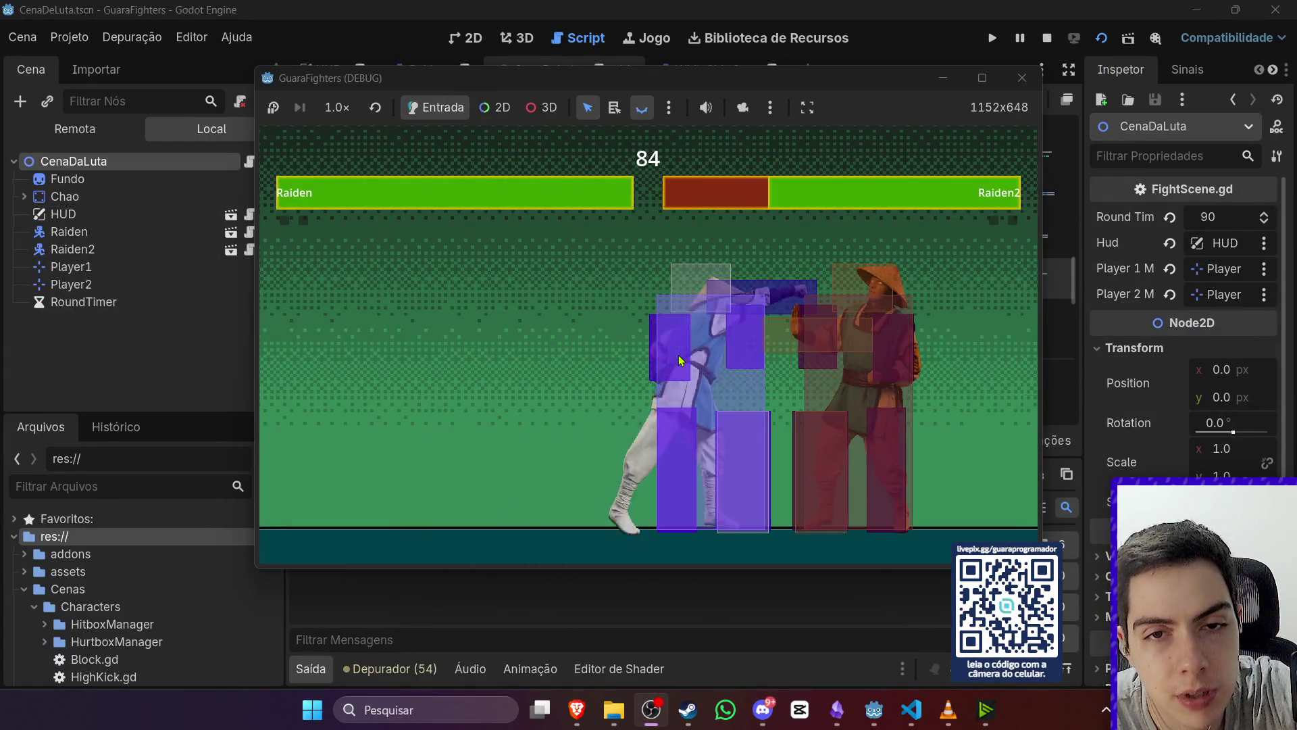
{"action": "key", "text": "j"}
{"action": "key", "text": "j"}
{"action": "key", "text": "j"}
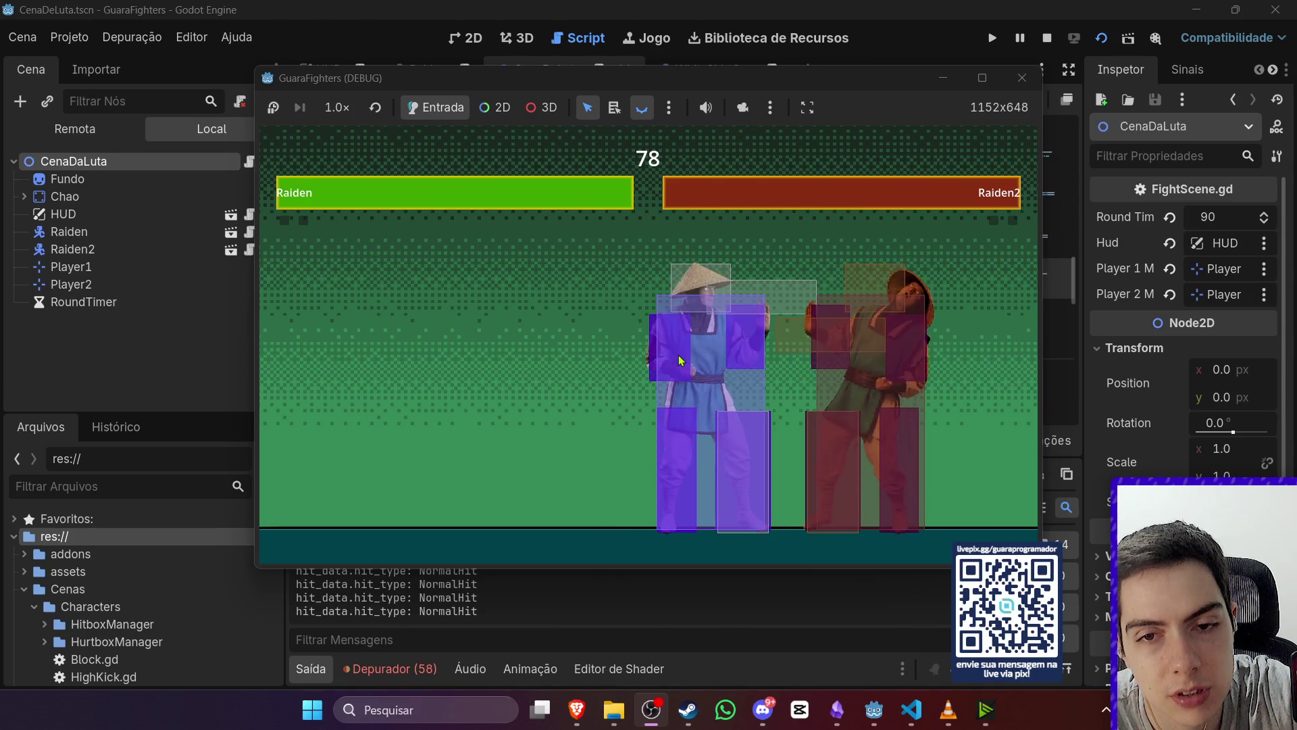
{"action": "key", "text": "d"}
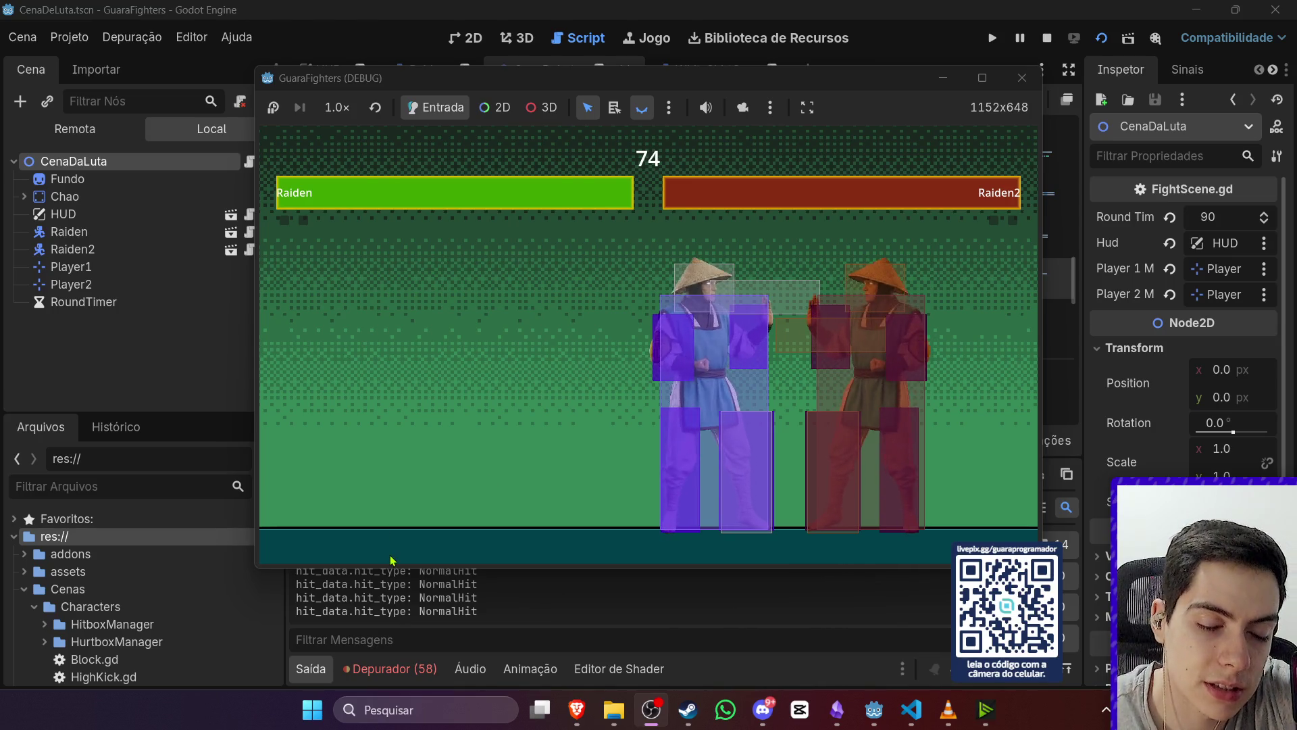
Back in the editor, view the debugger errors showing 'Animation not found: KnockdownHit'.
{"action": "left_click", "coordinate": [404, 669]}
{"action": "left_click", "coordinate": [481, 445]}
{"action": "scroll", "coordinate": [520, 611], "scroll_direction": "down", "scroll_amount": 10}
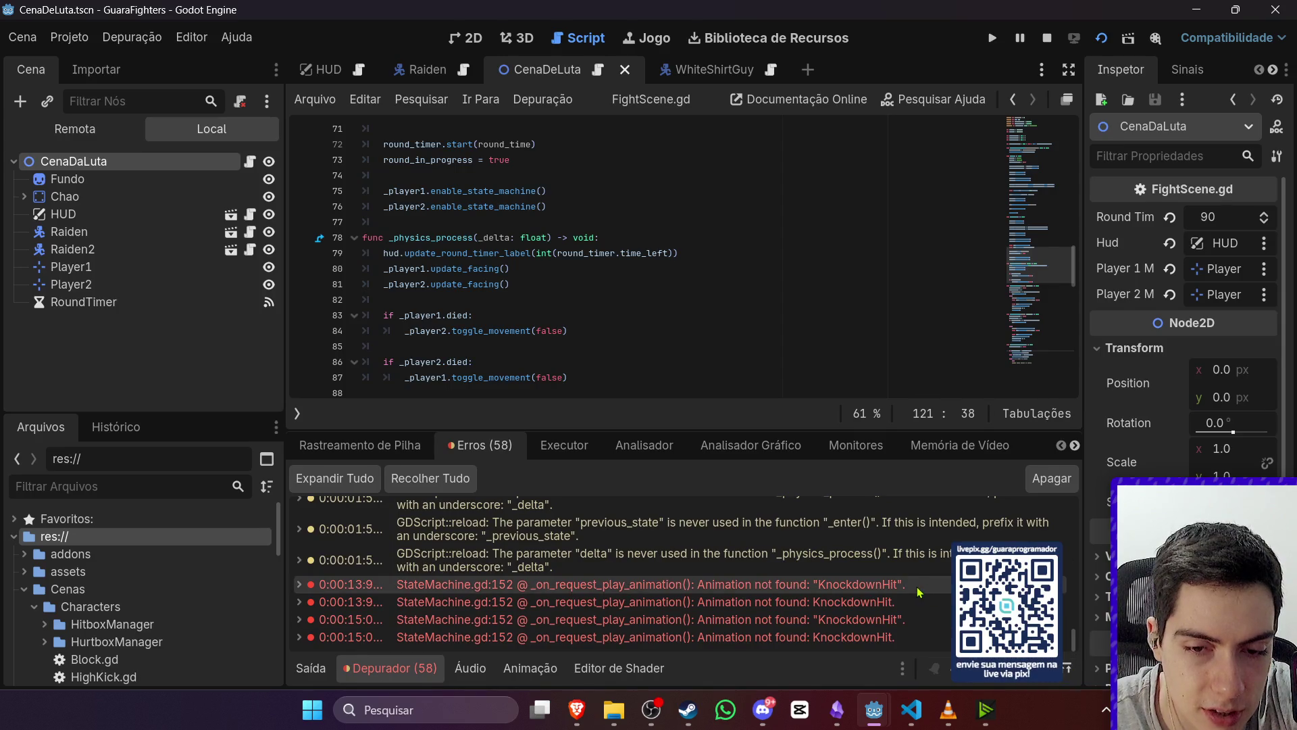
{"action": "left_click", "coordinate": [912, 584]}
{"action": "left_click", "coordinate": [1047, 38]}
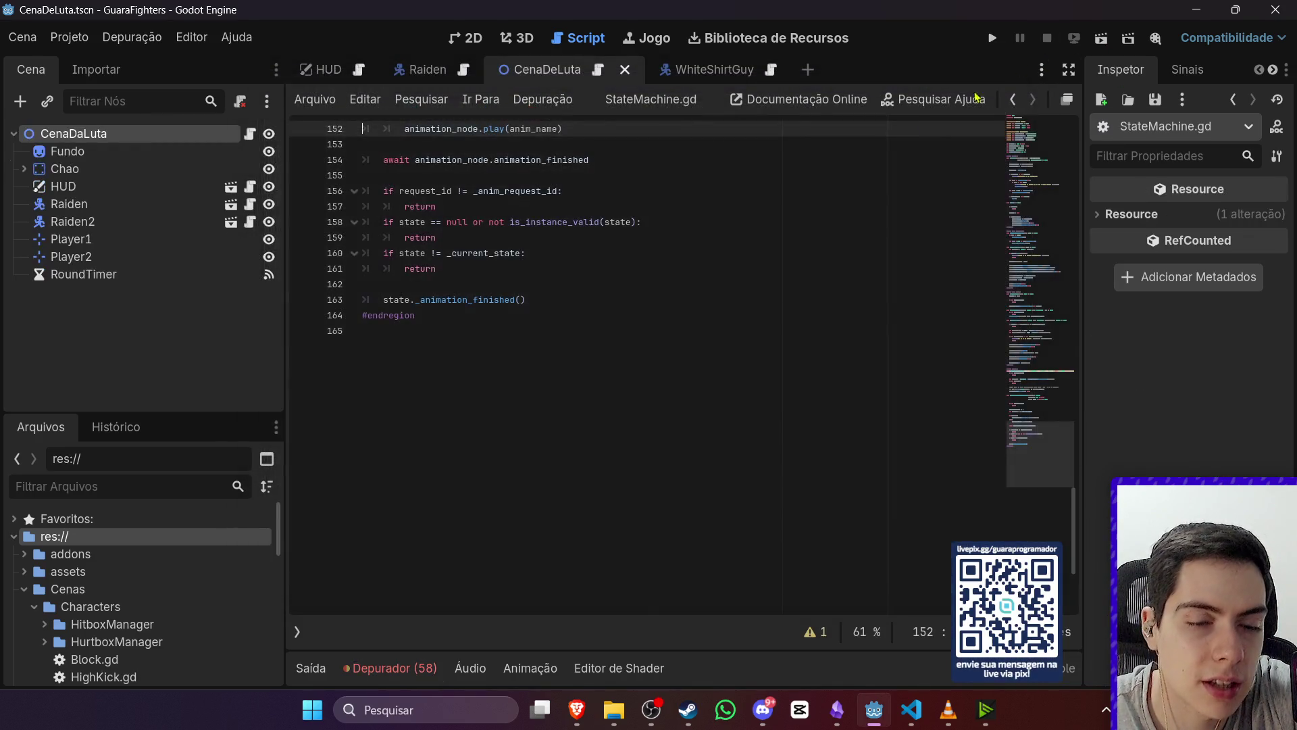
{"action": "left_click", "coordinate": [699, 70]}
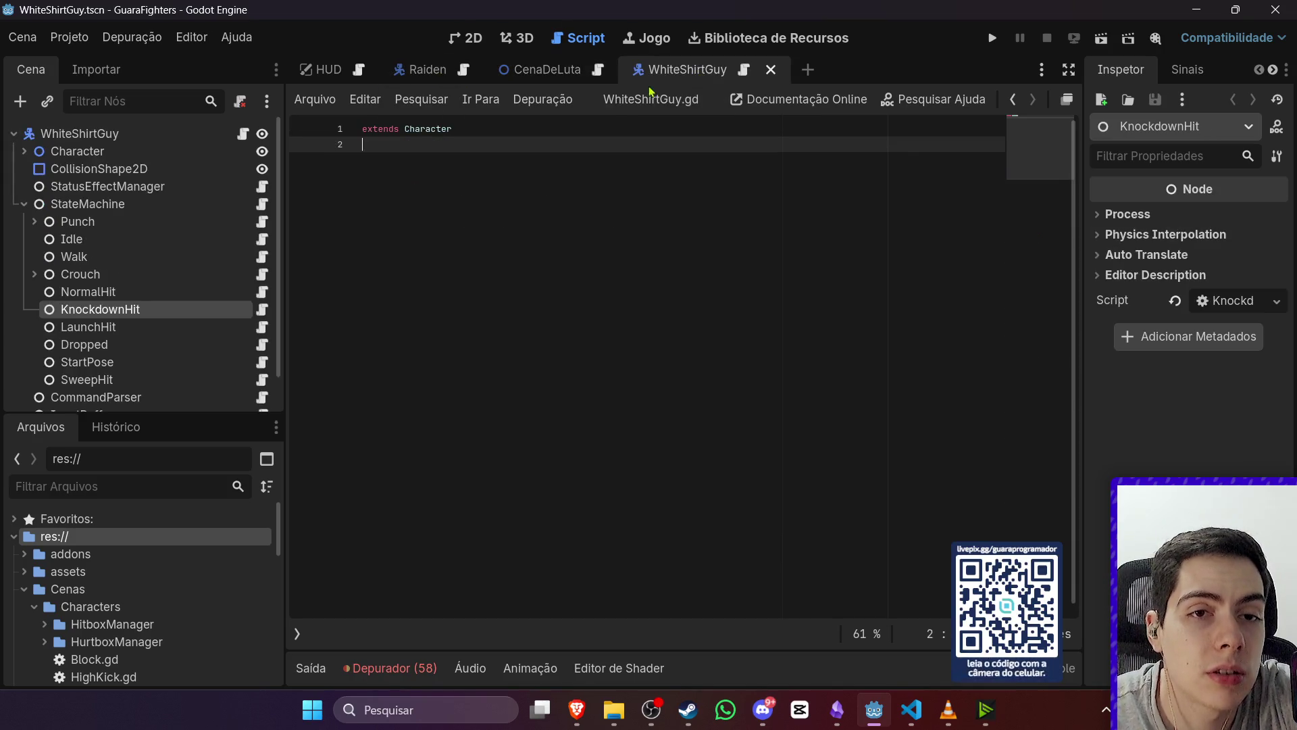
{"action": "left_click", "coordinate": [426, 70]}
{"action": "scroll", "coordinate": [101, 270], "scroll_direction": "up", "scroll_amount": 5}
{"action": "left_click", "coordinate": [49, 168]}
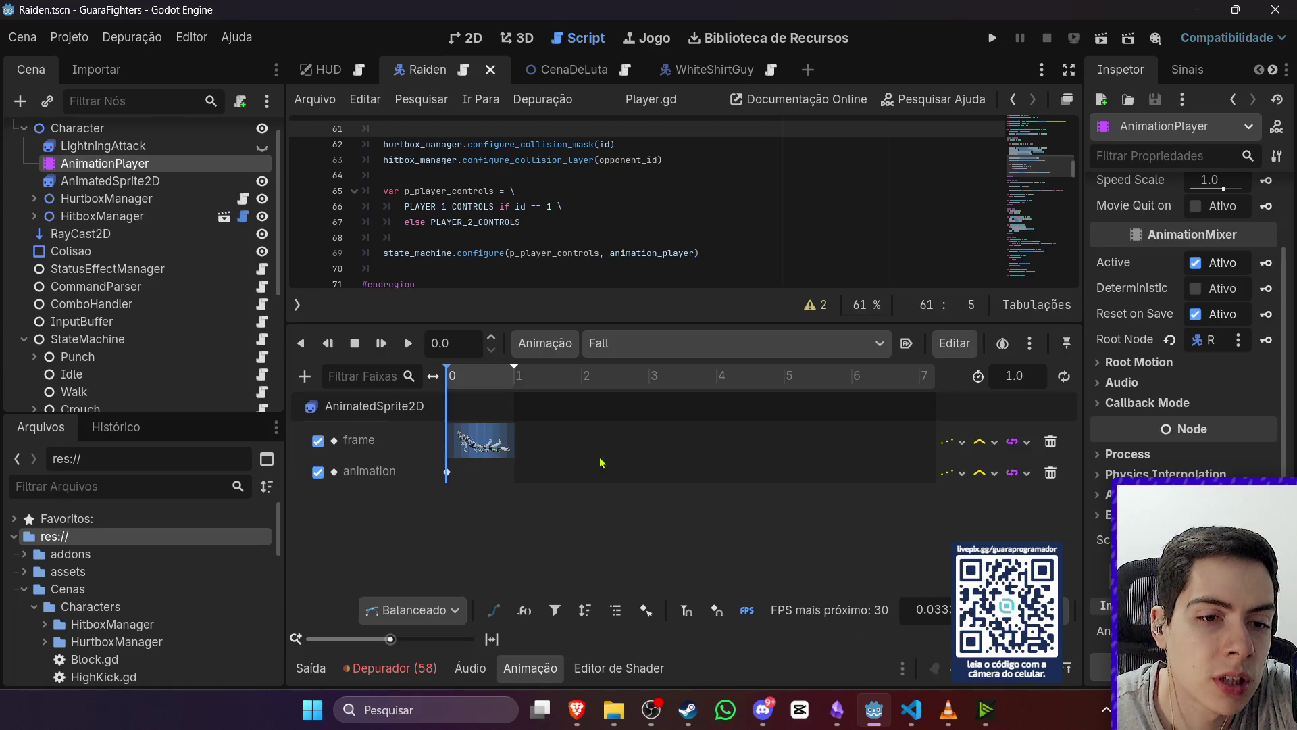
{"action": "left_click", "coordinate": [596, 351]}
{"action": "left_click", "coordinate": [584, 356]}
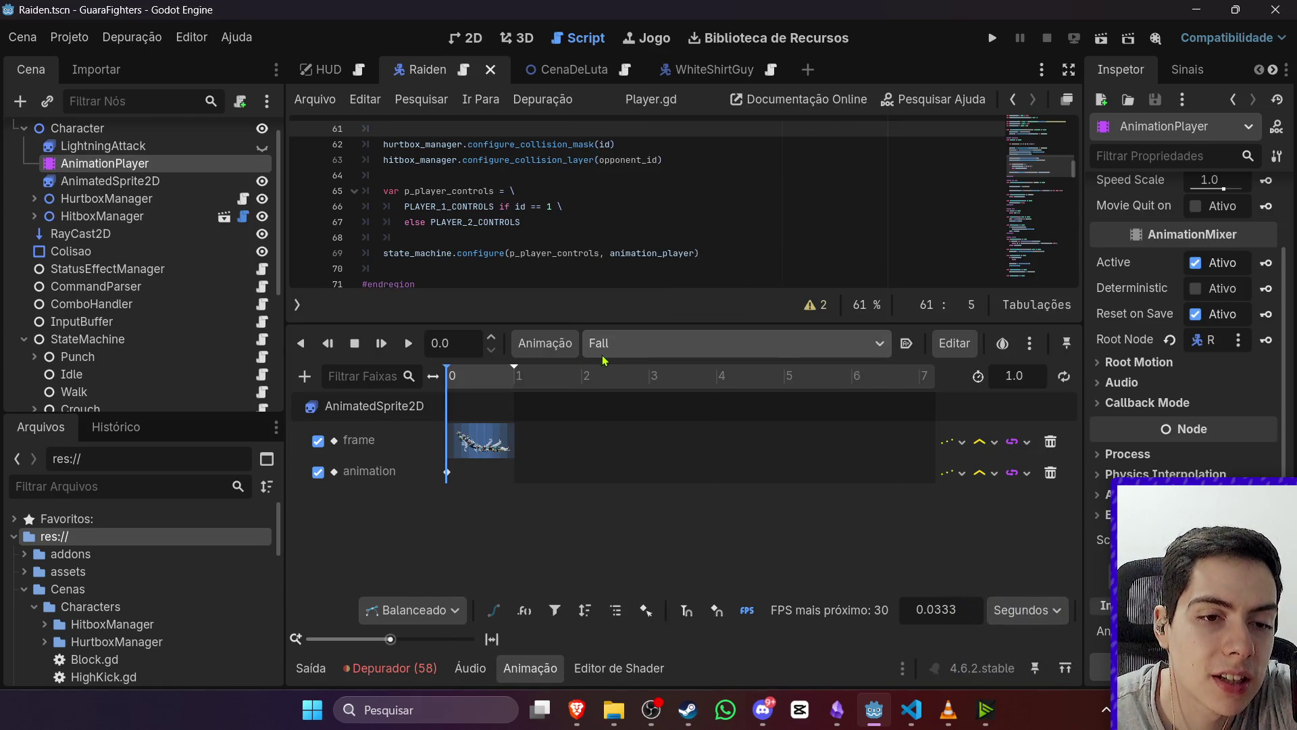
{"action": "left_click", "coordinate": [605, 348]}
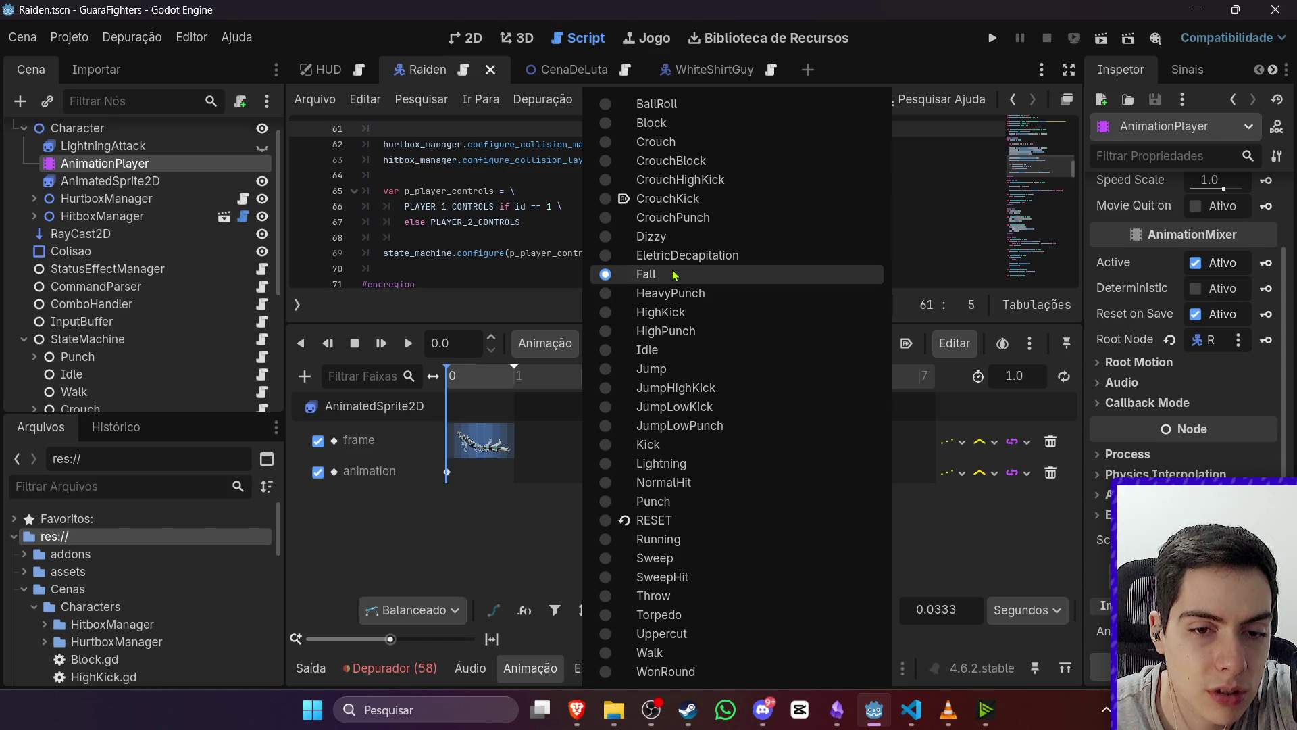
{"action": "left_click", "coordinate": [552, 368]}
{"action": "left_click", "coordinate": [547, 348]}
{"action": "left_click", "coordinate": [550, 349]}
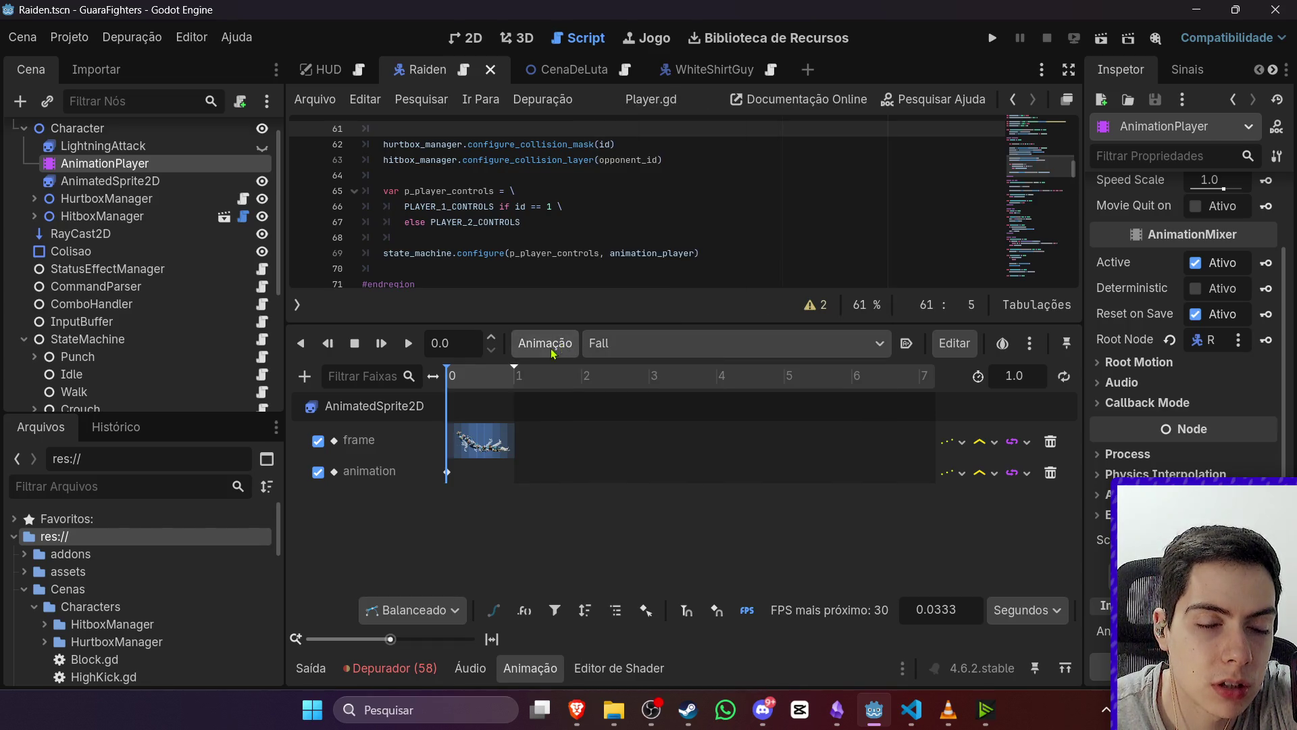
{"action": "left_click", "coordinate": [545, 343]}
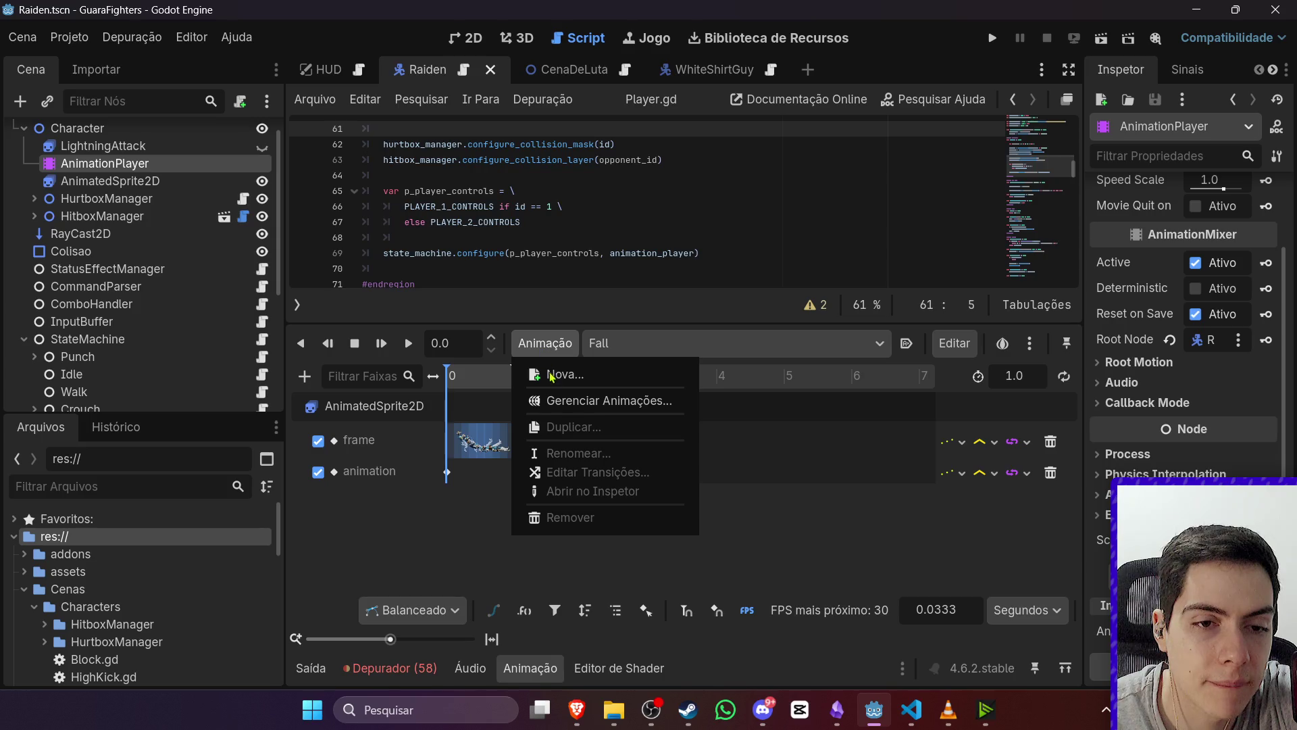
{"action": "left_click", "coordinate": [538, 346]}
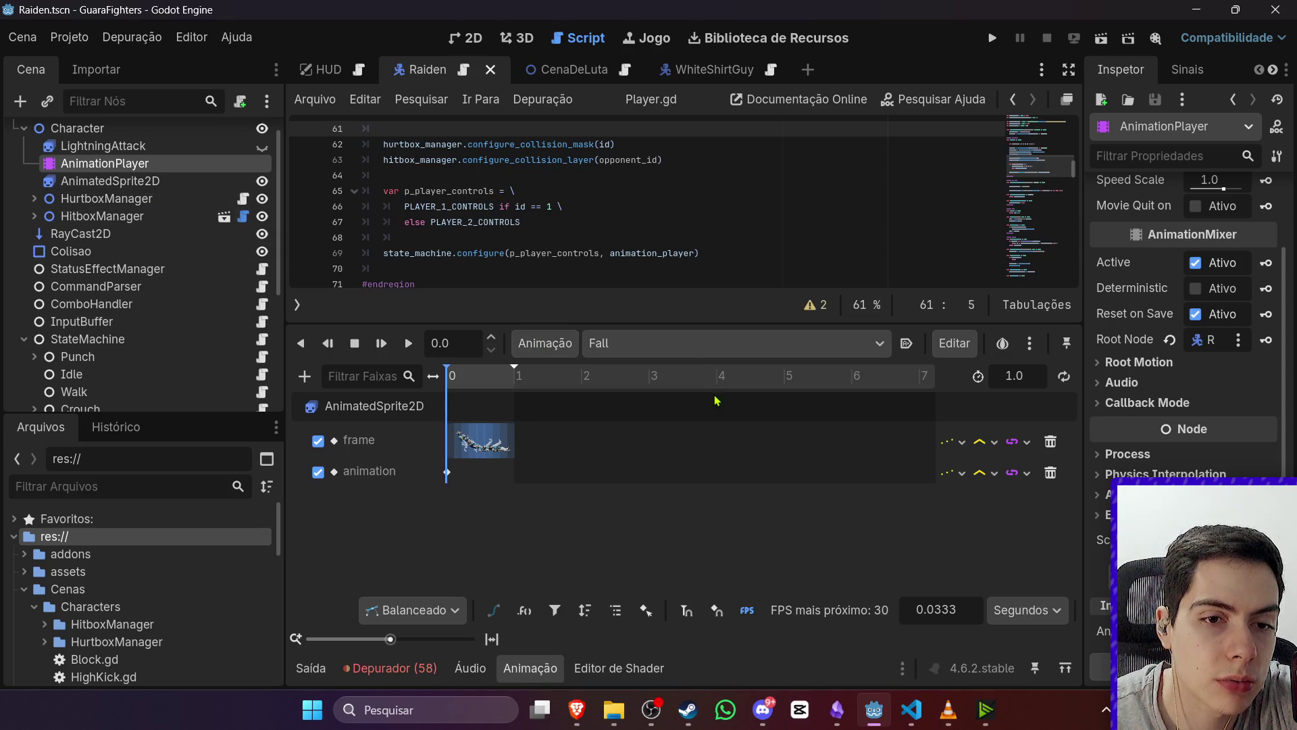
{"action": "left_click", "coordinate": [654, 343]}
{"action": "left_click", "coordinate": [510, 409]}
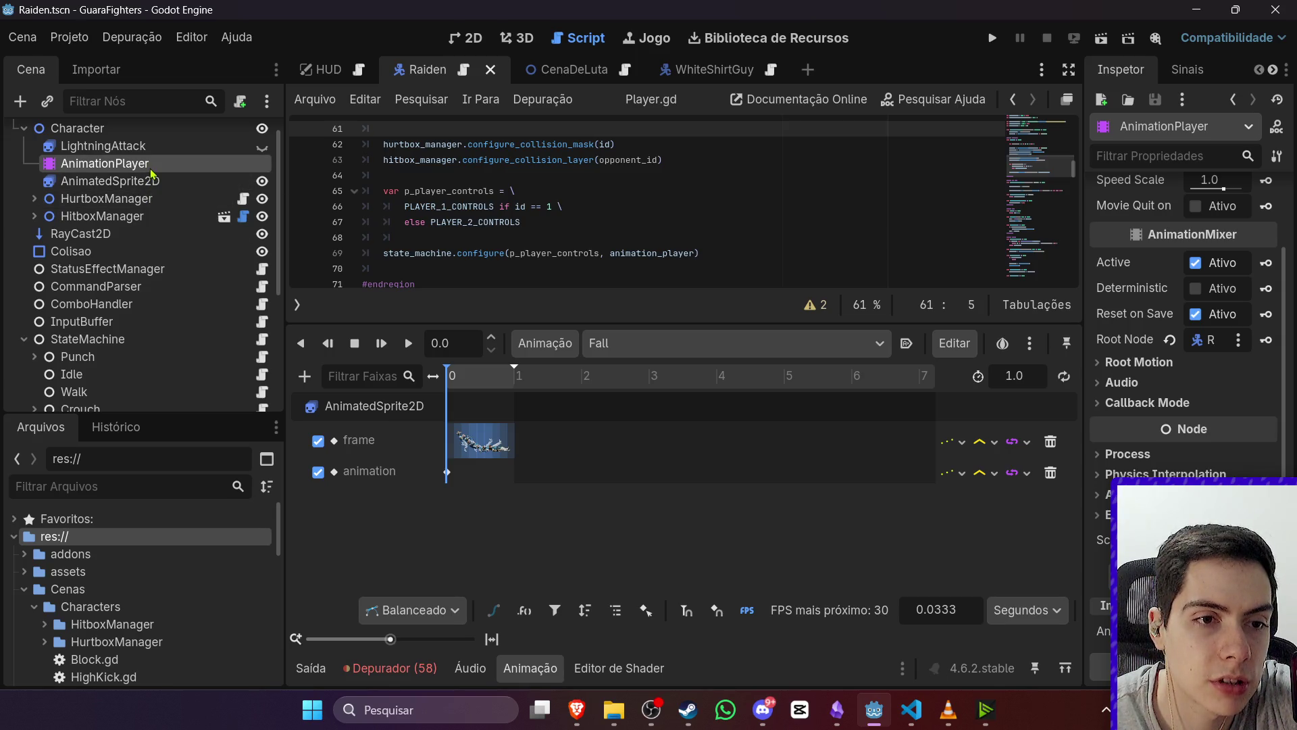
Rename the AnimatedSprite2D's Fall animation to KnockdownHit and save the Raiden scene.
{"action": "left_click", "coordinate": [154, 180]}
{"action": "double_click", "coordinate": [334, 559]}
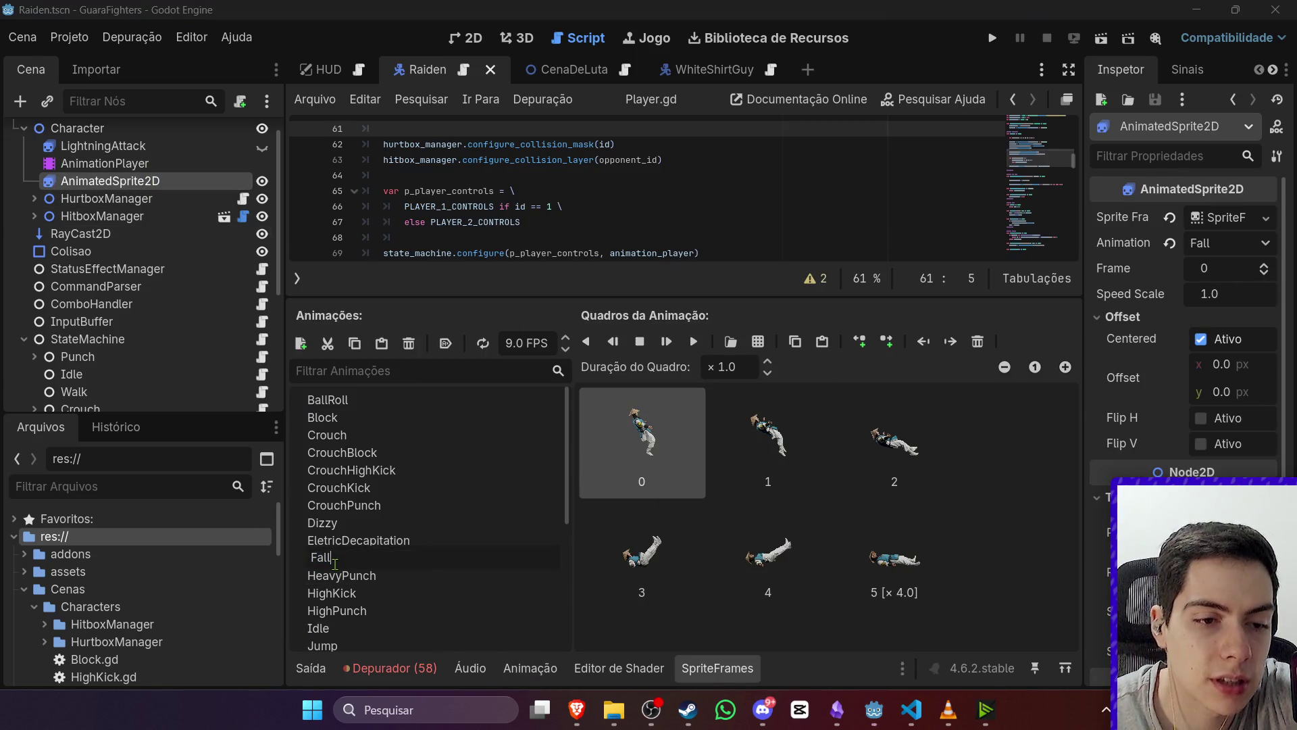
{"action": "type", "text": "KnockdownHit"}
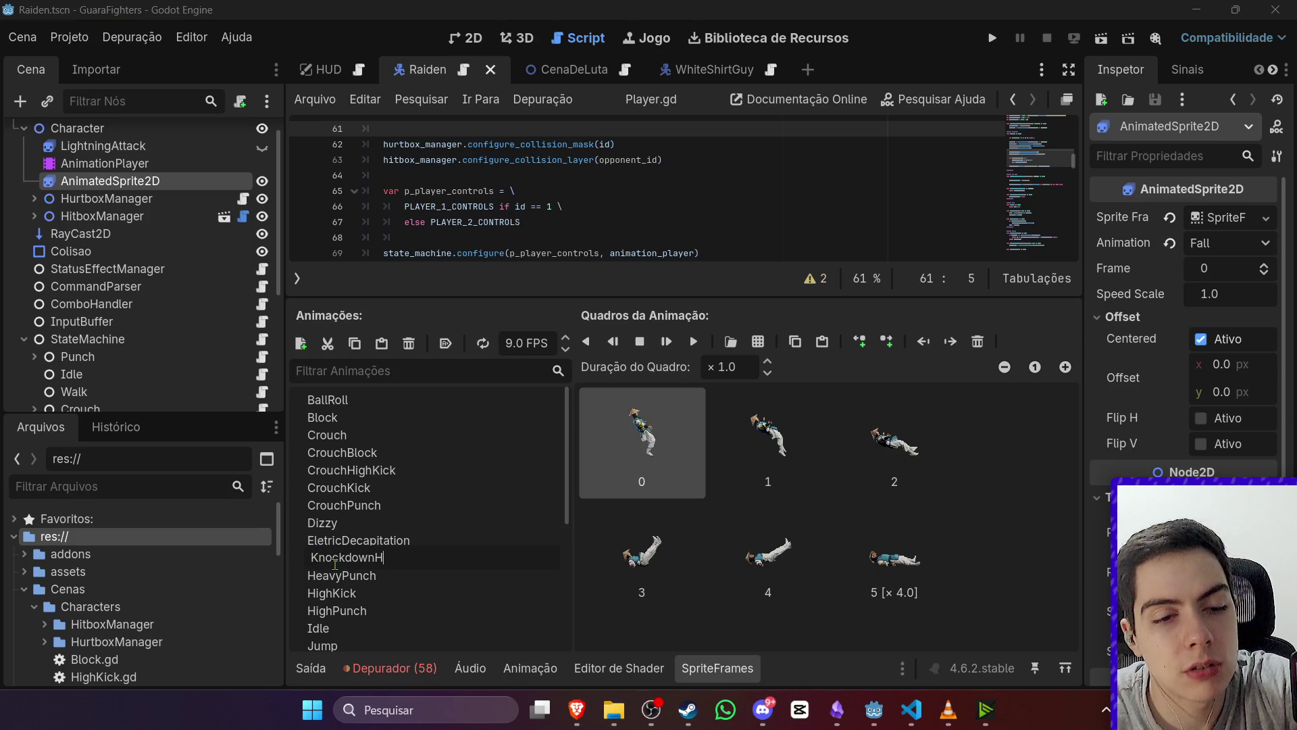
{"action": "key", "text": "Return"}
{"action": "key", "text": "ctrl+s"}
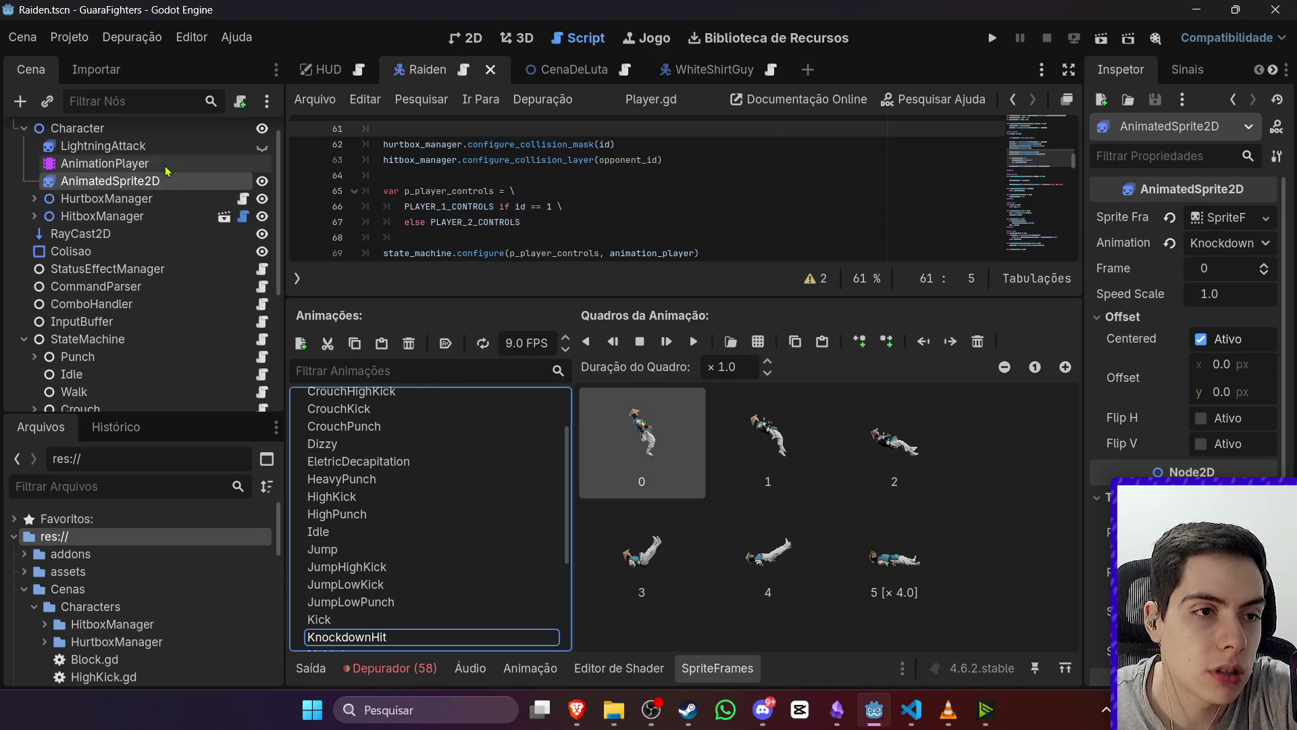
Remove the Fall animation from the AnimationPlayer and save the scene.
{"action": "left_click", "coordinate": [173, 169]}
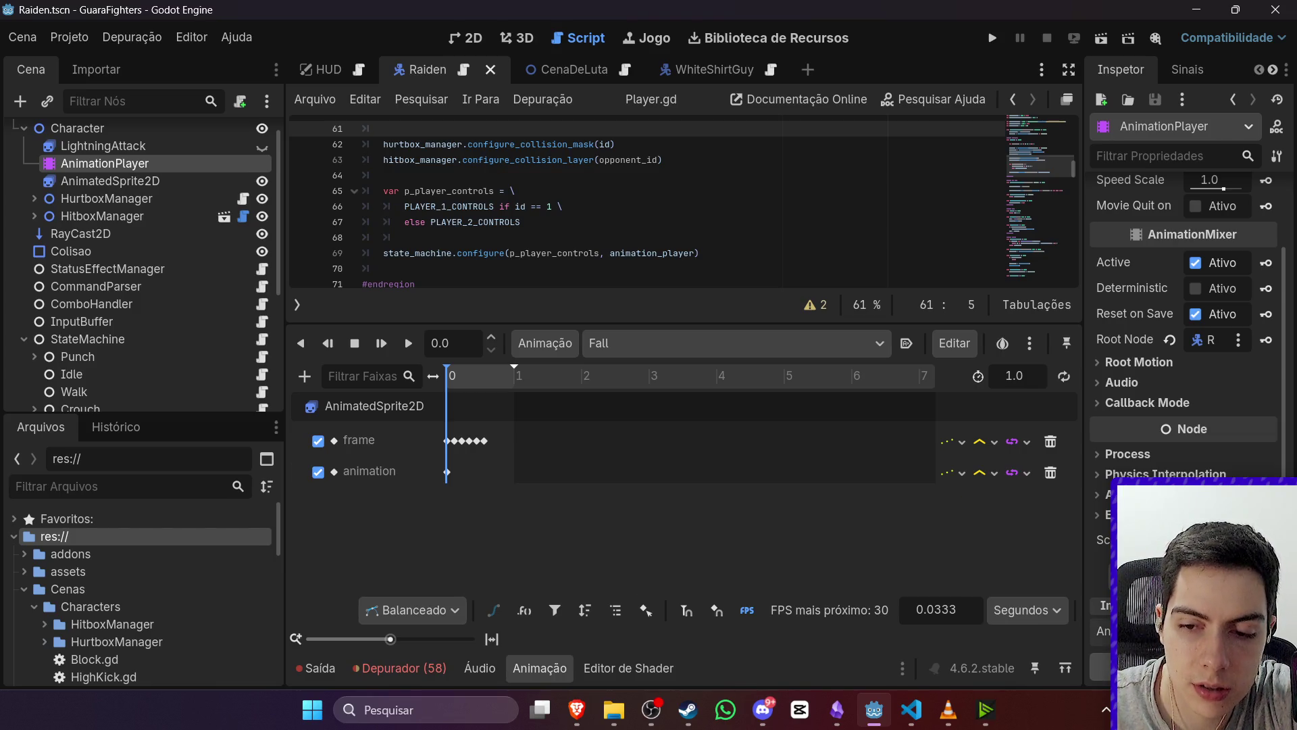
{"action": "left_click", "coordinate": [642, 345]}
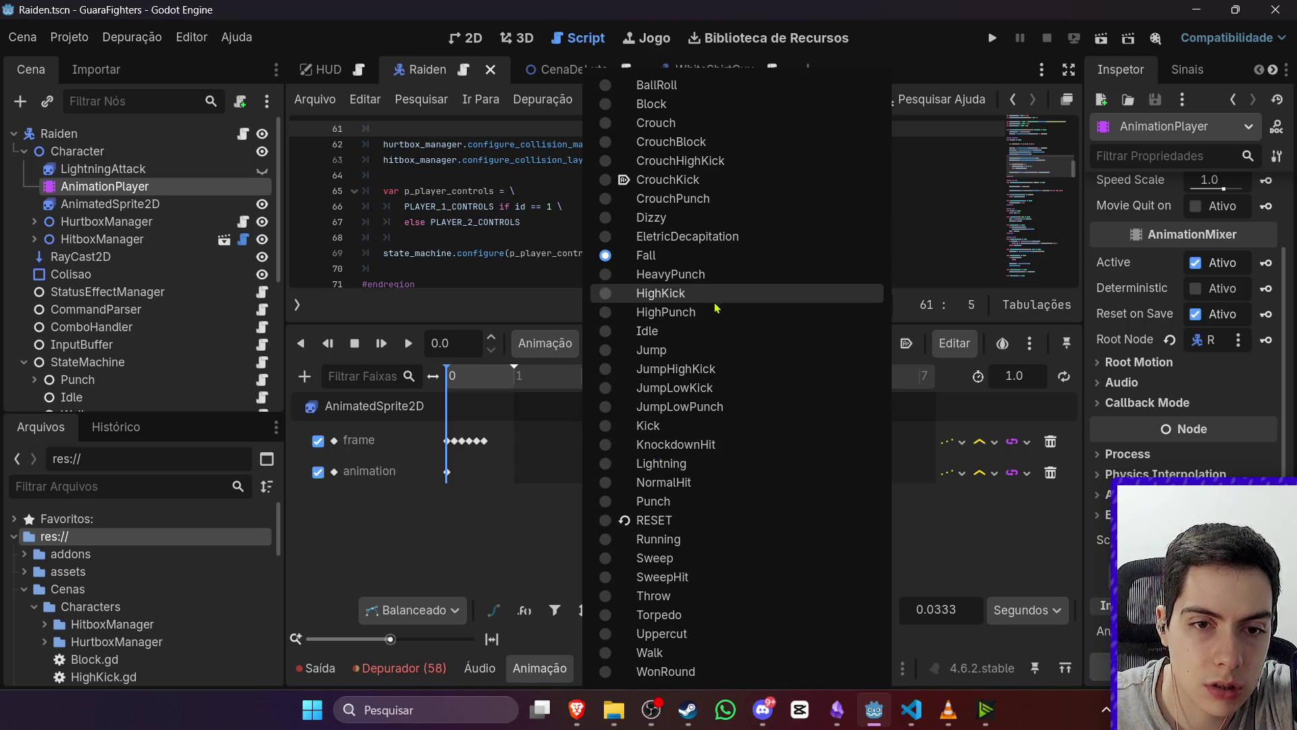
{"action": "left_click", "coordinate": [545, 342]}
{"action": "left_click", "coordinate": [546, 343]}
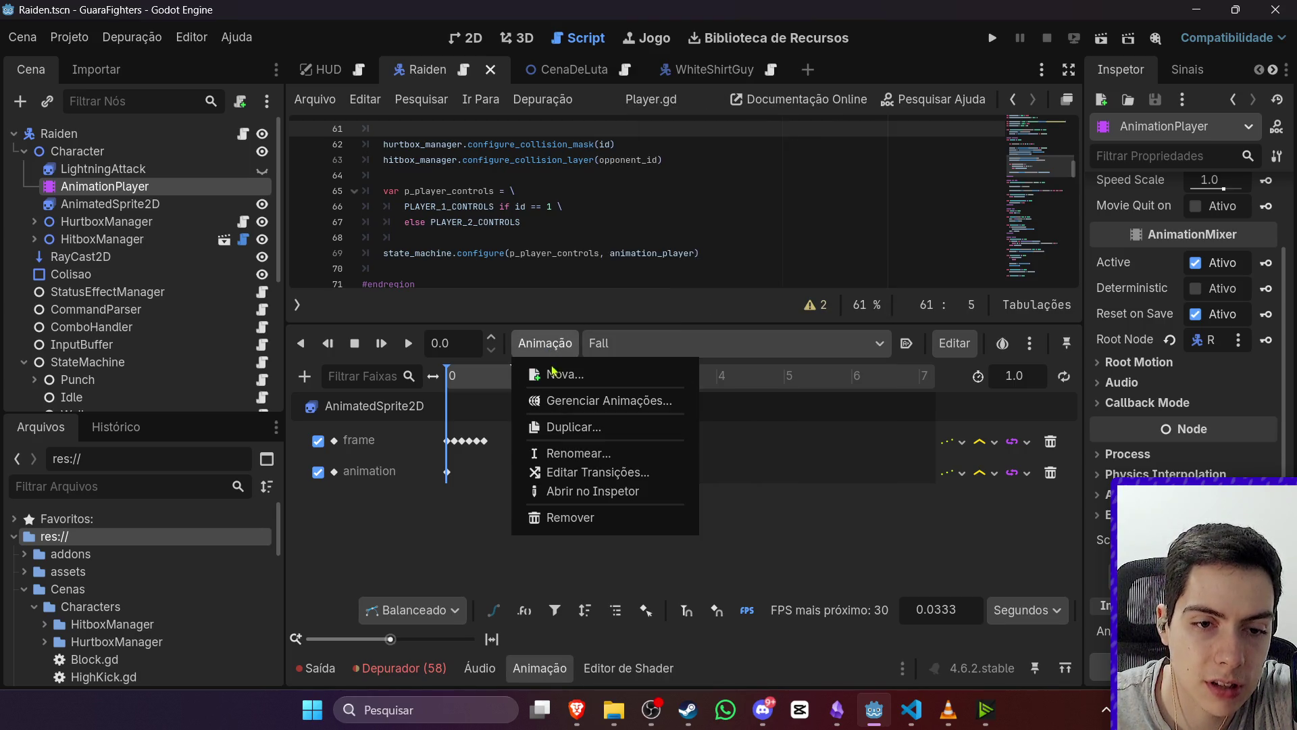
{"action": "left_click", "coordinate": [569, 516]}
{"action": "left_click", "coordinate": [612, 380]}
{"action": "key", "text": "ctrl+s"}
Show the KnockdownHit animation on the AnimationPlayer timeline and launch the game with F5.
{"action": "left_click", "coordinate": [612, 344]}
{"action": "left_click", "coordinate": [538, 358]}
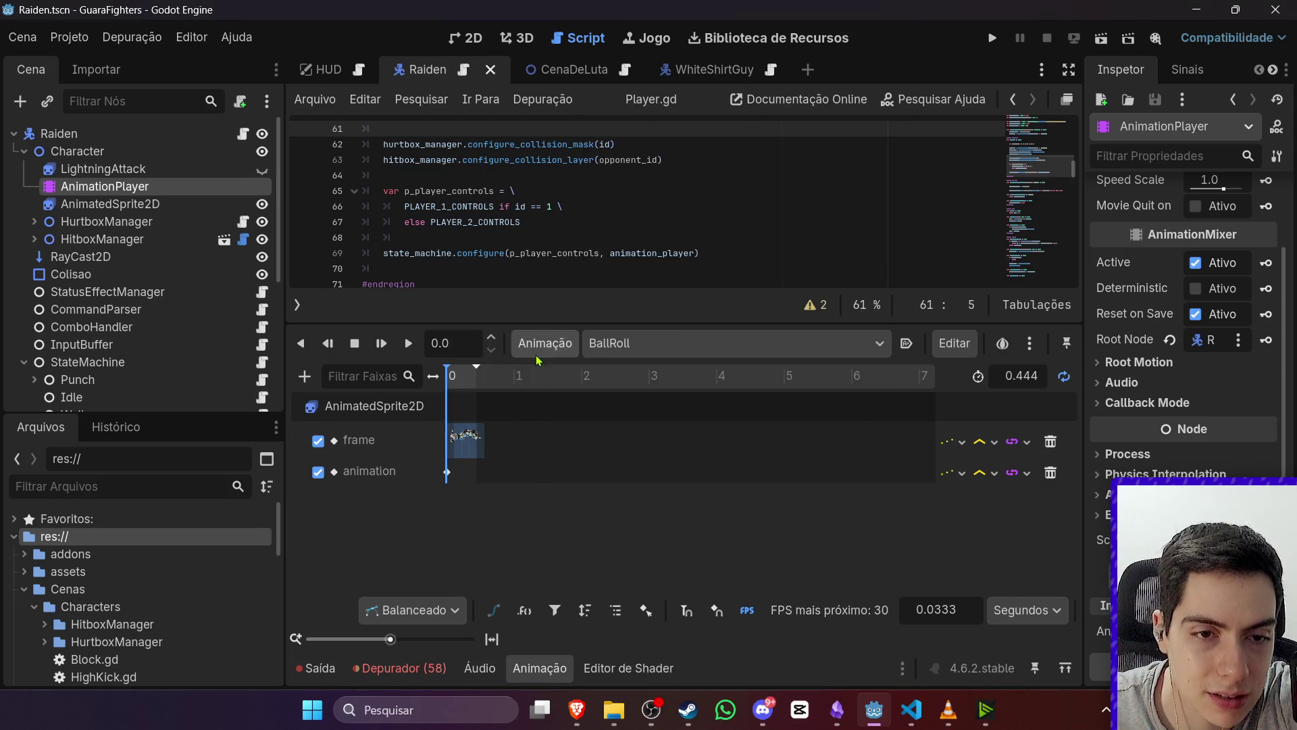
{"action": "left_click", "coordinate": [543, 345]}
{"action": "left_click", "coordinate": [628, 343]}
{"action": "left_click", "coordinate": [650, 346]}
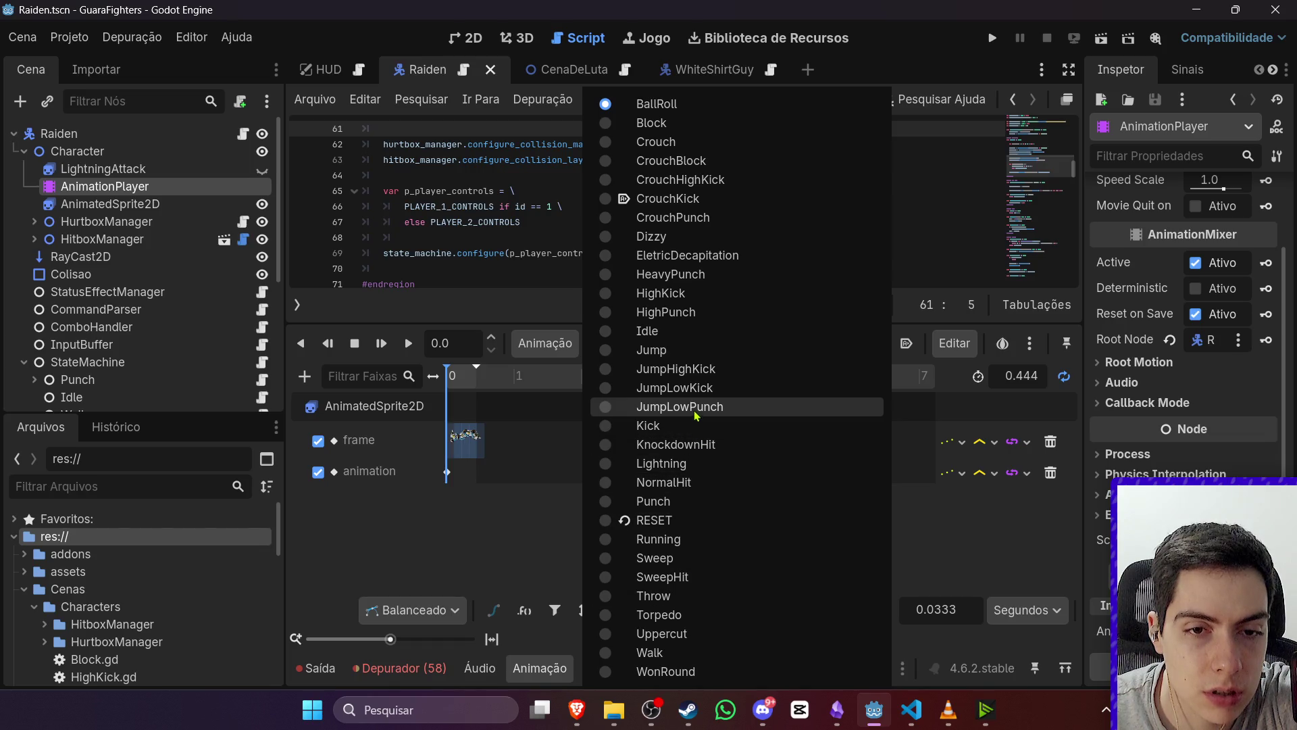
{"action": "left_click", "coordinate": [668, 444]}
{"action": "key", "text": "F5"}
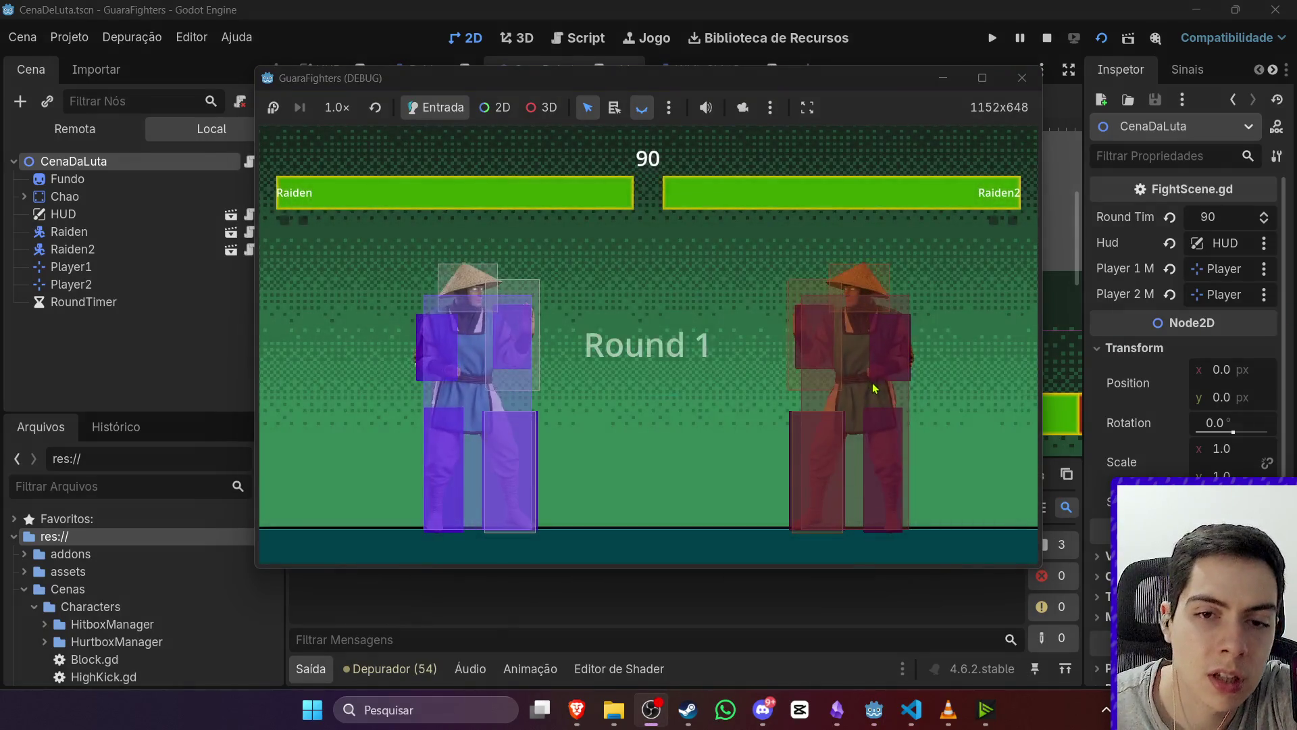
Walk Player 1 in with D and punch Raiden2 with J until his health empties, then stop.
{"action": "key", "text": "d"}
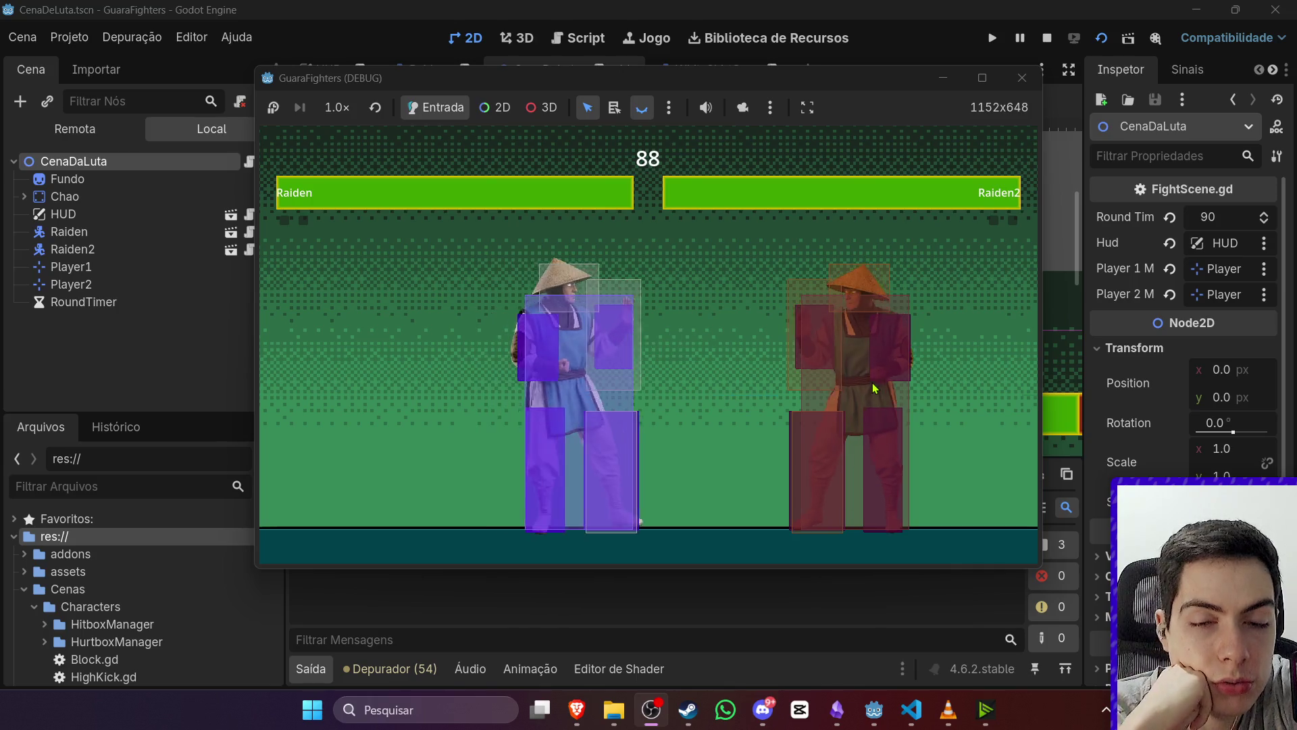
{"action": "key", "text": "j"}
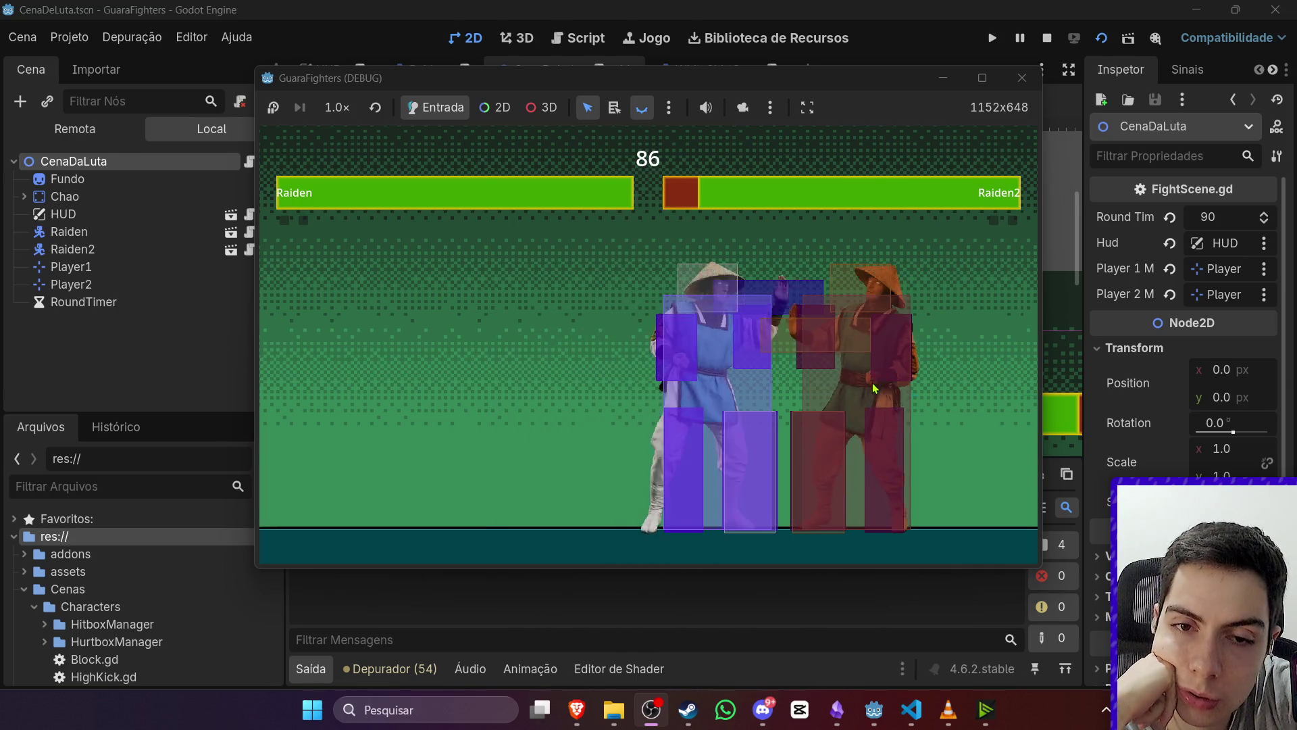
{"action": "key", "text": "j"}
{"action": "key", "text": "j"}
{"action": "key", "text": "j"}
{"action": "key", "text": "j"}
{"action": "key", "text": "j"}
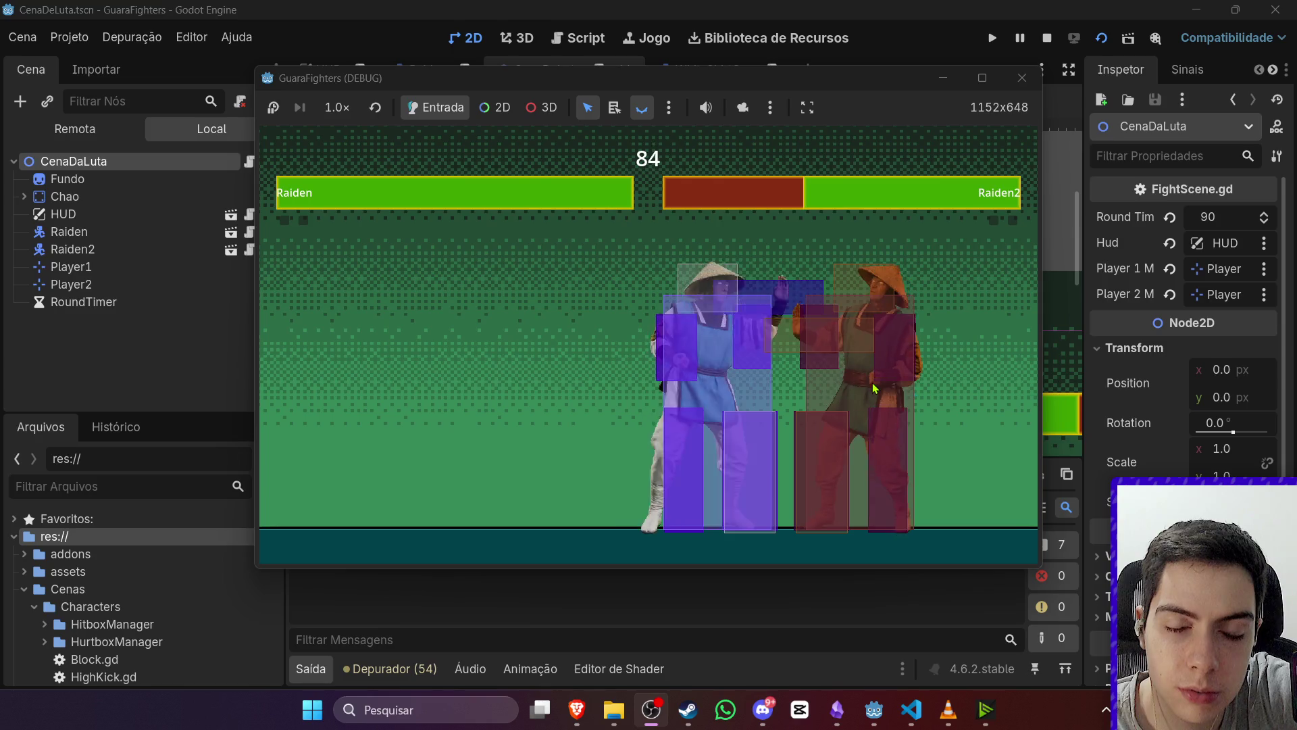
{"action": "key", "text": "j"}
{"action": "key", "text": "j"}
{"action": "key", "text": "j"}
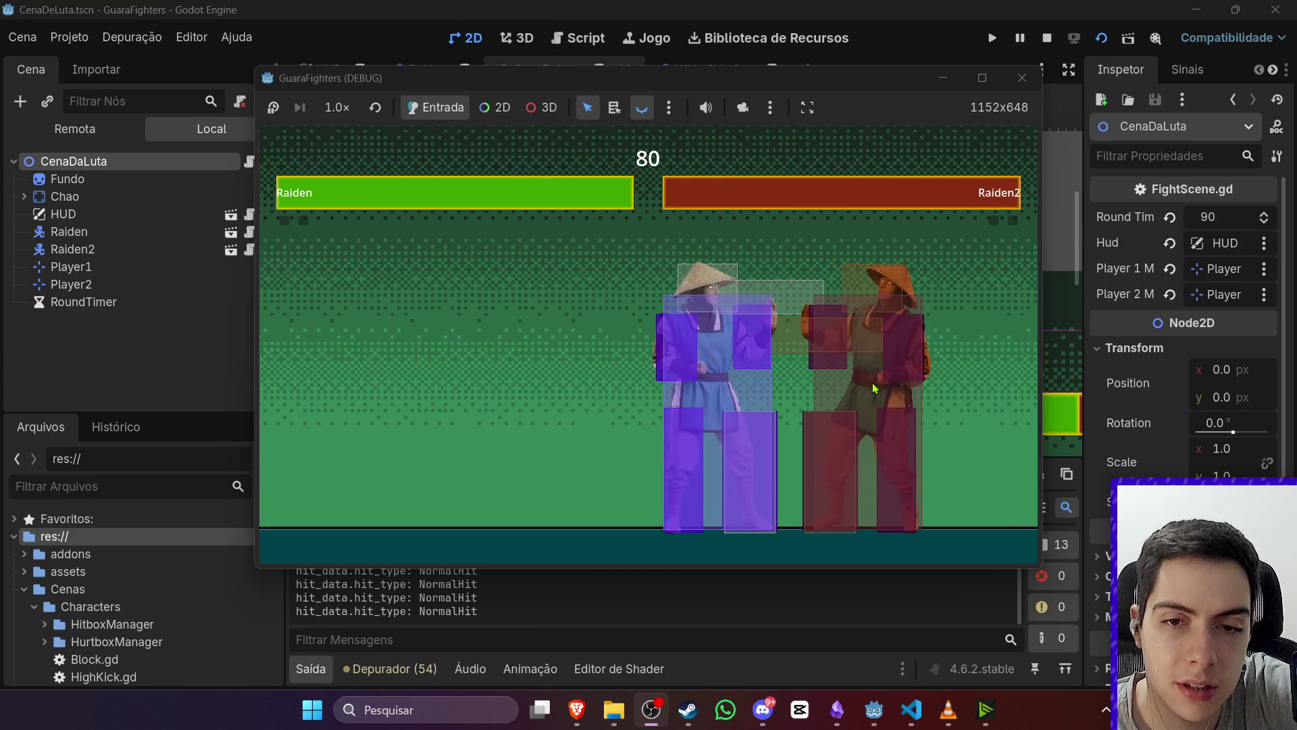
{"action": "key", "text": "d"}
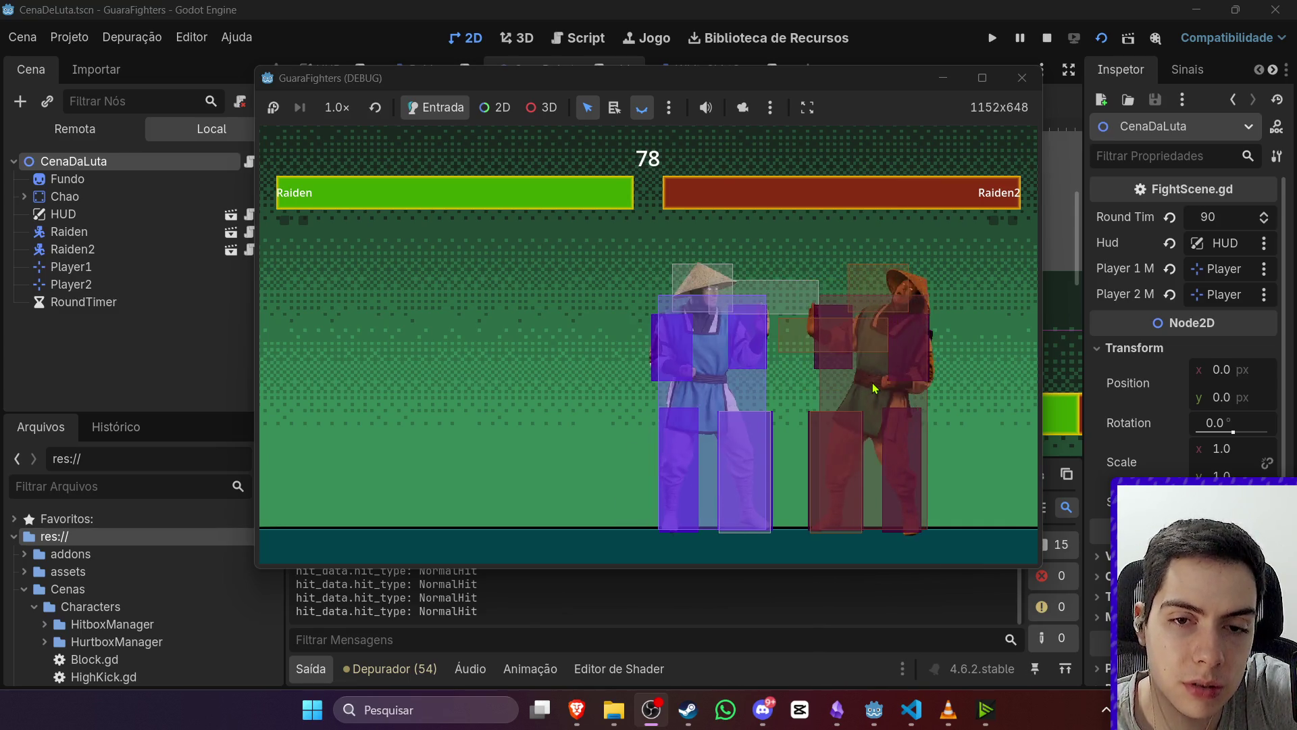
{"action": "key", "text": "a"}
{"action": "key", "text": "j"}
{"action": "left_click", "coordinate": [1047, 38]}
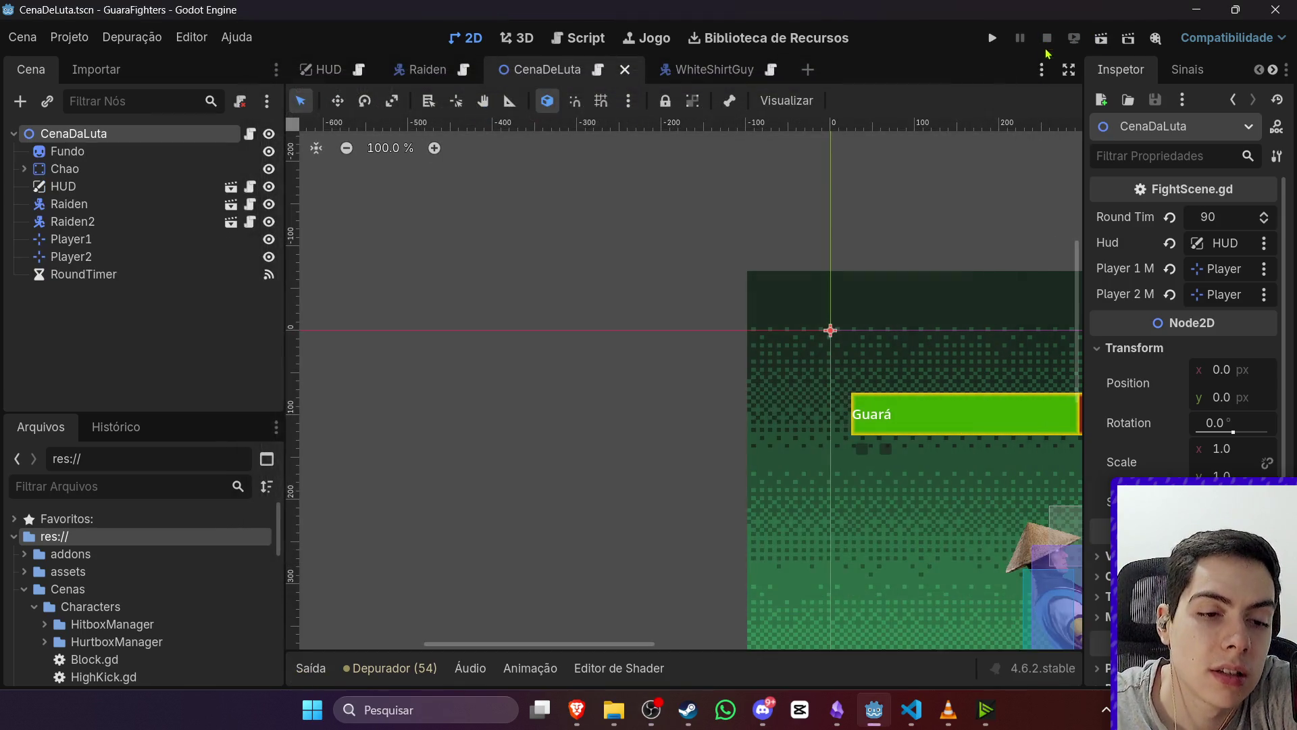
Open Knockdown.gd from Raiden's KnockdownHit state node and give the script more room.
{"action": "left_click", "coordinate": [328, 677]}
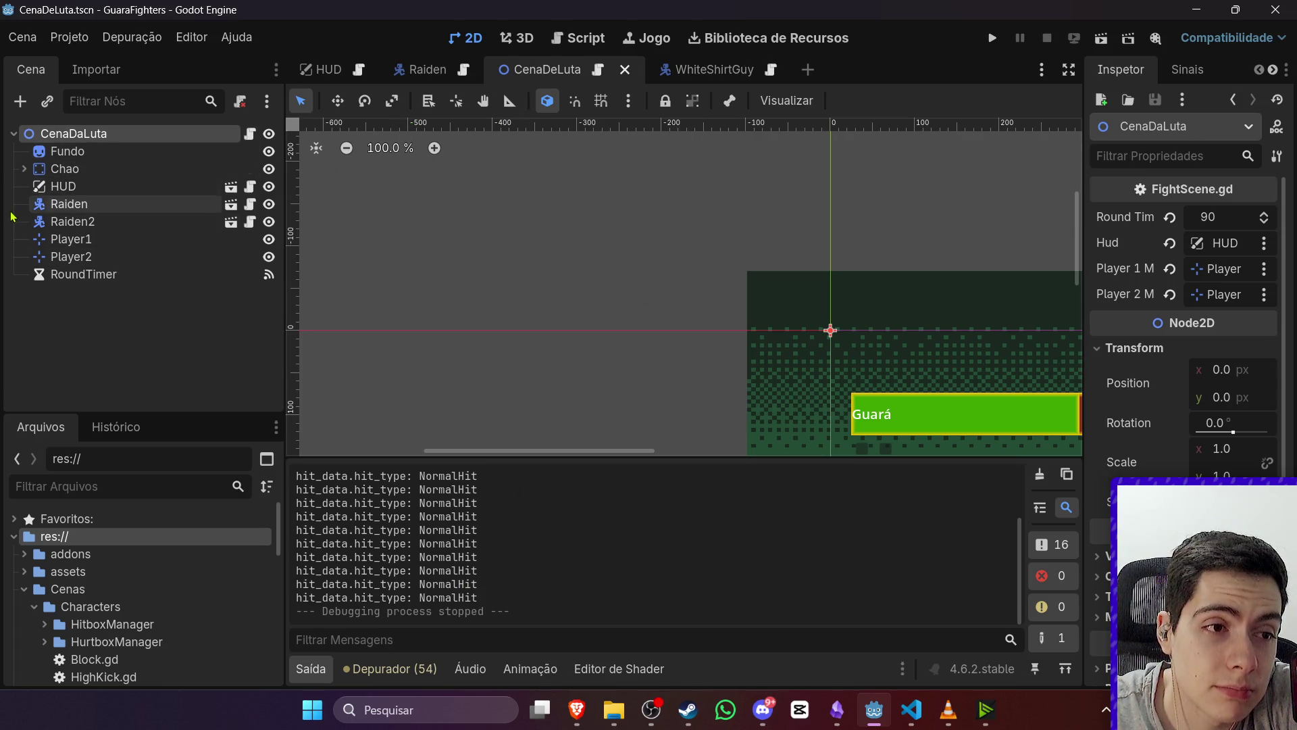
{"action": "left_click", "coordinate": [211, 221]}
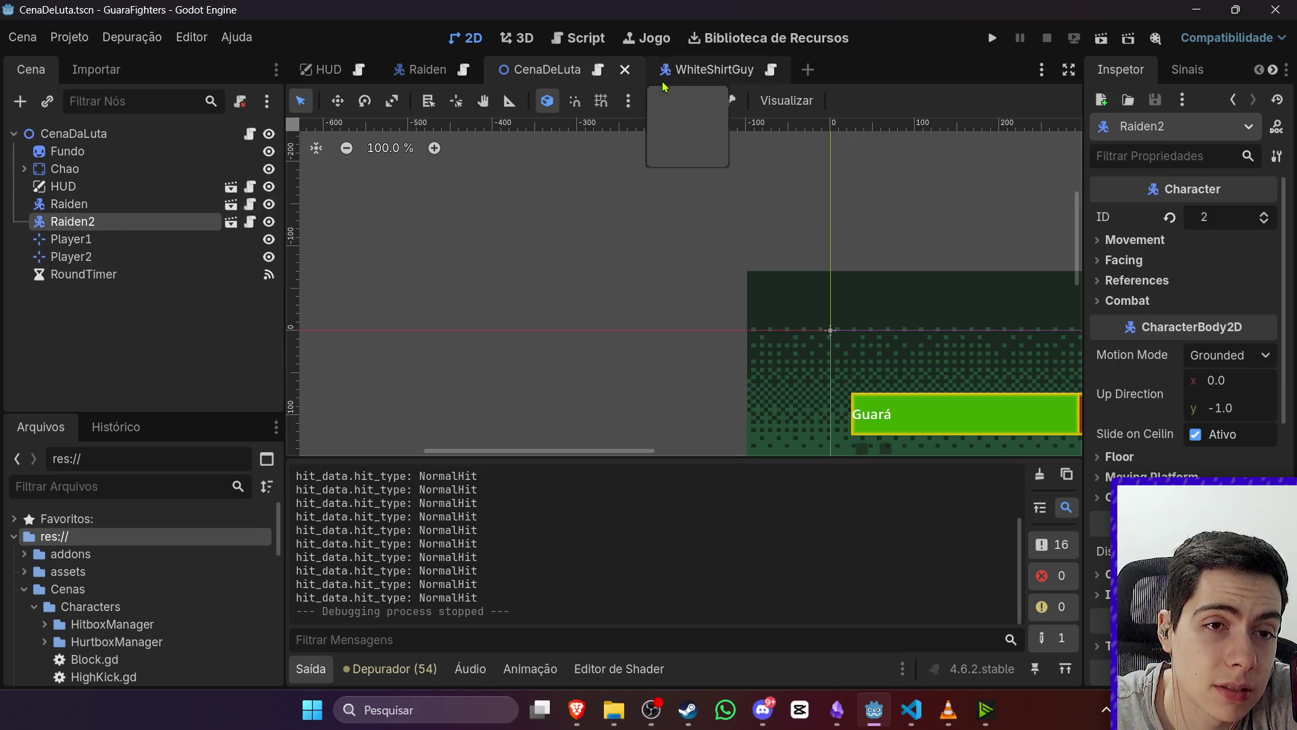
{"action": "left_click", "coordinate": [231, 204]}
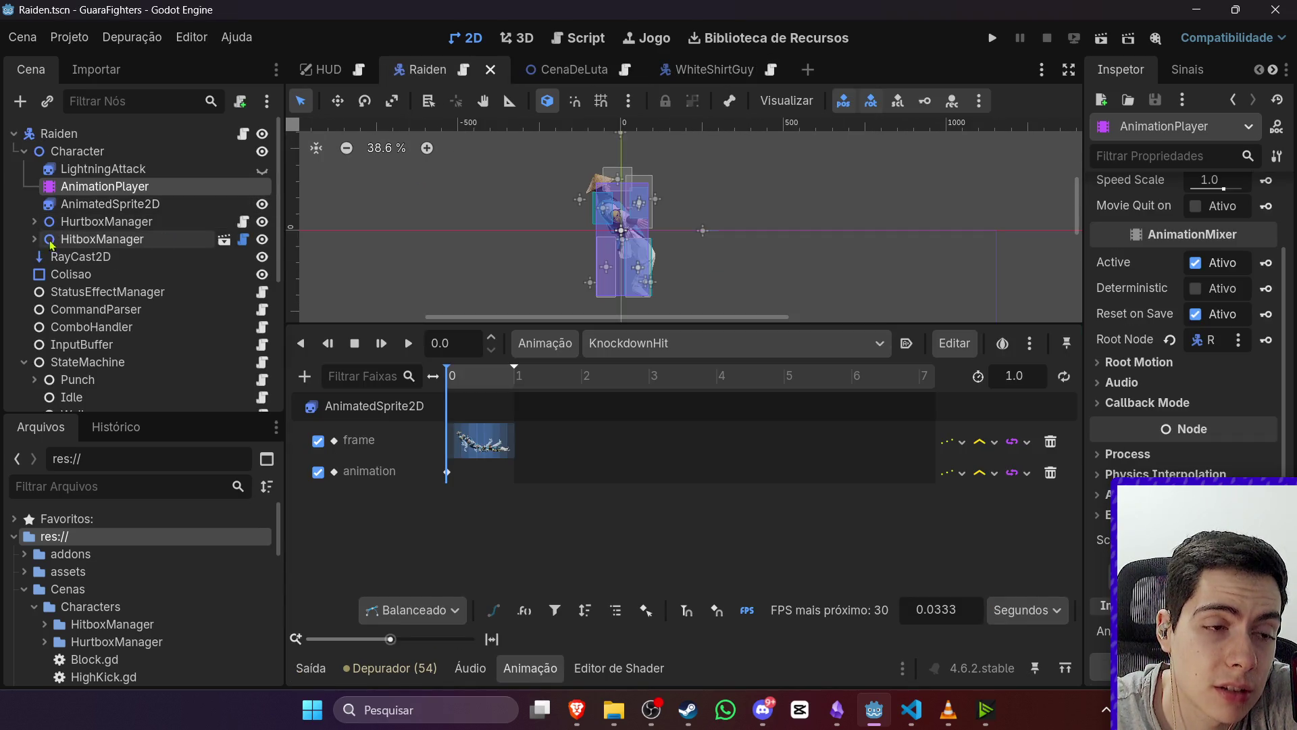
{"action": "scroll", "coordinate": [128, 358], "scroll_direction": "down", "scroll_amount": 6}
{"action": "left_click", "coordinate": [100, 394]}
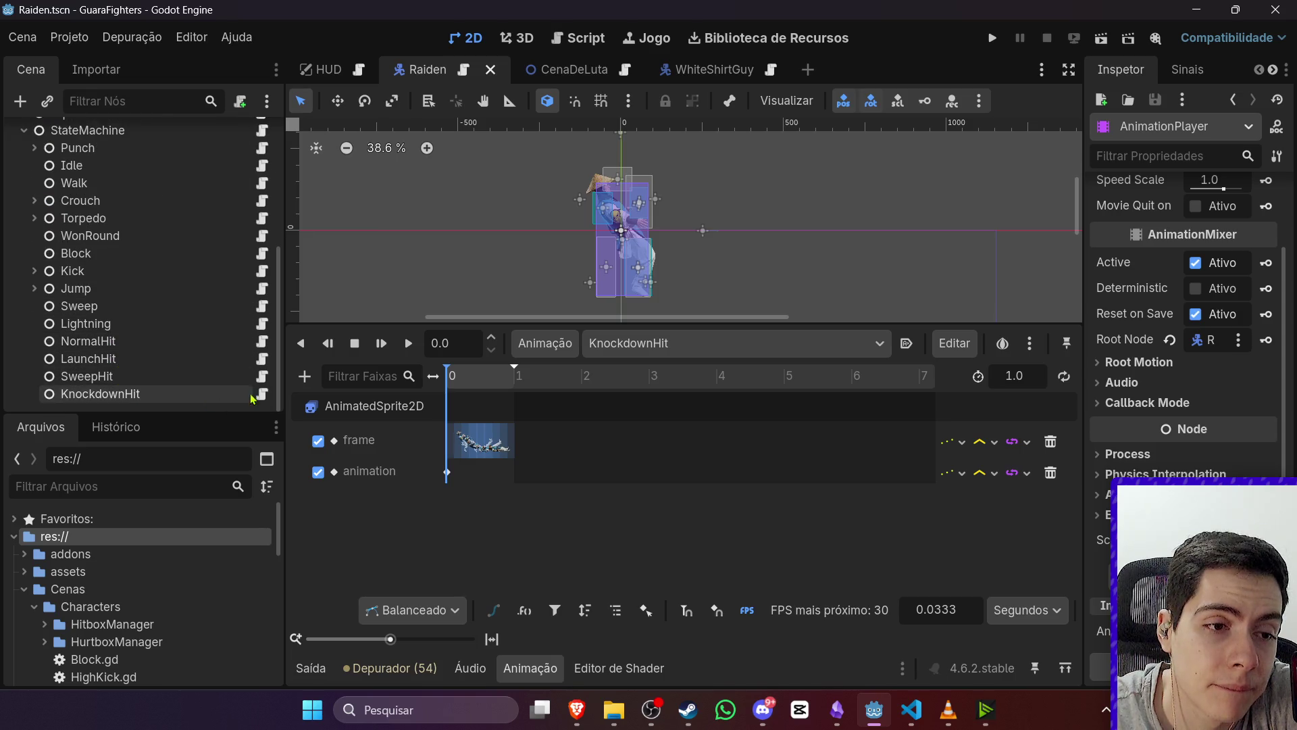
{"action": "left_click", "coordinate": [262, 394]}
{"action": "scroll", "coordinate": [595, 269], "scroll_direction": "down", "scroll_amount": 2}
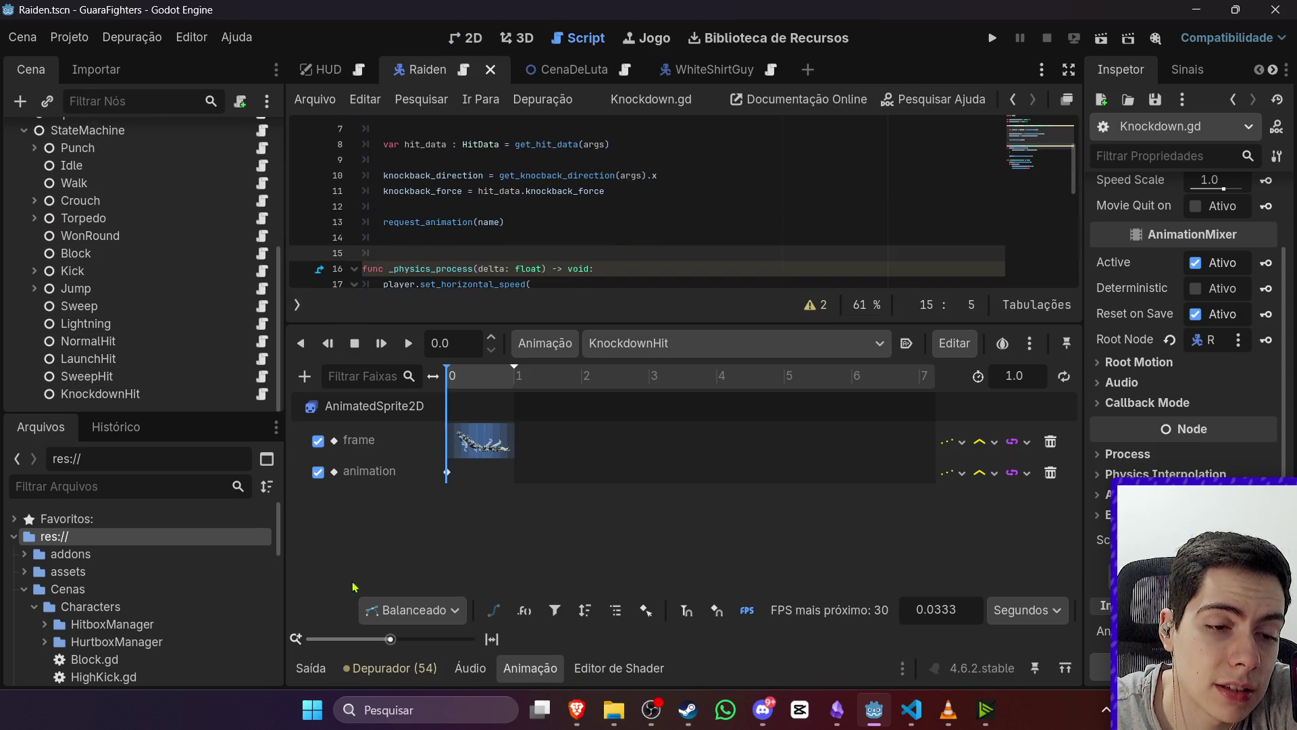
{"action": "left_click", "coordinate": [530, 668]}
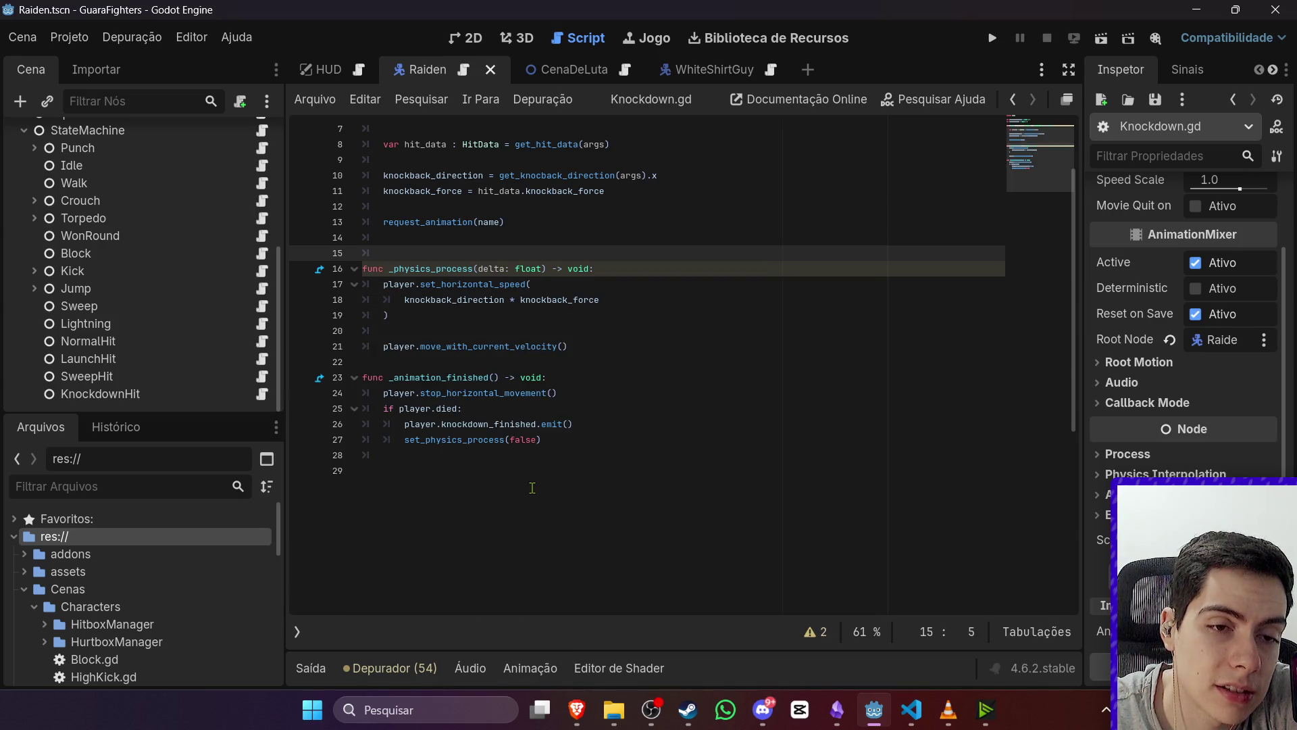
Check the HitboxManager, the AnimatedSprite2D sprite frames and the AnimationPlayer's KnockdownHit timeline.
{"action": "scroll", "coordinate": [532, 487], "scroll_direction": "up", "scroll_amount": 2}
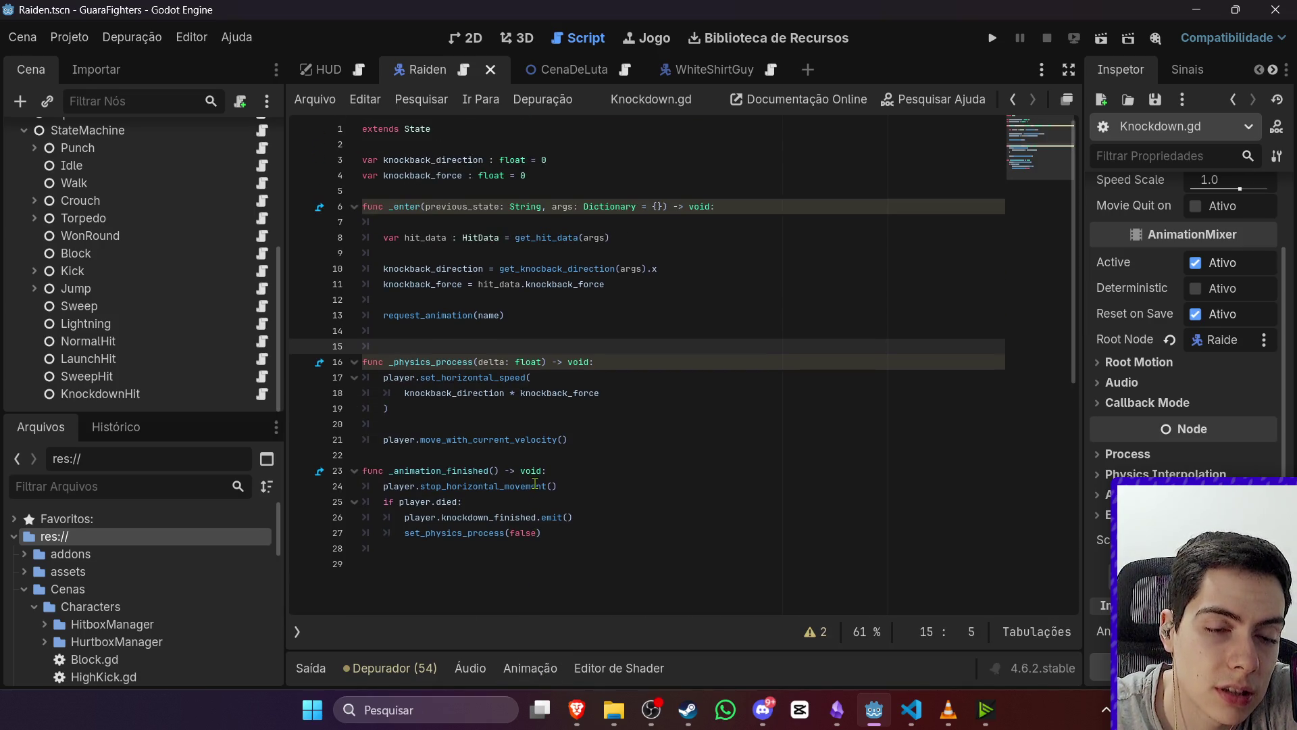
{"action": "scroll", "coordinate": [101, 196], "scroll_direction": "up", "scroll_amount": 5}
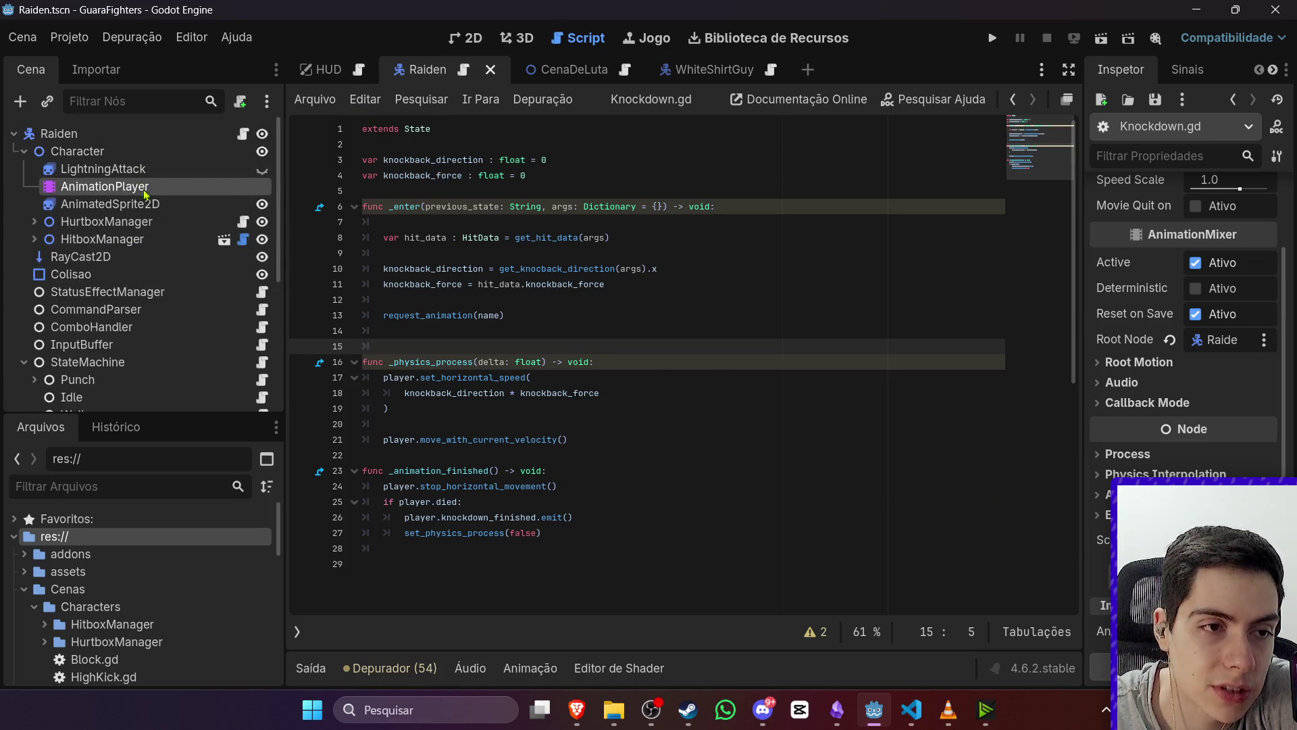
{"action": "scroll", "coordinate": [1194, 363], "scroll_direction": "up", "scroll_amount": 2}
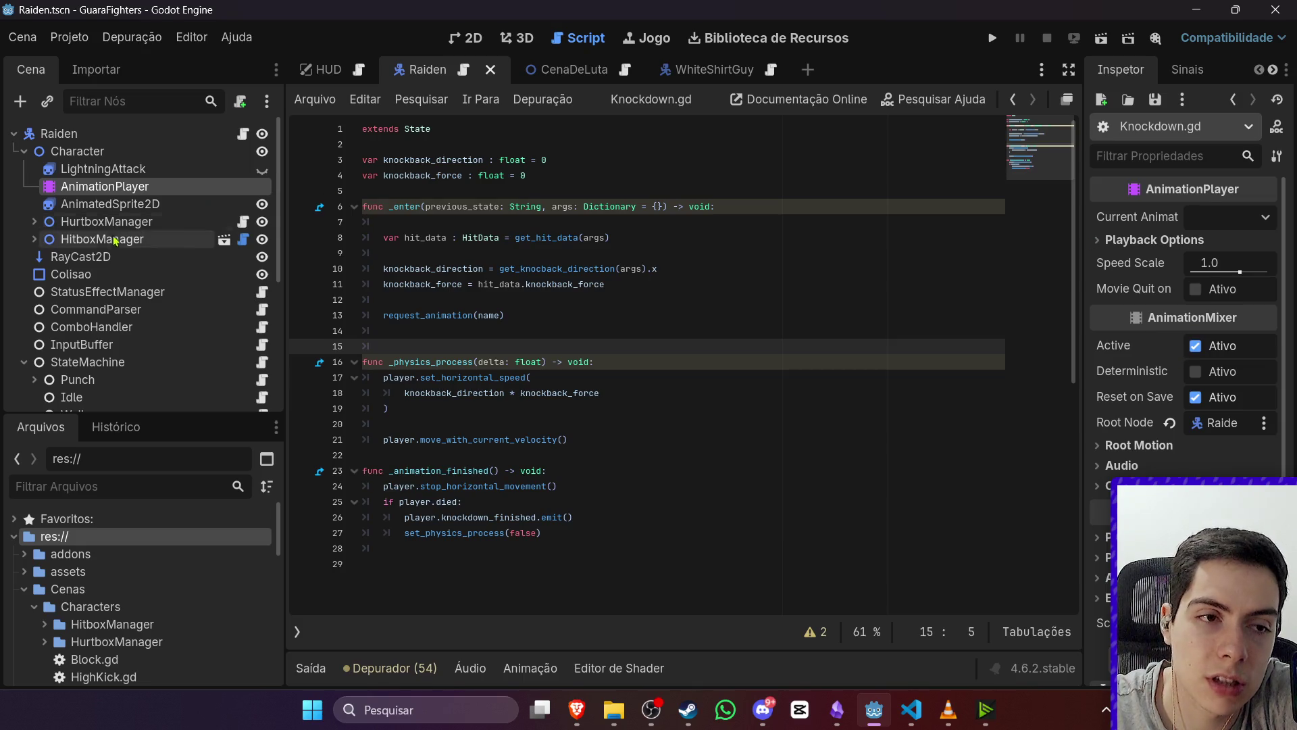
{"action": "left_click", "coordinate": [101, 239]}
{"action": "left_click", "coordinate": [110, 204]}
{"action": "left_click", "coordinate": [162, 187]}
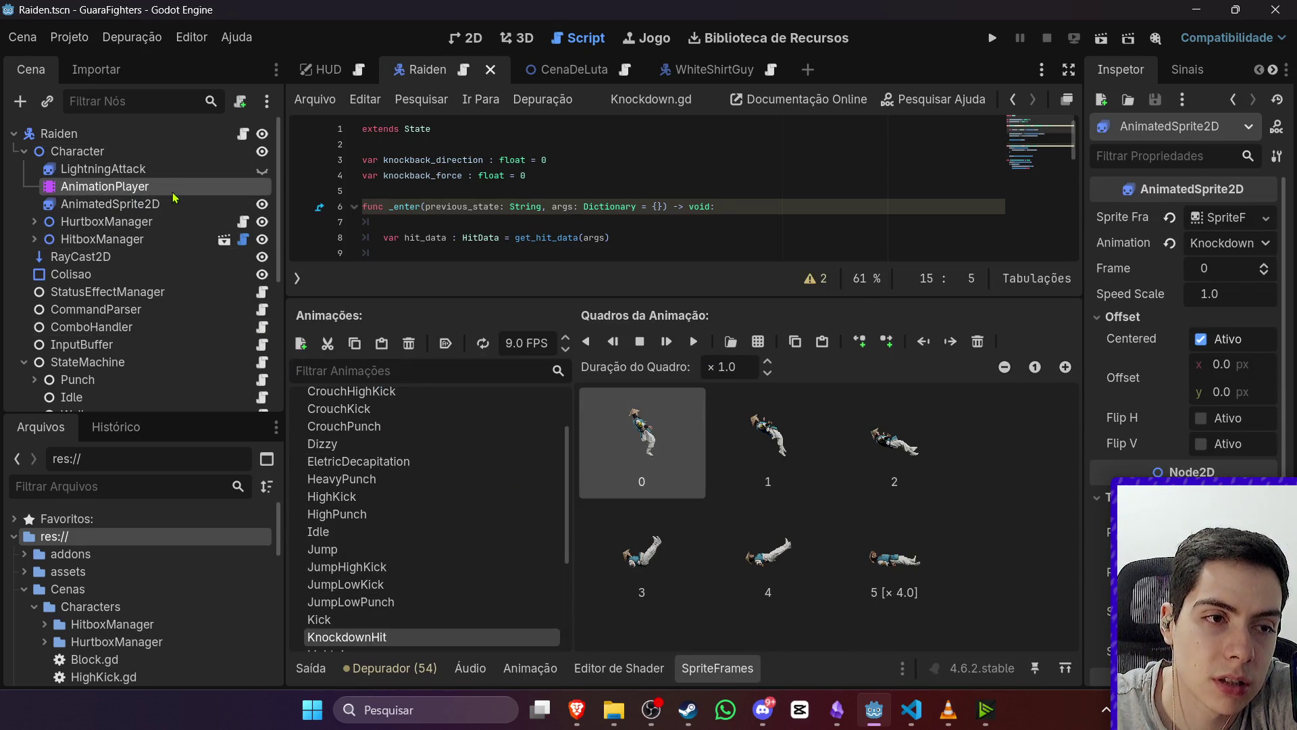
{"action": "scroll", "coordinate": [649, 270], "scroll_direction": "down", "scroll_amount": 2}
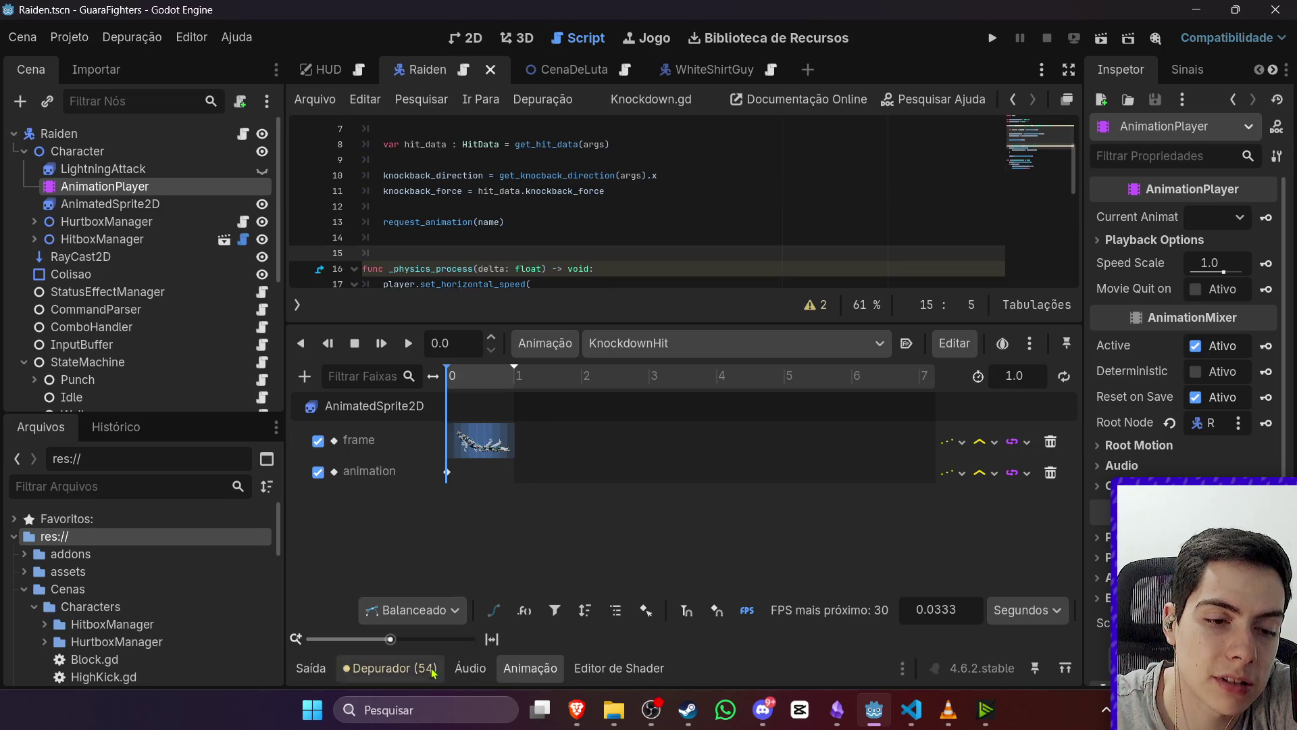
Mark the request_animation line in Knockdown.gd, then run the CenaDeLuta fight scene.
{"action": "left_click", "coordinate": [534, 670]}
{"action": "scroll", "coordinate": [520, 582], "scroll_direction": "up", "scroll_amount": 2}
{"action": "left_click", "coordinate": [454, 299]}
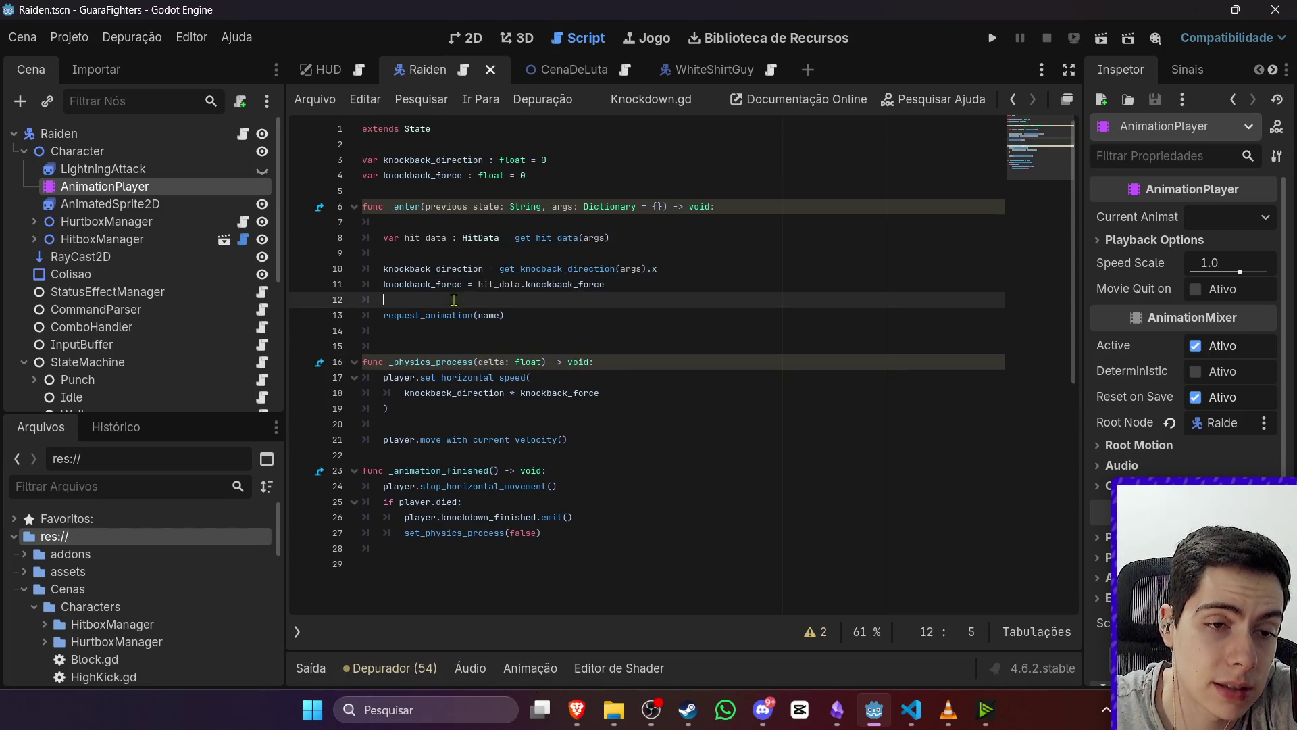
{"action": "left_click", "coordinate": [568, 69]}
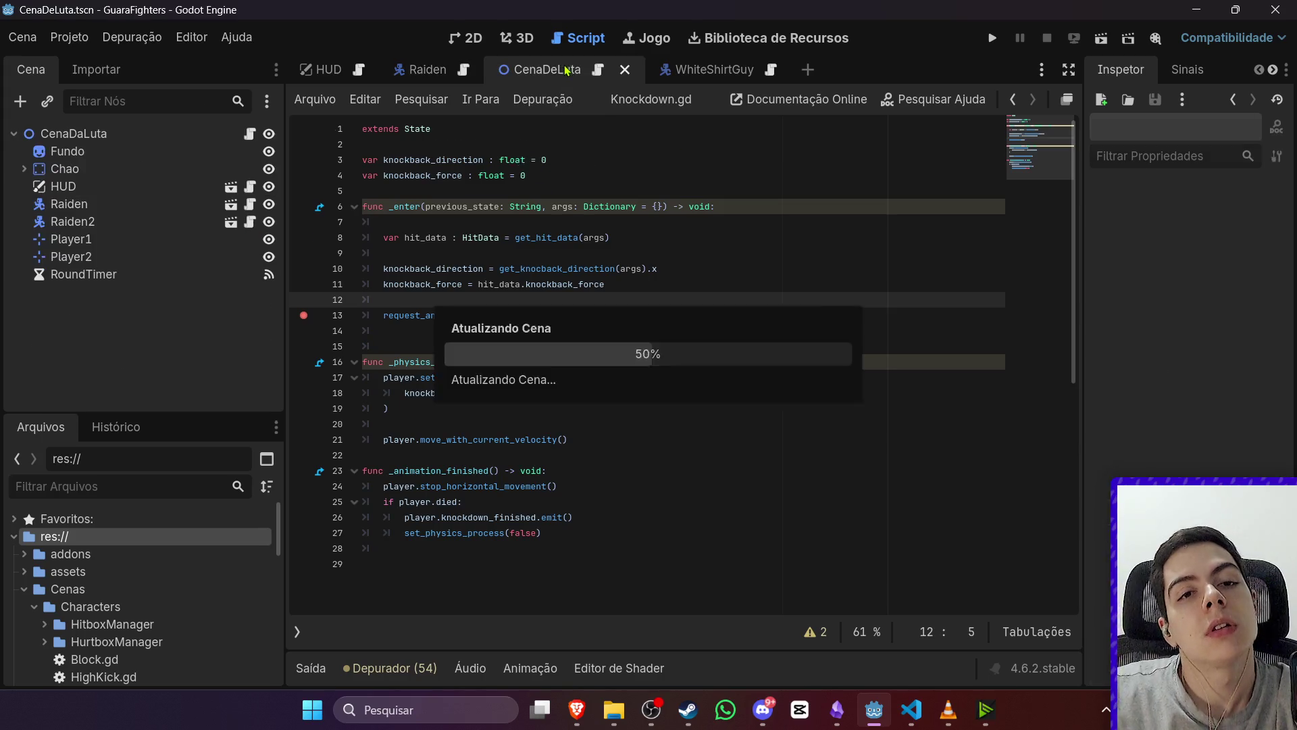
{"action": "left_click", "coordinate": [1091, 41]}
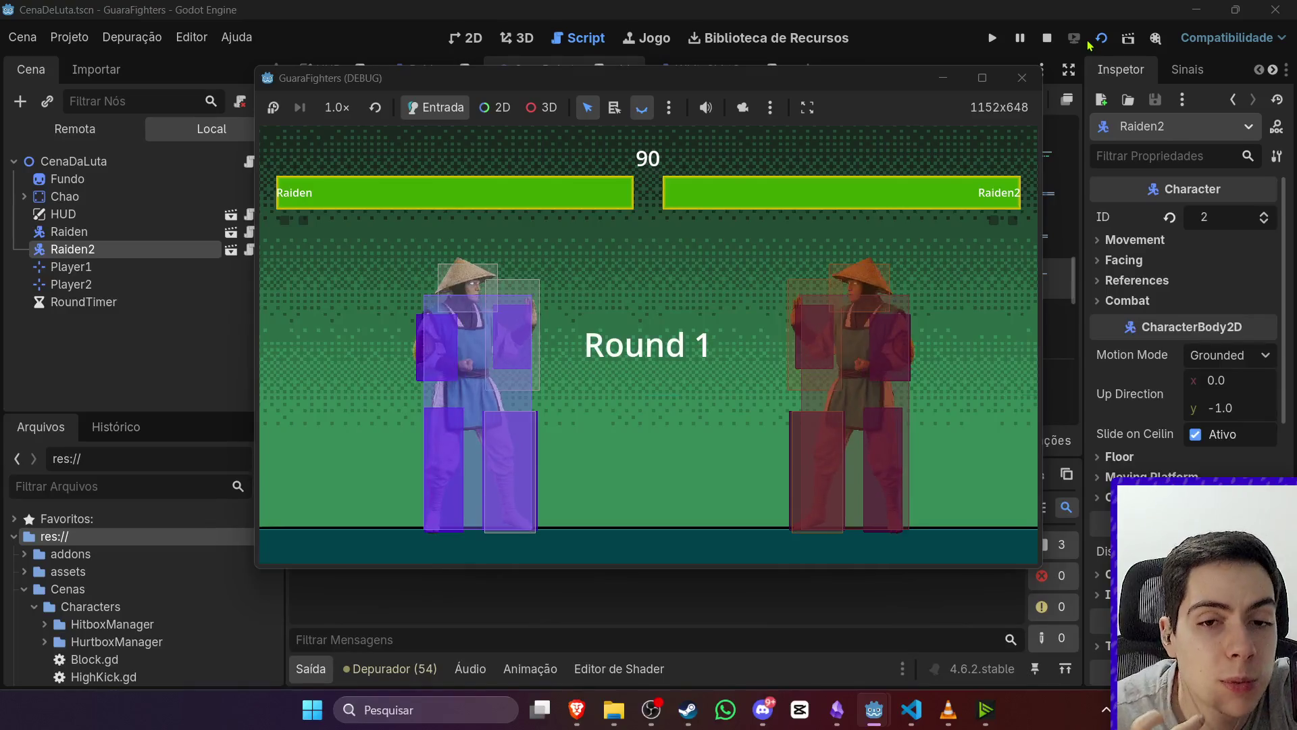
Walk Raiden up and punch Raiden2 until the Knockdown.gd breakpoint triggers.
{"action": "key", "text": "d"}
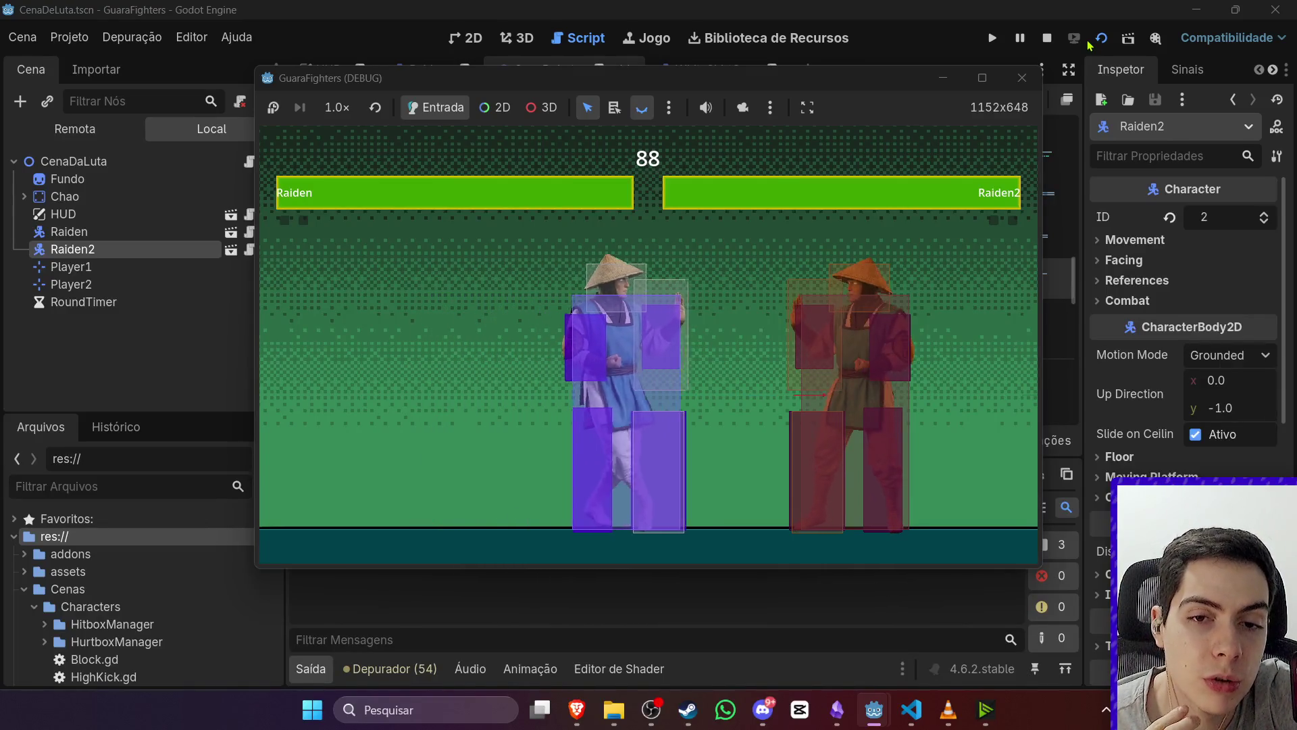
{"action": "key", "text": "d"}
{"action": "key", "text": "j"}
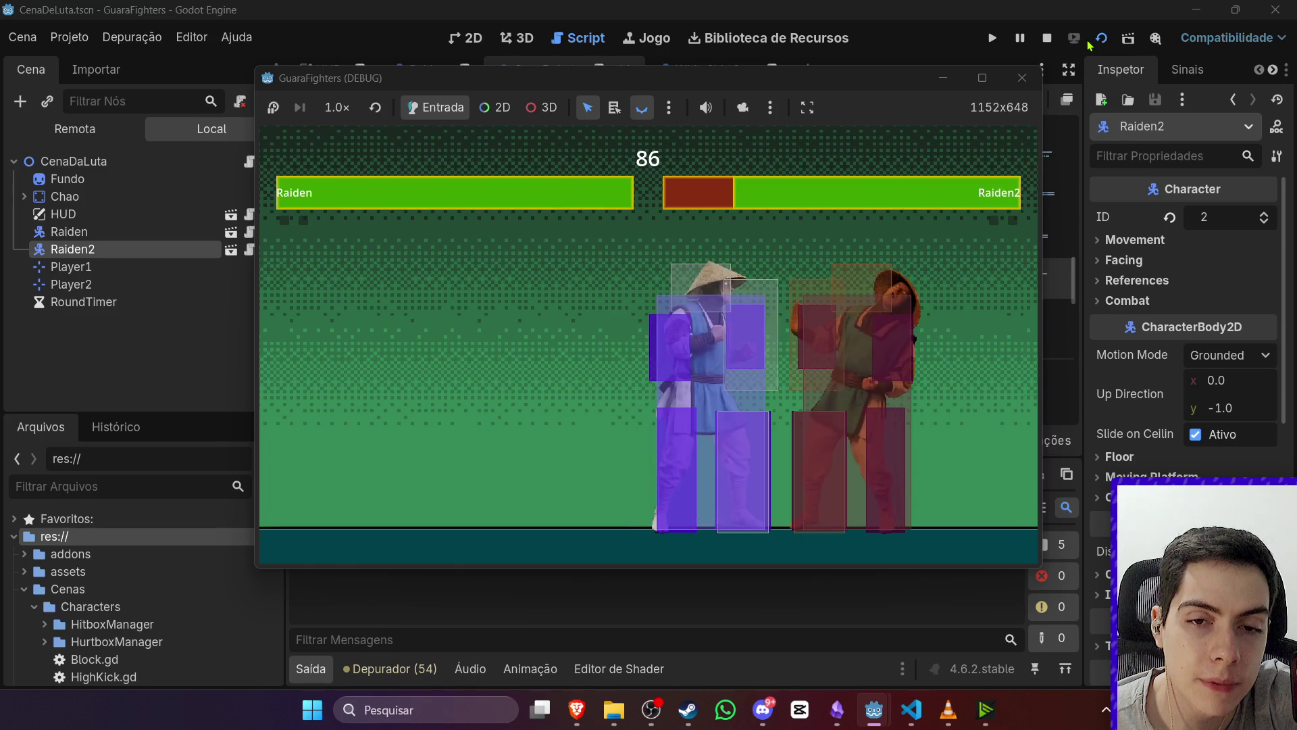
{"action": "key", "text": "j"}
{"action": "key", "text": "j"}
{"action": "key", "text": "j"}
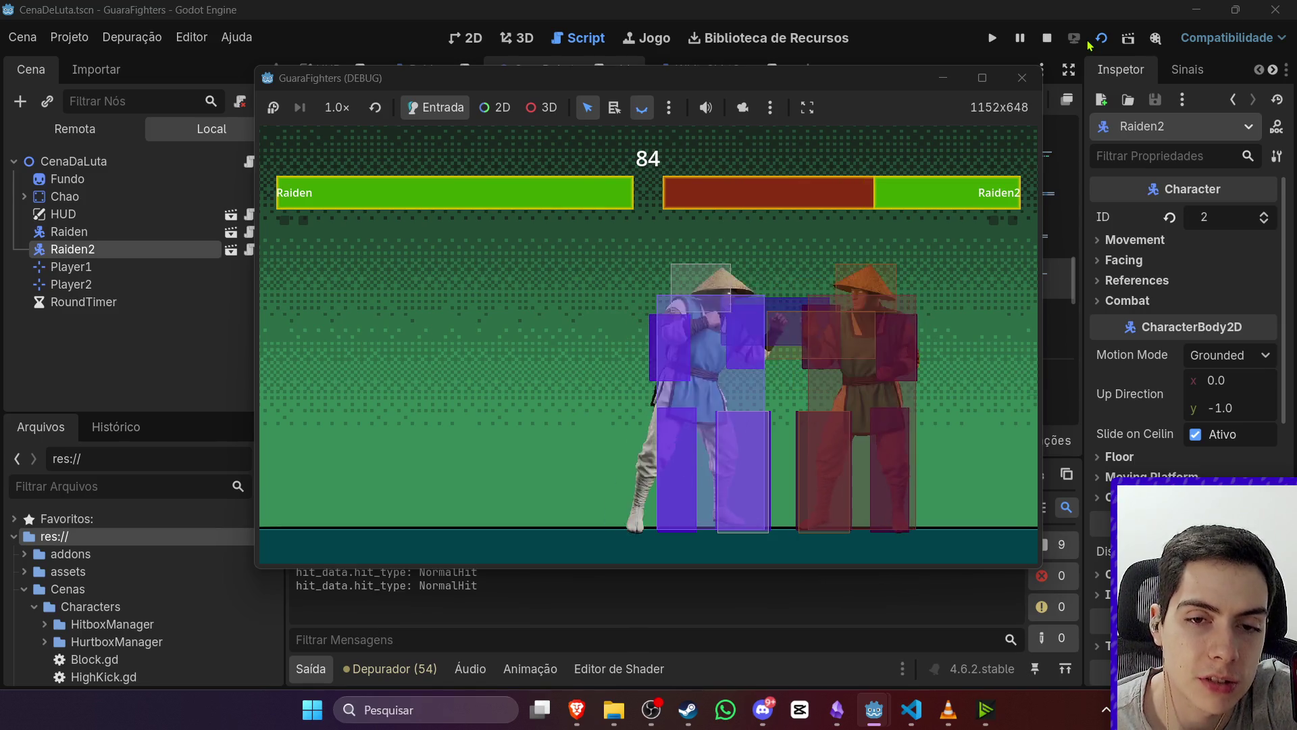
{"action": "key", "text": "j"}
{"action": "key", "text": "j"}
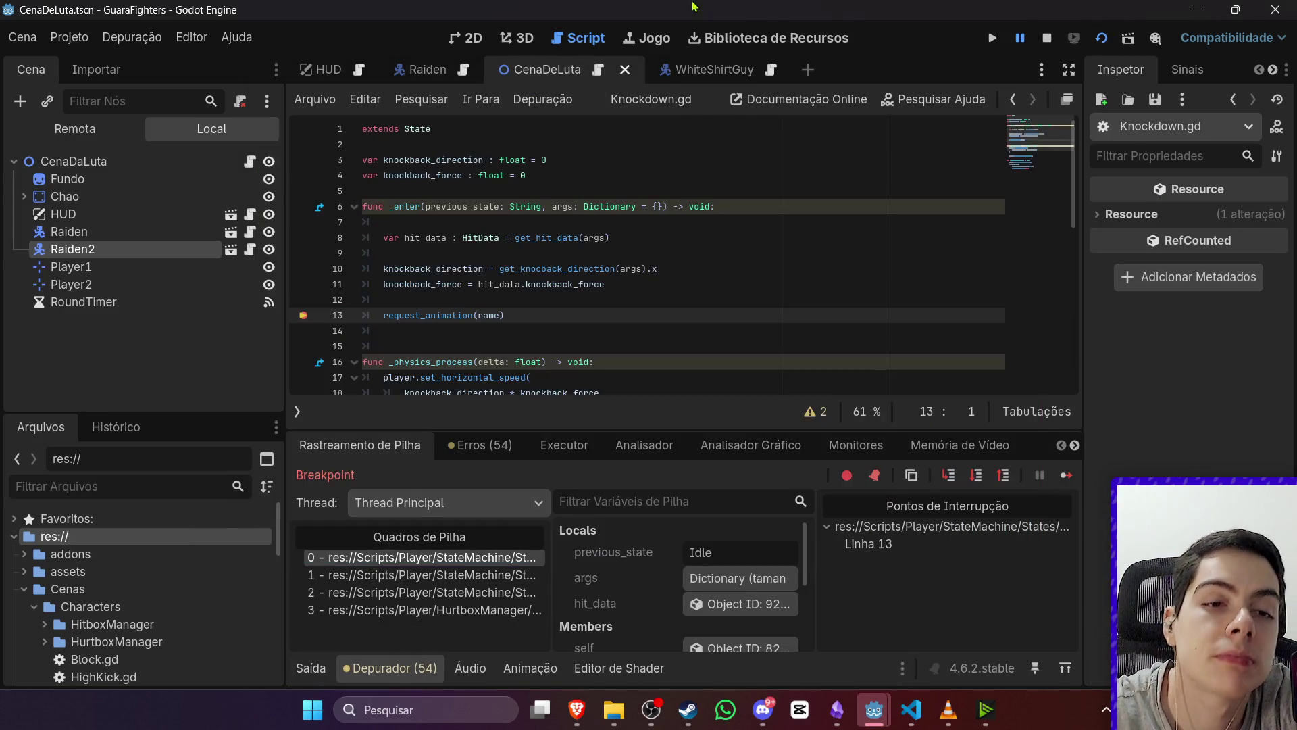
Continue past the breakpoint three times, then stop the running game.
{"action": "left_click", "coordinate": [1067, 476]}
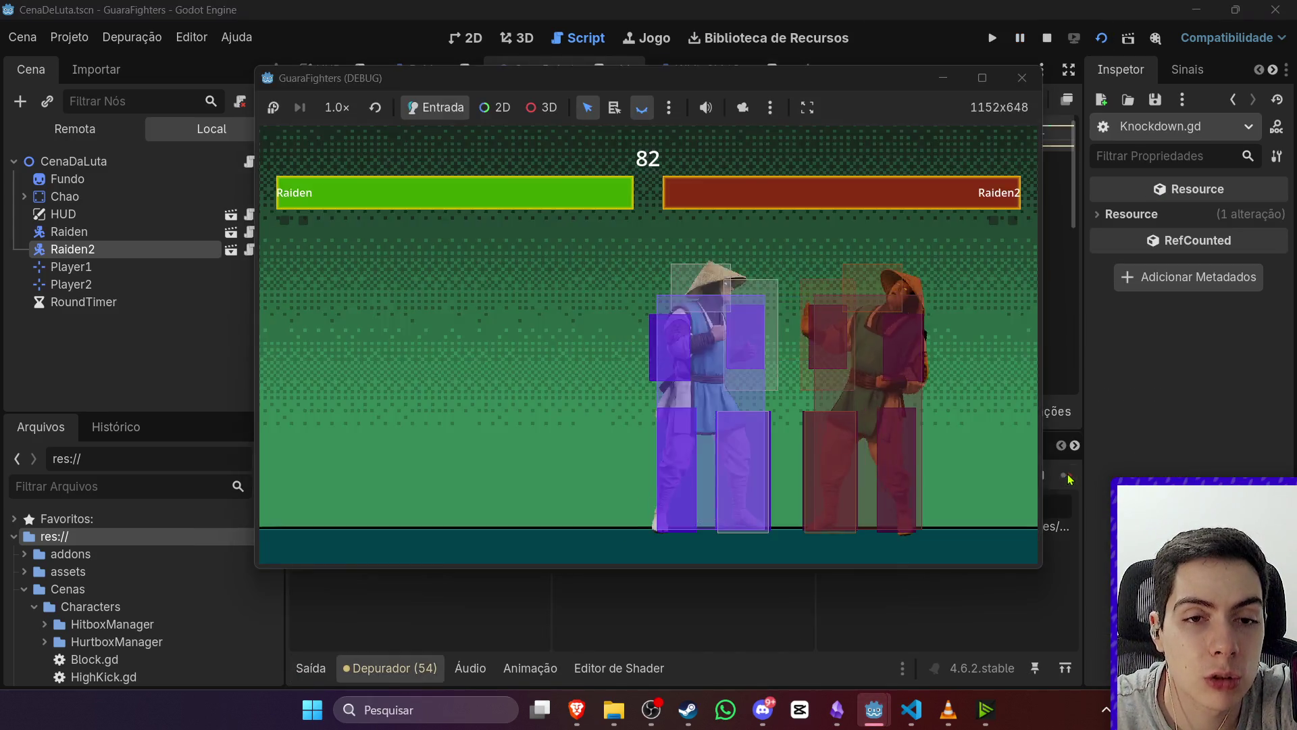
{"action": "left_click", "coordinate": [1067, 476]}
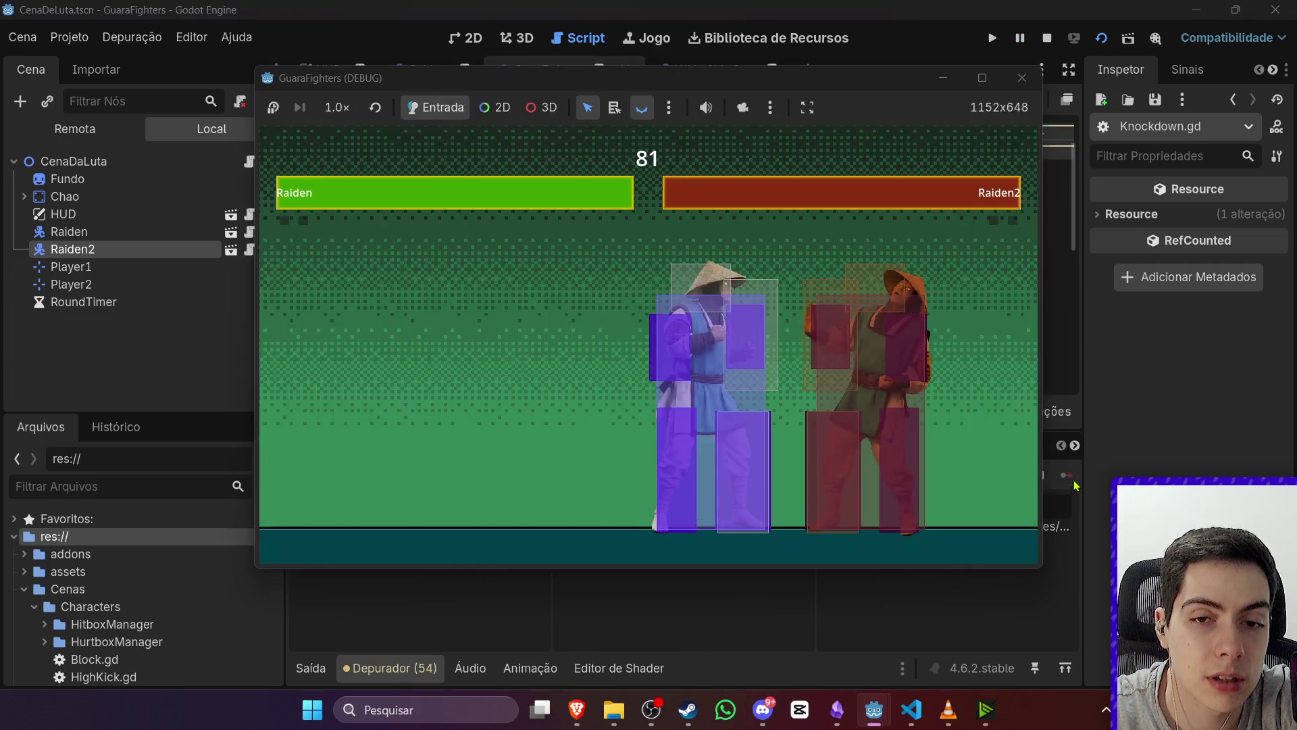
{"action": "left_click", "coordinate": [1067, 476]}
{"action": "left_click", "coordinate": [1047, 38]}
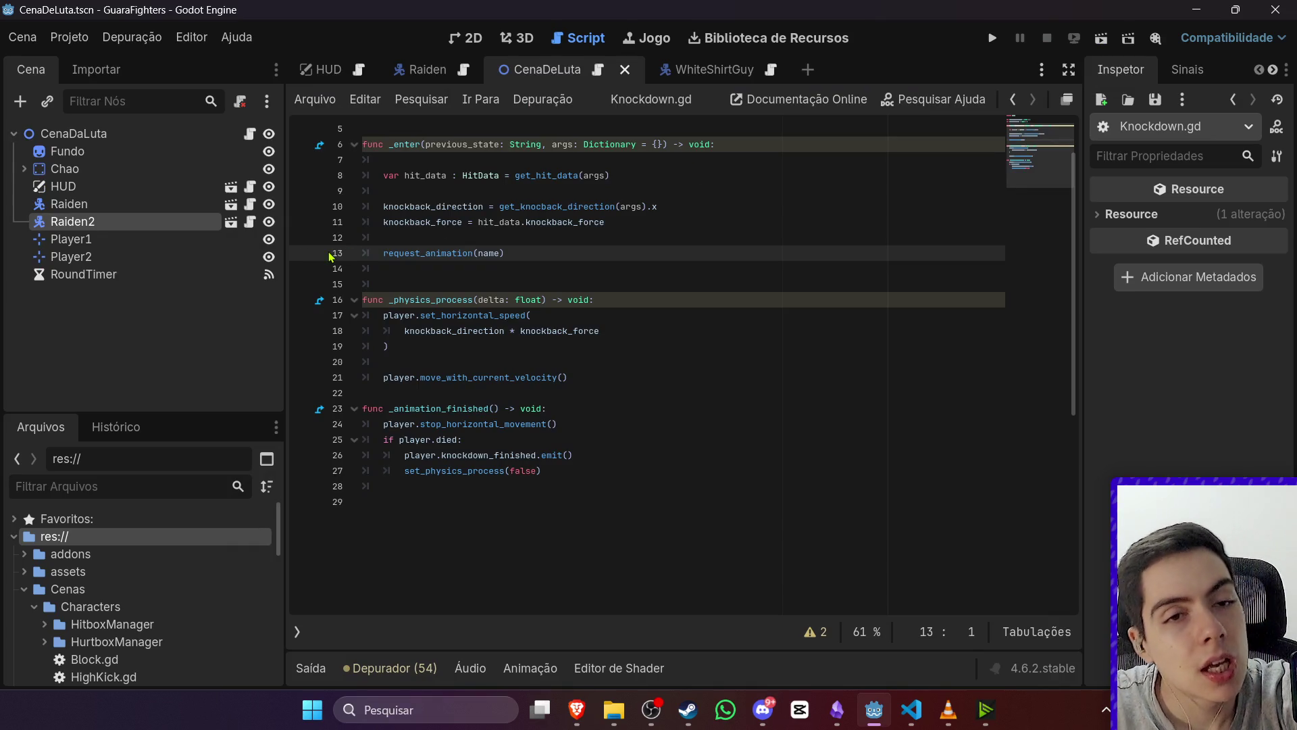
Run the fight scene, sweep and punch Raiden2 until his health is empty, then stop.
{"action": "left_click", "coordinate": [1098, 44]}
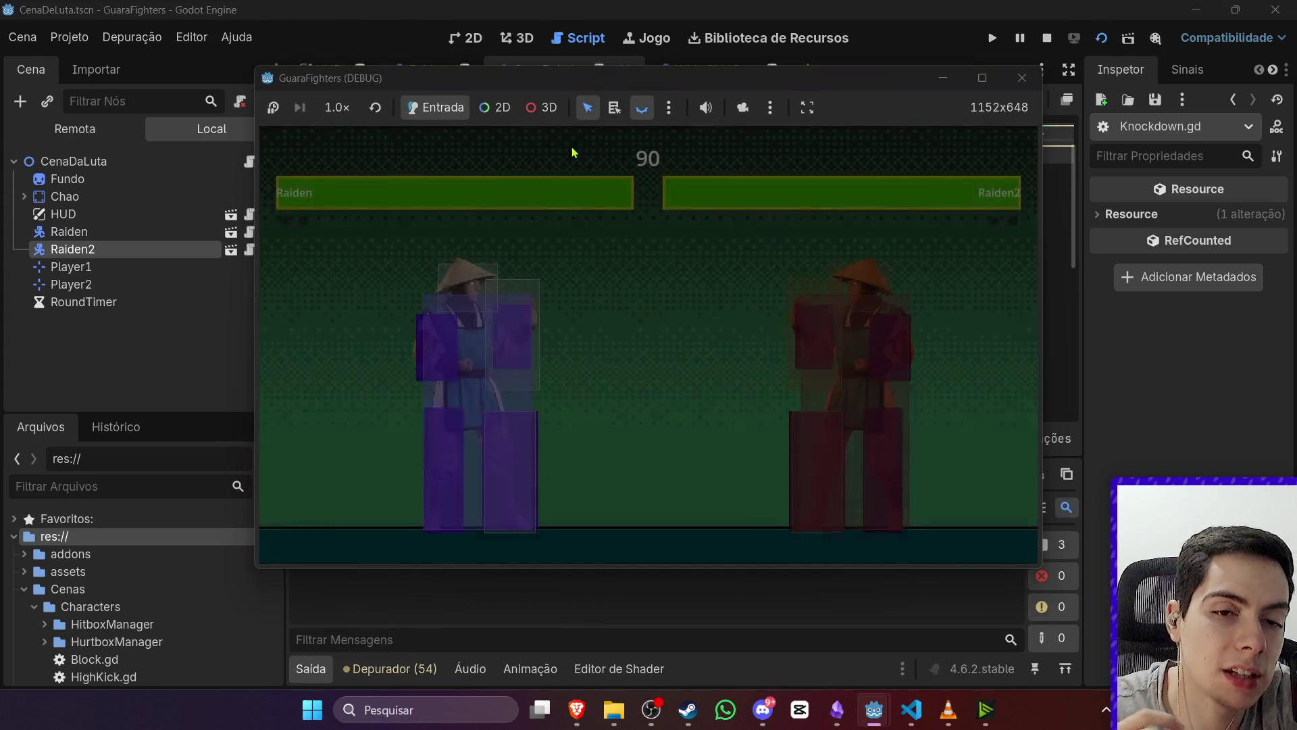
{"action": "key", "text": "d"}
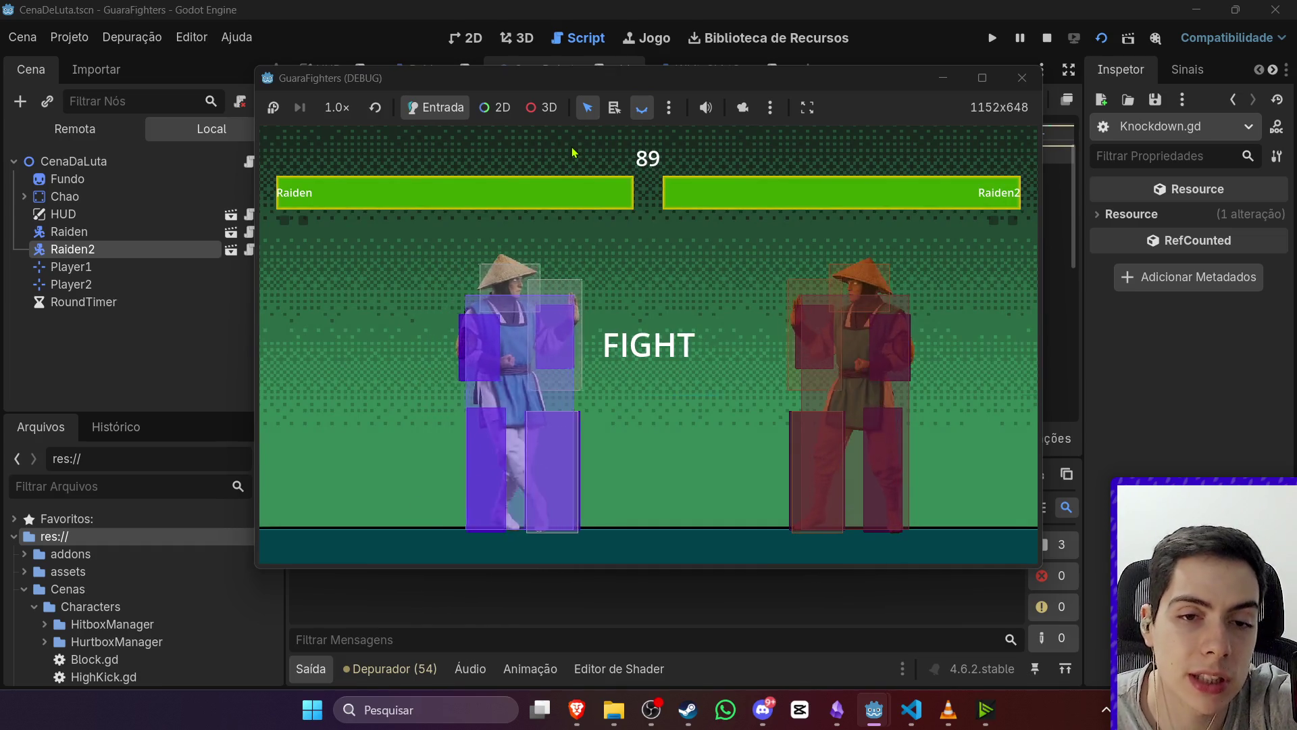
{"action": "key", "text": "d"}
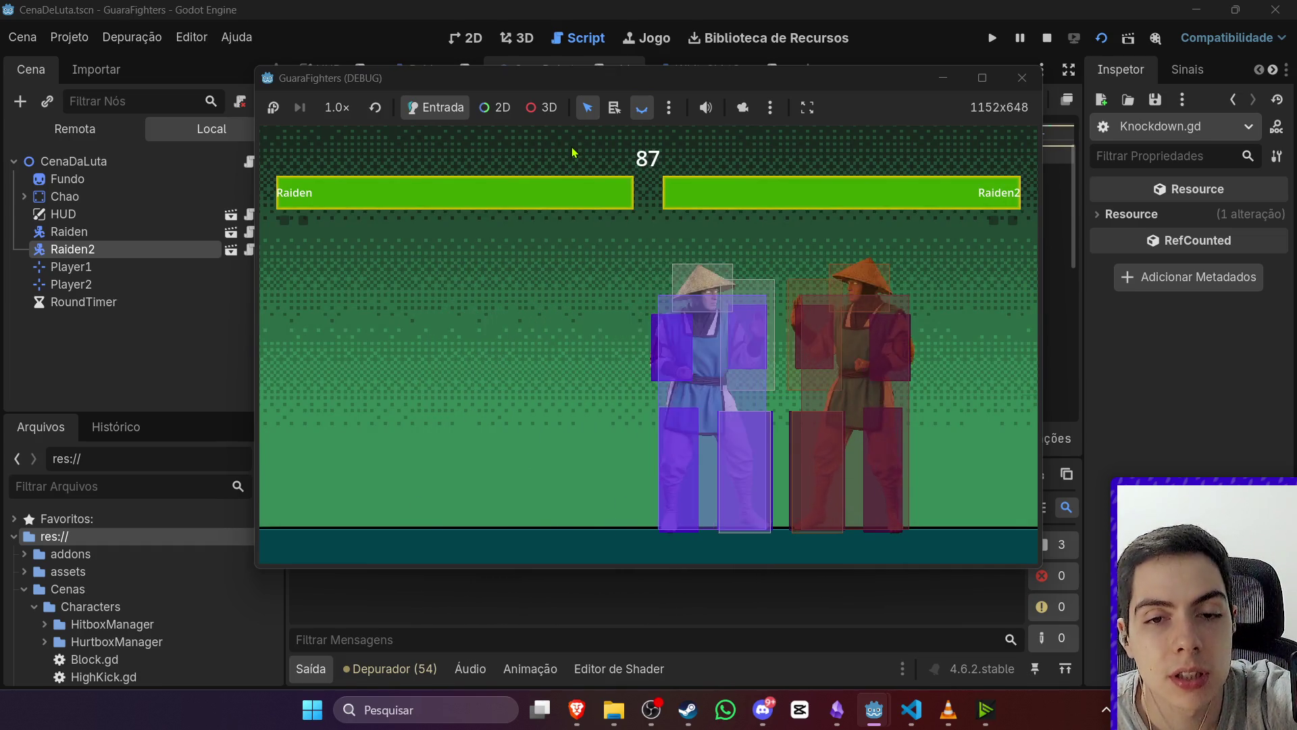
{"action": "key", "text": "s+j"}
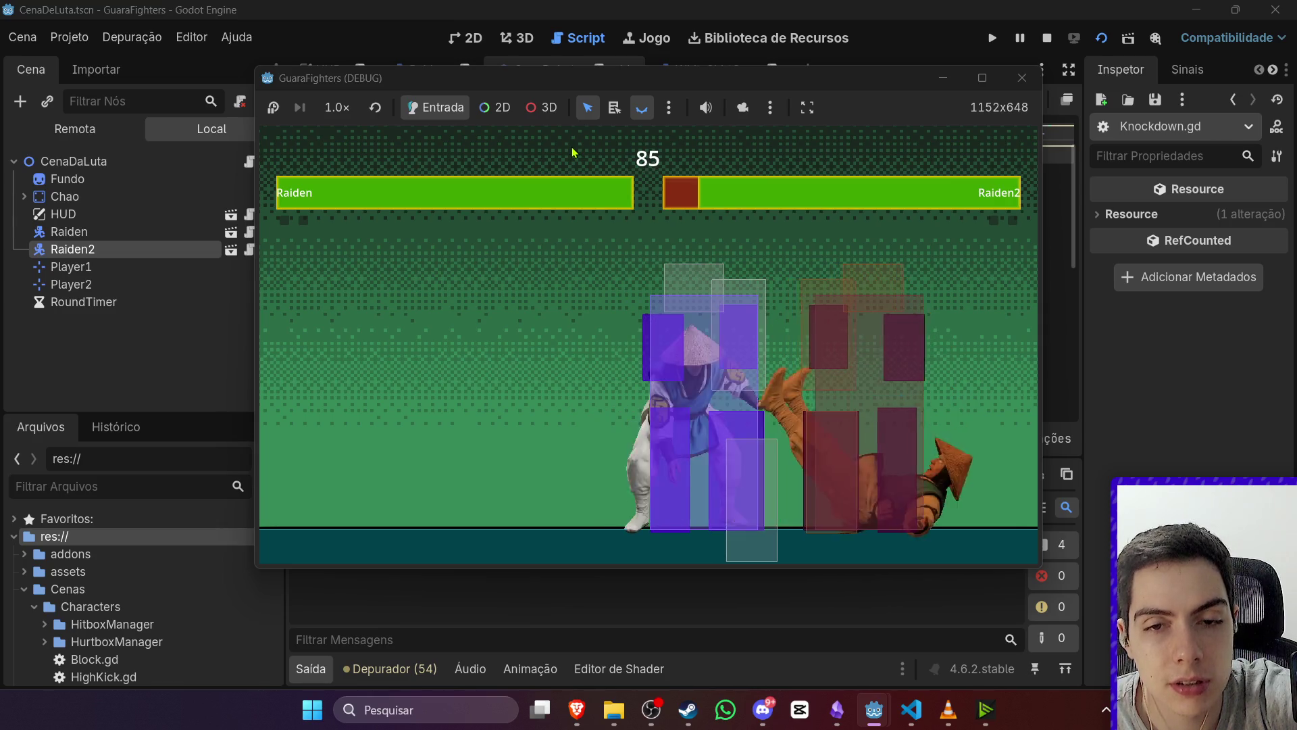
{"action": "key", "text": "d"}
{"action": "key", "text": "j"}
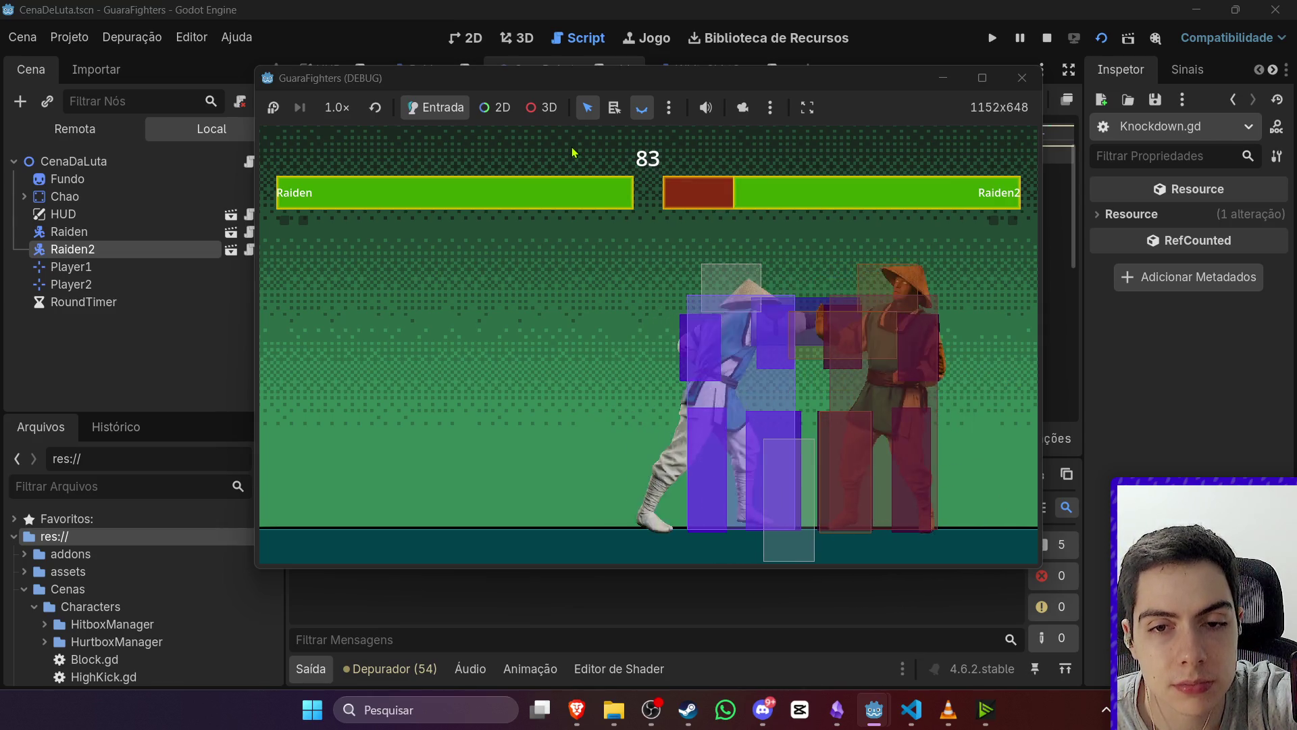
{"action": "key", "text": "j"}
{"action": "key", "text": "j"}
{"action": "key", "text": "j"}
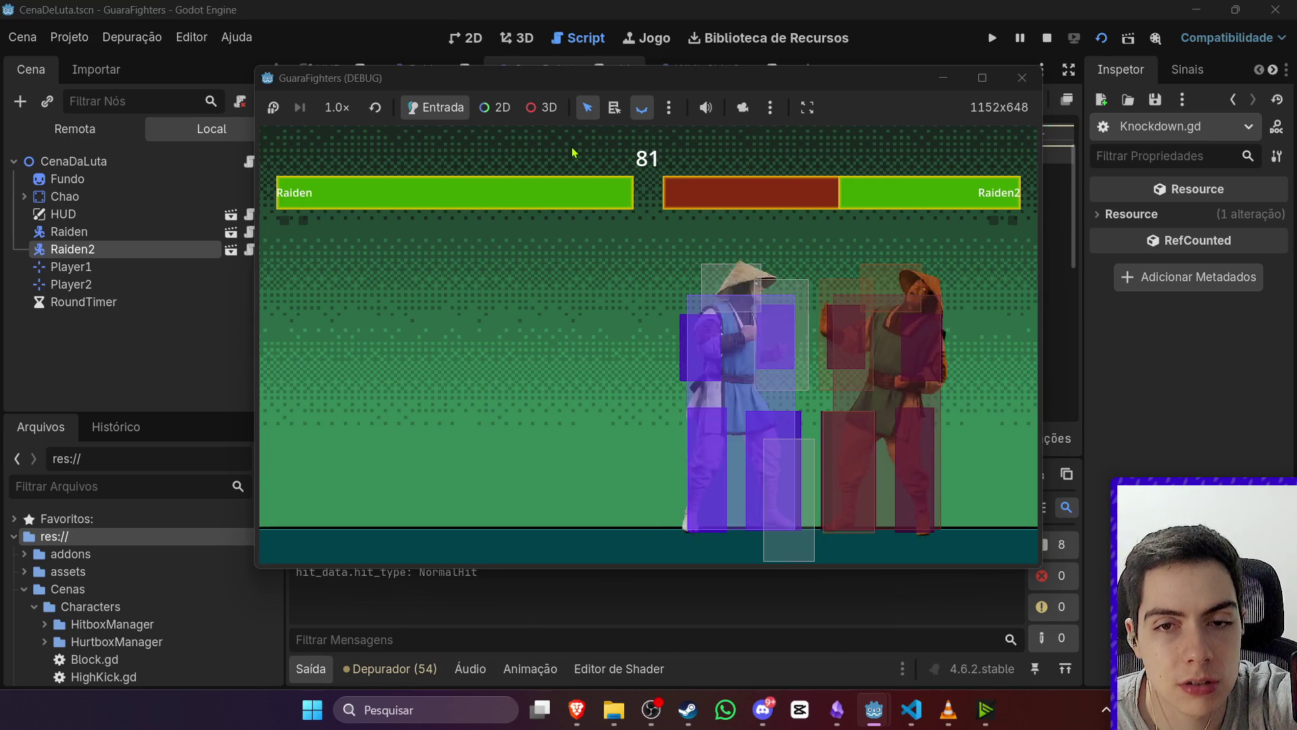
{"action": "key", "text": "j"}
{"action": "key", "text": "j"}
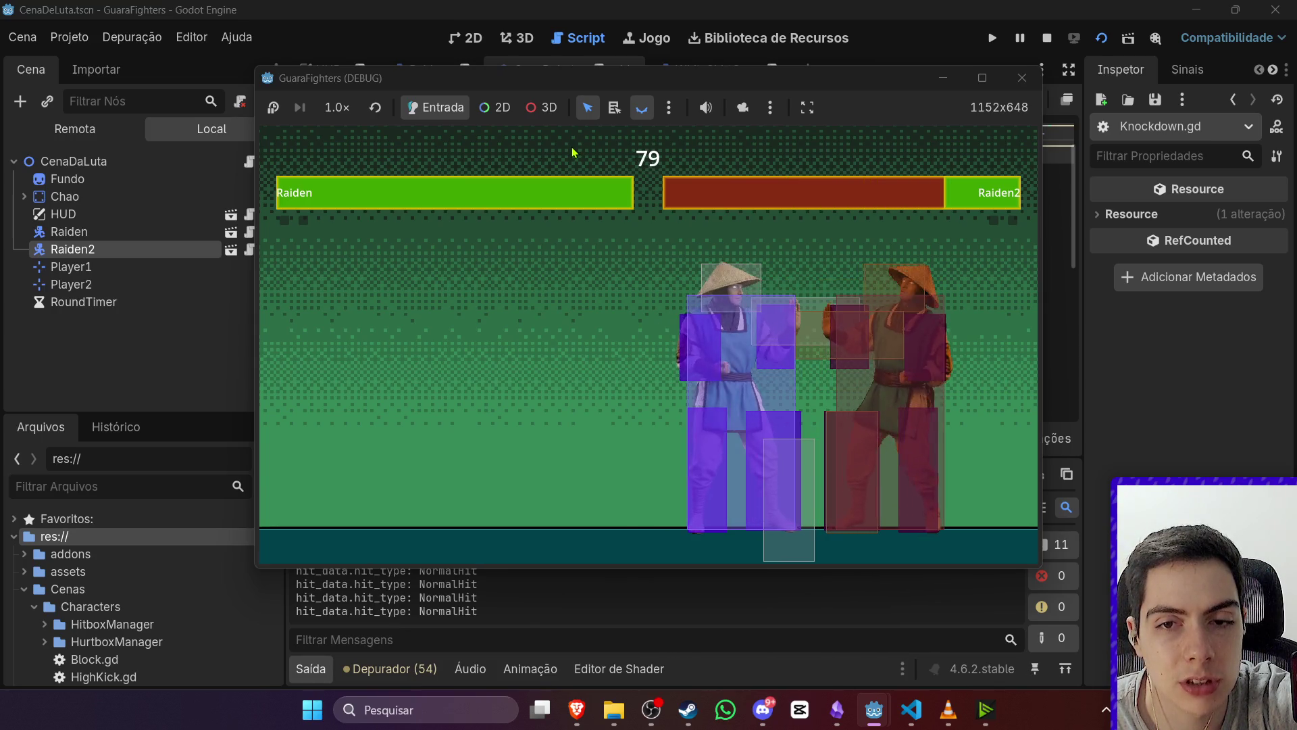
{"action": "key", "text": "j"}
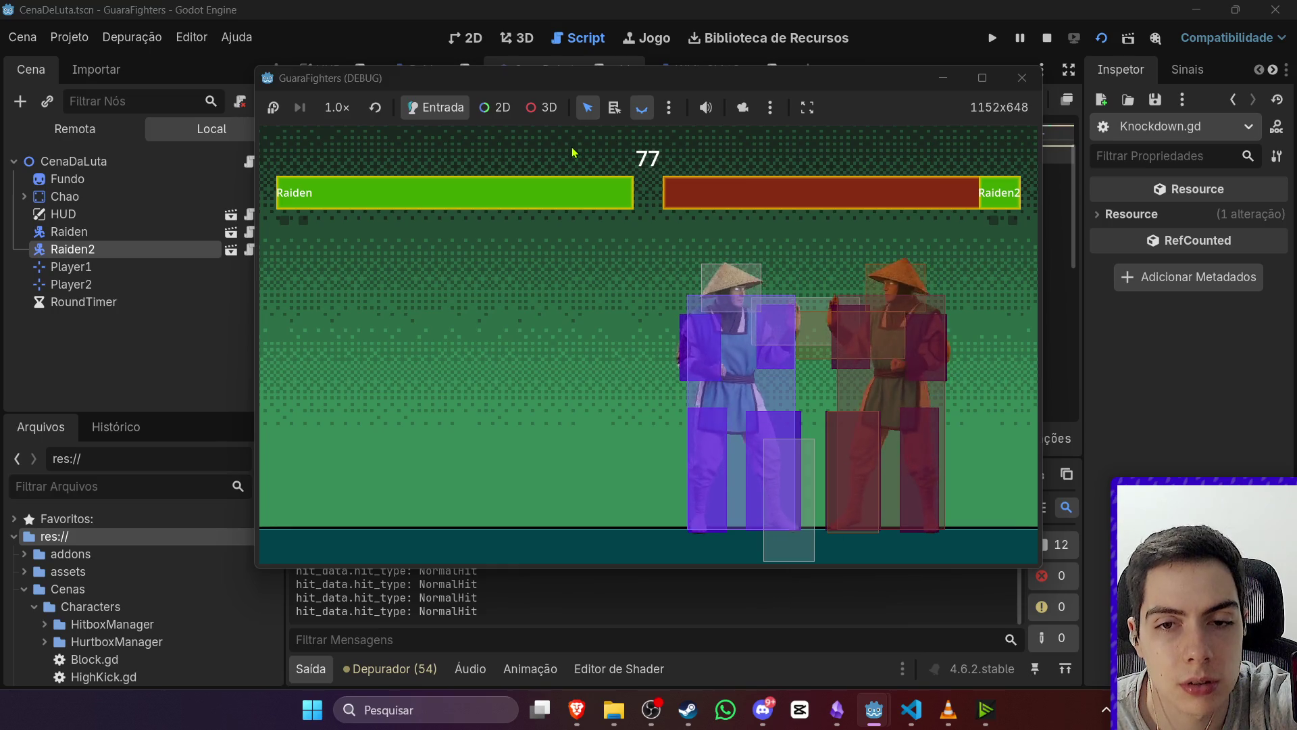
{"action": "key", "text": "j"}
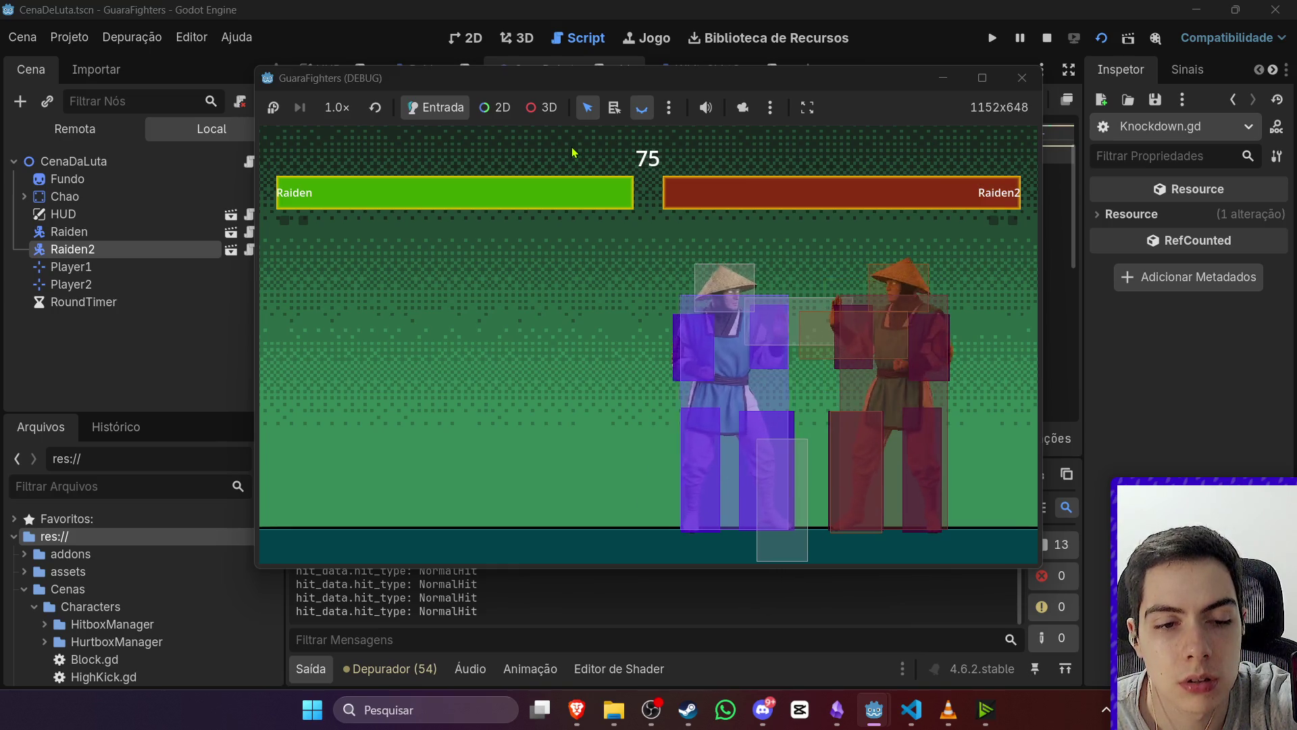
{"action": "key", "text": "a"}
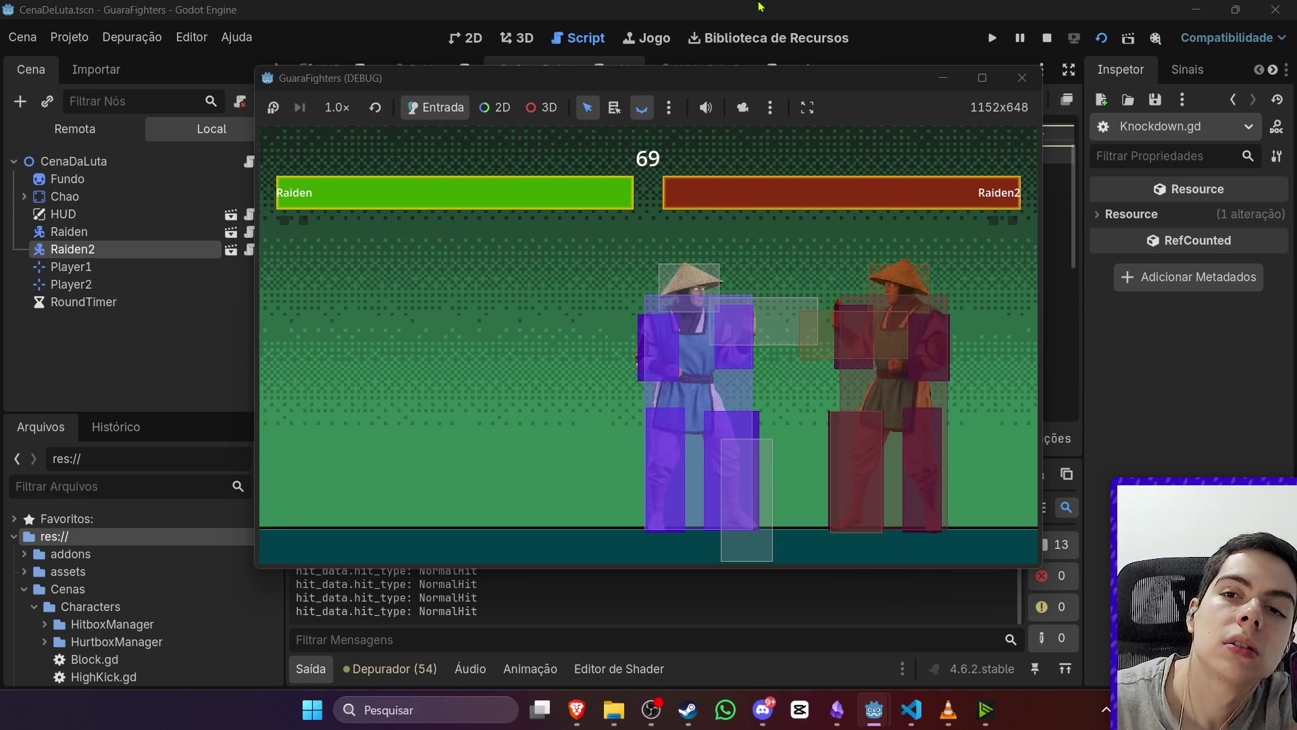
{"action": "left_click", "coordinate": [1047, 38]}
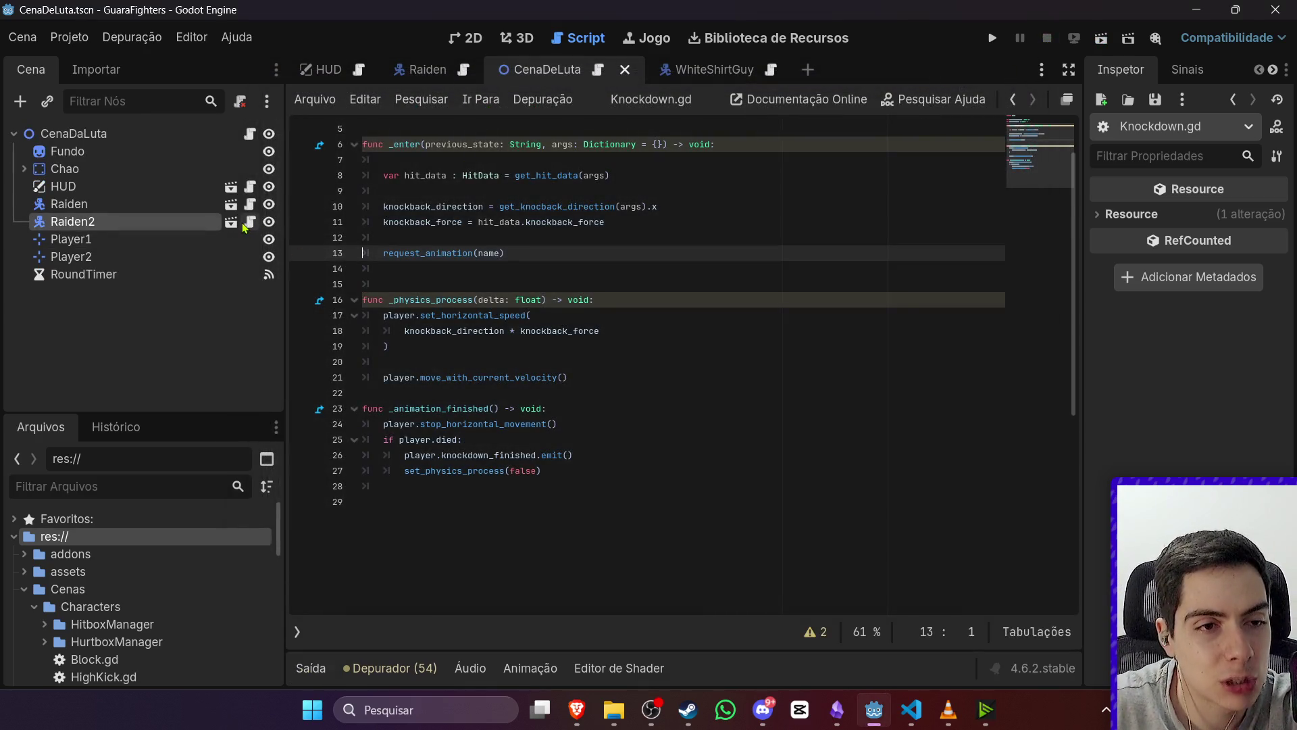
Open Raiden2's Player.gd, then the Raiden scene's HurtboxManager script at _hit_detected.
{"action": "left_click", "coordinate": [247, 223]}
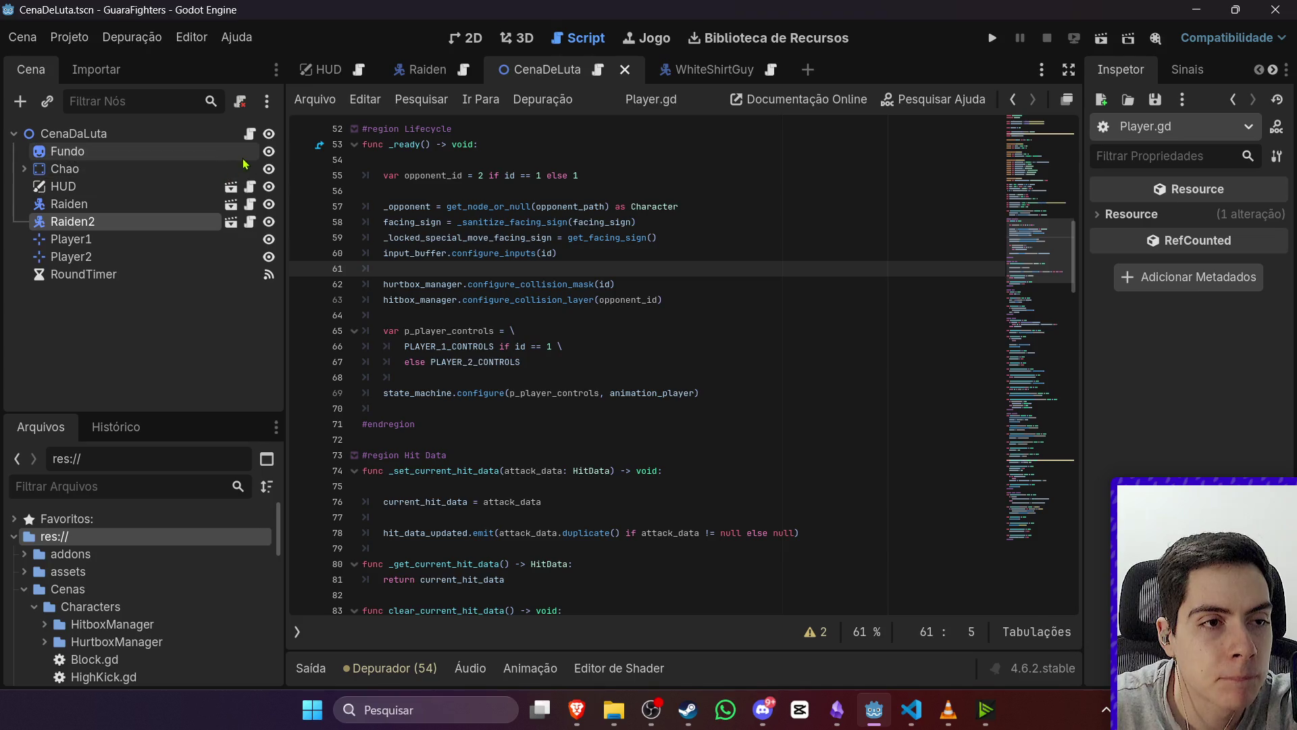
{"action": "scroll", "coordinate": [673, 317], "scroll_direction": "up", "scroll_amount": 3}
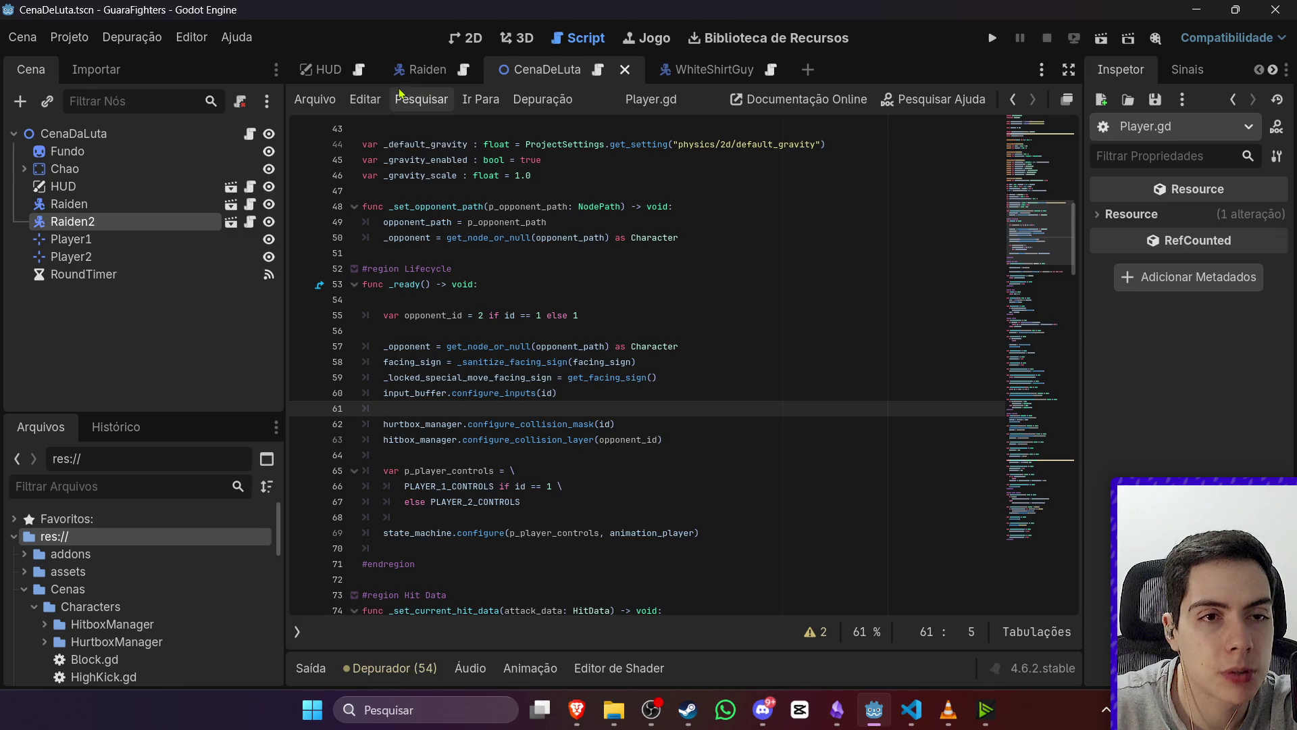
{"action": "left_click", "coordinate": [419, 71]}
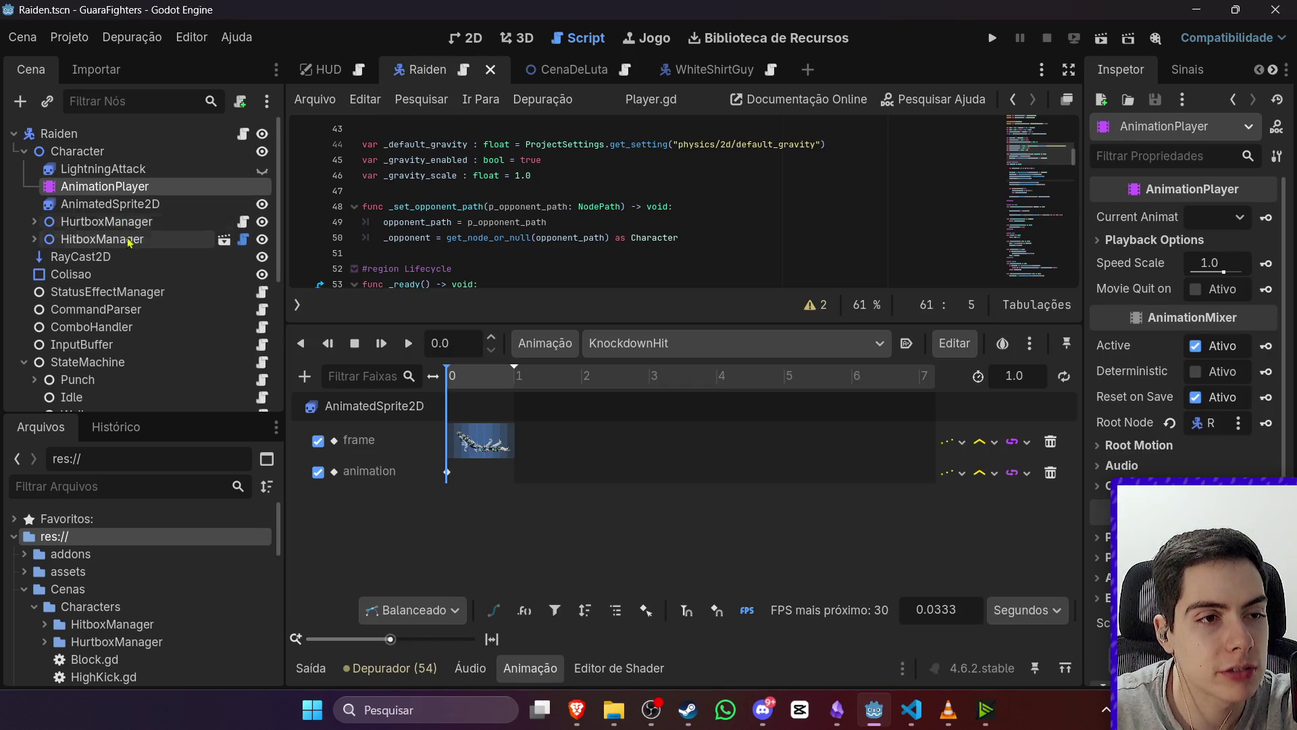
{"action": "left_click", "coordinate": [243, 221]}
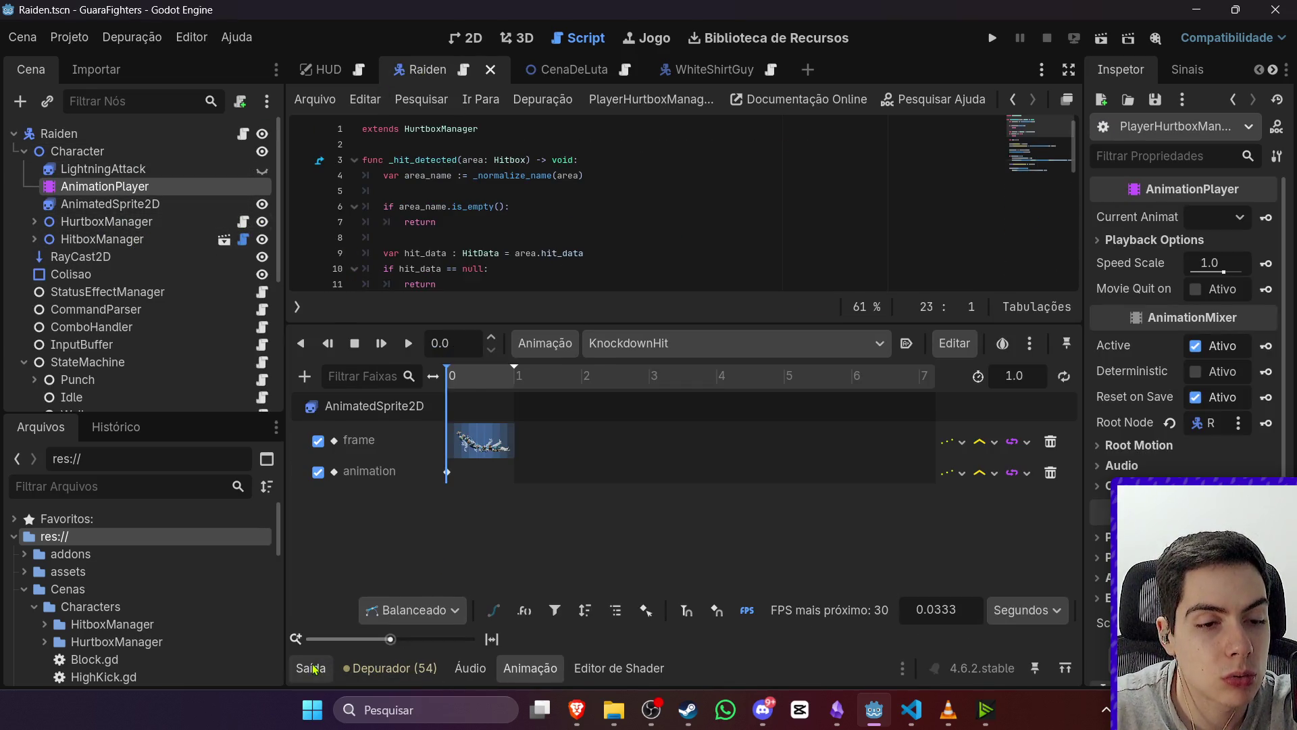
Delete the hit_type debug print statement from _hit_detected.
{"action": "left_click", "coordinate": [310, 668]}
{"action": "scroll", "coordinate": [605, 367], "scroll_direction": "down", "scroll_amount": 5}
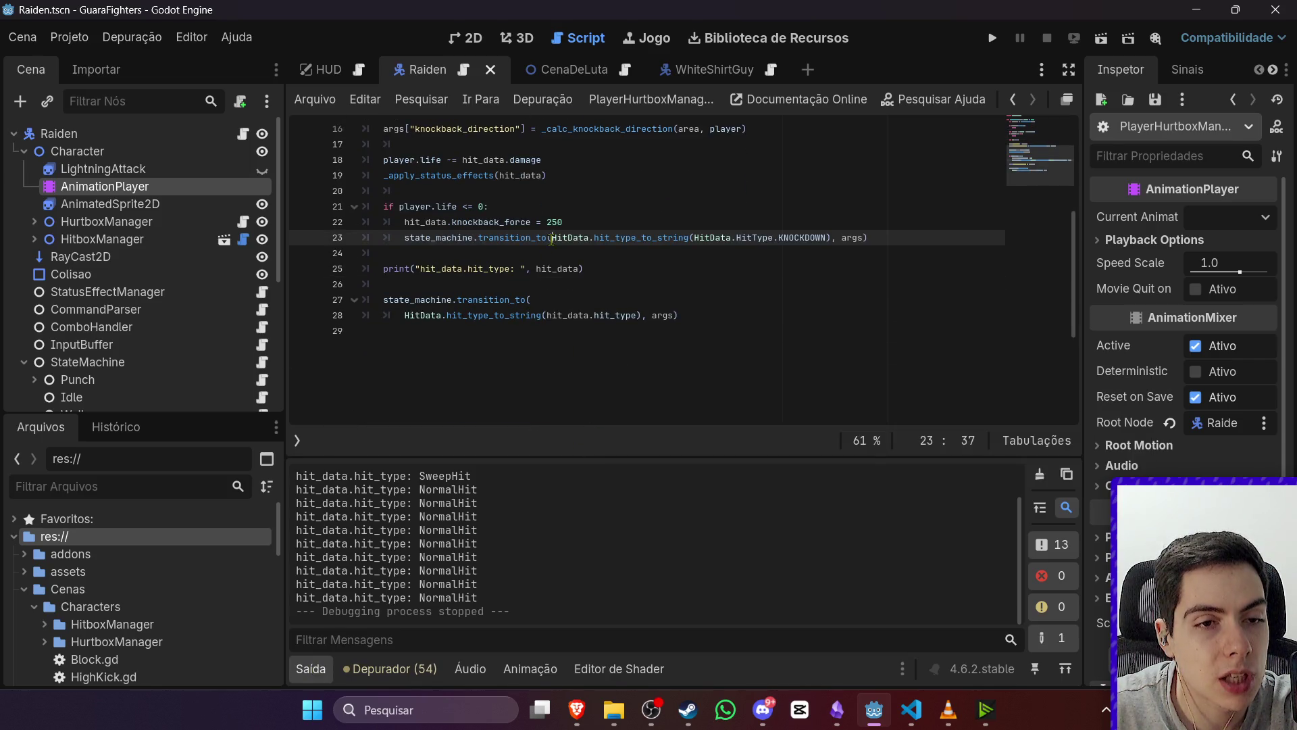
{"action": "left_click", "coordinate": [595, 251]}
{"action": "left_click_drag", "start_coordinate": [593, 270], "coordinate": [342, 264]}
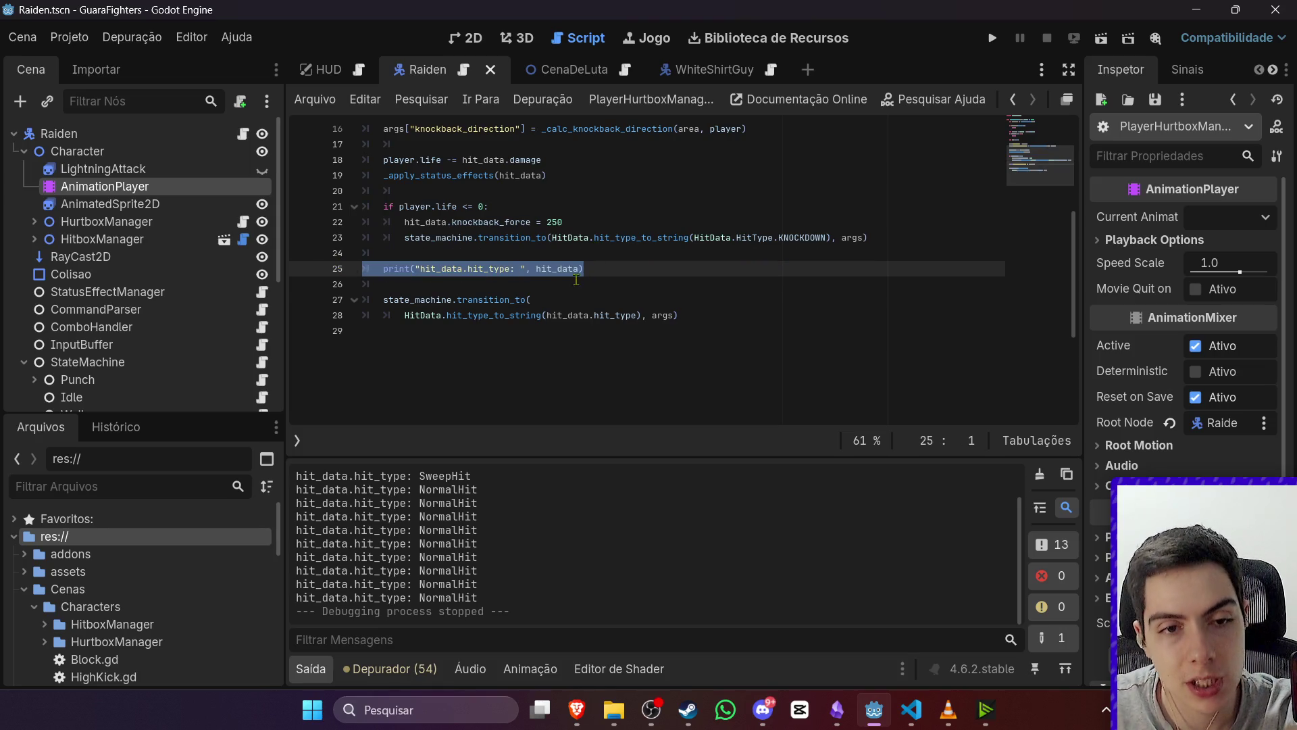
{"action": "key", "text": "BackSpace"}
{"action": "key", "text": "BackSpace"}
{"action": "key", "text": "BackSpace"}
Indent the regular state transition under an else branch after the knockdown check, then reopen CenaDeLuta.
{"action": "left_click", "coordinate": [538, 274]}
{"action": "left_click", "coordinate": [919, 239]}
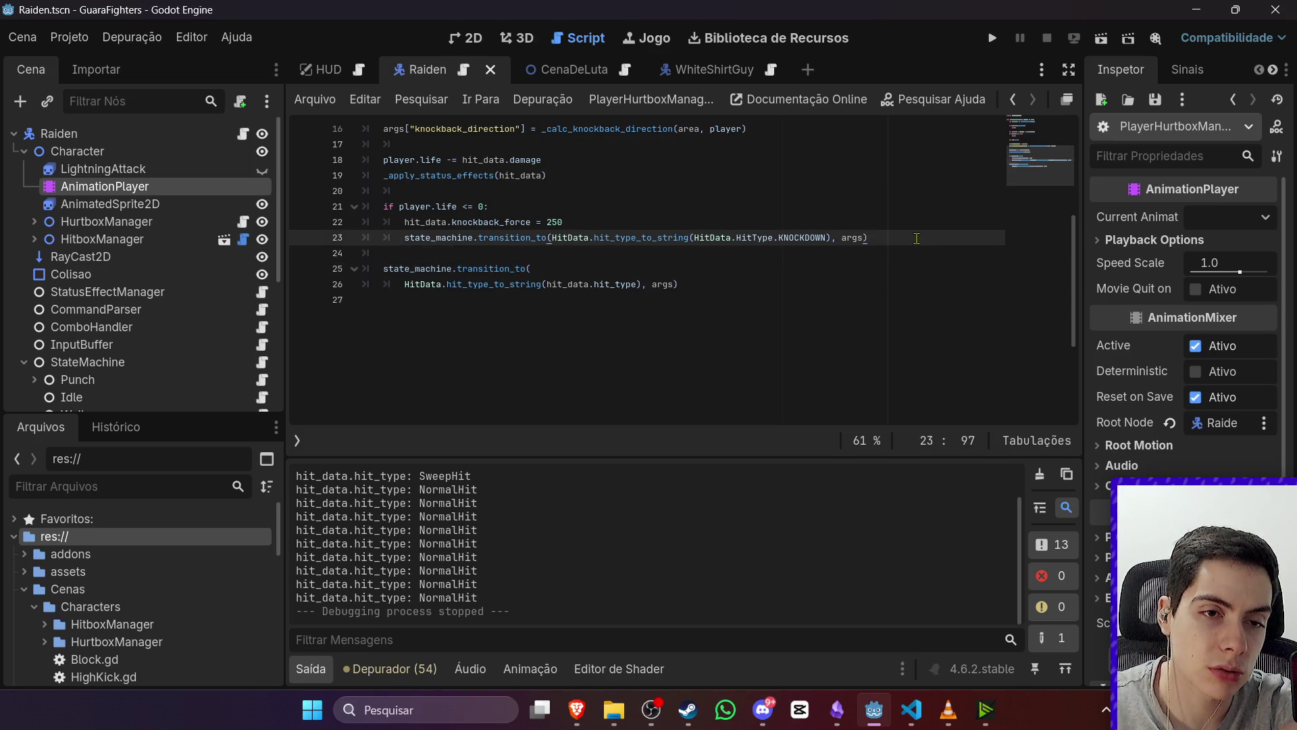
{"action": "left_click", "coordinate": [851, 257]}
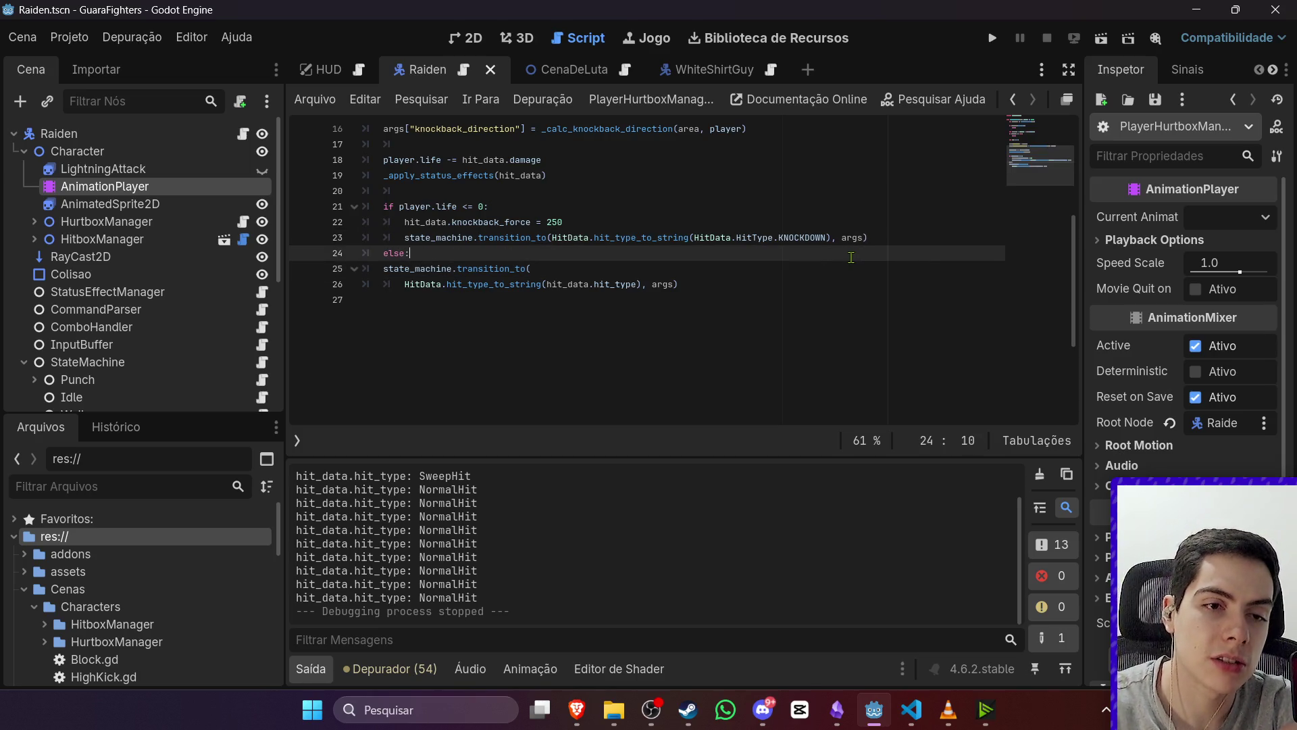
{"action": "left_click_drag", "start_coordinate": [845, 285], "coordinate": [844, 269]}
{"action": "key", "text": "Tab"}
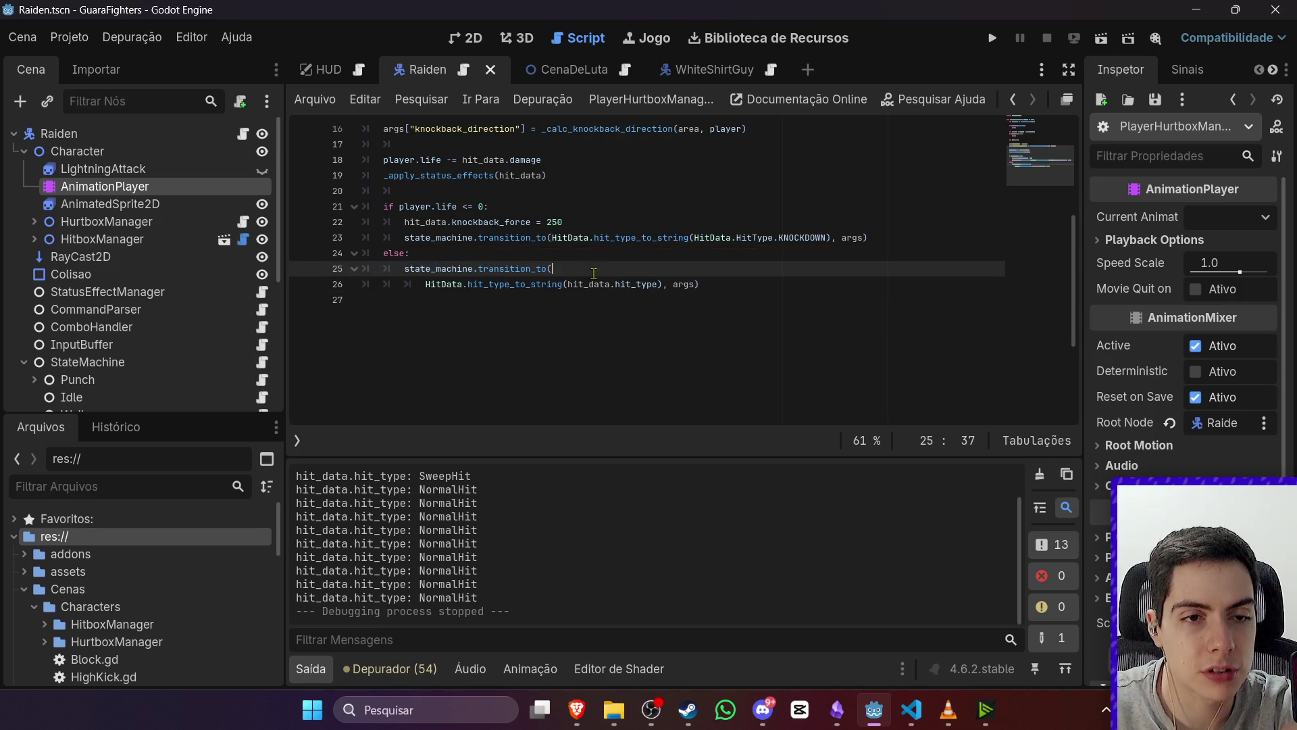
{"action": "left_click", "coordinate": [550, 70]}
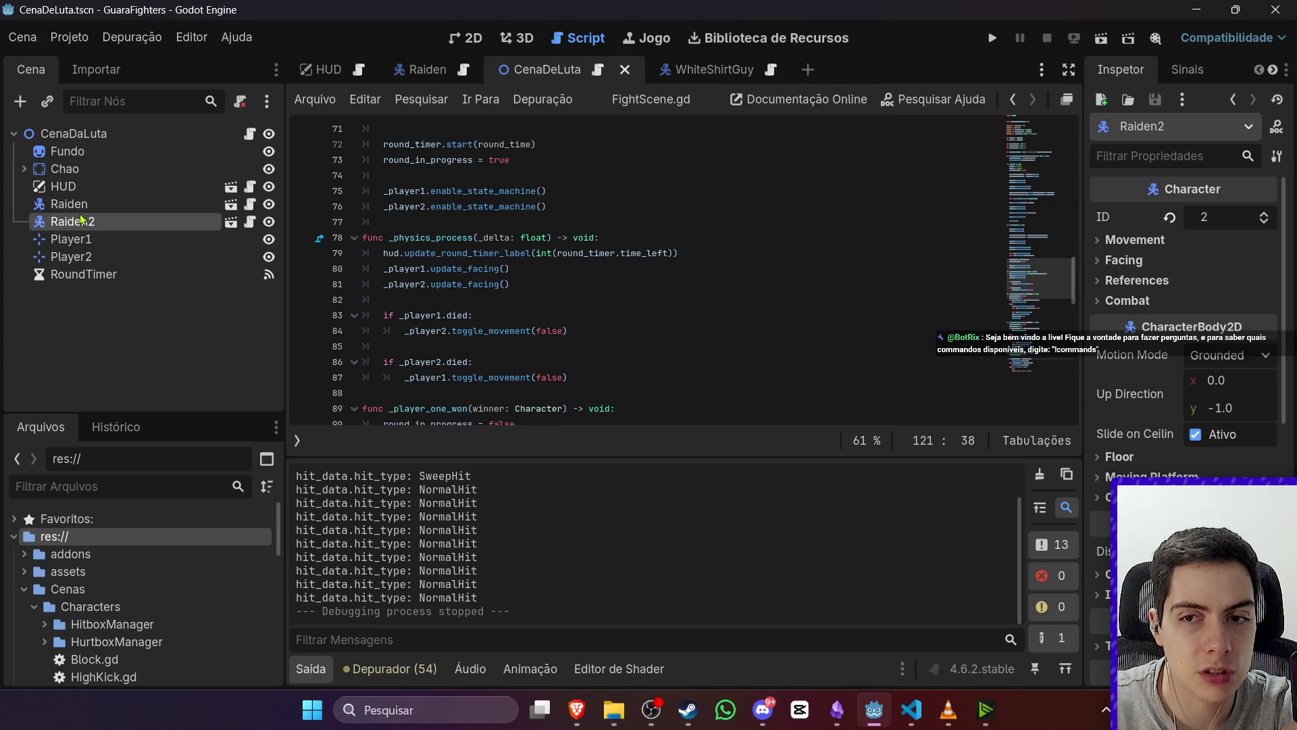
Expand and collapse Raiden2's Movement, Facing, References and Combat property groups.
{"action": "left_click", "coordinate": [1174, 241]}
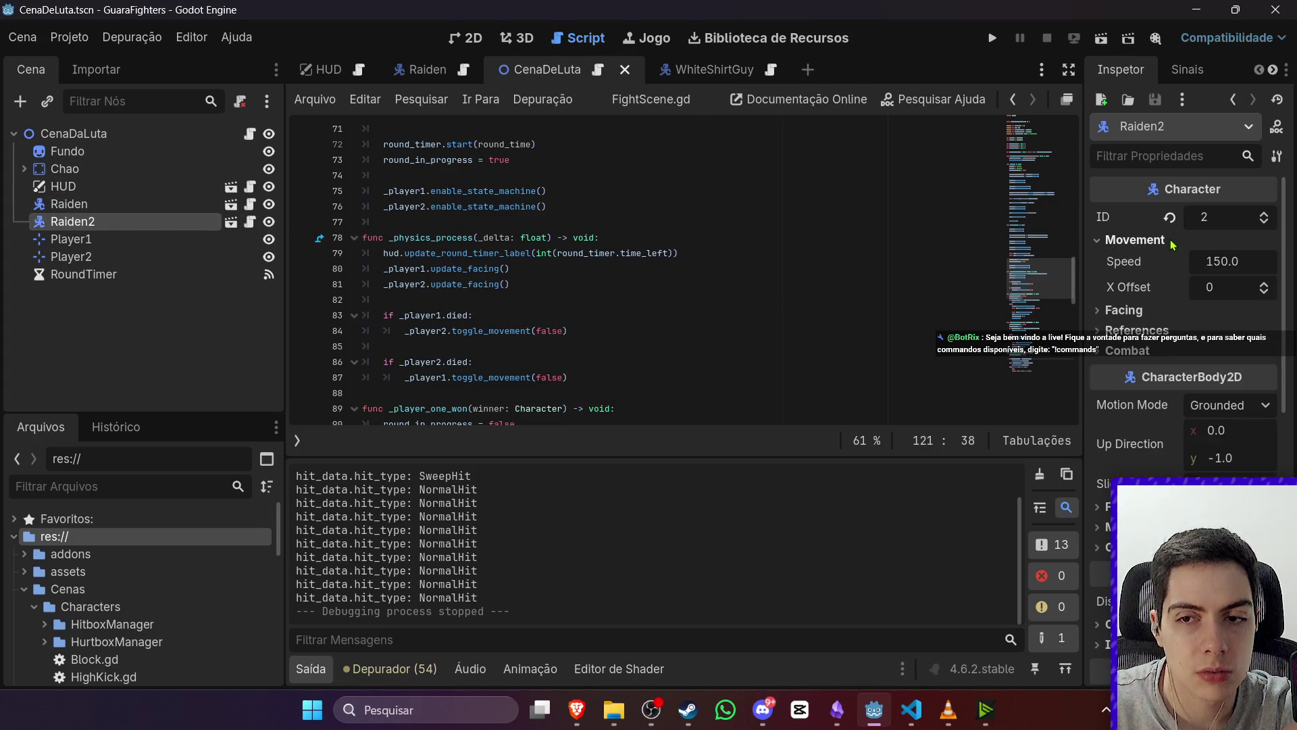
{"action": "left_click", "coordinate": [1173, 240]}
{"action": "left_click", "coordinate": [1170, 261]}
{"action": "left_click", "coordinate": [1167, 263]}
{"action": "left_click", "coordinate": [1148, 280]}
{"action": "left_click", "coordinate": [1149, 279]}
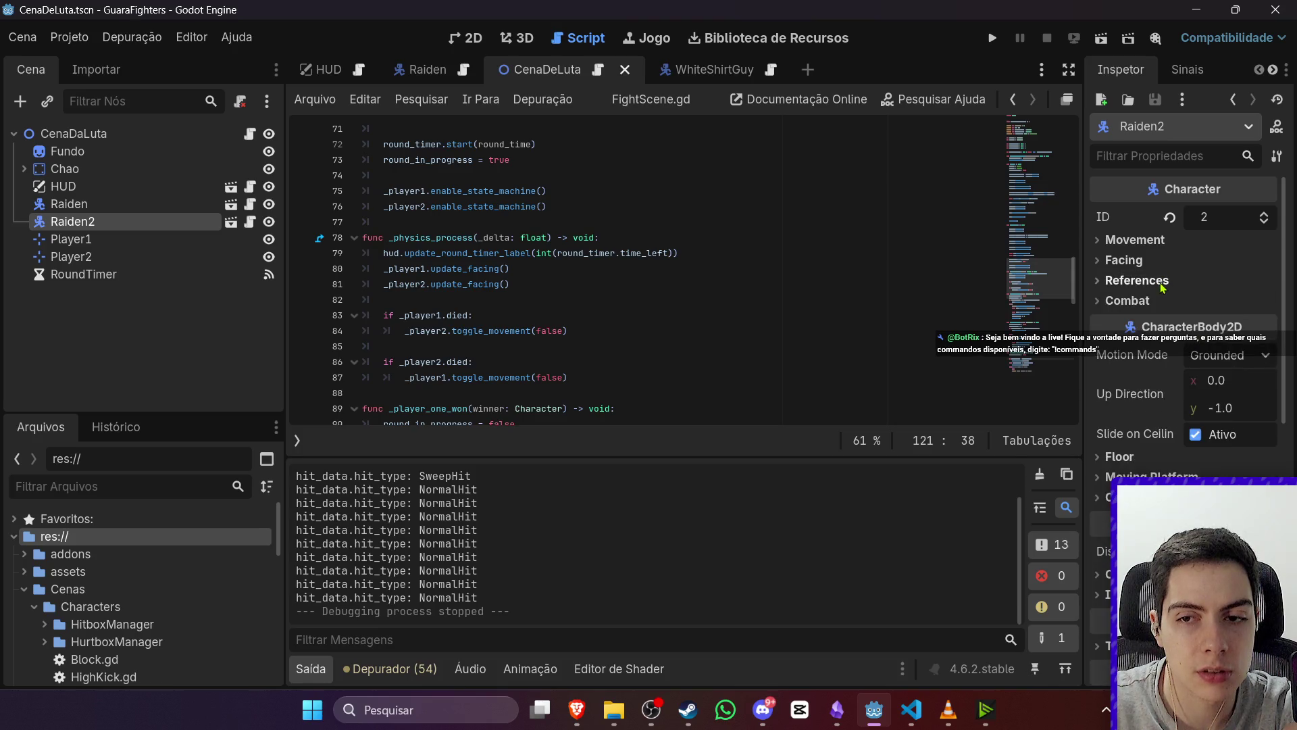
{"action": "left_click", "coordinate": [1145, 279]}
{"action": "left_click", "coordinate": [1145, 280]}
{"action": "left_click", "coordinate": [1135, 300]}
{"action": "left_click", "coordinate": [1135, 300]}
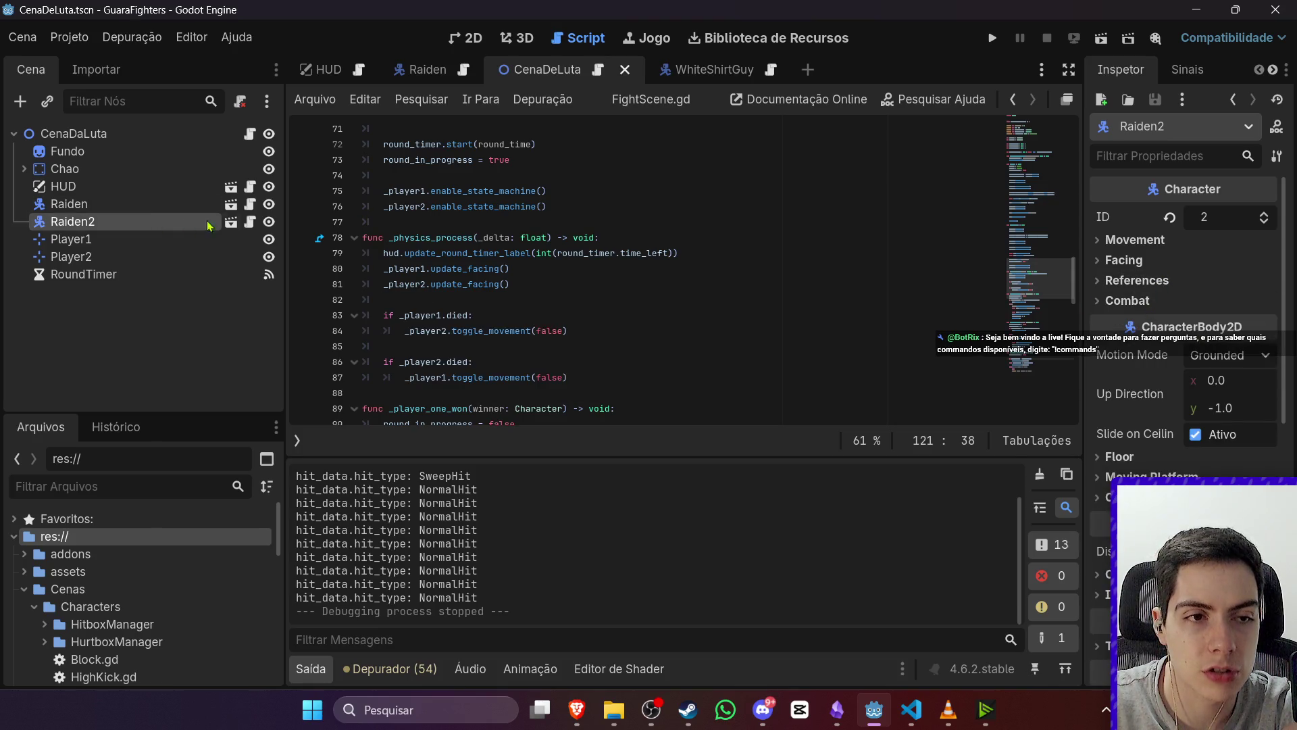
In Player.gd change MAX_LIFE from 100 to 10, save, and run the fight scene.
{"action": "left_click", "coordinate": [250, 223]}
{"action": "scroll", "coordinate": [540, 289], "scroll_direction": "up", "scroll_amount": 15}
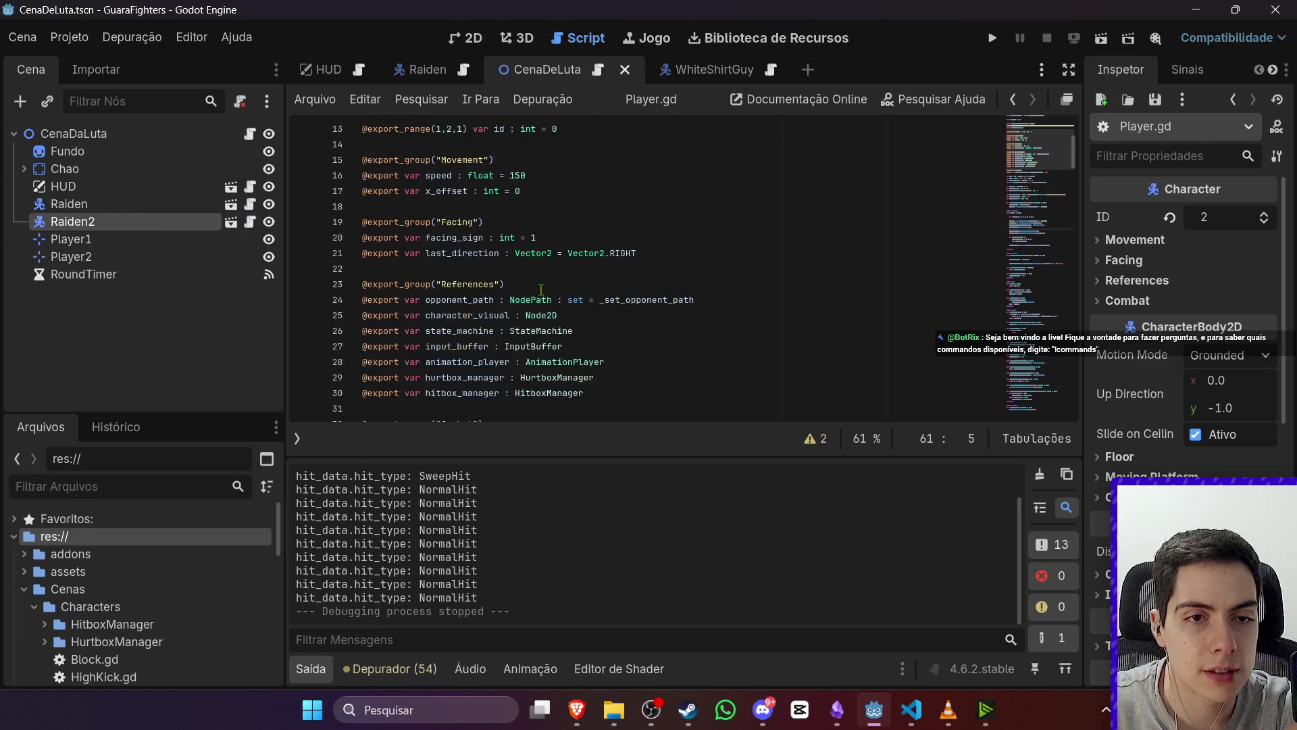
{"action": "scroll", "coordinate": [585, 368], "scroll_direction": "down", "scroll_amount": 7}
{"action": "scroll", "coordinate": [584, 370], "scroll_direction": "down", "scroll_amount": 2}
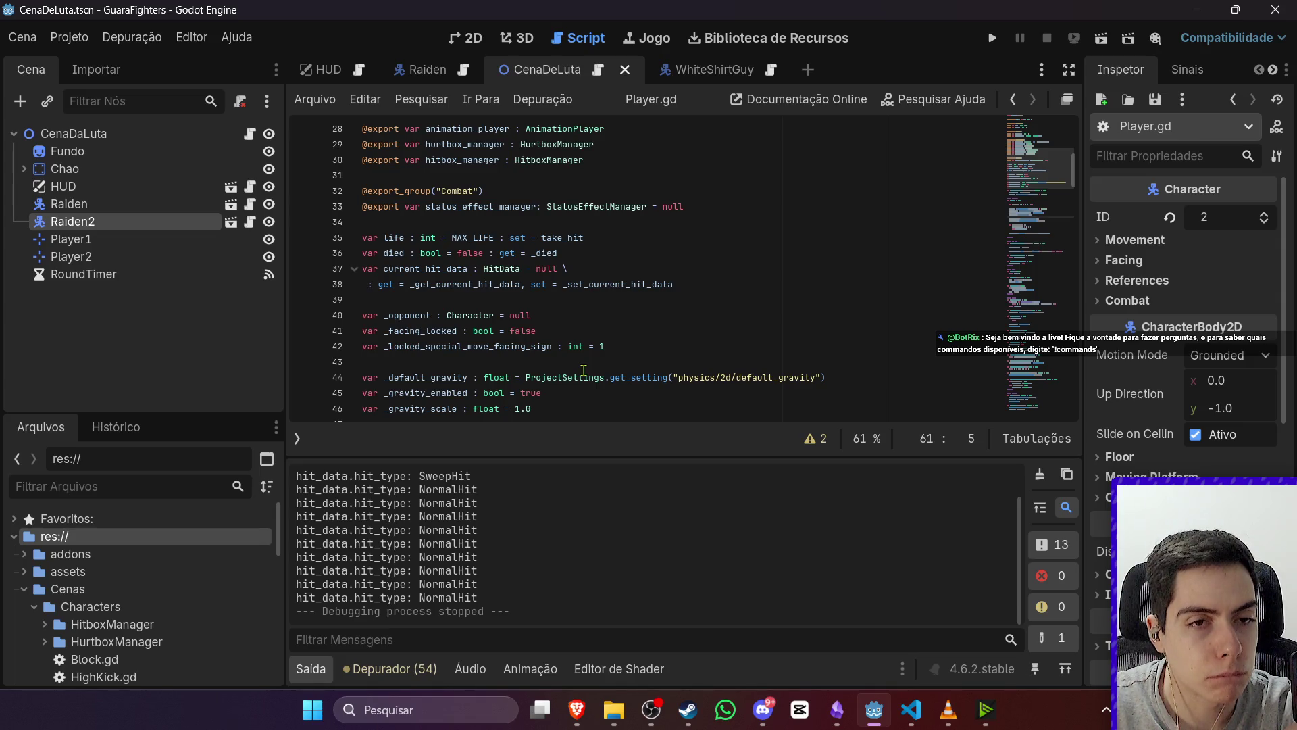
{"action": "scroll", "coordinate": [584, 370], "scroll_direction": "up", "scroll_amount": 9}
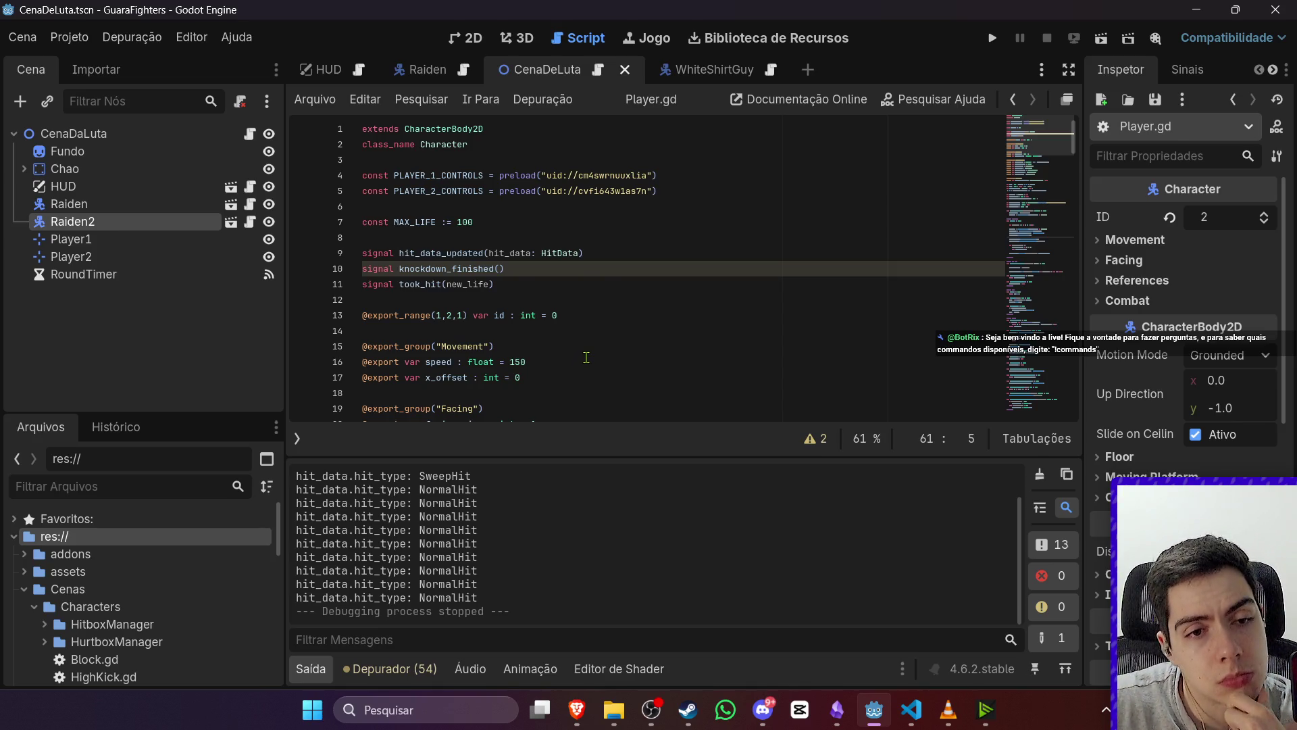
{"action": "left_click_drag", "start_coordinate": [481, 223], "coordinate": [454, 228]}
{"action": "type", "text": "0"}
{"action": "key", "text": "ctrl+s"}
{"action": "left_click", "coordinate": [1128, 39]}
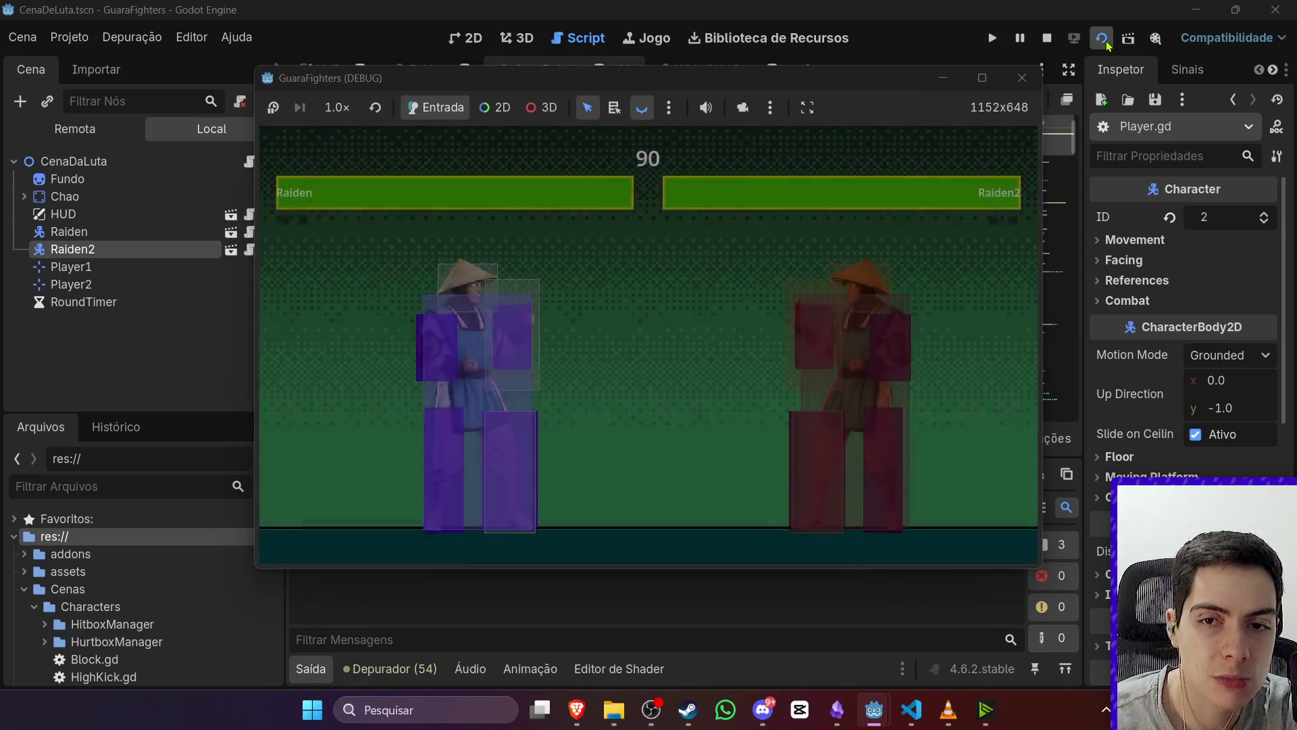
{"action": "key", "text": "d"}
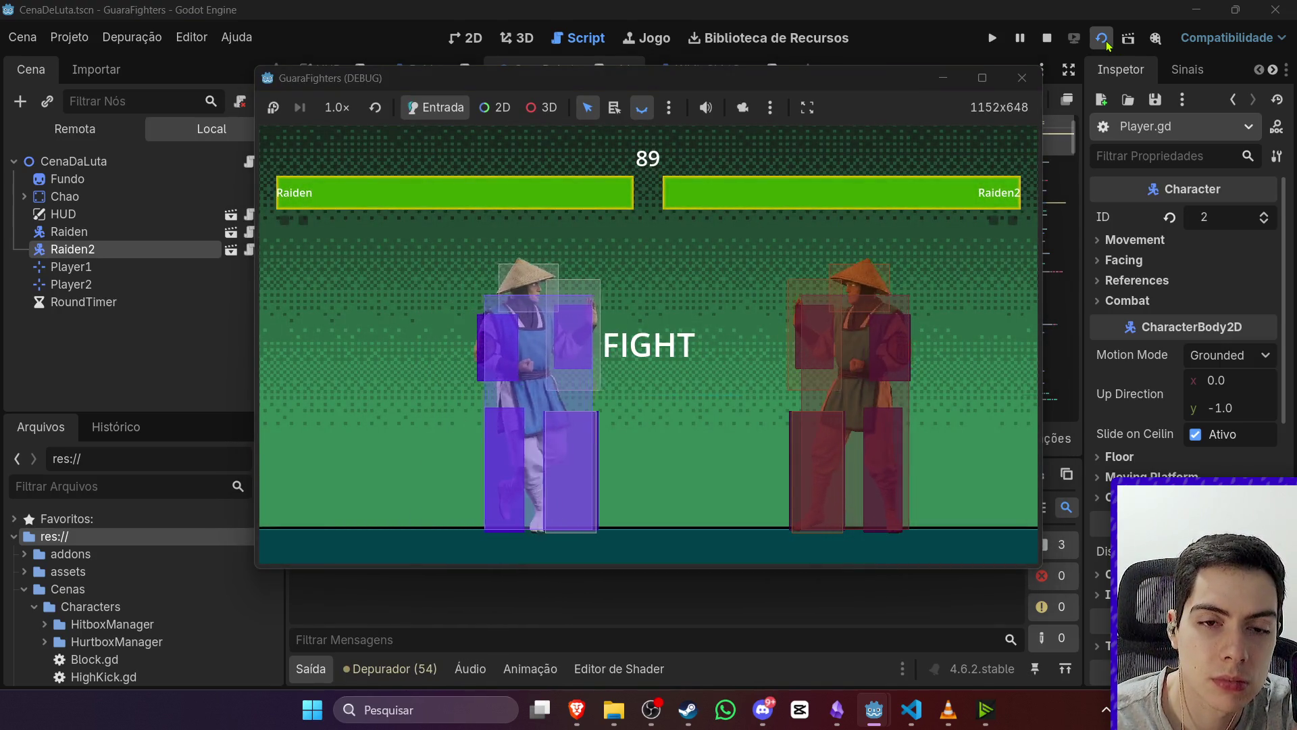
{"action": "key", "text": "k"}
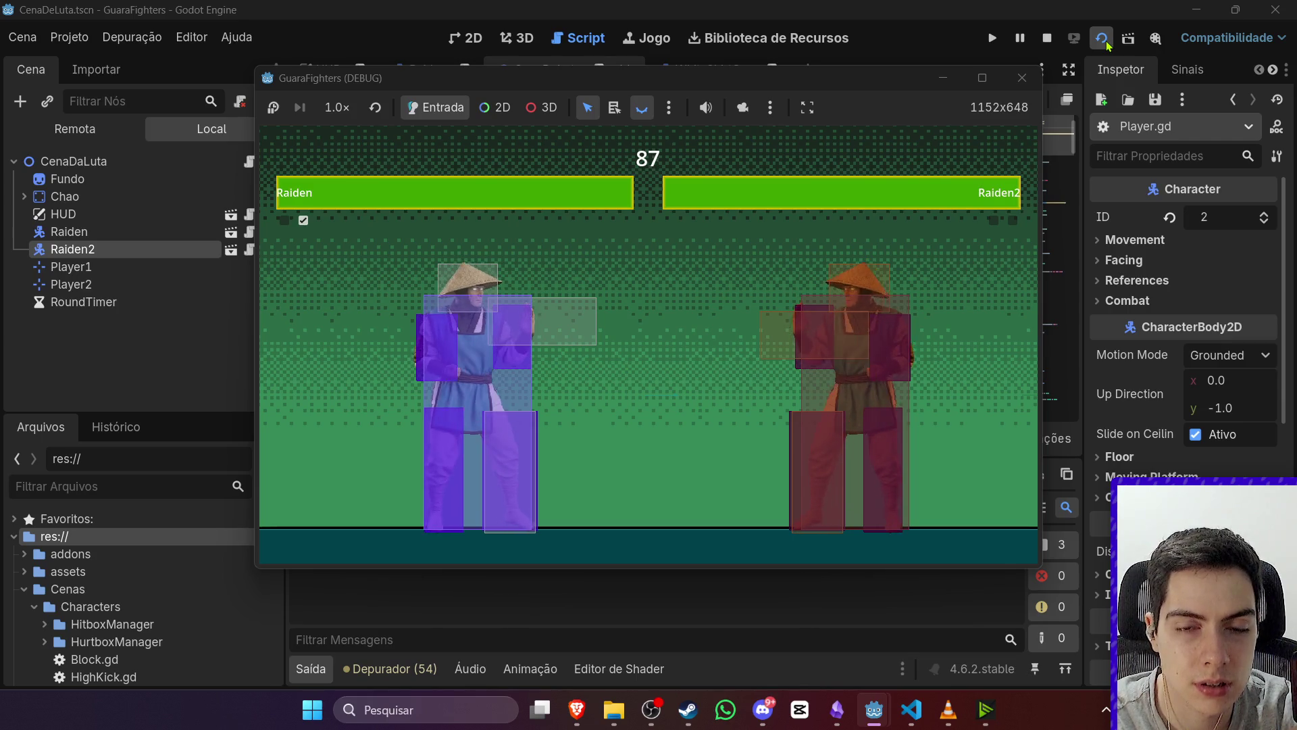
{"action": "left_click", "coordinate": [1022, 78]}
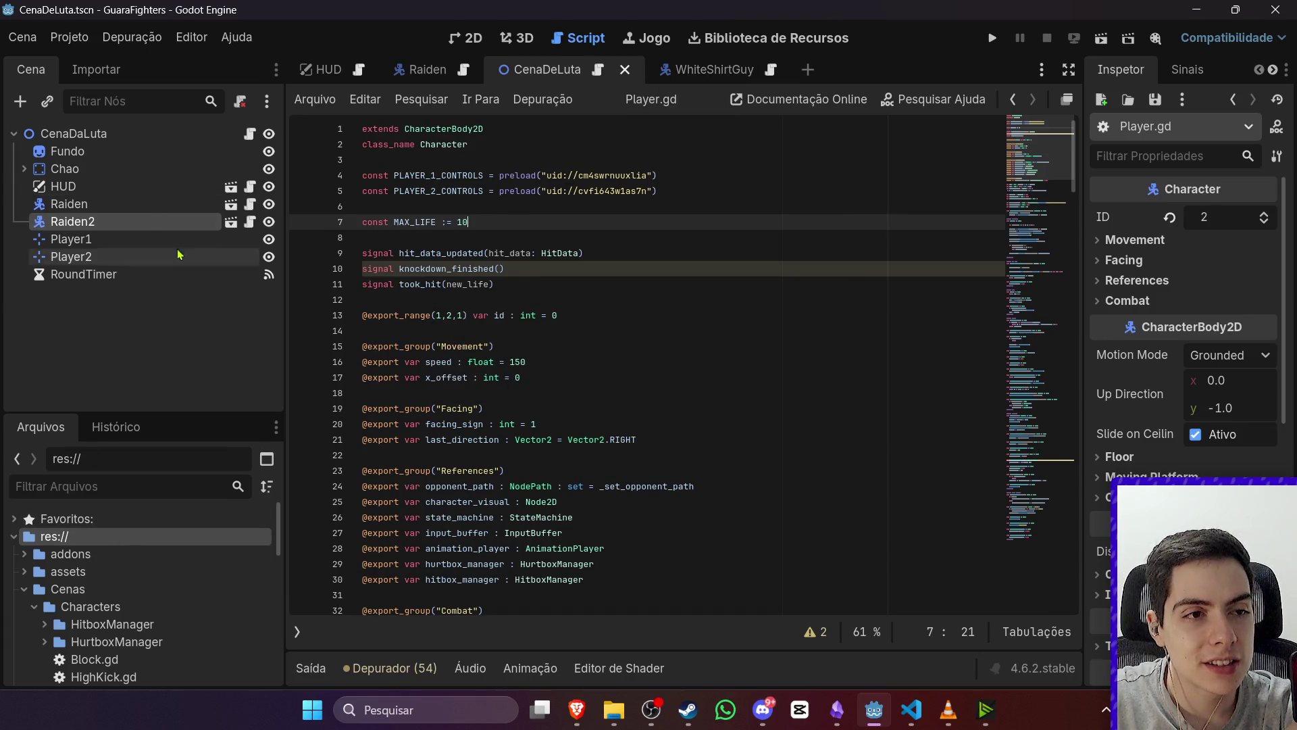
In the Raiden scene, open and read the KnockdownHit state's script, Knockdown.gd.
{"action": "left_click", "coordinate": [420, 70]}
{"action": "scroll", "coordinate": [169, 307], "scroll_direction": "down", "scroll_amount": 5}
{"action": "scroll", "coordinate": [169, 307], "scroll_direction": "down", "scroll_amount": 1}
{"action": "left_click", "coordinate": [183, 375]}
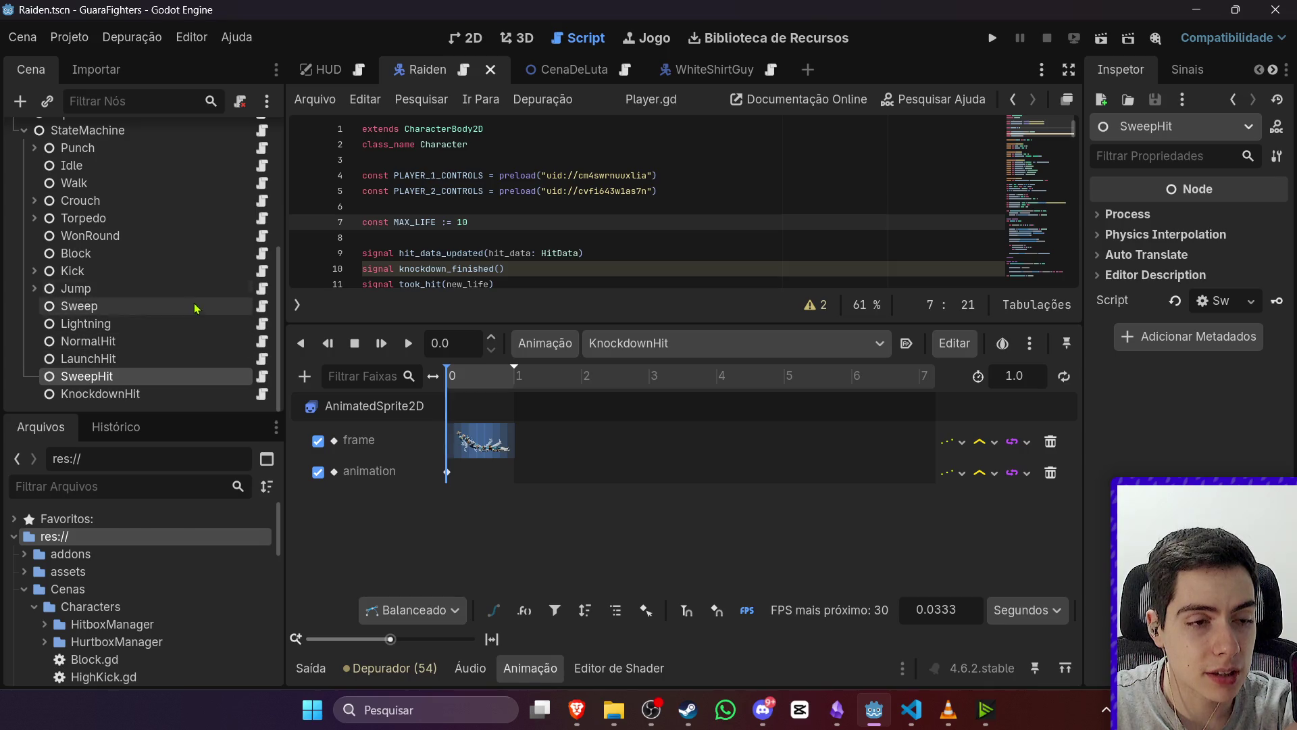
{"action": "left_click", "coordinate": [190, 392]}
{"action": "left_click", "coordinate": [261, 393]}
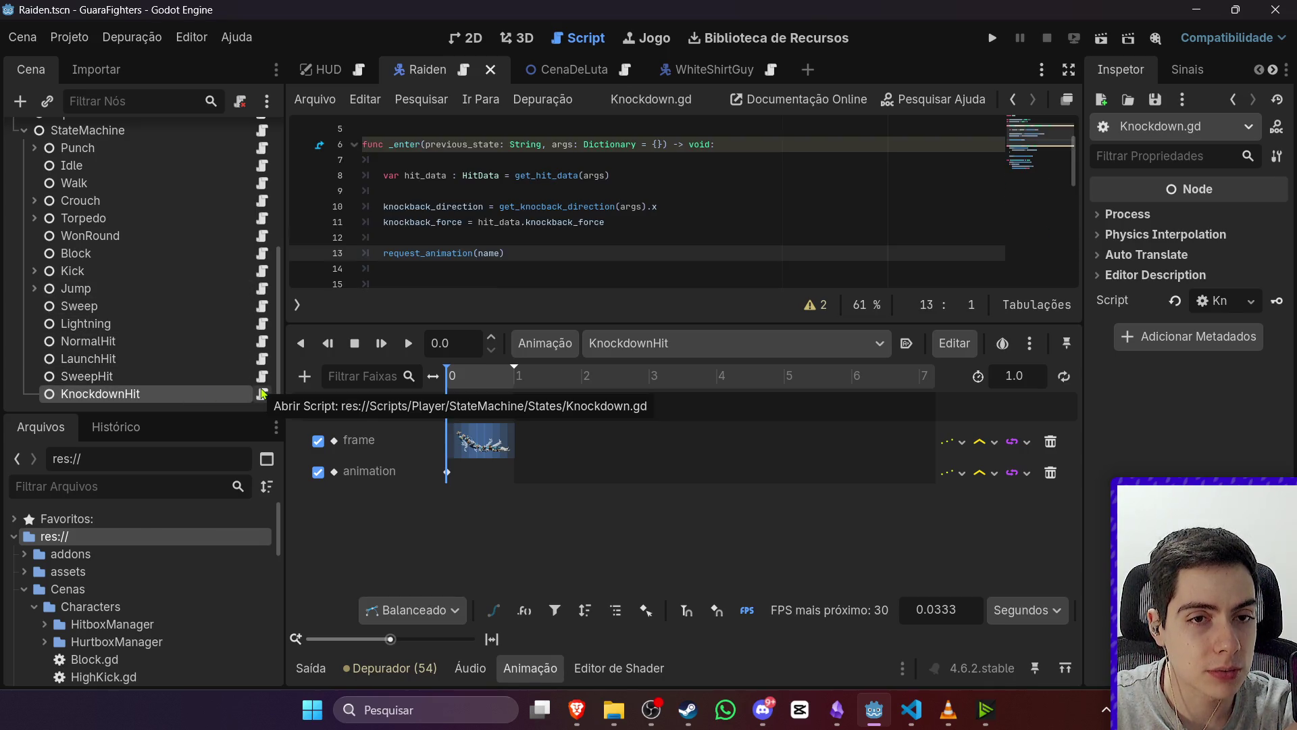
{"action": "scroll", "coordinate": [500, 203], "scroll_direction": "up", "scroll_amount": 2}
{"action": "scroll", "coordinate": [499, 203], "scroll_direction": "down", "scroll_amount": 5}
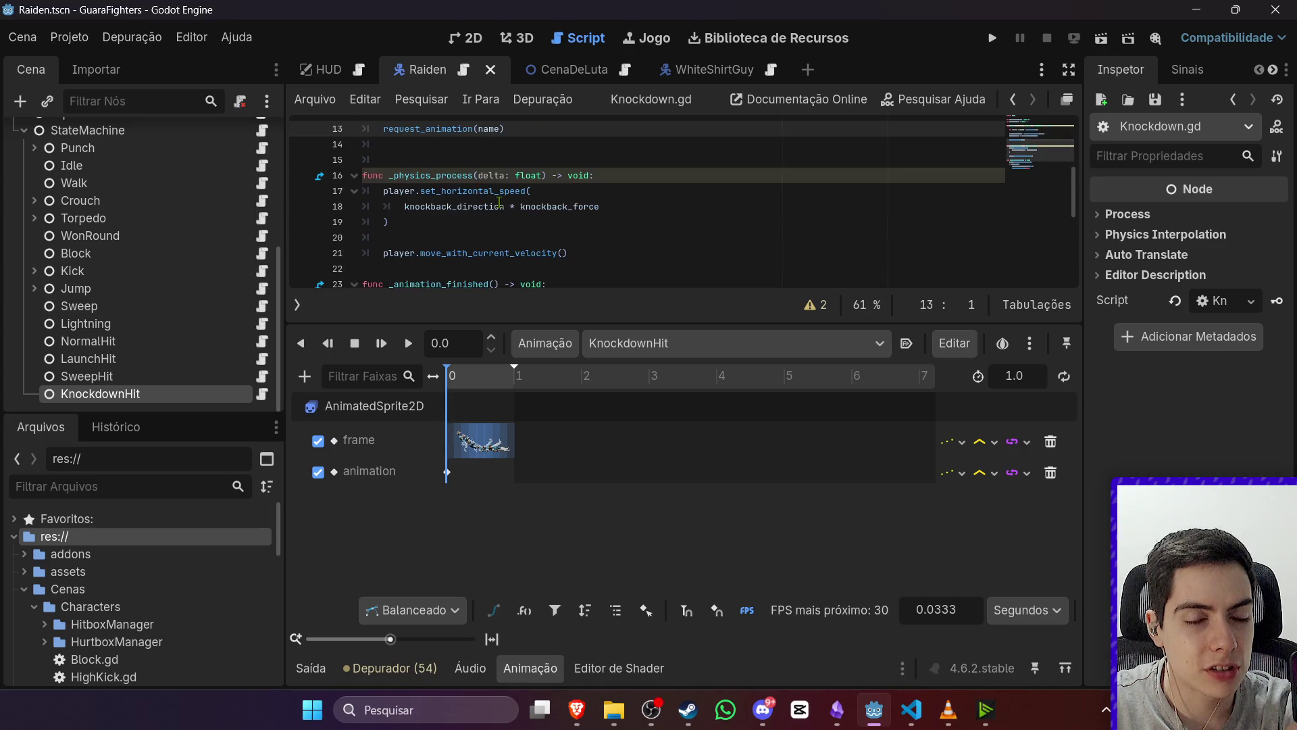
{"action": "scroll", "coordinate": [499, 205], "scroll_direction": "up", "scroll_amount": 2}
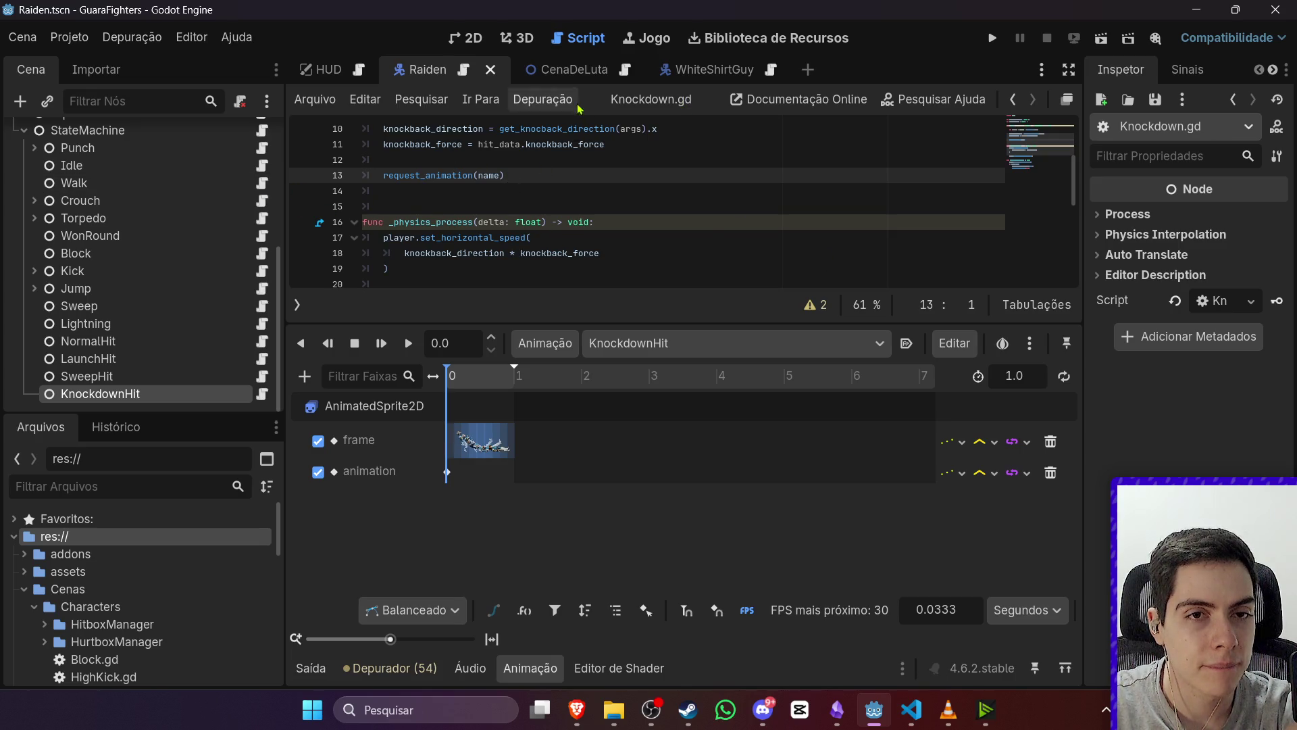
View WhiteShirtGuy's HurtboxManager script, then close the WhiteShirtGuy scene.
{"action": "left_click", "coordinate": [709, 84]}
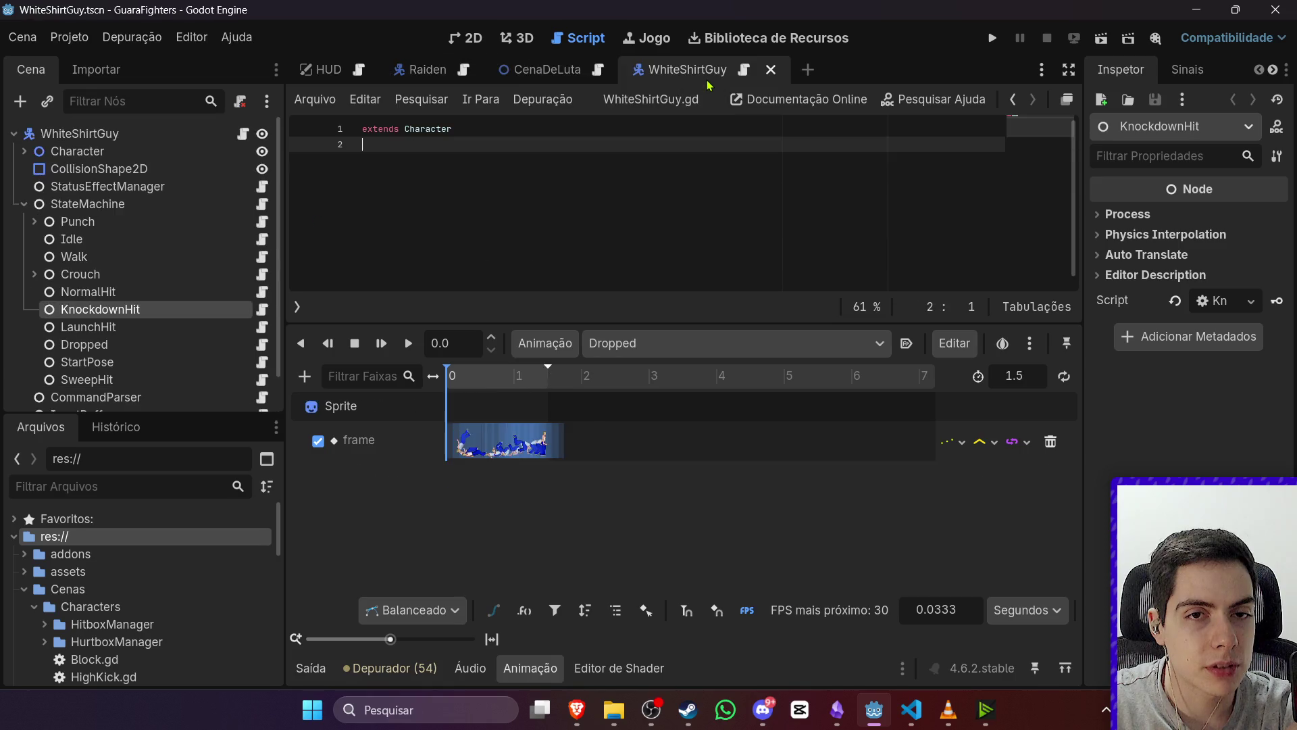
{"action": "left_click", "coordinate": [41, 203]}
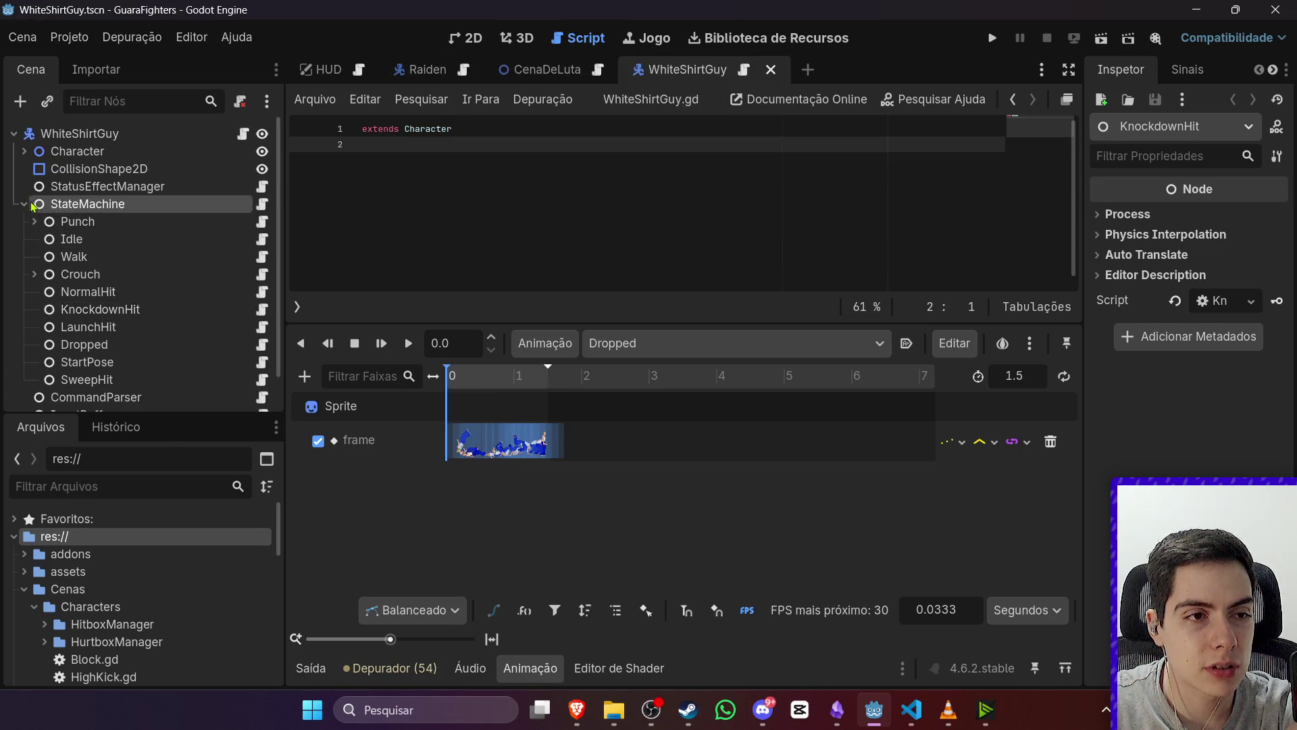
{"action": "left_click", "coordinate": [24, 203]}
{"action": "left_click", "coordinate": [24, 151]}
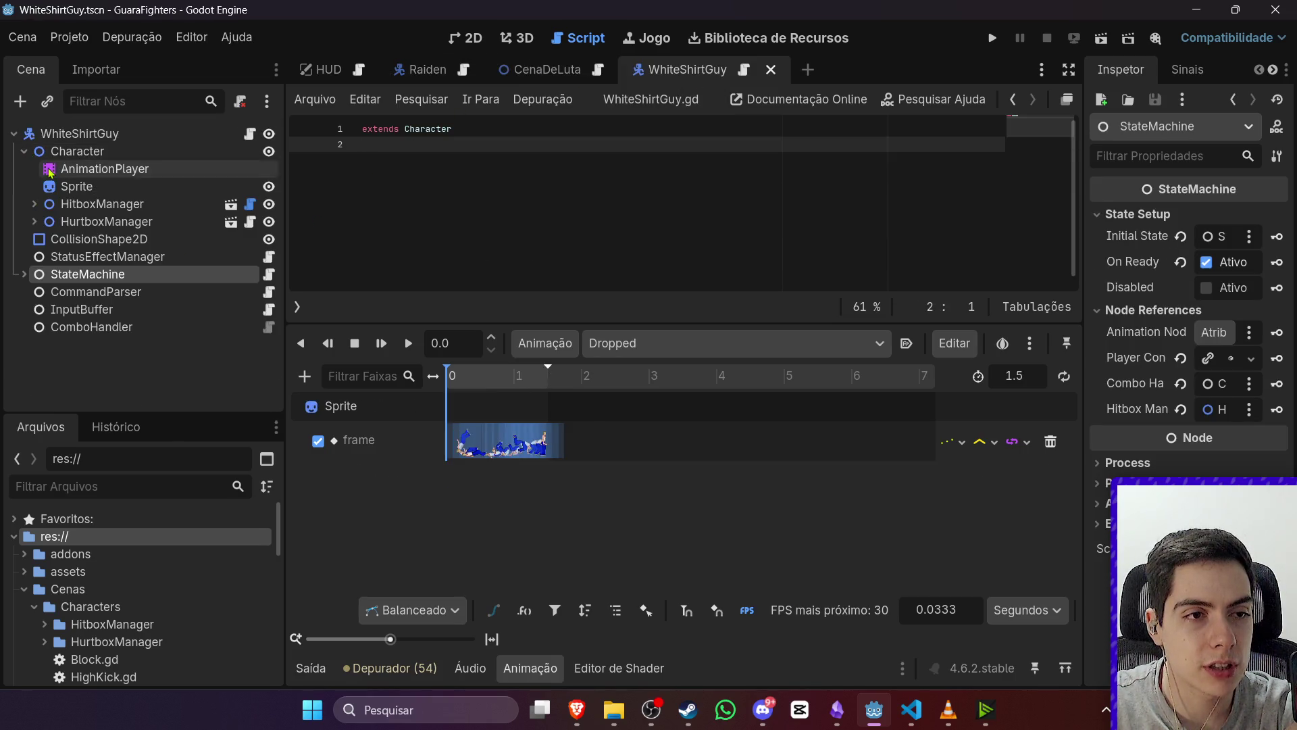
{"action": "left_click", "coordinate": [251, 222]}
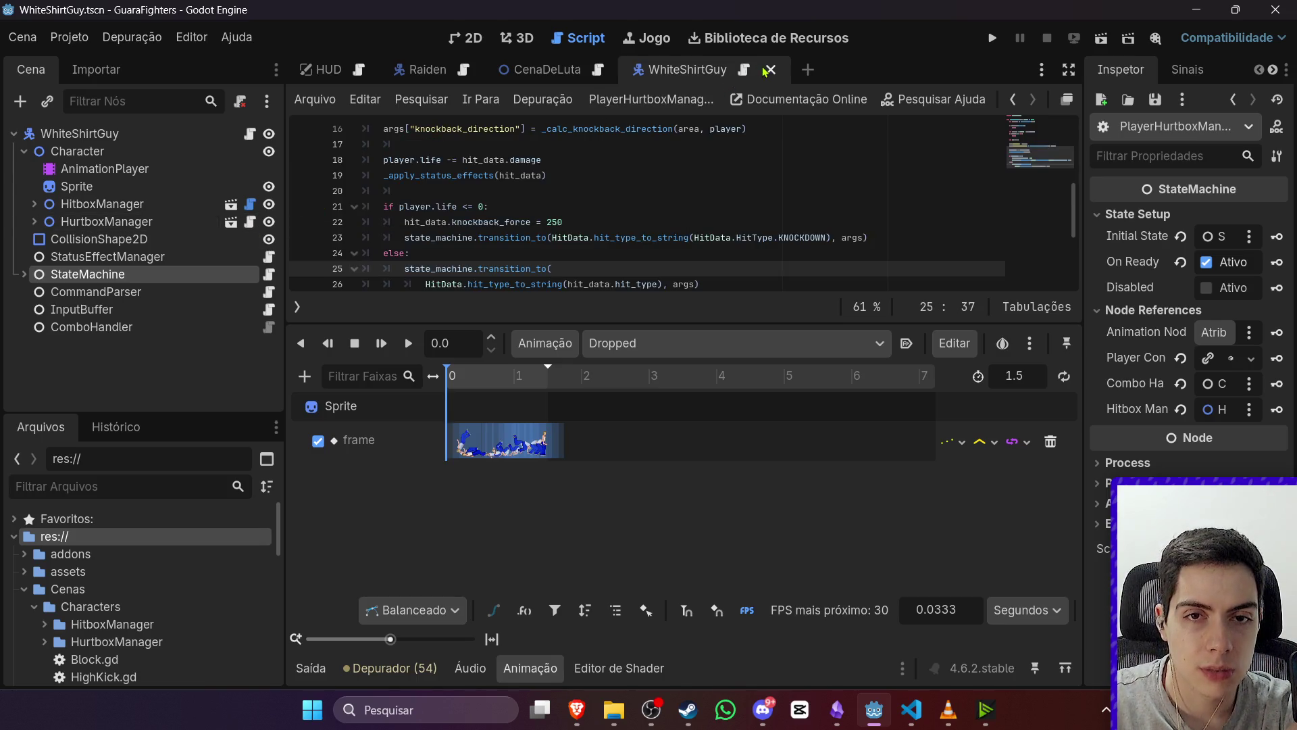
{"action": "left_click", "coordinate": [769, 70]}
Open Raiden's HurtboxManager script with the Animation panel hidden, caret after knockback_force 250.
{"action": "left_click", "coordinate": [419, 69]}
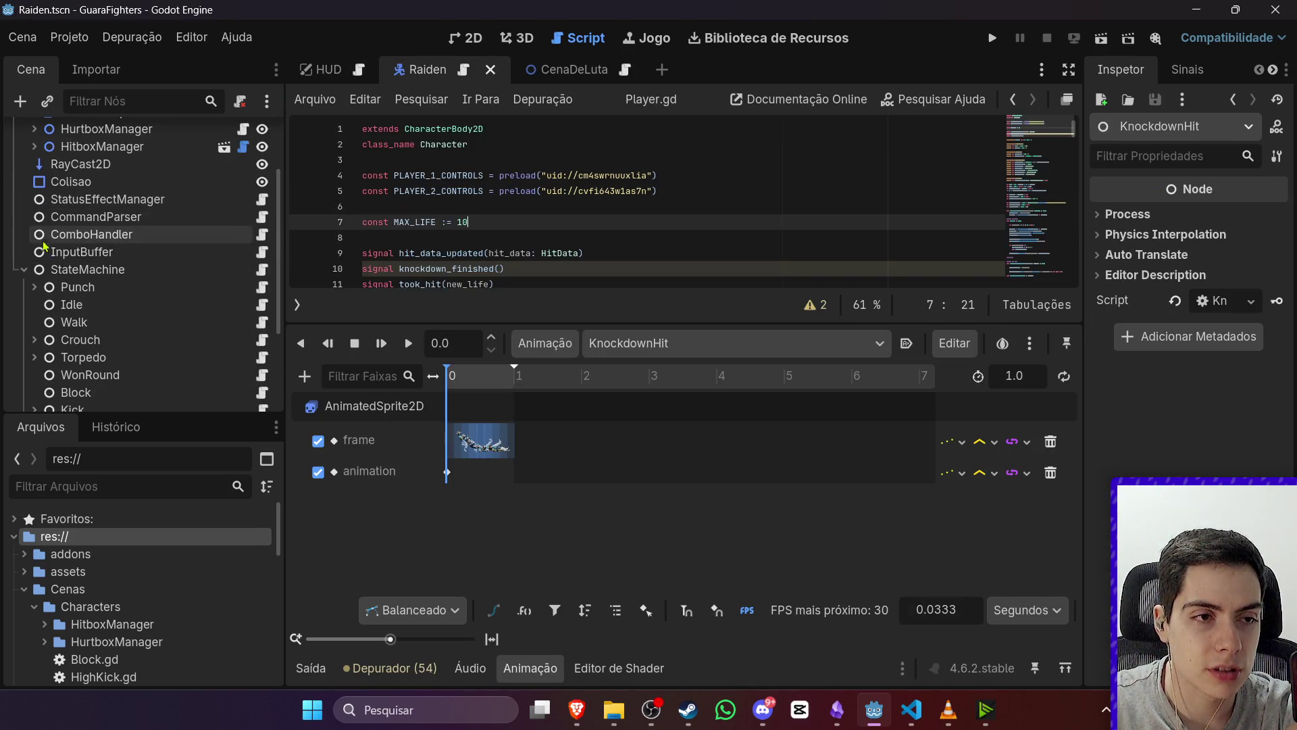
{"action": "left_click", "coordinate": [25, 269]}
{"action": "left_click", "coordinate": [250, 222]}
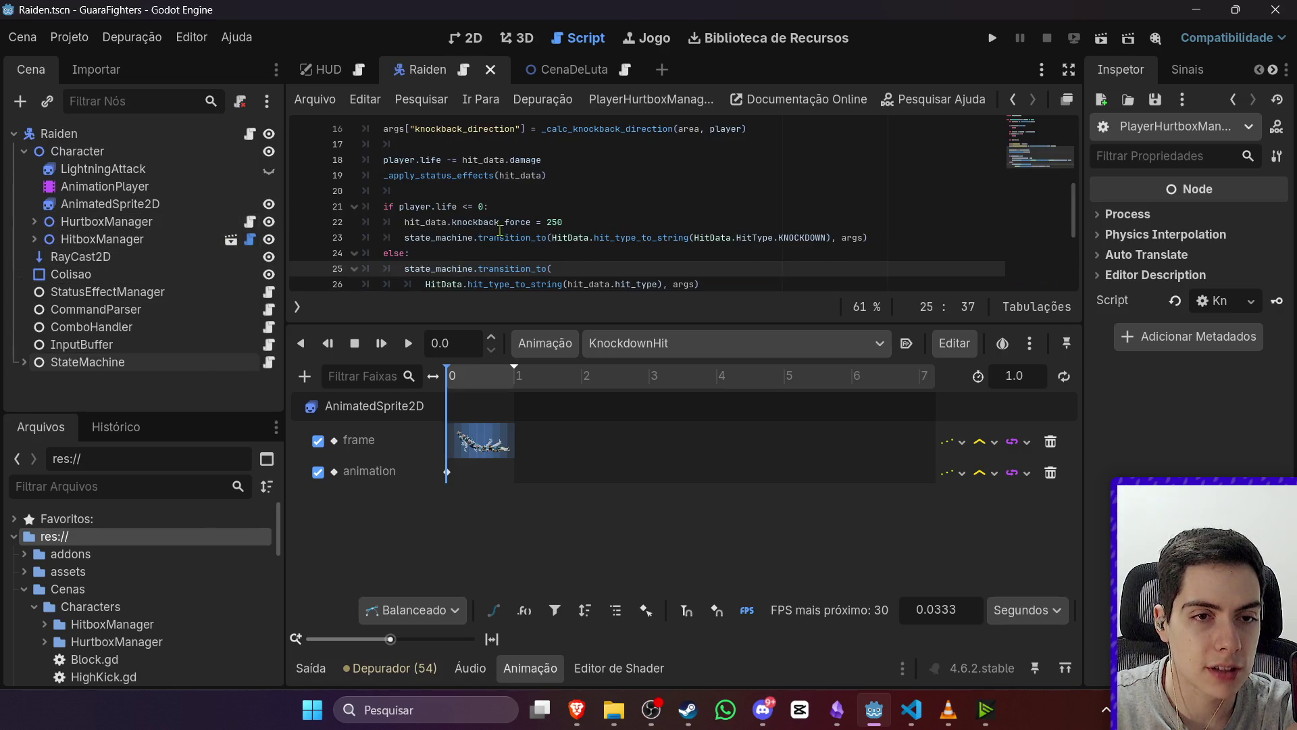
{"action": "left_click", "coordinate": [524, 669]}
{"action": "left_click_drag", "start_coordinate": [577, 237], "coordinate": [566, 227]}
{"action": "left_click", "coordinate": [569, 224]}
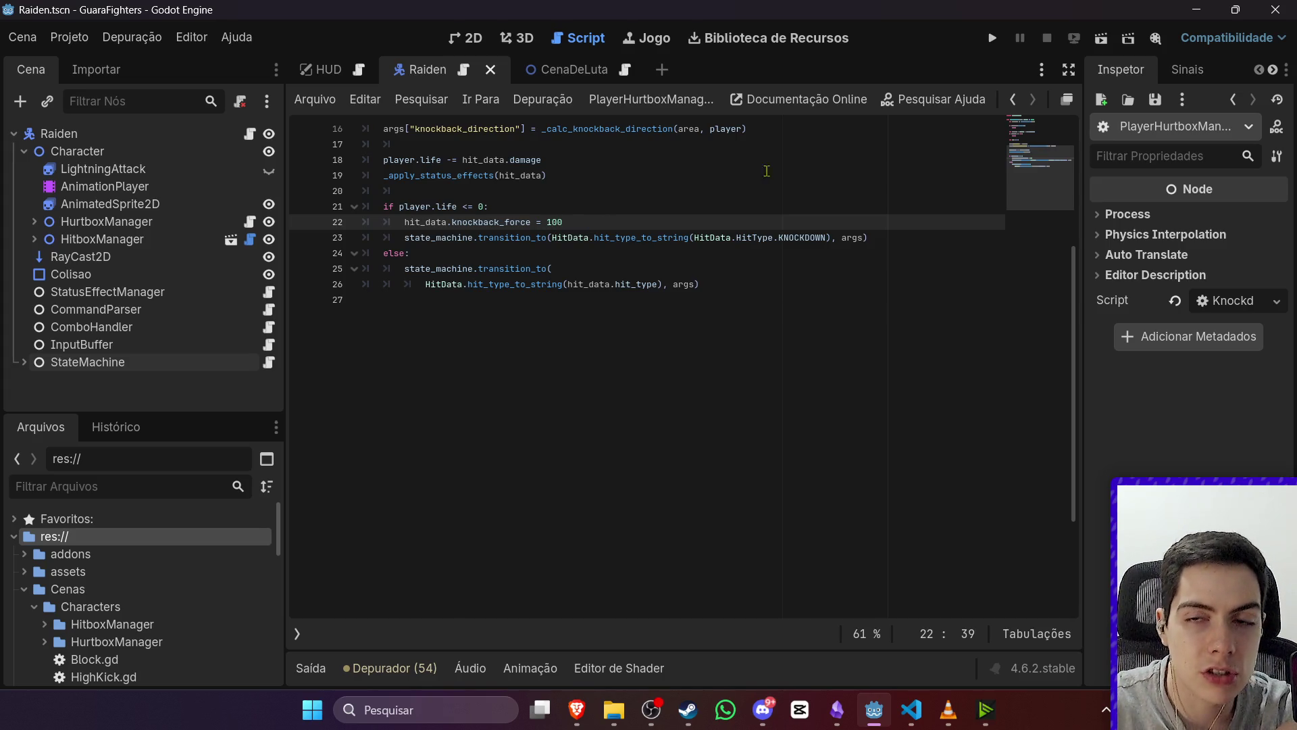
Open Raiden's character script at its top constants, then run the CenaDeLuta fight scene.
{"action": "scroll", "coordinate": [306, 177], "scroll_direction": "up", "scroll_amount": 5}
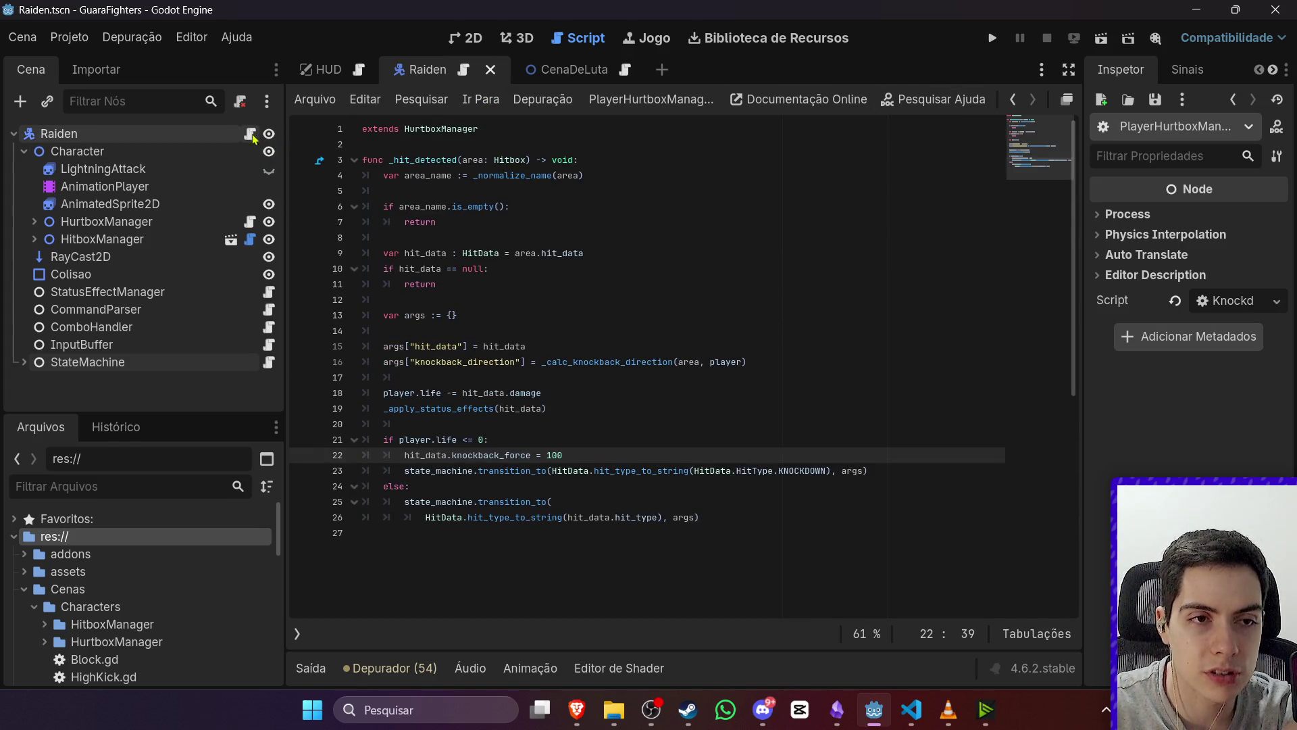
{"action": "left_click", "coordinate": [249, 134]}
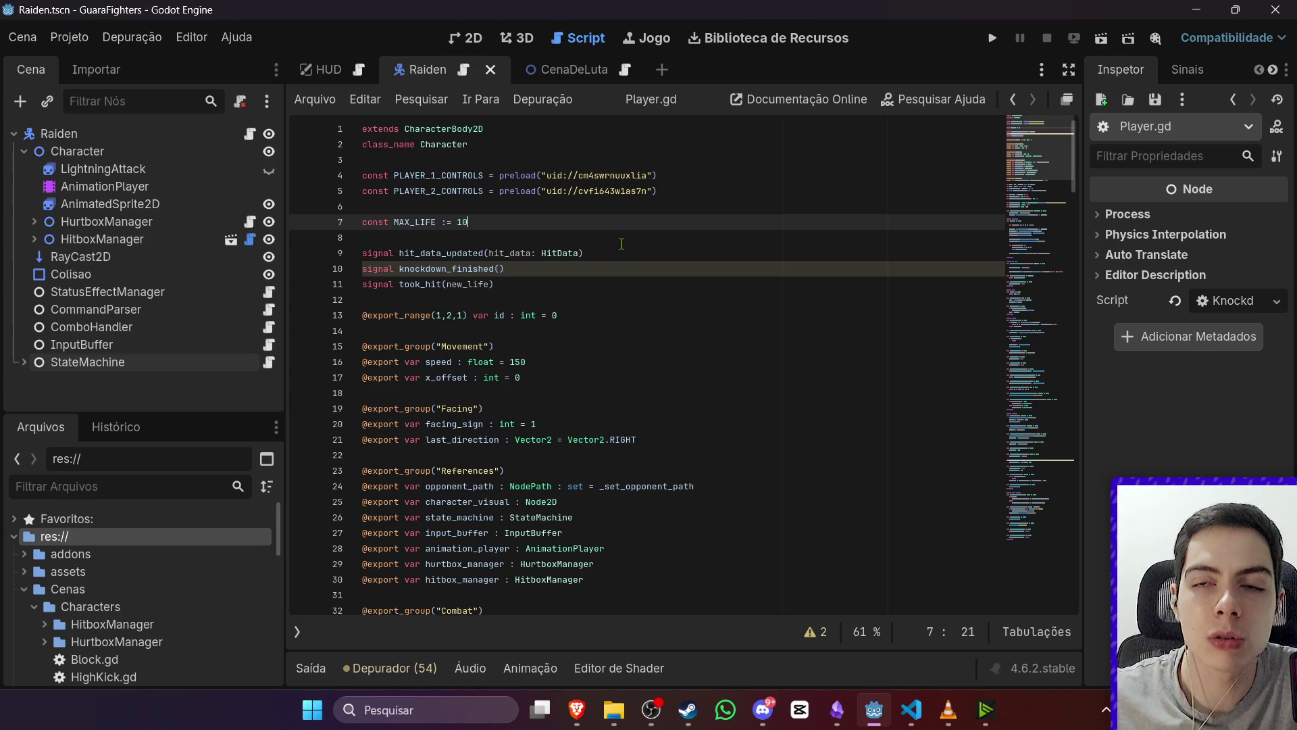
{"action": "left_click", "coordinate": [592, 244]}
{"action": "left_click", "coordinate": [817, 176]}
{"action": "left_click", "coordinate": [808, 191]}
{"action": "left_click", "coordinate": [568, 69]}
{"action": "left_click", "coordinate": [1101, 38]}
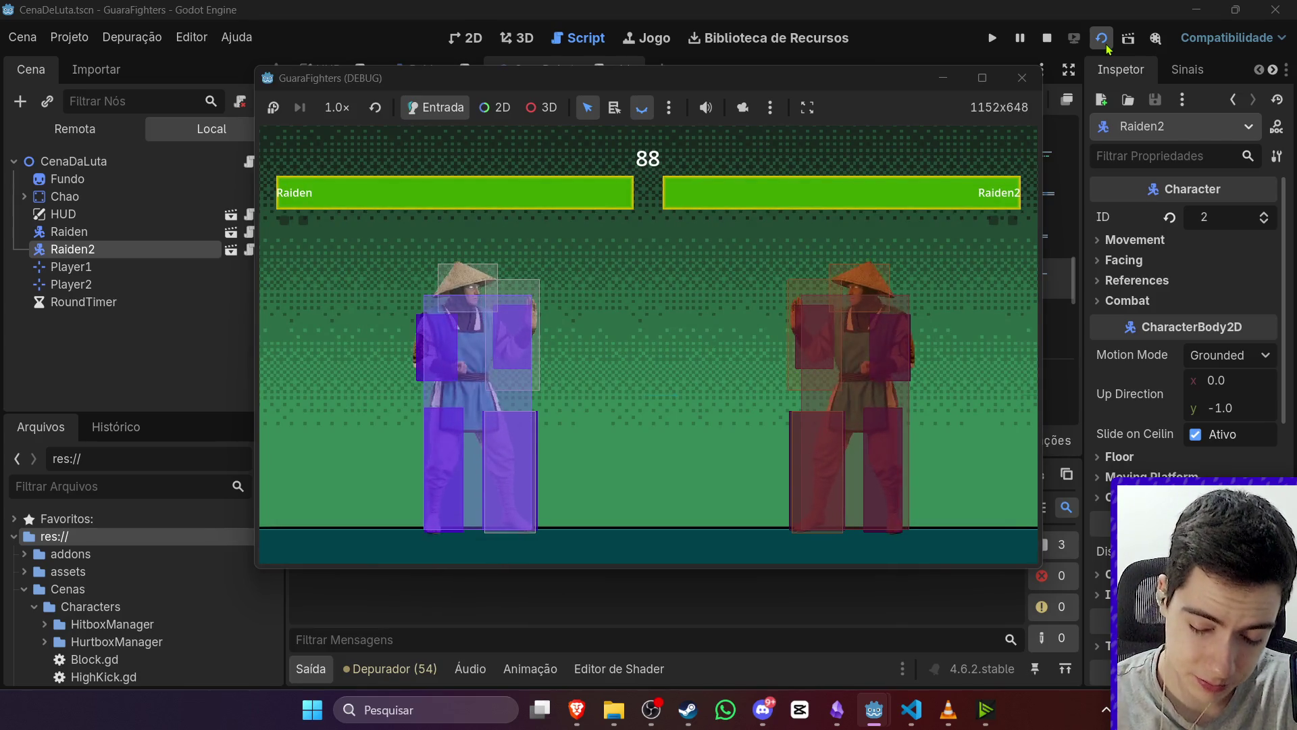
Walk Raiden toward Raiden2 and kick him once, then let the round clock reach 0.
{"action": "key", "text": "d"}
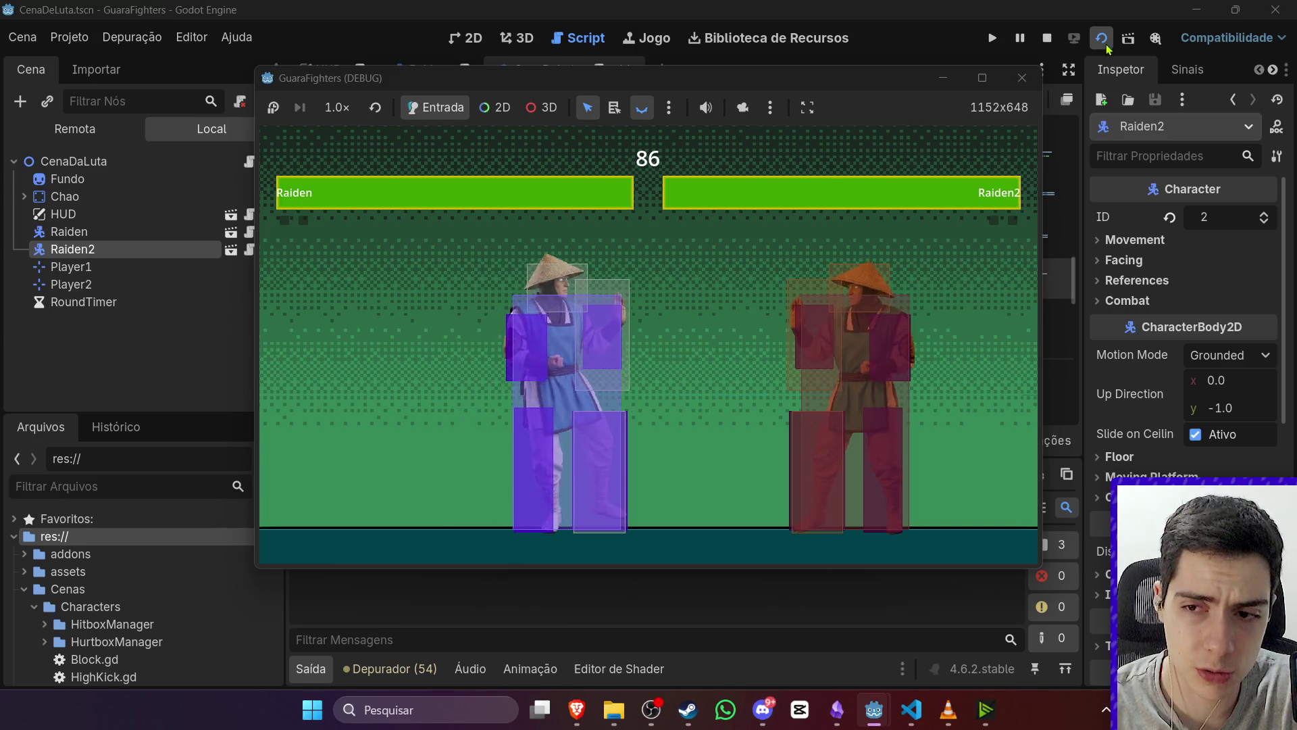
{"action": "key", "text": "k"}
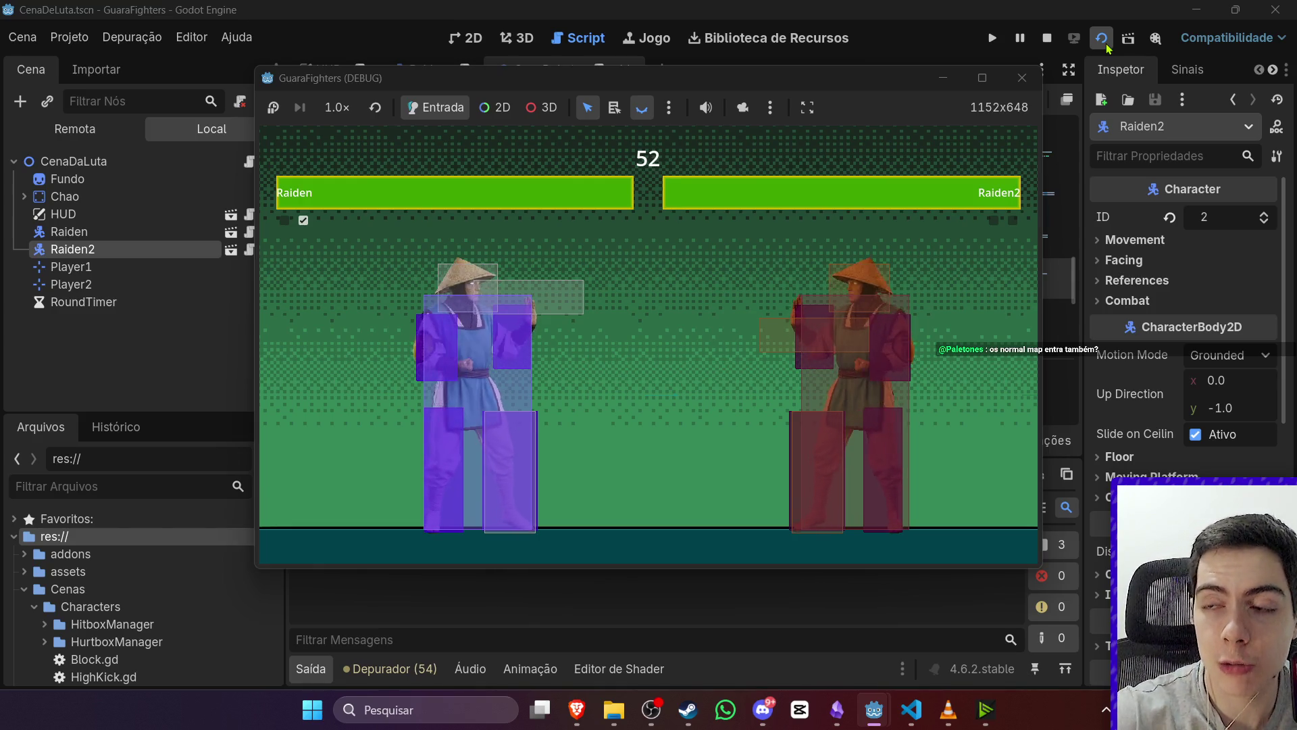
{"action": "left_click", "coordinate": [576, 709]}
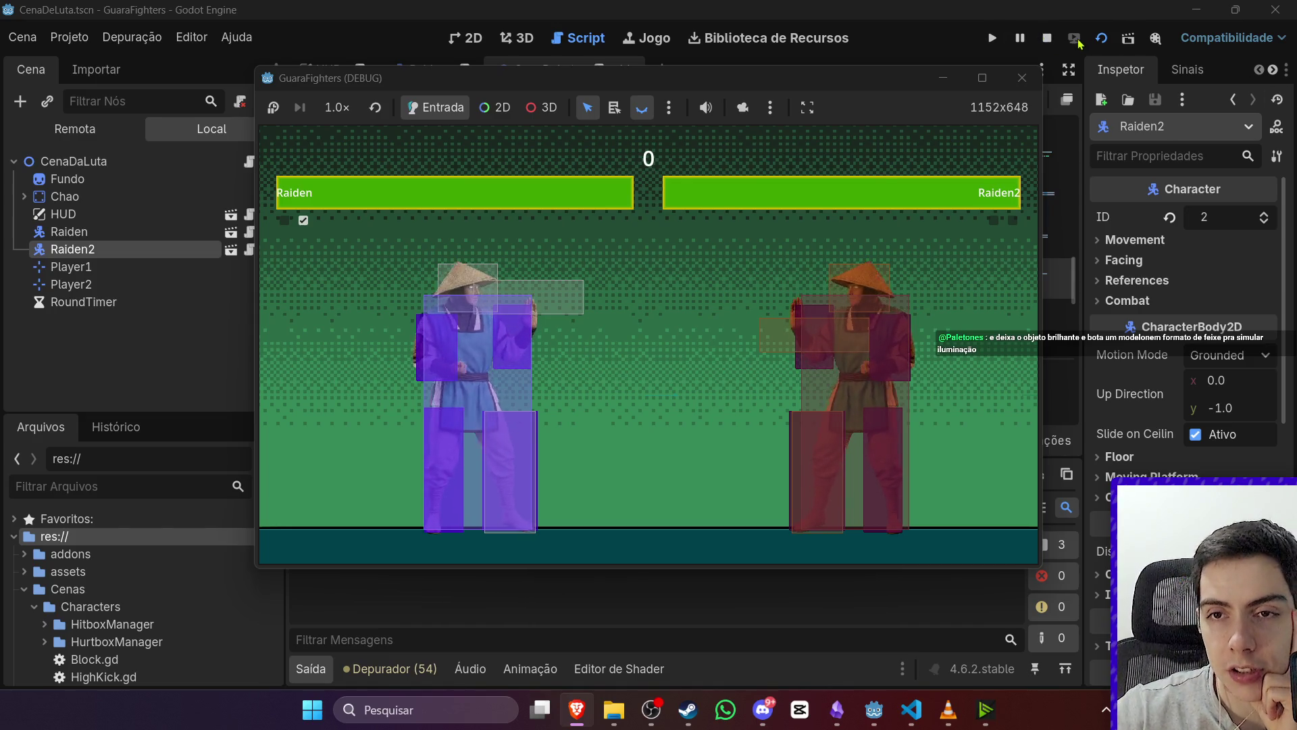
Stop the game, put the caret on FightScene.gd's round timer start line 72, and rerun.
{"action": "left_click", "coordinate": [1046, 38]}
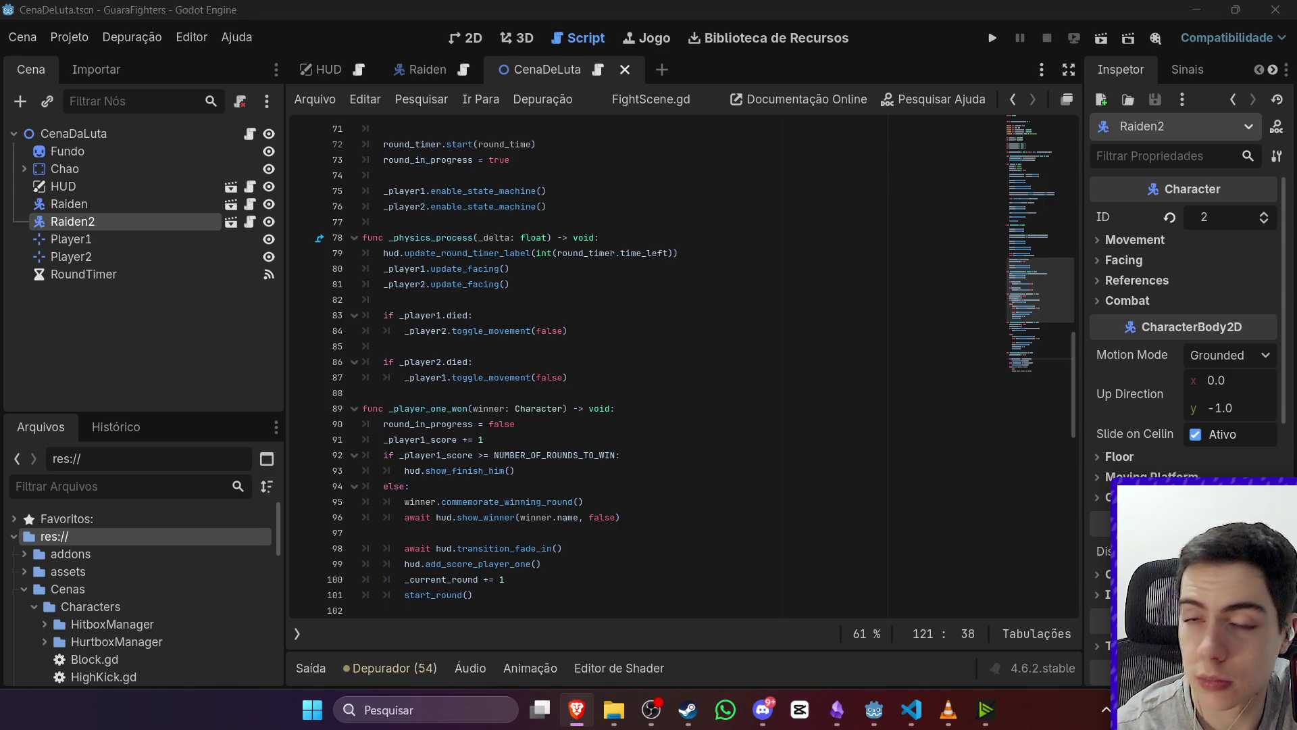
{"action": "left_click", "coordinate": [478, 144]}
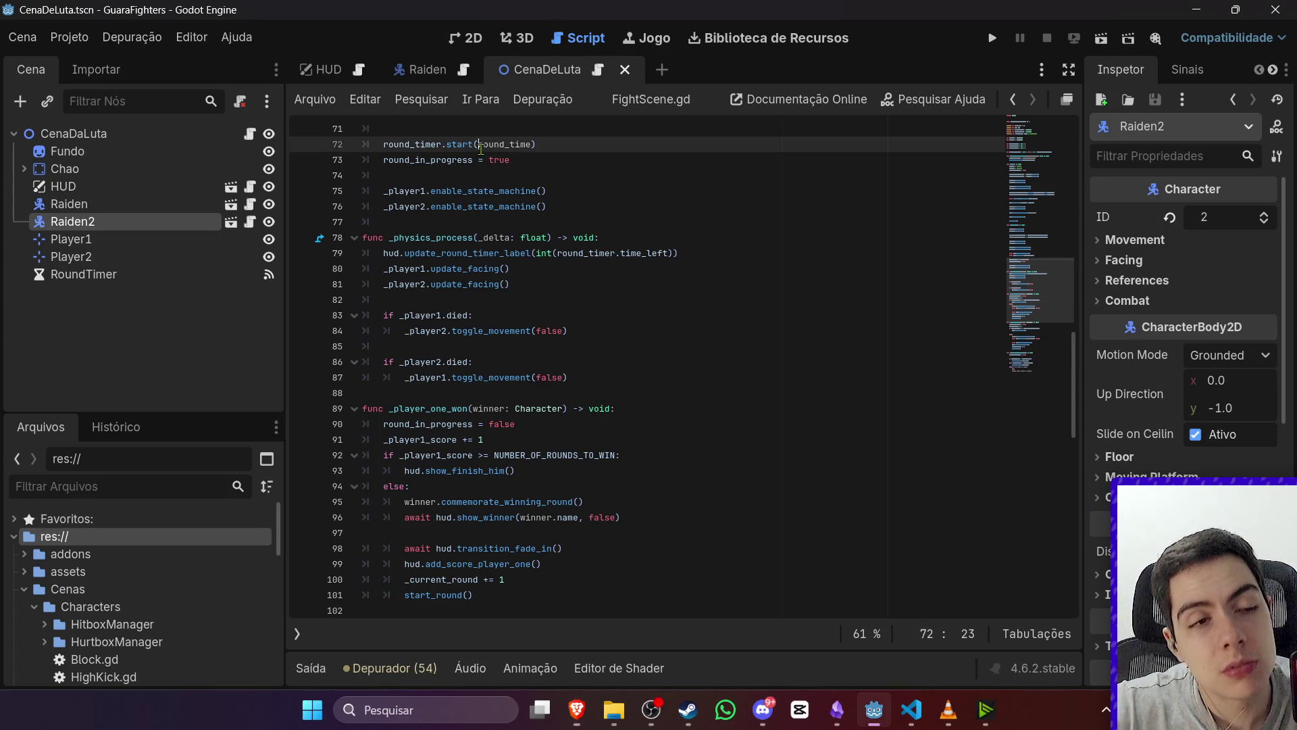
{"action": "left_click", "coordinate": [1091, 40]}
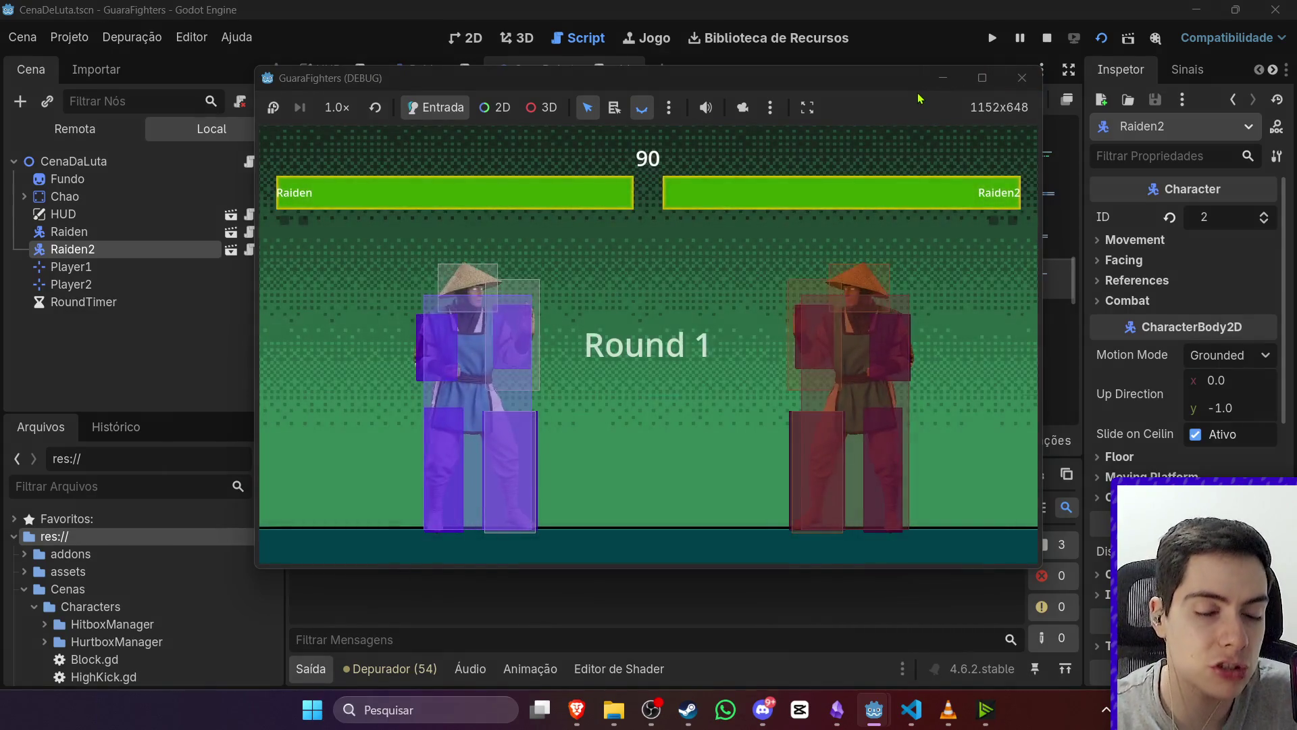
Walk Raiden toward Raiden2 and strike him, then stop the game with F8.
{"action": "key", "text": "d"}
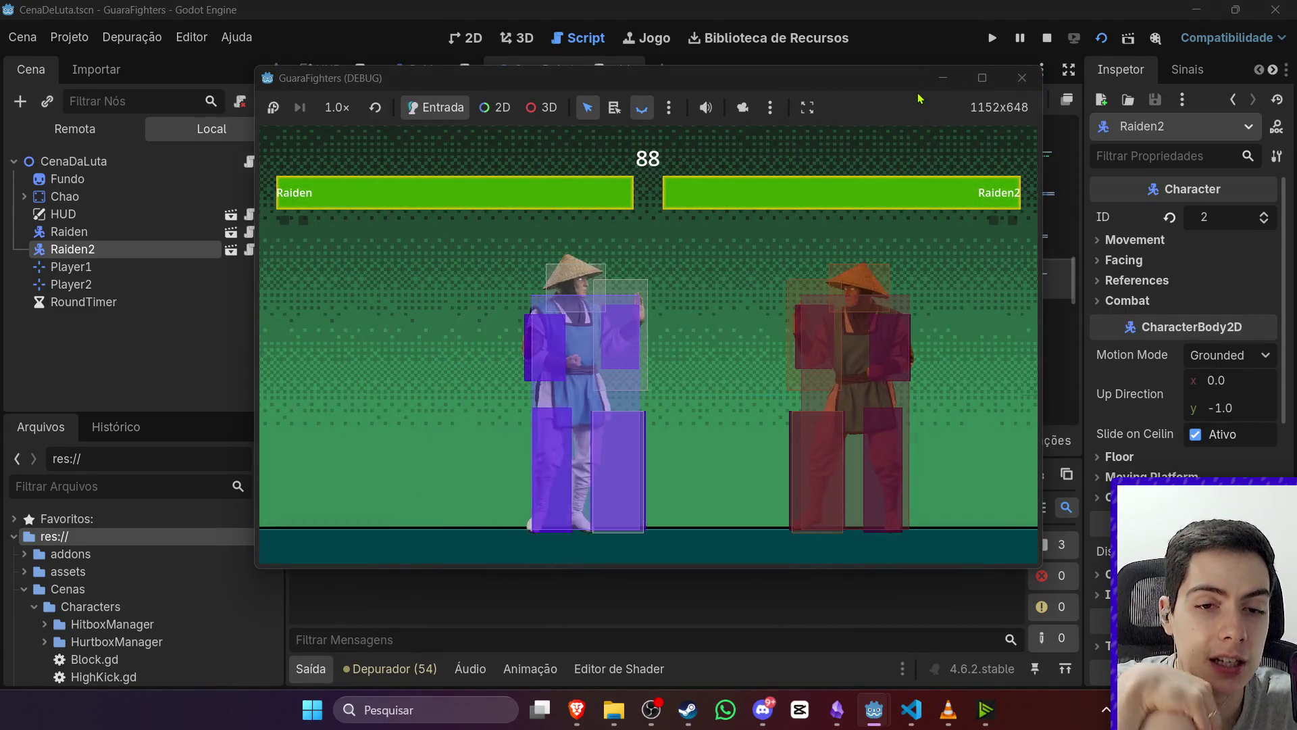
{"action": "key", "text": "j"}
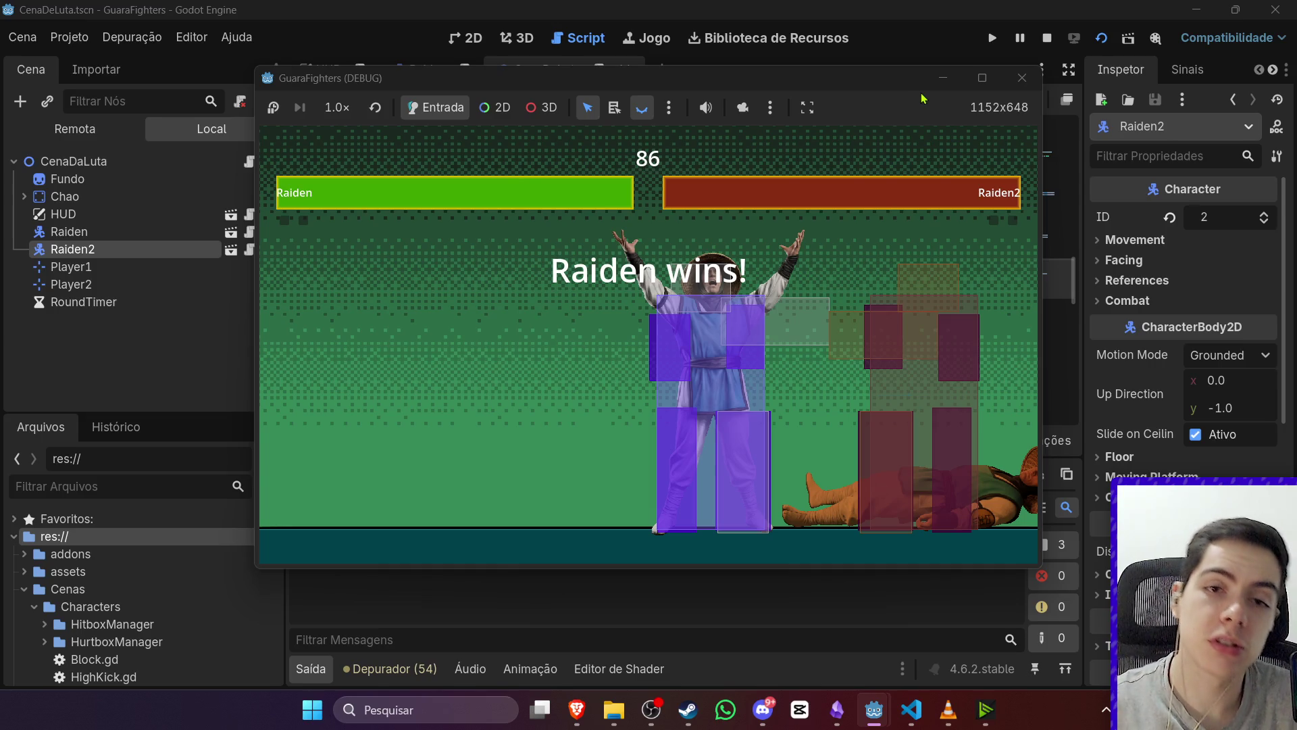
{"action": "key", "text": "F8"}
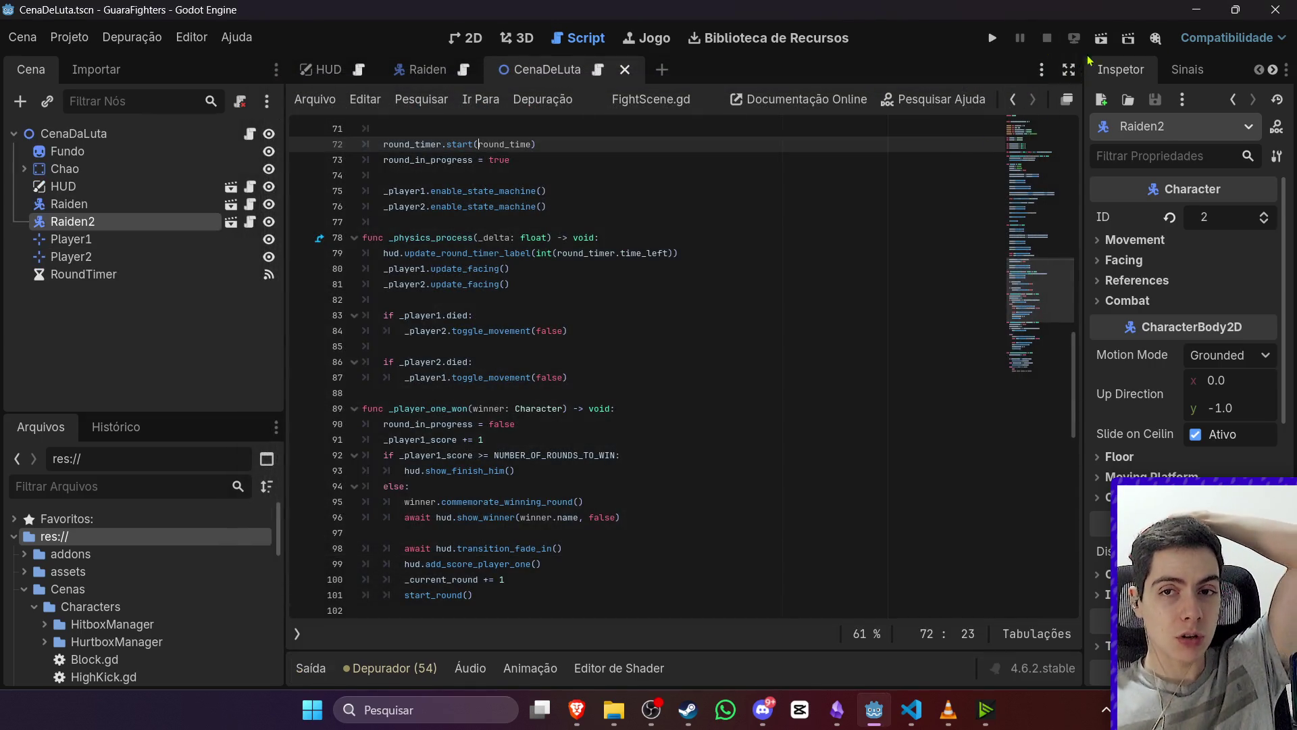
Relaunch the fight and attack Raiden2 until 'Raiden wins!' at 86 seconds, then stop.
{"action": "left_click", "coordinate": [1101, 38]}
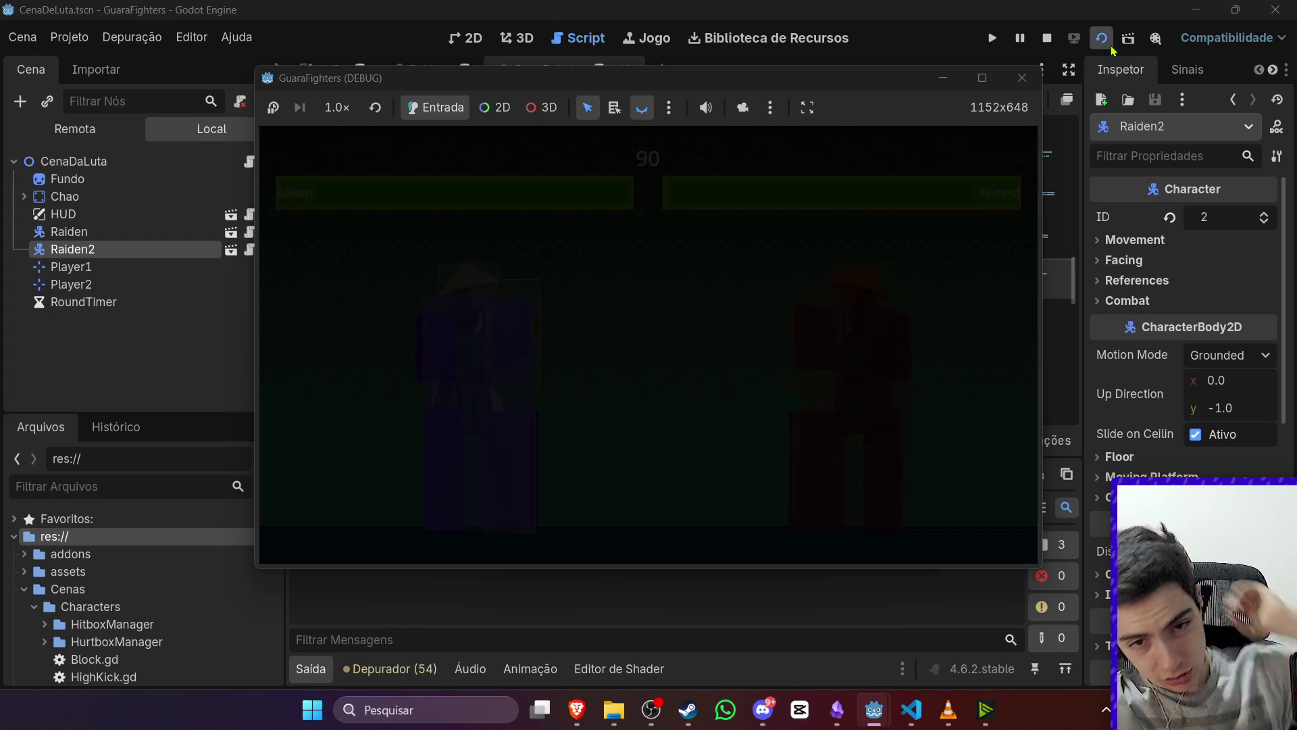
{"action": "key", "text": "Right"}
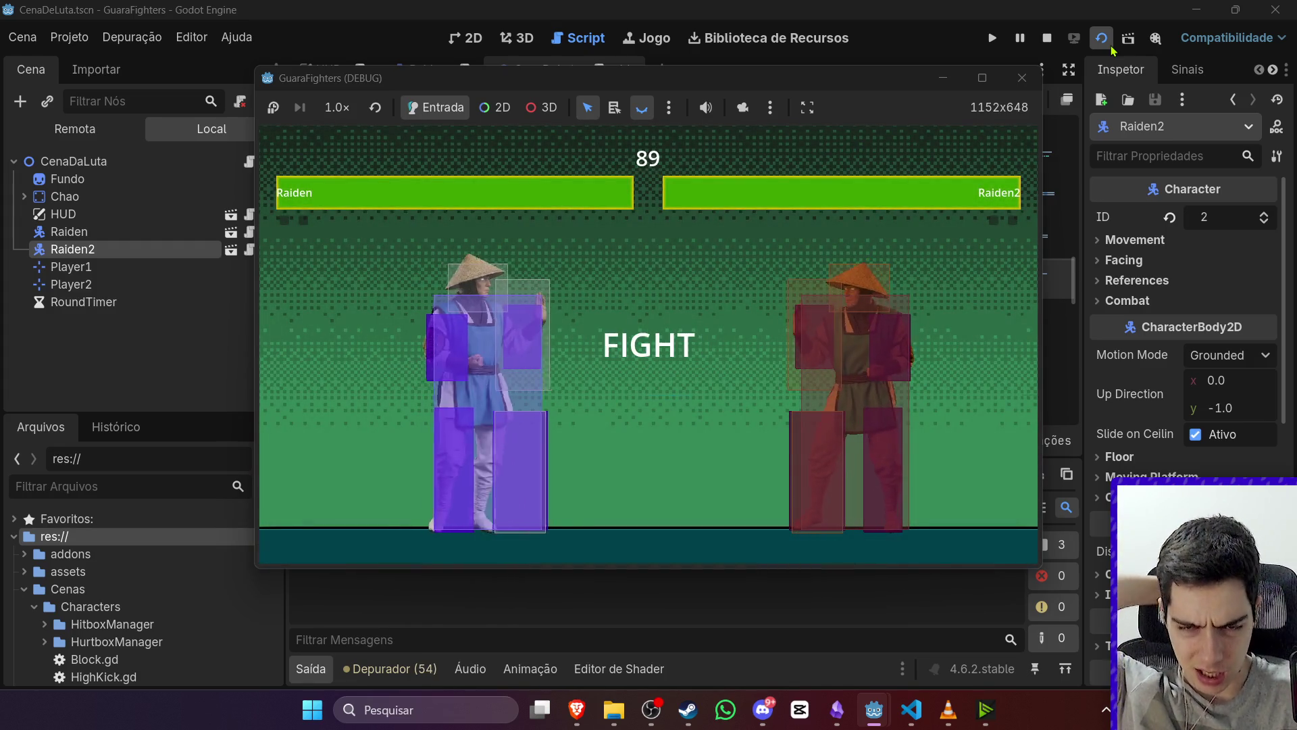
{"action": "key", "text": "Right"}
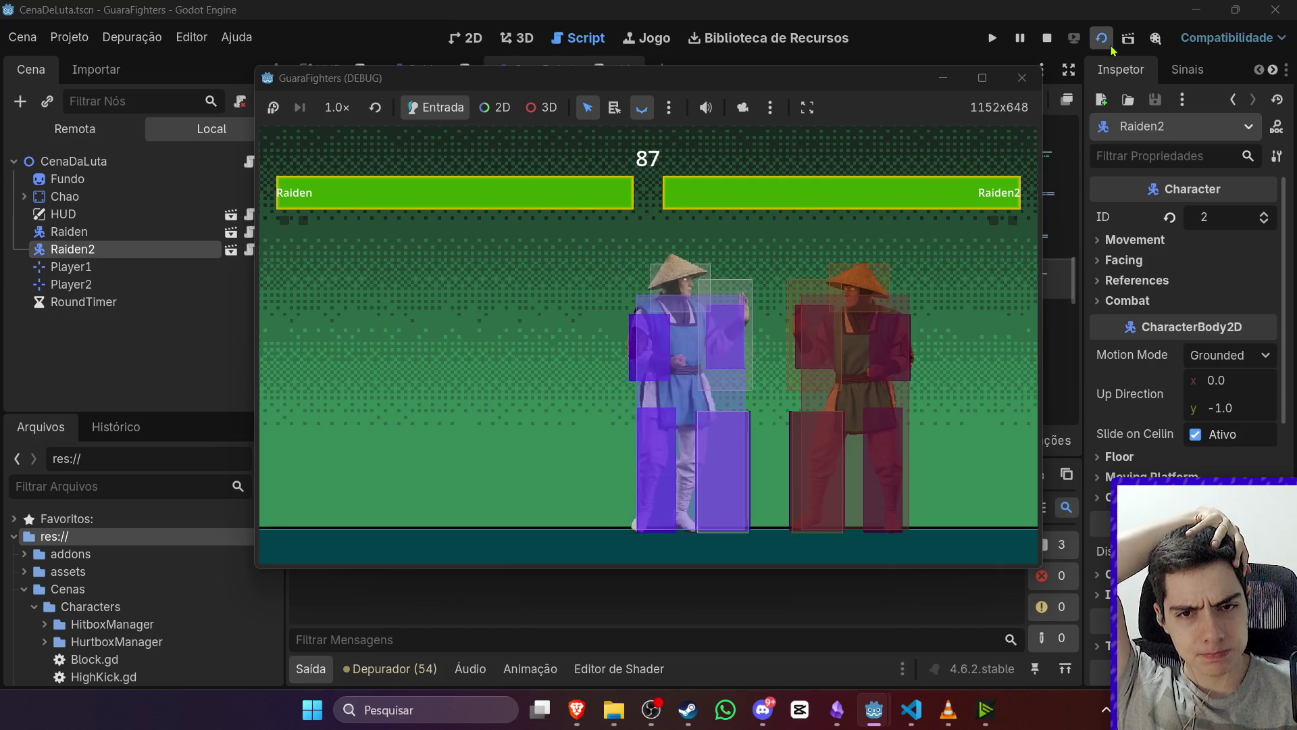
{"action": "key", "text": "j"}
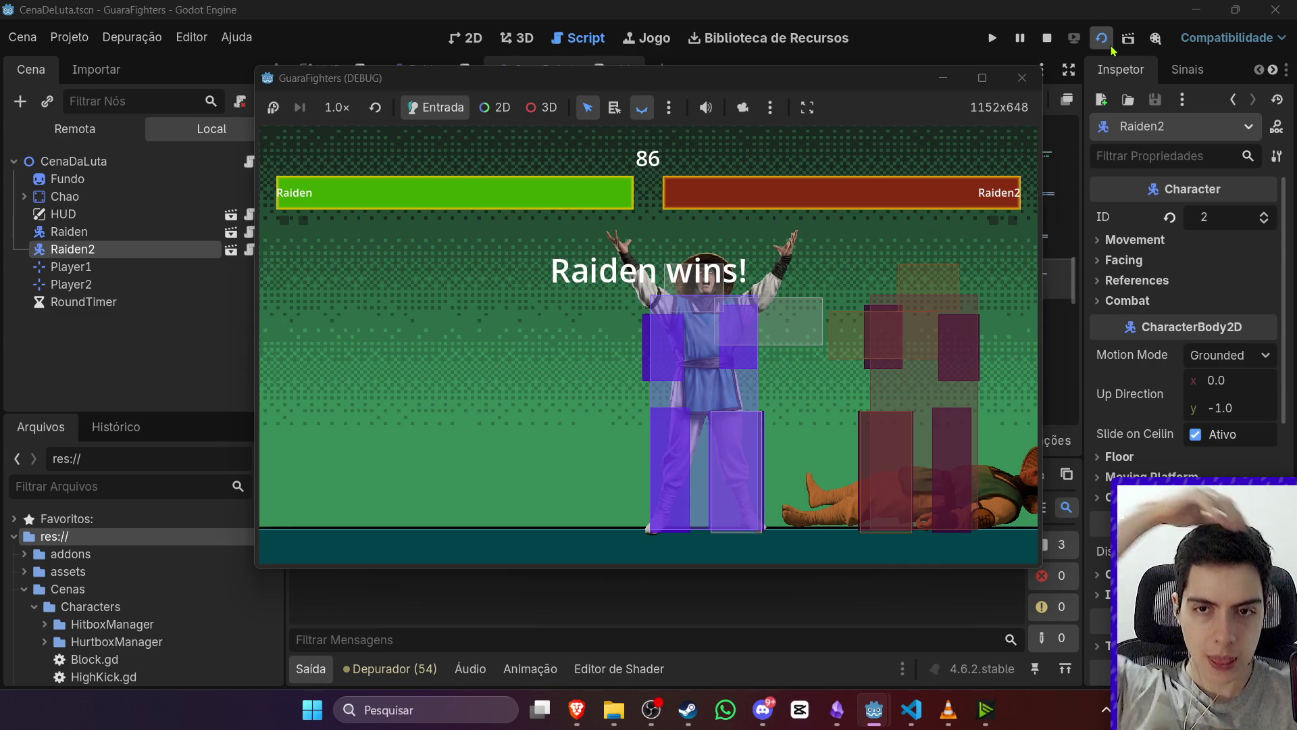
{"action": "left_click", "coordinate": [1048, 38]}
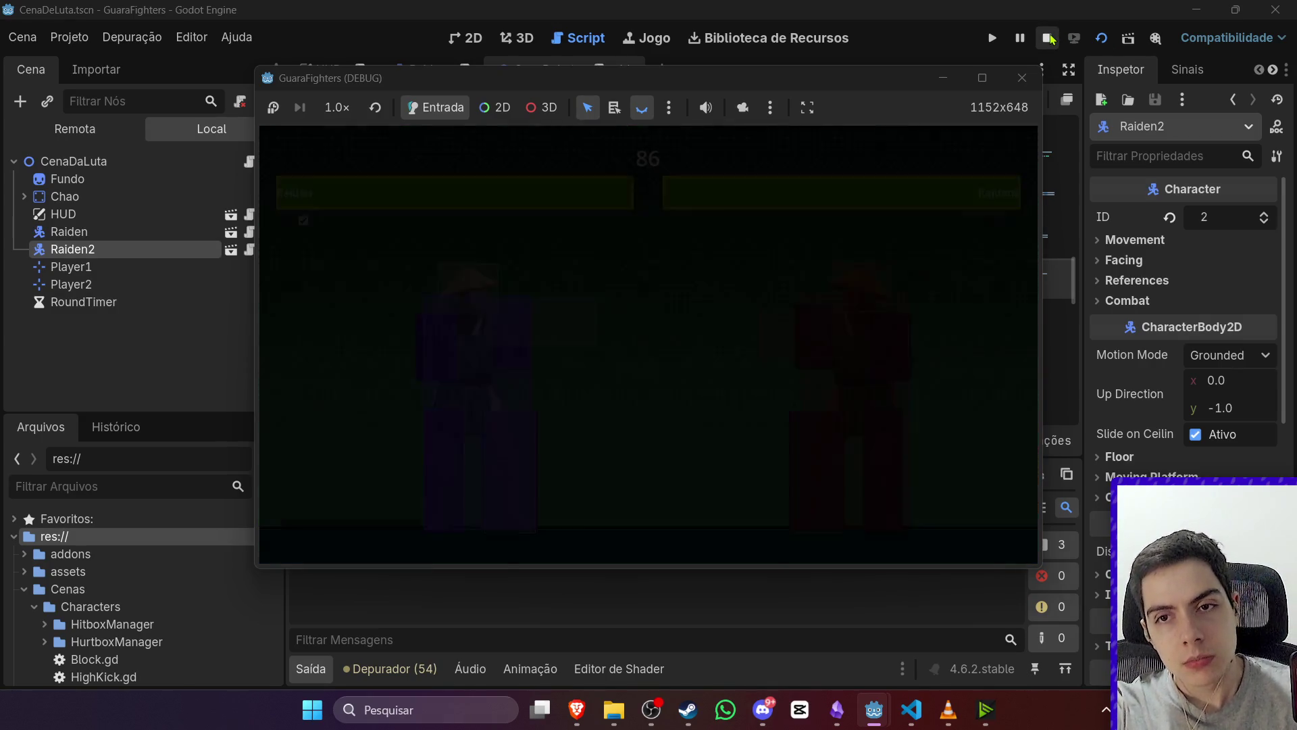
{"action": "scroll", "coordinate": [629, 329], "scroll_direction": "down", "scroll_amount": 10}
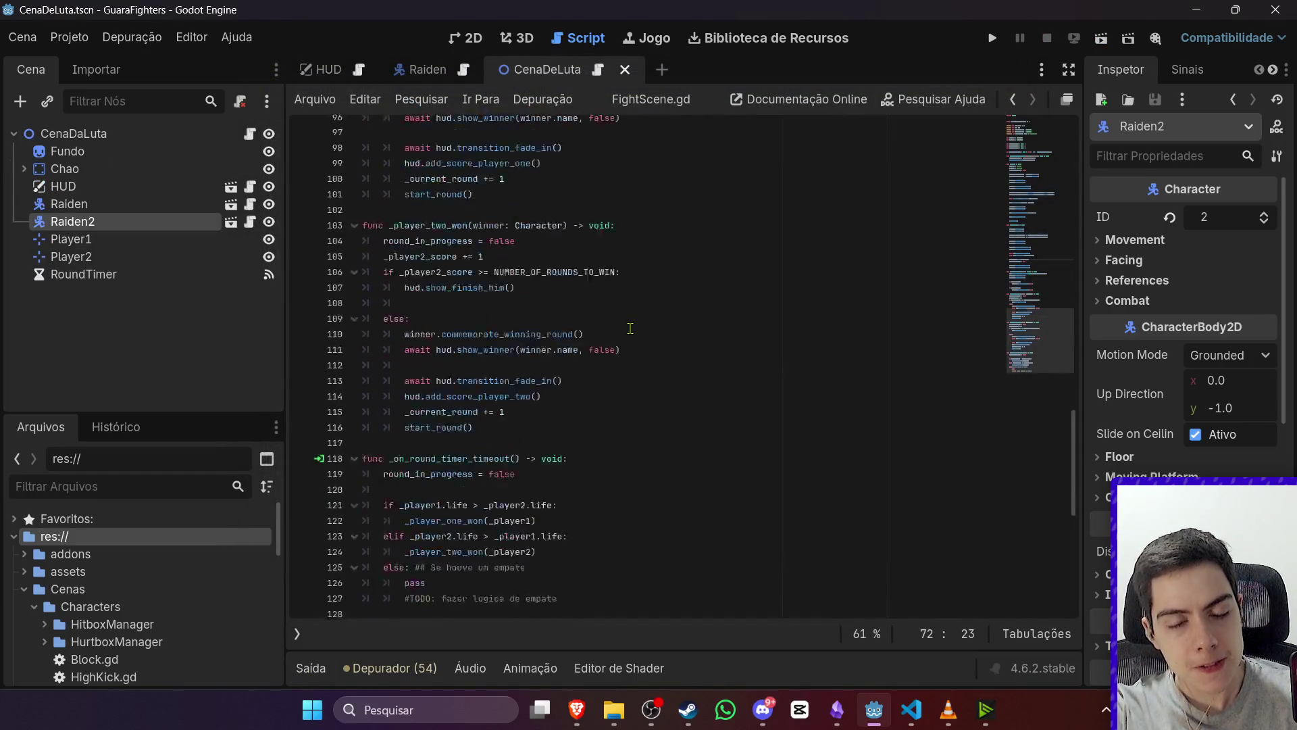
Follow 'died' on line 83 to its declaration and the _died function, then return.
{"action": "scroll", "coordinate": [630, 329], "scroll_direction": "up", "scroll_amount": 9}
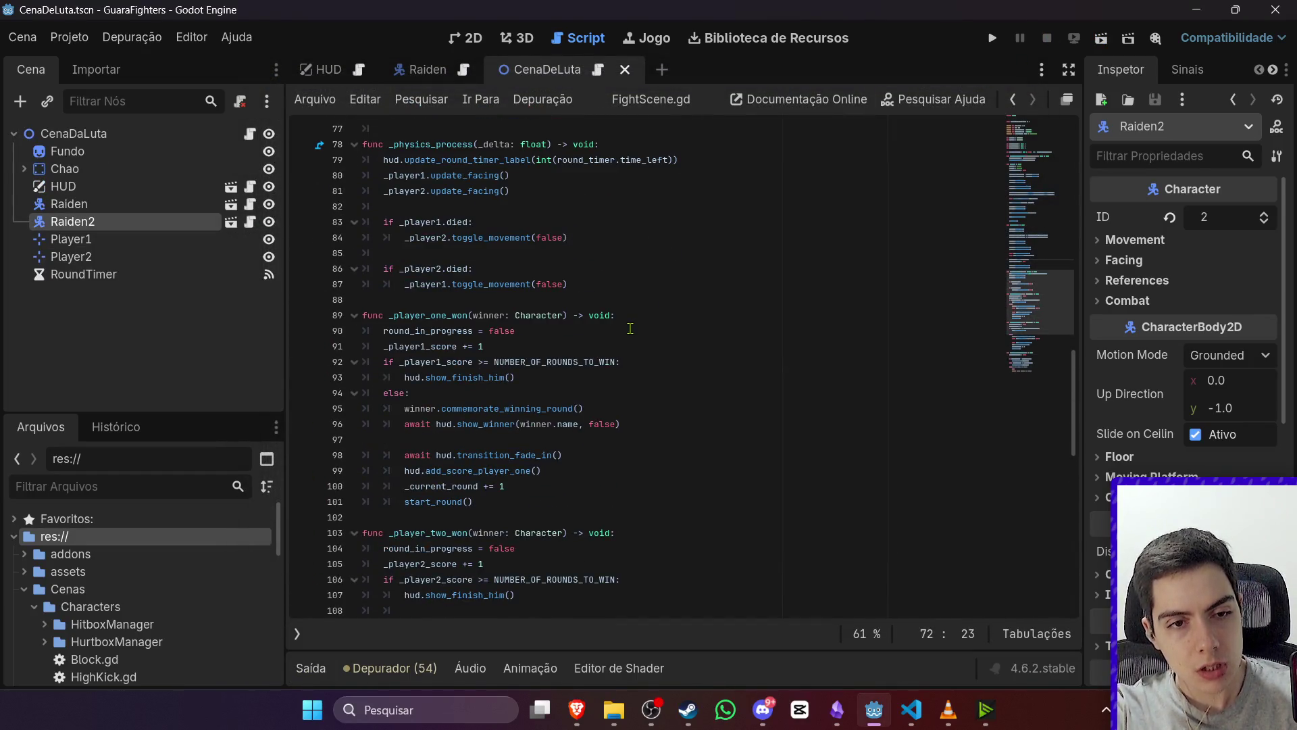
{"action": "scroll", "coordinate": [629, 329], "scroll_direction": "up", "scroll_amount": 2}
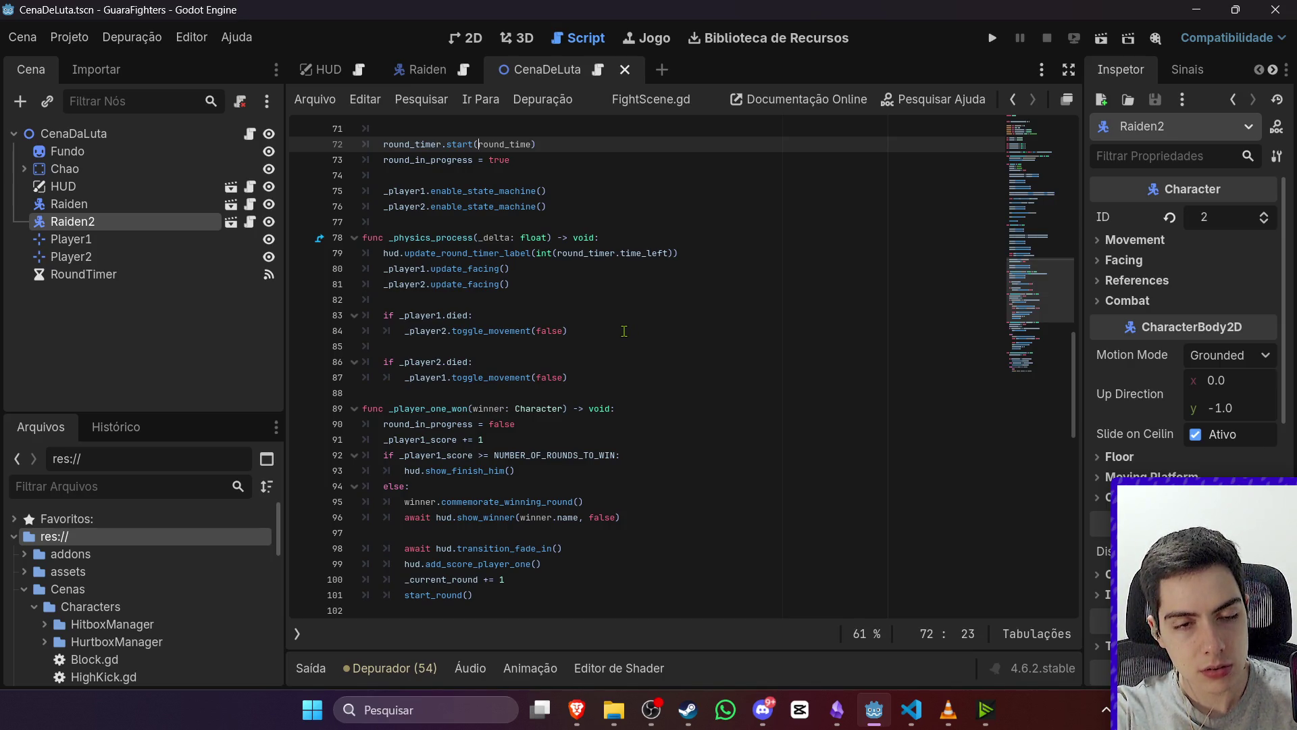
{"action": "left_click", "coordinate": [455, 316]}
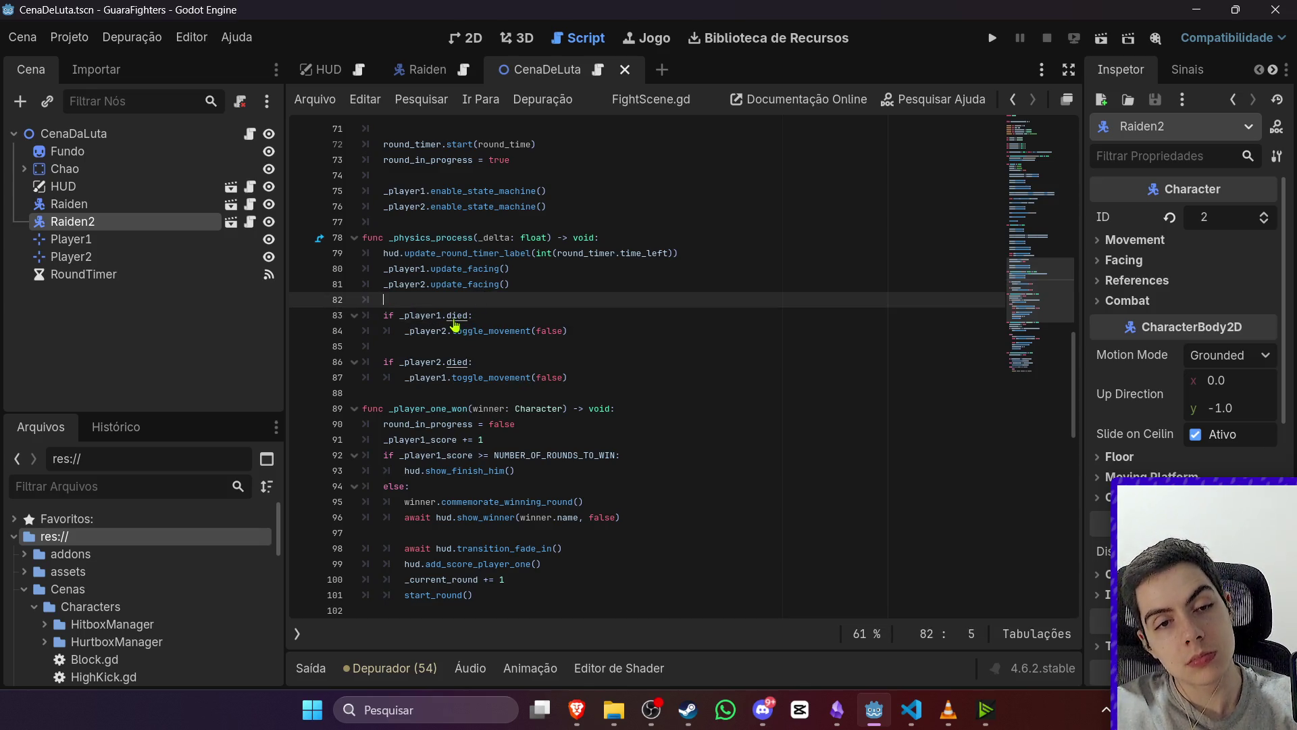
{"action": "left_click", "coordinate": [454, 316], "text": "ctrl"}
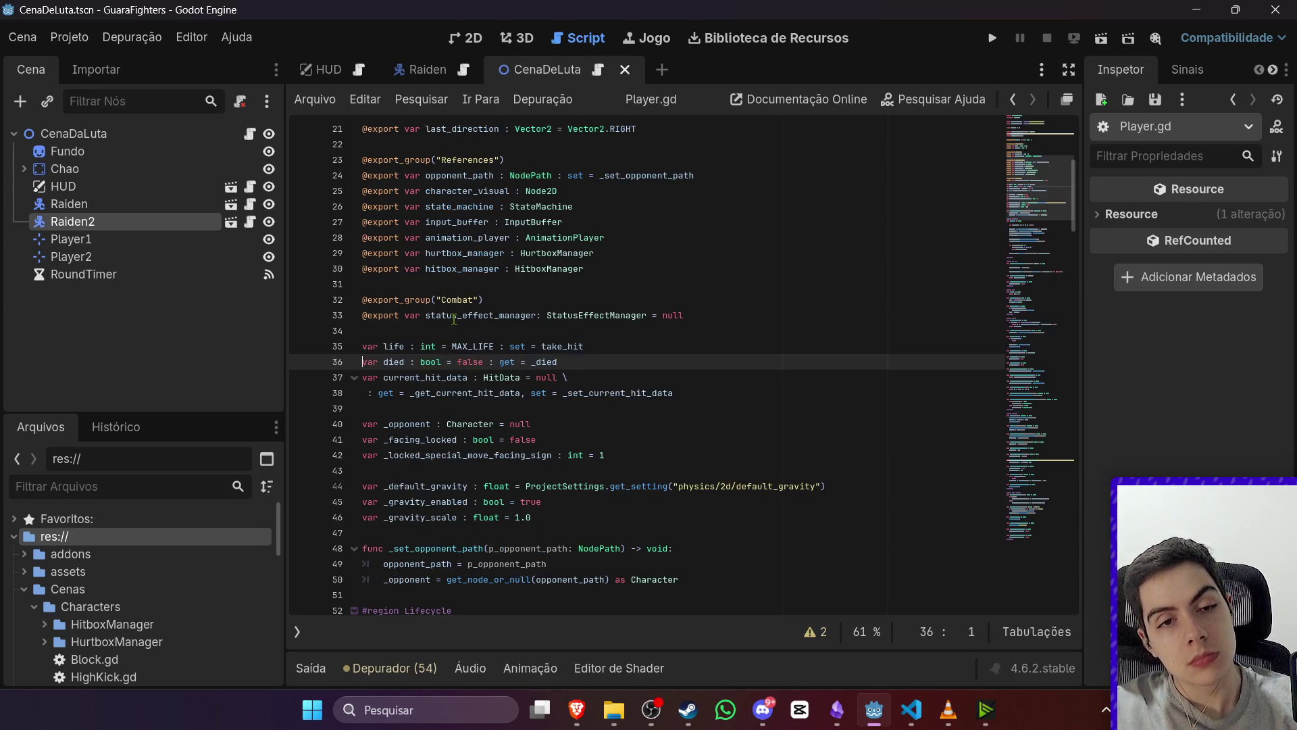
{"action": "left_click", "coordinate": [541, 363], "text": "ctrl"}
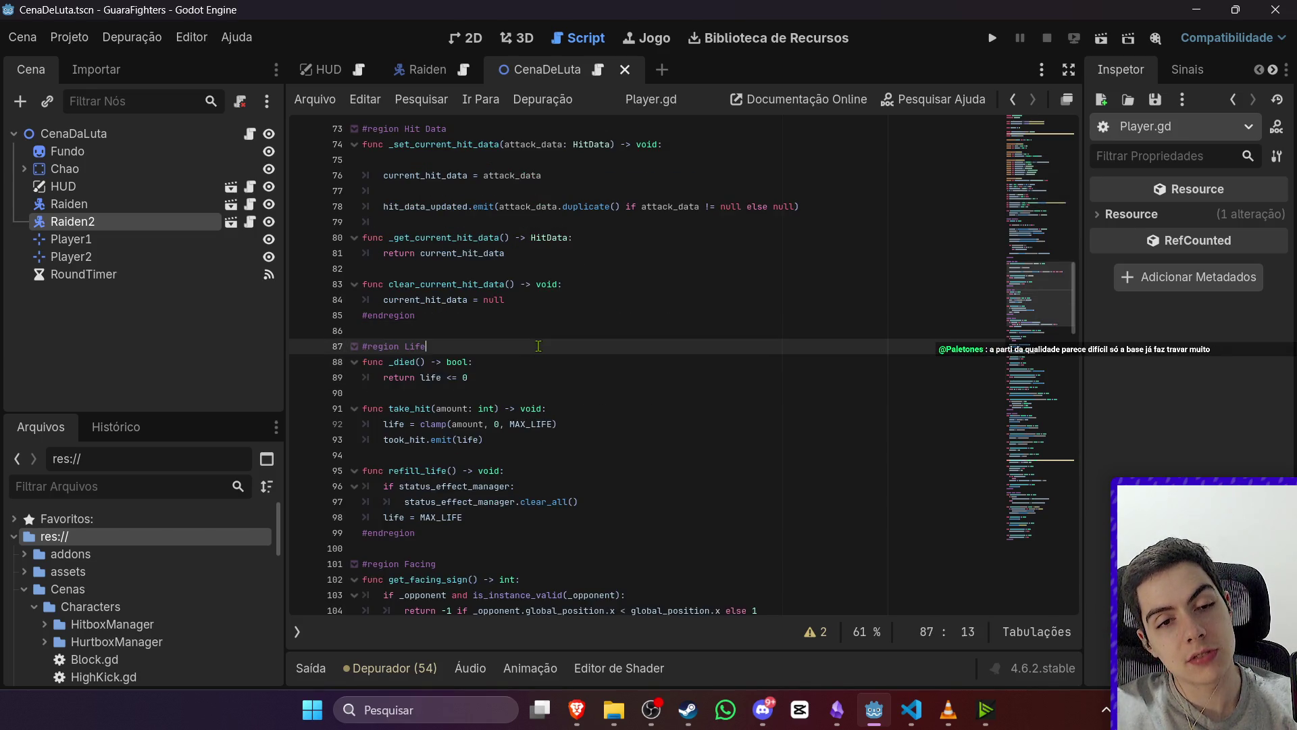
{"action": "key", "text": "alt+Left"}
Glance at the Raiden scene, return to CenaDeLuta, and run the fight scene.
{"action": "left_click", "coordinate": [420, 69]}
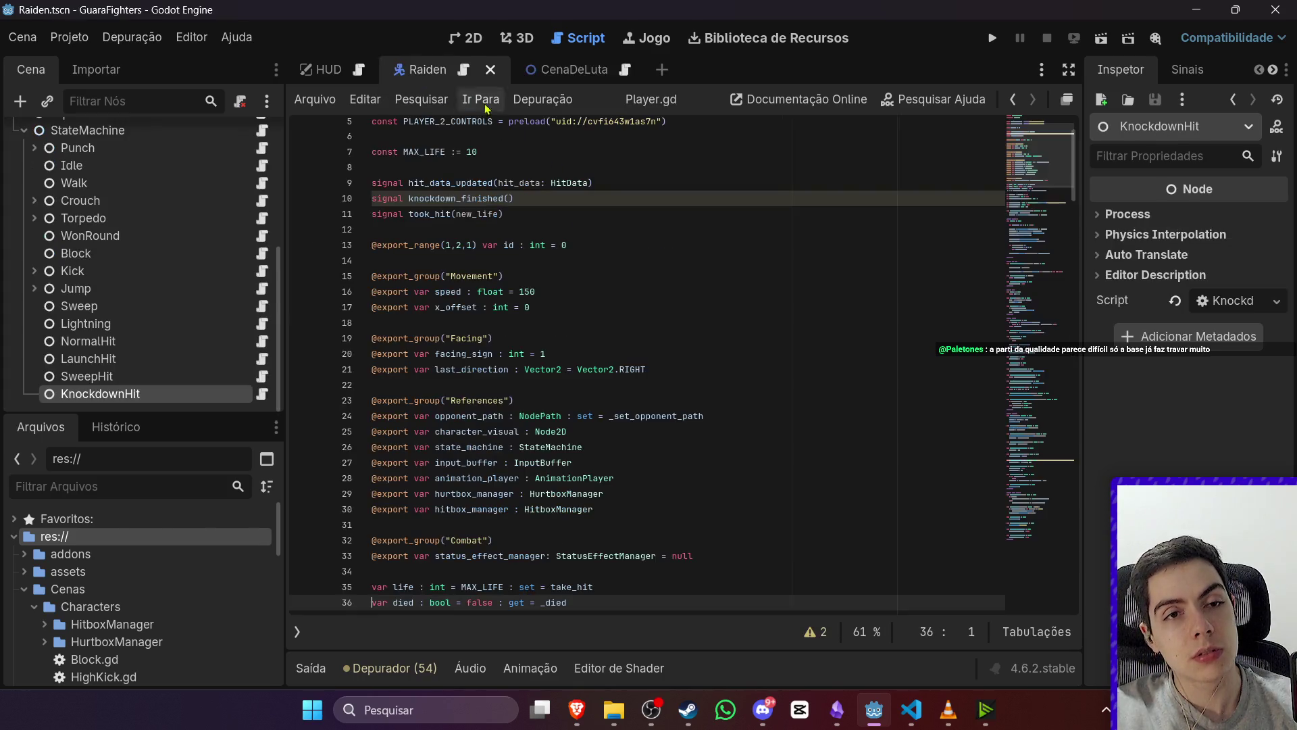
{"action": "left_click", "coordinate": [544, 70]}
{"action": "left_click", "coordinate": [1103, 39]}
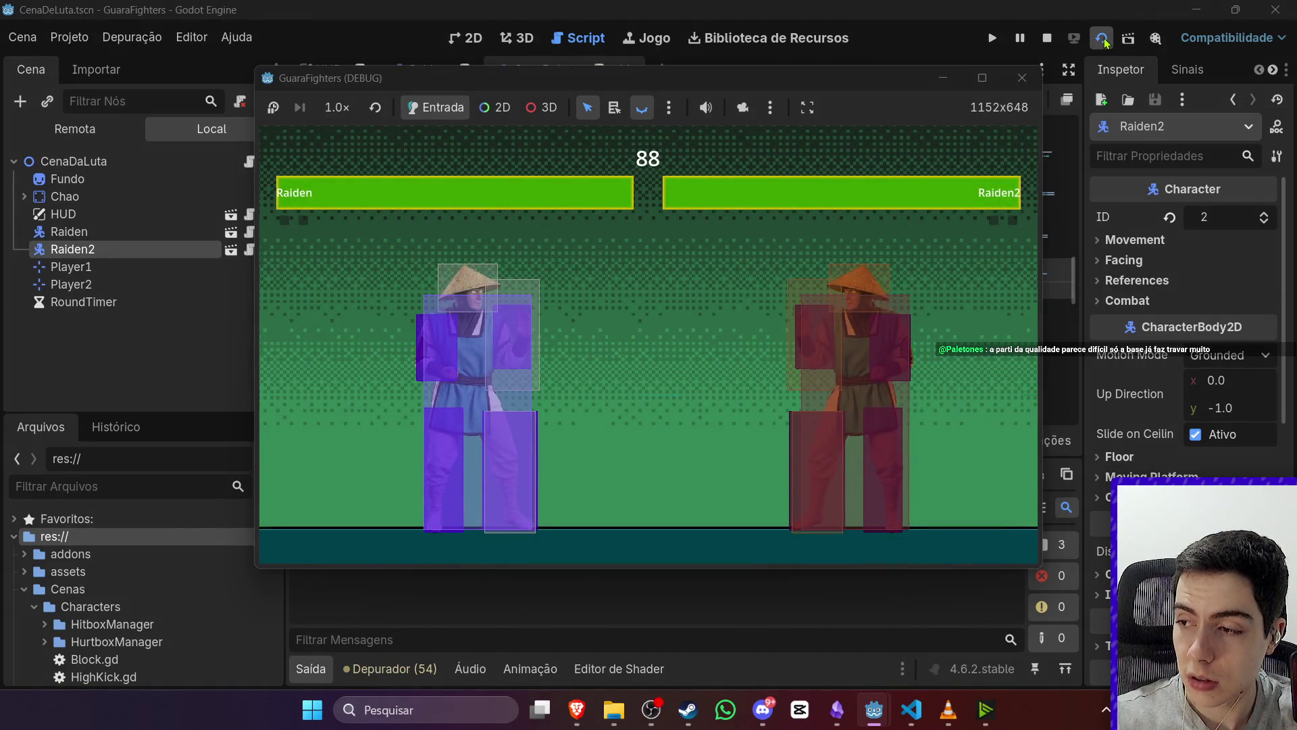
Win round 1 with kicks, then drain Raiden2 to FINISH HIM in round 2 and stop.
{"action": "key", "text": "d"}
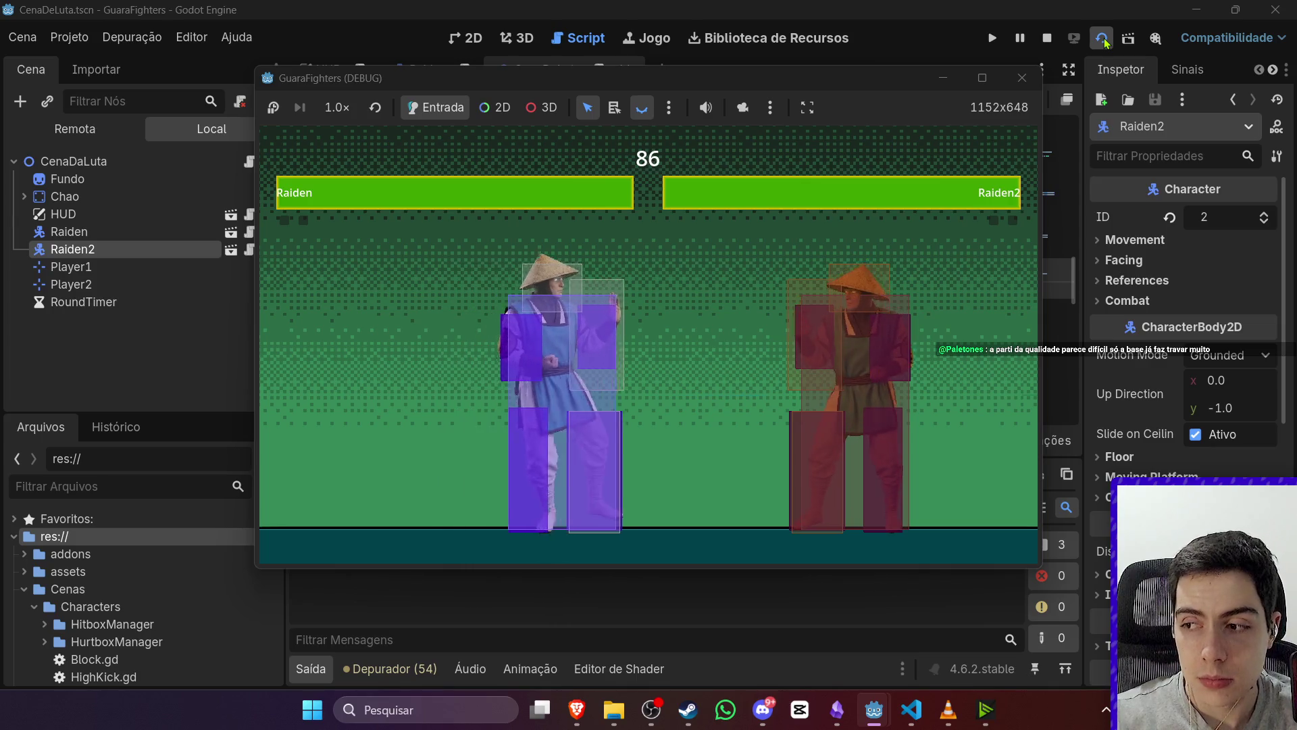
{"action": "key", "text": "k"}
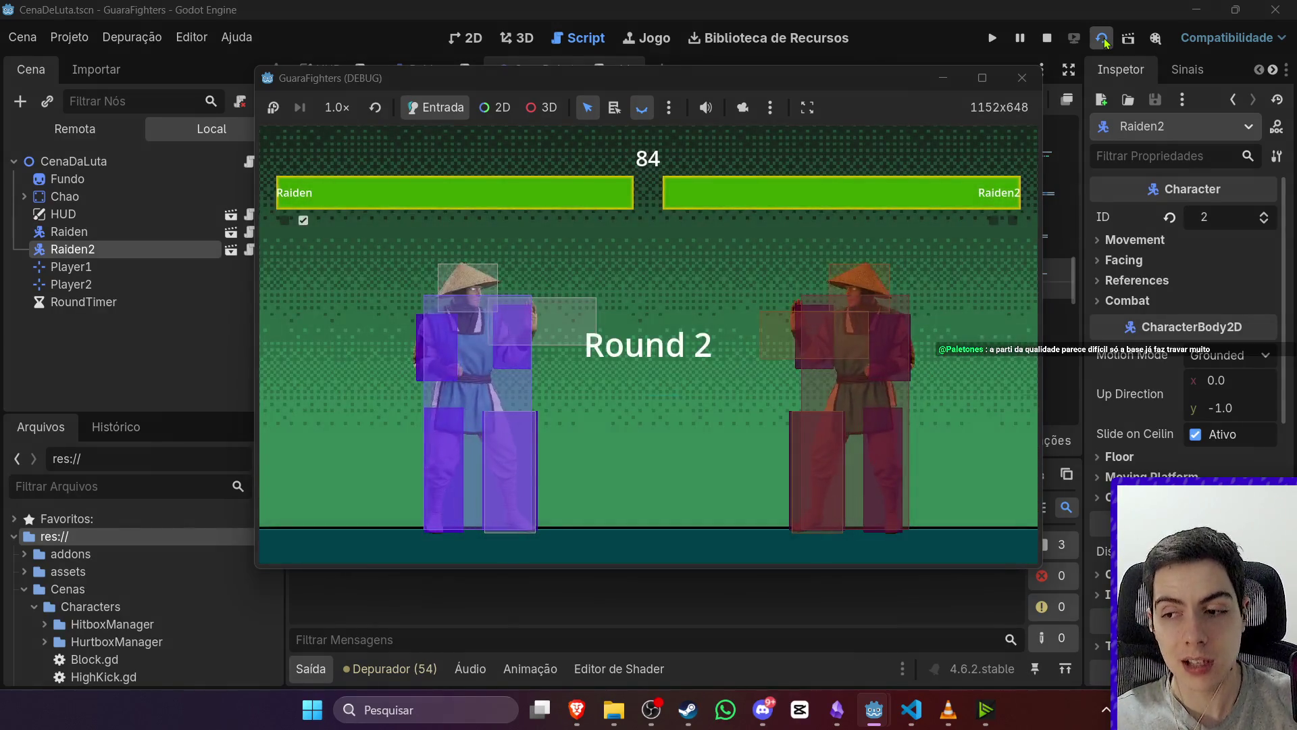
{"action": "key", "text": "d"}
{"action": "key", "text": "d"}
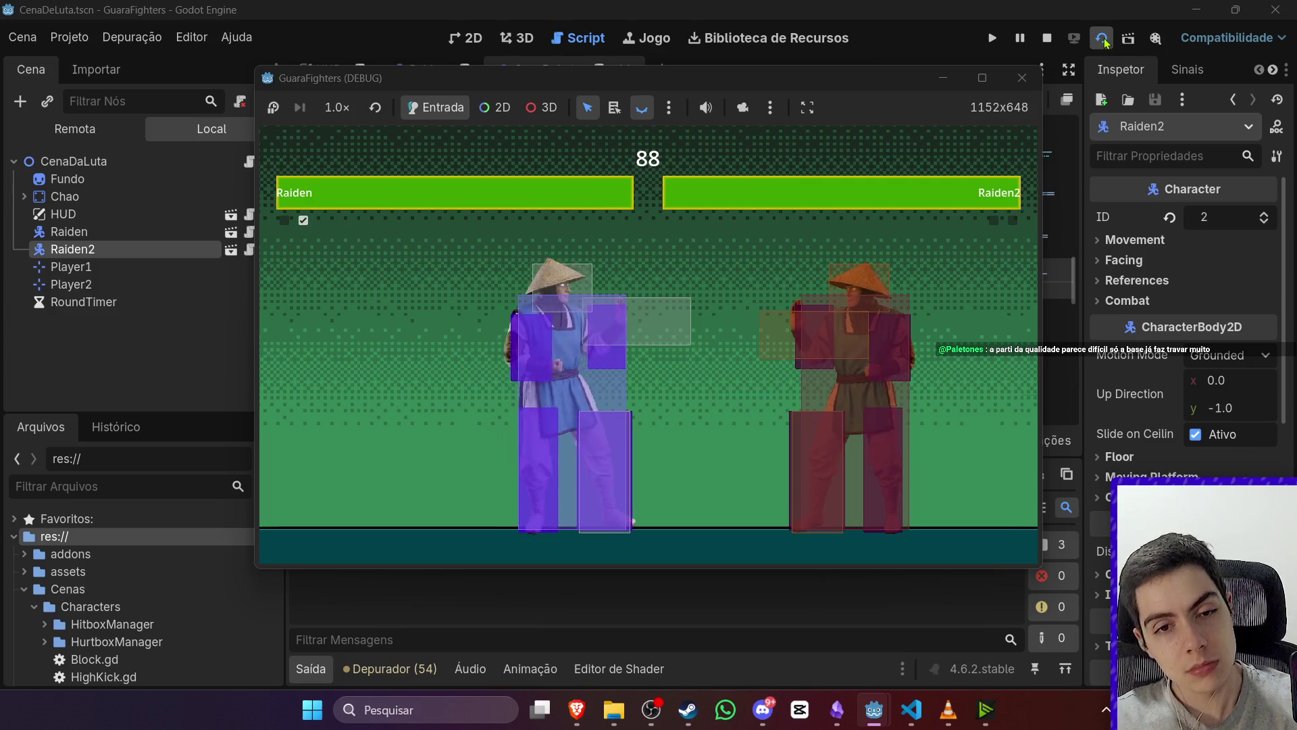
{"action": "key", "text": "k"}
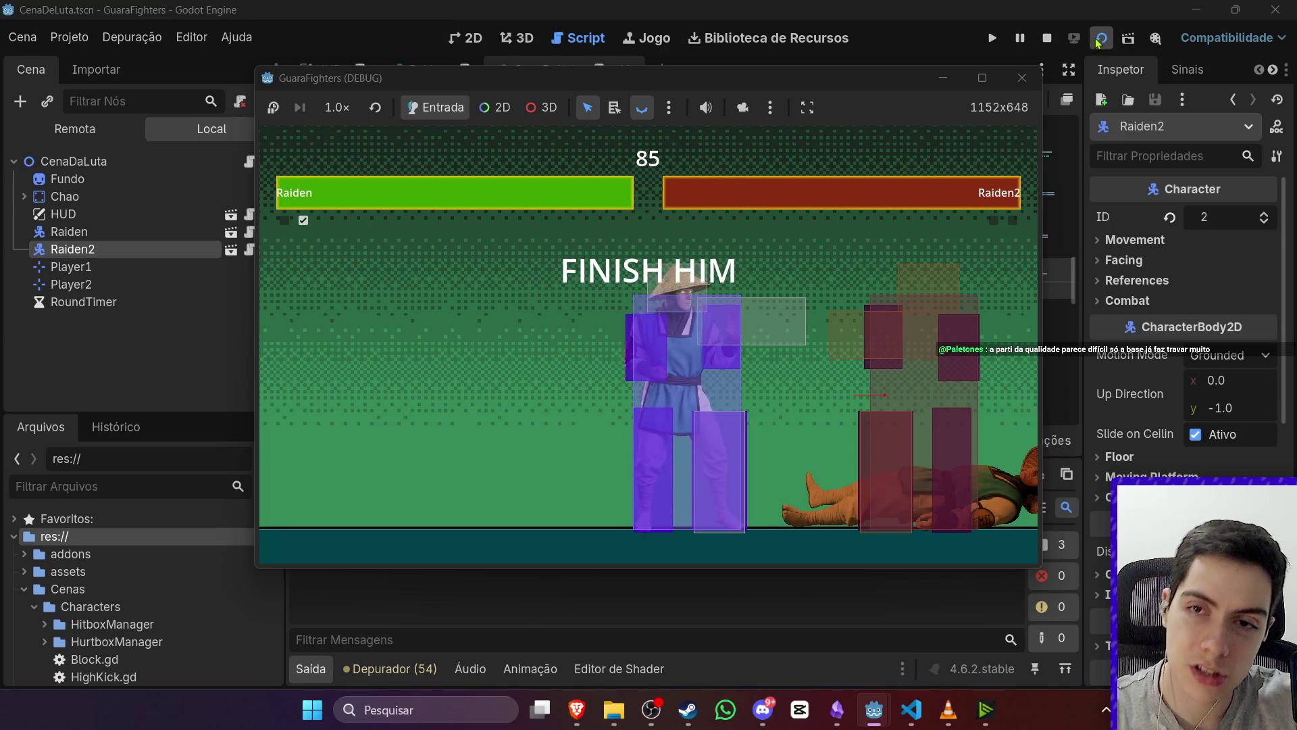
{"action": "left_click", "coordinate": [1047, 39]}
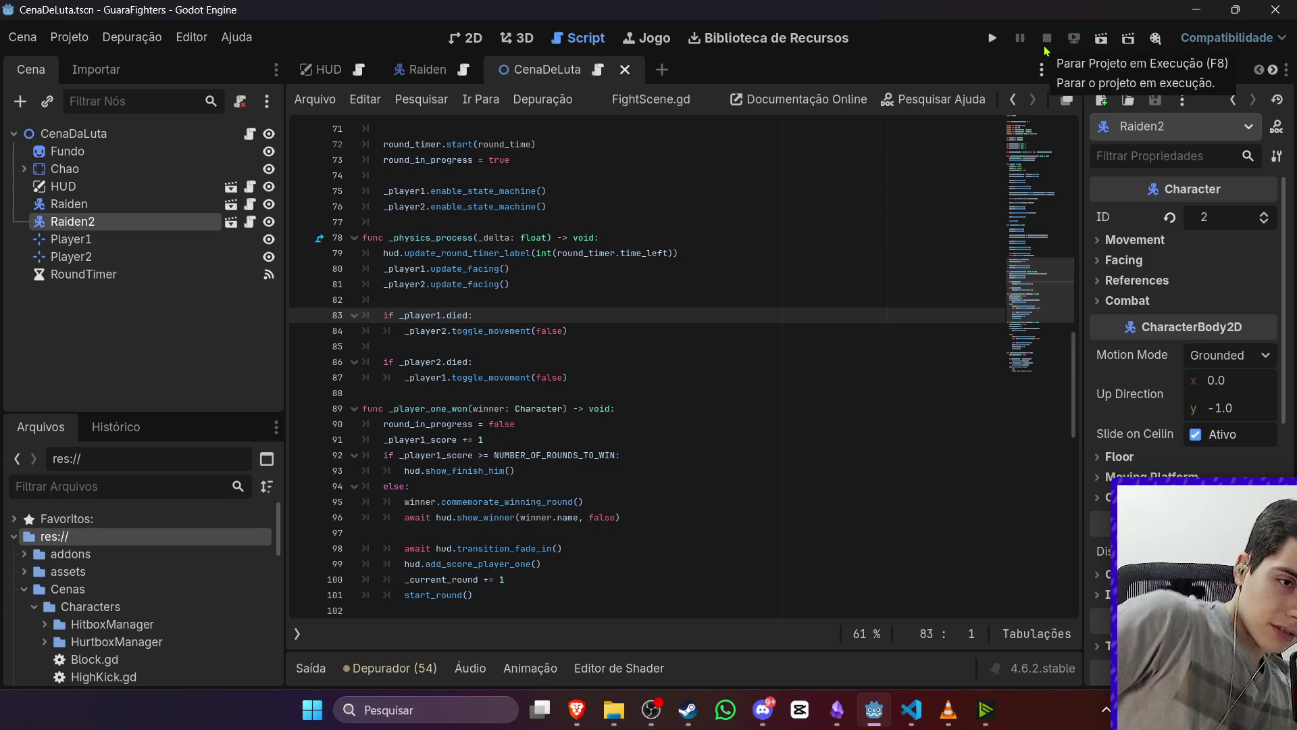
In the Raiden scene, add a State-type child node (State.gd) under StateMachine.
{"action": "left_click", "coordinate": [420, 69]}
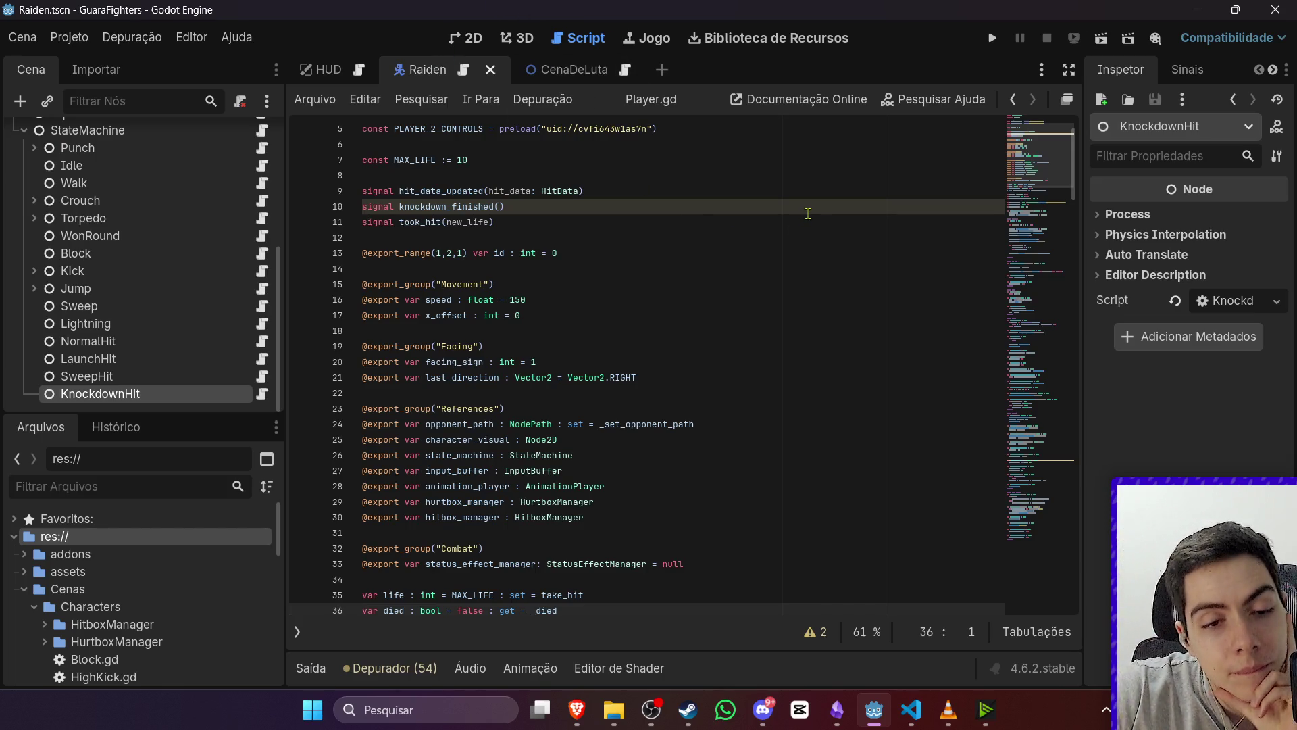
{"action": "scroll", "coordinate": [817, 210], "scroll_direction": "down", "scroll_amount": 15}
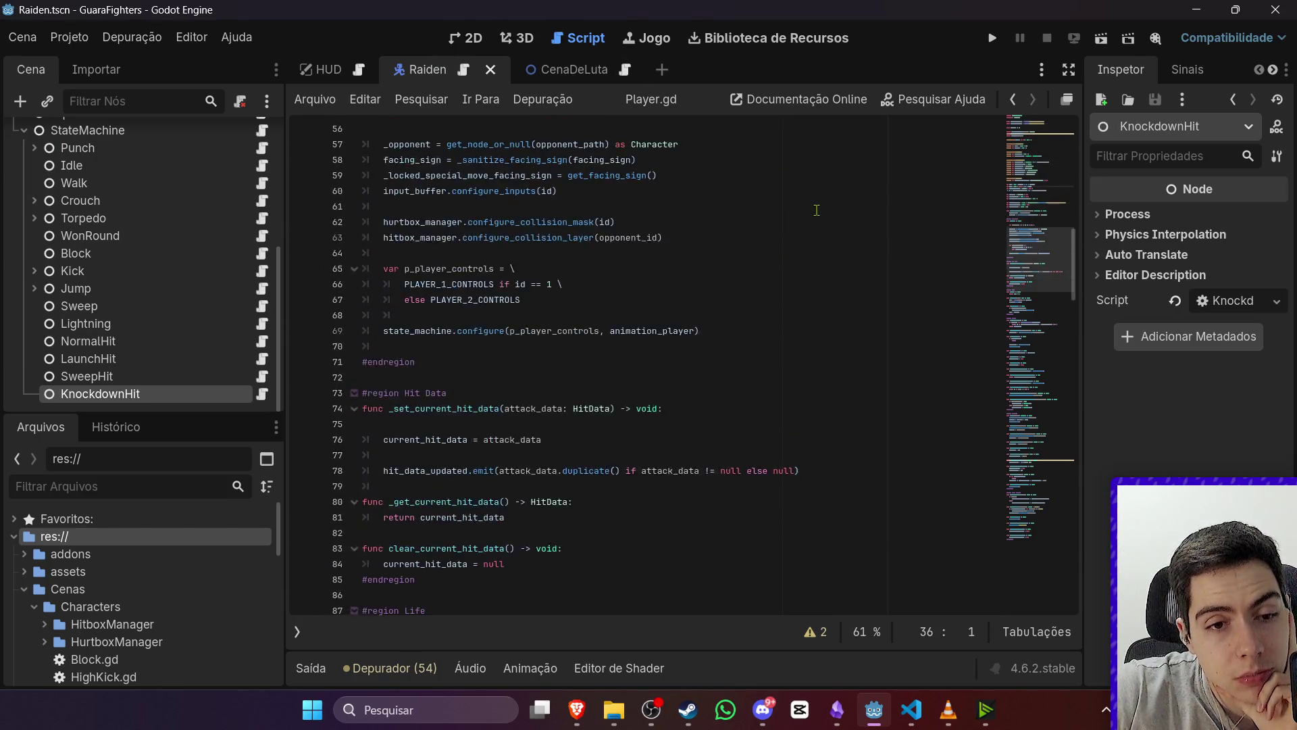
{"action": "scroll", "coordinate": [817, 210], "scroll_direction": "down", "scroll_amount": 12}
{"action": "scroll", "coordinate": [218, 336], "scroll_direction": "up", "scroll_amount": 3}
{"action": "scroll", "coordinate": [218, 336], "scroll_direction": "down", "scroll_amount": 3}
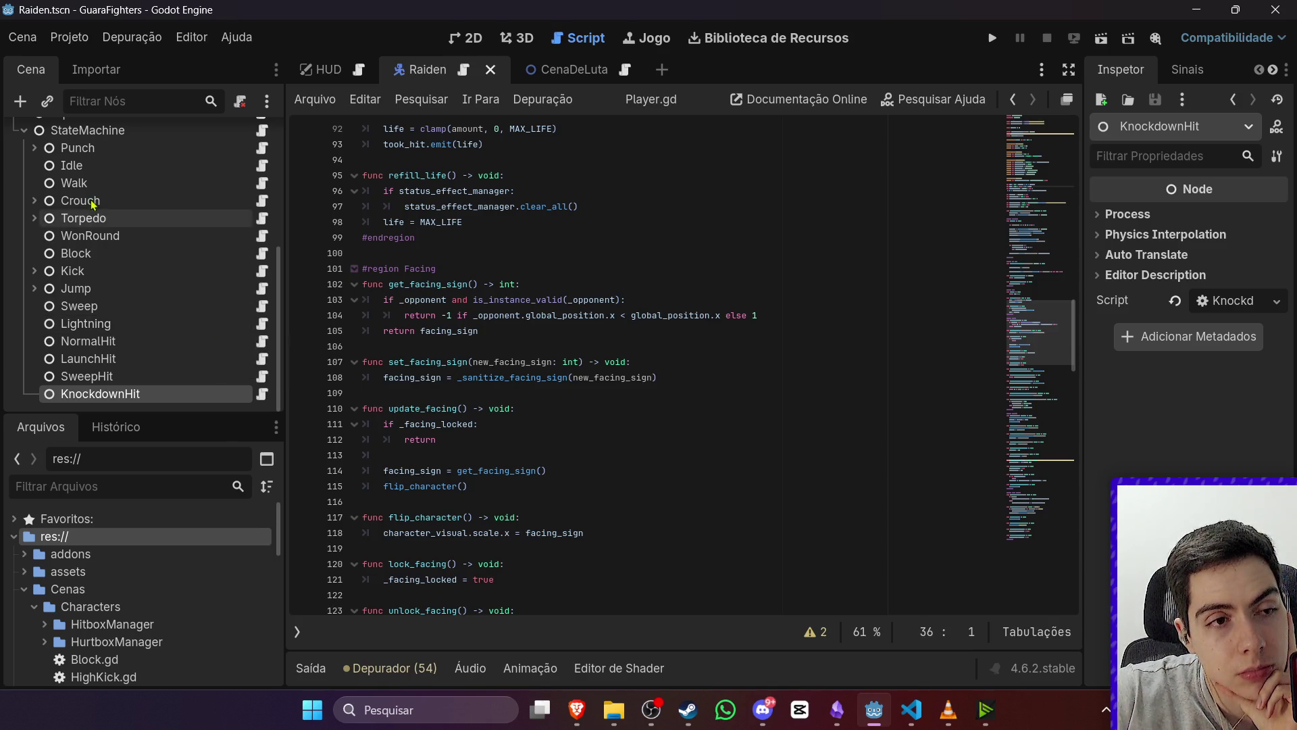
{"action": "right_click", "coordinate": [74, 130]}
{"action": "left_click", "coordinate": [156, 172]}
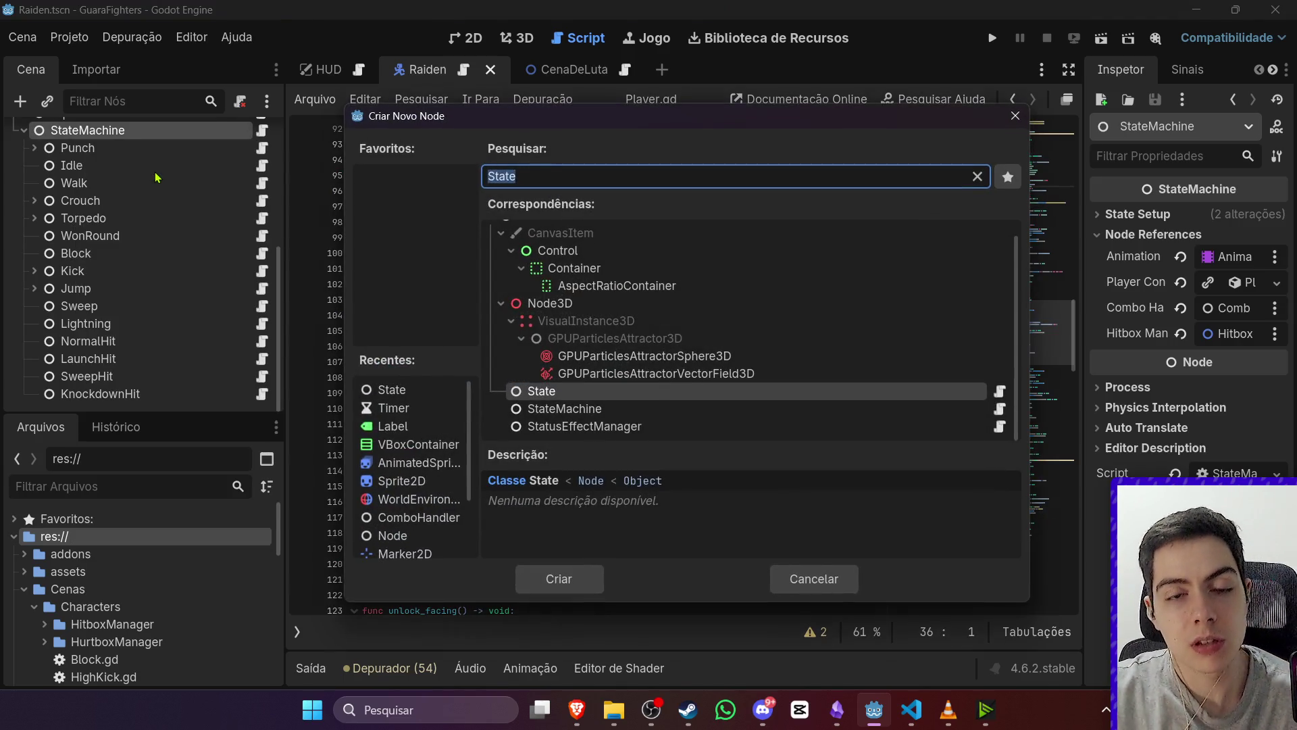
{"action": "key", "text": "Return"}
{"action": "double_click", "coordinate": [199, 394]}
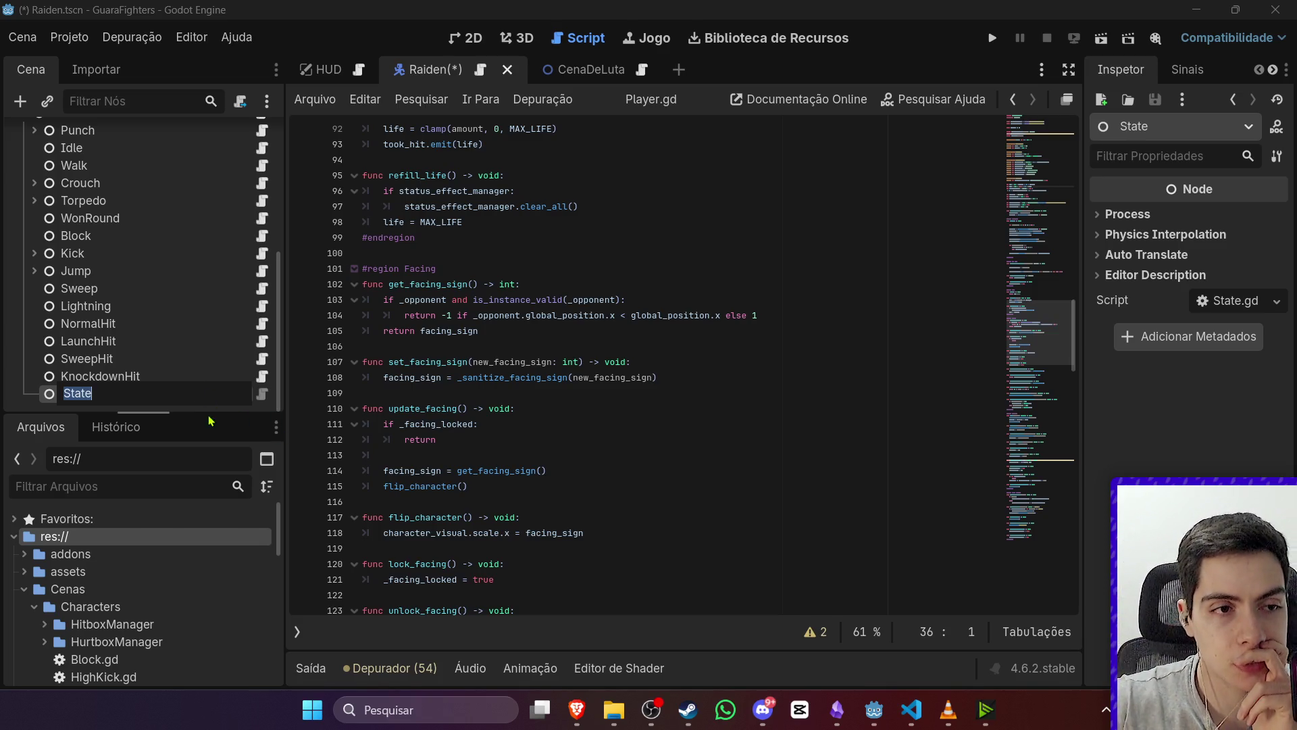
Select Raiden's AnimatedSprite2D and choose the Dizzy animation in its SpriteFrames list.
{"action": "scroll", "coordinate": [203, 399], "scroll_direction": "up", "scroll_amount": 5}
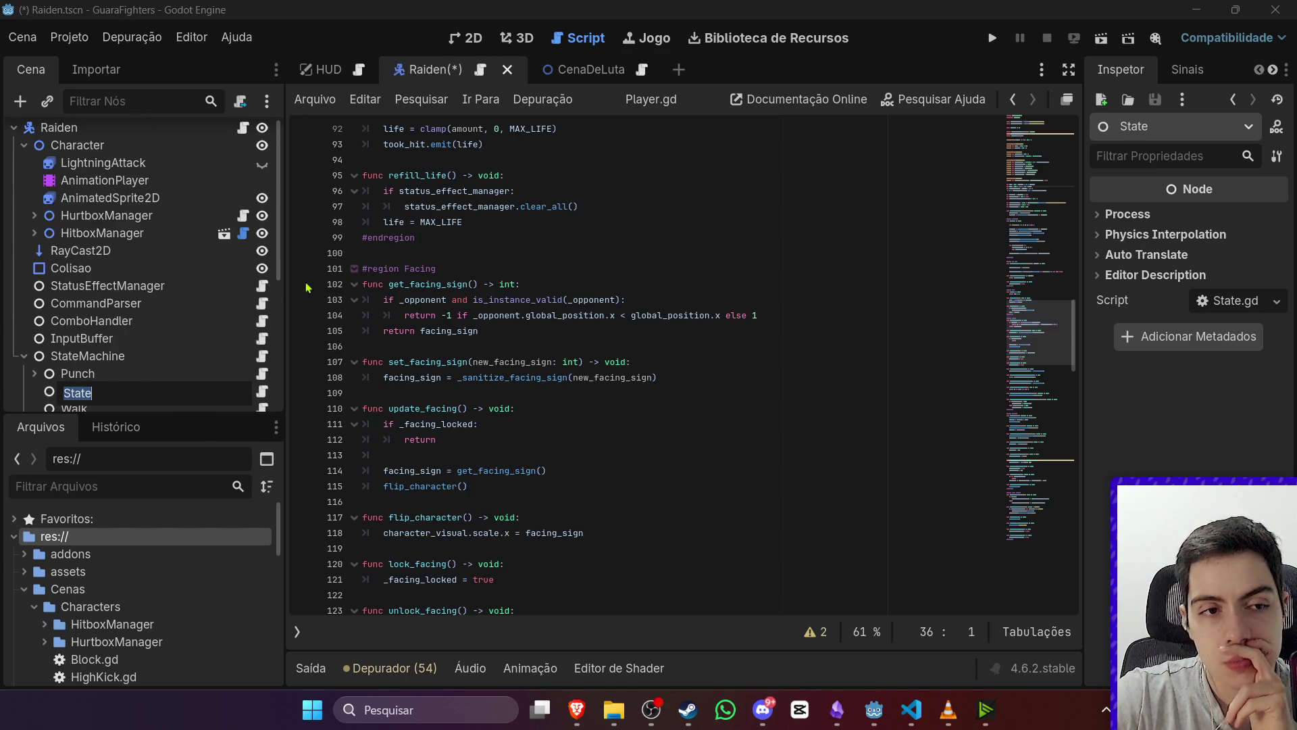
{"action": "left_click", "coordinate": [144, 182]}
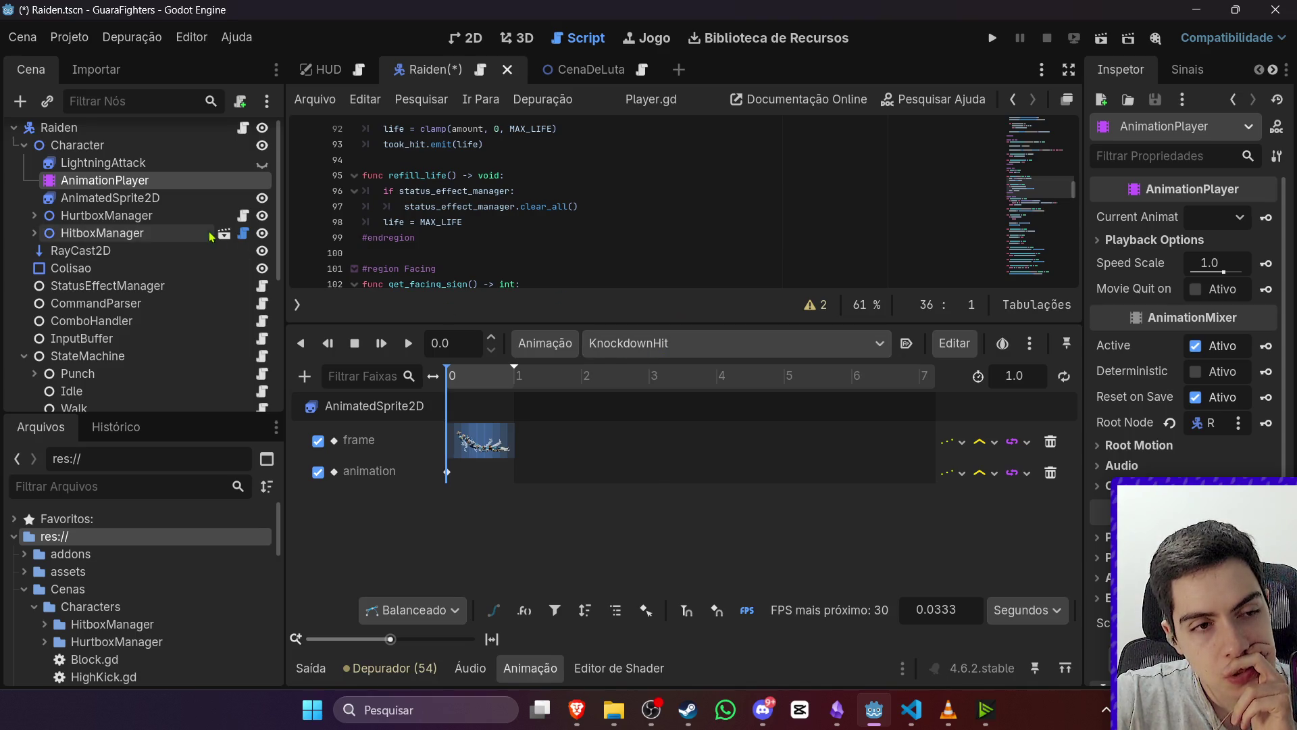
{"action": "left_click", "coordinate": [108, 197]}
{"action": "scroll", "coordinate": [436, 611], "scroll_direction": "down", "scroll_amount": 5}
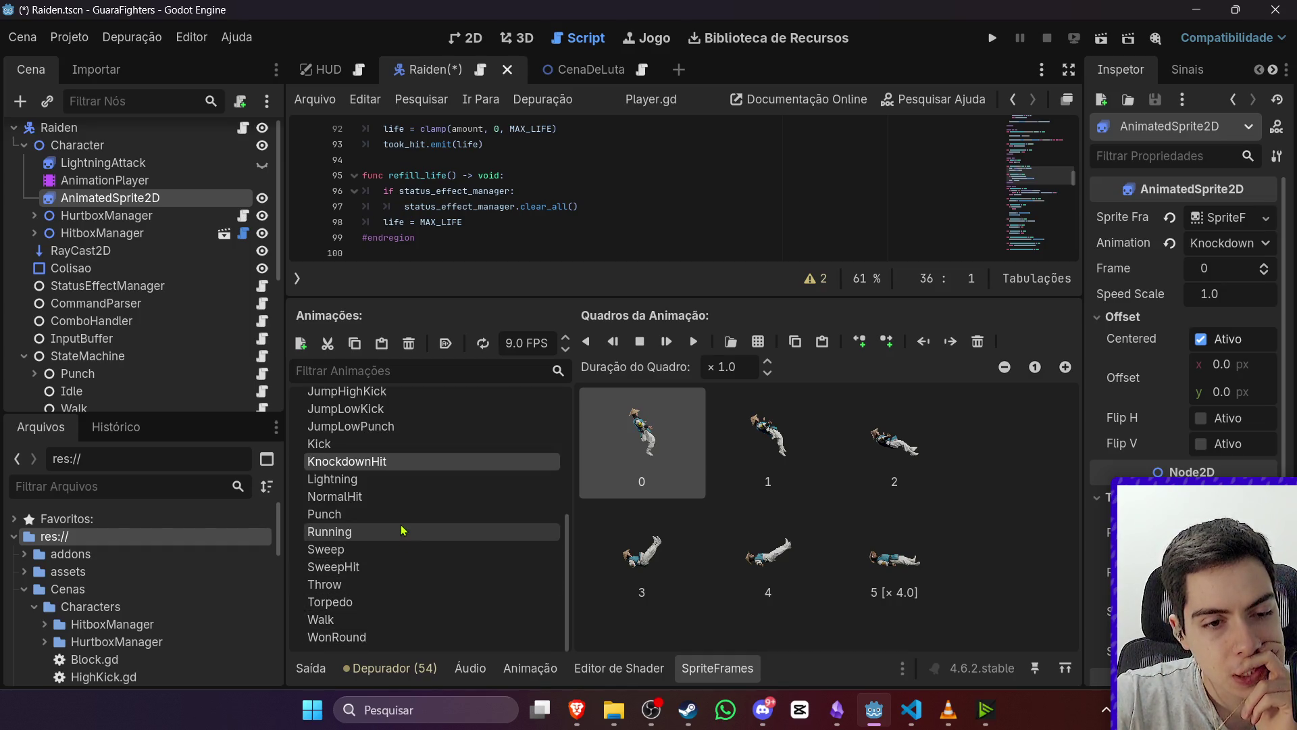
{"action": "scroll", "coordinate": [399, 530], "scroll_direction": "up", "scroll_amount": 6}
{"action": "left_click", "coordinate": [395, 491]}
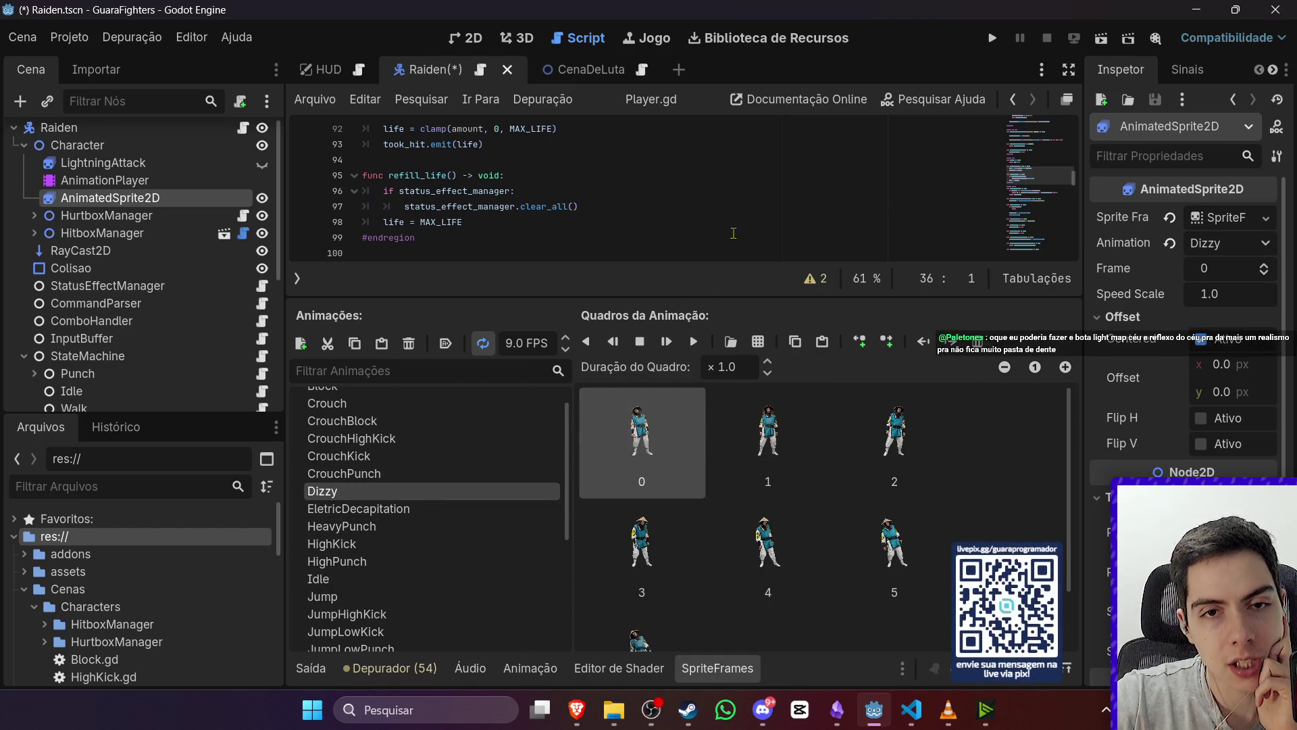
Show Raiden in the 2D workspace and begin renaming the new State node.
{"action": "left_click", "coordinate": [466, 38]}
{"action": "scroll", "coordinate": [604, 235], "scroll_direction": "up", "scroll_amount": 5}
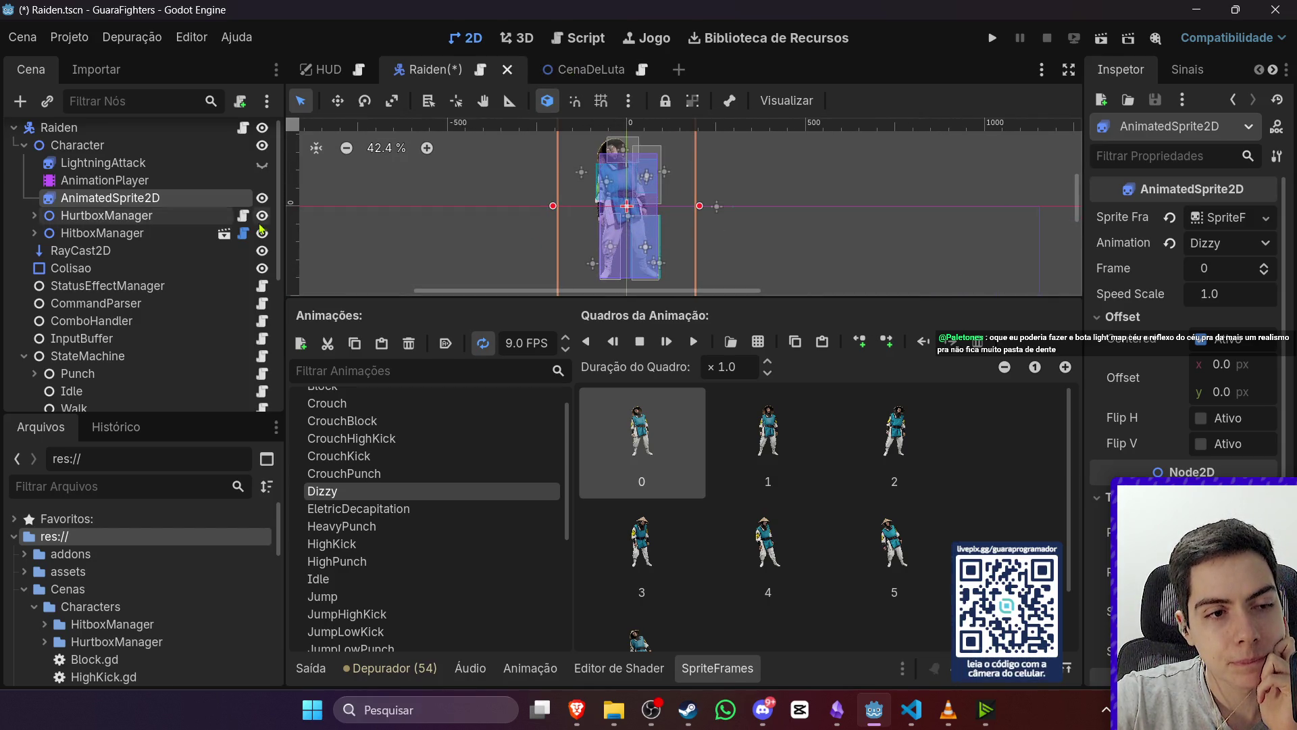
{"action": "scroll", "coordinate": [146, 364], "scroll_direction": "down", "scroll_amount": 3}
{"action": "scroll", "coordinate": [146, 364], "scroll_direction": "down", "scroll_amount": 2}
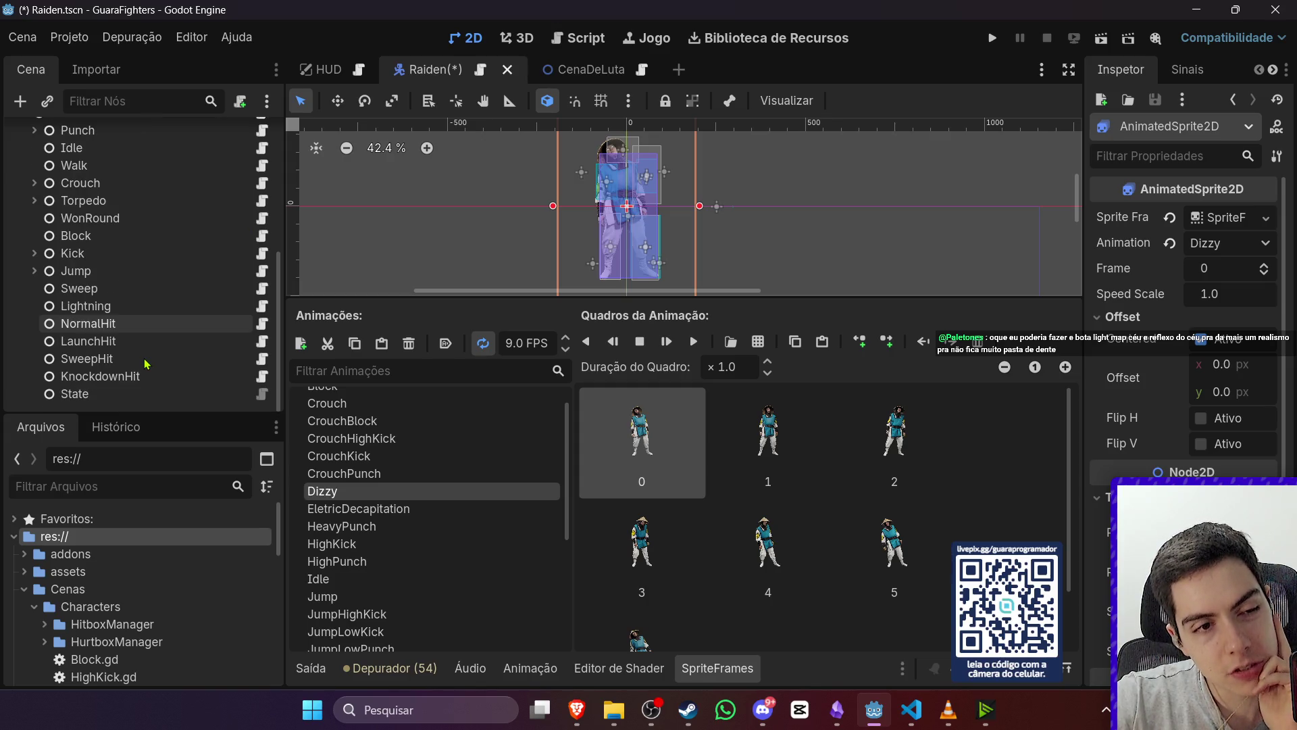
{"action": "scroll", "coordinate": [146, 364], "scroll_direction": "up", "scroll_amount": 3}
{"action": "scroll", "coordinate": [146, 364], "scroll_direction": "down", "scroll_amount": 3}
{"action": "left_click", "coordinate": [115, 393]}
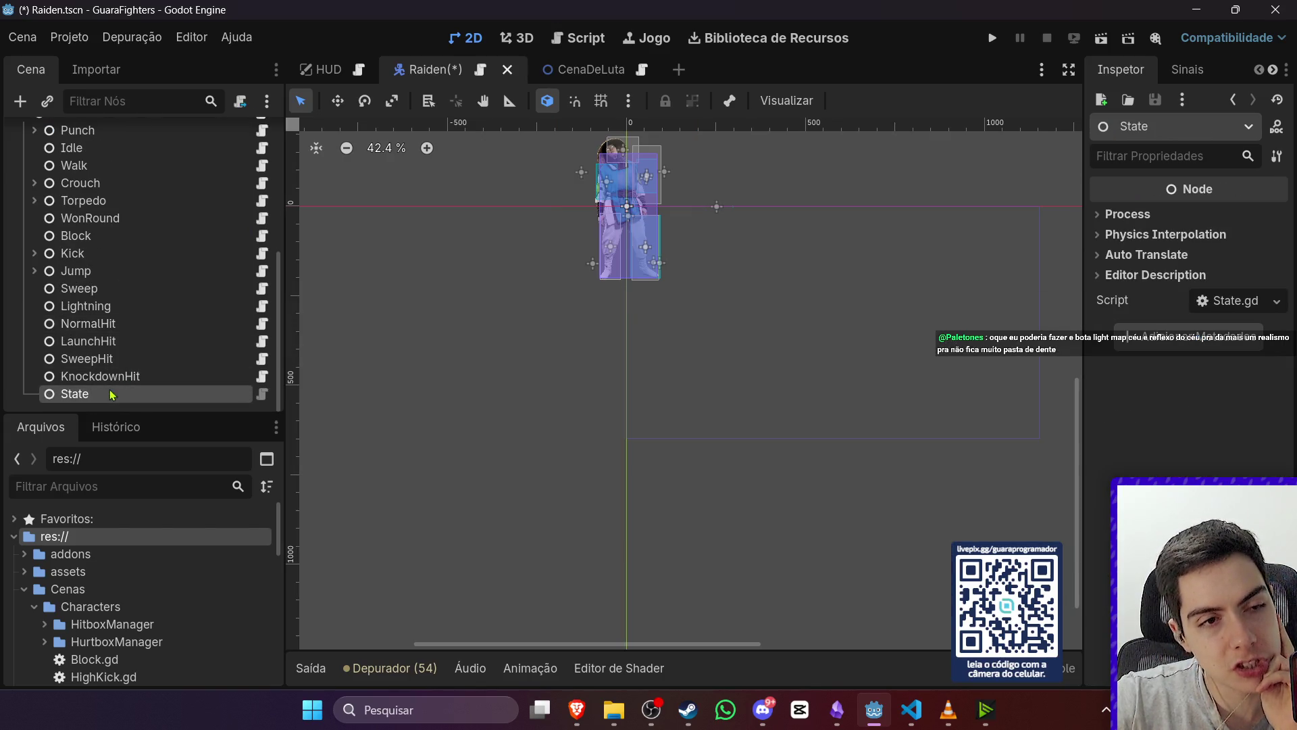
Rename the new state node to Dizzy.
{"action": "left_click", "coordinate": [115, 393]}
{"action": "type", "text": "Dizzy"}
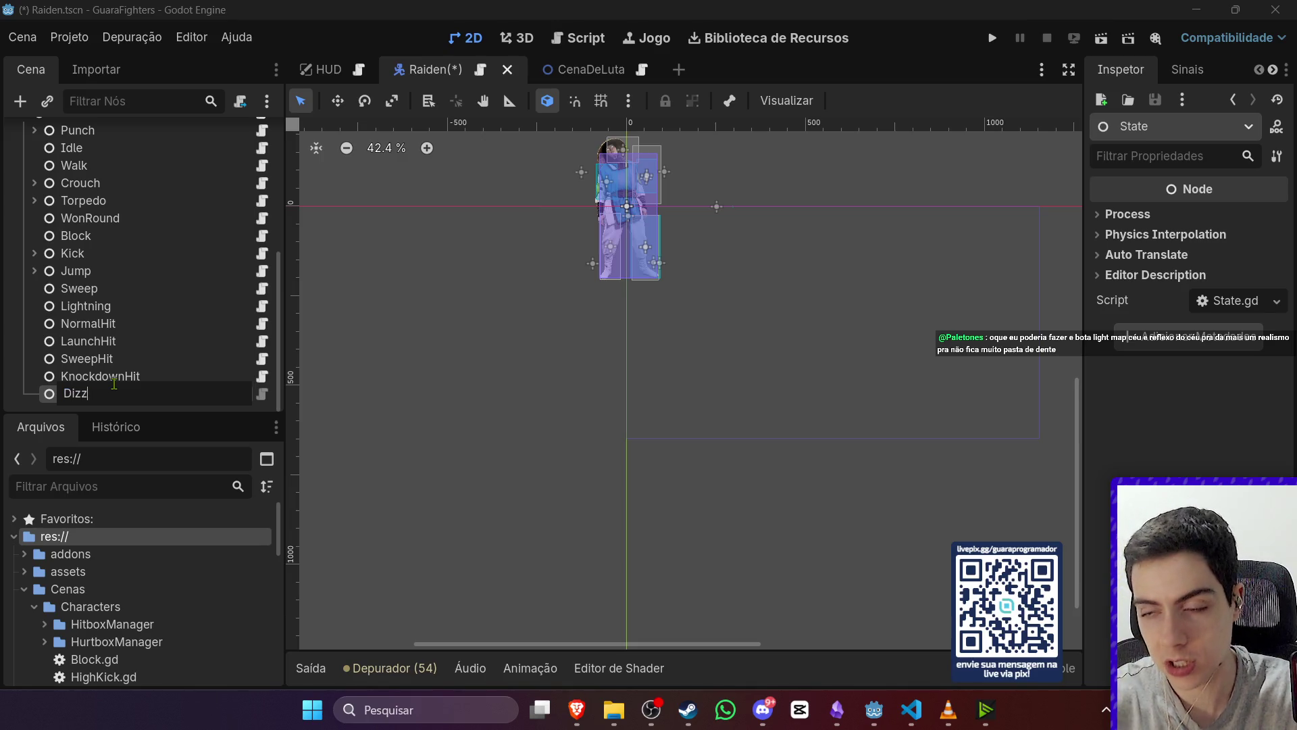
{"action": "key", "text": "Return"}
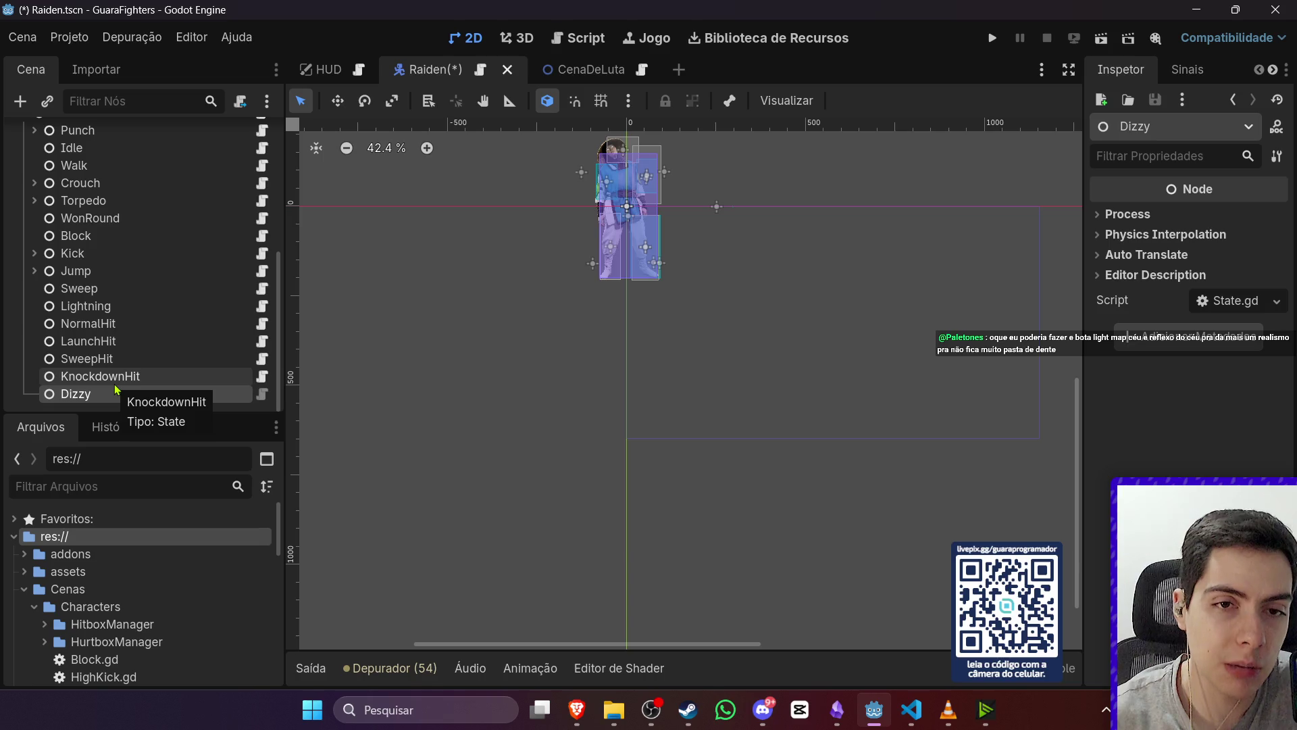
{"action": "left_click", "coordinate": [148, 377]}
{"action": "left_click", "coordinate": [141, 397]}
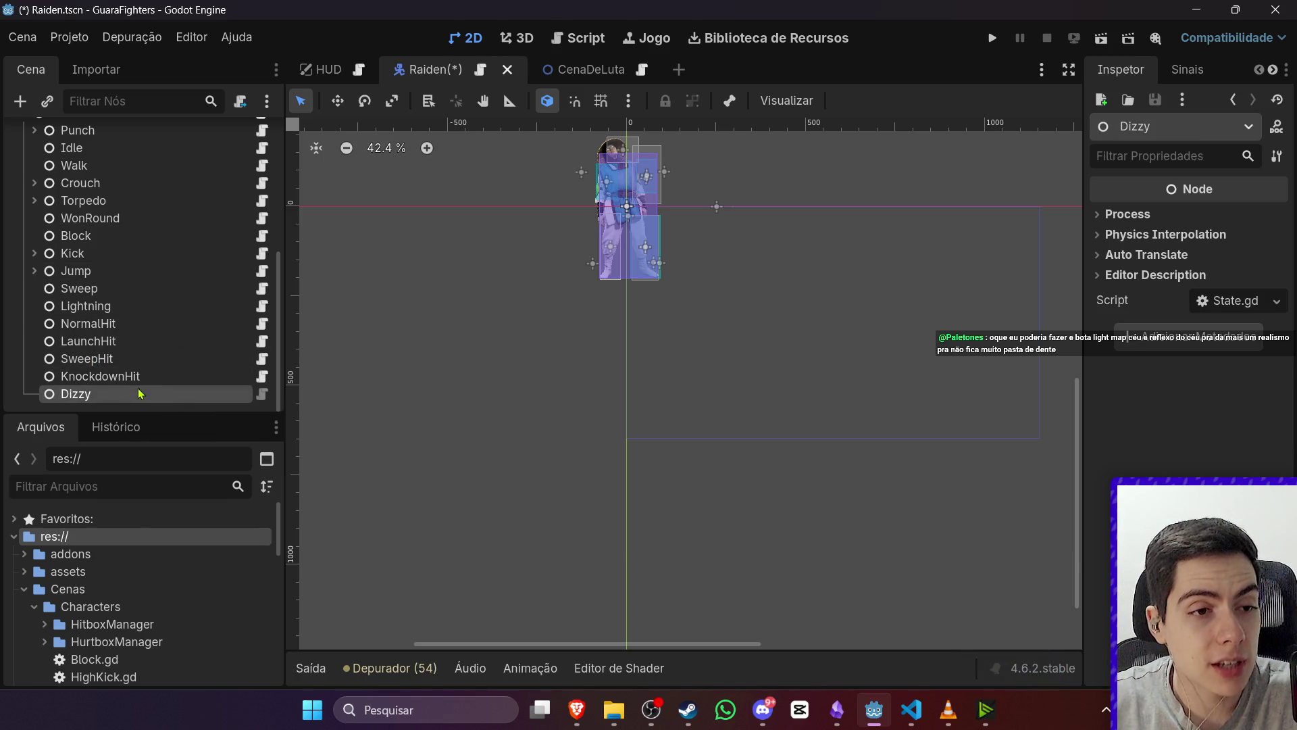
{"action": "right_click", "coordinate": [149, 399]}
{"action": "left_click", "coordinate": [320, 272]}
{"action": "left_click", "coordinate": [1005, 122]}
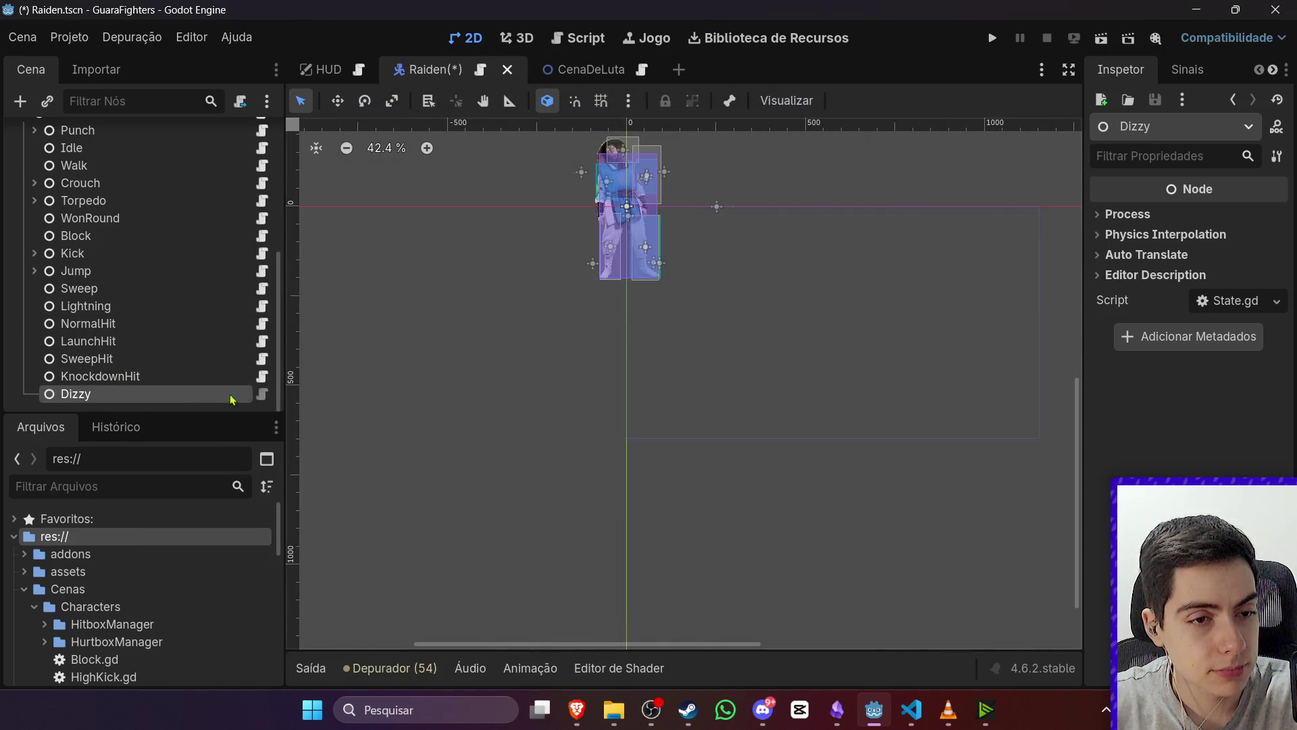
Attach a new Dizzy.gd script saved in Scripts/Player/StateMachine/States.
{"action": "left_click", "coordinate": [240, 101]}
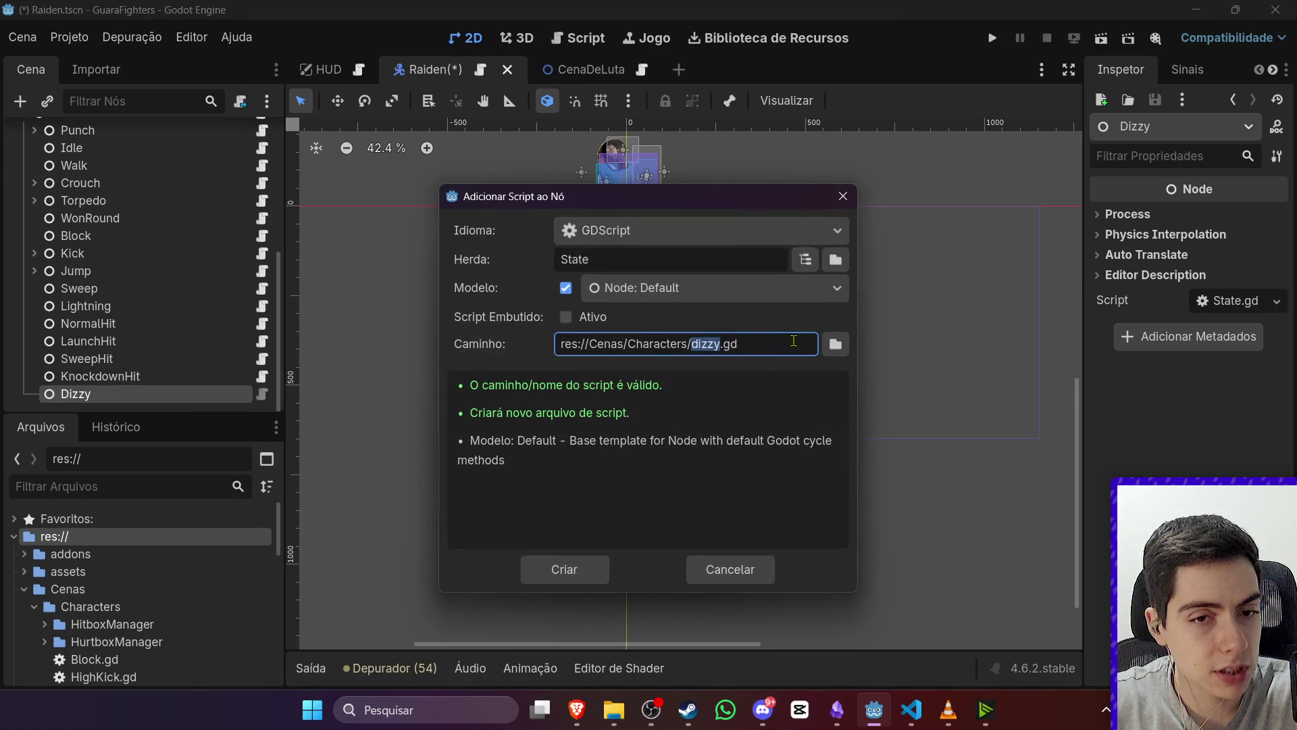
{"action": "left_click", "coordinate": [835, 344]}
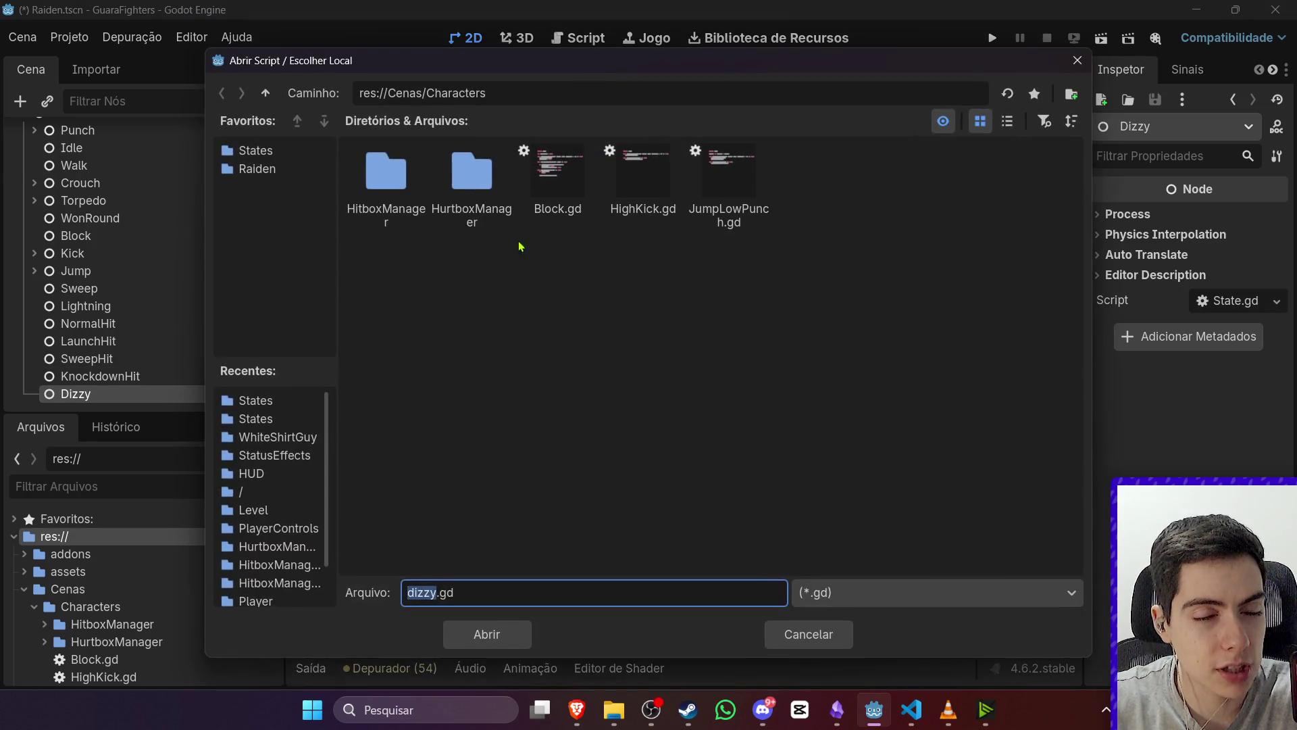
{"action": "left_click", "coordinate": [260, 151]}
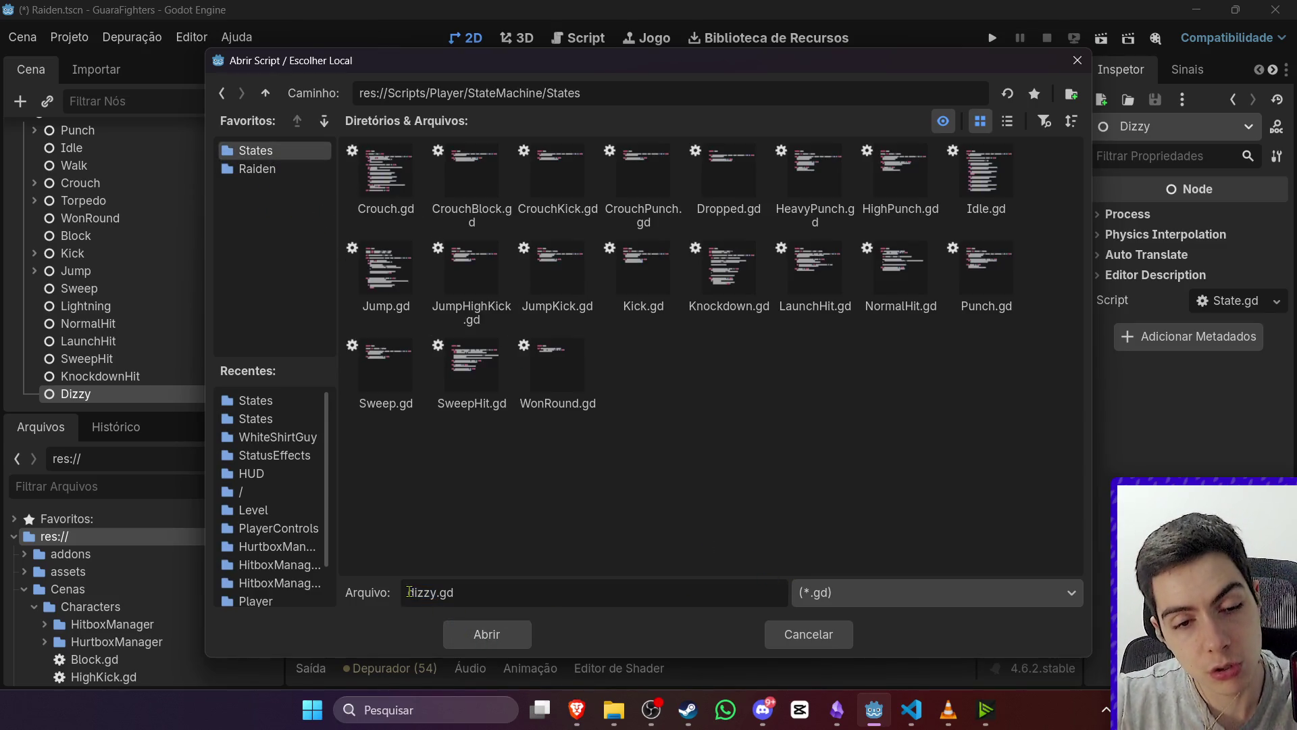
{"action": "type", "text": "D"}
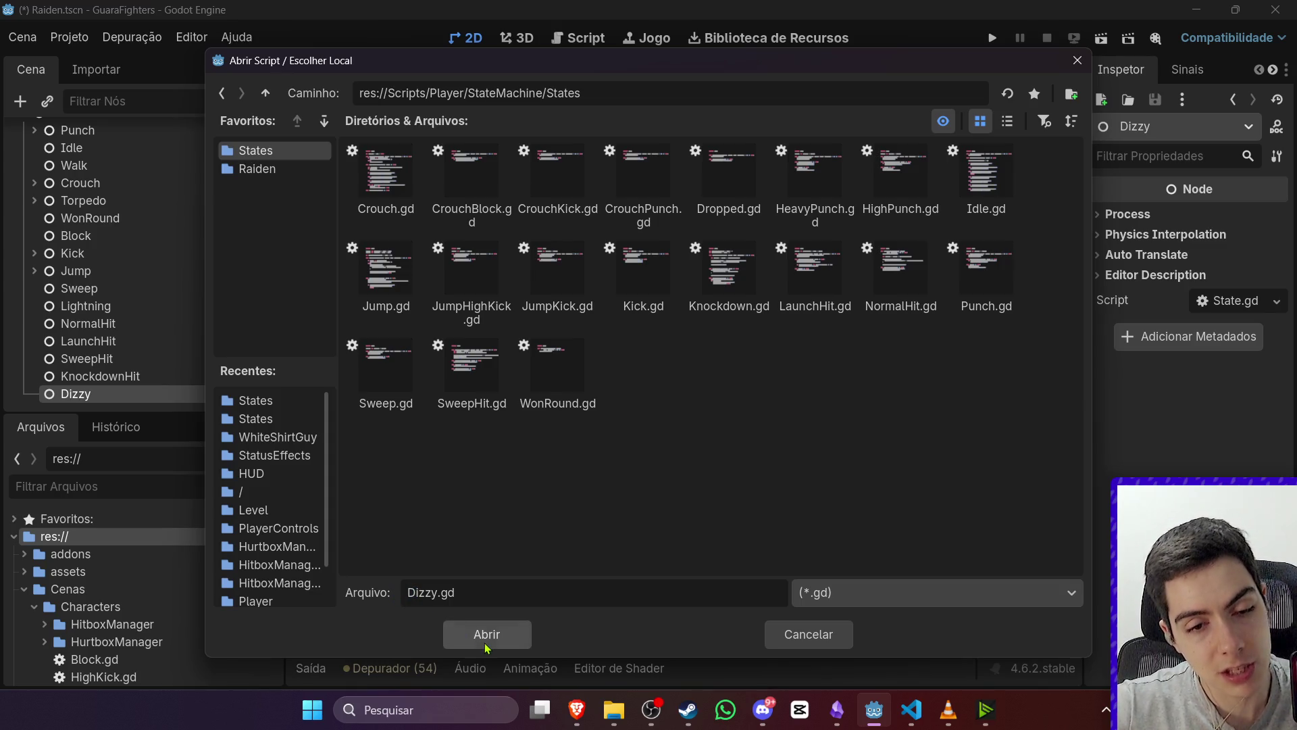
{"action": "left_click", "coordinate": [462, 632]}
{"action": "left_click", "coordinate": [558, 578]}
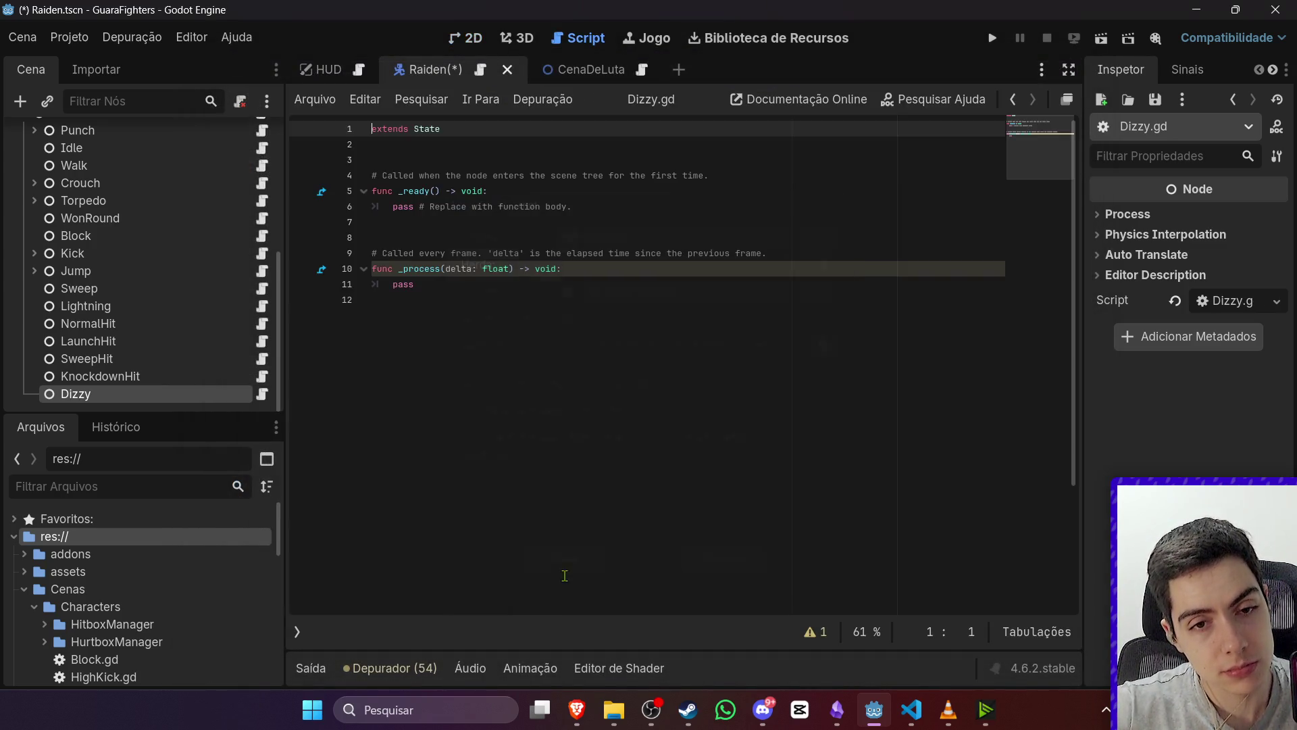
Clear Dizzy.gd's template code and paste in HeavyPunch.gd's functions.
{"action": "left_click_drag", "start_coordinate": [643, 385], "coordinate": [352, 183]}
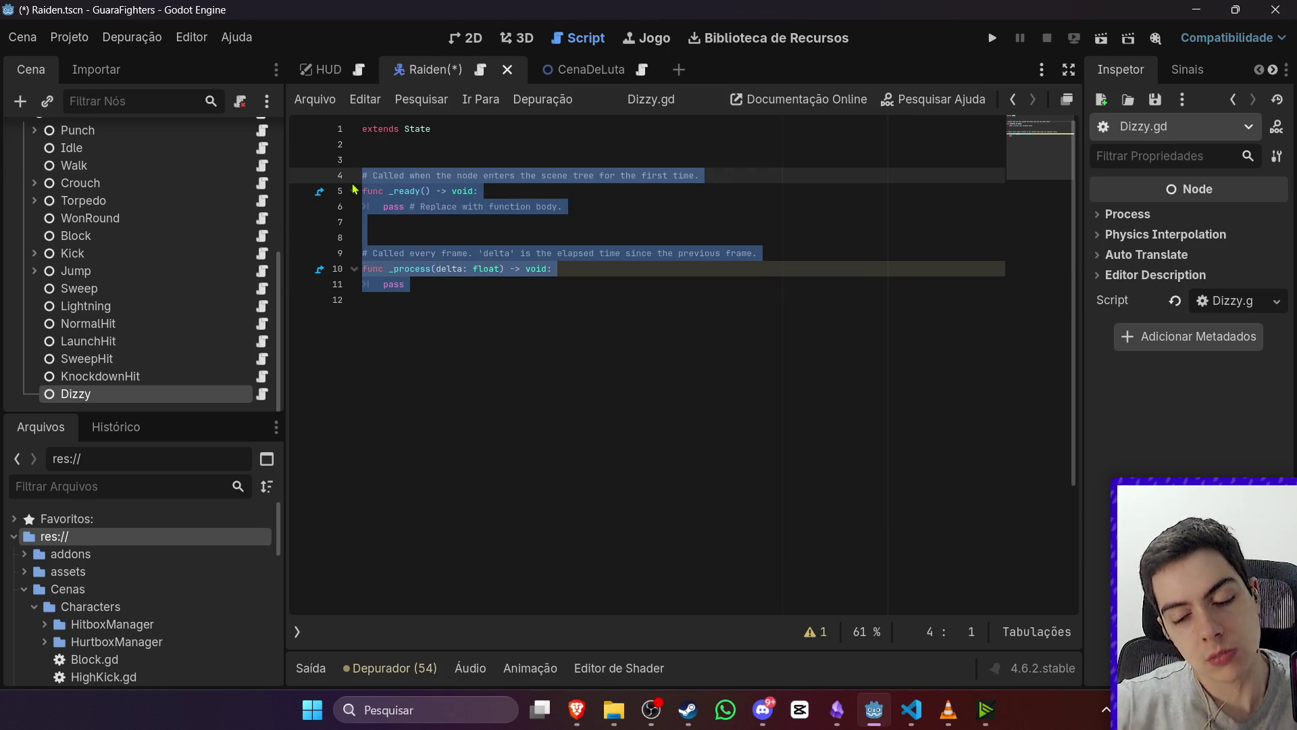
{"action": "key", "text": "BackSpace"}
{"action": "key", "text": "BackSpace"}
{"action": "key", "text": "ctrl+s"}
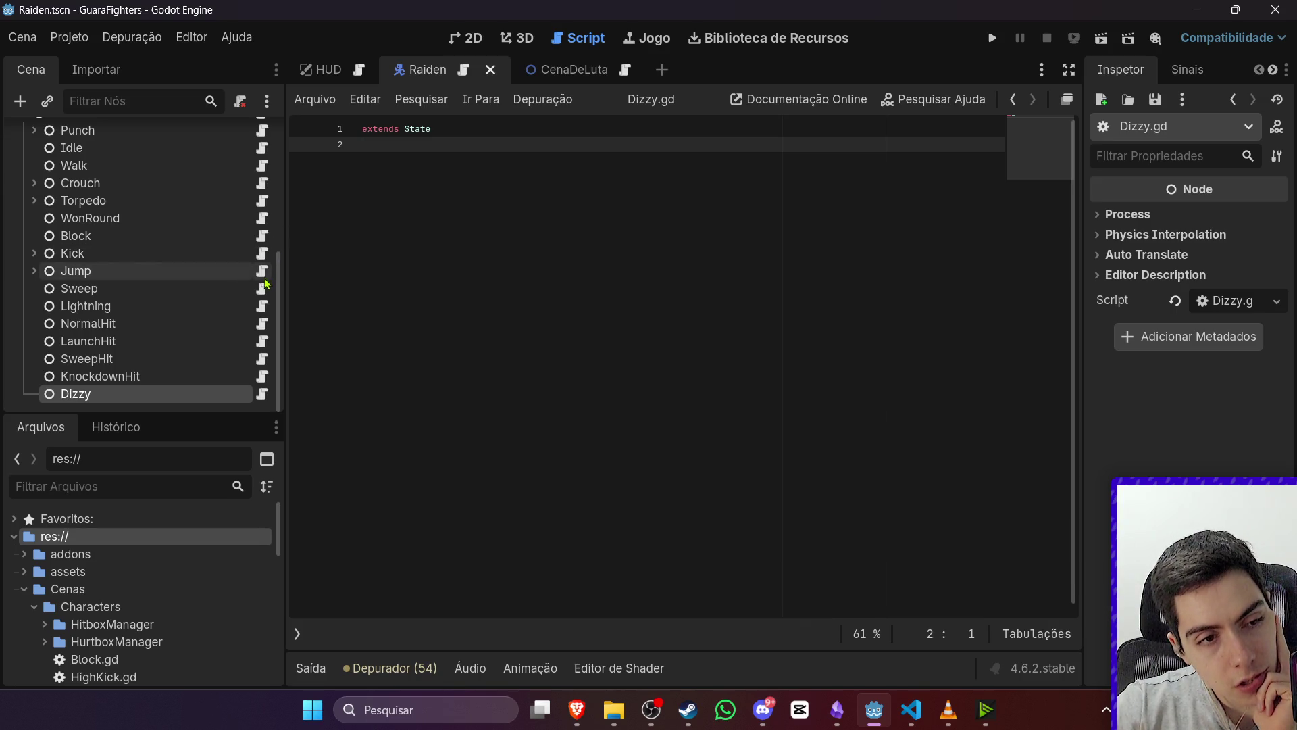
{"action": "scroll", "coordinate": [135, 271], "scroll_direction": "up", "scroll_amount": 3}
{"action": "left_click", "coordinate": [33, 222]}
{"action": "left_click", "coordinate": [34, 200]}
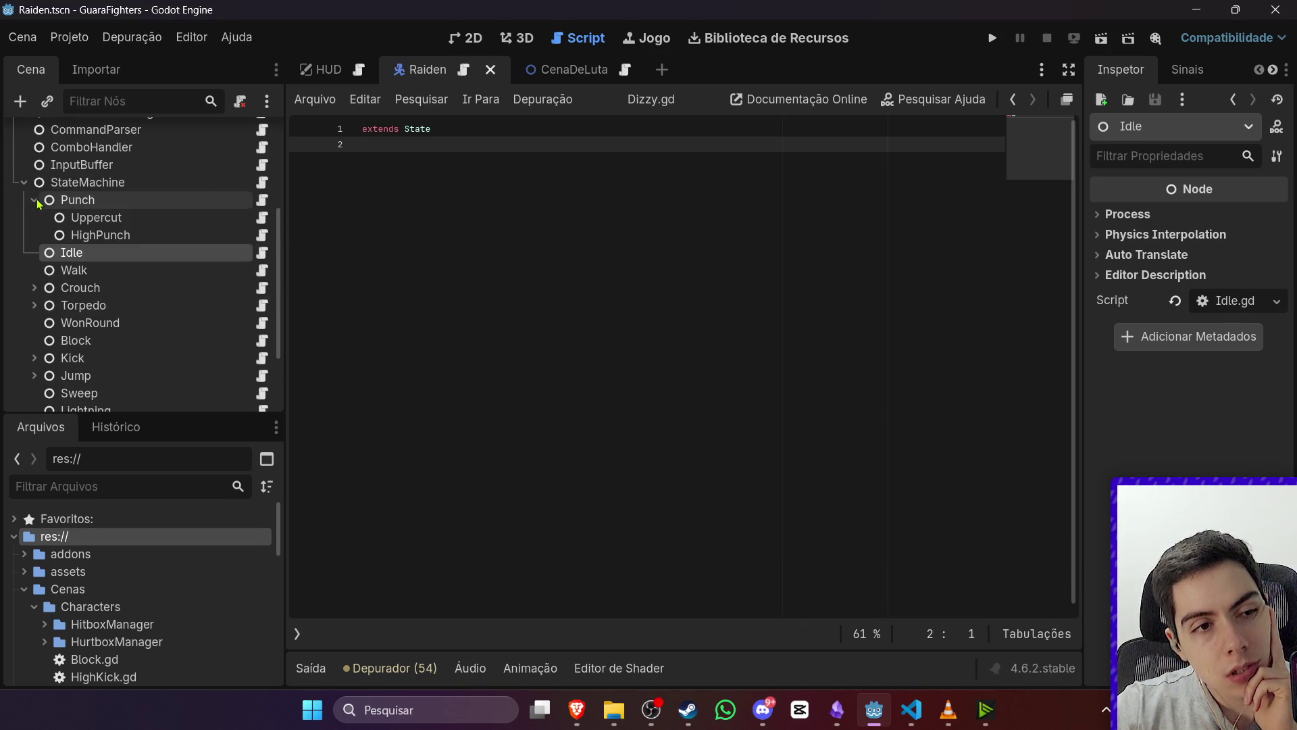
{"action": "left_click", "coordinate": [262, 235]}
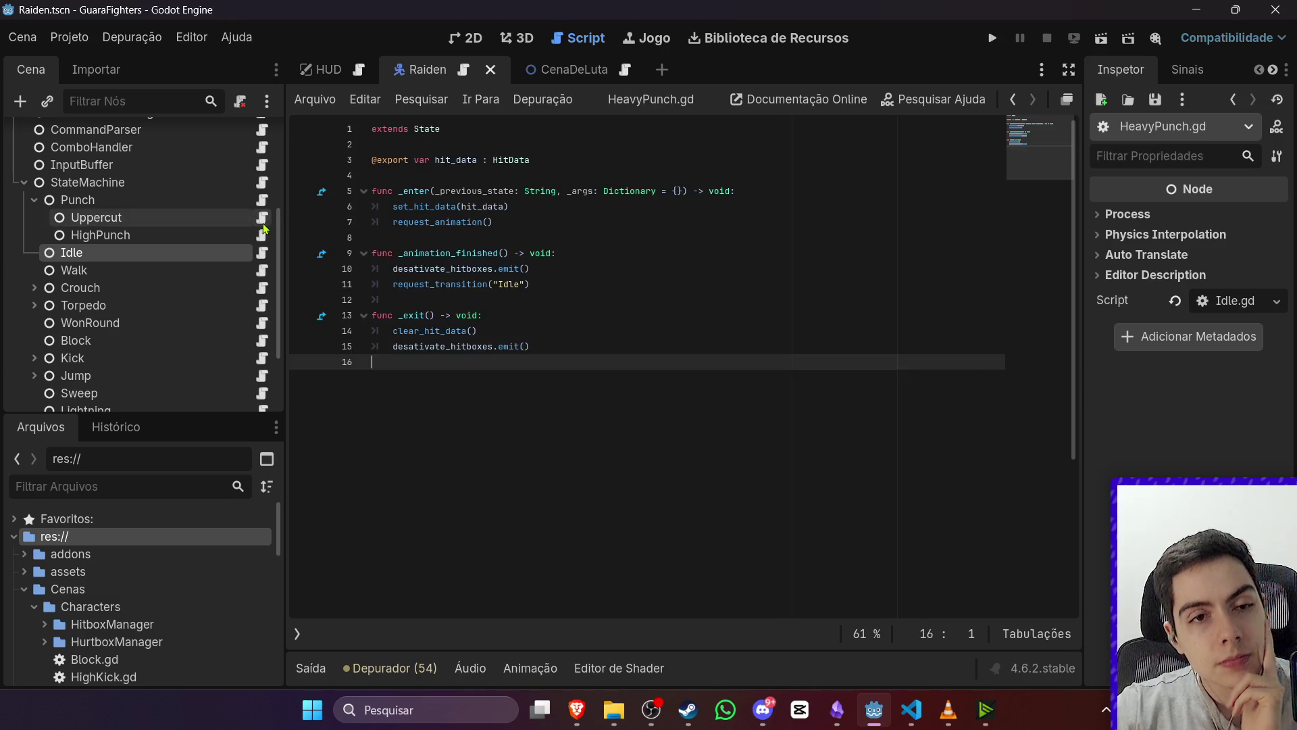
{"action": "mouse_move", "coordinate": [371, 362]}
{"action": "left_mouse_down"}
{"action": "mouse_move", "coordinate": [432, 160]}
{"action": "mouse_move", "coordinate": [363, 191]}
{"action": "left_mouse_up"}
{"action": "key", "text": "ctrl+c"}
{"action": "scroll", "coordinate": [102, 314], "scroll_direction": "down", "scroll_amount": 2}
{"action": "scroll", "coordinate": [100, 314], "scroll_direction": "down", "scroll_amount": 1}
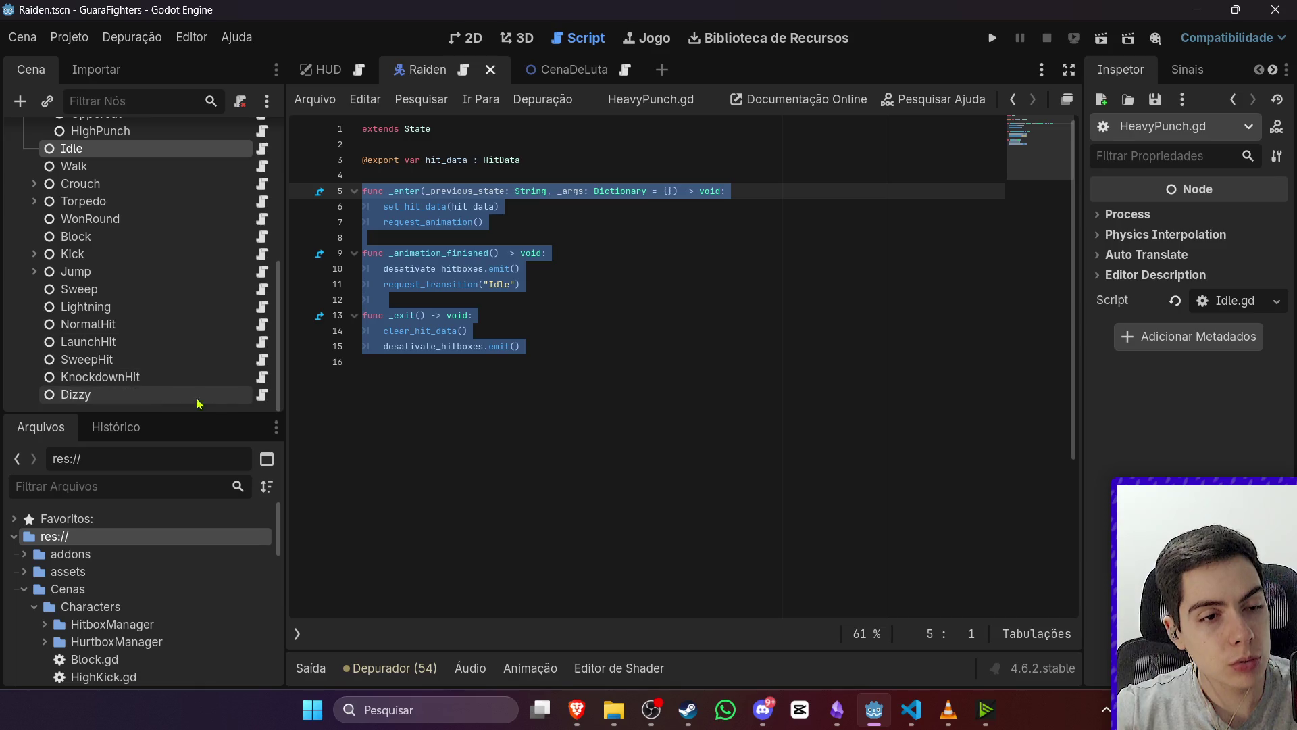
{"action": "left_click", "coordinate": [262, 394]}
{"action": "key", "text": "ctrl+v"}
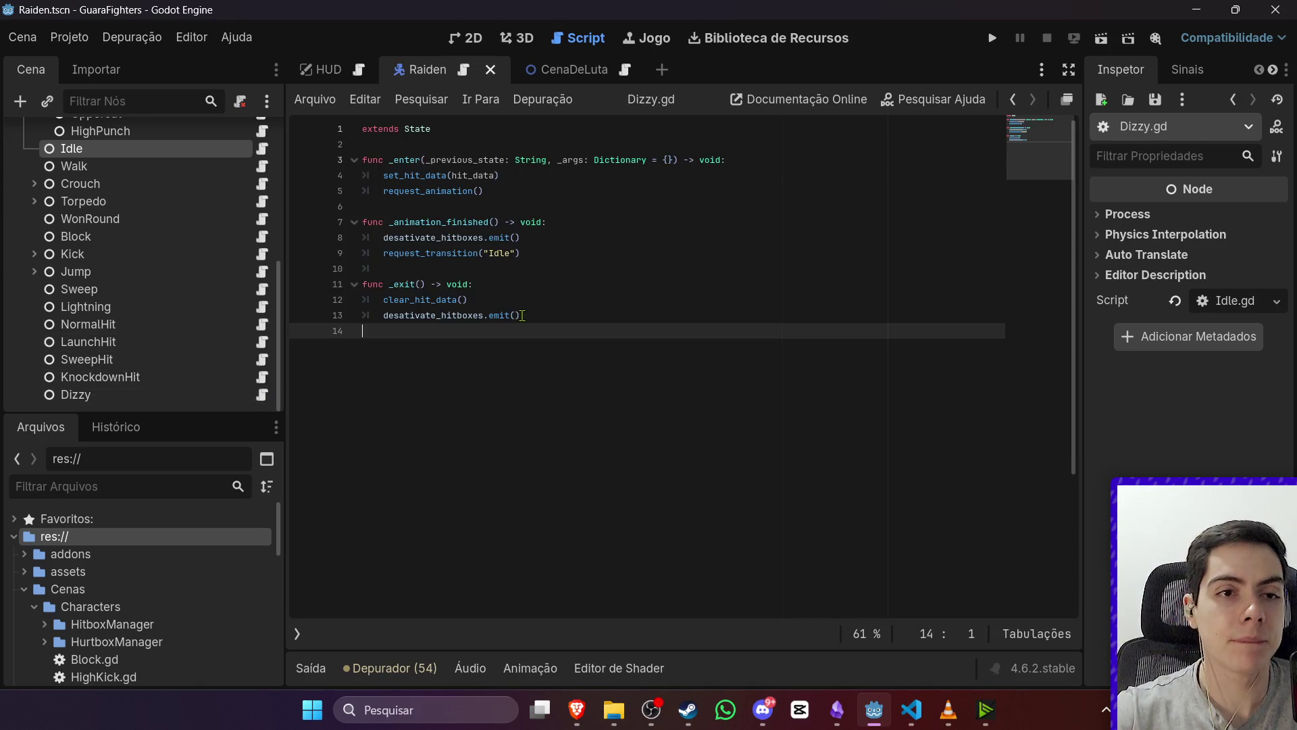
Remove the set_hit_data call and the whole _animation_finished function from Dizzy.gd.
{"action": "left_click_drag", "start_coordinate": [500, 175], "coordinate": [290, 168]}
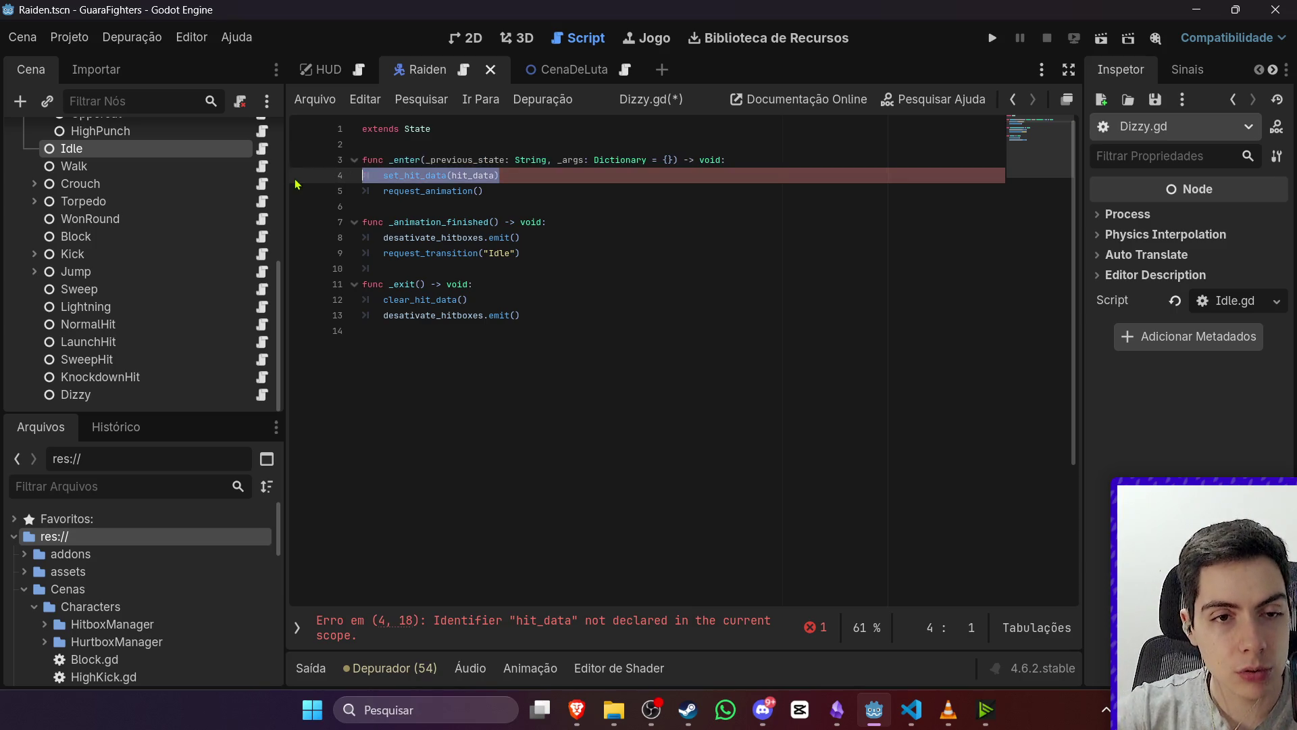
{"action": "key", "text": "BackSpace"}
{"action": "left_click_drag", "start_coordinate": [521, 221], "coordinate": [309, 223]}
{"action": "key", "text": "BackSpace"}
{"action": "key", "text": "BackSpace"}
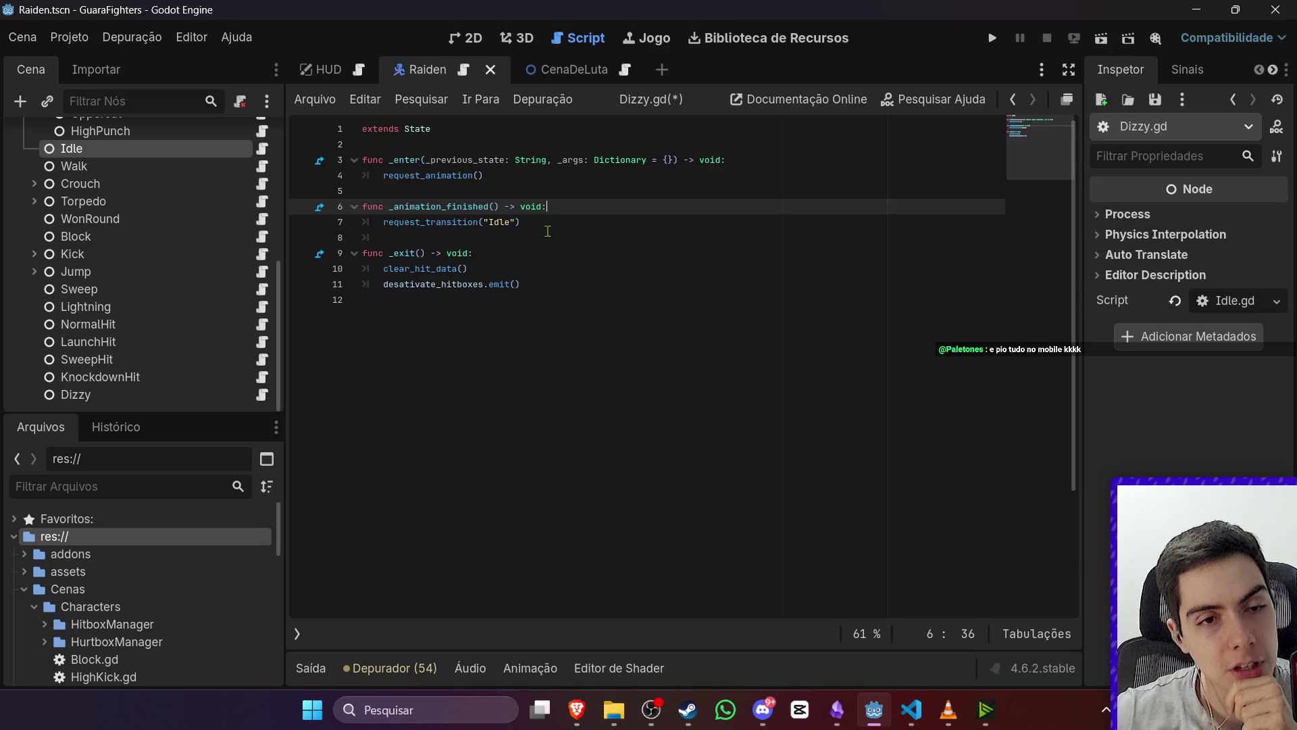
{"action": "left_click_drag", "start_coordinate": [520, 221], "coordinate": [362, 206]}
{"action": "key", "text": "Delete"}
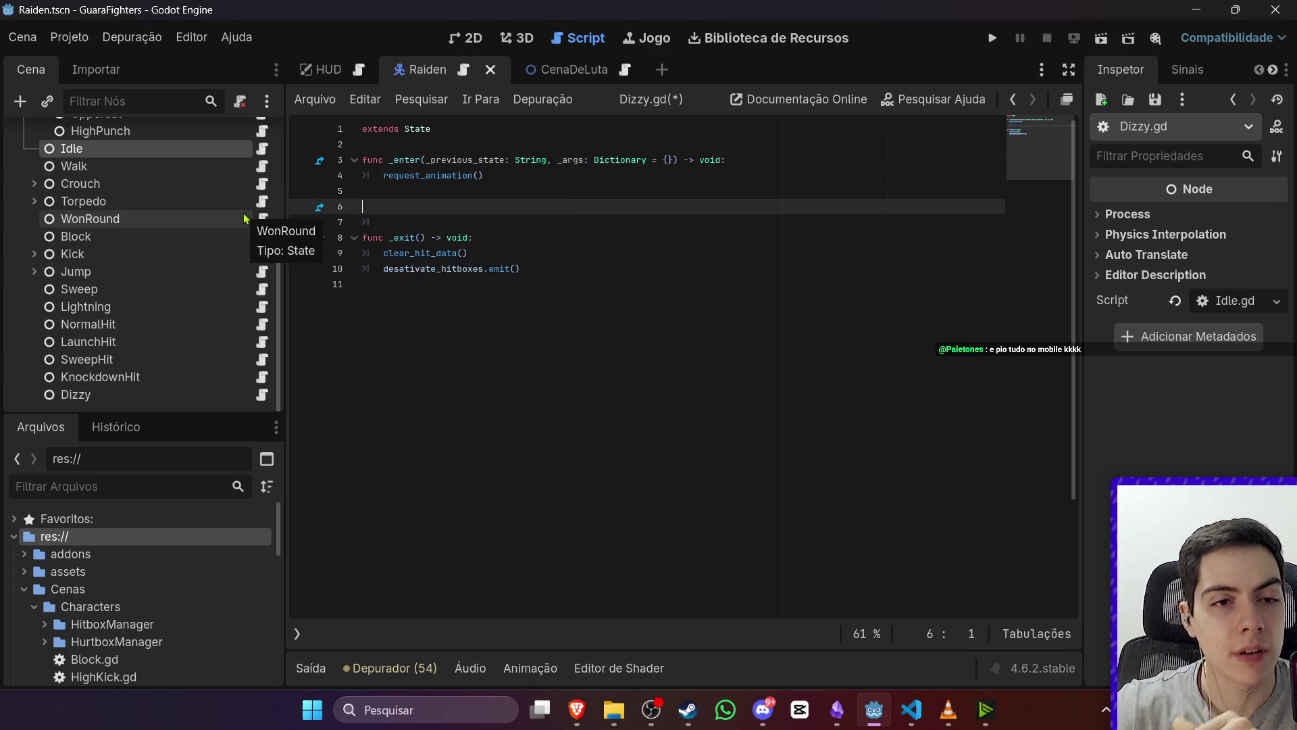
Add an empty _physics_process function to Dizzy.gd.
{"action": "type", "text": "func _phy"}
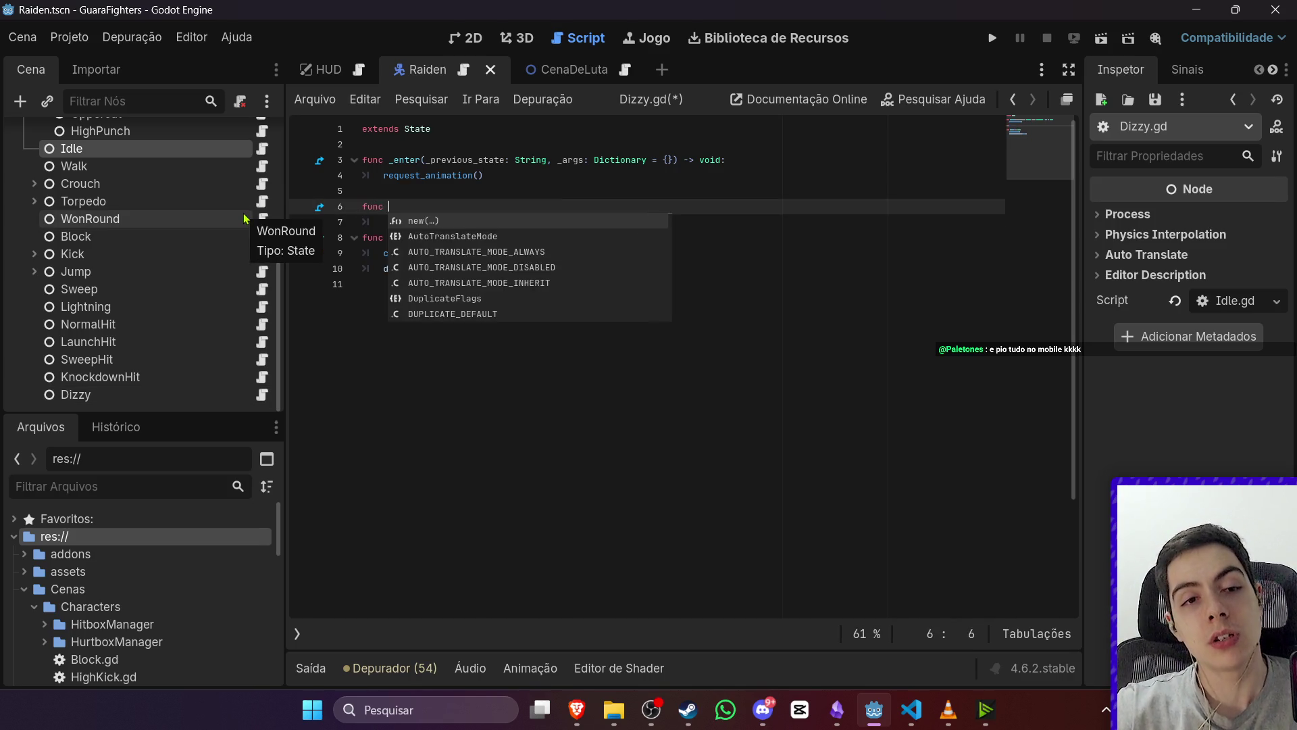
{"action": "key", "text": "Return"}
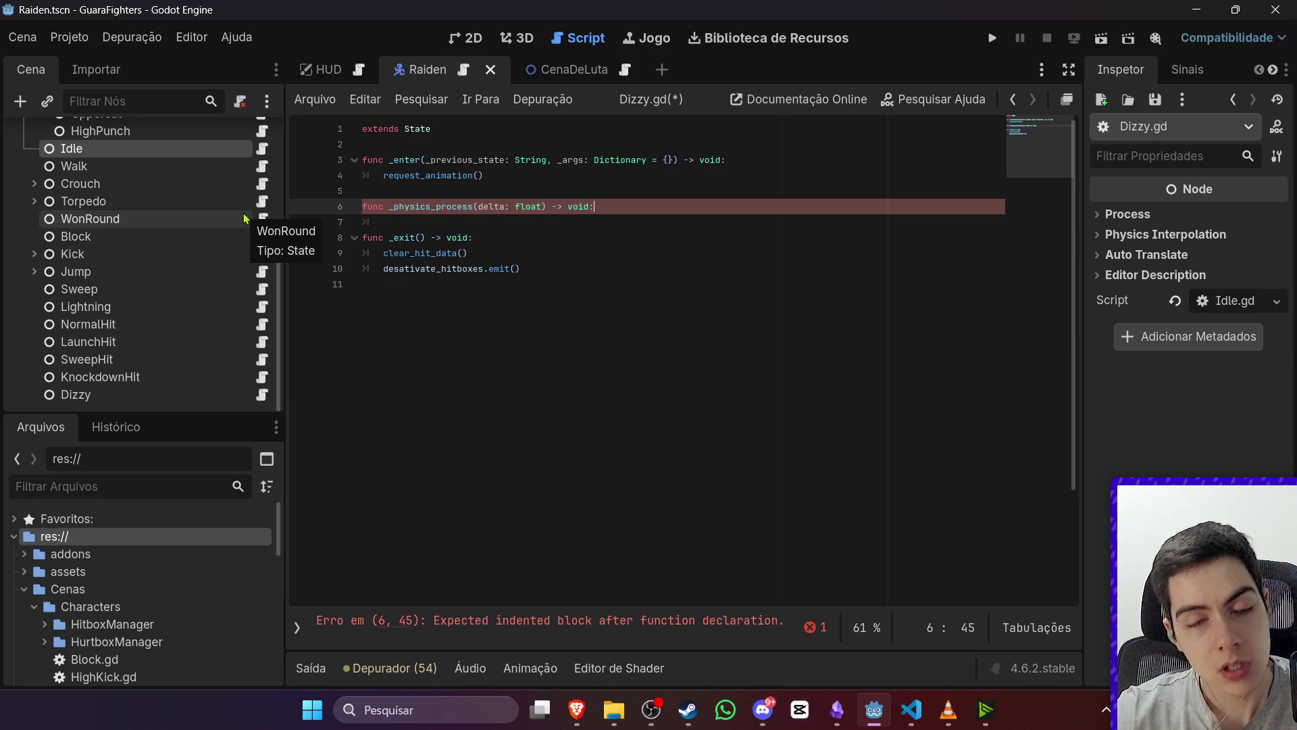
{"action": "left_click_drag", "start_coordinate": [595, 206], "coordinate": [405, 192]}
{"action": "key", "text": "BackSpace"}
{"action": "key", "text": "Return"}
{"action": "key", "text": "Tab"}
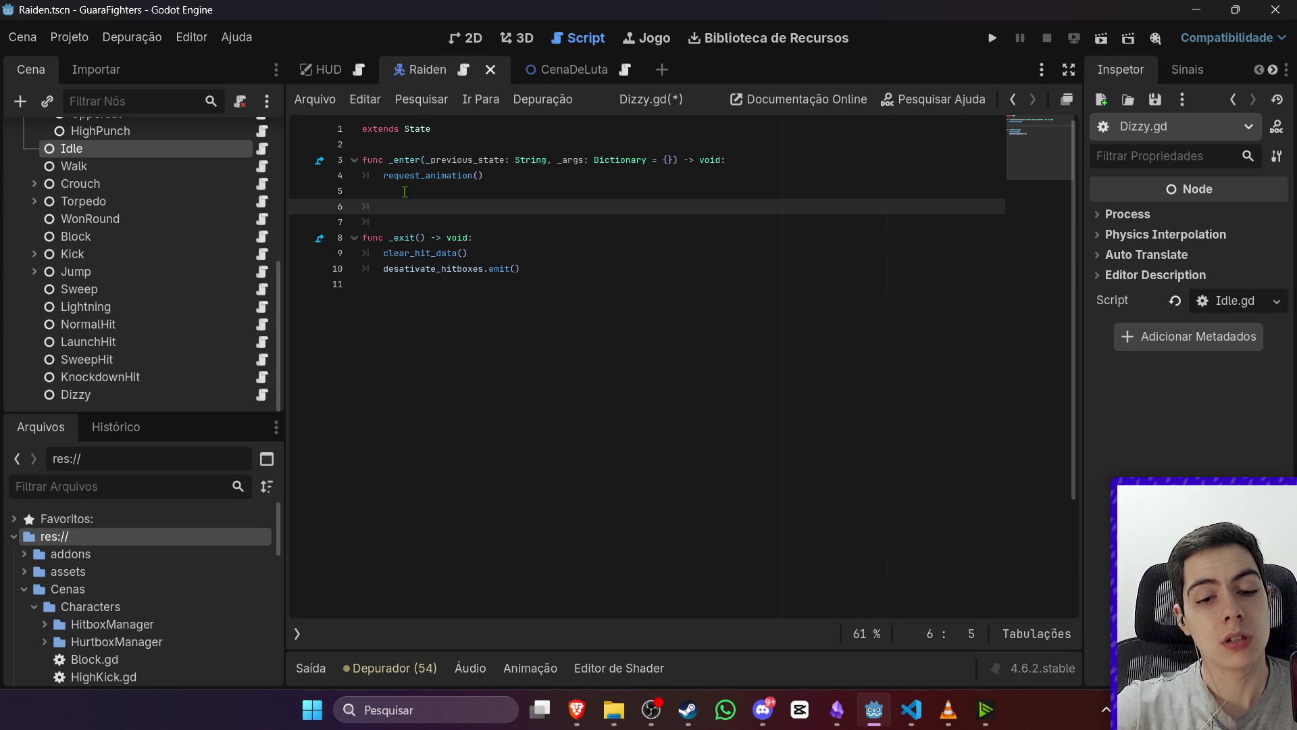
{"action": "key", "text": "BackSpace"}
{"action": "type", "text": "func _ph"}
{"action": "type", "text": "ta: float) -> void:"}
{"action": "key", "text": "Return"}
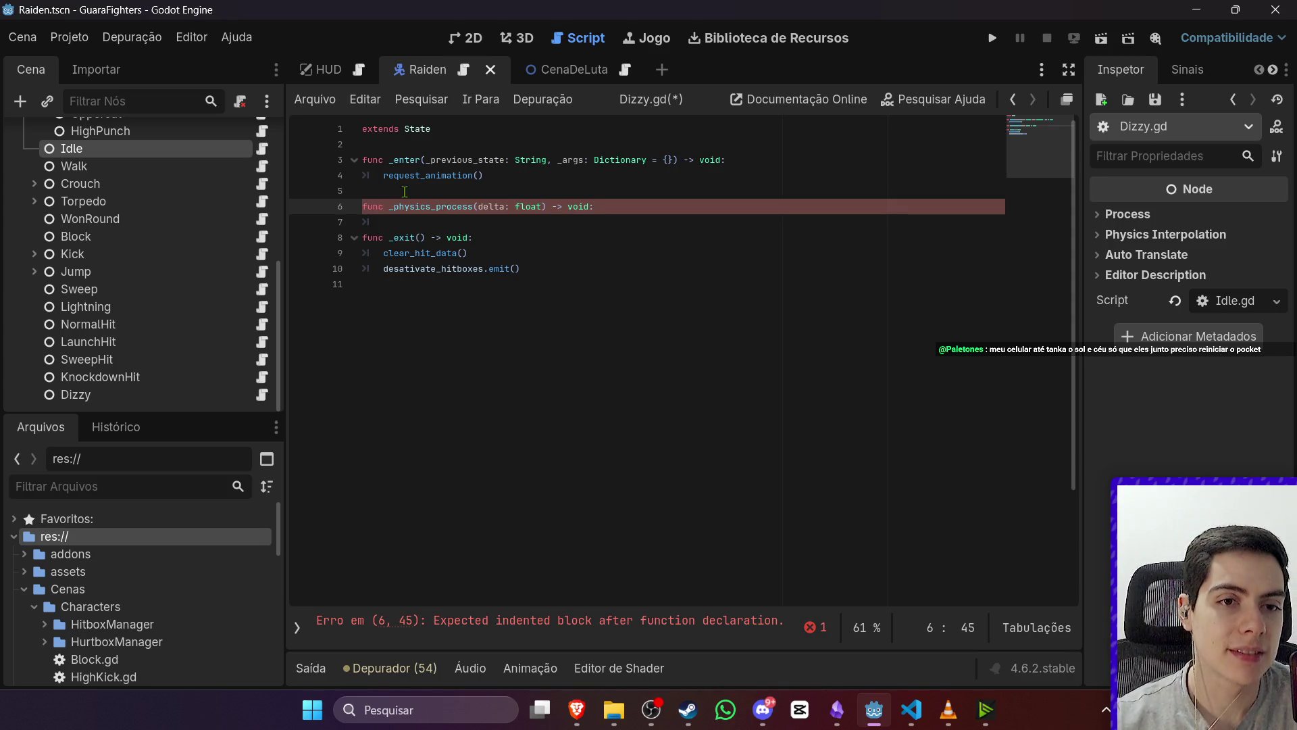
{"action": "key", "text": "Return"}
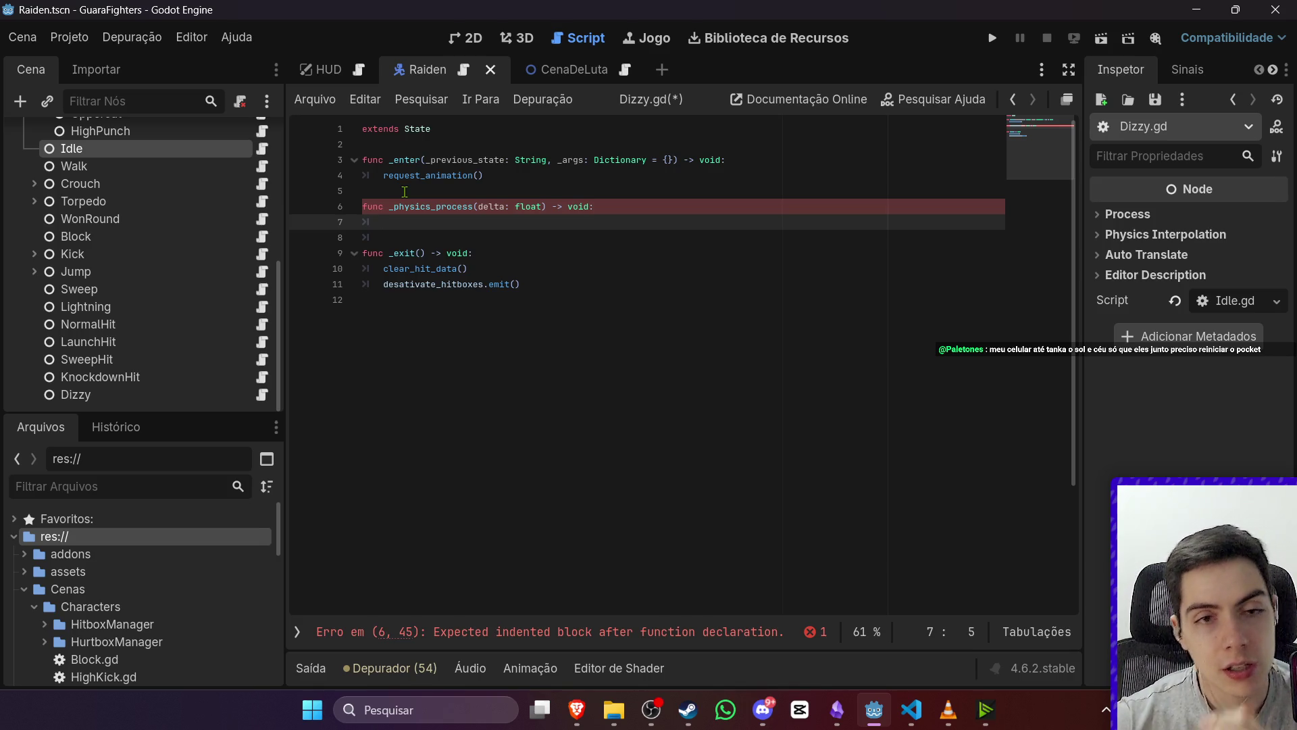
{"action": "key", "text": "Up"}
{"action": "key", "text": "Up"}
{"action": "key", "text": "Up"}
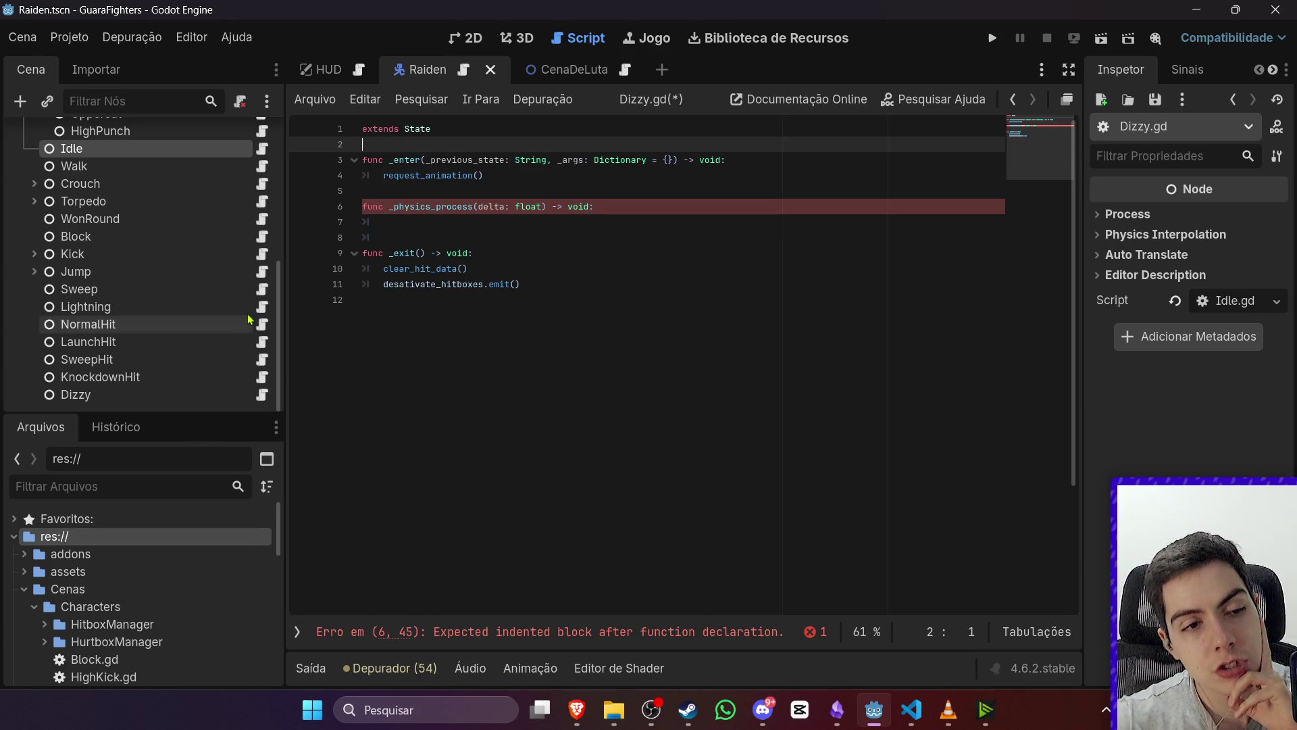
{"action": "left_click", "coordinate": [153, 399]}
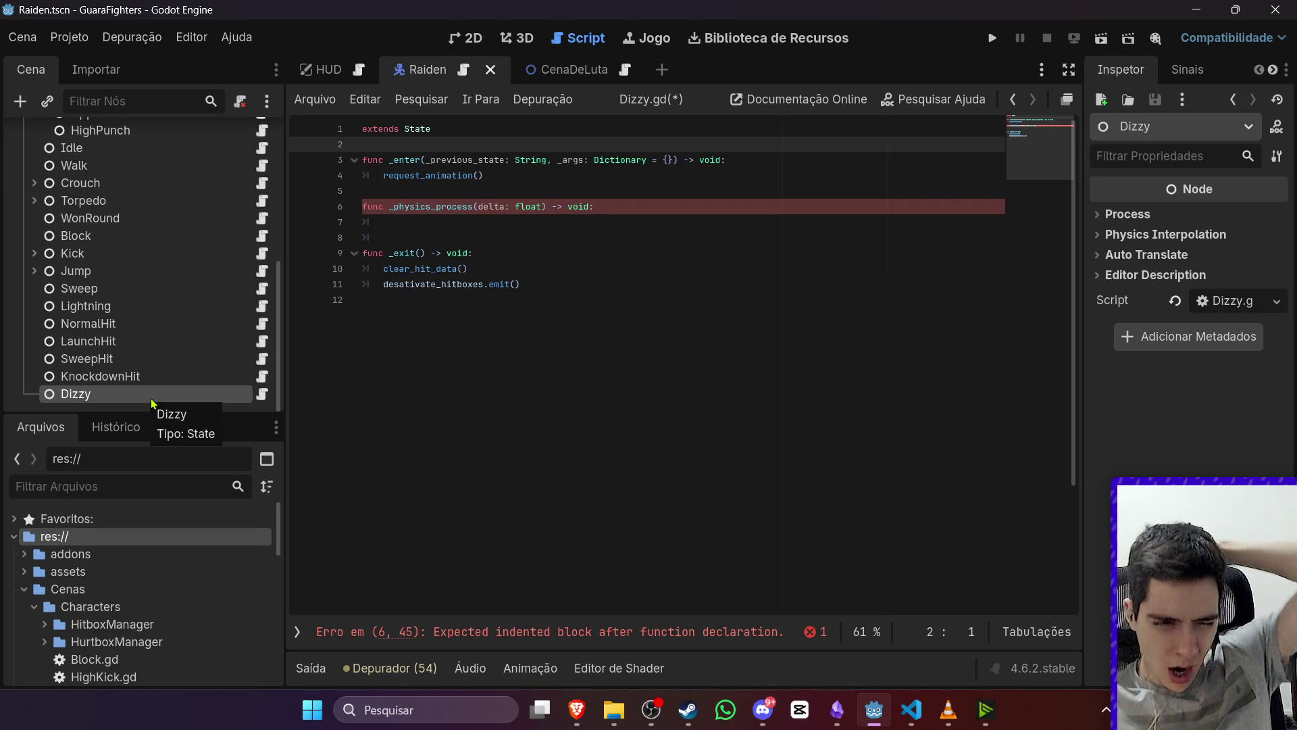
{"action": "right_click", "coordinate": [145, 400]}
Add a Timer child node under the Dizzy state.
{"action": "left_click", "coordinate": [139, 399]}
{"action": "right_click", "coordinate": [121, 396]}
{"action": "right_click", "coordinate": [108, 396]}
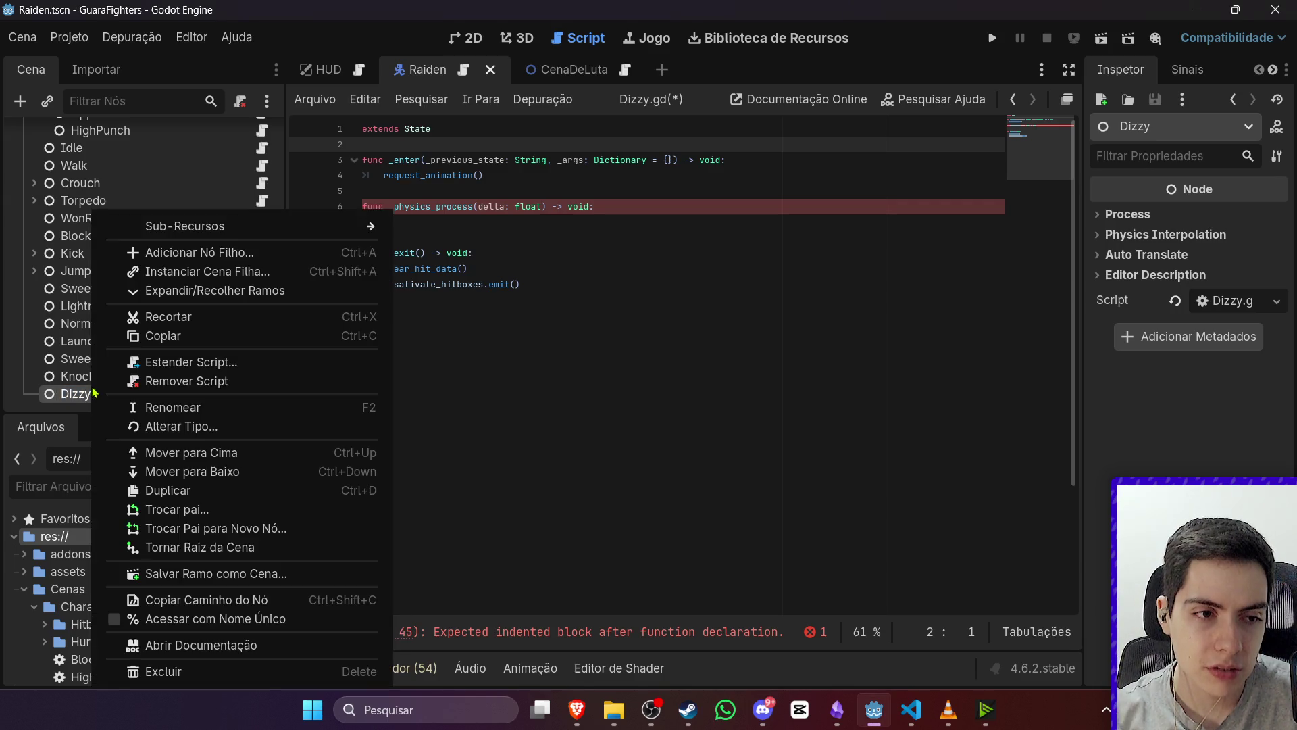
{"action": "left_click", "coordinate": [225, 255]}
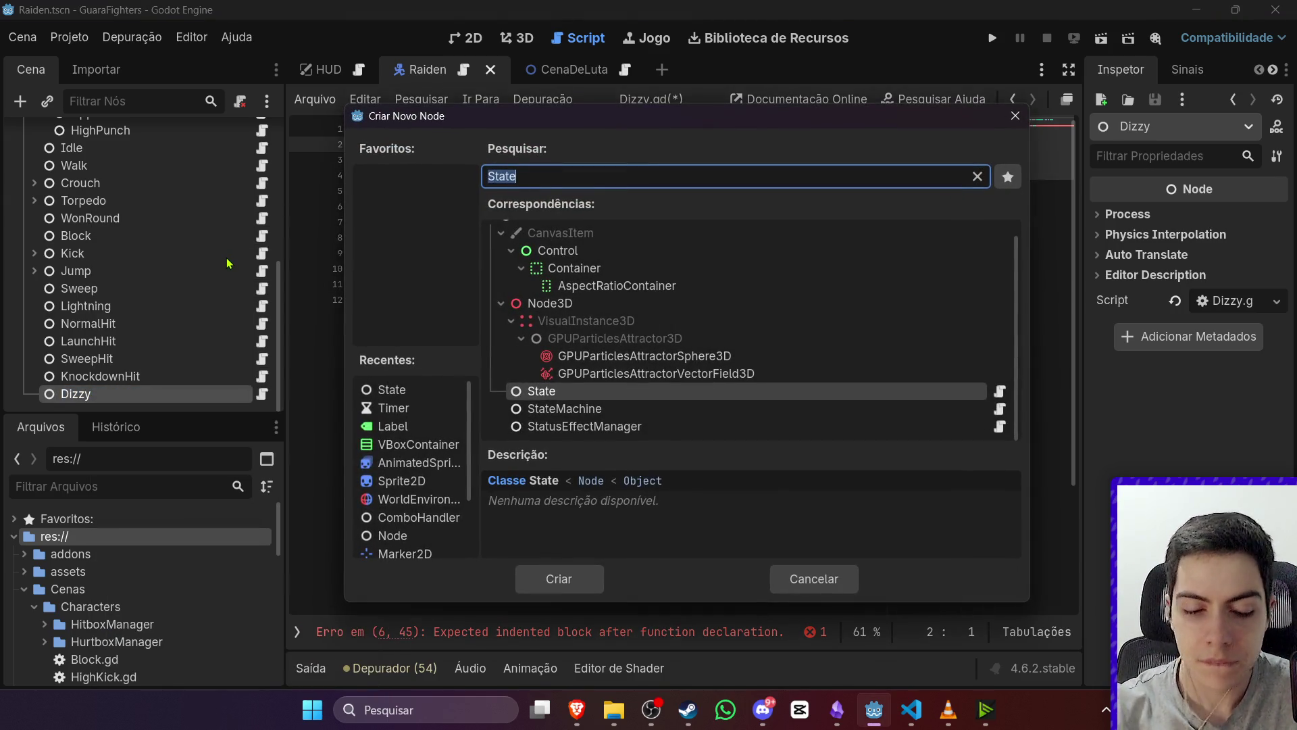
{"action": "type", "text": "Timer"}
{"action": "key", "text": "Return"}
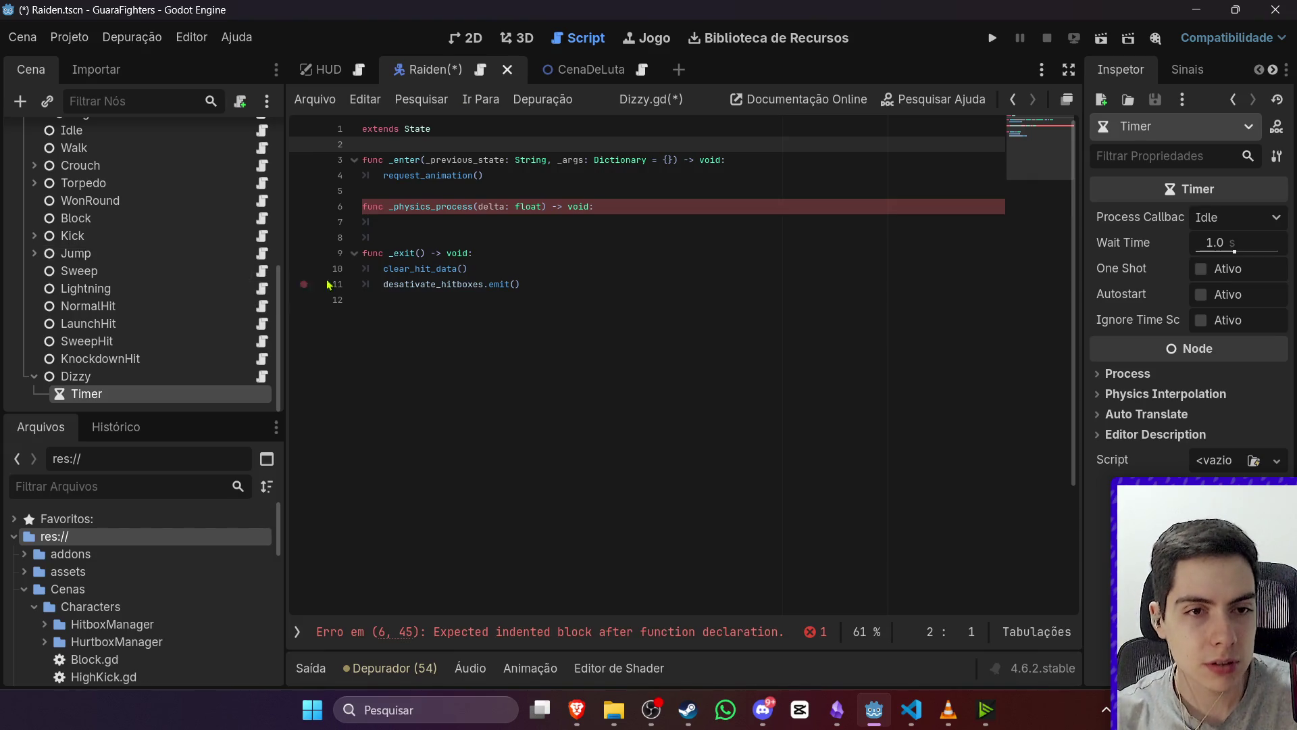
{"action": "key", "text": "Return"}
{"action": "key", "text": "Return"}
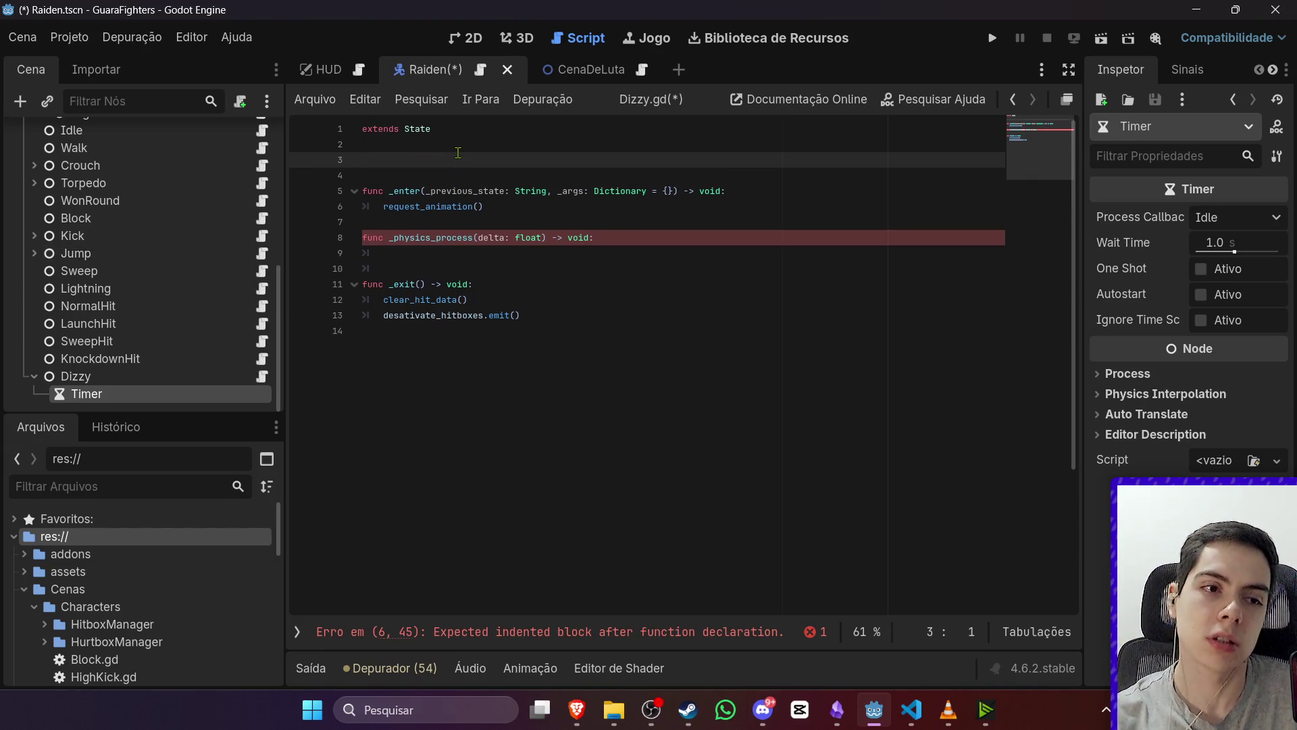
{"action": "right_click", "coordinate": [147, 395]}
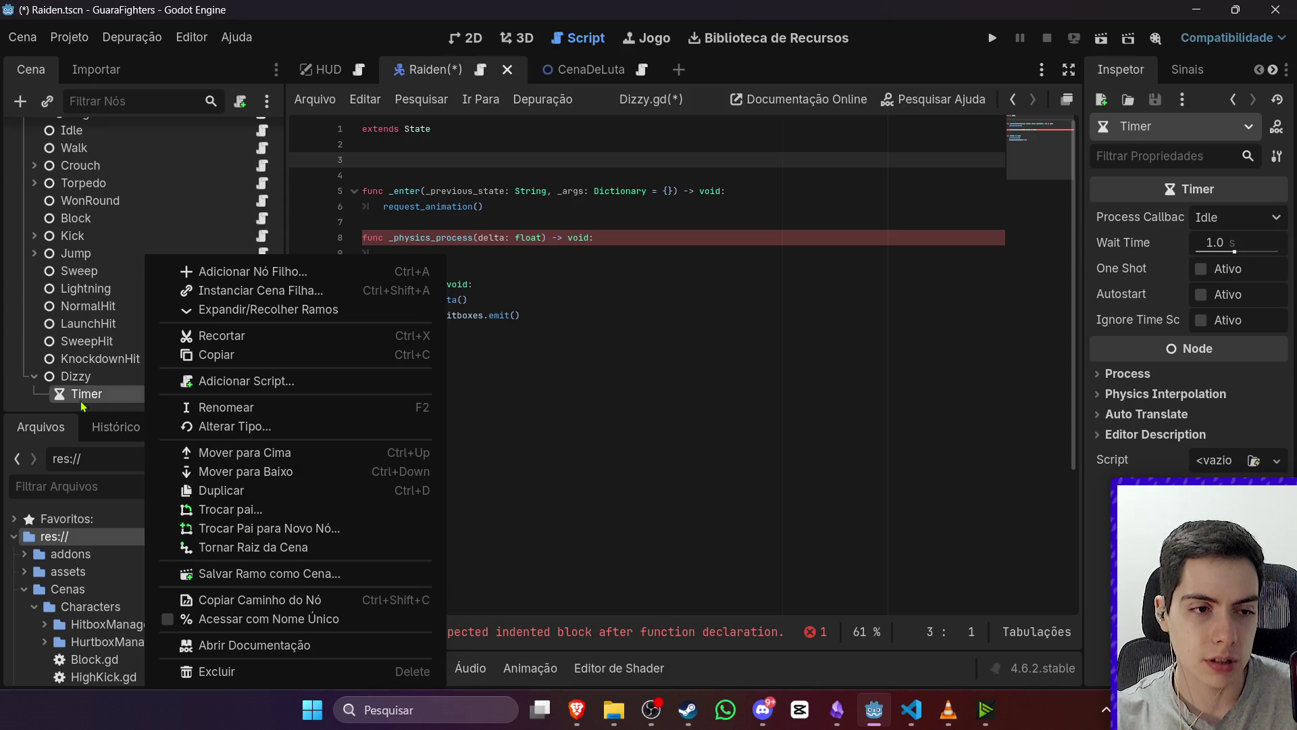
{"action": "left_click", "coordinate": [465, 206]}
{"action": "mouse_move", "coordinate": [87, 393]}
{"action": "left_mouse_down"}
{"action": "mouse_move", "coordinate": [434, 202]}
{"action": "mouse_move", "coordinate": [455, 168]}
{"action": "mouse_move", "coordinate": [490, 184]}
{"action": "left_mouse_up"}
{"action": "key", "text": "Delete"}
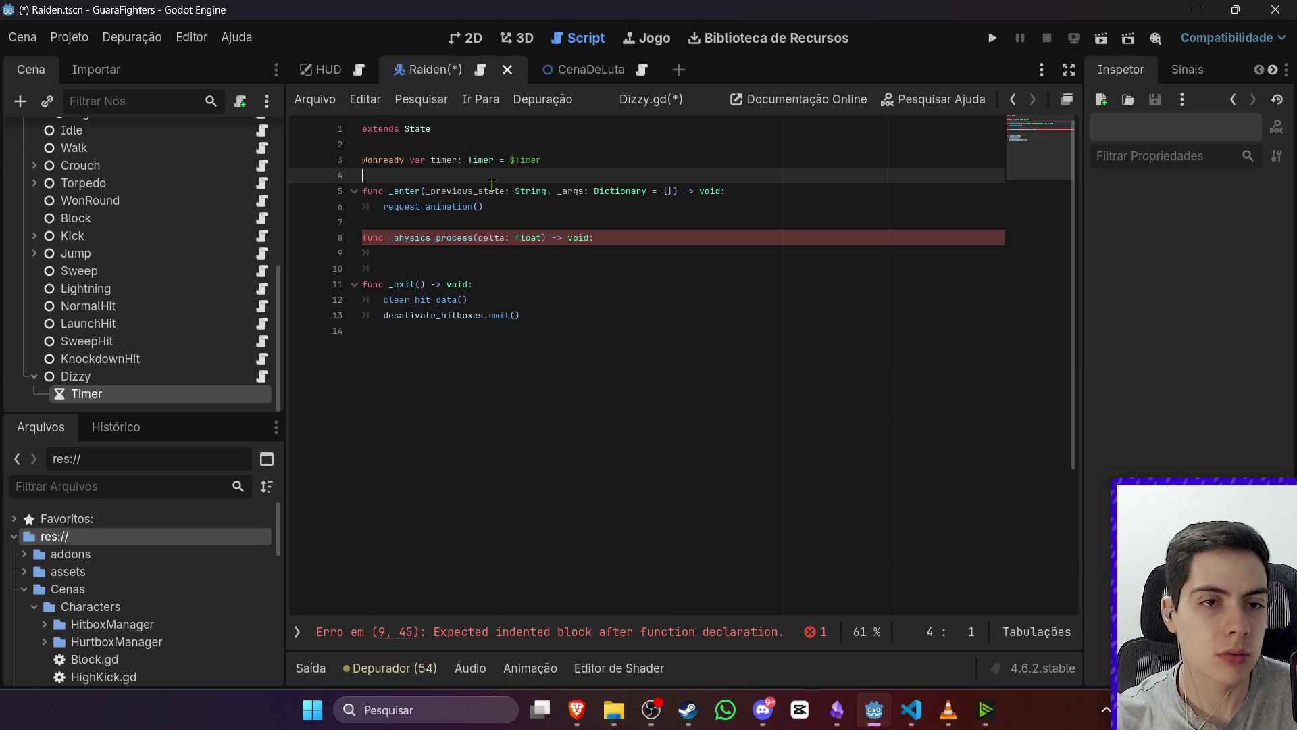
Rename the Timer node to DizzyTimer and save the scene.
{"action": "double_click", "coordinate": [140, 392]}
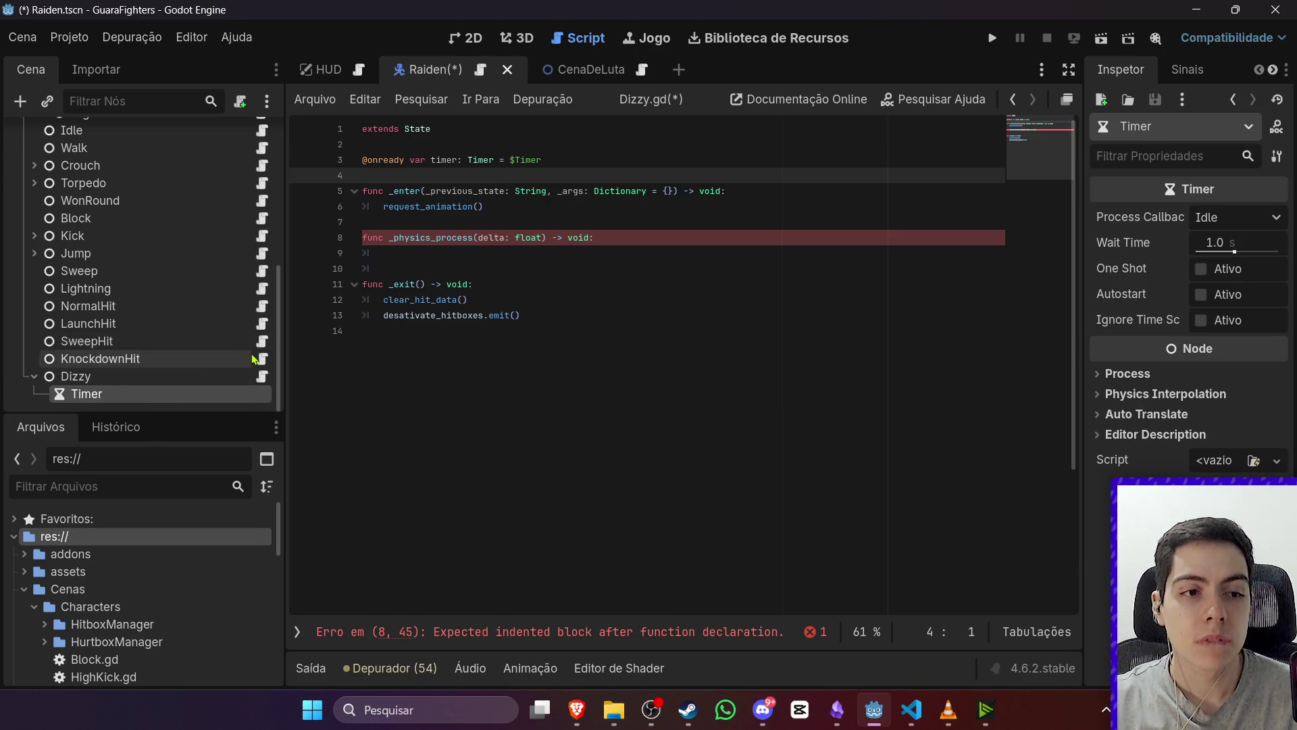
{"action": "type", "text": "DizzyTim"}
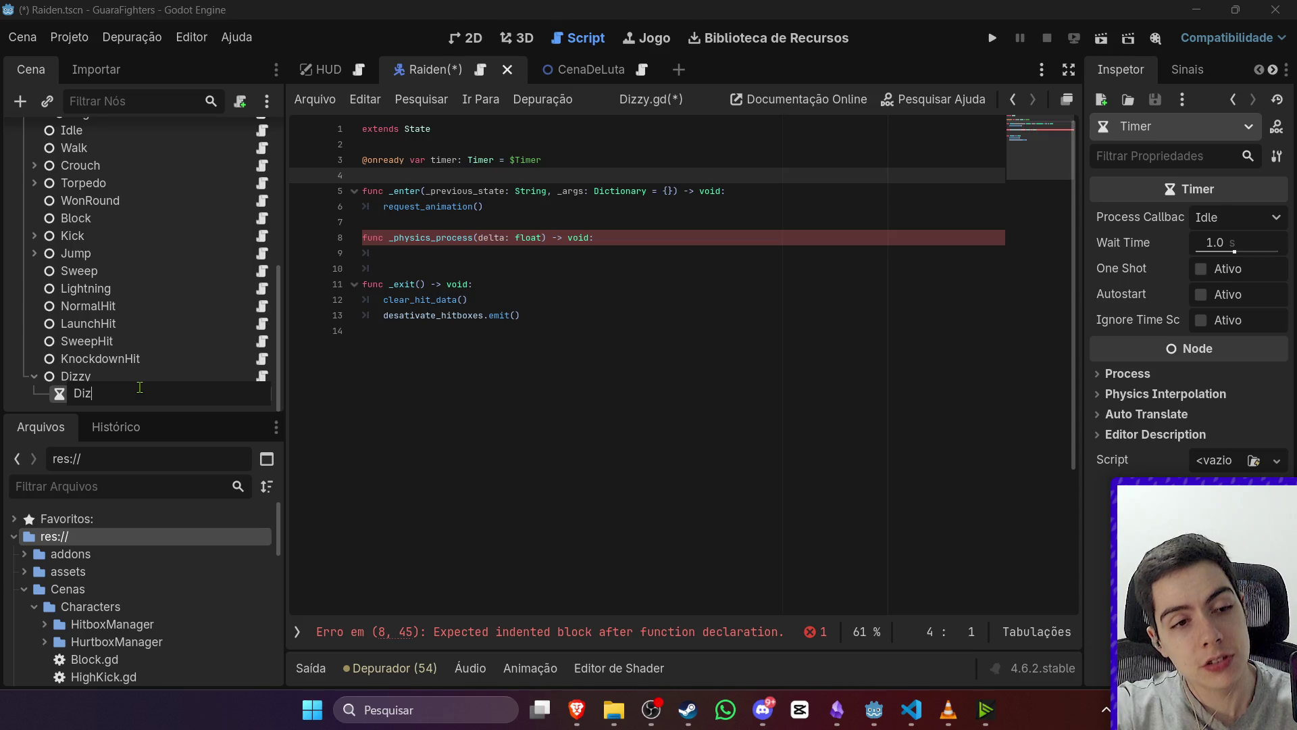
{"action": "type", "text": "er"}
{"action": "key", "text": "Return"}
{"action": "key", "text": "ctrl+s"}
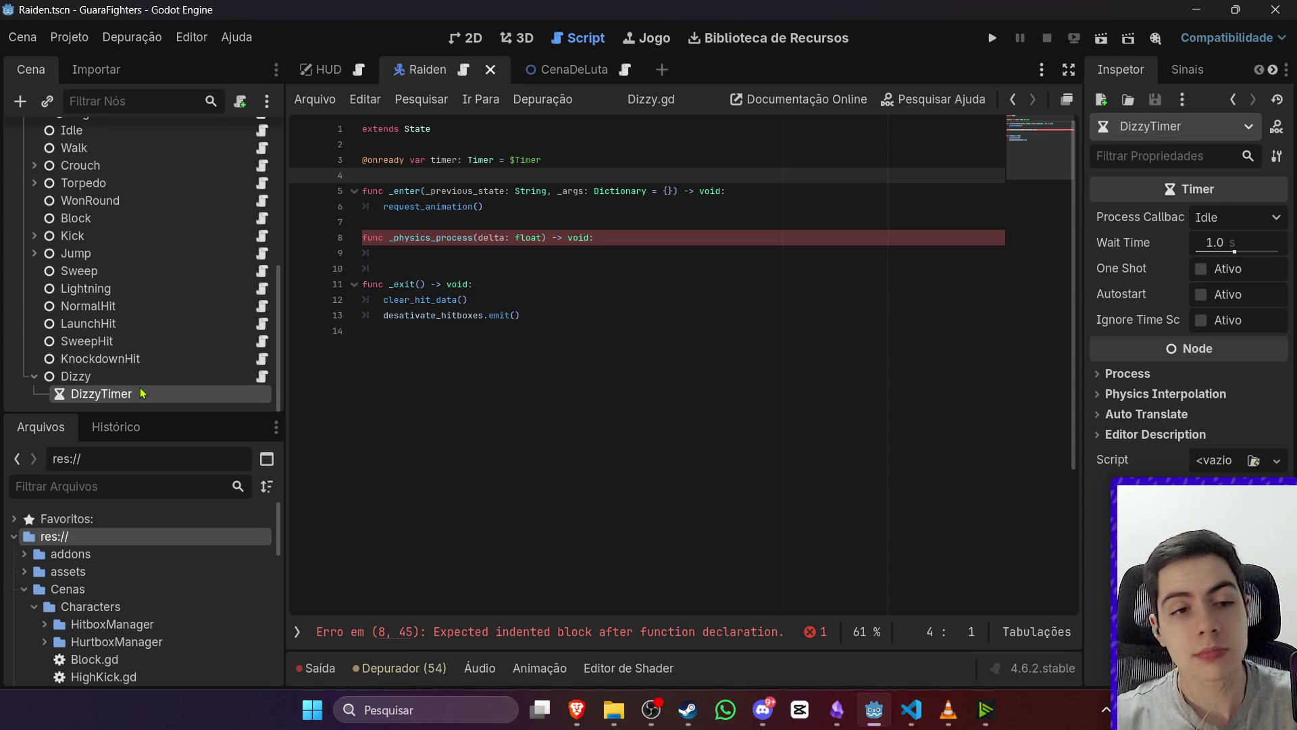
Set DizzyTimer's Wait Time to 5 seconds in the Inspector.
{"action": "left_click", "coordinate": [1224, 243]}
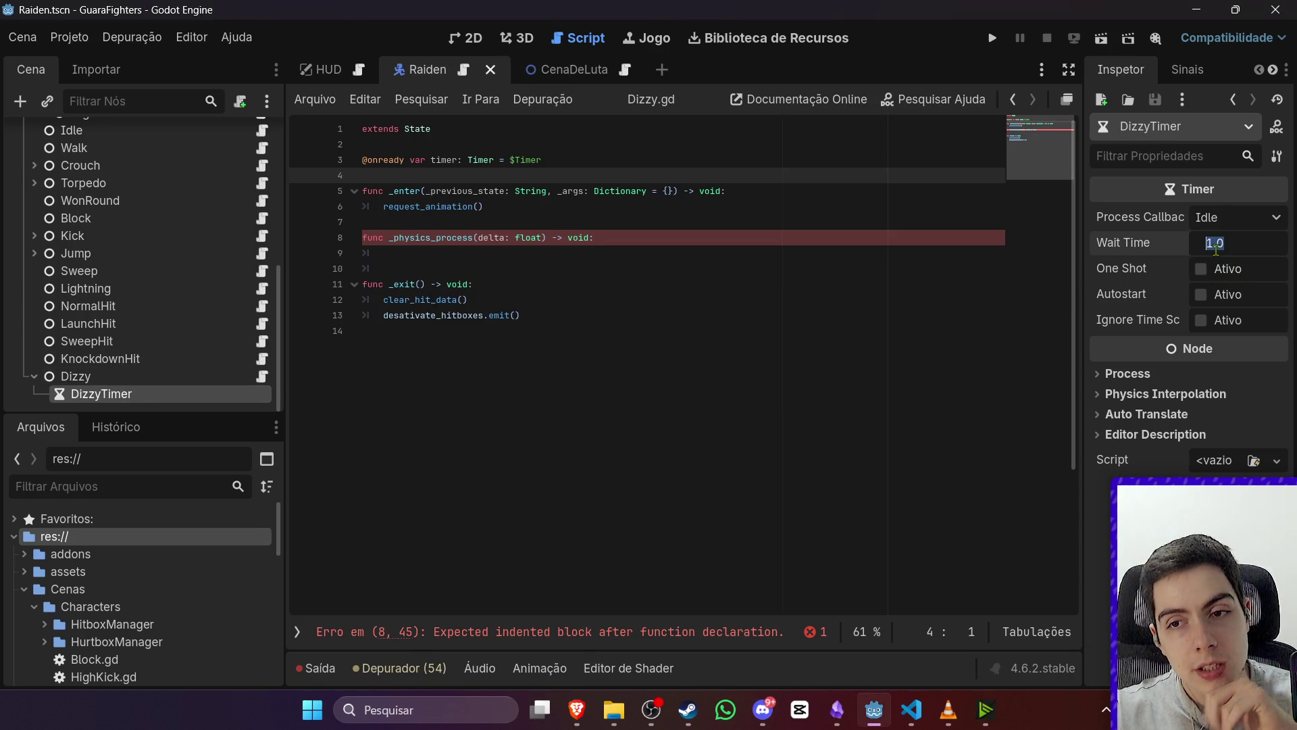
{"action": "key", "text": "alt+Tab"}
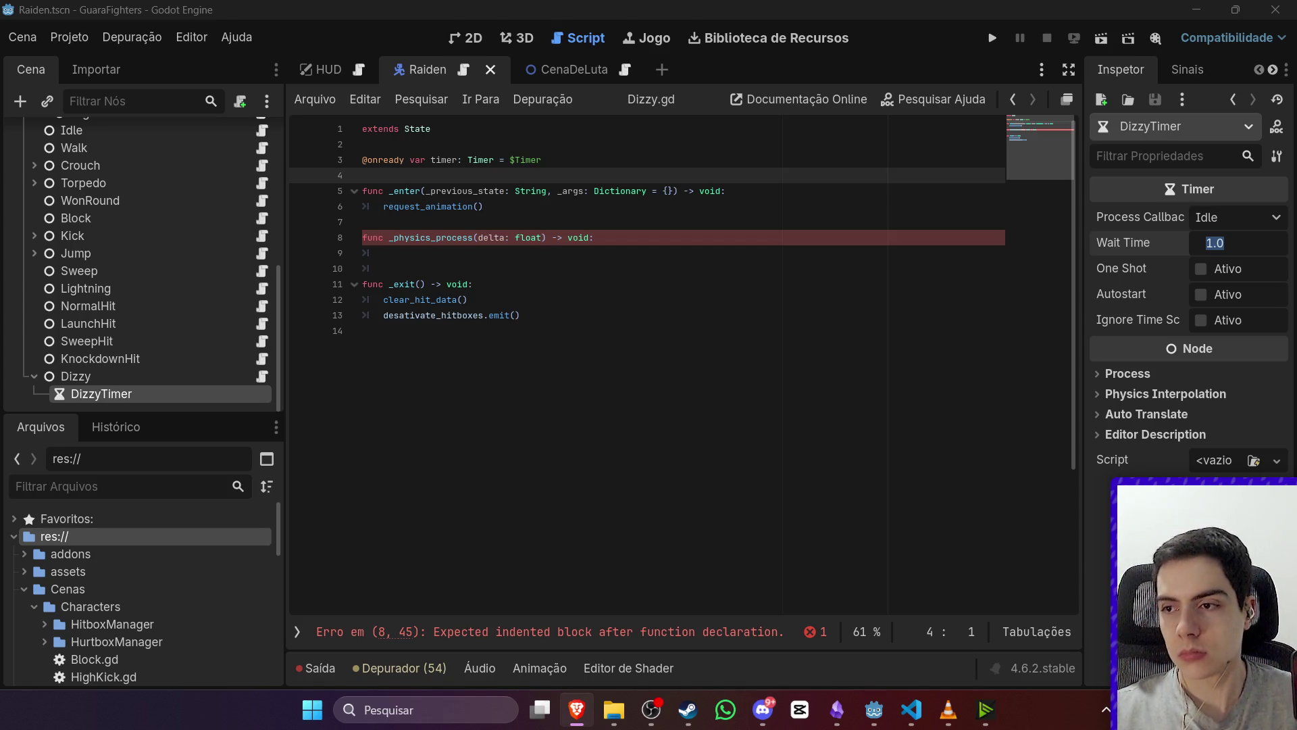
{"action": "left_click", "coordinate": [1236, 237]}
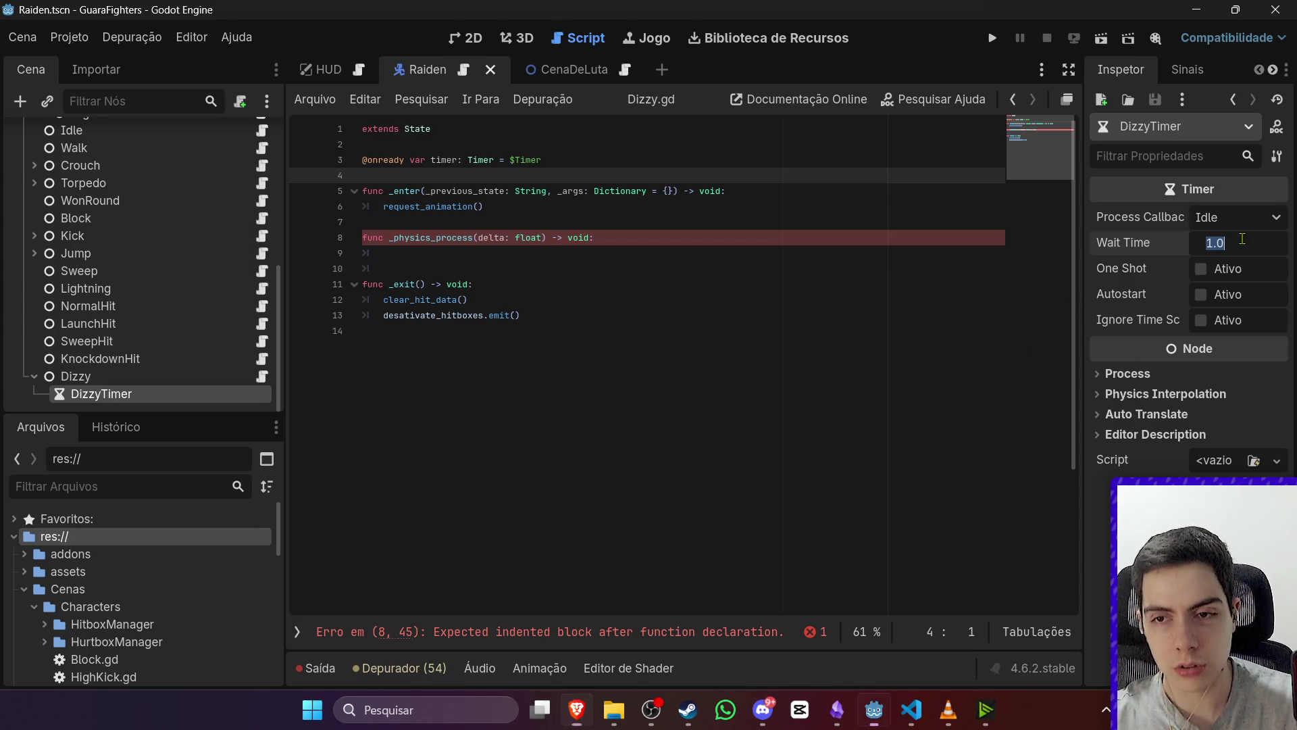
{"action": "type", "text": "55"}
{"action": "key", "text": "Return"}
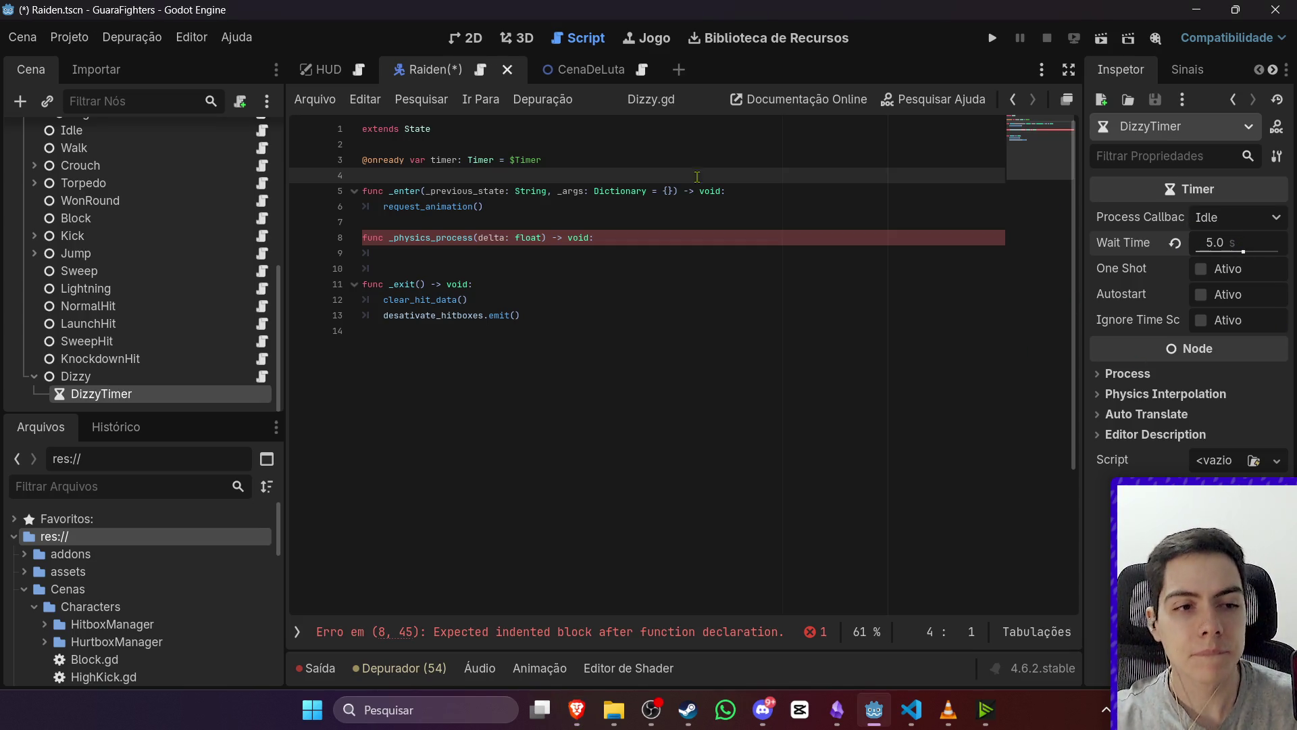
{"action": "left_click", "coordinate": [540, 207]}
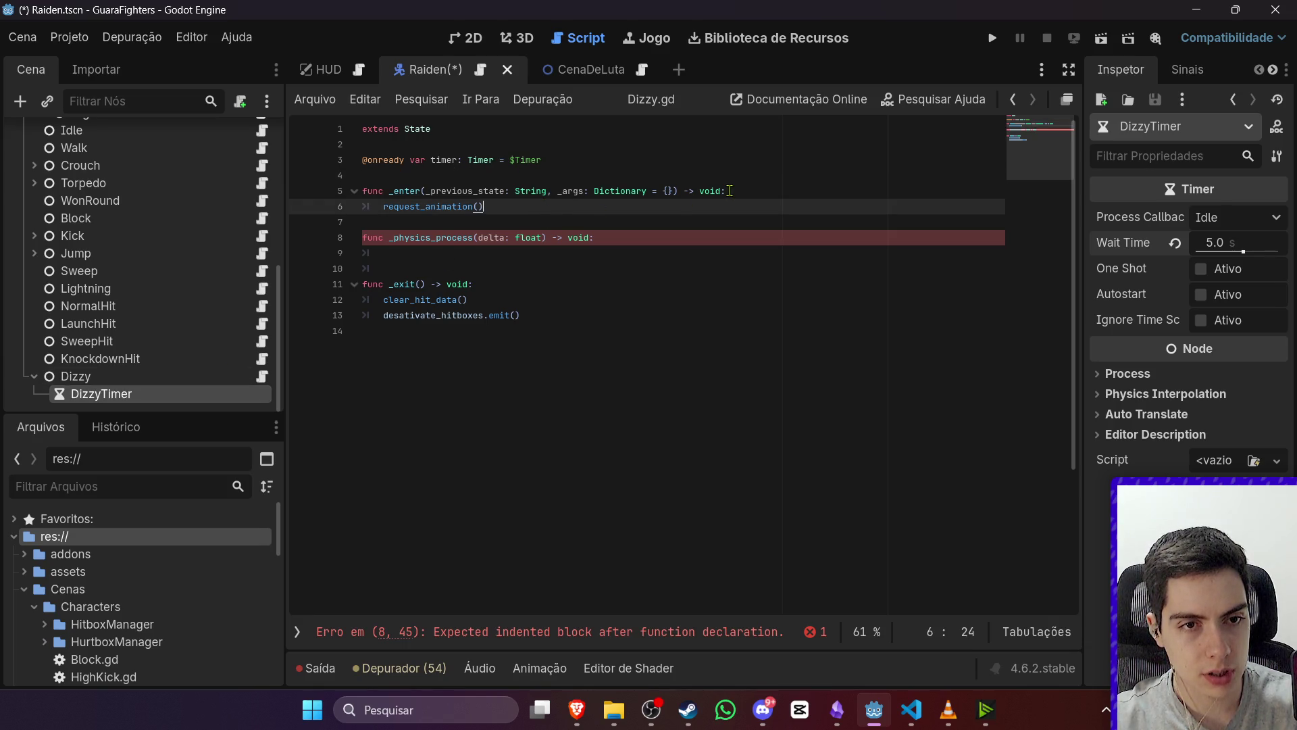
Add a func _ready() above the _enter function in Dizzy.gd.
{"action": "left_click", "coordinate": [594, 257]}
{"action": "left_click", "coordinate": [763, 192]}
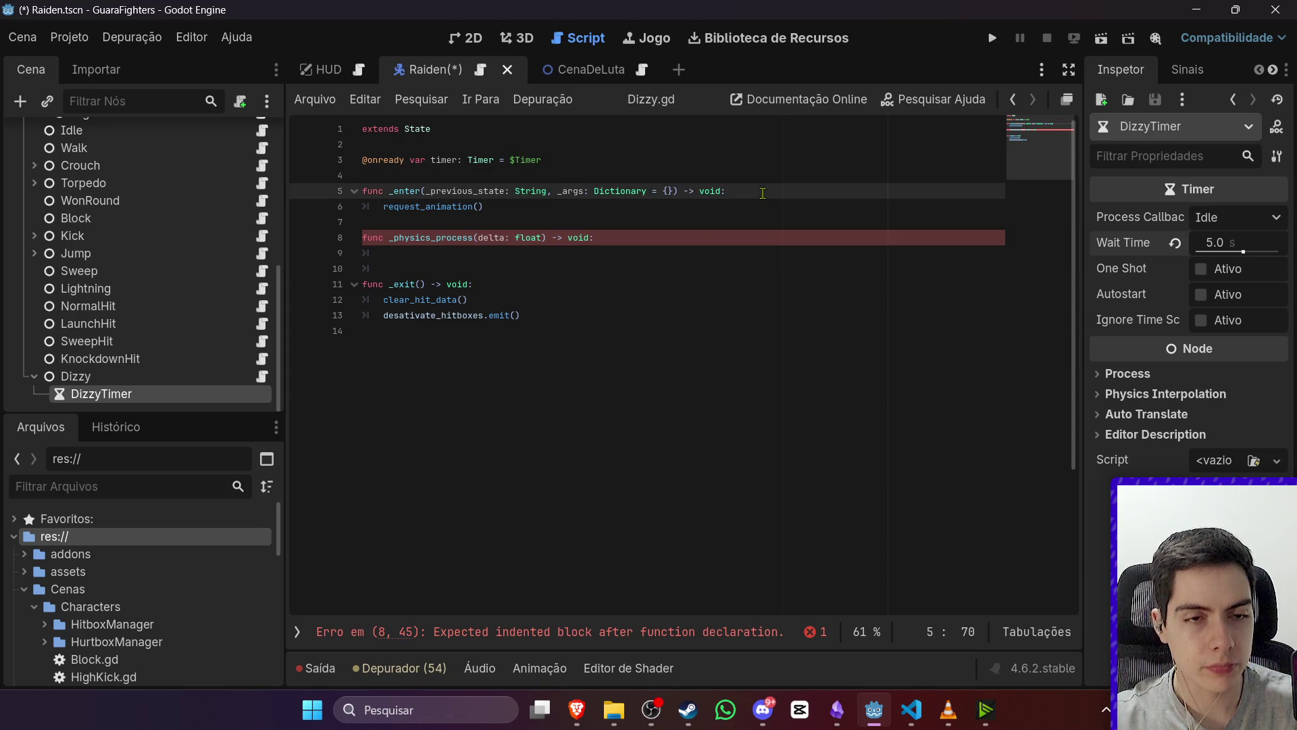
{"action": "key", "text": "Return"}
{"action": "key", "text": "BackSpace"}
{"action": "key", "text": "BackSpace"}
{"action": "key", "text": "Up"}
{"action": "key", "text": "Return"}
{"action": "key", "text": "Return"}
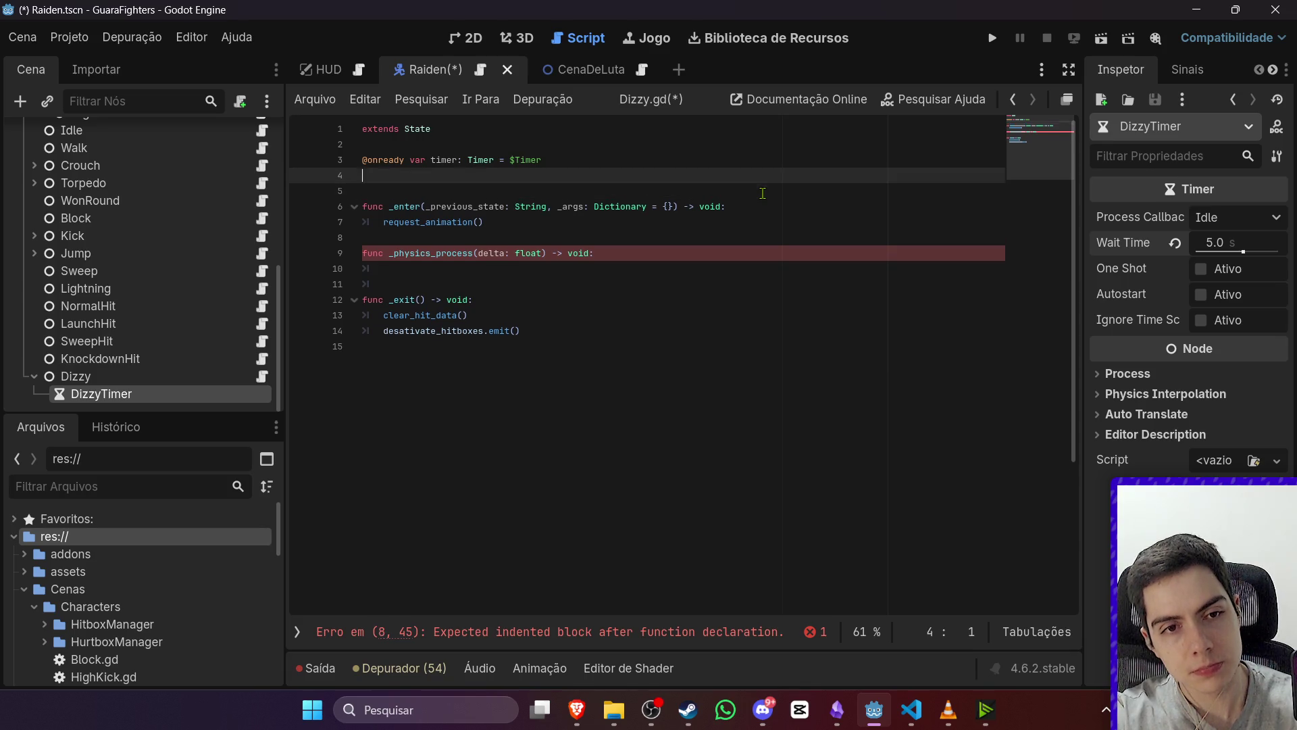
{"action": "key", "text": "Up"}
{"action": "type", "text": "func _read"}
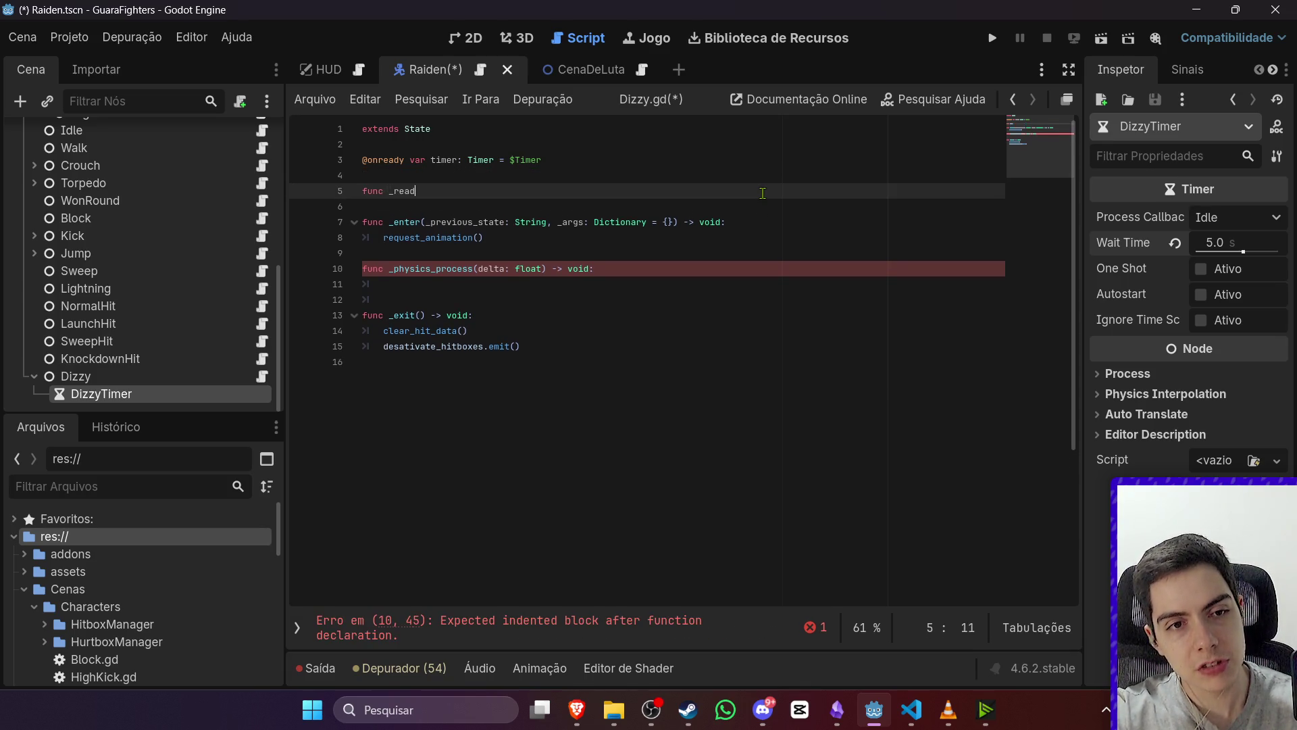
{"action": "key", "text": "Return"}
{"action": "key", "text": "Return"}
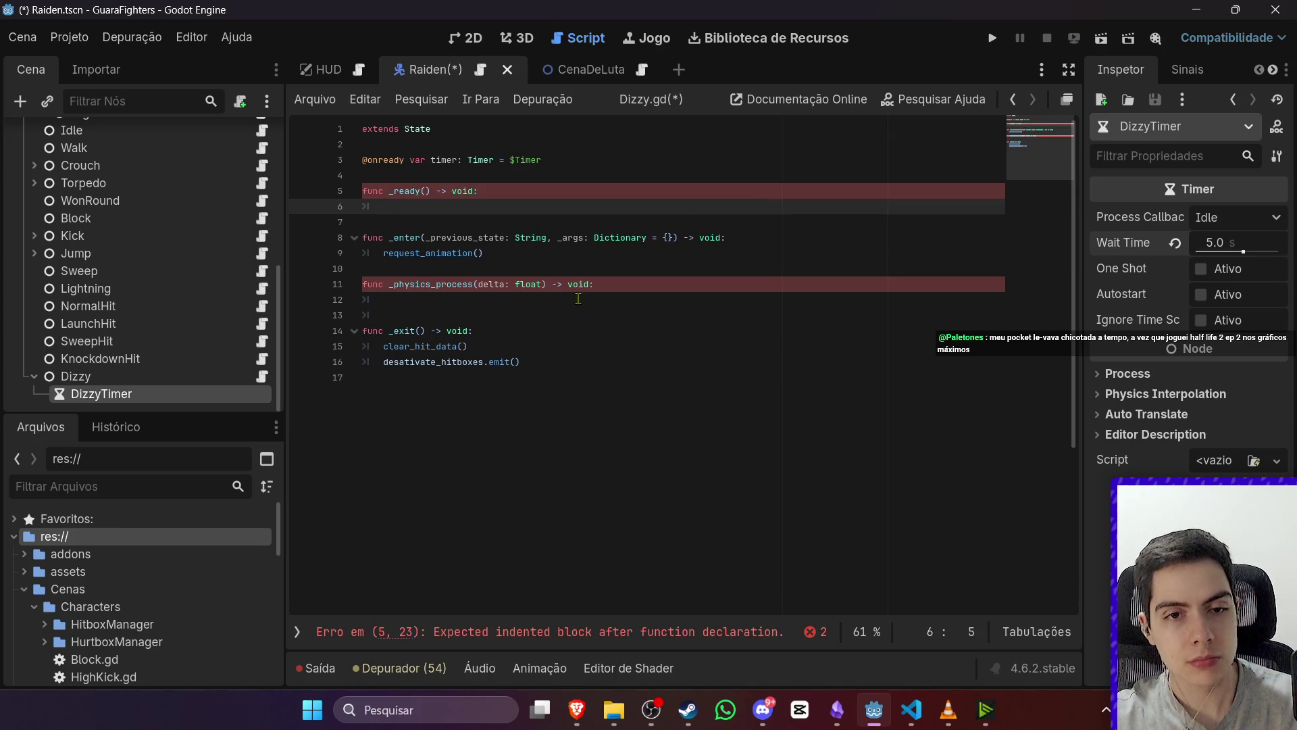
Replace _physics_process with a new func _dizzy_timer_timeout() -> void.
{"action": "left_click_drag", "start_coordinate": [612, 284], "coordinate": [325, 285]}
{"action": "key", "text": "BackSpace"}
{"action": "key", "text": "BackSpace"}
{"action": "key", "text": "BackSpace"}
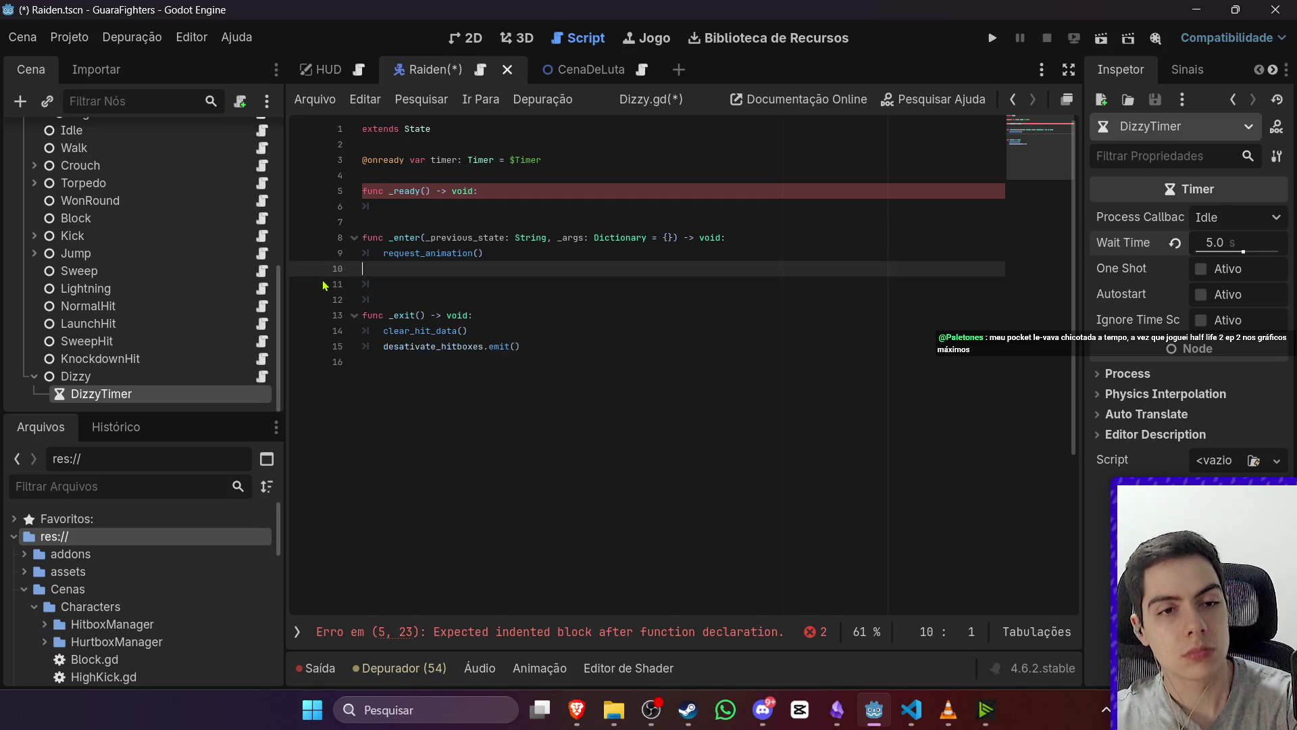
{"action": "left_click", "coordinate": [462, 209]}
{"action": "left_click", "coordinate": [463, 284]}
{"action": "key", "text": "Return"}
{"action": "key", "text": "Up"}
{"action": "type", "text": "func _dizzy_timer_timeout() -> void:"}
{"action": "key", "text": "Return"}
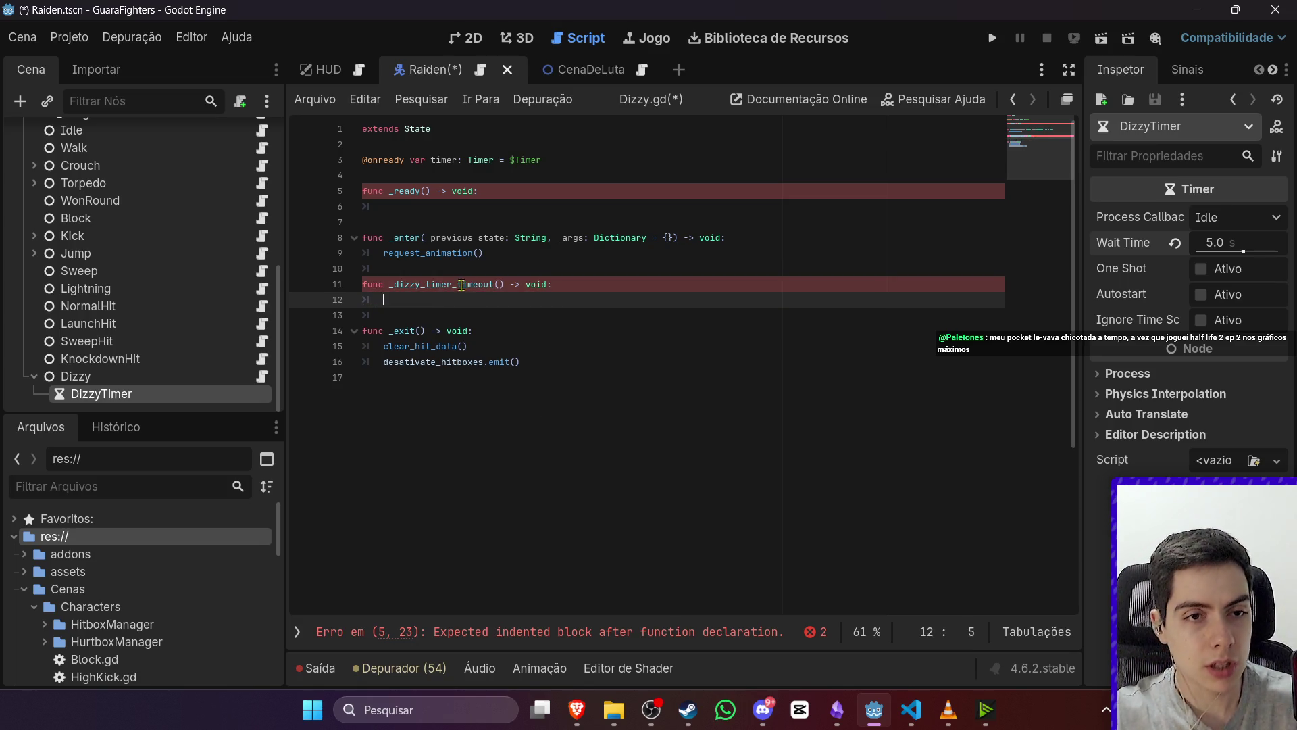
Replace the old timer variable with an onready dizzy_timer reference to DizzyTimer.
{"action": "left_click", "coordinate": [431, 159]}
{"action": "type", "text": "dizzy_"}
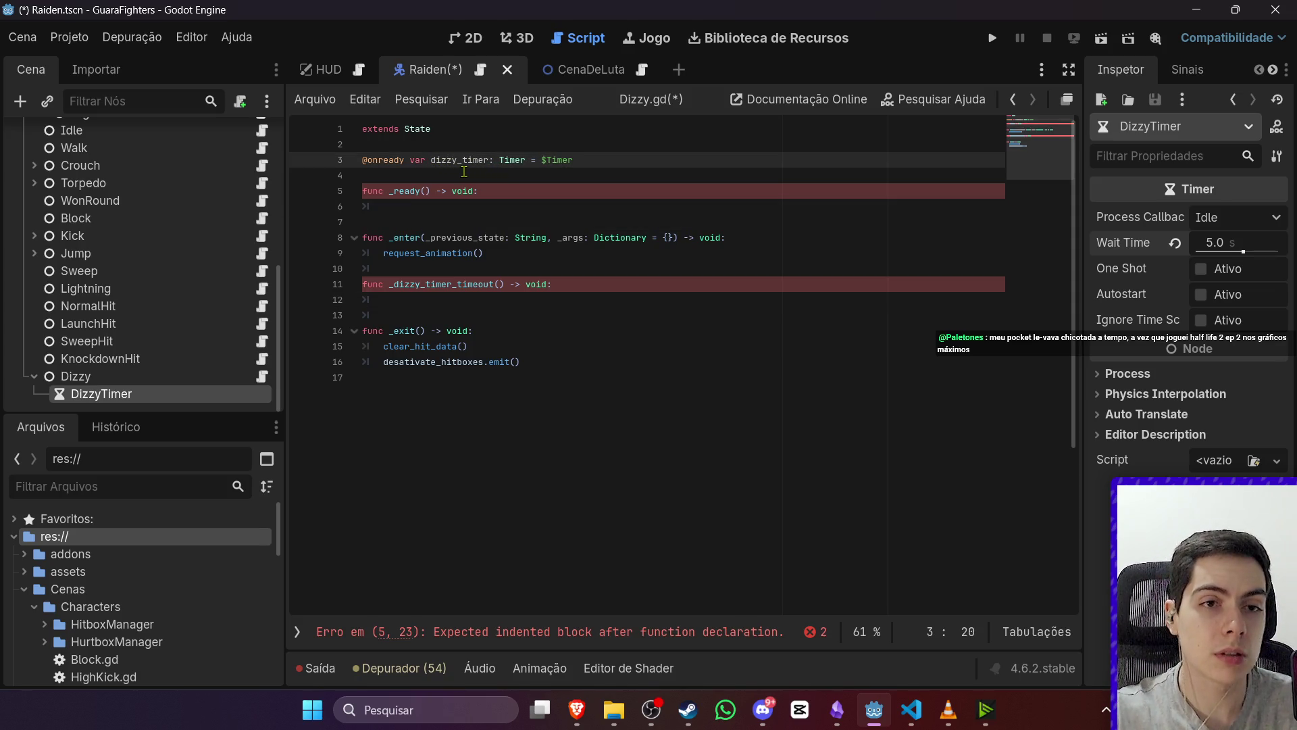
{"action": "left_click_drag", "start_coordinate": [572, 160], "coordinate": [365, 149]}
{"action": "key", "text": "Delete"}
{"action": "left_click", "coordinate": [100, 359]}
{"action": "left_click", "coordinate": [125, 399]}
{"action": "mouse_move", "coordinate": [125, 401]}
{"action": "left_mouse_down"}
{"action": "mouse_move", "coordinate": [366, 249]}
{"action": "mouse_move", "coordinate": [421, 167]}
{"action": "left_mouse_up"}
In _ready, write dizzy_timer.timeout.connect(_dizzy_timer_timeout).
{"action": "left_click", "coordinate": [424, 194]}
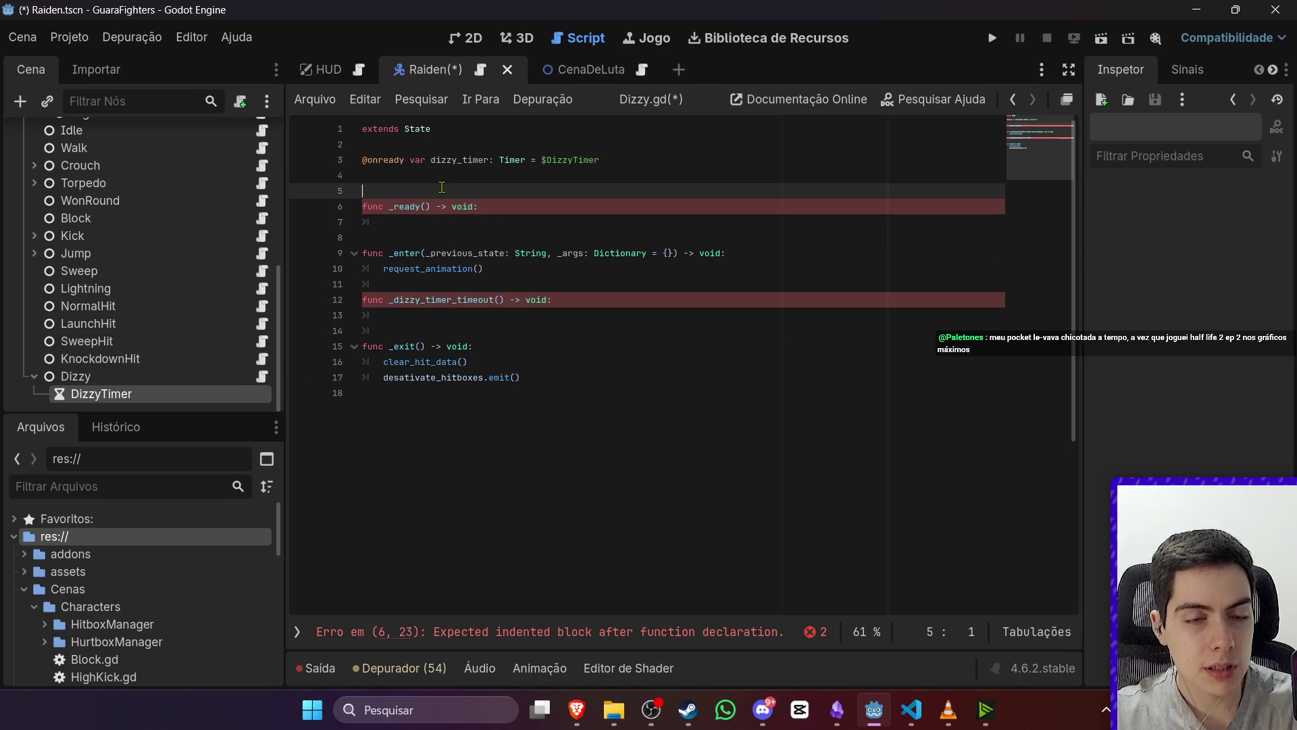
{"action": "key", "text": "BackSpace"}
{"action": "left_click", "coordinate": [445, 208]}
{"action": "type", "text": "dizz"}
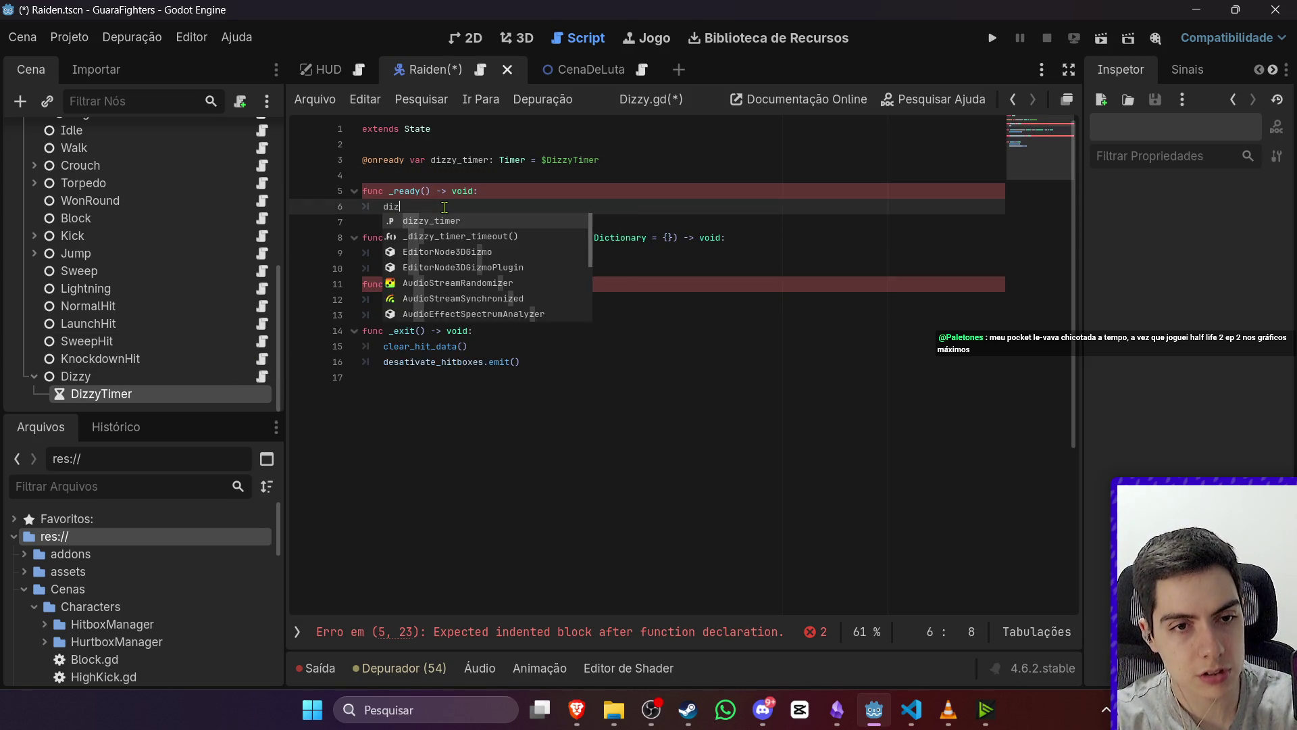
{"action": "key", "text": "Return"}
{"action": "type", "text": ".ti"}
{"action": "key", "text": "Return"}
{"action": "type", "text": "."}
{"action": "key", "text": "Return"}
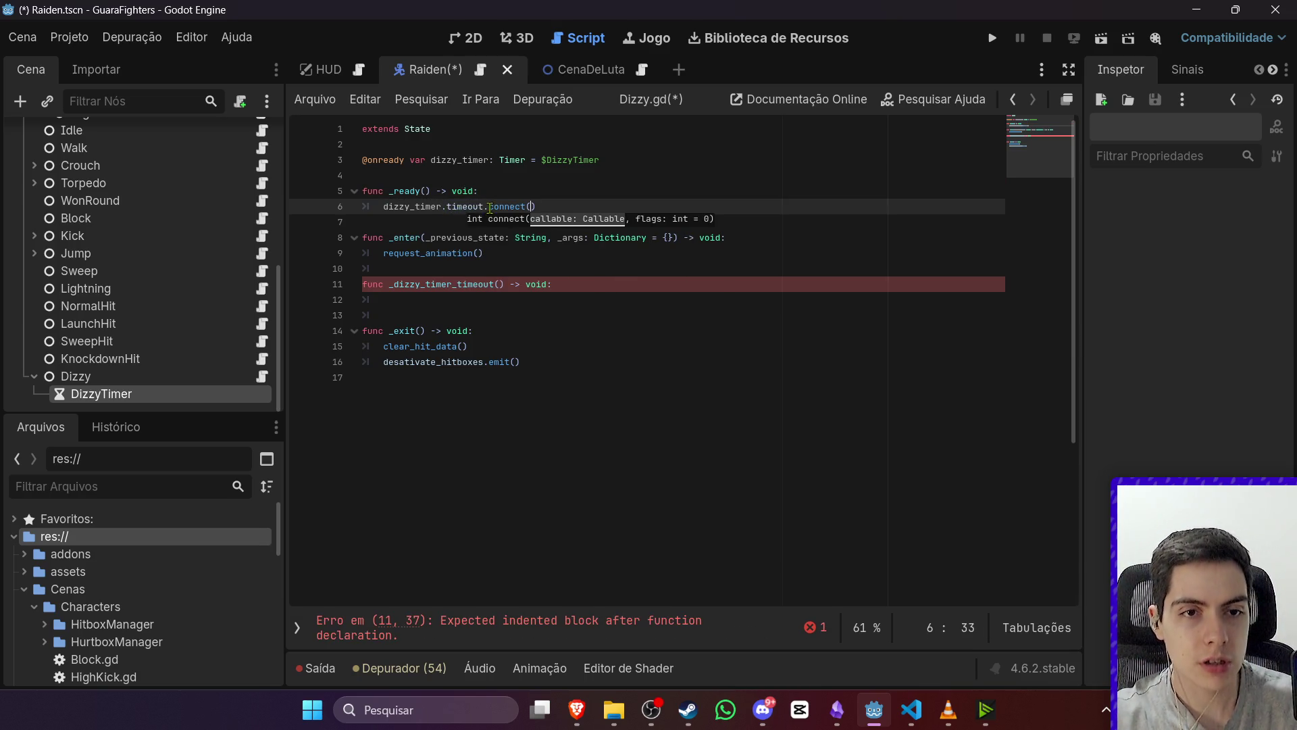
{"action": "double_click", "coordinate": [473, 284]}
{"action": "key", "text": "ctrl+c"}
{"action": "left_click", "coordinate": [532, 206]}
{"action": "key", "text": "ctrl+v"}
{"action": "left_click", "coordinate": [532, 261]}
{"action": "left_click", "coordinate": [683, 213]}
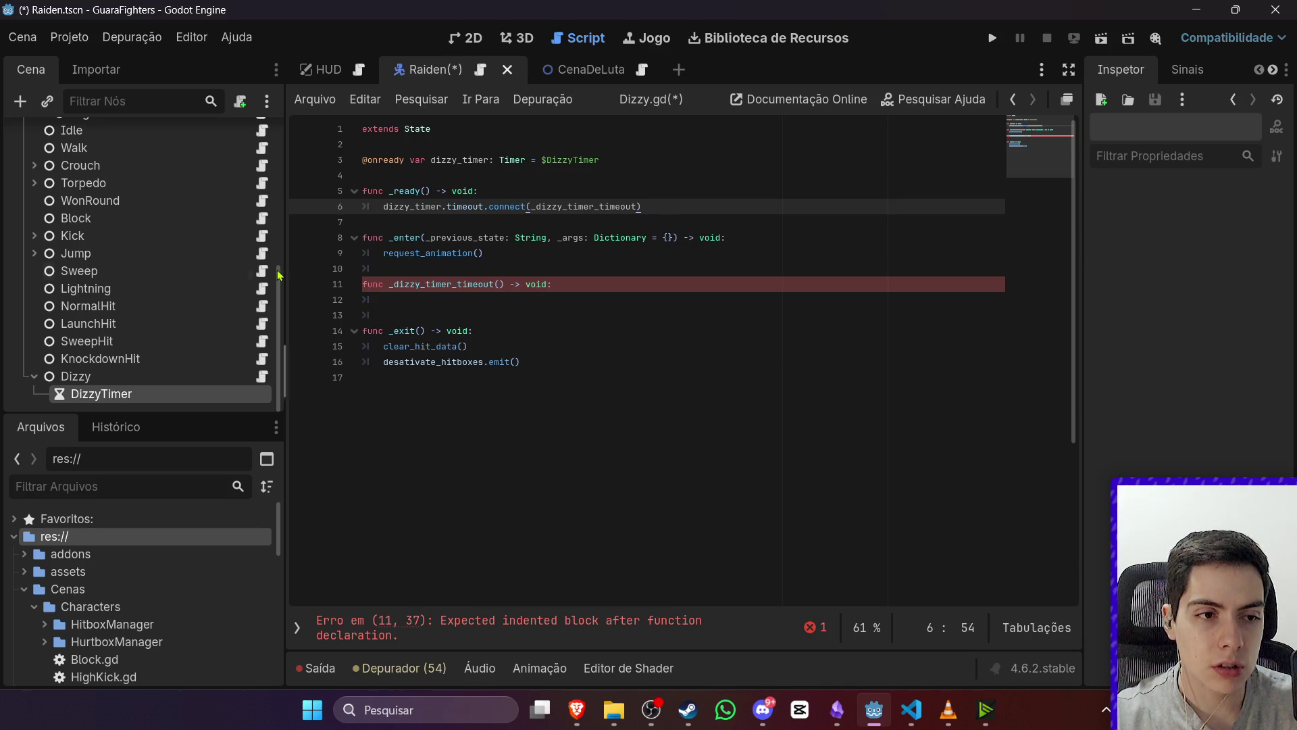
{"action": "left_click", "coordinate": [640, 148]}
{"action": "key", "text": "Return"}
{"action": "key", "text": "Return"}
{"action": "key", "text": "Up"}
{"action": "type", "text": "@export var dizzy_seconds : "}
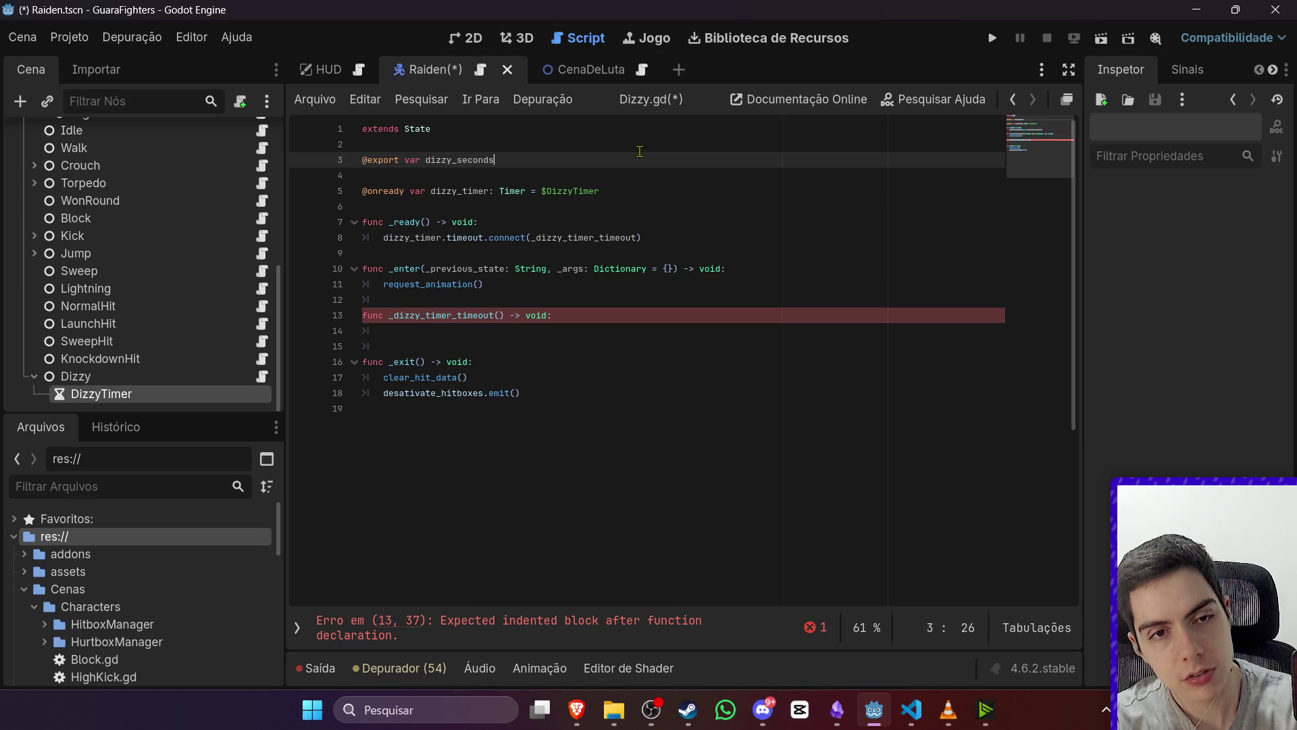
{"action": "type", "text": "int ="}
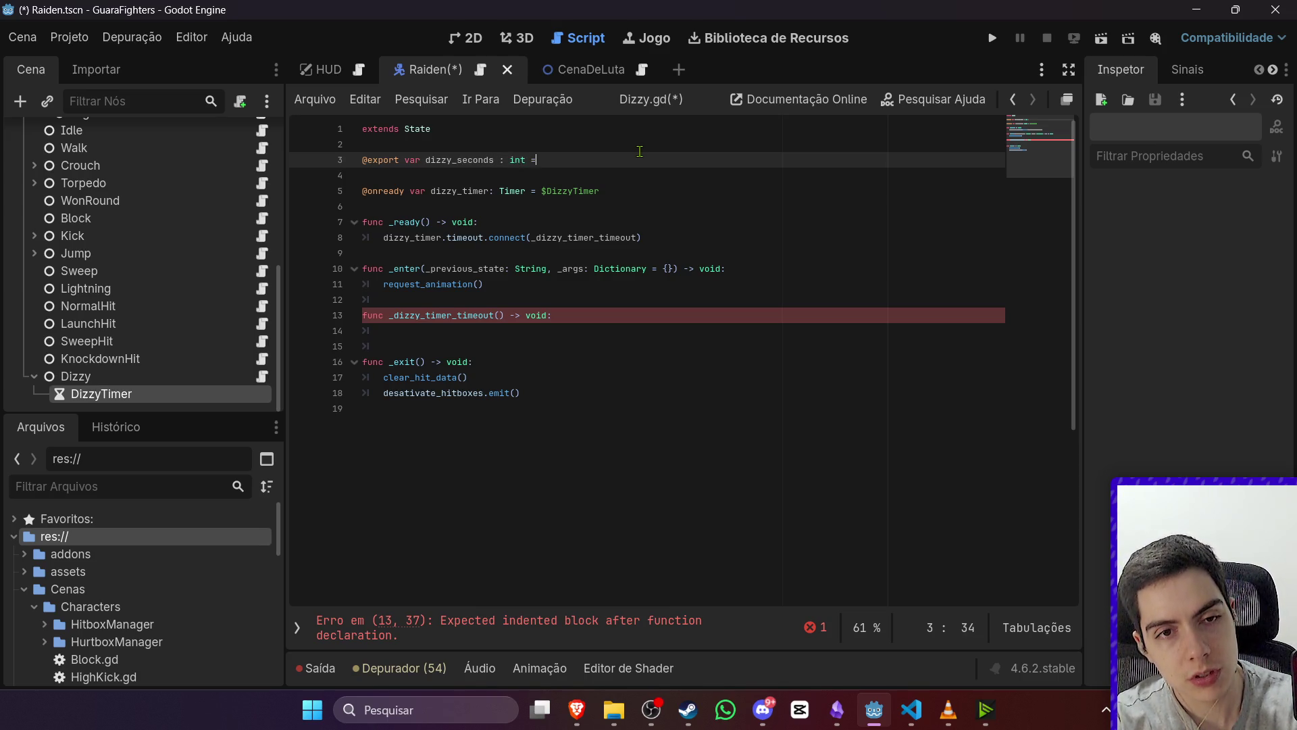
{"action": "key", "text": "Escape"}
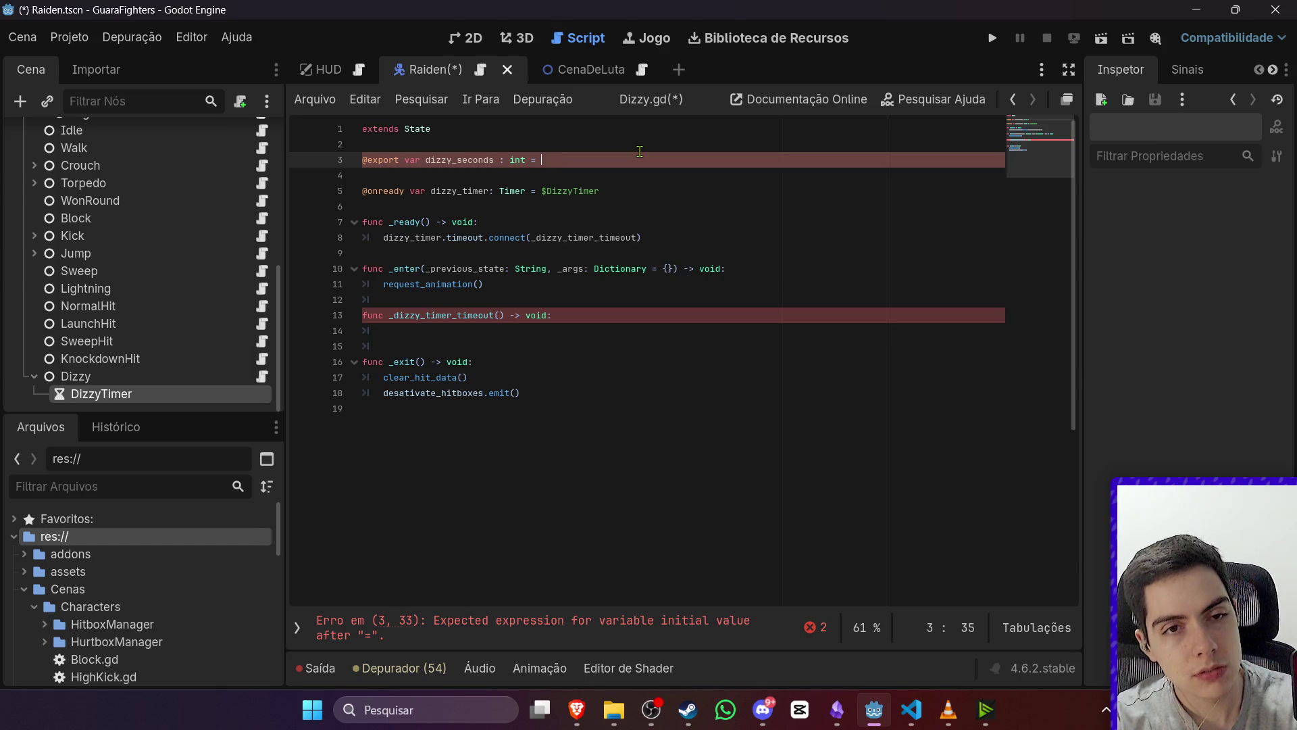
{"action": "left_click", "coordinate": [401, 161]}
{"action": "type", "text": "_range("}
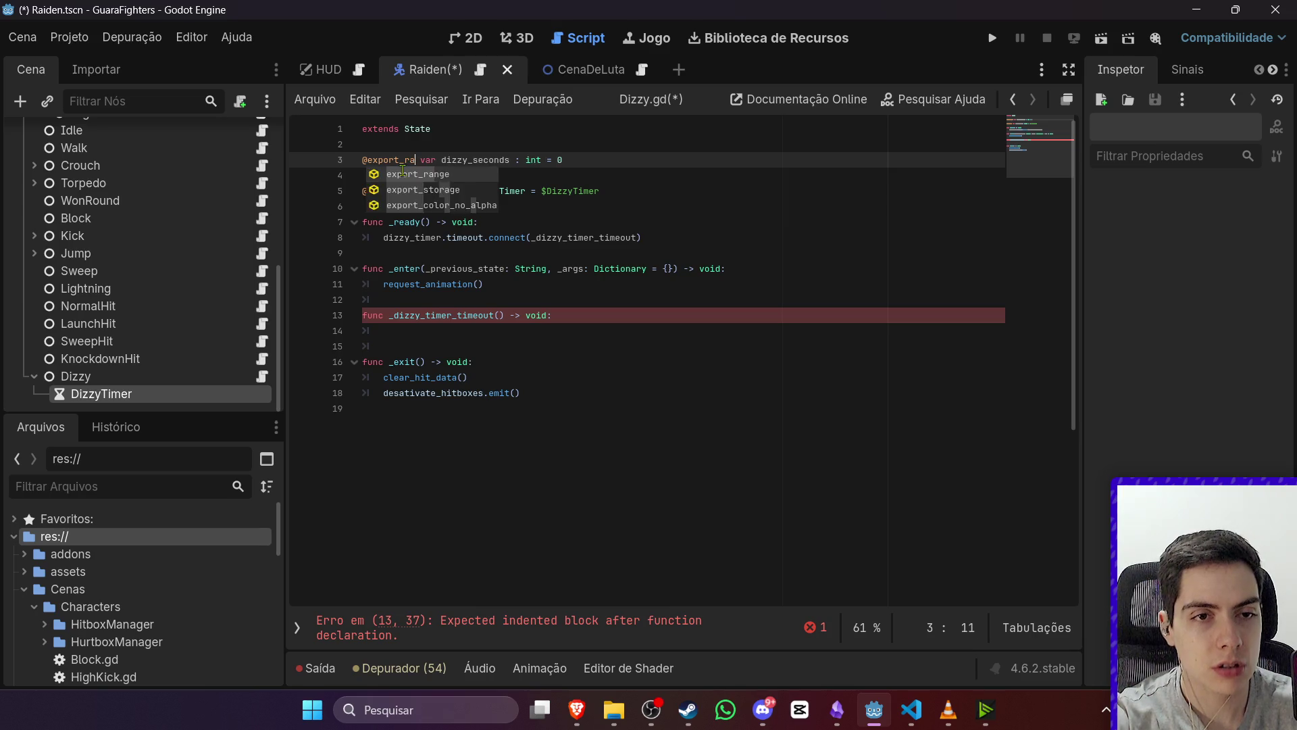
{"action": "type", "text": "5,10,1"}
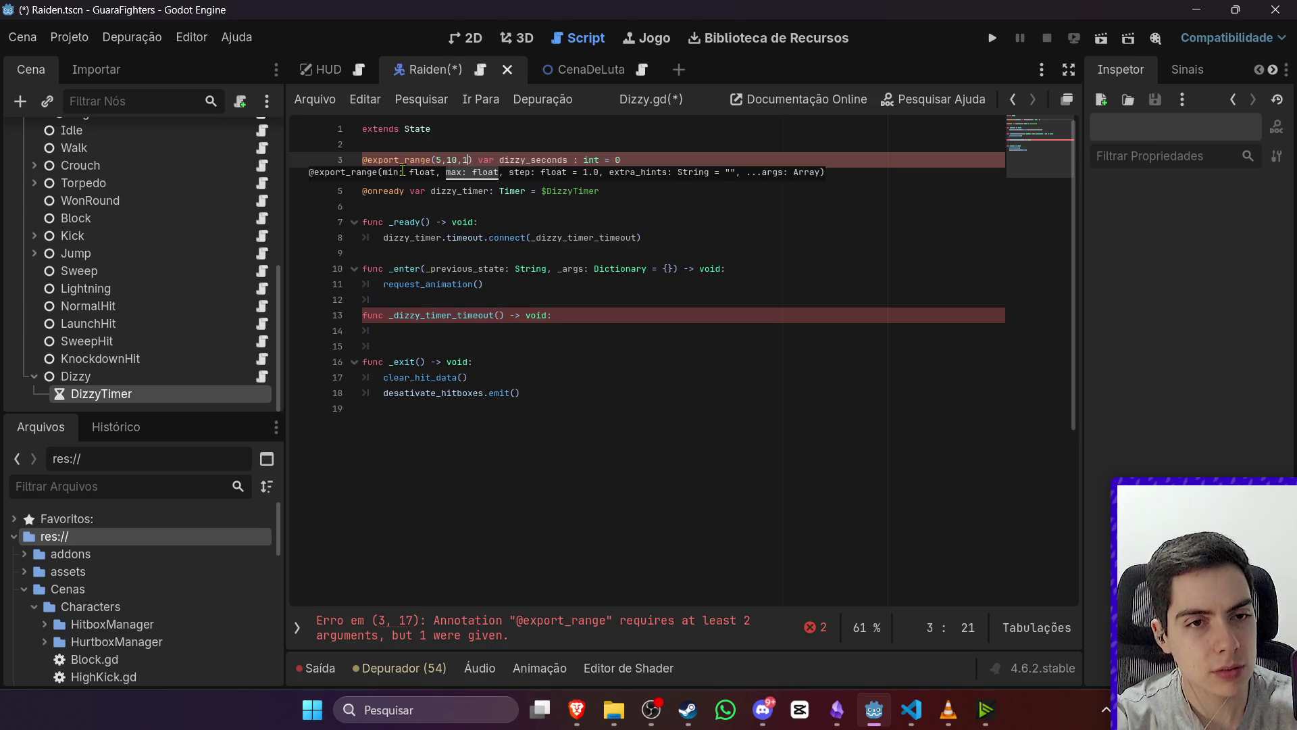
{"action": "key", "text": "End"}
{"action": "key", "text": "BackSpace"}
{"action": "type", "text": "5"}
{"action": "key", "text": "ctrl+s"}
Start a new line in _ready beginning with dizzy_timer.
{"action": "left_click", "coordinate": [674, 237]}
{"action": "left_click", "coordinate": [637, 289]}
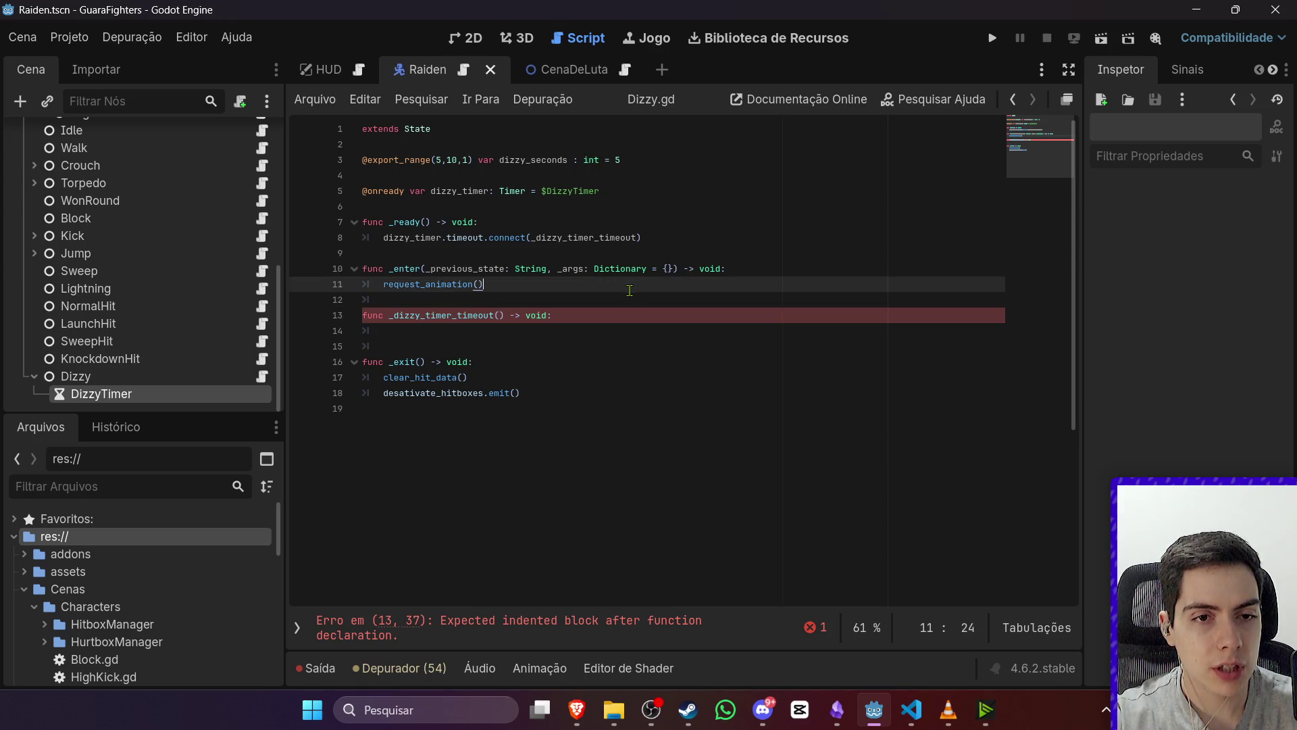
{"action": "left_click", "coordinate": [652, 237]}
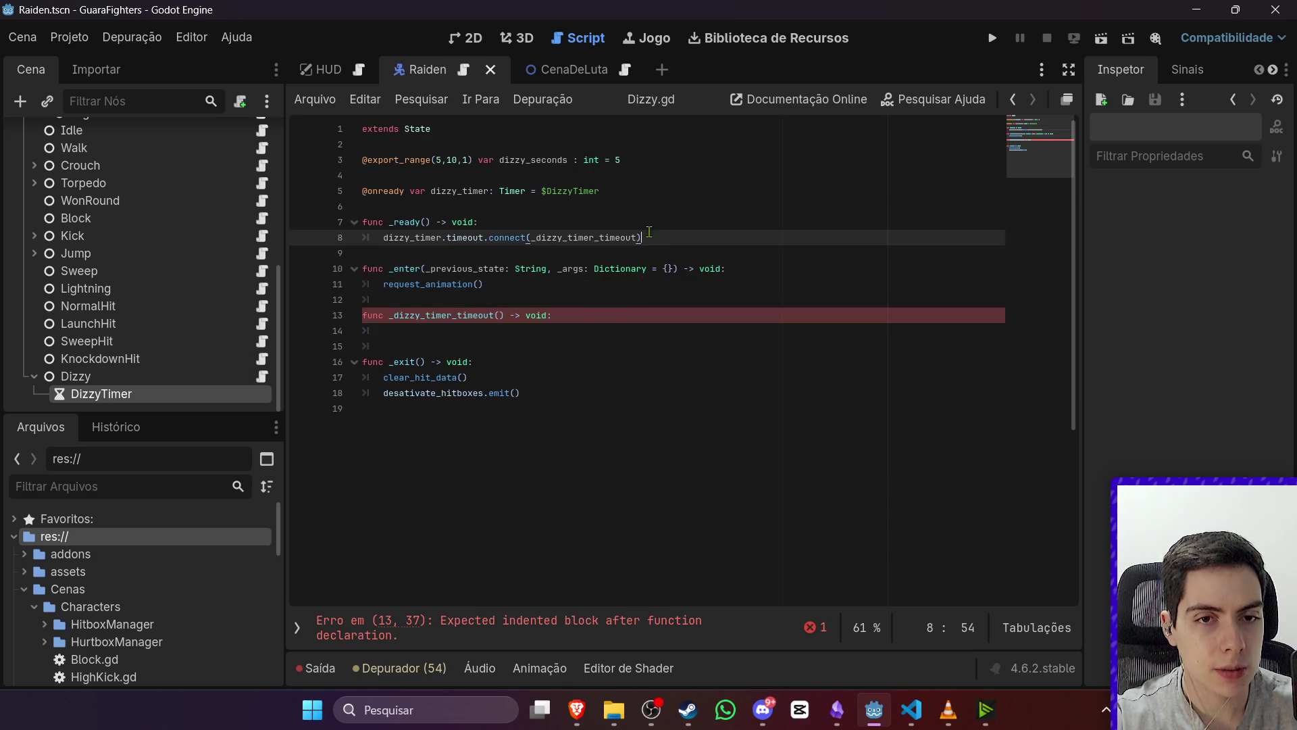
{"action": "key", "text": "Return"}
{"action": "type", "text": "di"}
{"action": "key", "text": "Return"}
{"action": "key", "text": "ctrl+z"}
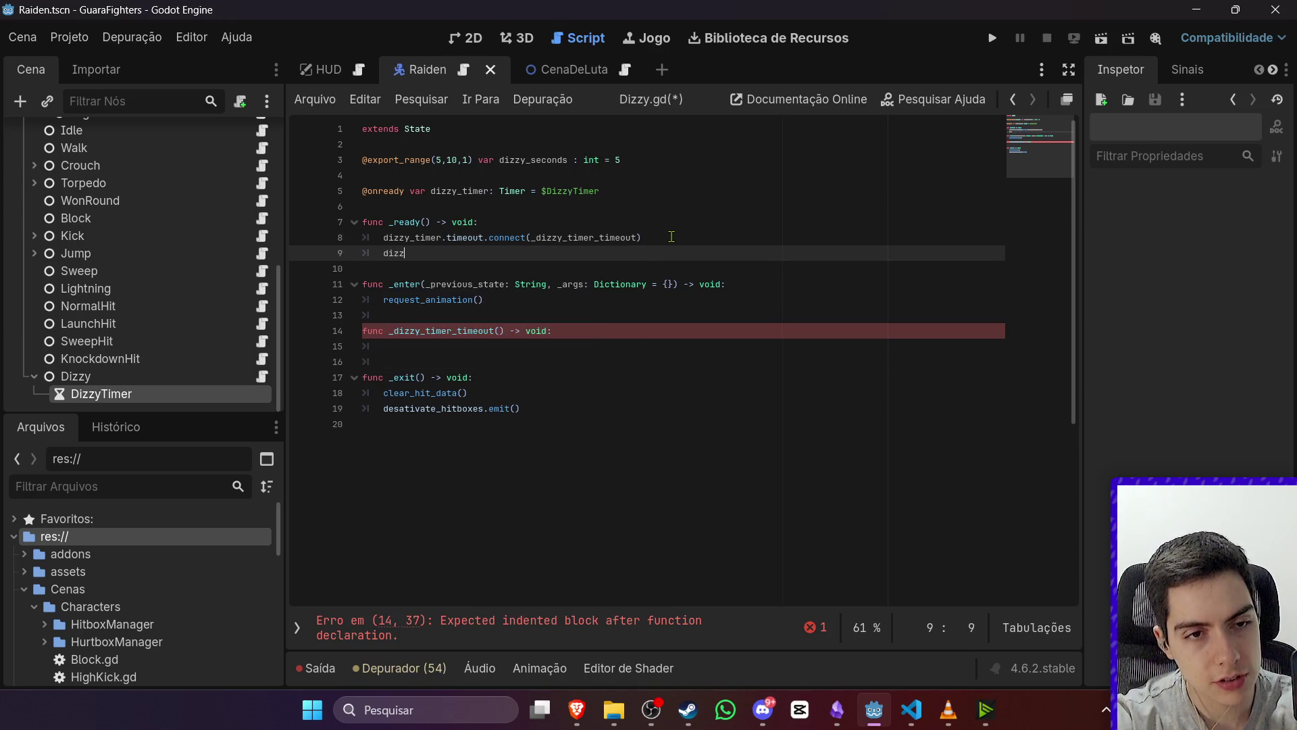
{"action": "key", "text": "Down"}
{"action": "key", "text": "Up"}
{"action": "type", "text": "y_timer."}
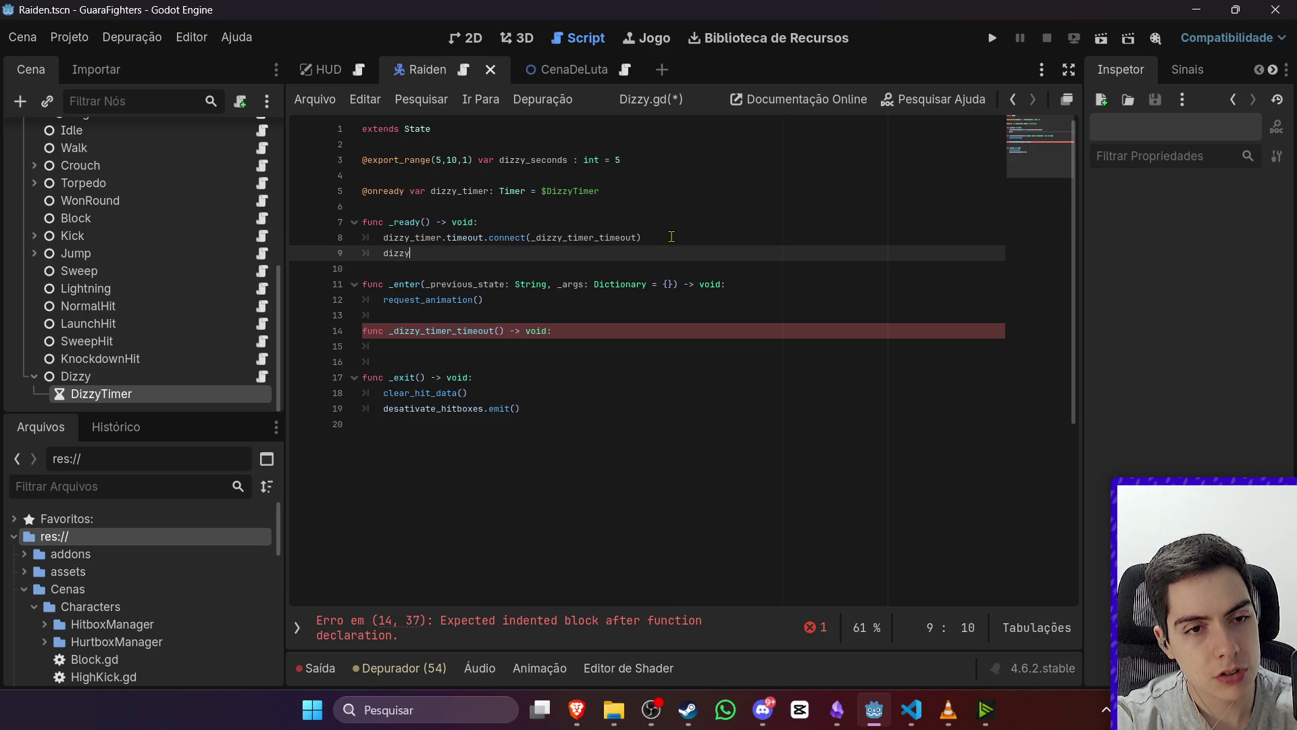